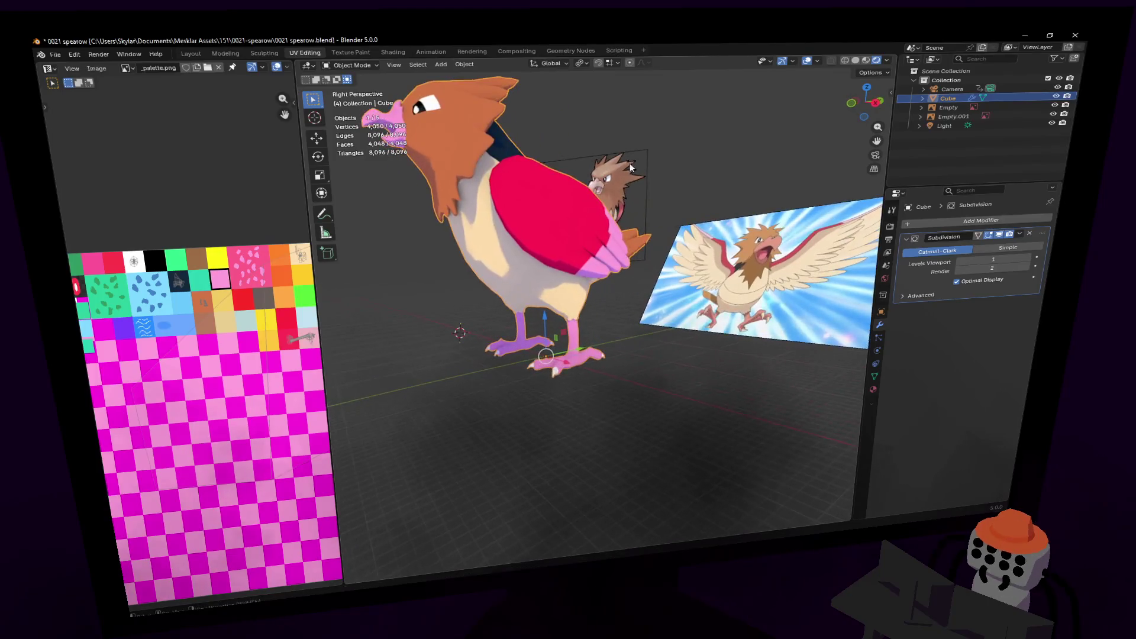
- Add an armature to the scene, frame it, then undo it
{"action": "left_click", "coordinate": [637, 304]}
{"action": "left_click", "coordinate": [680, 355]}
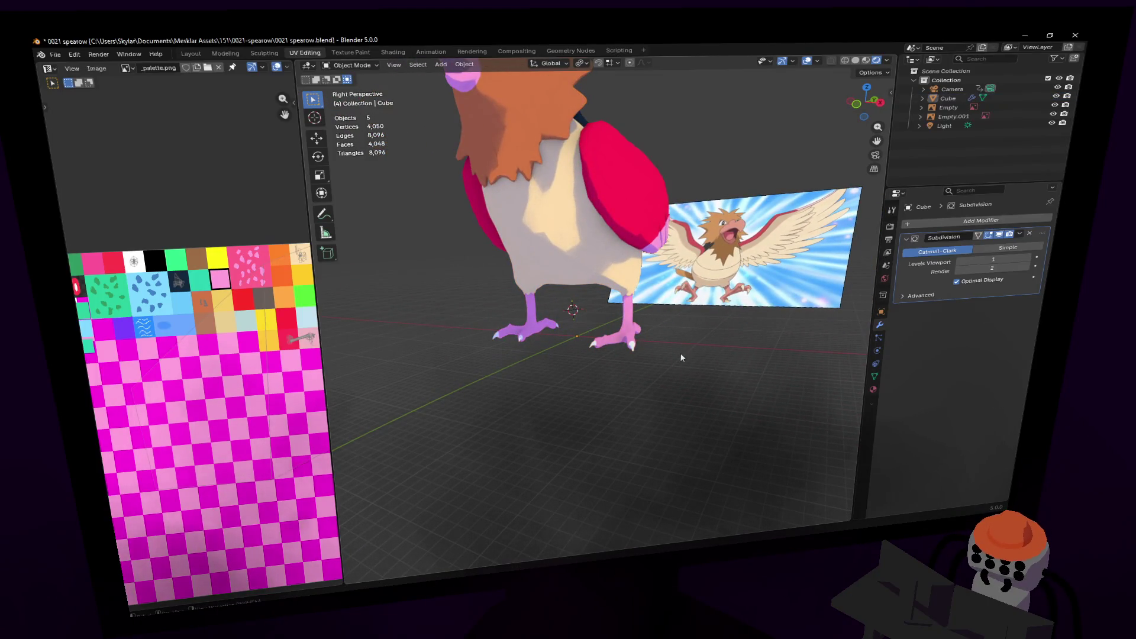
{"action": "key", "text": "shift+a"}
{"action": "mouse_move", "coordinate": [685, 355]}
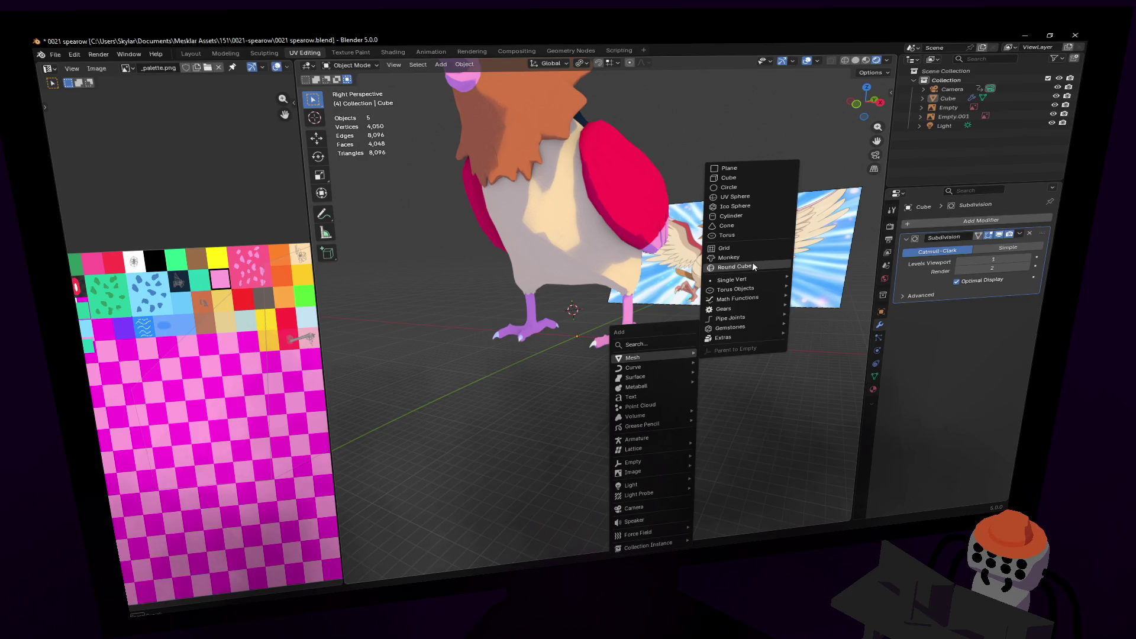
{"action": "mouse_move", "coordinate": [743, 280]}
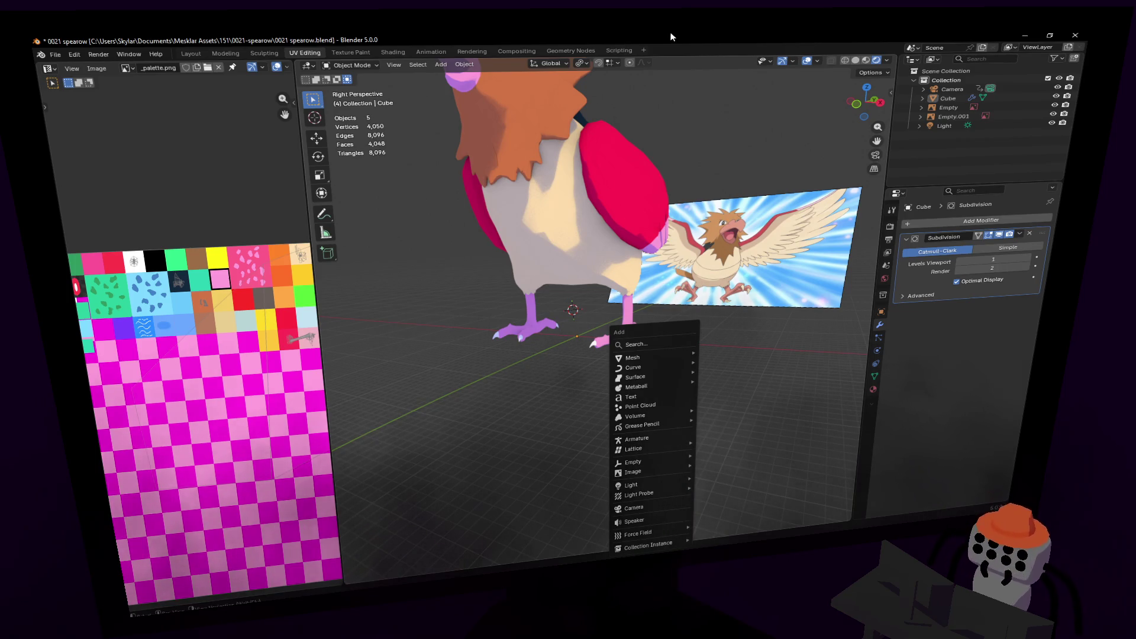
{"action": "left_click", "coordinate": [657, 439]}
{"action": "key", "text": "KP_Decimal"}
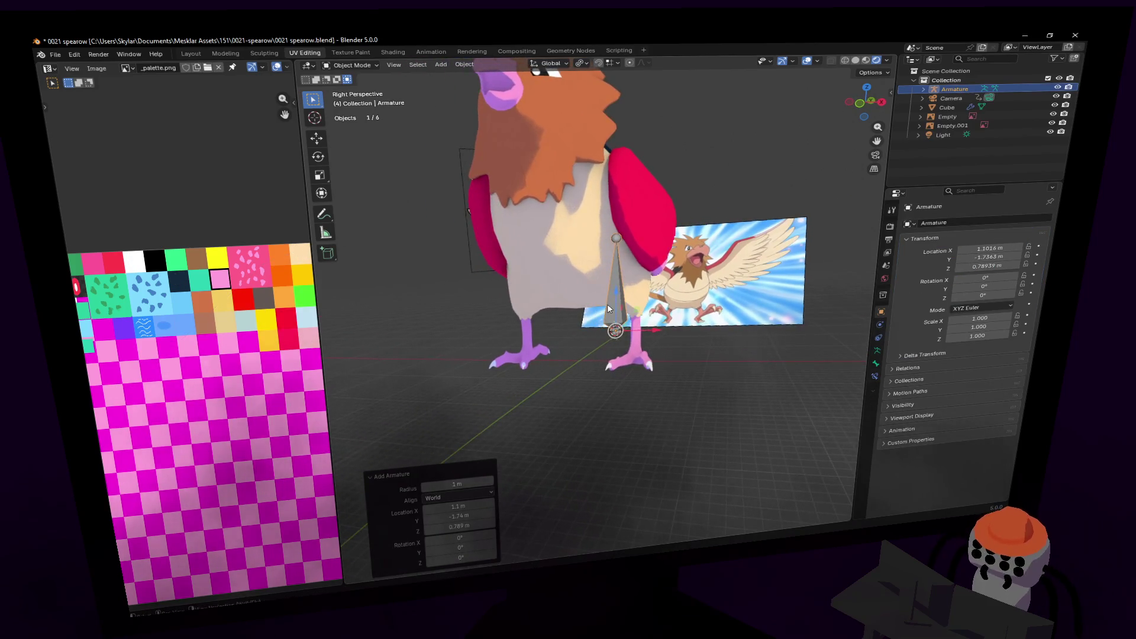
{"action": "key", "text": "ctrl+z"}
{"action": "key", "text": "shift+grave"}
{"action": "left_click", "coordinate": [643, 277]}
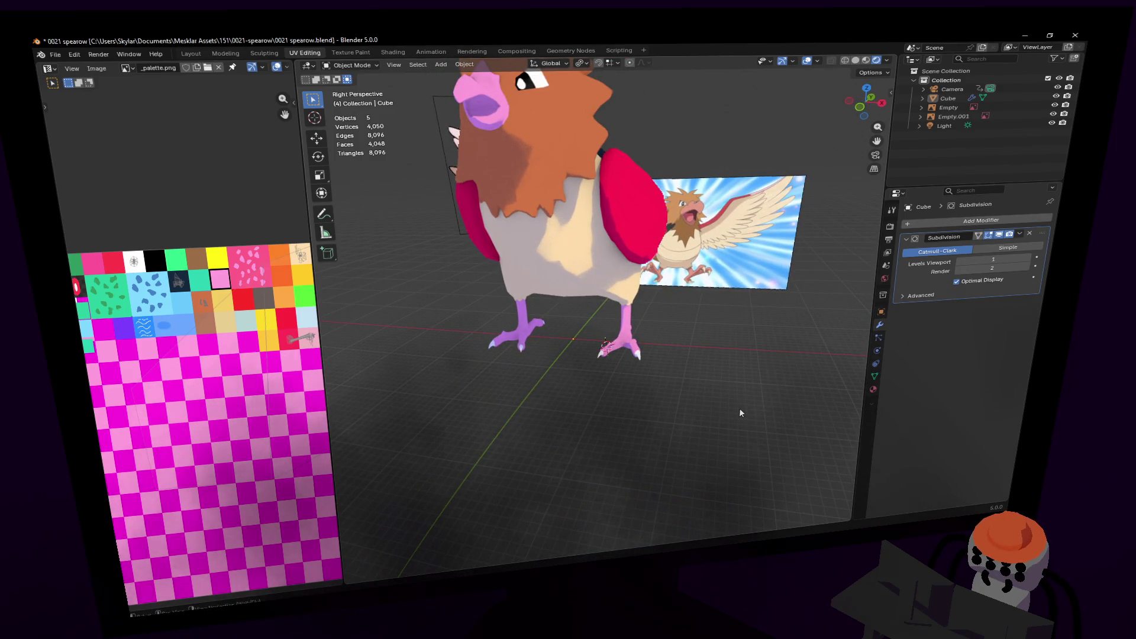
- Snap the 3D cursor to the grid, then move it to the world origin
{"action": "key", "text": "shift+a"}
{"action": "mouse_move", "coordinate": [695, 277]}
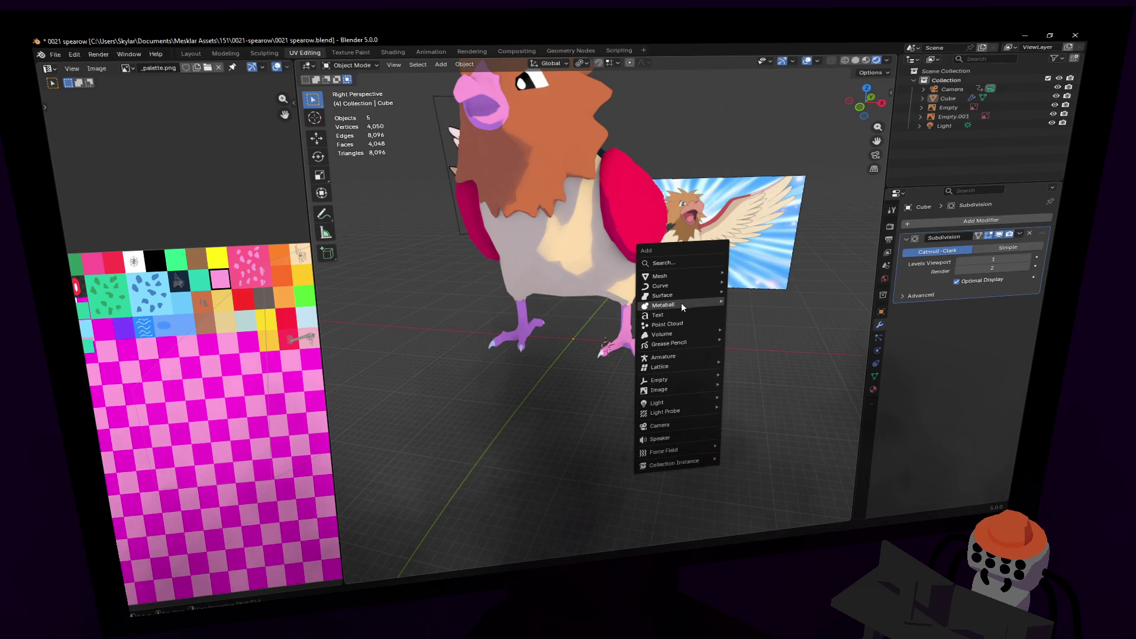
{"action": "mouse_move", "coordinate": [683, 300]}
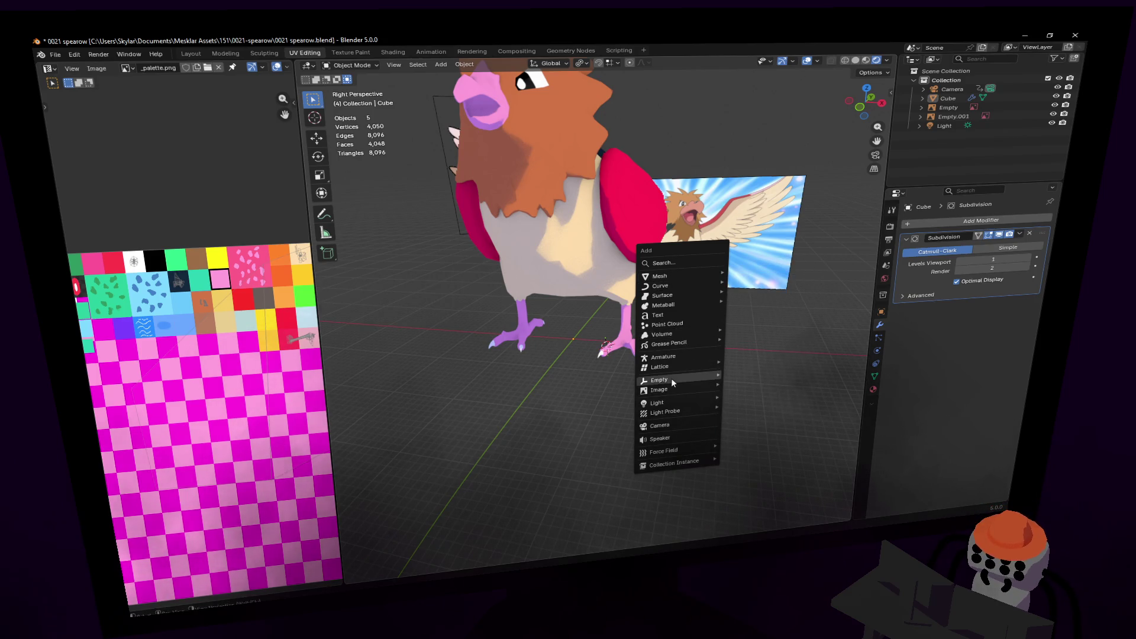
{"action": "mouse_move", "coordinate": [672, 383]}
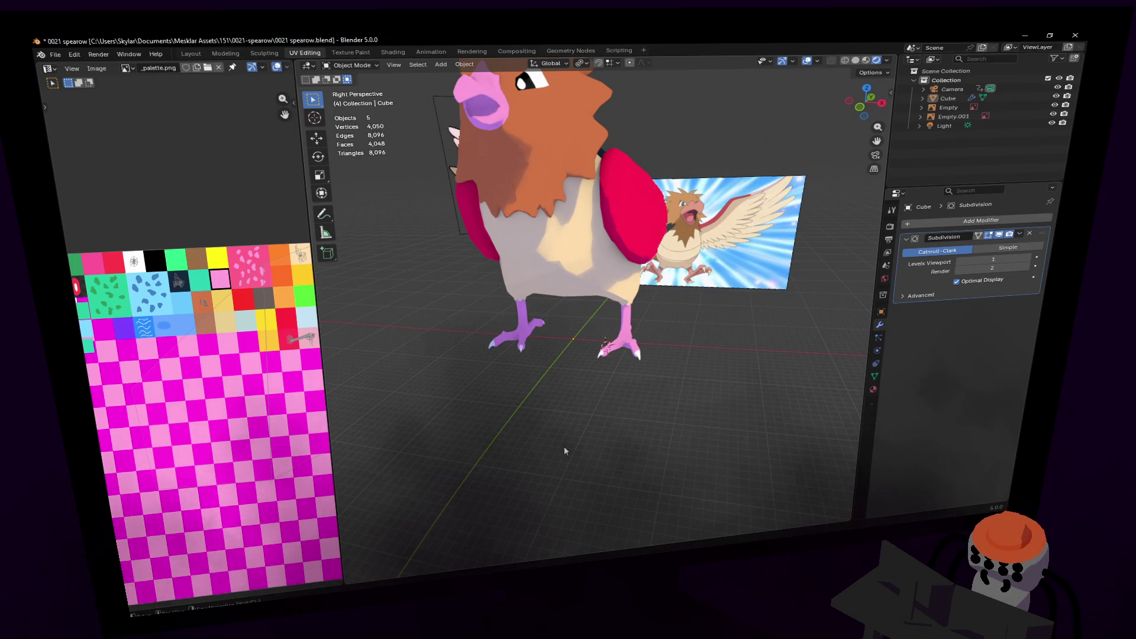
{"action": "key", "text": "shift+s"}
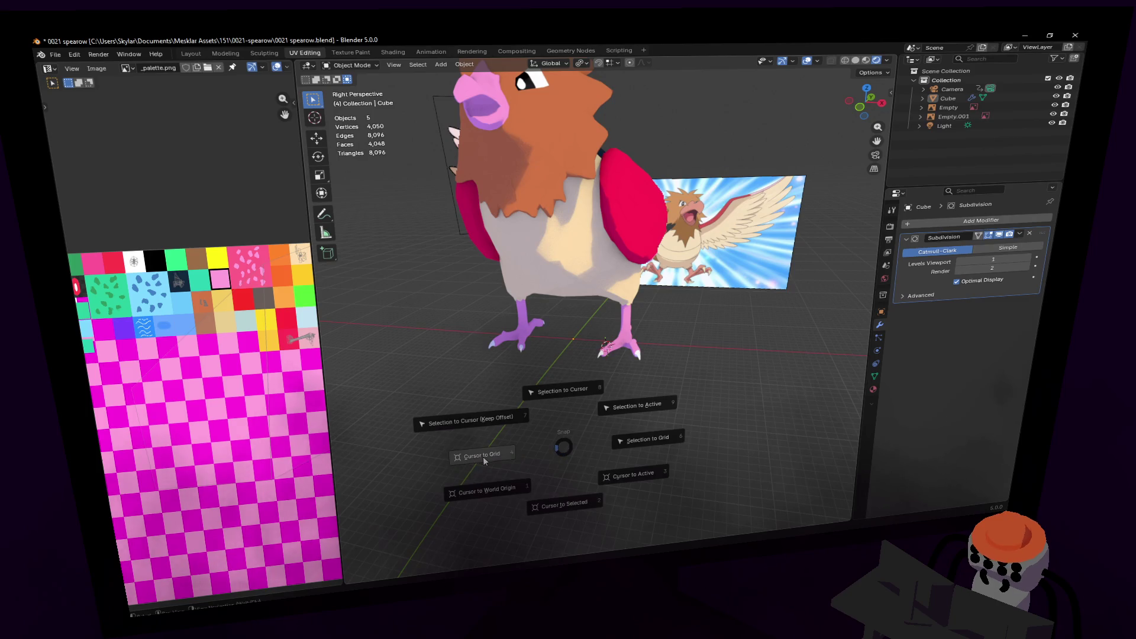
{"action": "left_click", "coordinate": [484, 458]}
{"action": "key", "text": "shift+s"}
{"action": "left_click", "coordinate": [477, 490]}
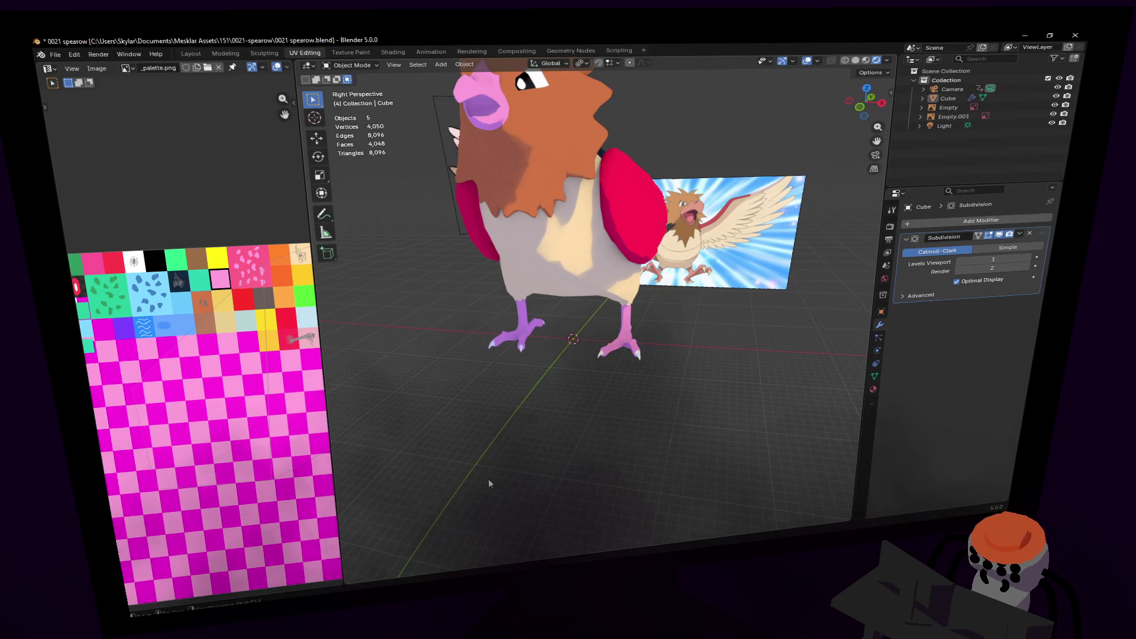
- Add a cube at the world origin and undo it
{"action": "key", "text": "shift+grave"}
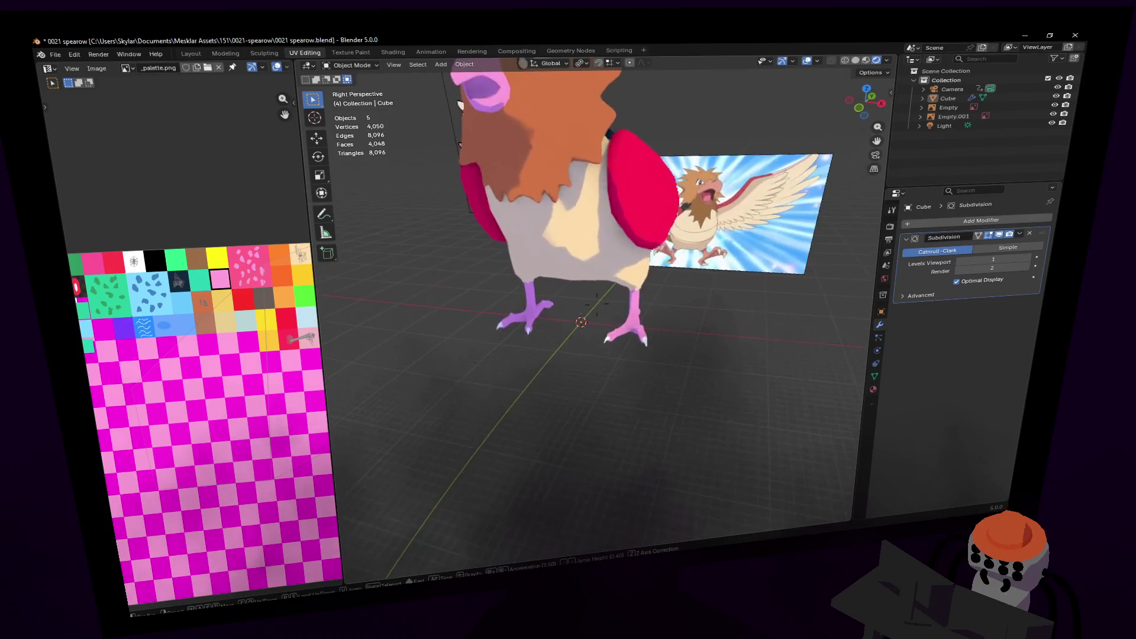
{"action": "key", "text": "w"}
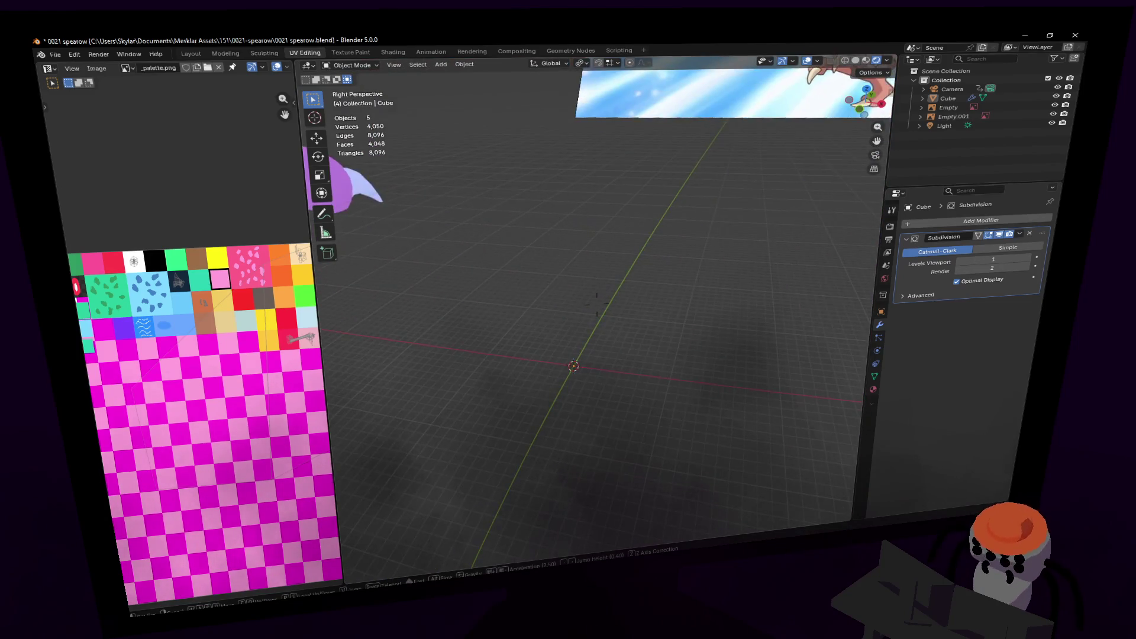
{"action": "key", "text": "s"}
{"action": "left_click", "coordinate": [579, 383]}
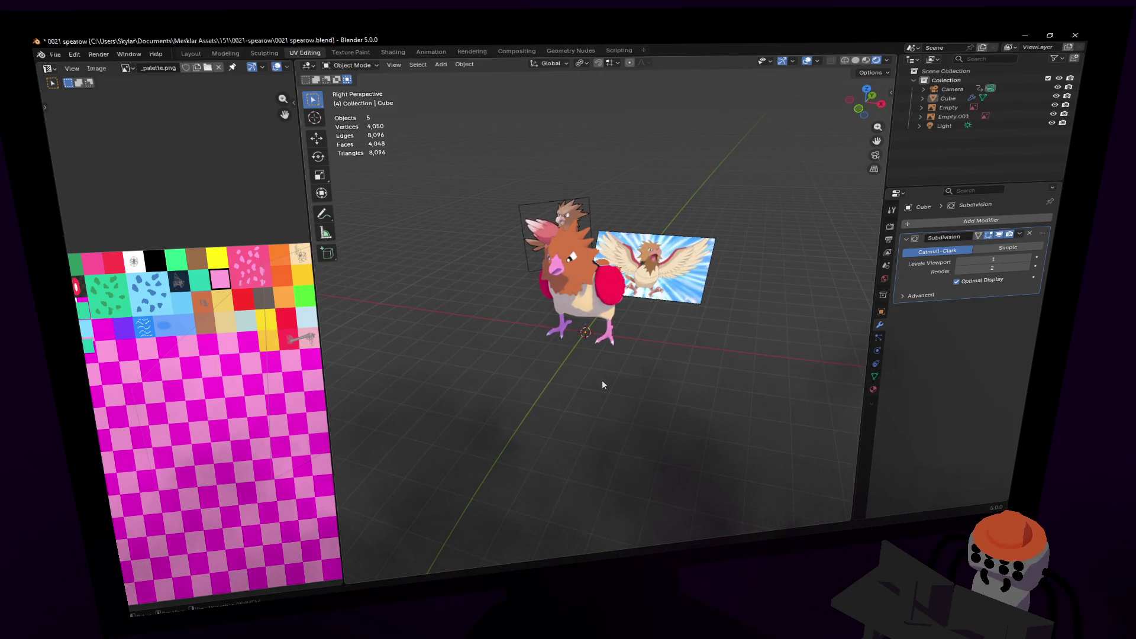
{"action": "key", "text": "shift+a"}
{"action": "mouse_move", "coordinate": [588, 303]}
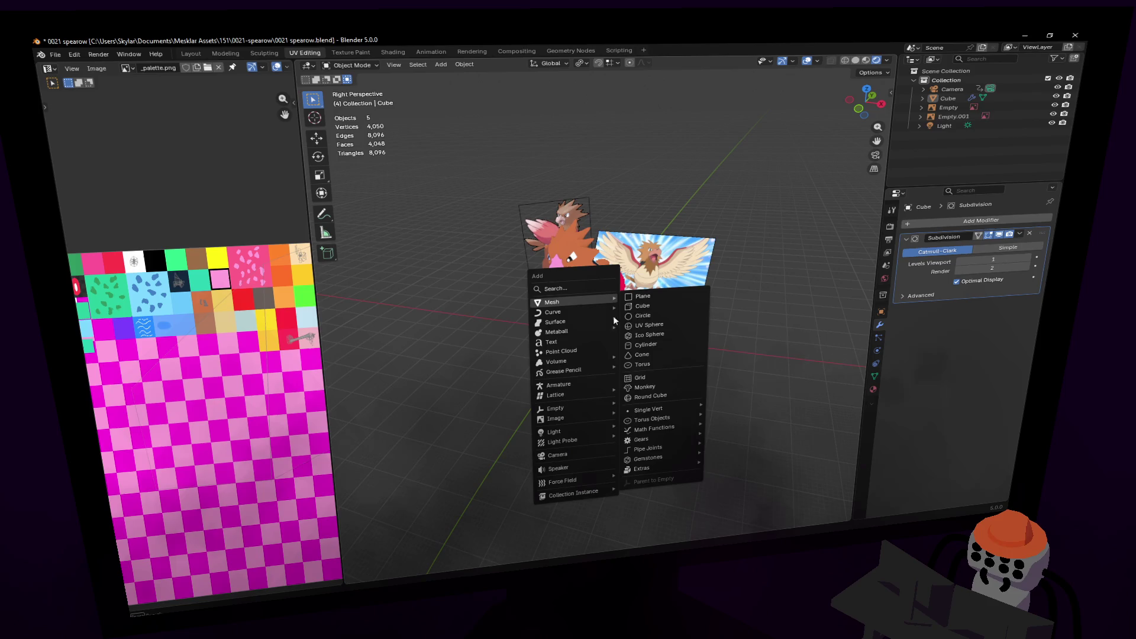
{"action": "left_click", "coordinate": [656, 311]}
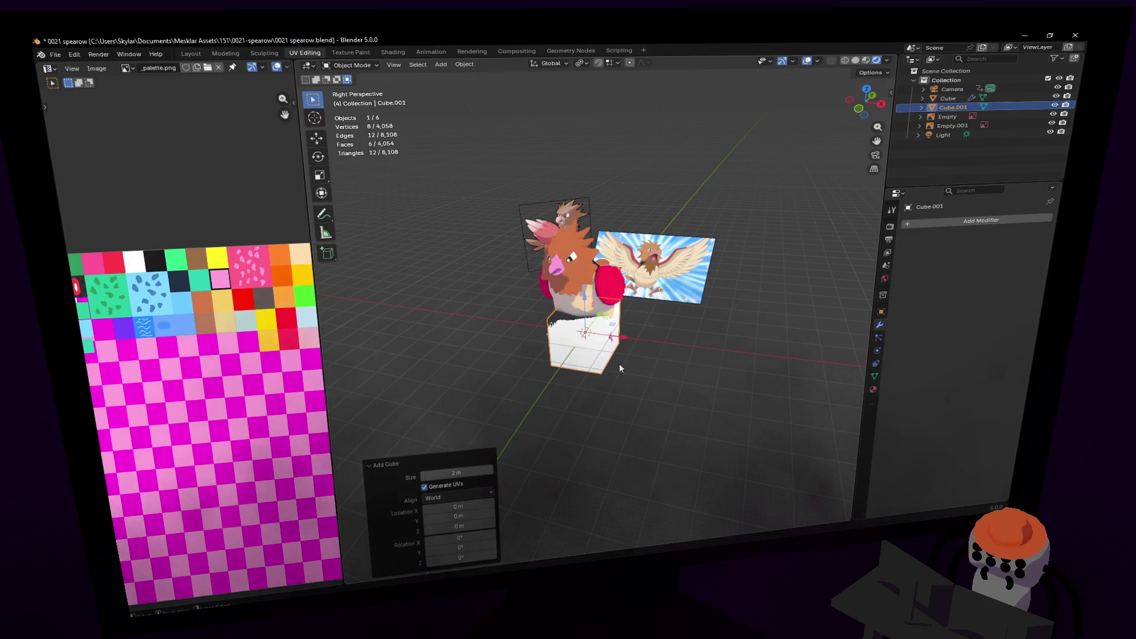
{"action": "key", "text": "ctrl+z"}
- Fly in close to the Spearow and enter Edit Mode on its mesh
{"action": "key", "text": "shift+grave"}
{"action": "key", "text": "w"}
{"action": "key", "text": "w"}
{"action": "left_click", "coordinate": [661, 358]}
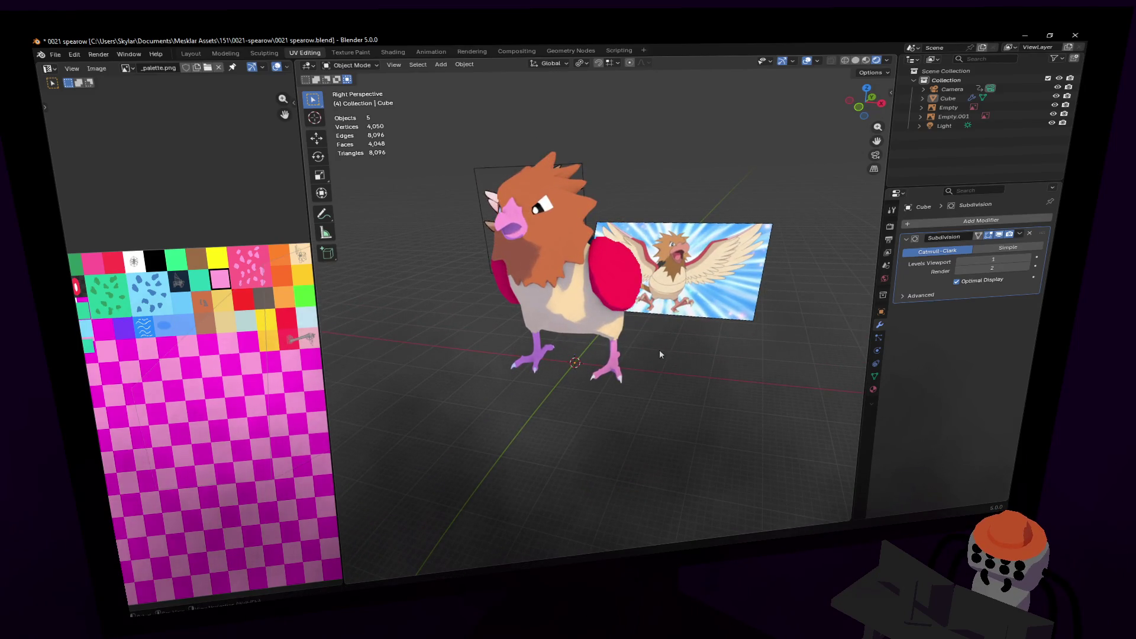
{"action": "key", "text": "Tab"}
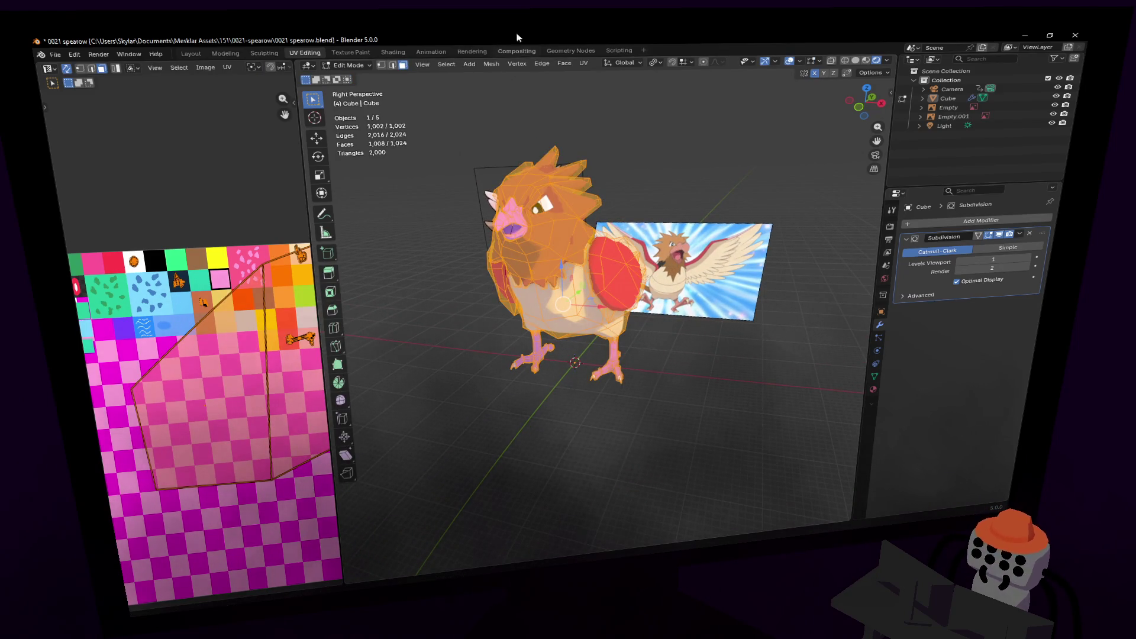
- Set the pivot point to 3D Cursor and scale the whole mesh to 0.477
{"action": "left_click", "coordinate": [655, 60]}
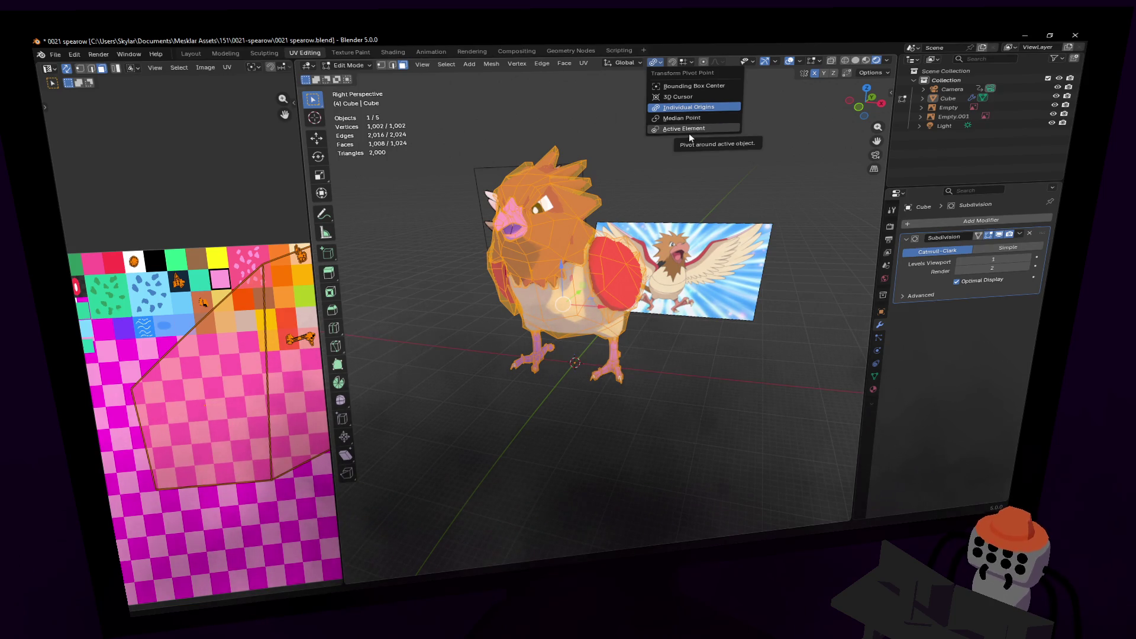
{"action": "left_click", "coordinate": [702, 97]}
{"action": "key", "text": "s"}
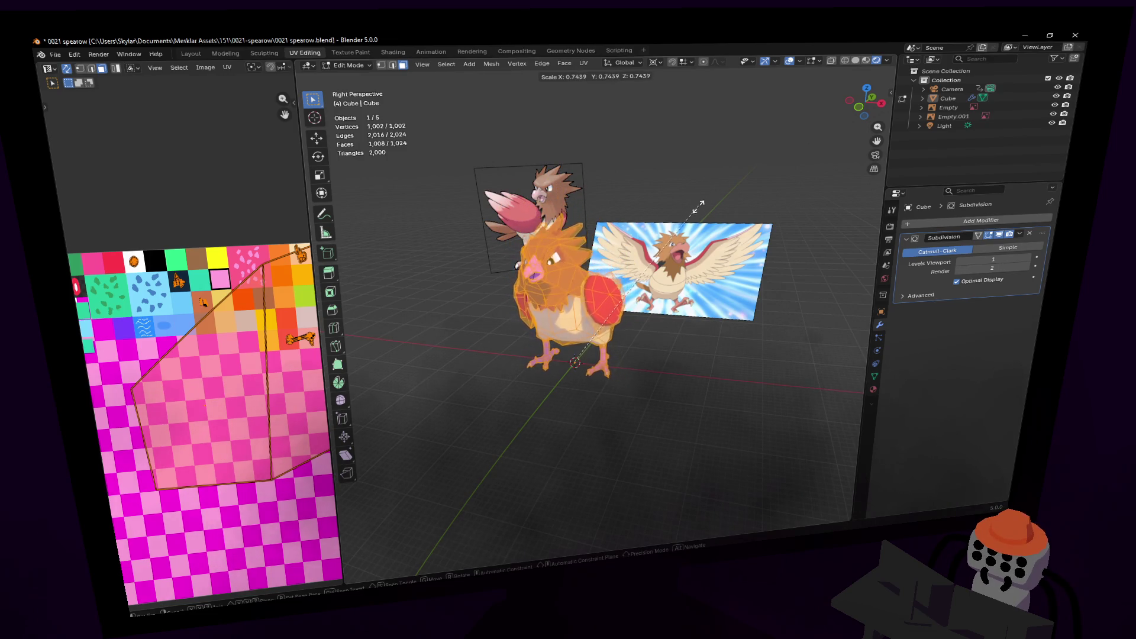
{"action": "left_click", "coordinate": [655, 258]}
- Start an X-axis scale, cancel it, and return to Object Mode
{"action": "key", "text": "shift+grave"}
{"action": "key", "text": "w"}
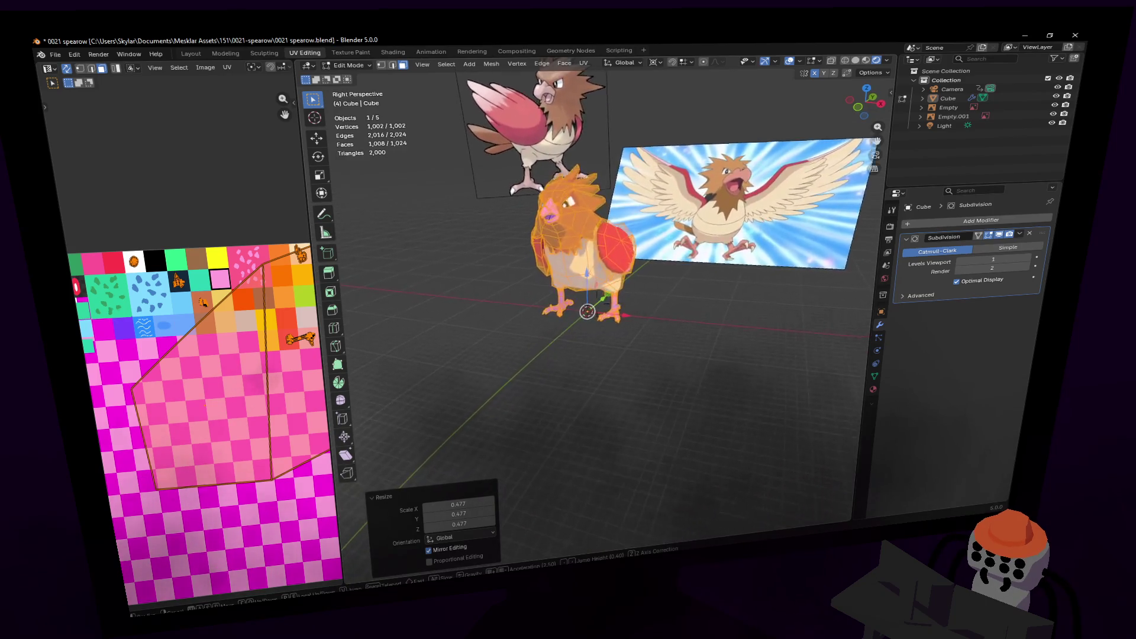
{"action": "left_click", "coordinate": [661, 270]}
{"action": "key", "text": "s"}
{"action": "key", "text": "x"}
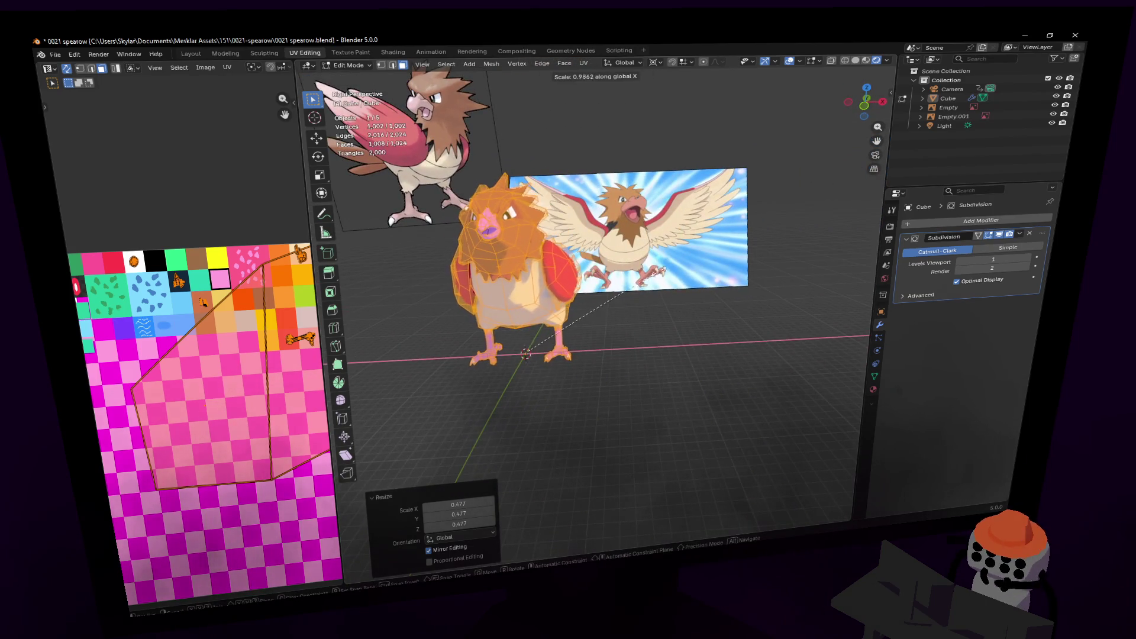
{"action": "key", "text": "Escape"}
{"action": "key", "text": "Tab"}
{"action": "key", "text": "shift+grave"}
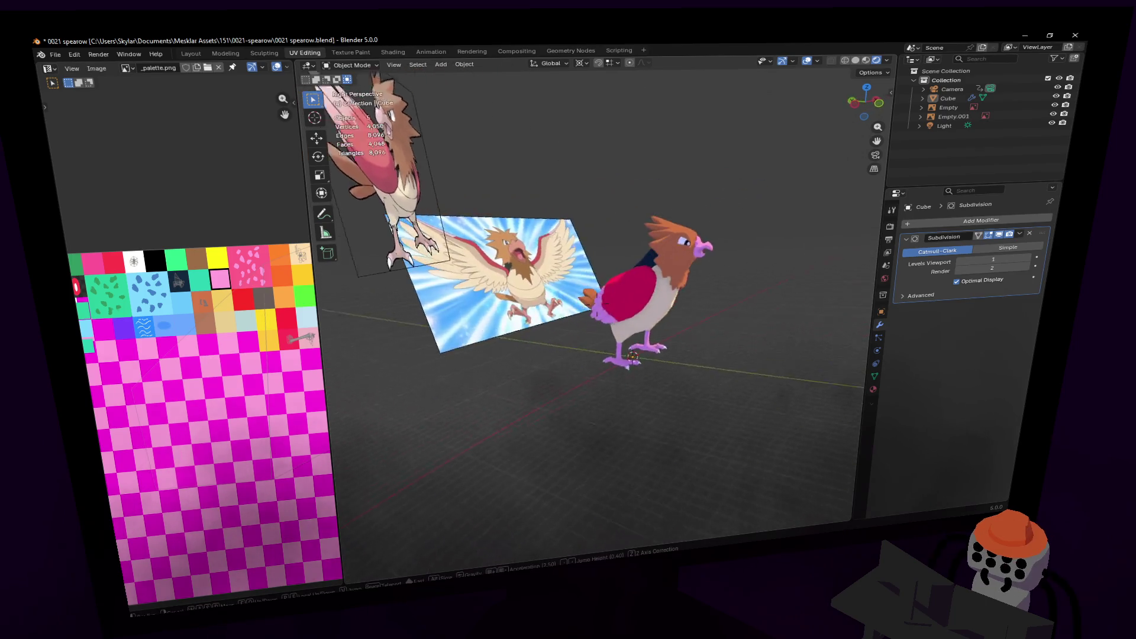
- Fly close to the head, enter Edit Mode and hide subdivision in the viewport
{"action": "key", "text": "w"}
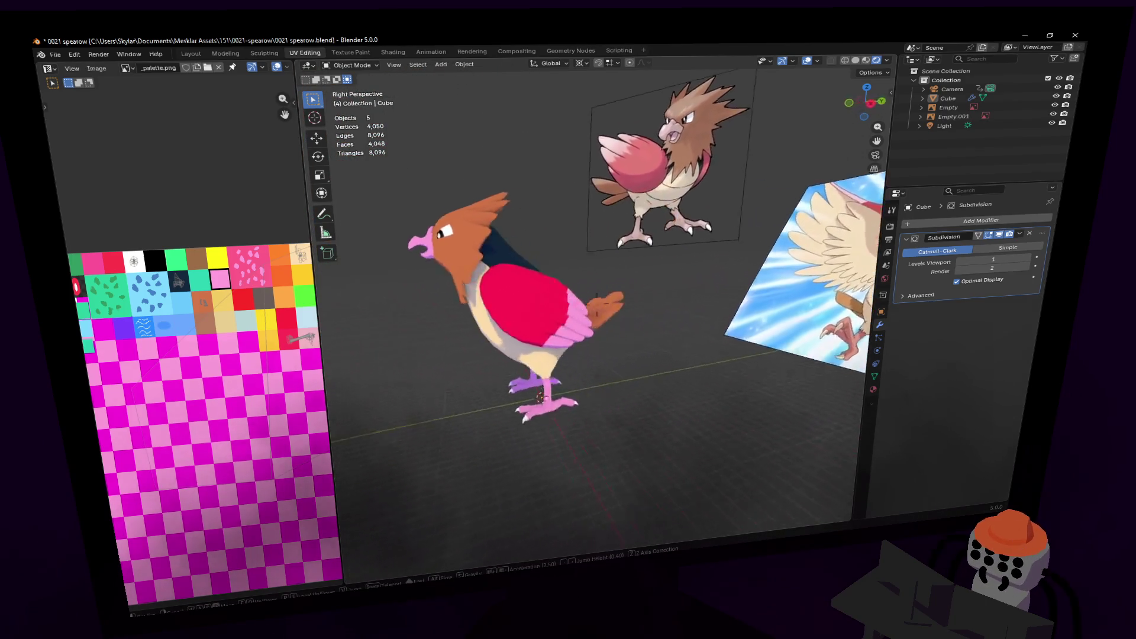
{"action": "left_click", "coordinate": [647, 275]}
{"action": "key", "text": "shift+grave"}
{"action": "key", "text": "s"}
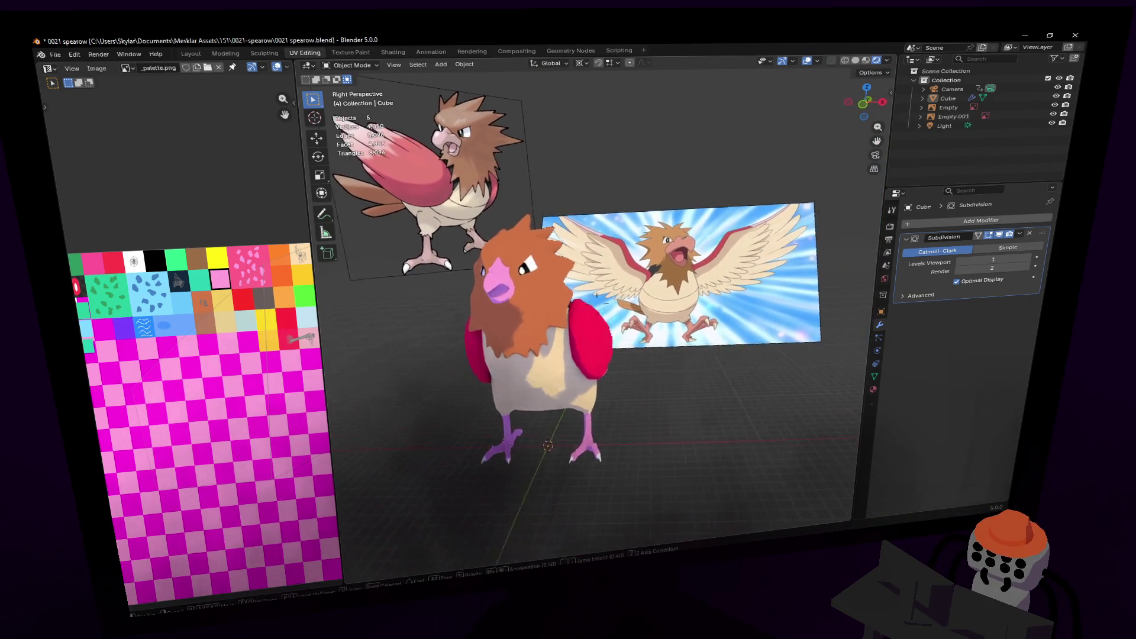
{"action": "key", "text": "w"}
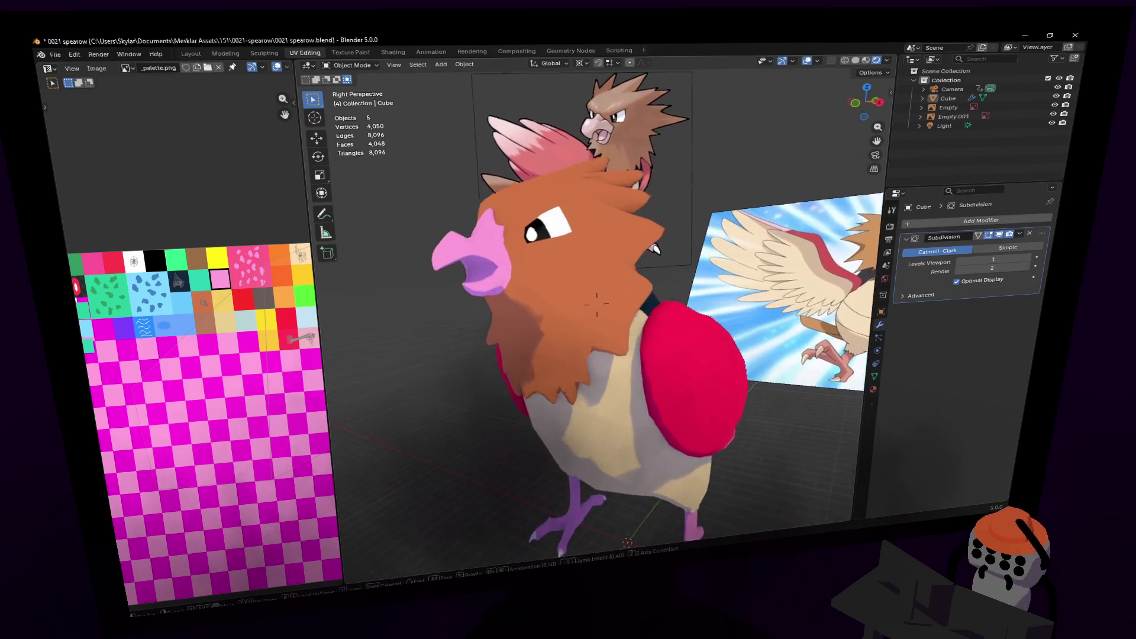
{"action": "key", "text": "a"}
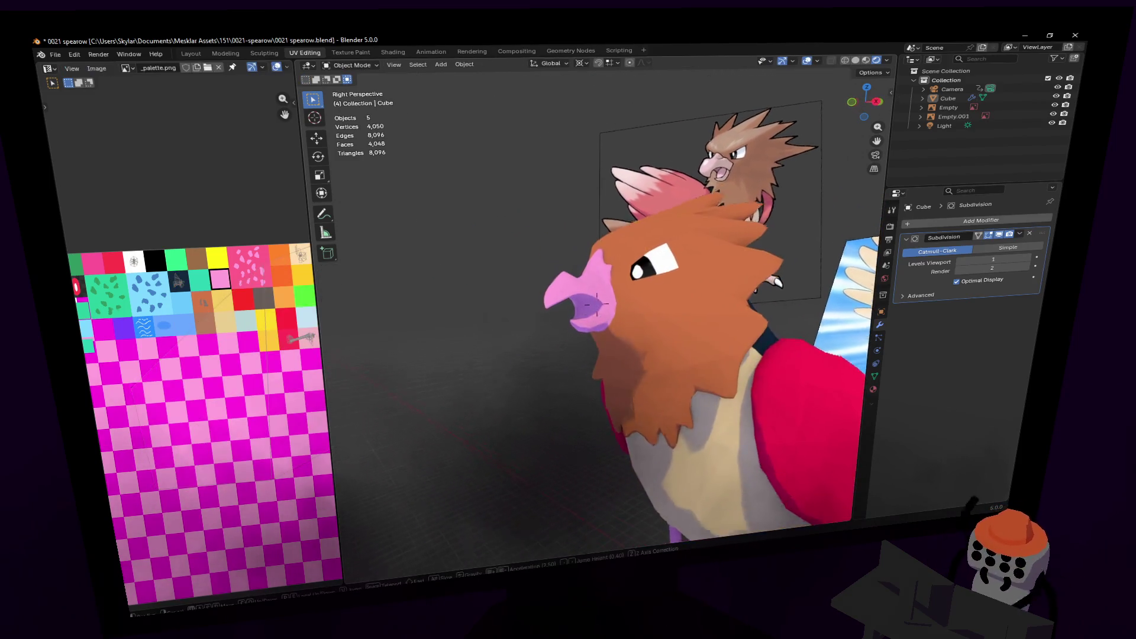
{"action": "key", "text": "w"}
{"action": "key", "text": "Return"}
{"action": "key", "text": "Tab"}
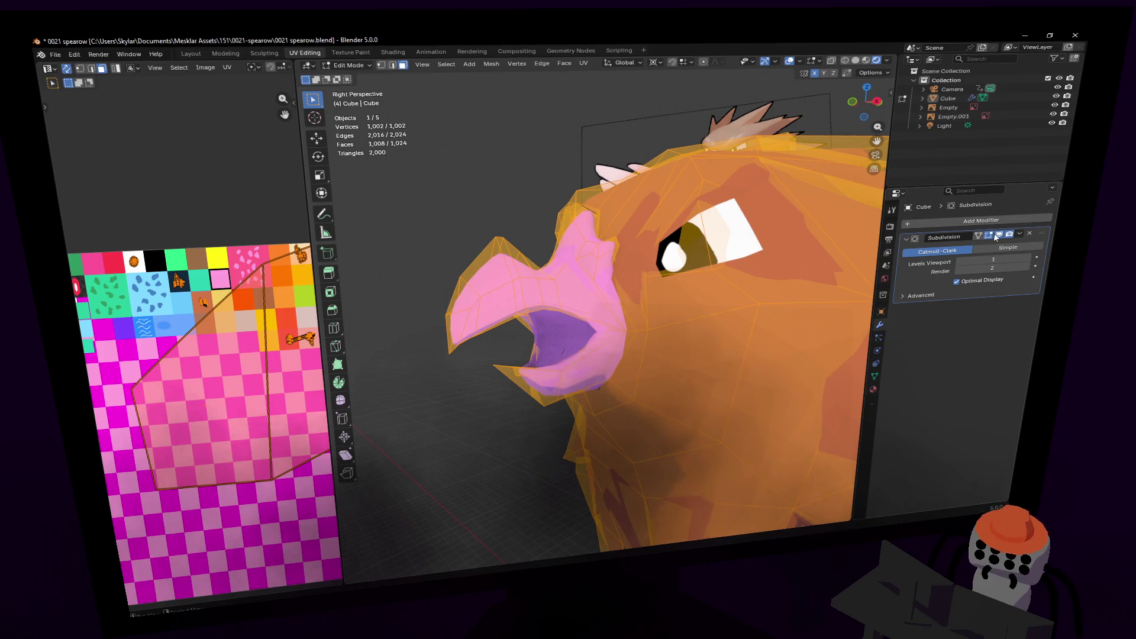
{"action": "left_click", "coordinate": [999, 234]}
- Fill the open mouth with faces, then select four mouth faces and move them
{"action": "key", "text": "shift+grave"}
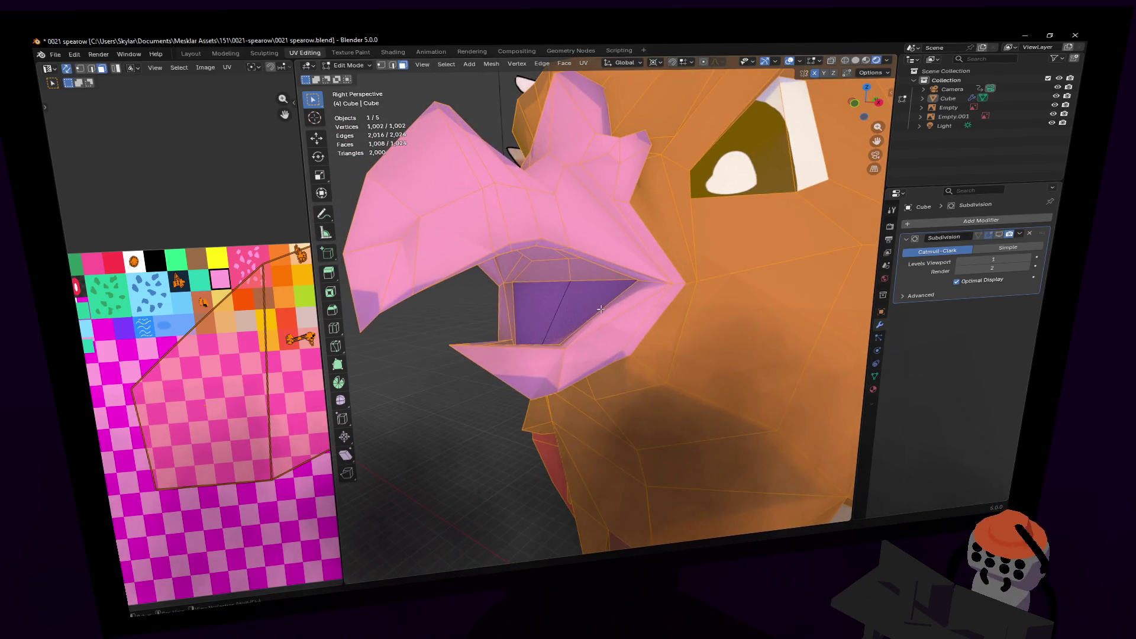
{"action": "key", "text": "alt+f"}
{"action": "left_click", "coordinate": [592, 296]}
{"action": "key", "text": "shift+grave"}
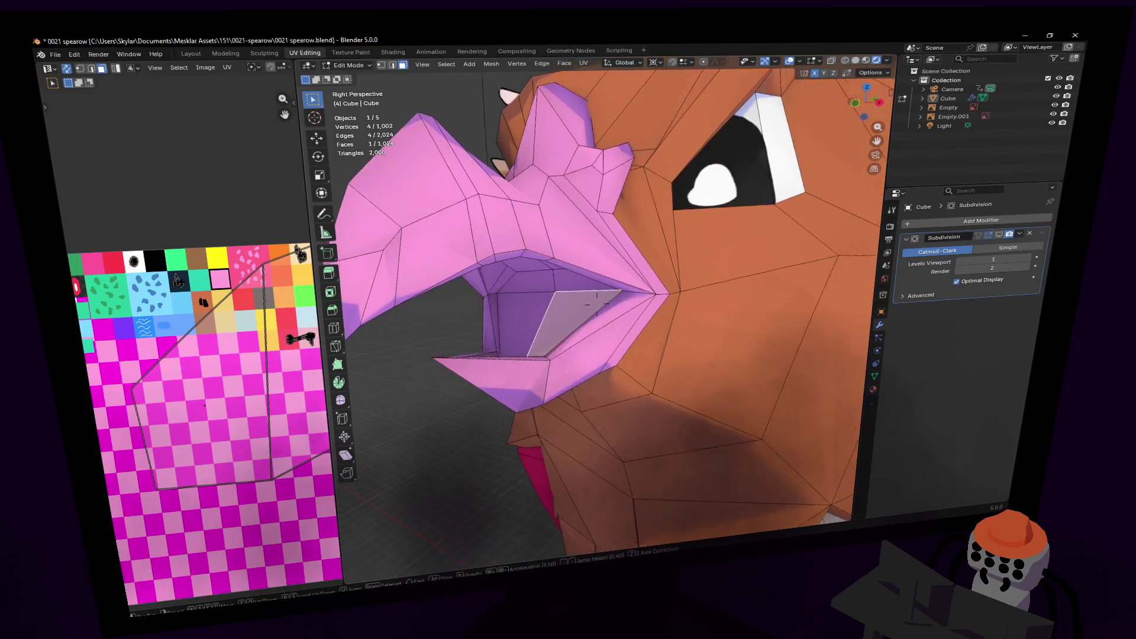
{"action": "left_click", "coordinate": [596, 303]}
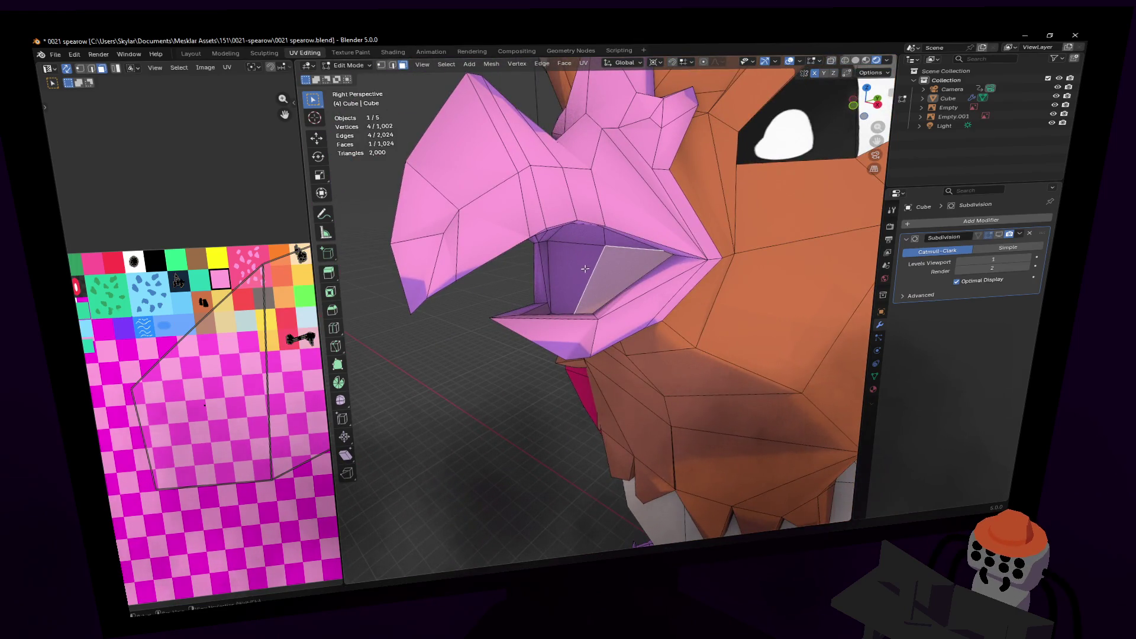
{"action": "left_click", "coordinate": [593, 244], "text": "shift"}
{"action": "left_click", "coordinate": [596, 249], "text": "shift"}
{"action": "left_click", "coordinate": [600, 251], "text": "shift"}
{"action": "key", "text": "g"}
{"action": "left_click", "coordinate": [601, 252]}
- In Object Mode, preview the subdivision smoothing and fly to a side view of the beak
{"action": "key", "text": "Tab"}
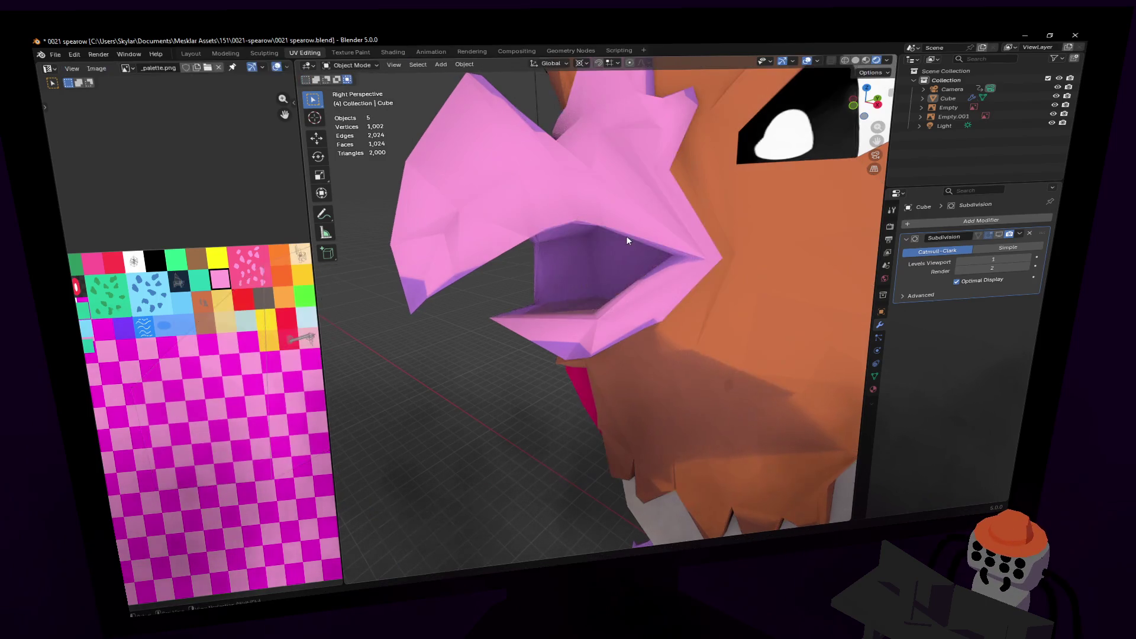
{"action": "left_click", "coordinate": [999, 235]}
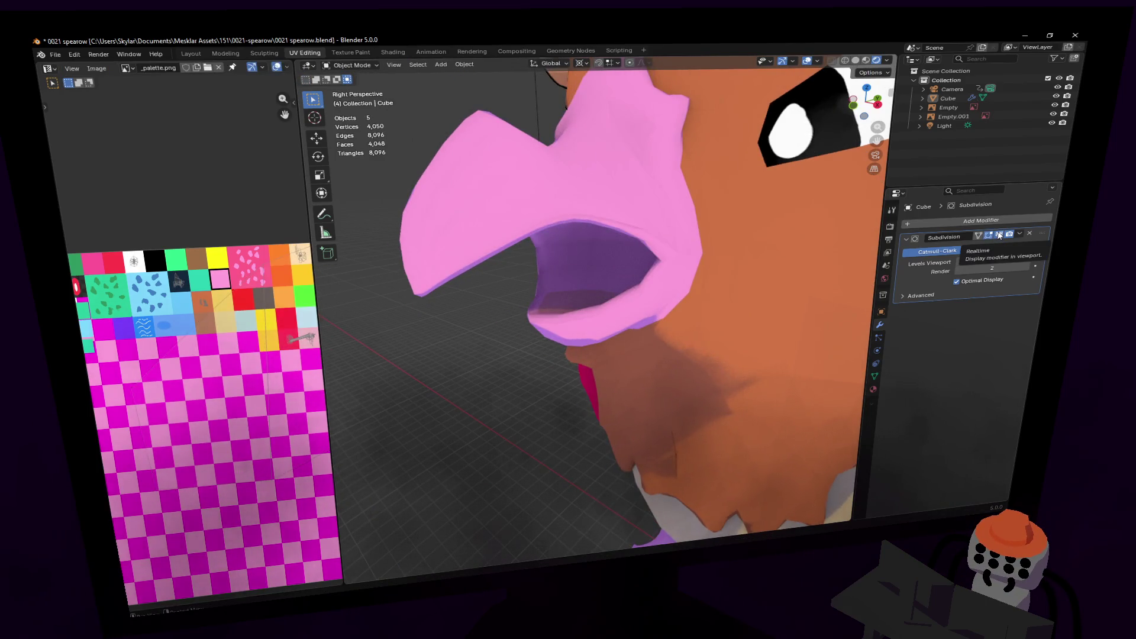
{"action": "left_click", "coordinate": [999, 234]}
{"action": "scroll", "coordinate": [572, 324], "scroll_direction": "down", "scroll_amount": 6}
{"action": "scroll", "coordinate": [573, 324], "scroll_direction": "up", "scroll_amount": 2}
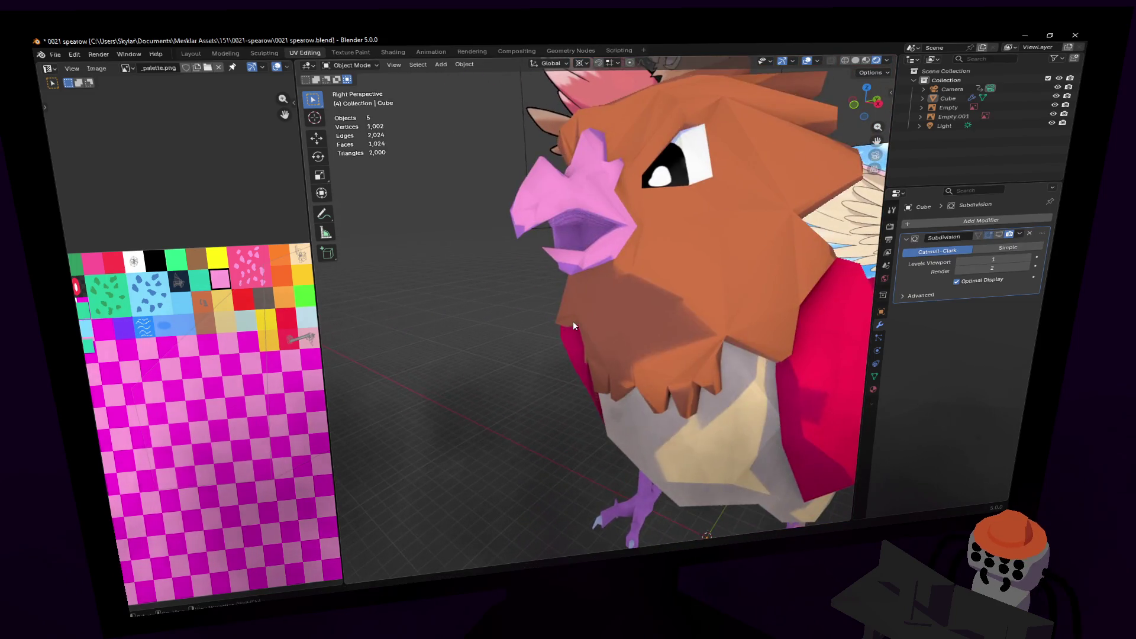
{"action": "left_click", "coordinate": [999, 235]}
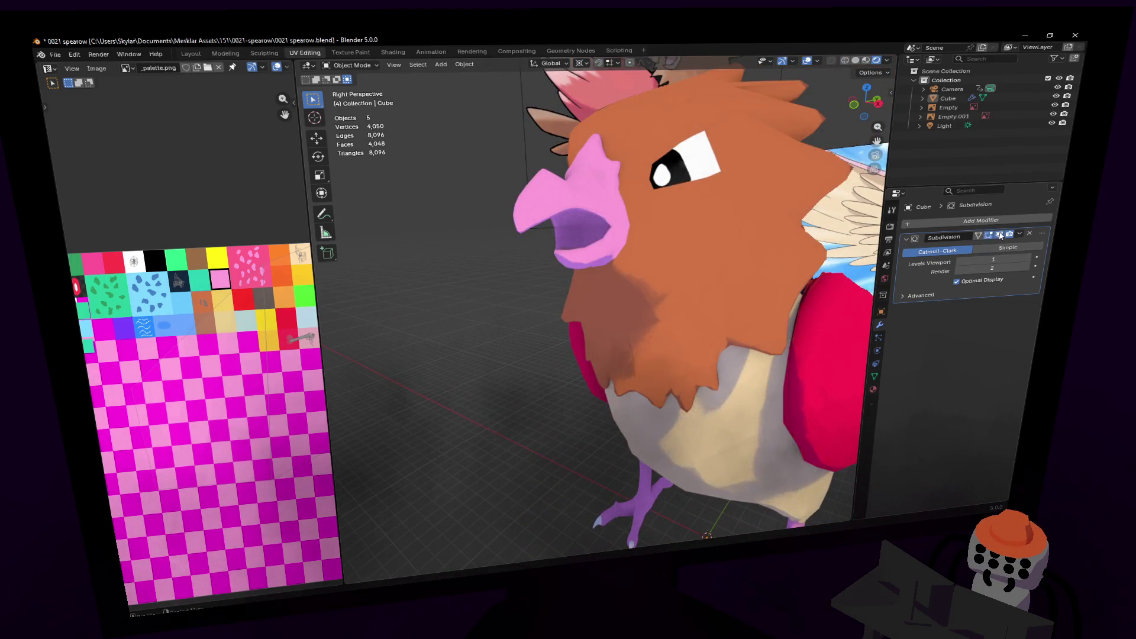
{"action": "key", "text": "shift+grave"}
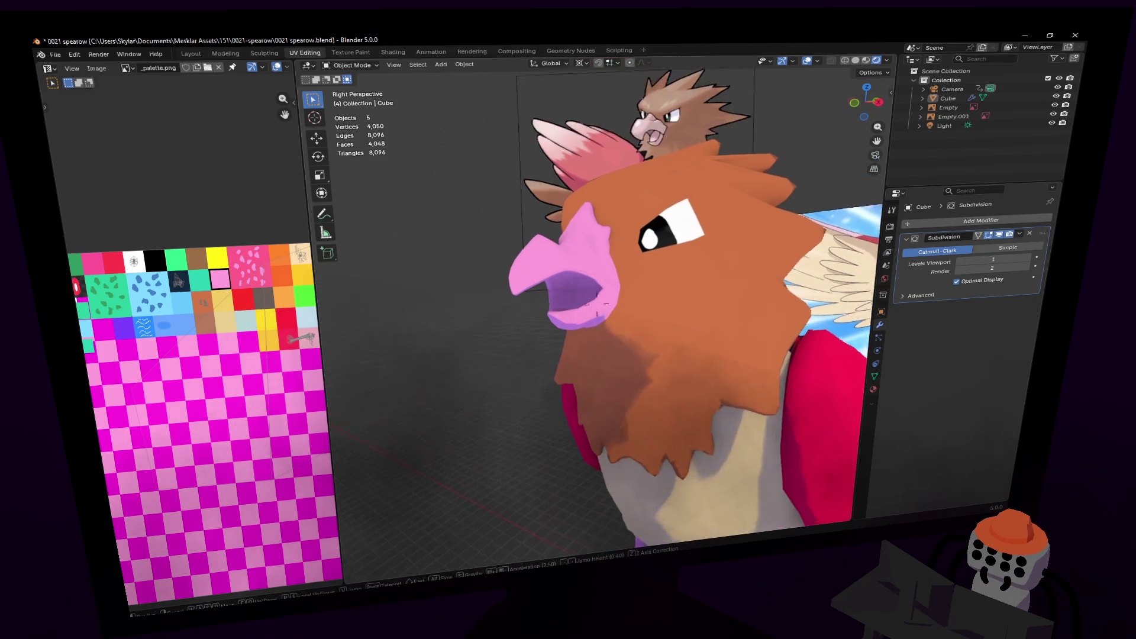
{"action": "key", "text": "w"}
{"action": "key", "text": "Escape"}
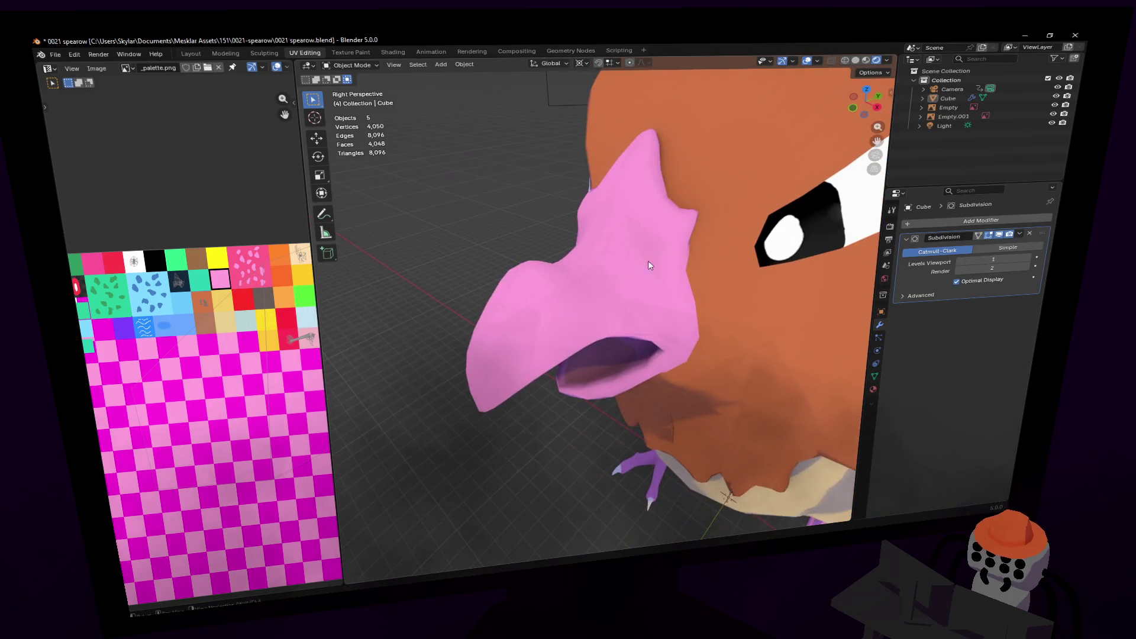
- Back in Edit Mode with subdivision hidden, select the four inner-mouth faces
{"action": "key", "text": "Tab"}
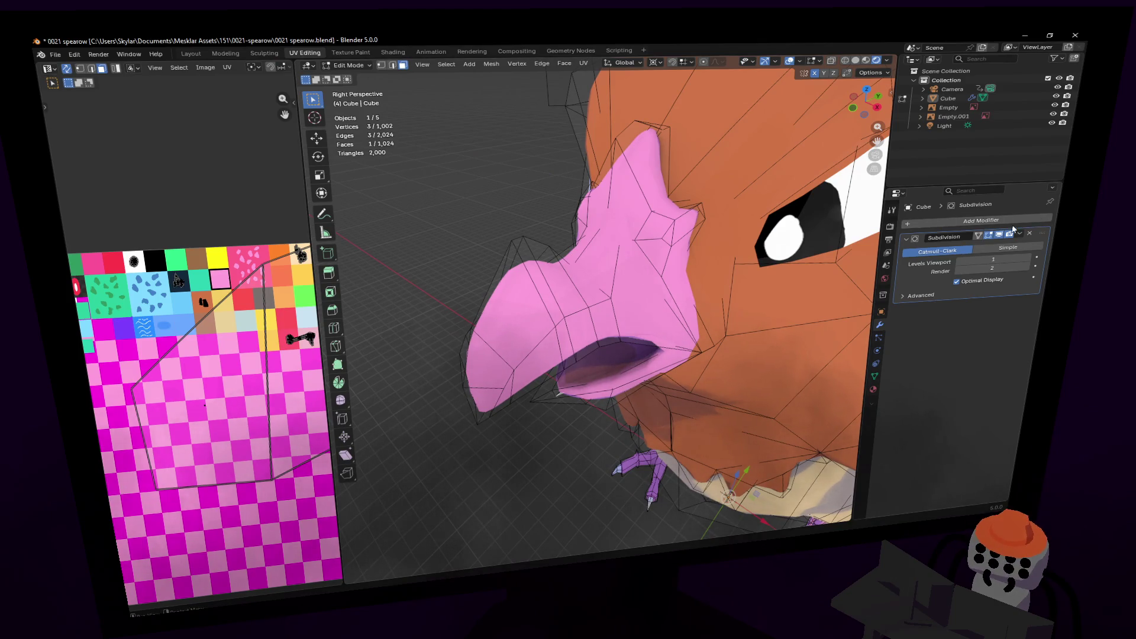
{"action": "left_click", "coordinate": [999, 236]}
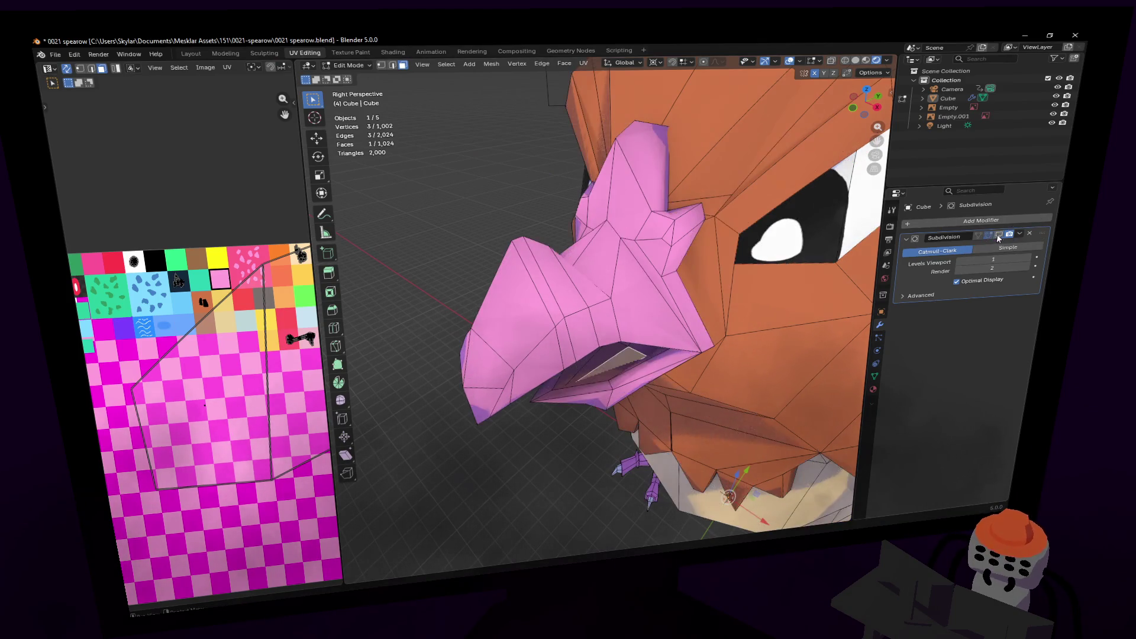
{"action": "key", "text": "KP_Decimal"}
{"action": "left_click", "coordinate": [594, 307], "text": "shift"}
{"action": "mouse_move", "coordinate": [593, 306]}
{"action": "middle_mouse_down"}
{"action": "mouse_move", "coordinate": [593, 331]}
{"action": "mouse_move", "coordinate": [593, 317]}
{"action": "middle_mouse_up"}
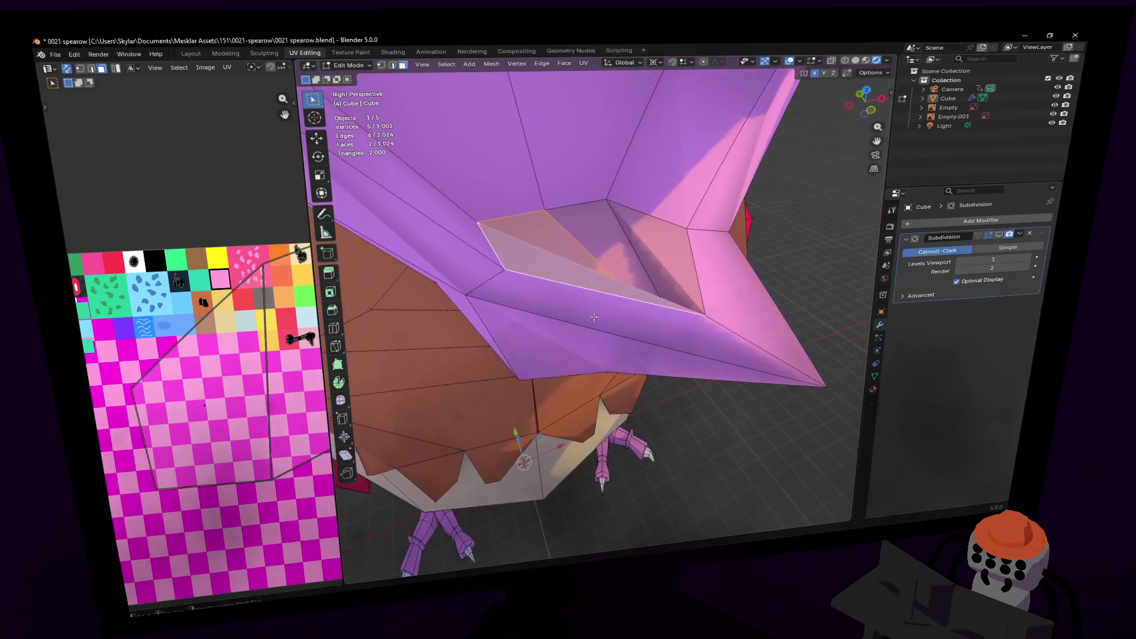
{"action": "left_click", "coordinate": [639, 232], "text": "shift"}
{"action": "left_click", "coordinate": [645, 248], "text": "shift"}
{"action": "mouse_move", "coordinate": [645, 249]}
{"action": "middle_mouse_down"}
{"action": "mouse_move", "coordinate": [636, 225]}
{"action": "mouse_move", "coordinate": [616, 236]}
{"action": "mouse_move", "coordinate": [631, 247]}
{"action": "middle_mouse_up"}
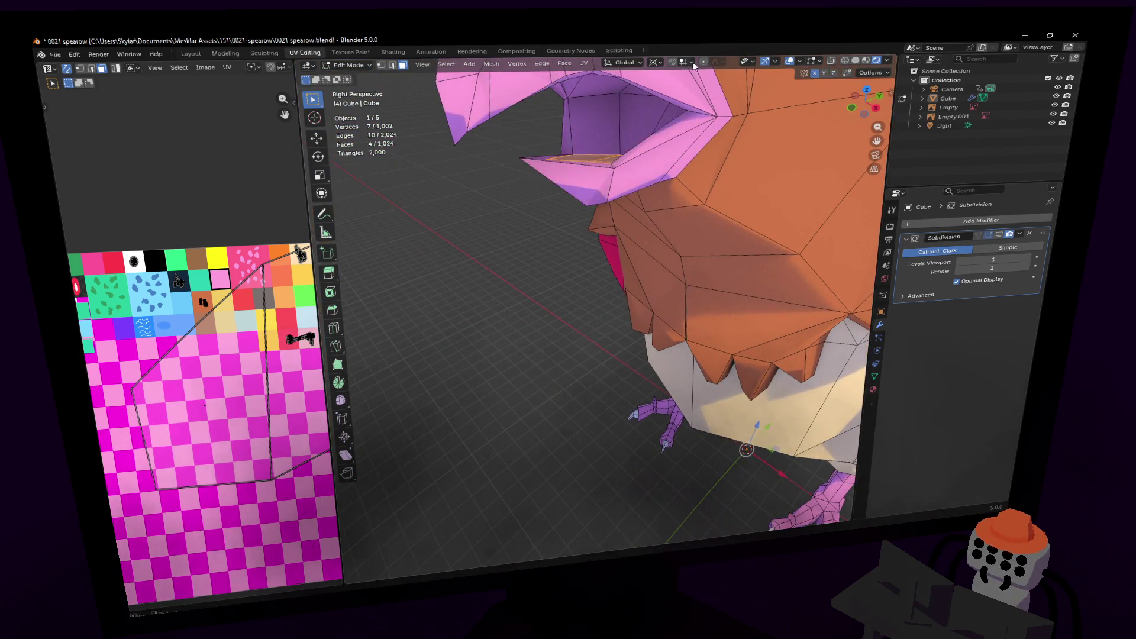
- Set pivot to Individual Origins and flatten the mouth faces along Z
{"action": "left_click", "coordinate": [661, 64]}
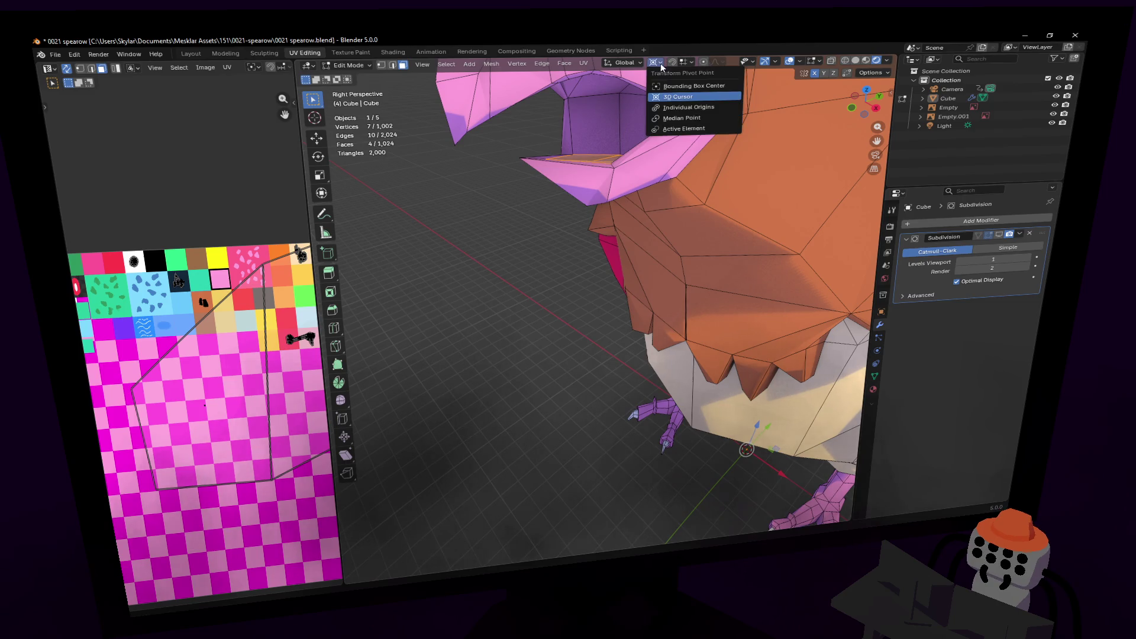
{"action": "left_click", "coordinate": [679, 108]}
{"action": "key", "text": "KP_Decimal"}
{"action": "key", "text": "s"}
{"action": "key", "text": "z"}
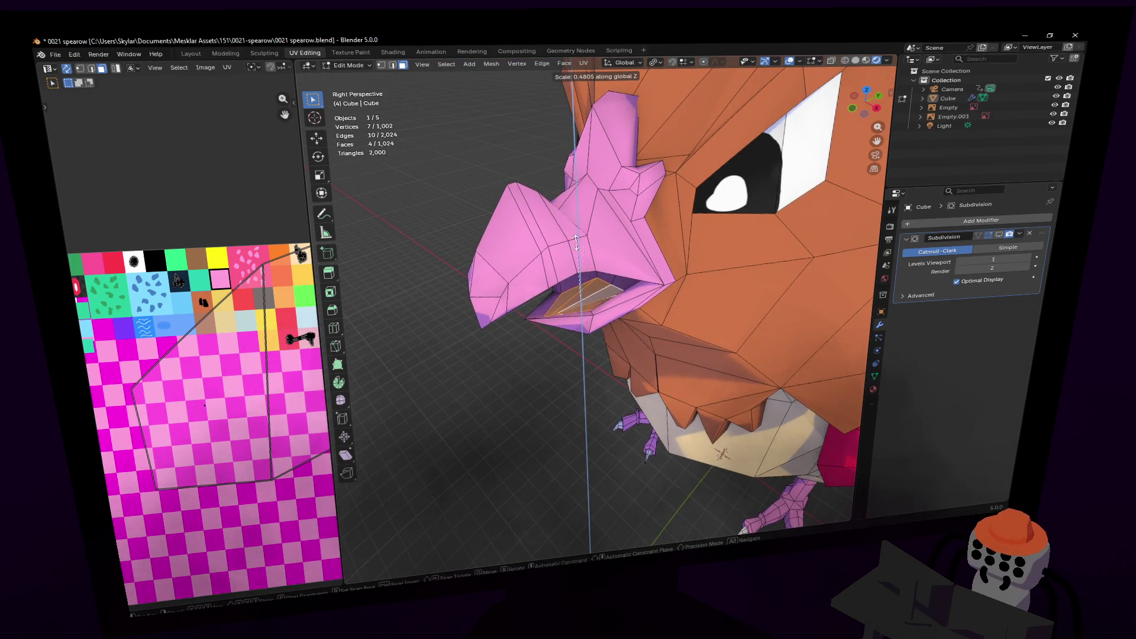
{"action": "left_click", "coordinate": [557, 286]}
{"action": "key", "text": "KP_Decimal"}
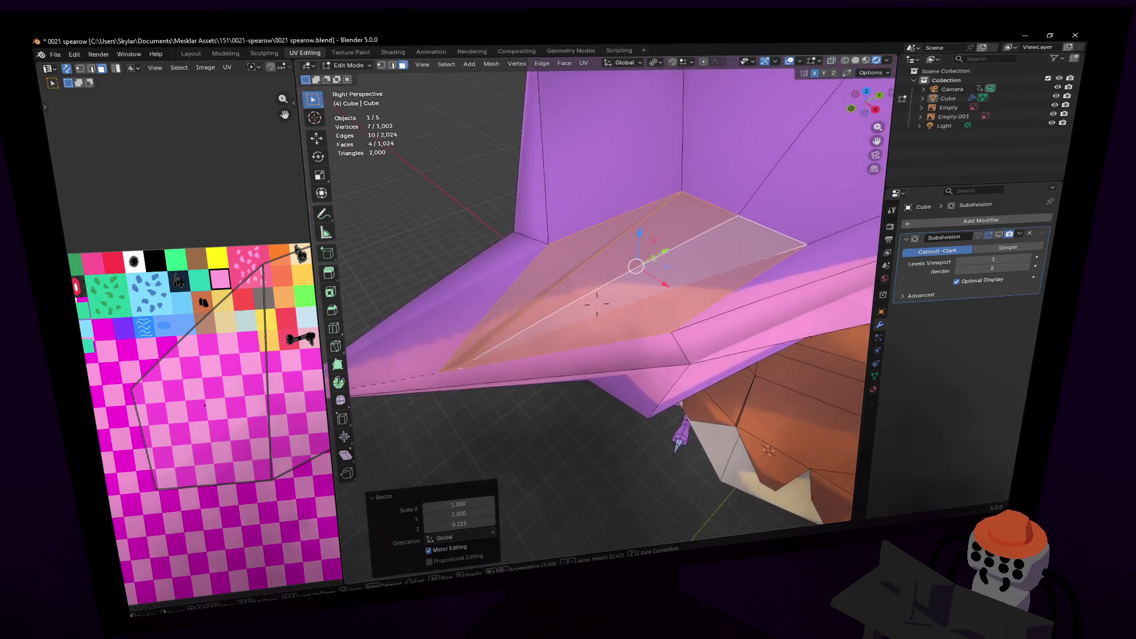
{"action": "scroll", "coordinate": [584, 272], "scroll_direction": "down", "scroll_amount": 2}
{"action": "middle_click_drag", "start_coordinate": [584, 271], "coordinate": [634, 267]}
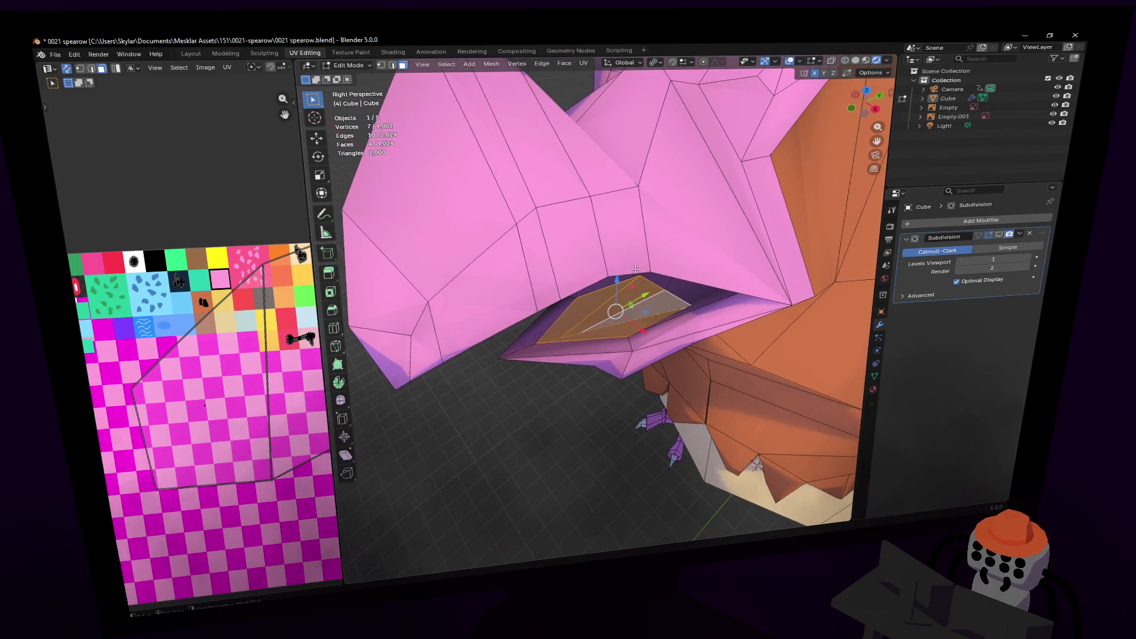
- Unwrap the mouth faces and shrink the UV island onto a palette colour at 0.436
{"action": "key", "text": "u"}
{"action": "left_click", "coordinate": [636, 274]}
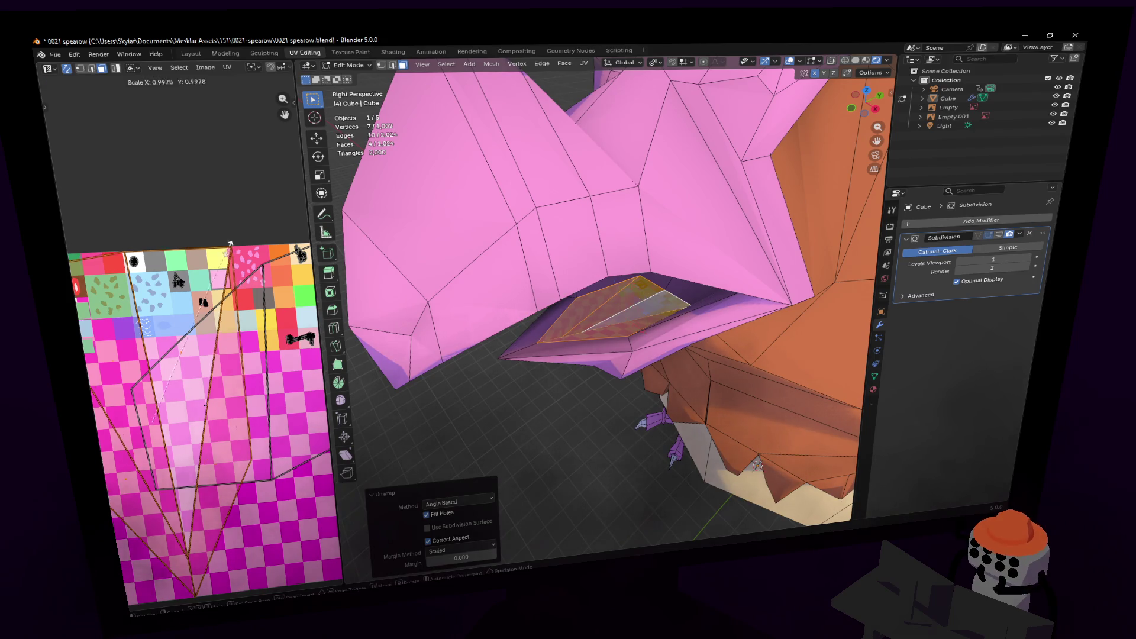
{"action": "key", "text": "s"}
{"action": "left_click", "coordinate": [143, 462]}
{"action": "key", "text": "g"}
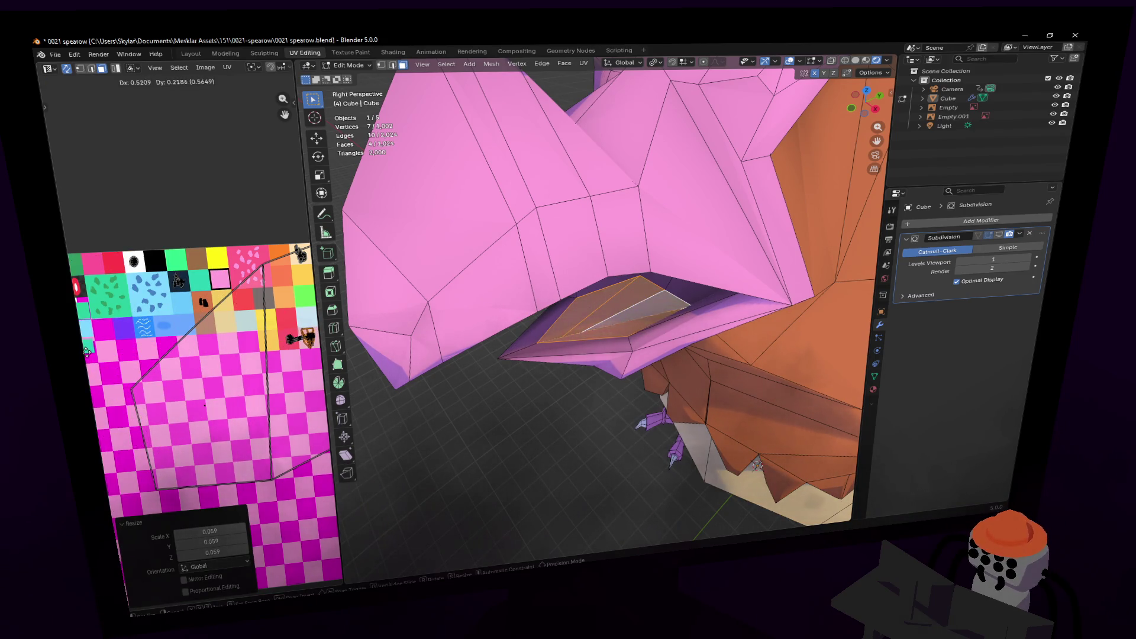
{"action": "left_click", "coordinate": [86, 351]}
{"action": "key", "text": "s"}
{"action": "left_click", "coordinate": [297, 324]}
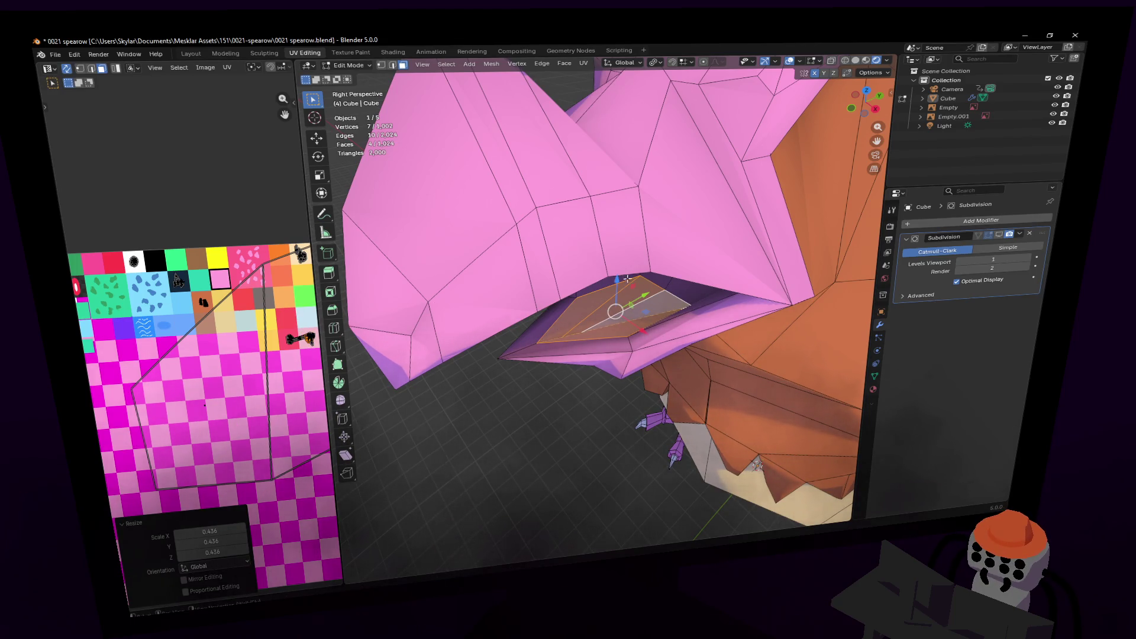
- Inspect the model in Object Mode, then pick a beak vertex and re-enter Edit Mode
{"action": "key", "text": "Tab"}
{"action": "key", "text": "shift+grave"}
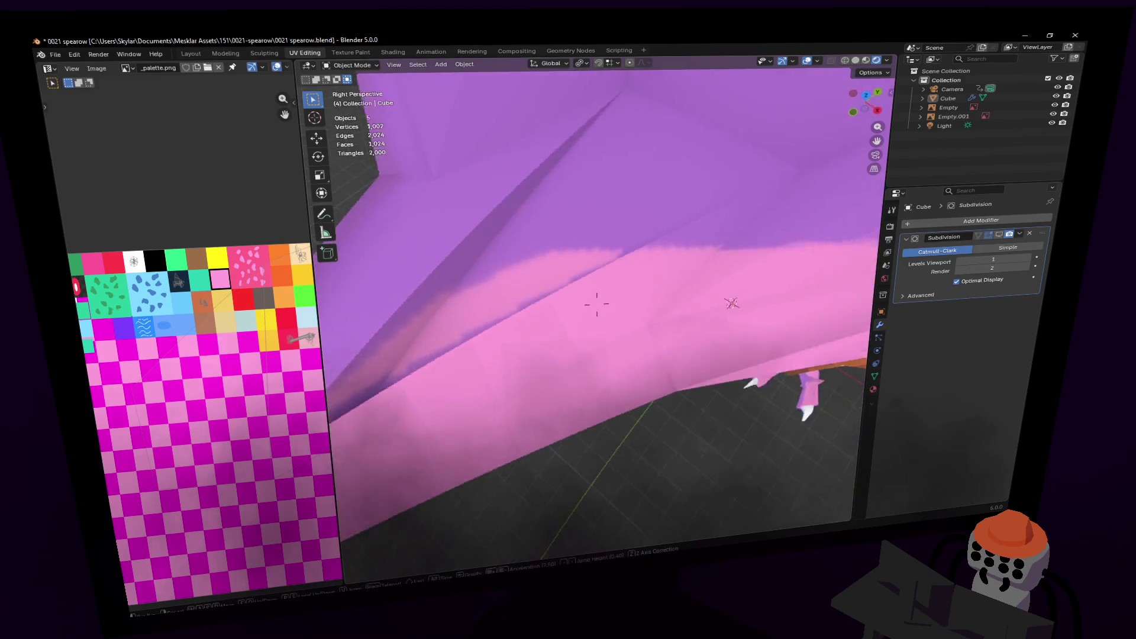
{"action": "key", "text": "w"}
{"action": "key", "text": "s"}
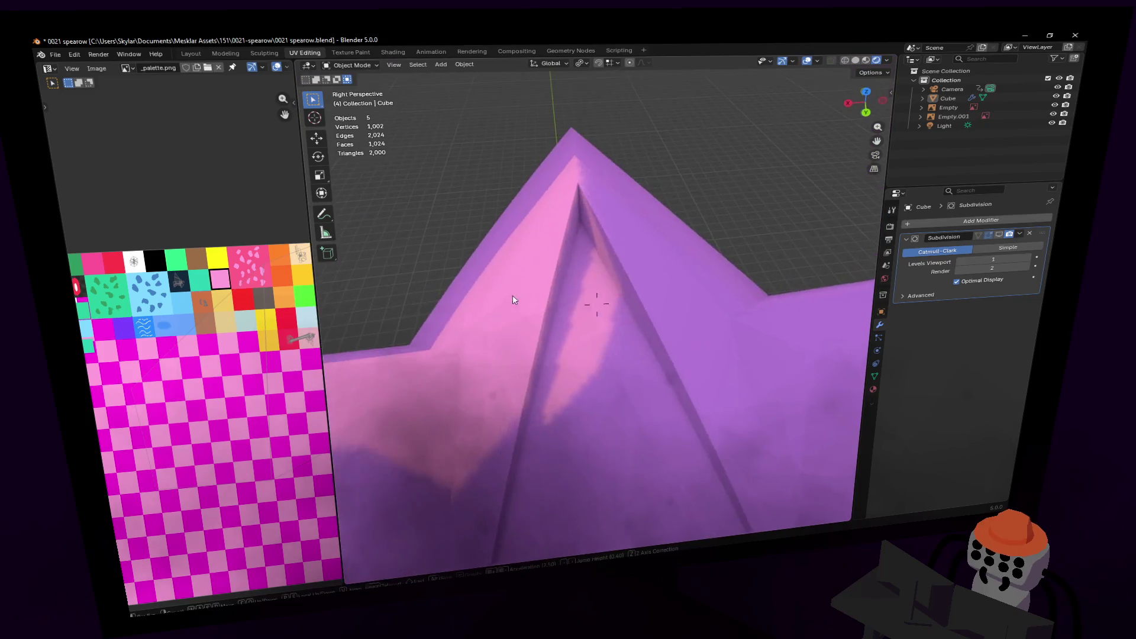
{"action": "left_click", "coordinate": [597, 303]}
{"action": "key", "text": "Tab"}
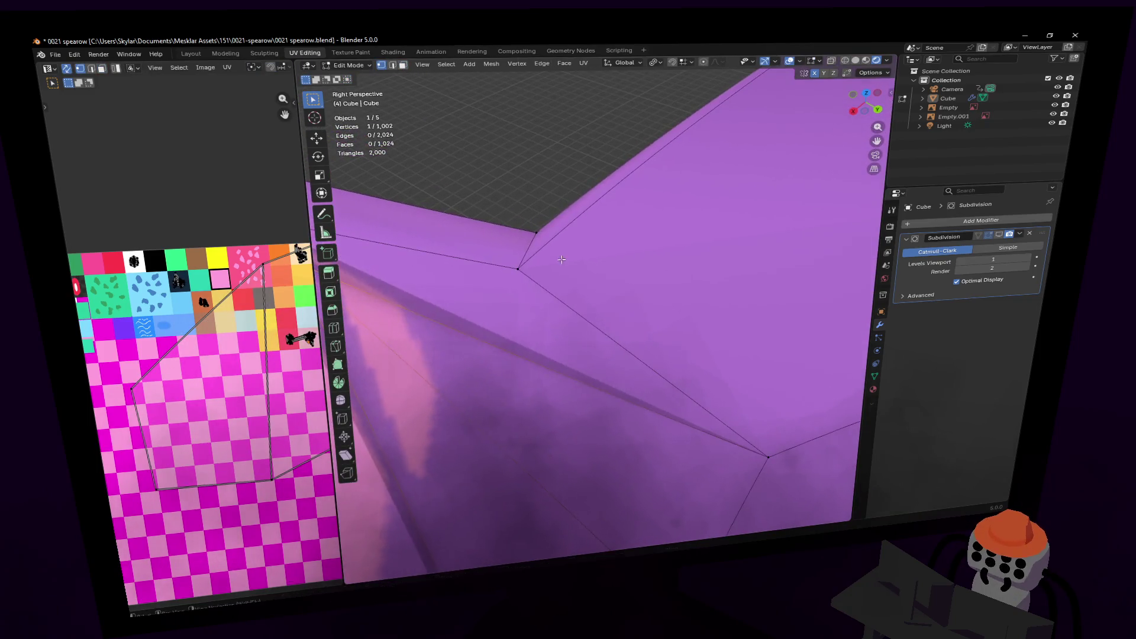
- Nudge the beak vertex about 0.039 m along Y and clear the selection
{"action": "middle_click_drag", "start_coordinate": [566, 309], "coordinate": [548, 281]}
{"action": "left_click_drag", "start_coordinate": [481, 240], "coordinate": [487, 251]}
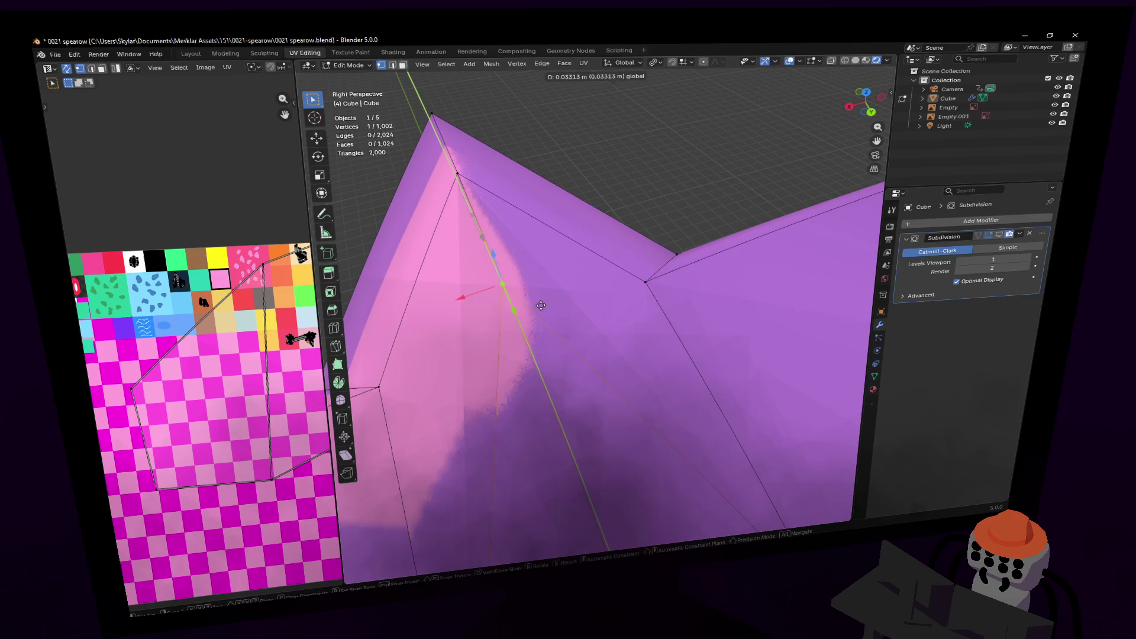
{"action": "key", "text": "shift+grave"}
{"action": "key", "text": "s"}
{"action": "key", "text": "alt+a"}
{"action": "key", "text": "w"}
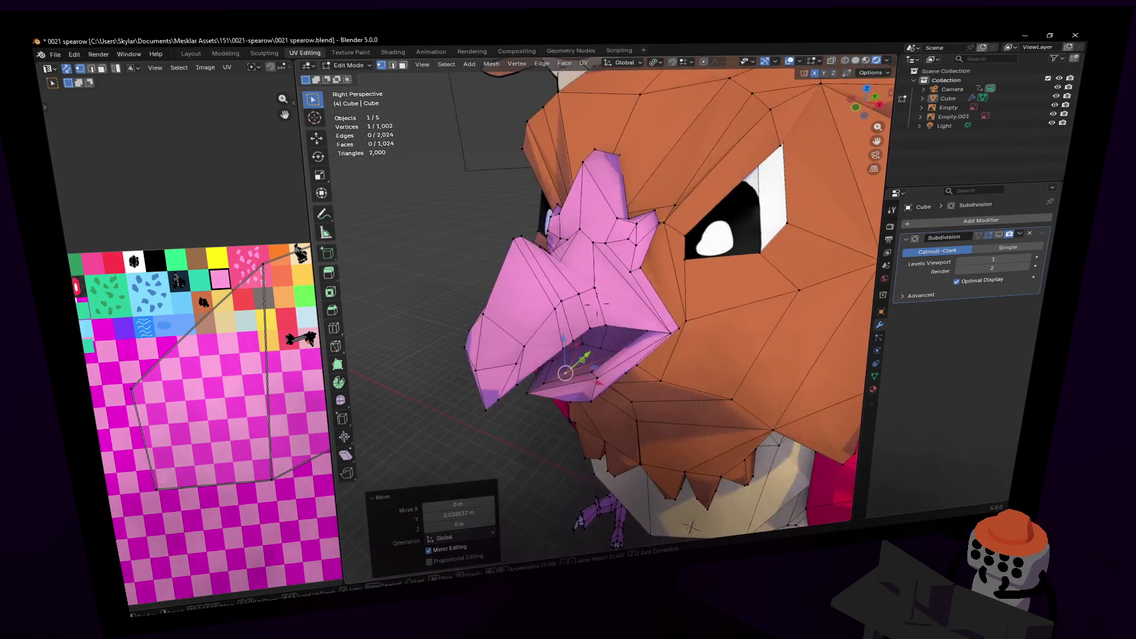
- Select the inner-mouth faces, try an extrude, and undo it
{"action": "left_click", "coordinate": [584, 321]}
{"action": "left_click", "coordinate": [562, 326]}
{"action": "left_click", "coordinate": [535, 340], "text": "shift"}
{"action": "left_click", "coordinate": [503, 352], "text": "shift"}
{"action": "left_click", "coordinate": [541, 322], "text": "shift"}
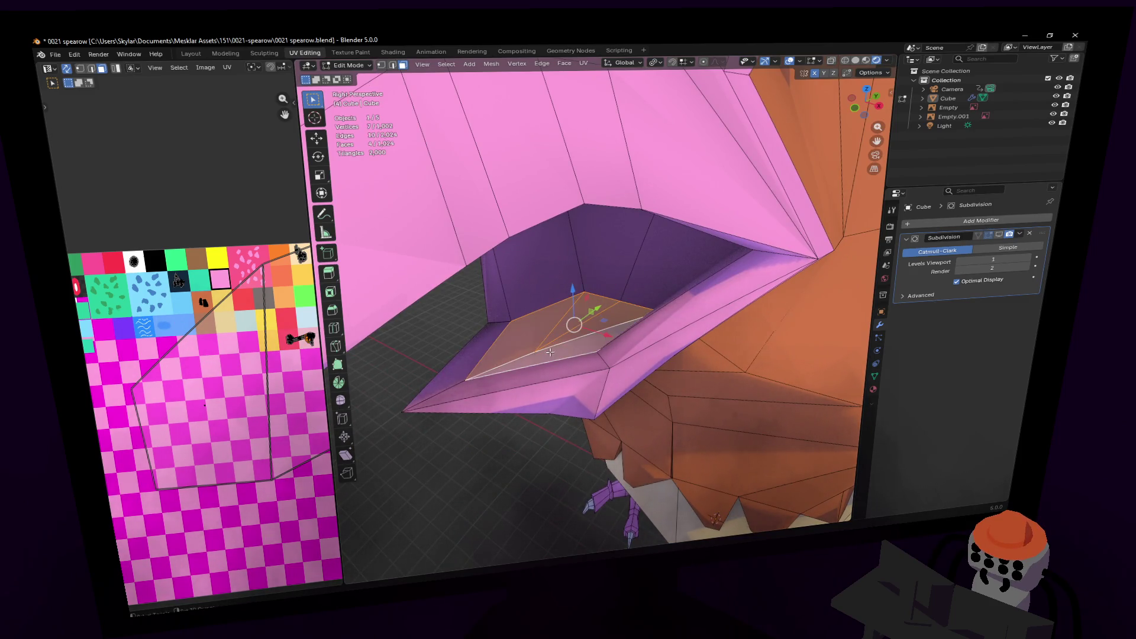
{"action": "key", "text": "e"}
{"action": "right_click", "coordinate": [601, 324]}
{"action": "key", "text": "ctrl+z"}
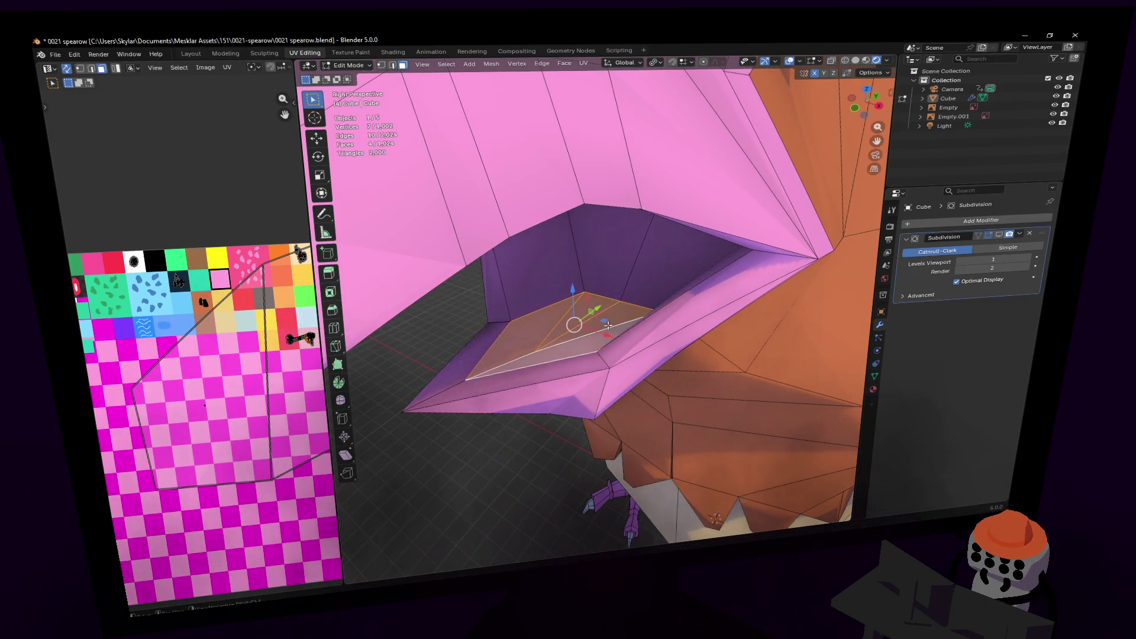
- Duplicate the four mouth faces and move the copy up along Z
{"action": "key", "text": "shift+d"}
{"action": "key", "text": "z"}
{"action": "left_click", "coordinate": [626, 269]}
{"action": "key", "text": "1"}
{"action": "left_click", "coordinate": [545, 271]}
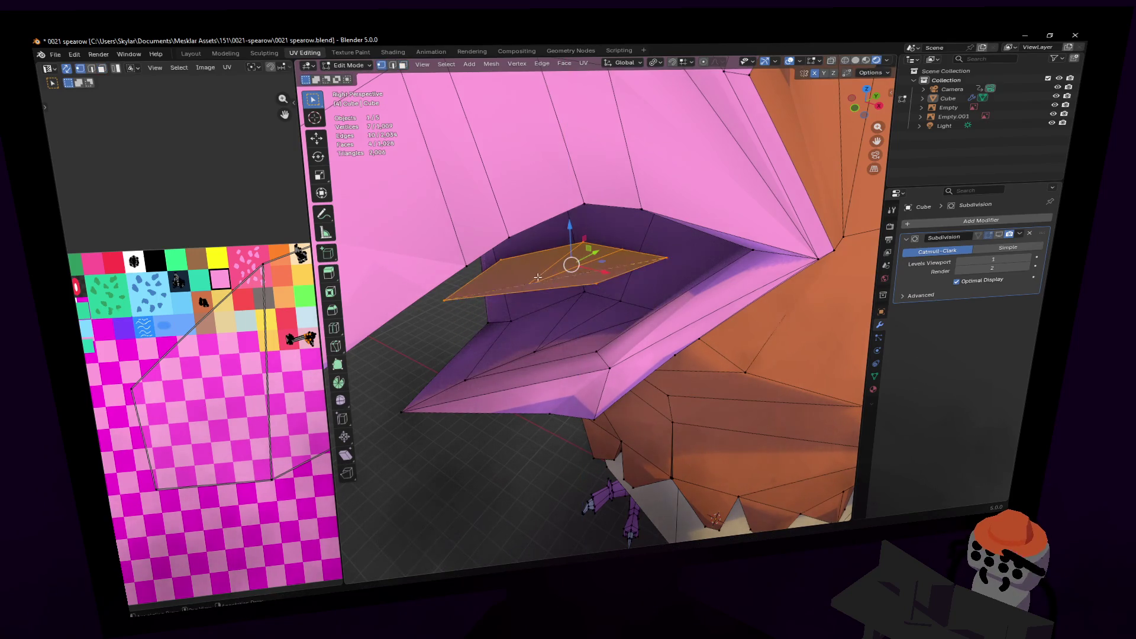
{"action": "key", "text": "alt+z"}
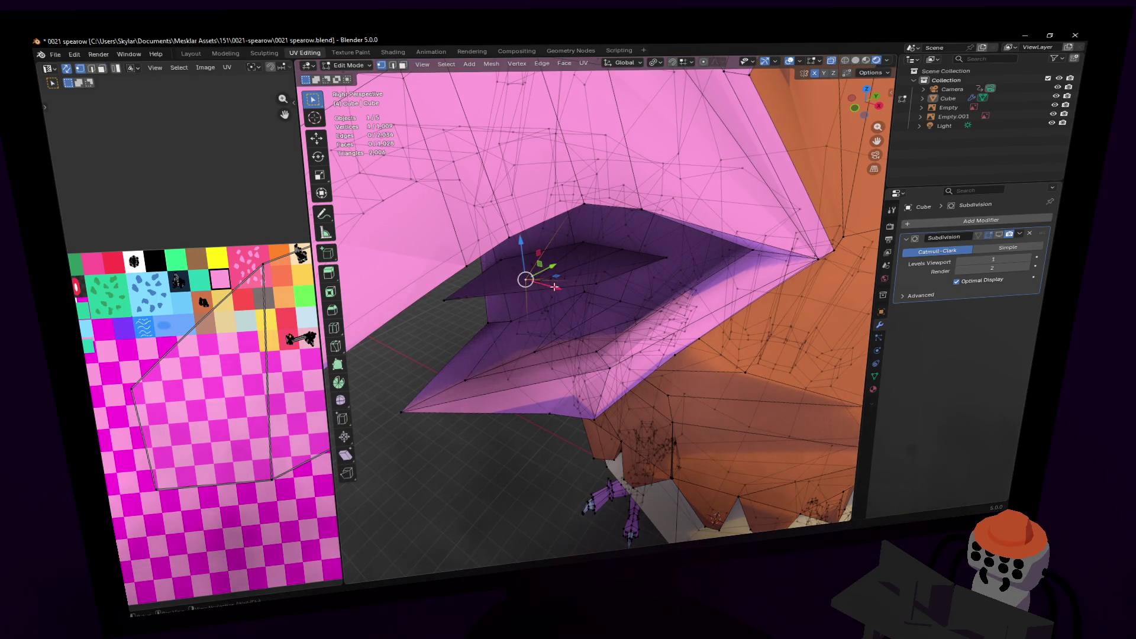
{"action": "key", "text": "alt+z"}
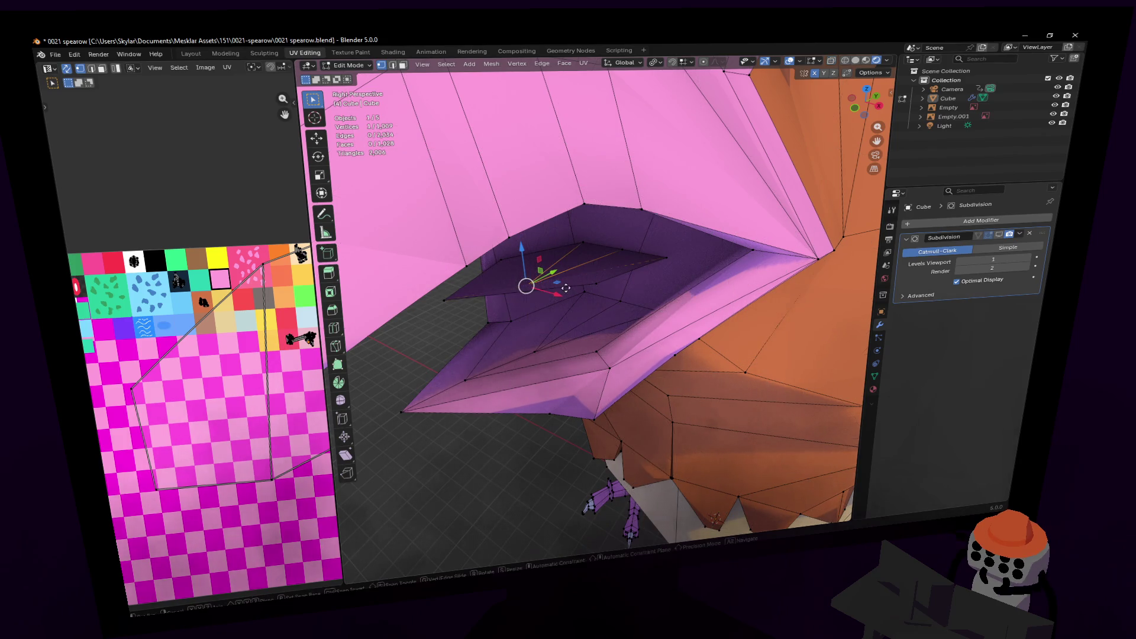
- Raise a tongue vertex along Z and shift it along Y
{"action": "key", "text": "g"}
{"action": "key", "text": "z"}
{"action": "left_click", "coordinate": [585, 259]}
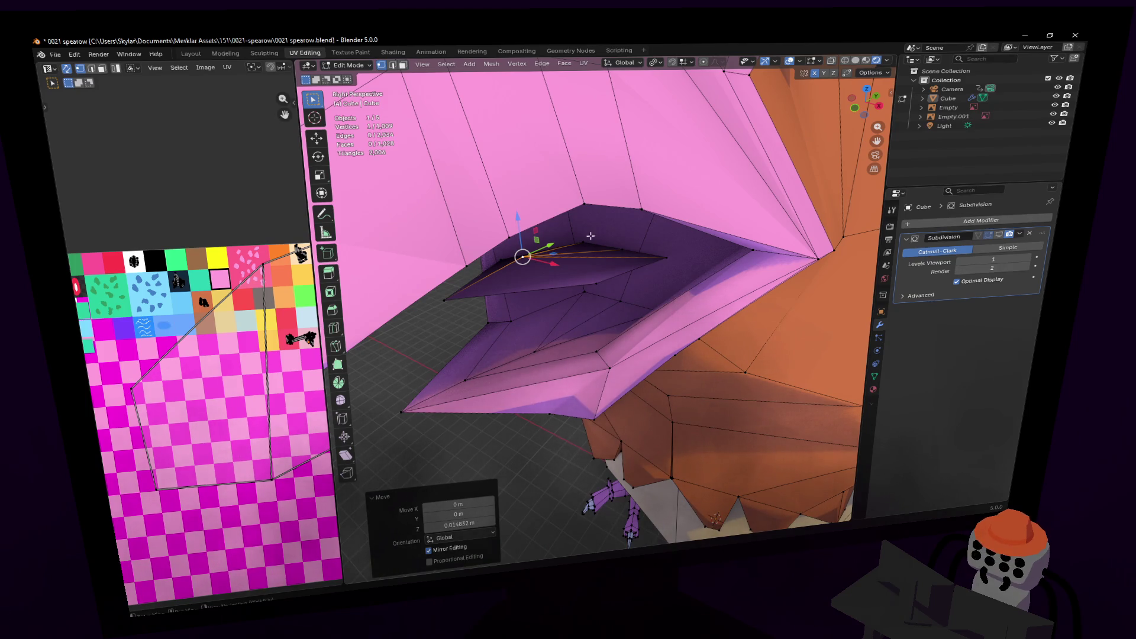
{"action": "key", "text": "g"}
{"action": "key", "text": "y"}
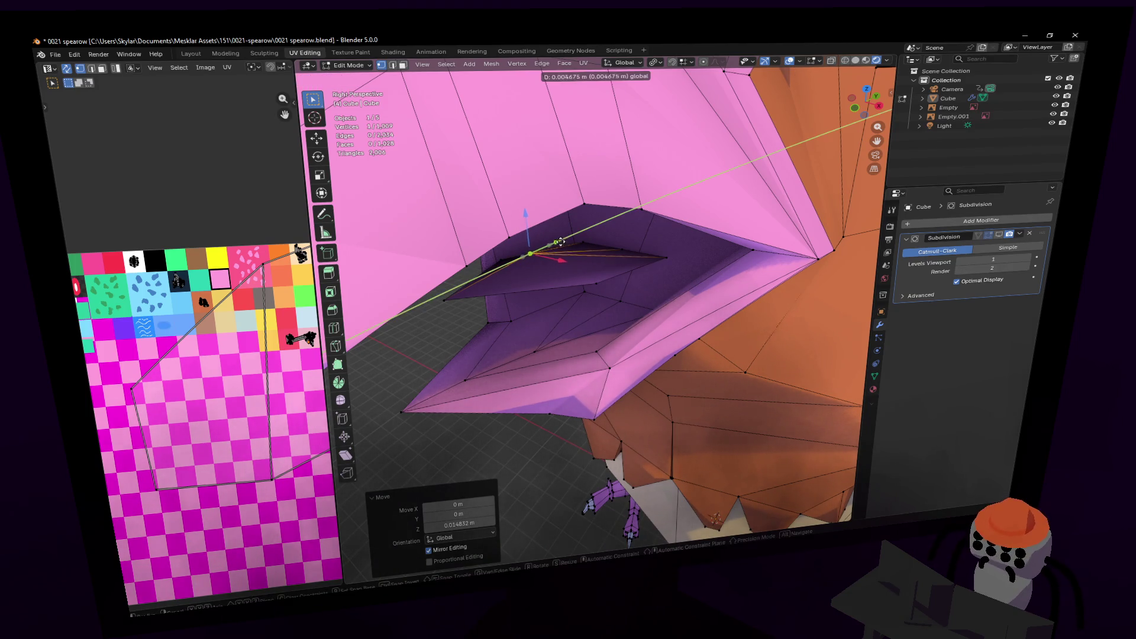
{"action": "left_click", "coordinate": [582, 260]}
- Select the whole linked tongue piece and pull it out below the beak
{"action": "middle_click_drag", "start_coordinate": [583, 263], "coordinate": [529, 289], "text": "shift"}
{"action": "left_click", "coordinate": [548, 304]}
{"action": "left_click", "coordinate": [386, 337]}
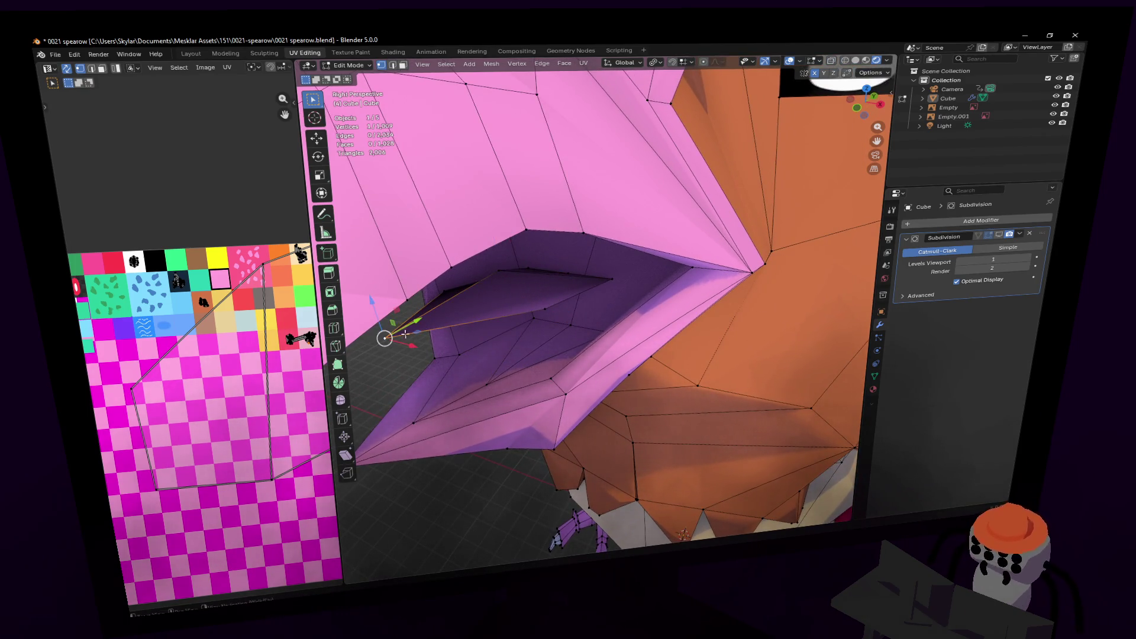
{"action": "key", "text": "l"}
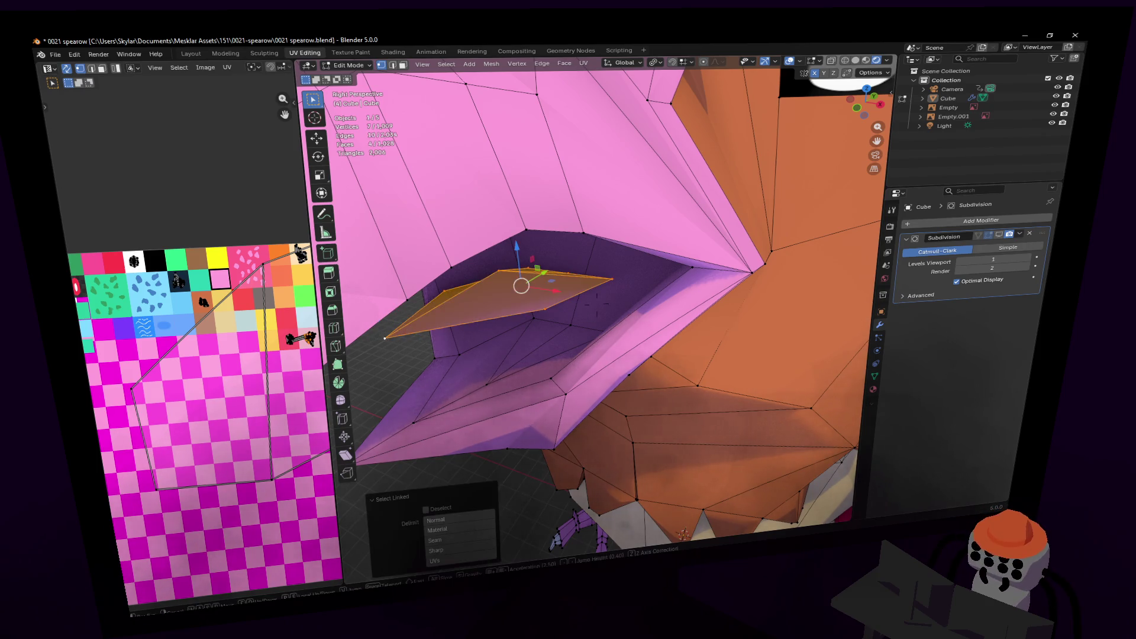
{"action": "scroll", "coordinate": [520, 284], "scroll_direction": "down", "scroll_amount": 6}
{"action": "left_click_drag", "start_coordinate": [651, 254], "coordinate": [506, 311]}
{"action": "mouse_move", "coordinate": [506, 310]}
{"action": "middle_mouse_down"}
{"action": "mouse_move", "coordinate": [596, 304]}
{"action": "mouse_move", "coordinate": [564, 274]}
{"action": "mouse_move", "coordinate": [538, 269]}
{"action": "middle_mouse_up"}
- Widen the tongue piece along X to 1.174
{"action": "key", "text": "s"}
{"action": "key", "text": "x"}
{"action": "left_click", "coordinate": [564, 274]}
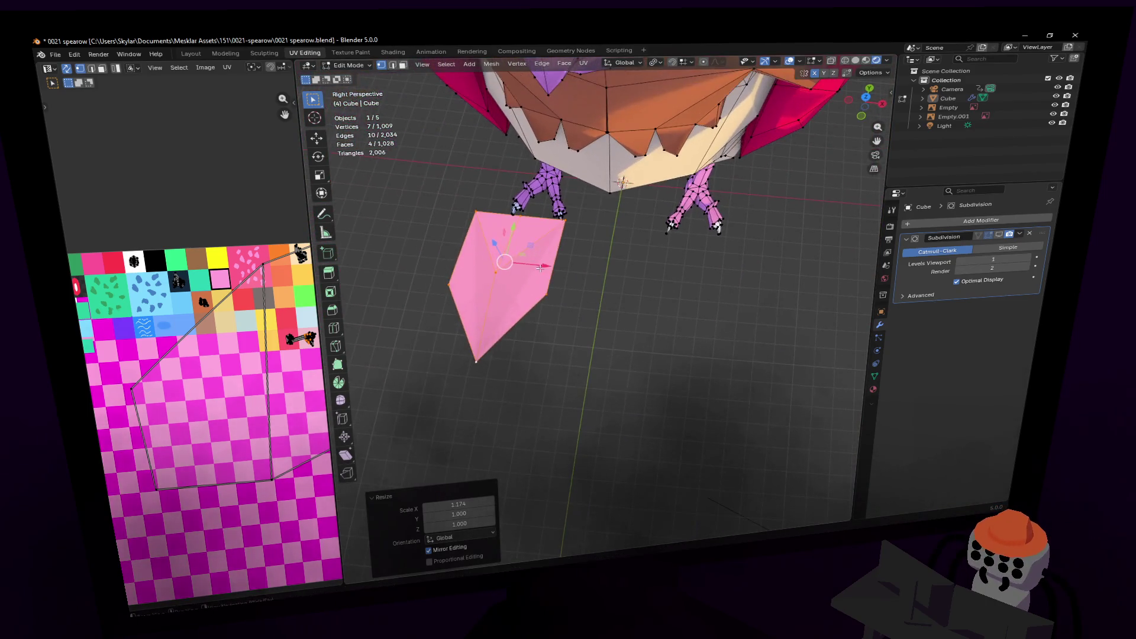
- Shift a single tongue vertex slightly along the Y axis
{"action": "left_click", "coordinate": [567, 223]}
{"action": "key", "text": "shift+grave"}
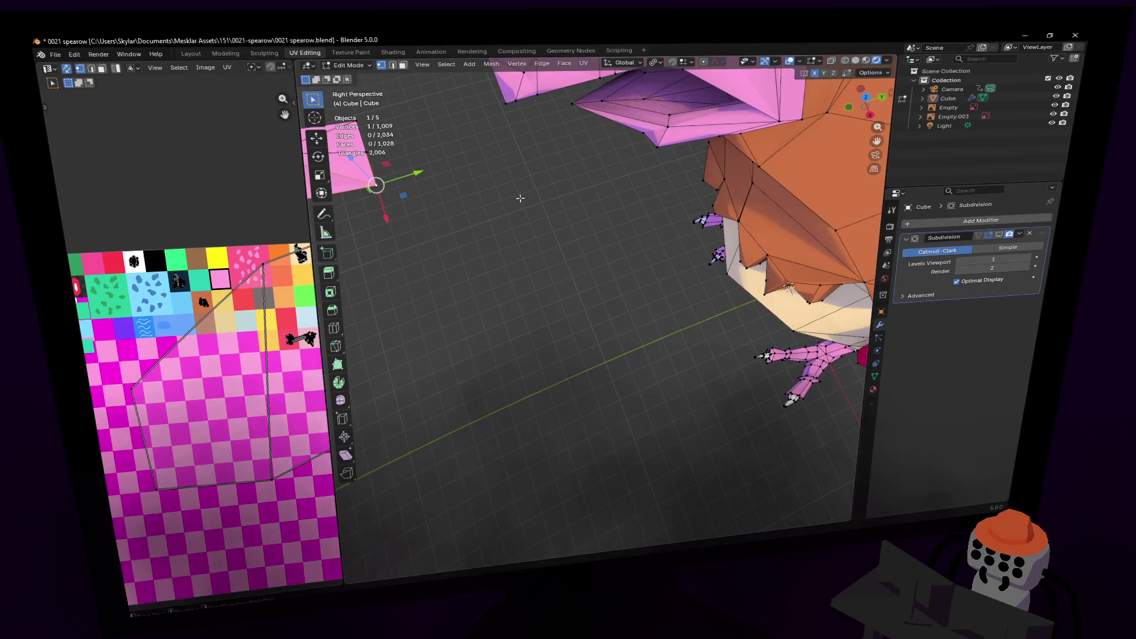
{"action": "left_click", "coordinate": [690, 261]}
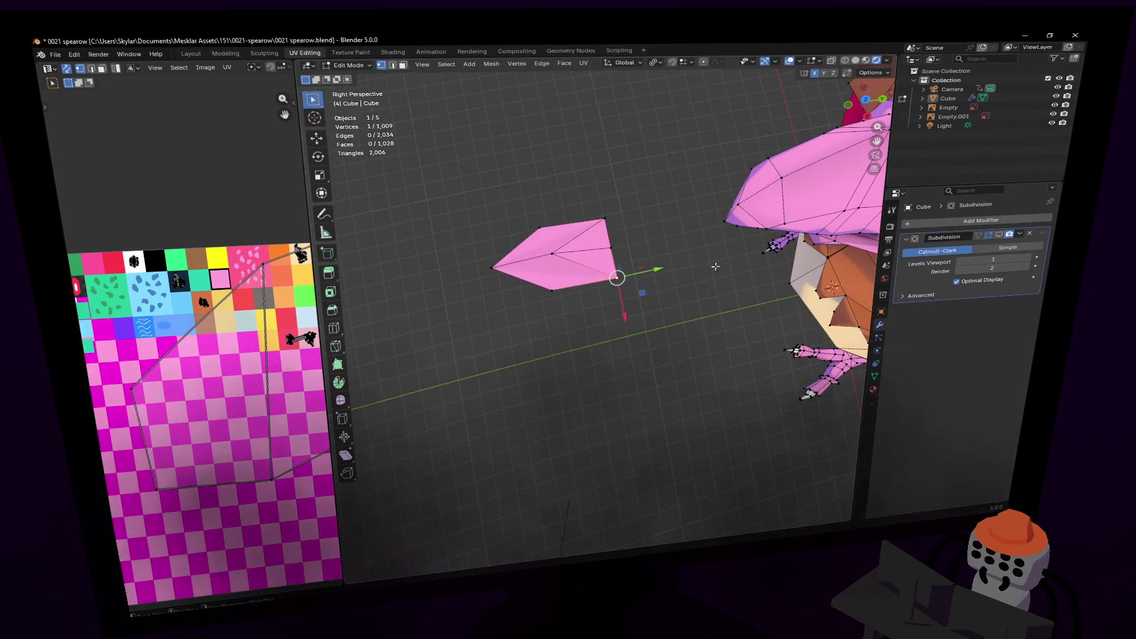
{"action": "left_click_drag", "start_coordinate": [656, 270], "coordinate": [640, 276]}
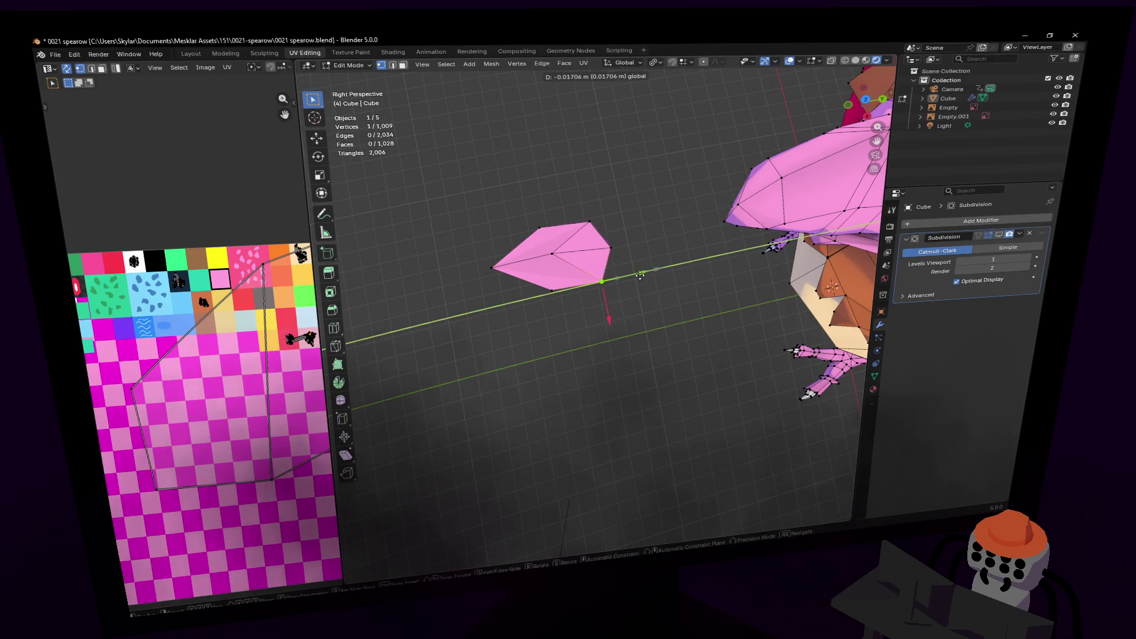
{"action": "left_click", "coordinate": [626, 276]}
- In face select mode, extrude the small piece's faces along Z to thicken it
{"action": "key", "text": "3"}
{"action": "left_click", "coordinate": [574, 266]}
{"action": "mouse_move", "coordinate": [554, 268]}
{"action": "middle_mouse_down"}
{"action": "mouse_move", "coordinate": [556, 243]}
{"action": "mouse_move", "coordinate": [577, 224]}
{"action": "middle_mouse_up"}
{"action": "key", "text": "e"}
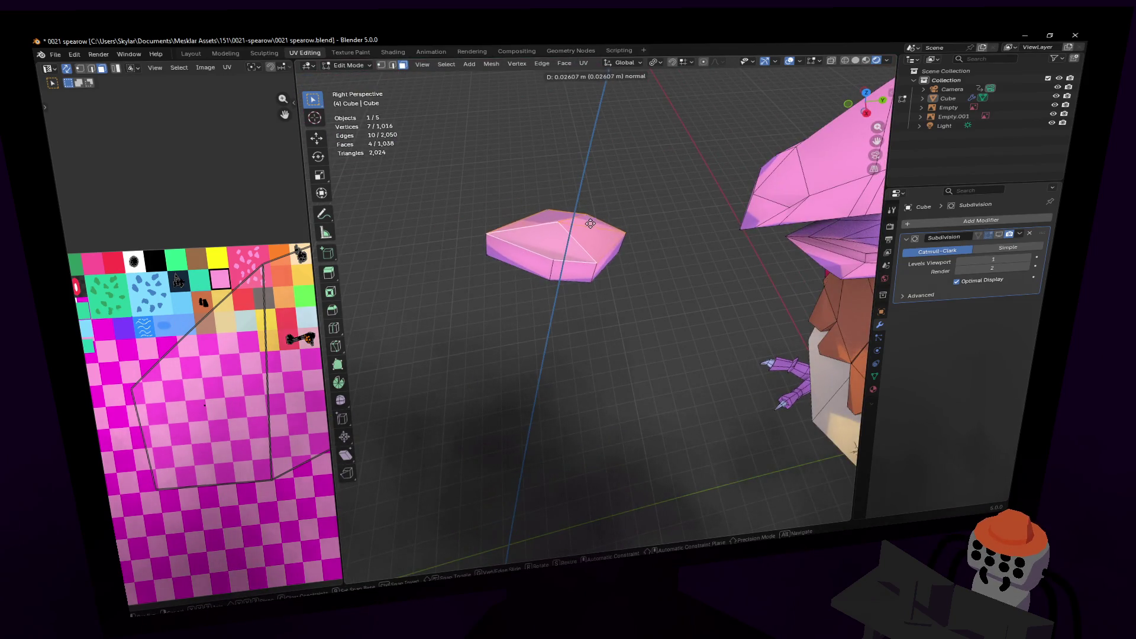
{"action": "key", "text": "z"}
{"action": "key", "text": "z"}
{"action": "left_click", "coordinate": [591, 229]}
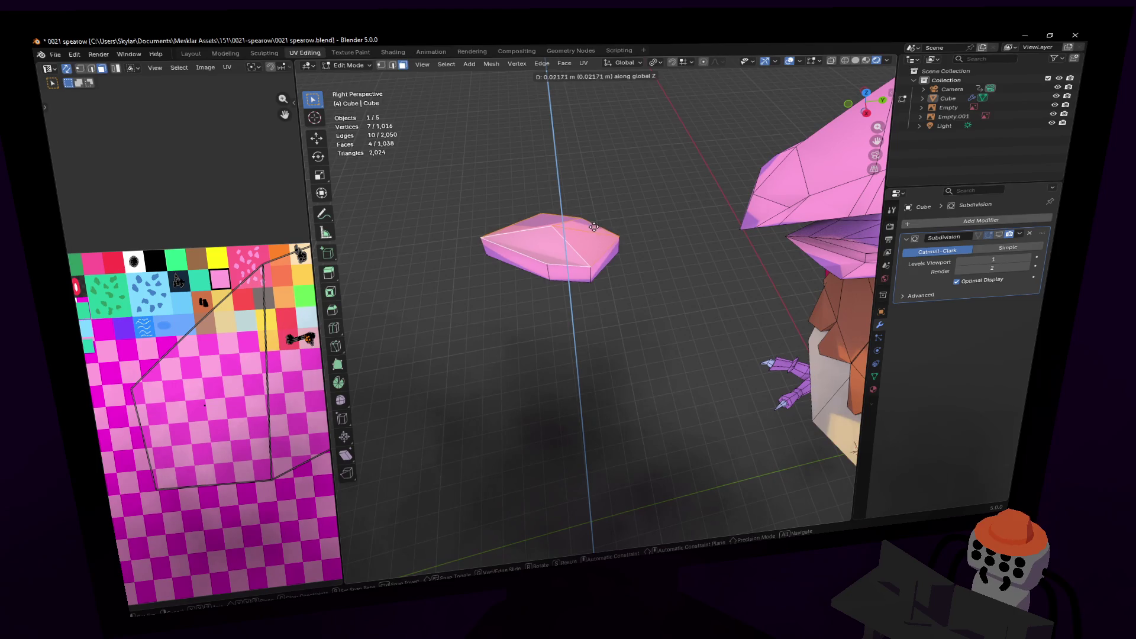
{"action": "middle_click_drag", "start_coordinate": [592, 231], "coordinate": [619, 259]}
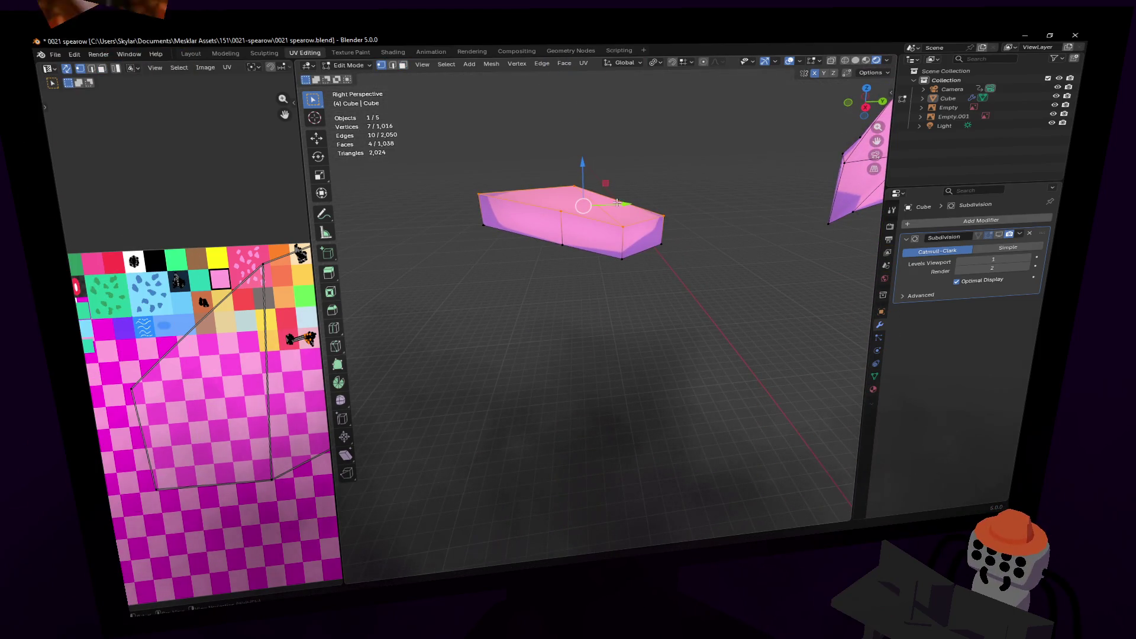
- Select the whole linked tongue piece and rotate it to tilt it
{"action": "key", "text": "l"}
{"action": "key", "text": "r"}
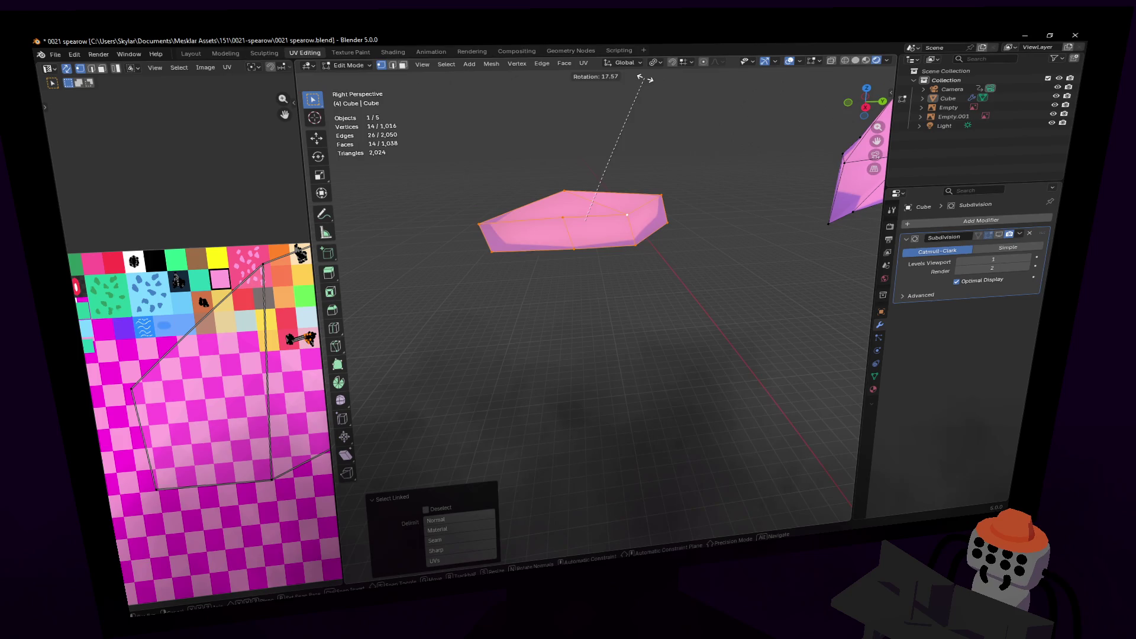
{"action": "left_click", "coordinate": [636, 94]}
- Check the model in Object Mode, then reselect the pink tongue and edit its mesh again
{"action": "key", "text": "Tab"}
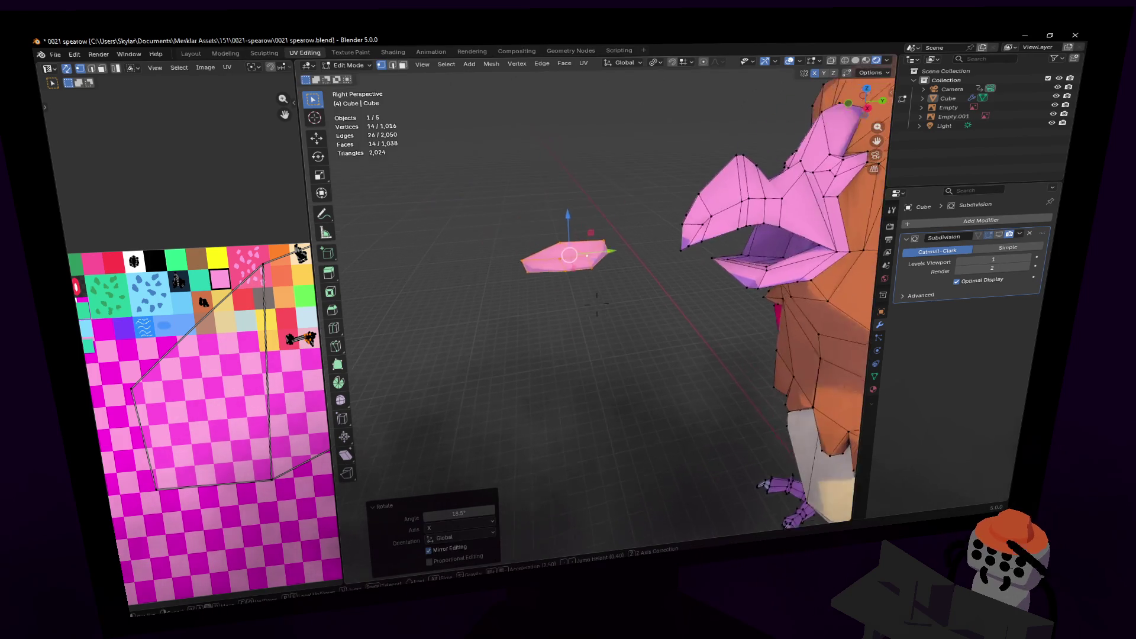
{"action": "middle_click_drag", "start_coordinate": [632, 205], "coordinate": [625, 243], "text": "shift"}
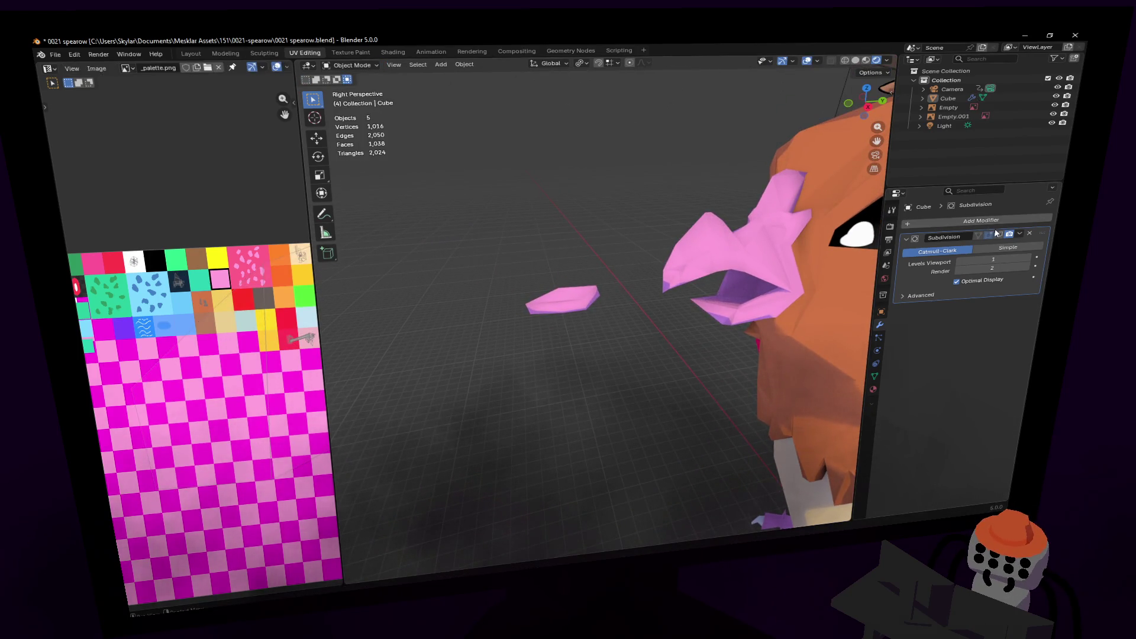
{"action": "scroll", "coordinate": [668, 279], "scroll_direction": "up", "scroll_amount": 2}
{"action": "left_click", "coordinate": [585, 289]}
{"action": "key", "text": "Tab"}
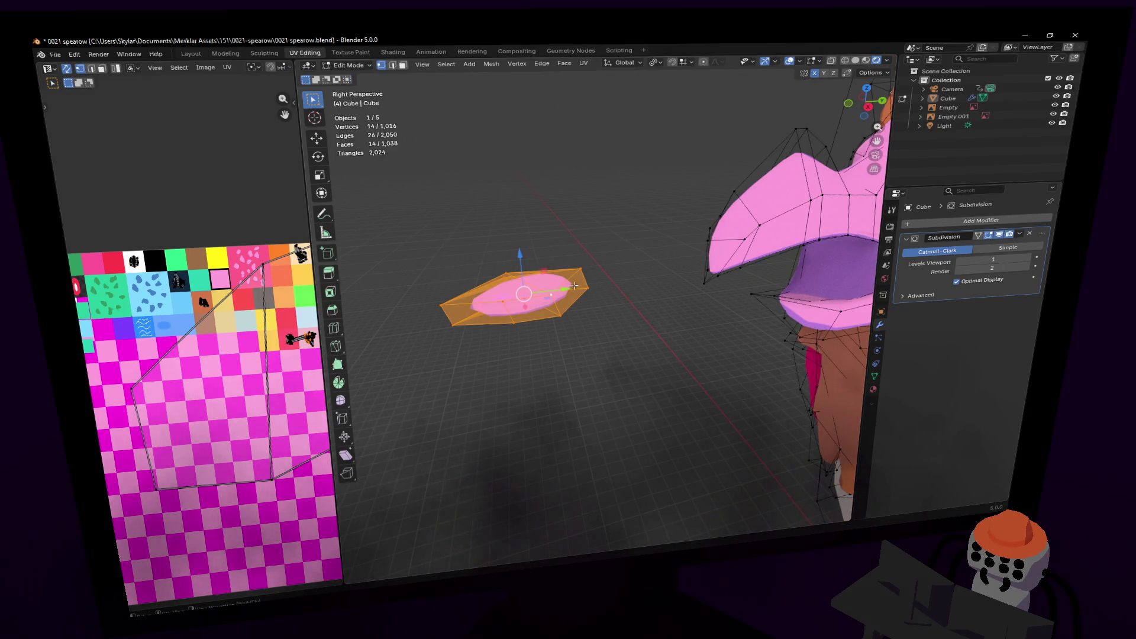
- Scale the entire tongue piece up uniformly to 1.291 and frame it beside the beak
{"action": "left_click", "coordinate": [573, 285]}
{"action": "key", "text": "shift+grave"}
{"action": "left_click", "coordinate": [578, 332]}
{"action": "key", "text": "l"}
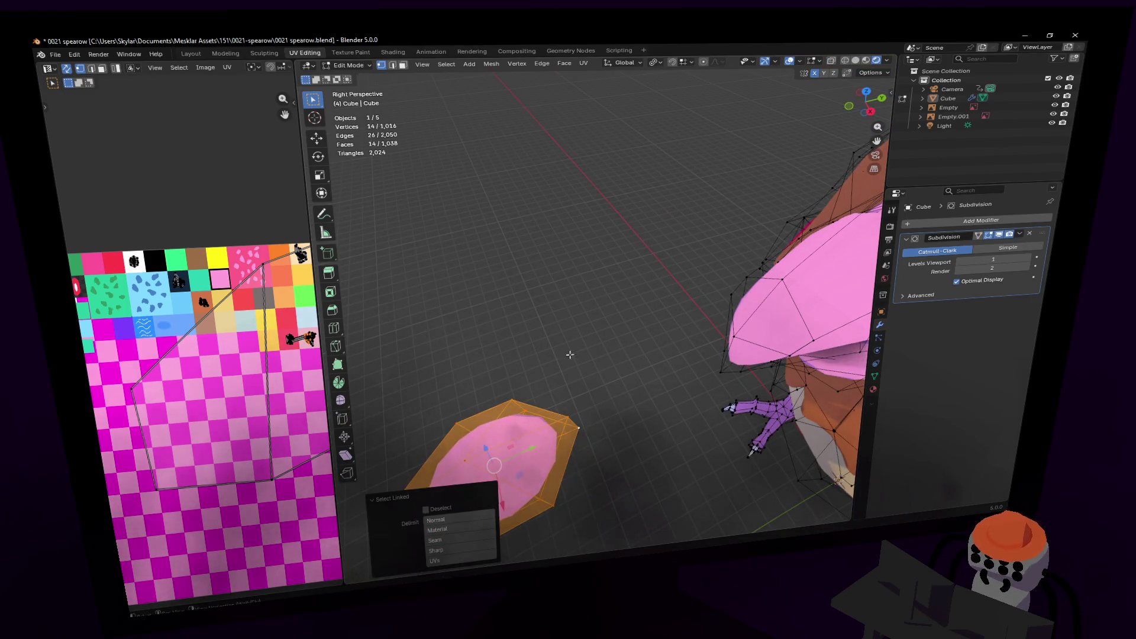
{"action": "key", "text": "s"}
{"action": "left_click", "coordinate": [603, 317]}
{"action": "key", "text": "shift+grave"}
{"action": "left_click", "coordinate": [593, 369]}
- Slide the tongue along Y back into the beak
{"action": "key", "text": "g"}
{"action": "key", "text": "y"}
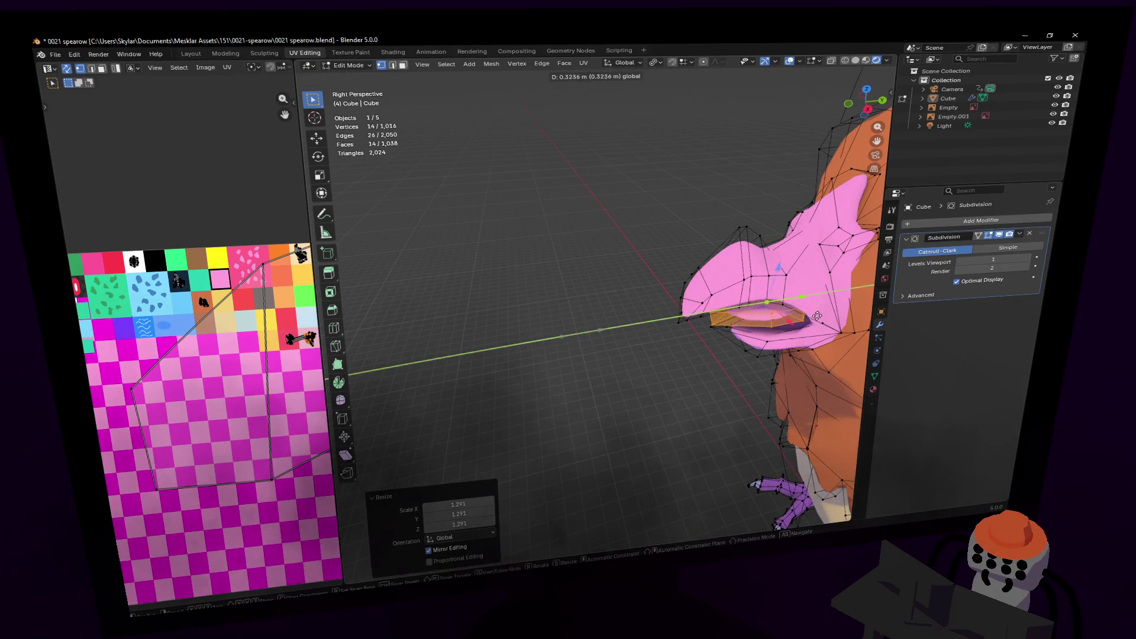
{"action": "left_click", "coordinate": [792, 302]}
- Fly in close to the mouth and nudge the tongue faces into place
{"action": "key", "text": "shift+grave"}
{"action": "key", "text": "w"}
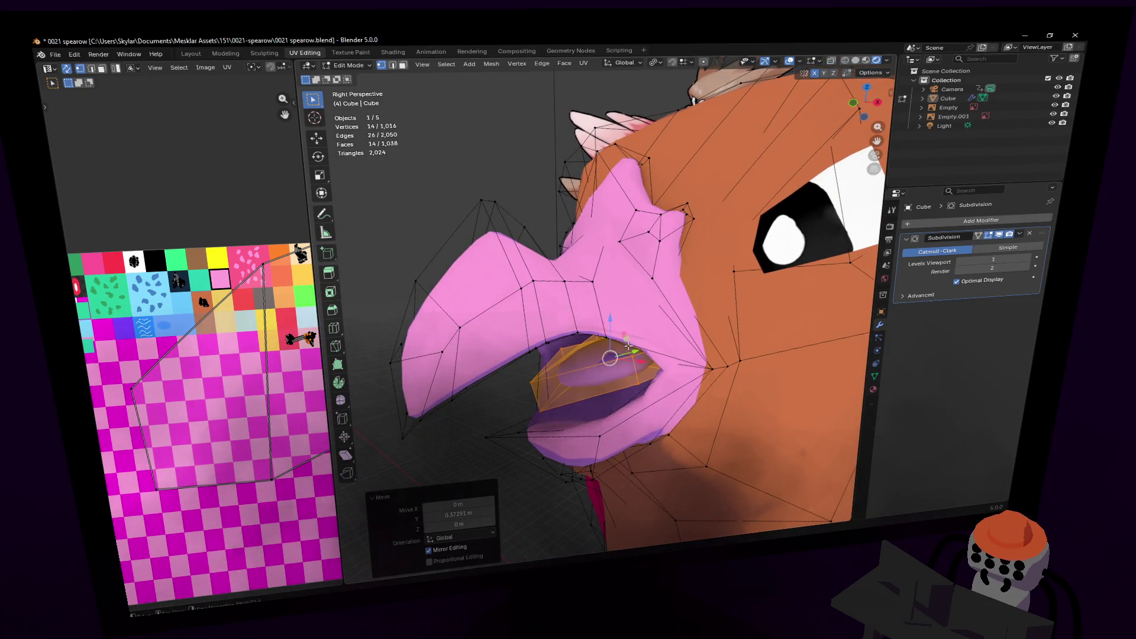
{"action": "key", "text": "s"}
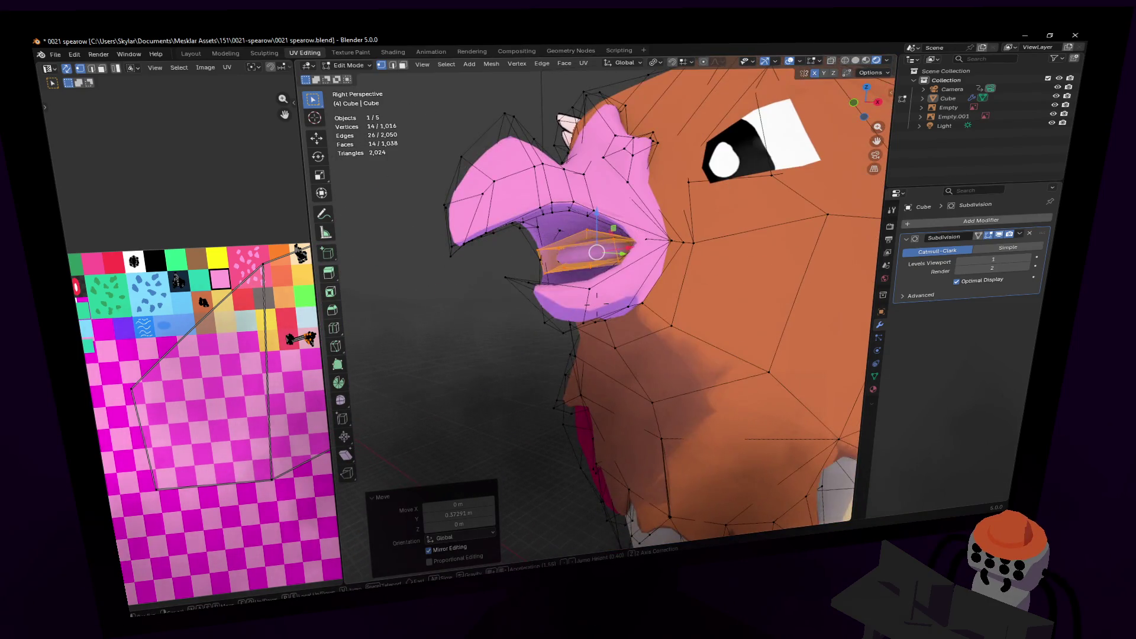
{"action": "key", "text": "w"}
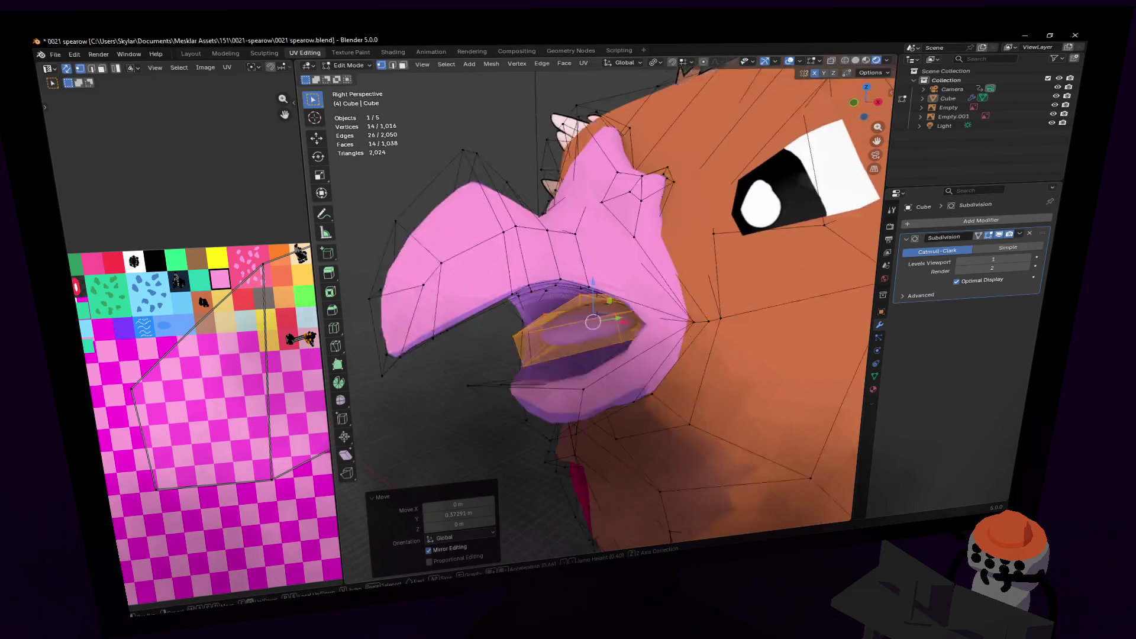
{"action": "left_click", "coordinate": [609, 327]}
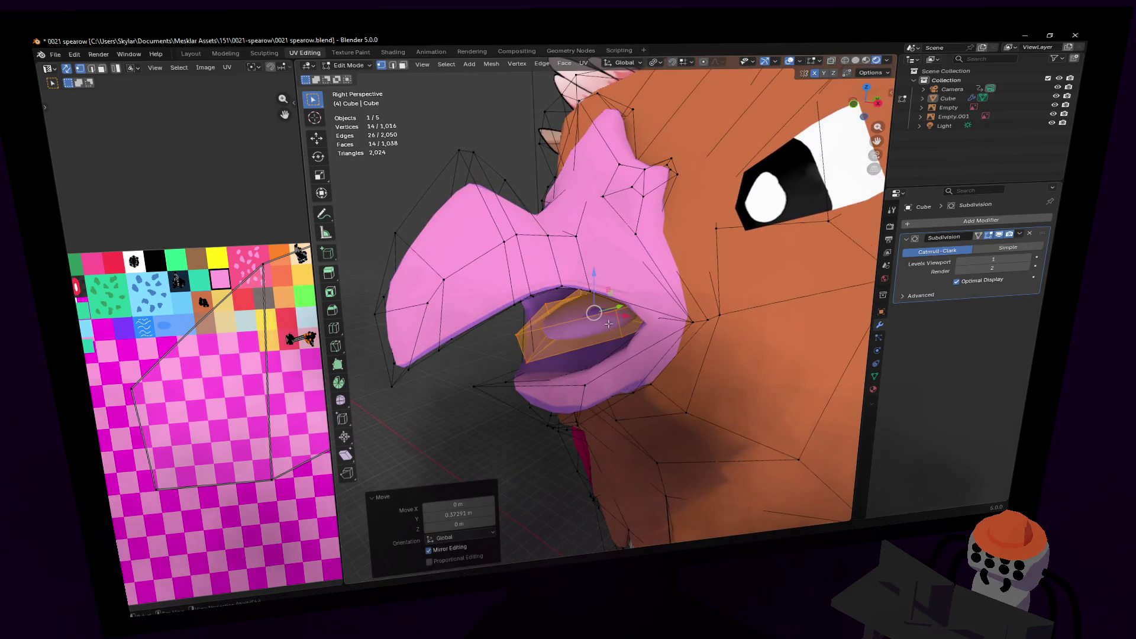
{"action": "key", "text": "g"}
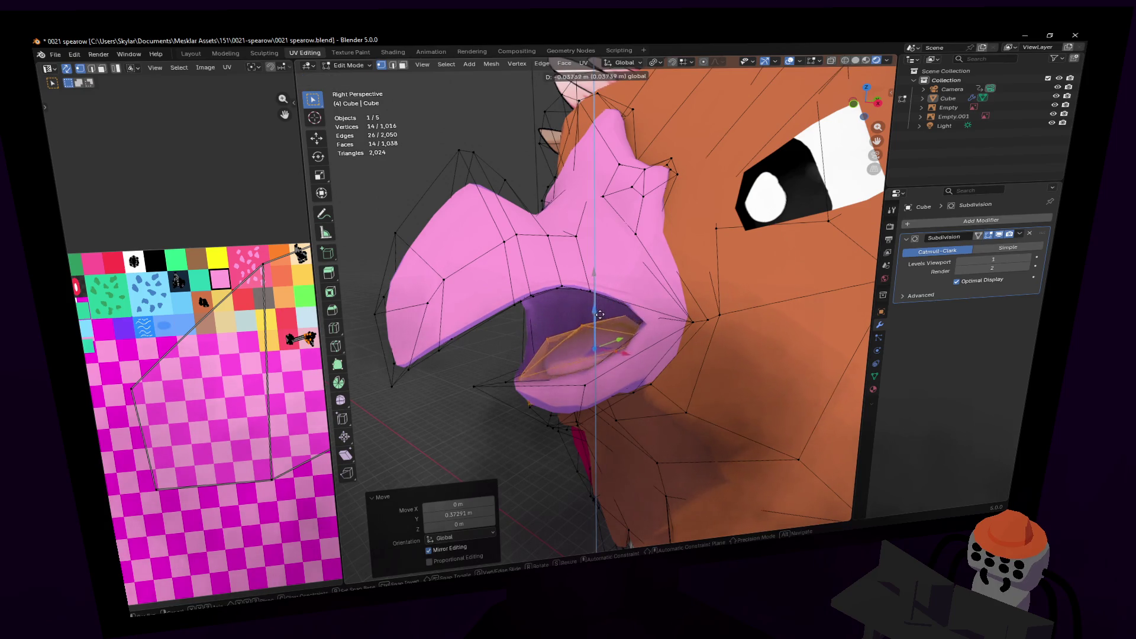
{"action": "left_click", "coordinate": [611, 320]}
- Check the tongue's fit in Object Mode, then return to editing the tongue mesh
{"action": "key", "text": "Tab"}
{"action": "key", "text": "shift+grave"}
{"action": "key", "text": "s"}
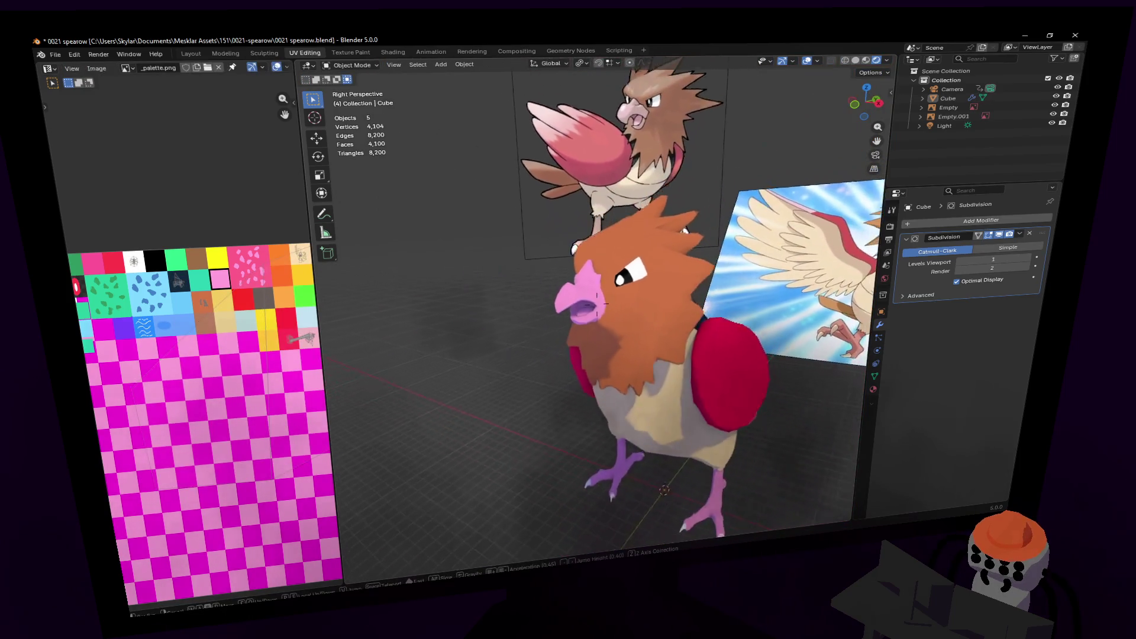
{"action": "key", "text": "w"}
{"action": "left_click", "coordinate": [597, 301]}
{"action": "key", "text": "Tab"}
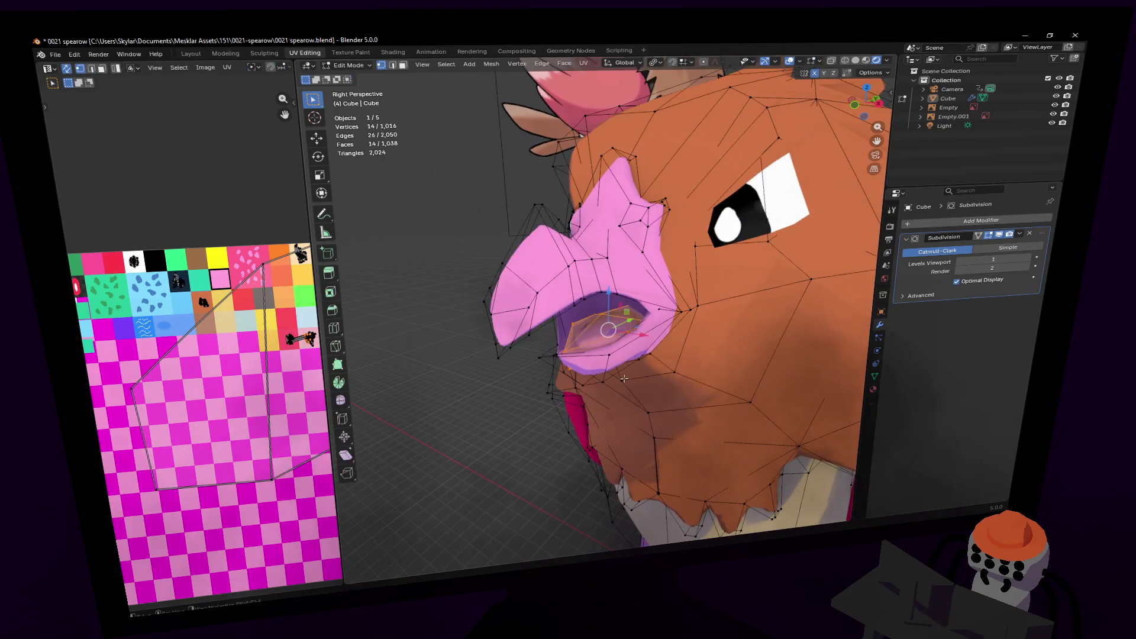
- Move the tongue's UVs onto a different palette colour in the UV Editor
{"action": "key", "text": "g"}
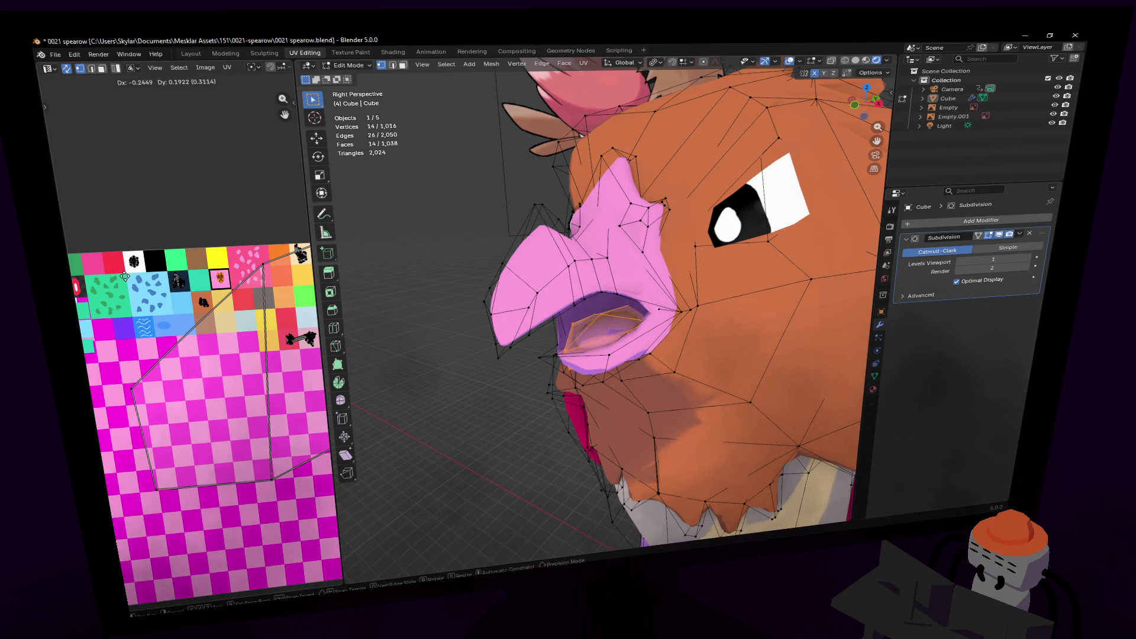
{"action": "scroll", "coordinate": [178, 291], "scroll_direction": "down", "scroll_amount": 1}
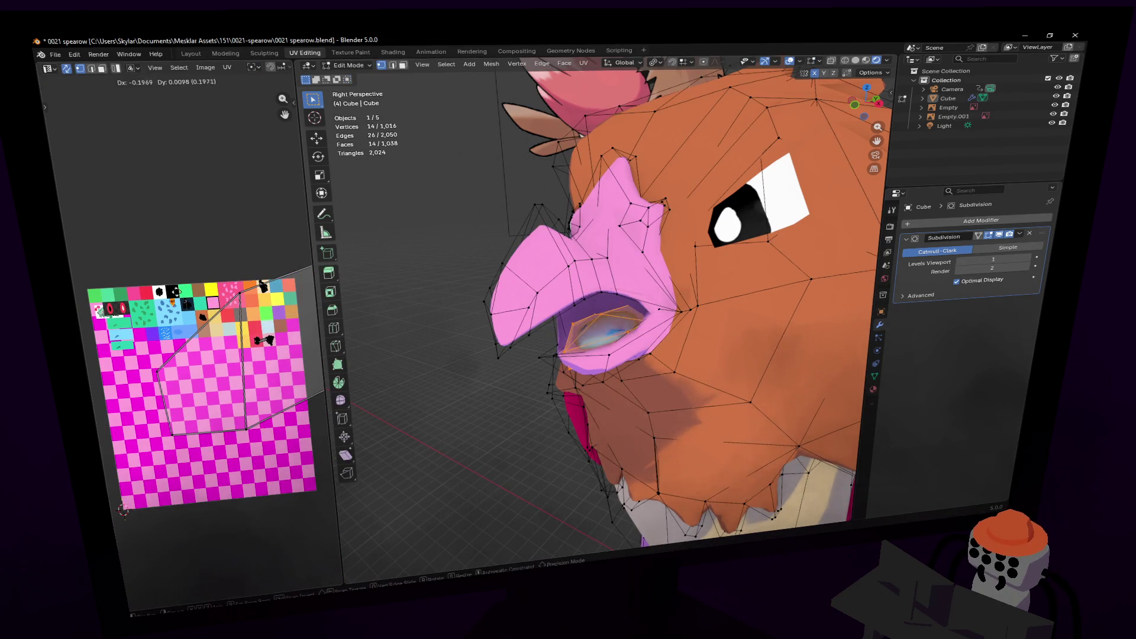
{"action": "left_click", "coordinate": [142, 285]}
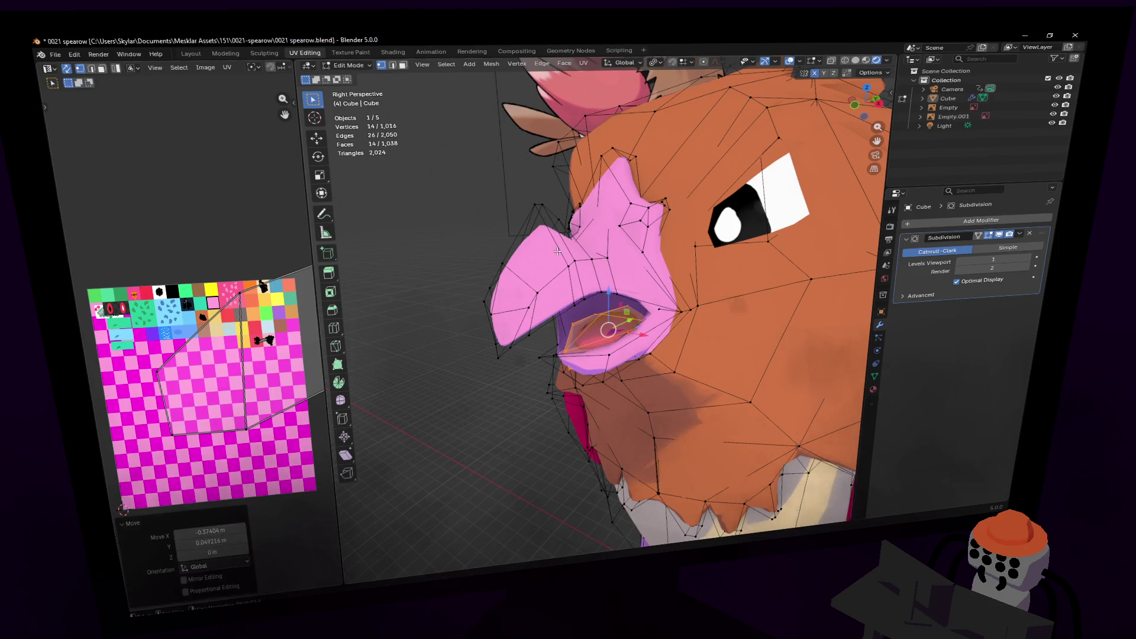
{"action": "key", "text": "Tab"}
- Inspect the recoloured tongue inside the open mouth, then pull back to show the whole bird
{"action": "key", "text": "shift+grave"}
{"action": "key", "text": "s"}
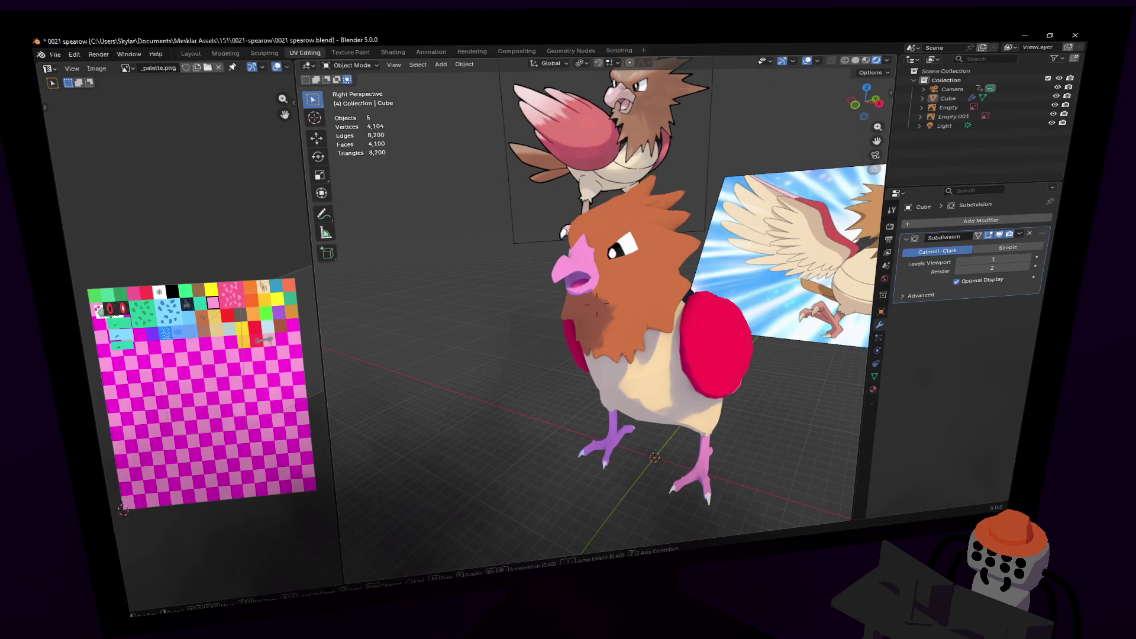
{"action": "key", "text": "w"}
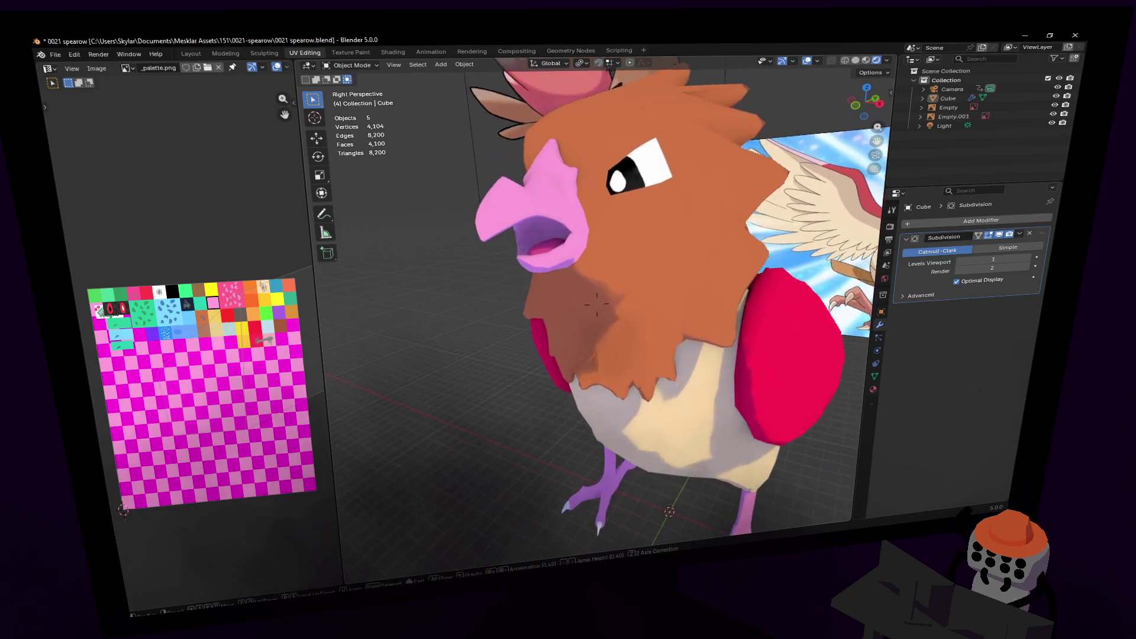
{"action": "key", "text": "s"}
{"action": "key", "text": "w"}
{"action": "left_click", "coordinate": [599, 300]}
{"action": "key", "text": "Tab"}
{"action": "key", "text": "w"}
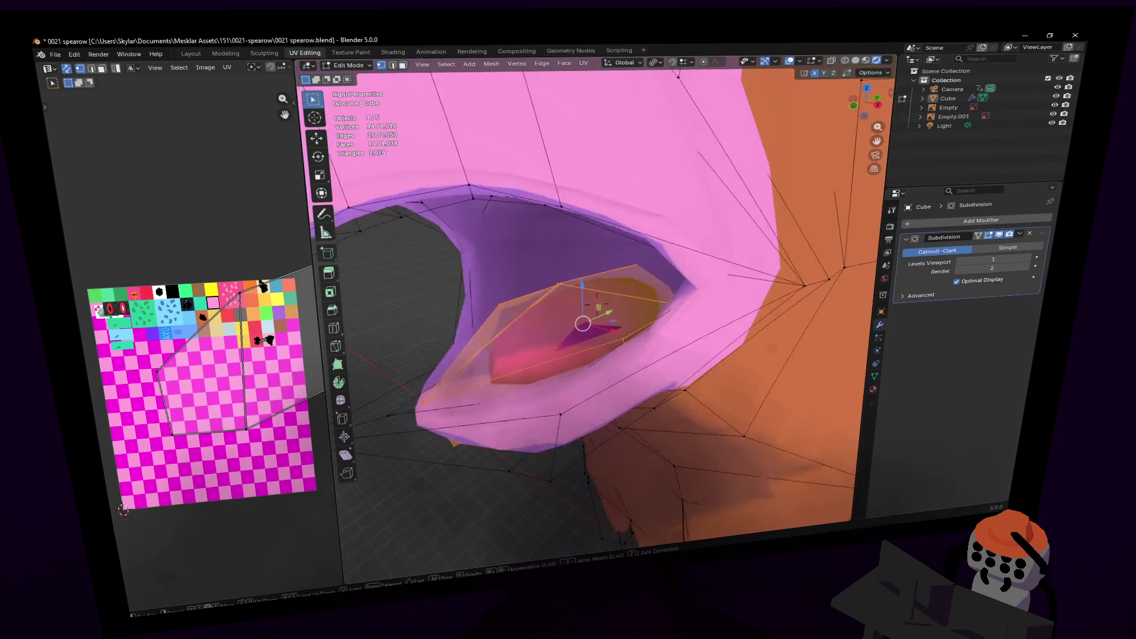
{"action": "key", "text": "s"}
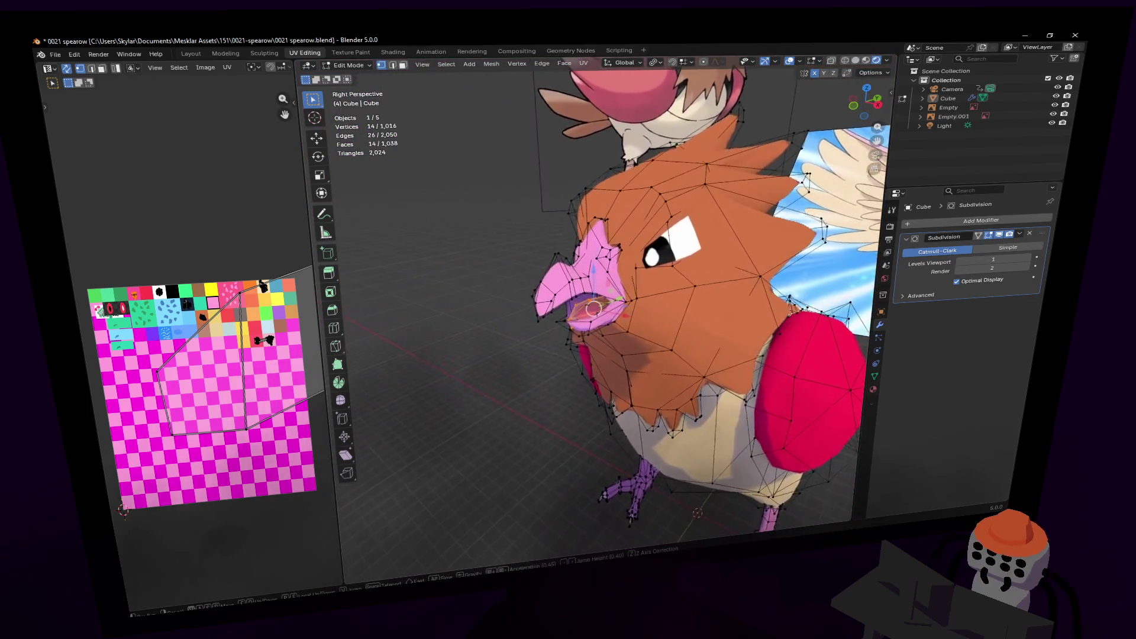
{"action": "key", "text": "w"}
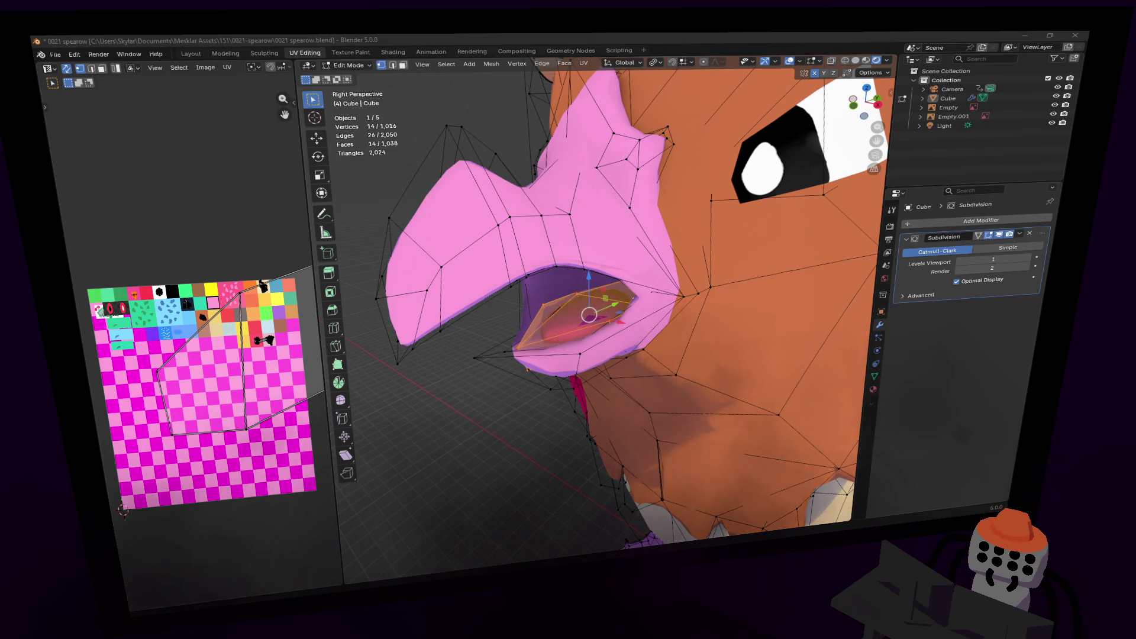
{"action": "key", "text": "shift+grave"}
{"action": "key", "text": "s"}
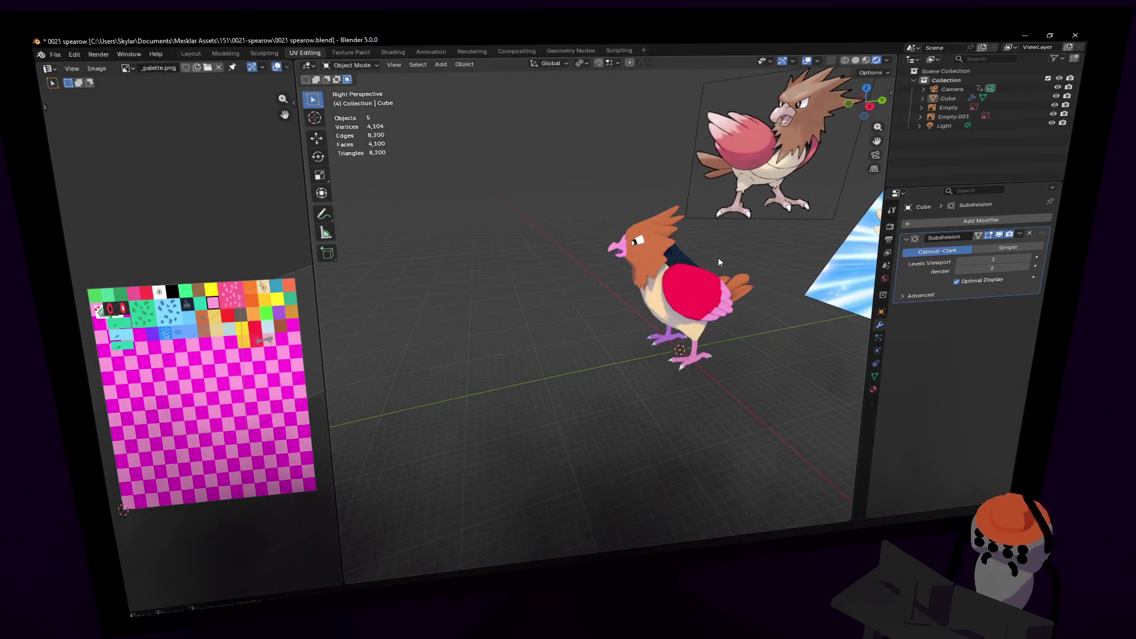
- Return to Object Mode and select the whole bird, keeping it at the origin
{"action": "left_click", "coordinate": [701, 286]}
{"action": "key", "text": "Tab"}
{"action": "left_click", "coordinate": [702, 287]}
{"action": "key", "text": "g"}
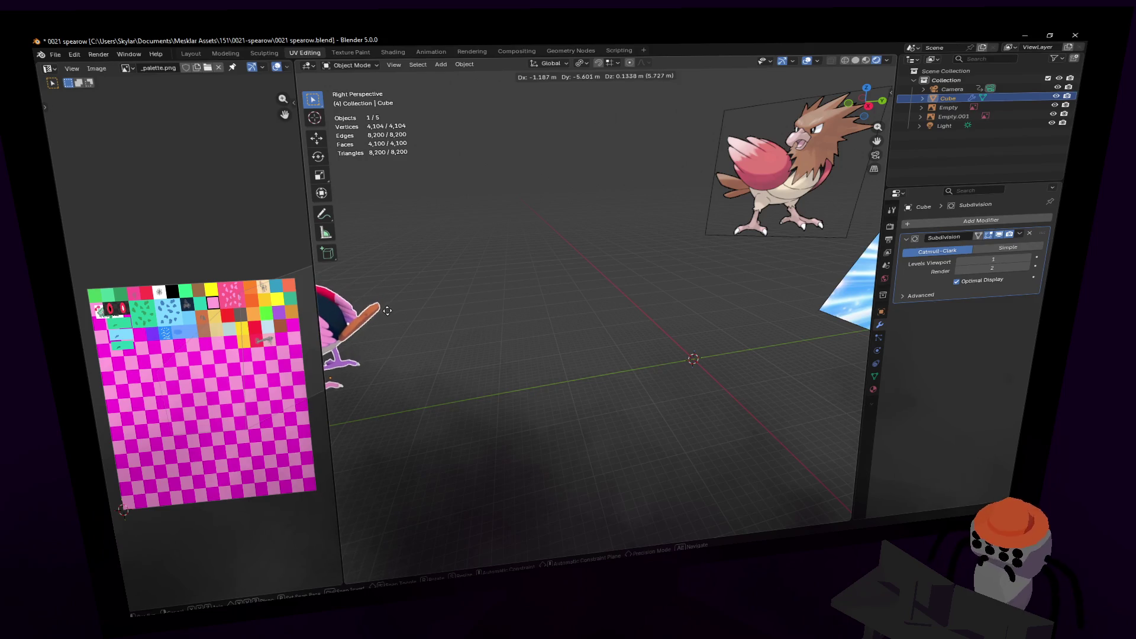
{"action": "key", "text": "Escape"}
- Try rotating the bird around Z, then undo so it faces left again
{"action": "key", "text": "r"}
{"action": "key", "text": "z"}
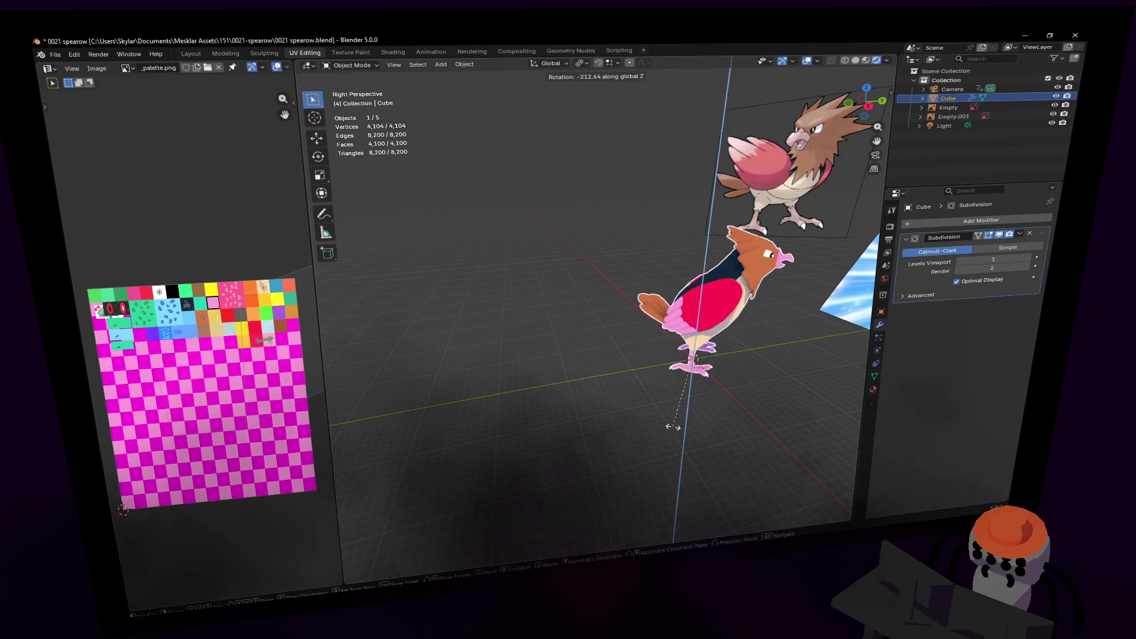
{"action": "left_click", "coordinate": [604, 385]}
{"action": "key", "text": "g"}
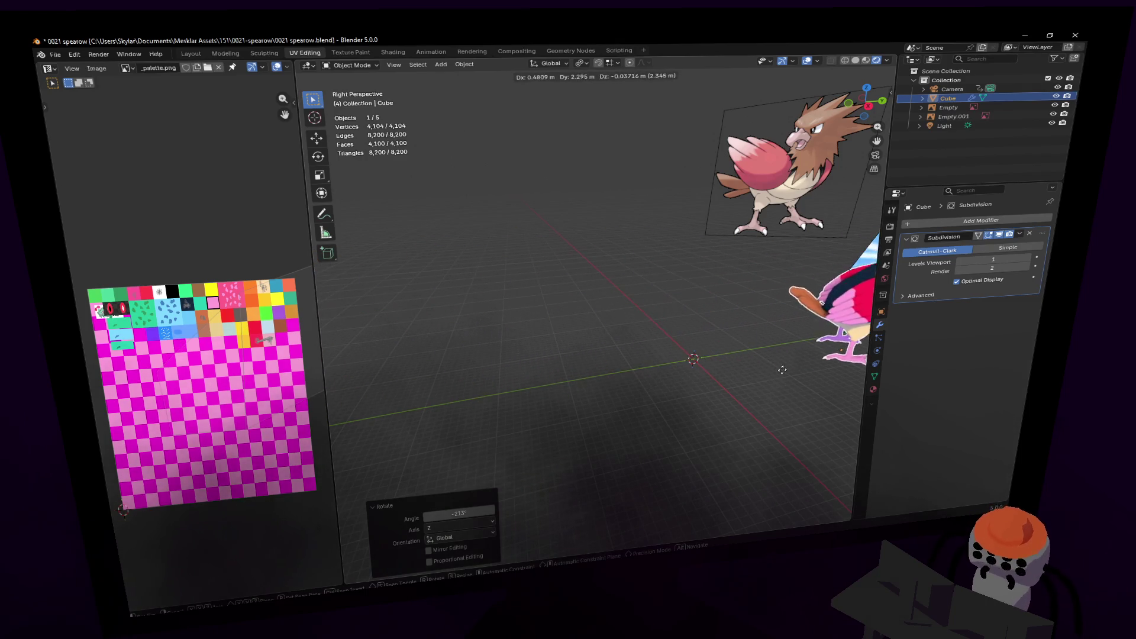
{"action": "key", "text": "Escape"}
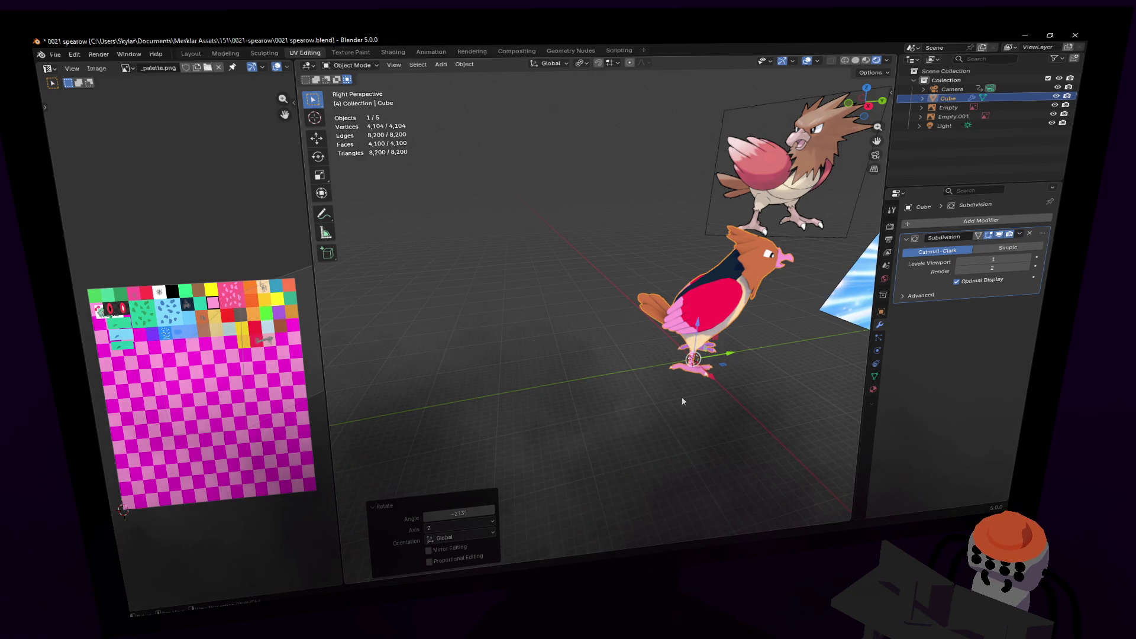
{"action": "key", "text": "ctrl+z"}
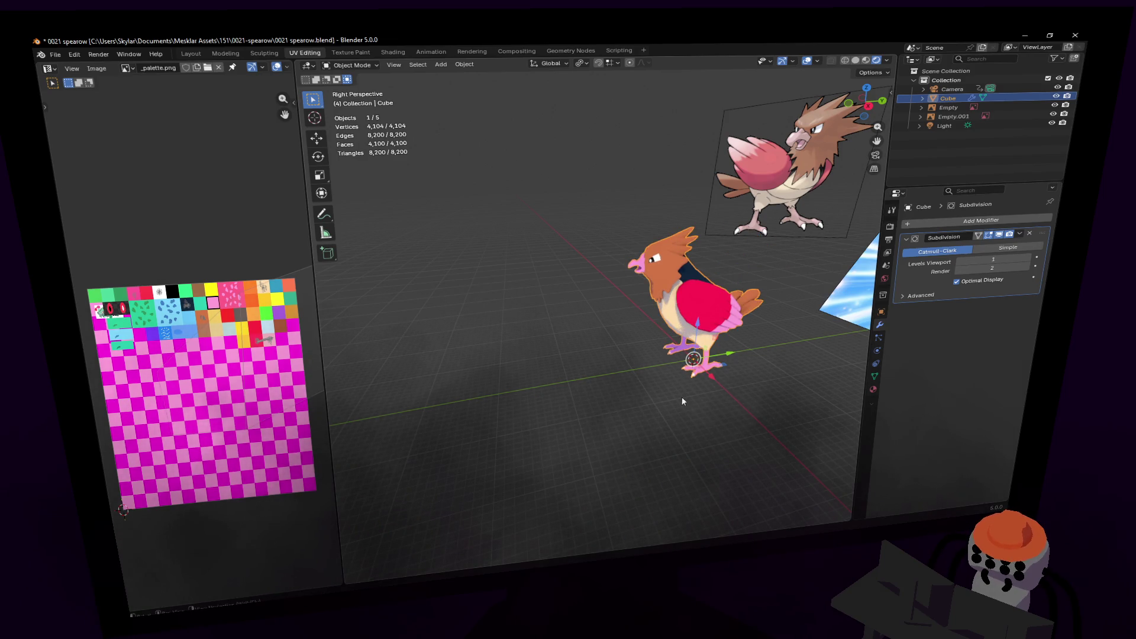
- Circle to the bird's other side and enter Edit Mode on the body mesh
{"action": "key", "text": "shift+grave"}
{"action": "key", "text": "w"}
{"action": "key", "text": "w"}
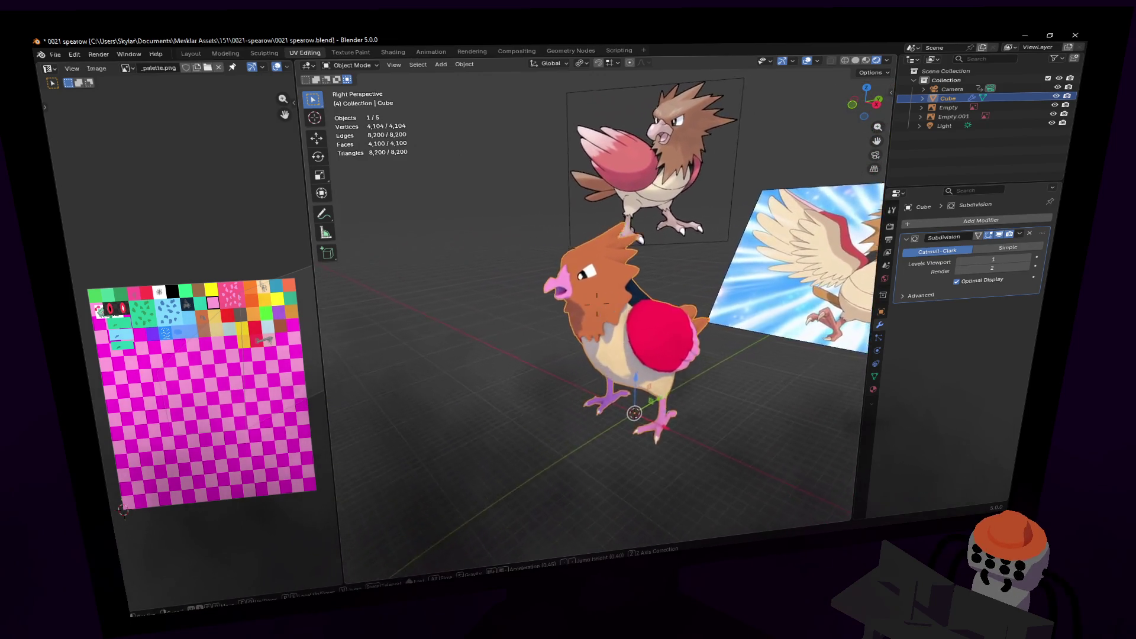
{"action": "left_click", "coordinate": [575, 349]}
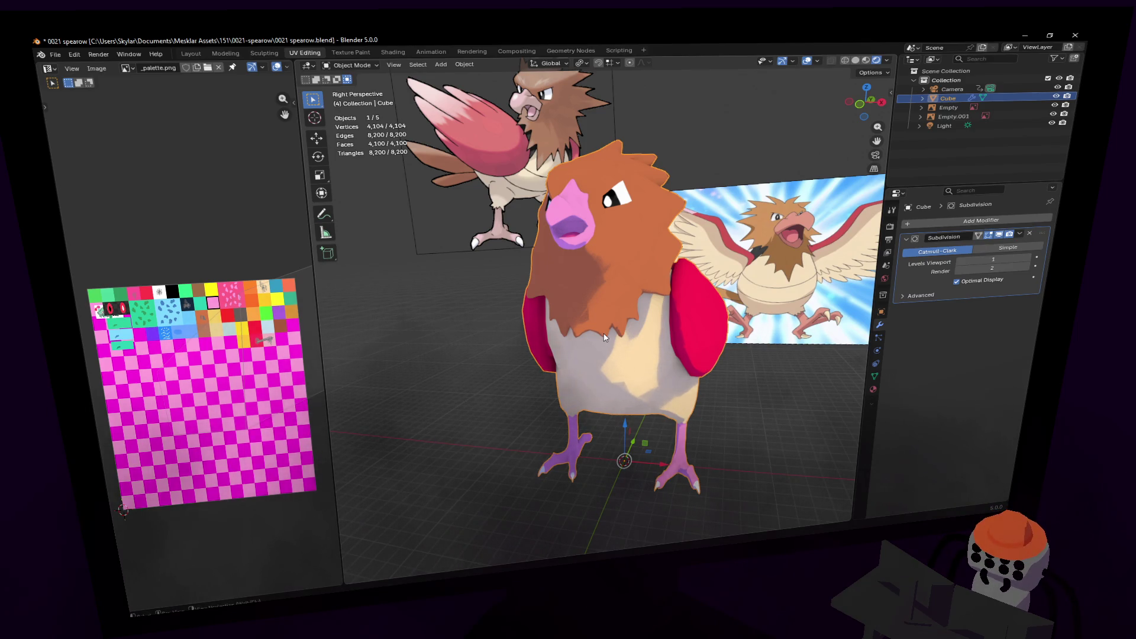
{"action": "key", "text": "shift+grave"}
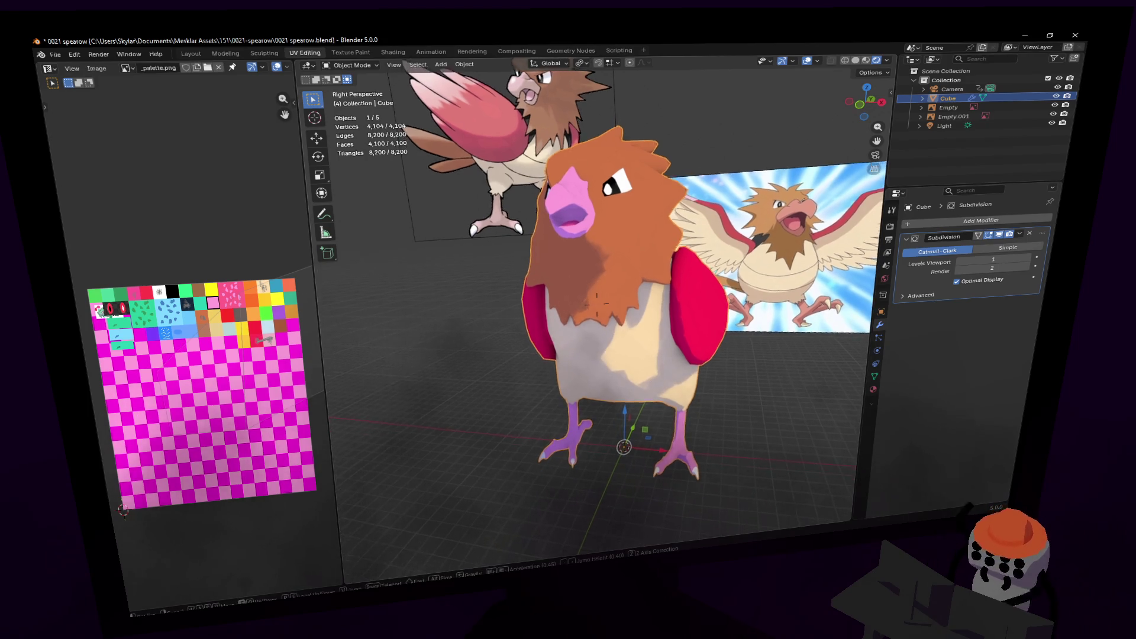
{"action": "key", "text": "d"}
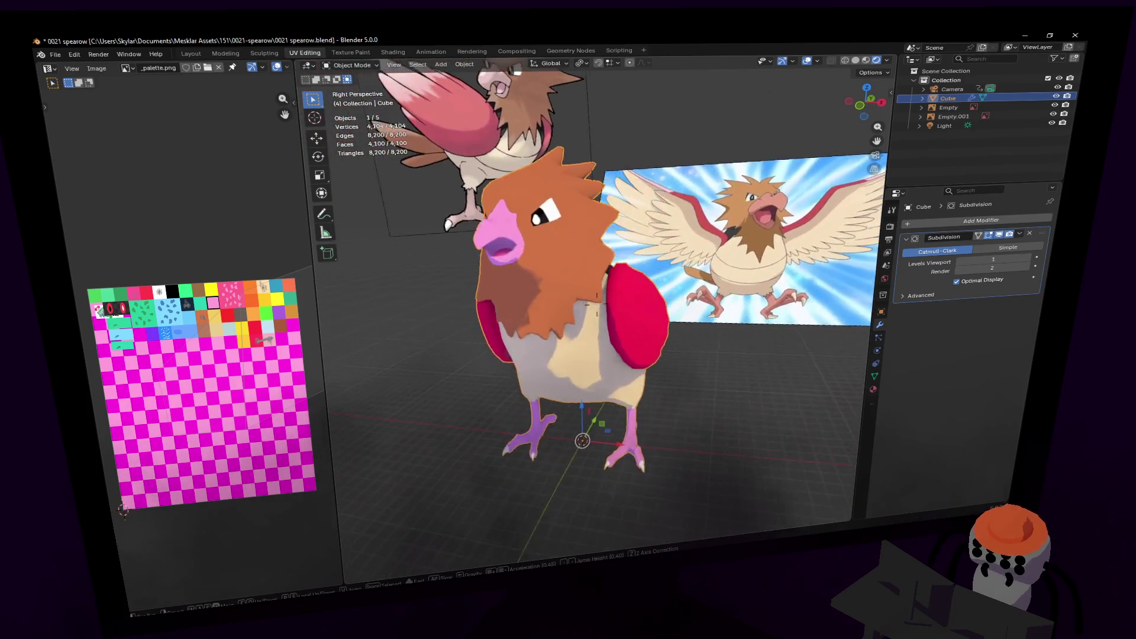
{"action": "left_click", "coordinate": [600, 329]}
{"action": "scroll", "coordinate": [598, 329], "scroll_direction": "up", "scroll_amount": 2}
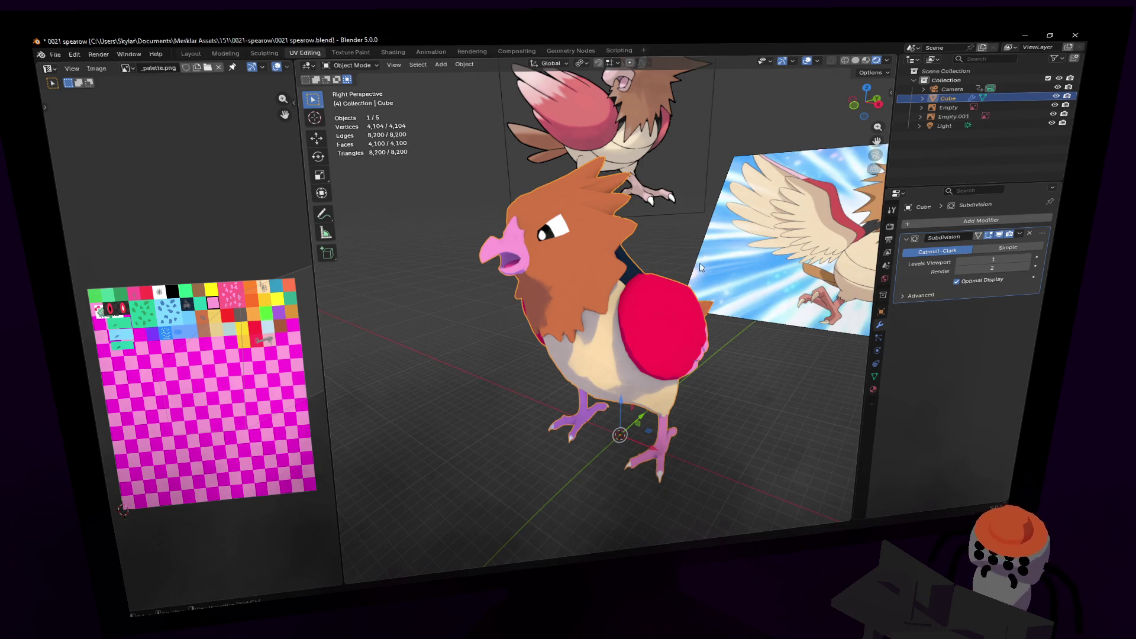
{"action": "key", "text": "shift+grave"}
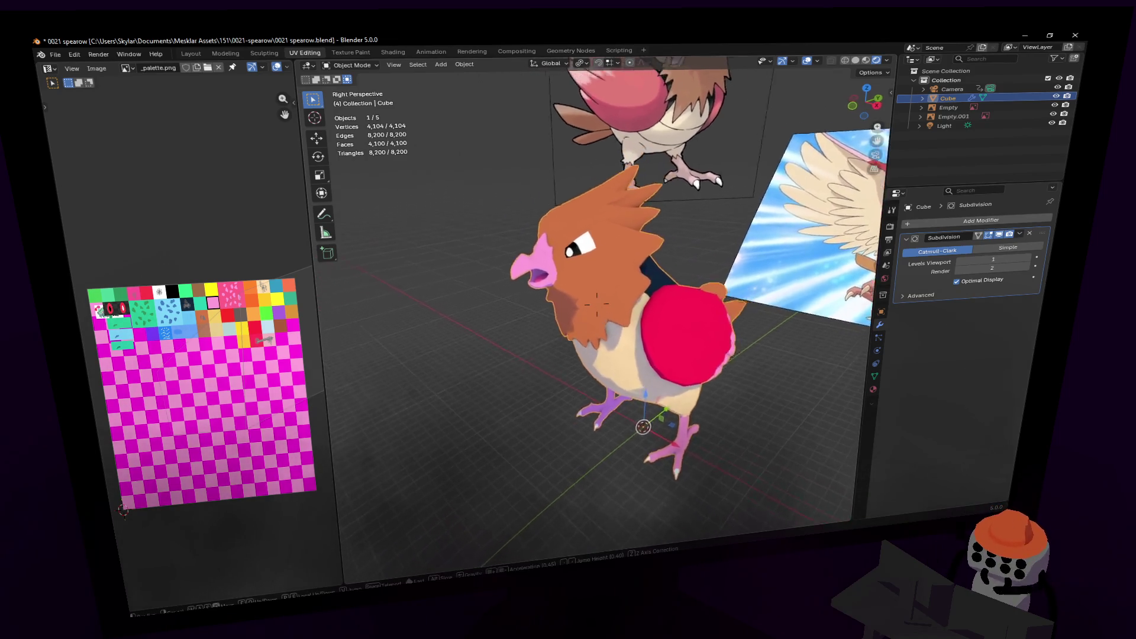
{"action": "key", "text": "Tab"}
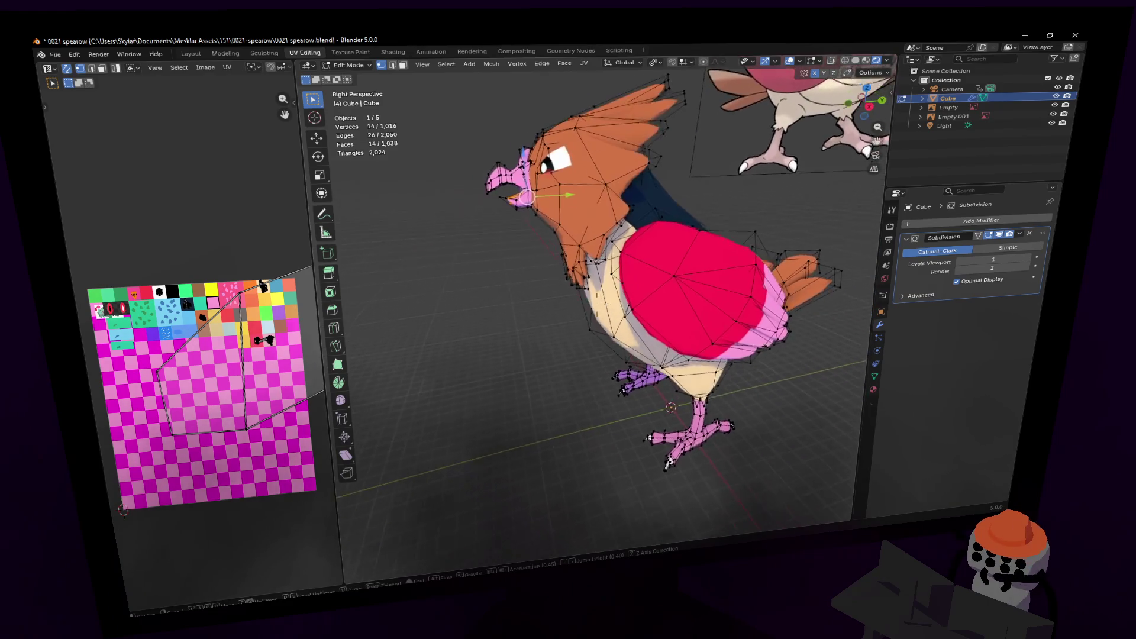
- In edge select mode, nudge one edge on the bird's dark back slightly
{"action": "key", "text": "w"}
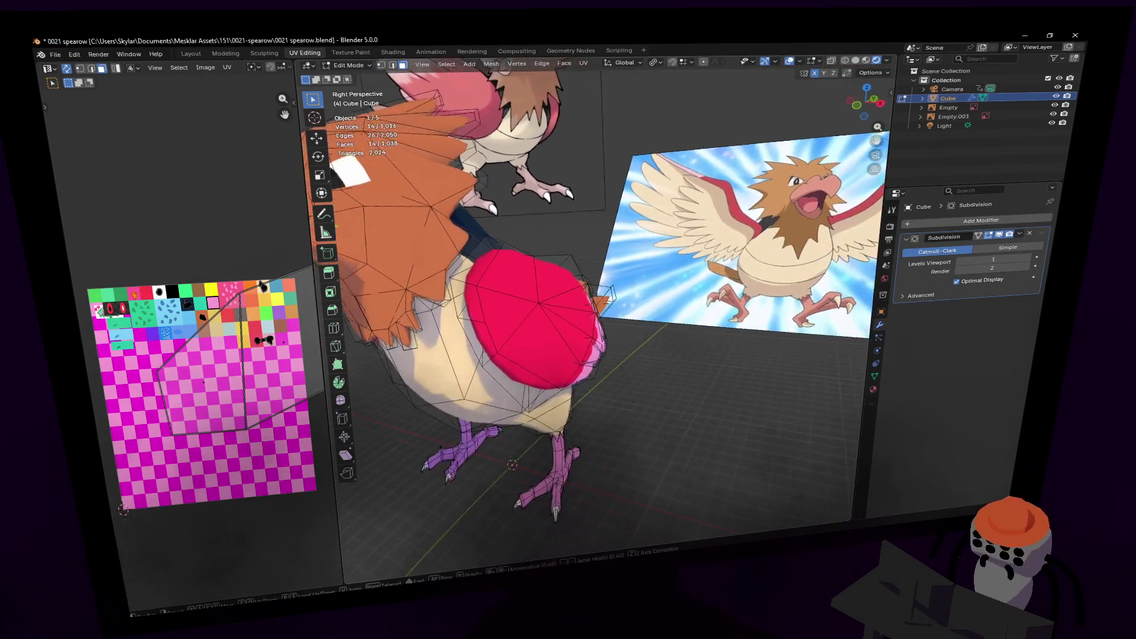
{"action": "key", "text": "w"}
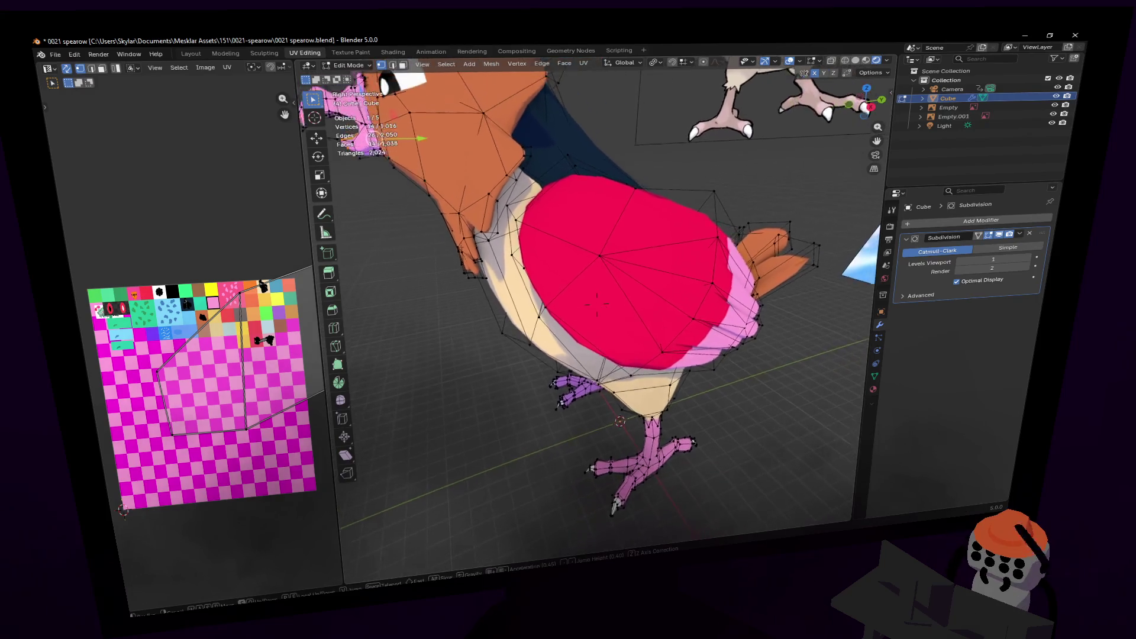
{"action": "key", "text": "s"}
{"action": "key", "text": "w"}
{"action": "left_click", "coordinate": [635, 247]}
{"action": "key", "text": "2"}
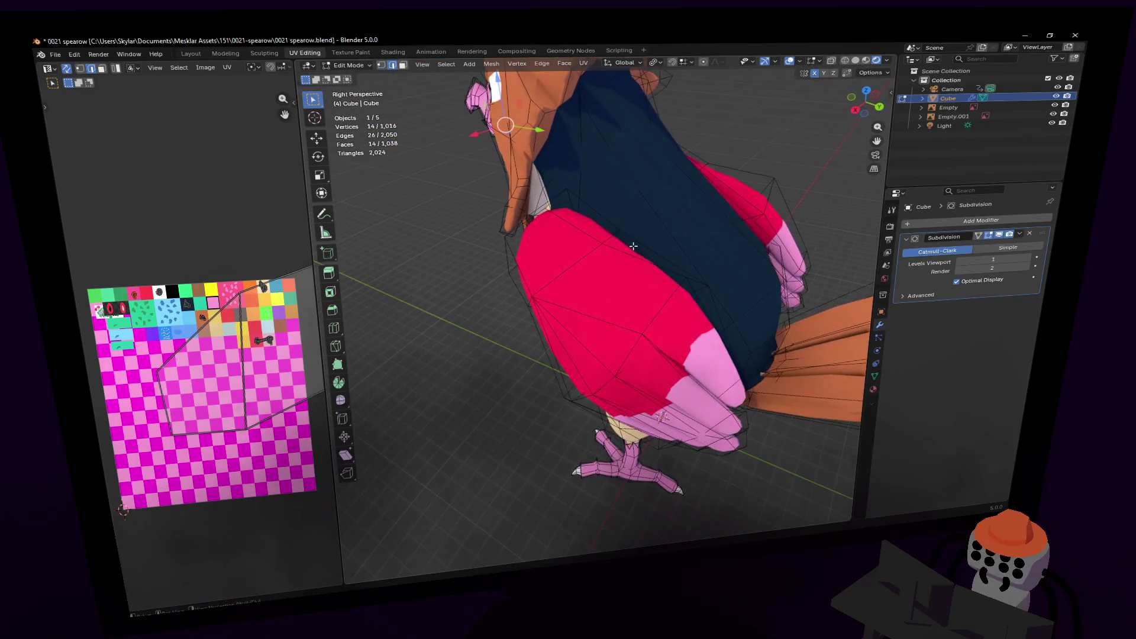
{"action": "left_click", "coordinate": [608, 235]}
{"action": "mouse_move", "coordinate": [609, 235]}
{"action": "middle_mouse_down"}
{"action": "mouse_move", "coordinate": [621, 237]}
{"action": "mouse_move", "coordinate": [619, 218]}
{"action": "middle_mouse_up"}
{"action": "key", "text": "g"}
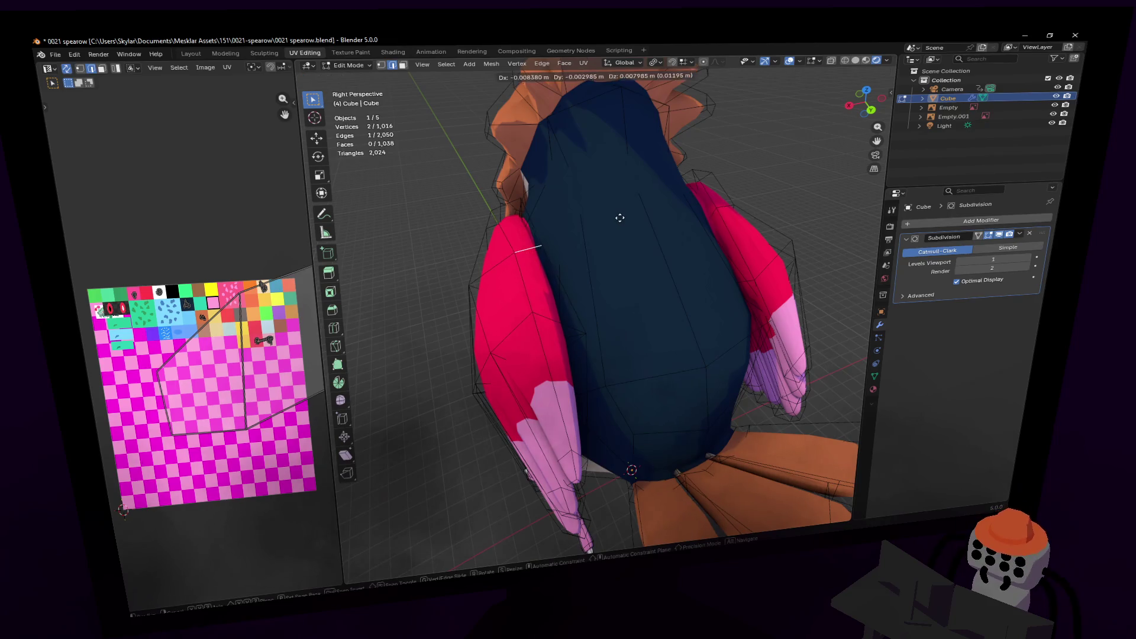
{"action": "left_click", "coordinate": [619, 212]}
- Look over the bird's back and wings, then return to Object Mode
{"action": "key", "text": "shift+grave"}
{"action": "key", "text": "s"}
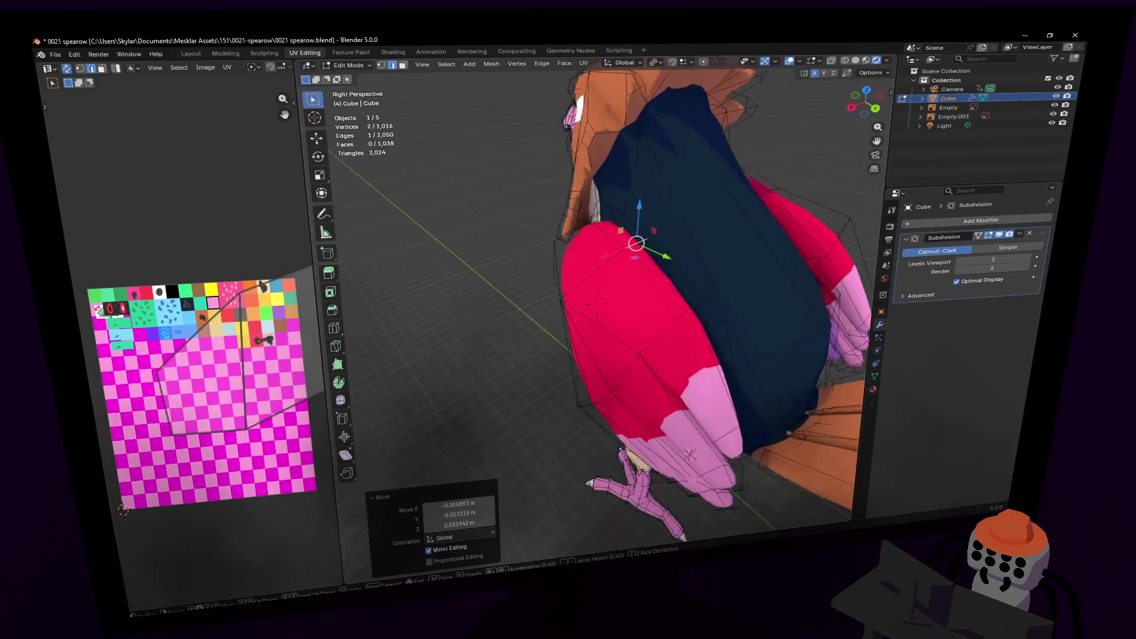
{"action": "left_click", "coordinate": [439, 172]}
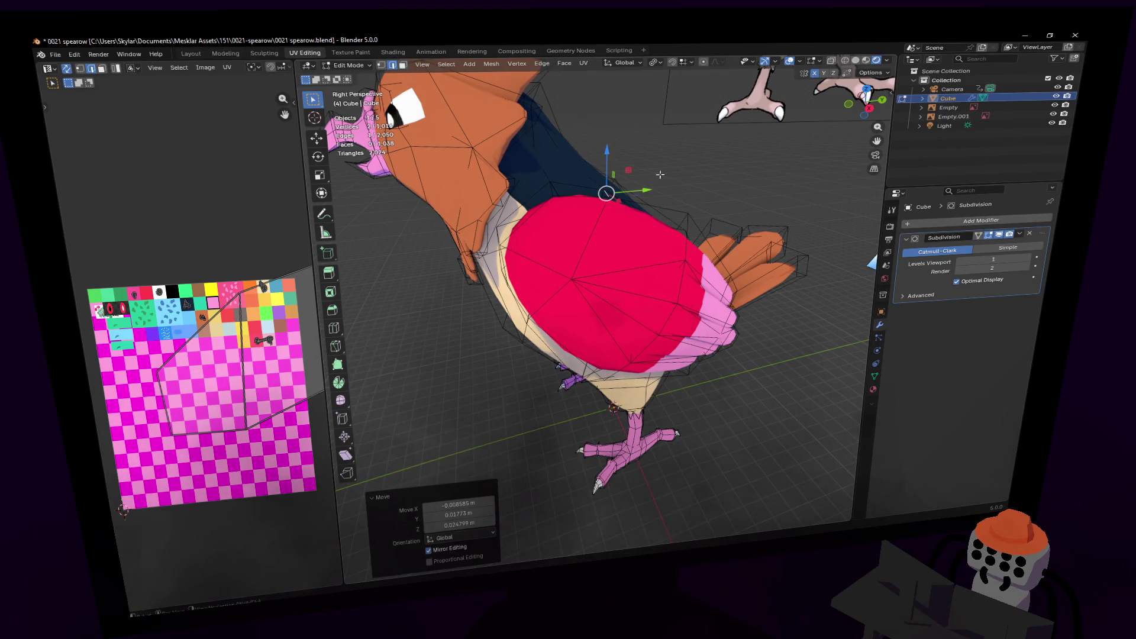
{"action": "key", "text": "shift+grave"}
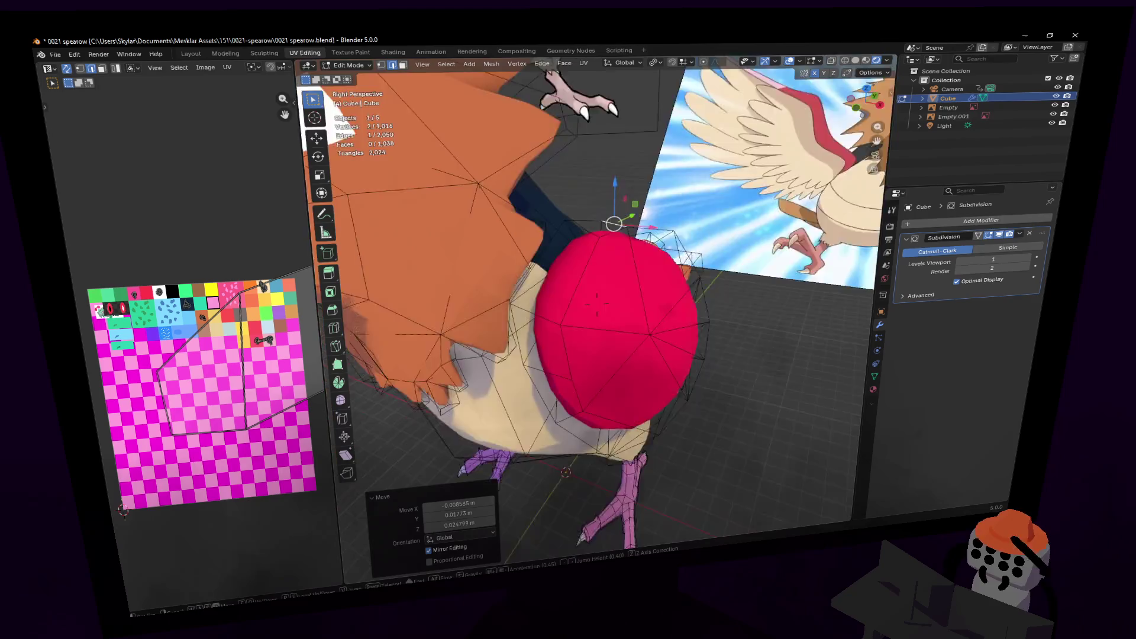
{"action": "key", "text": "w"}
{"action": "key", "text": "w"}
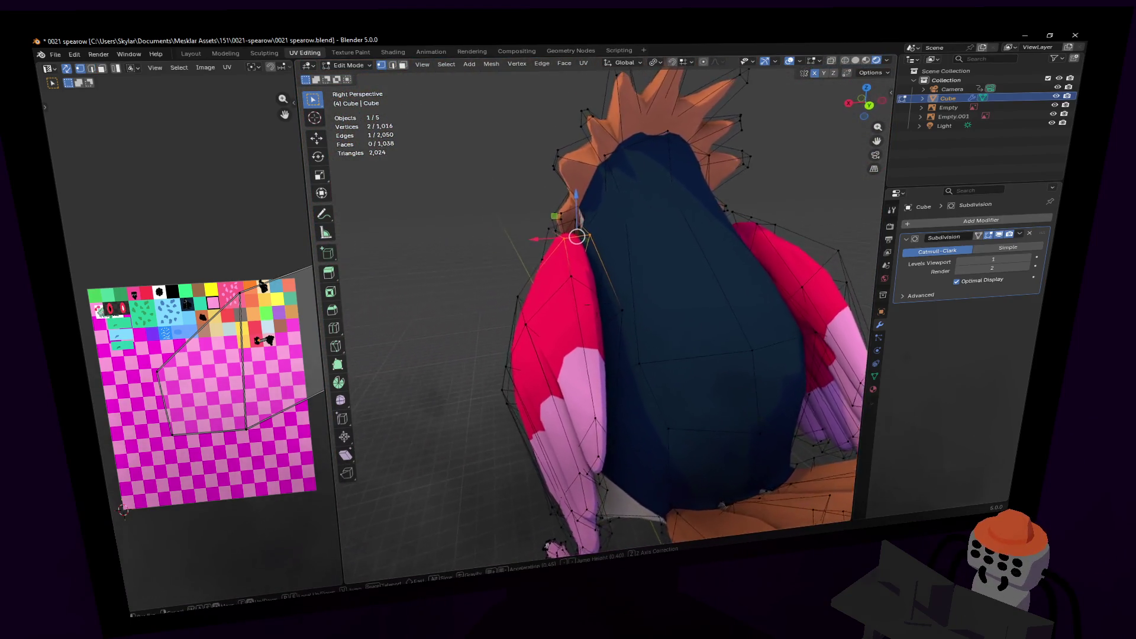
{"action": "key", "text": "s"}
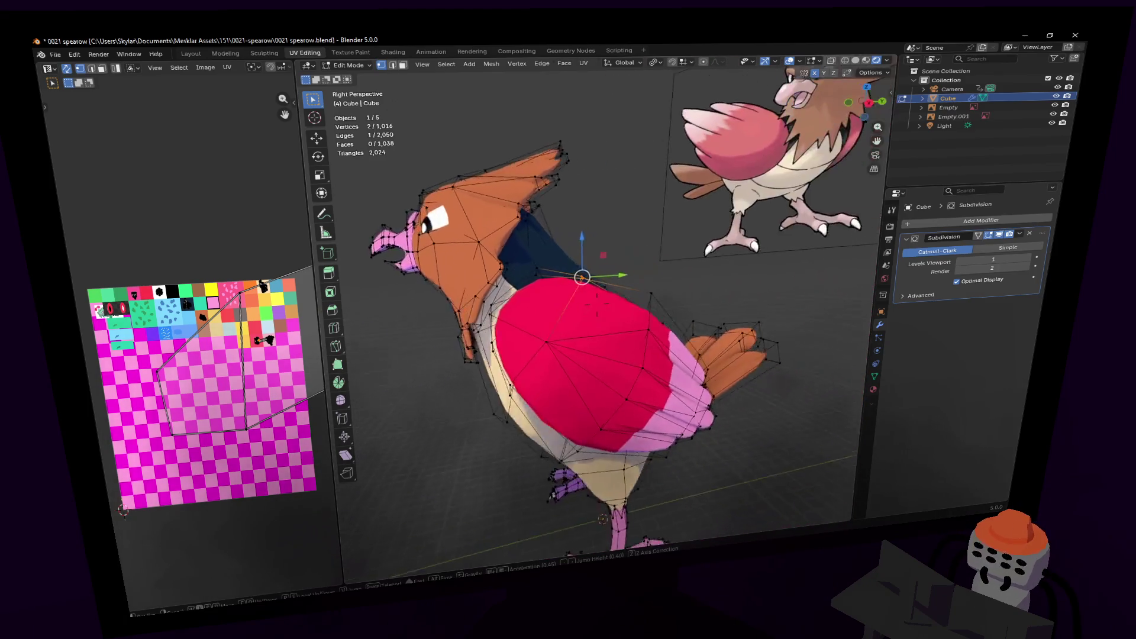
{"action": "key", "text": "s"}
{"action": "key", "text": "Tab"}
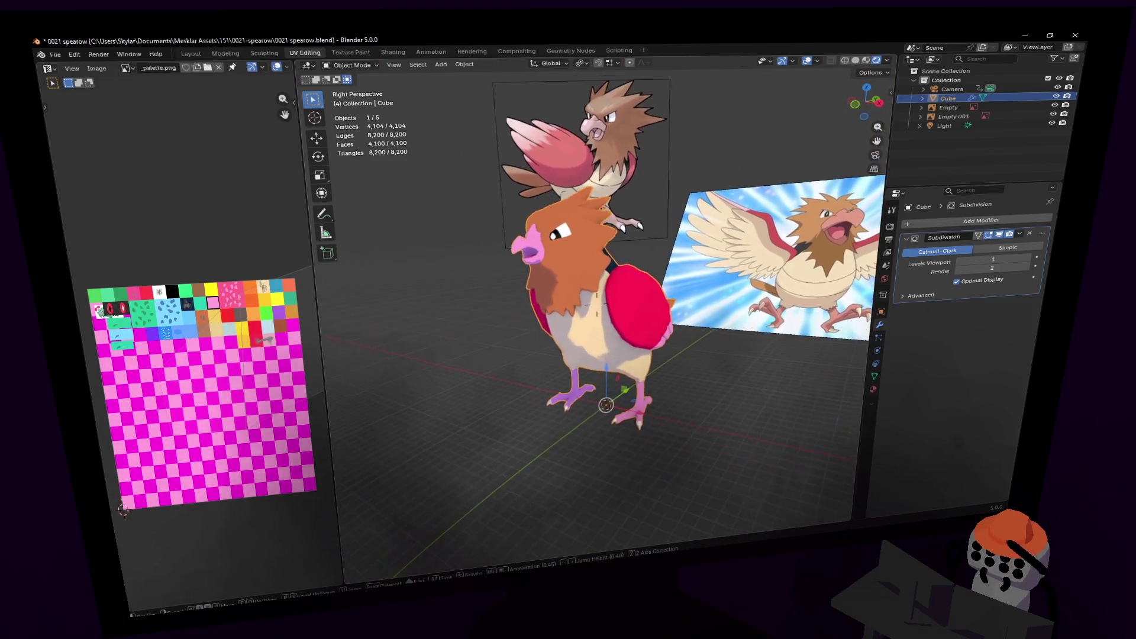
- Frame the bird's head and enter Edit Mode with vertex selection
{"action": "left_click", "coordinate": [578, 287]}
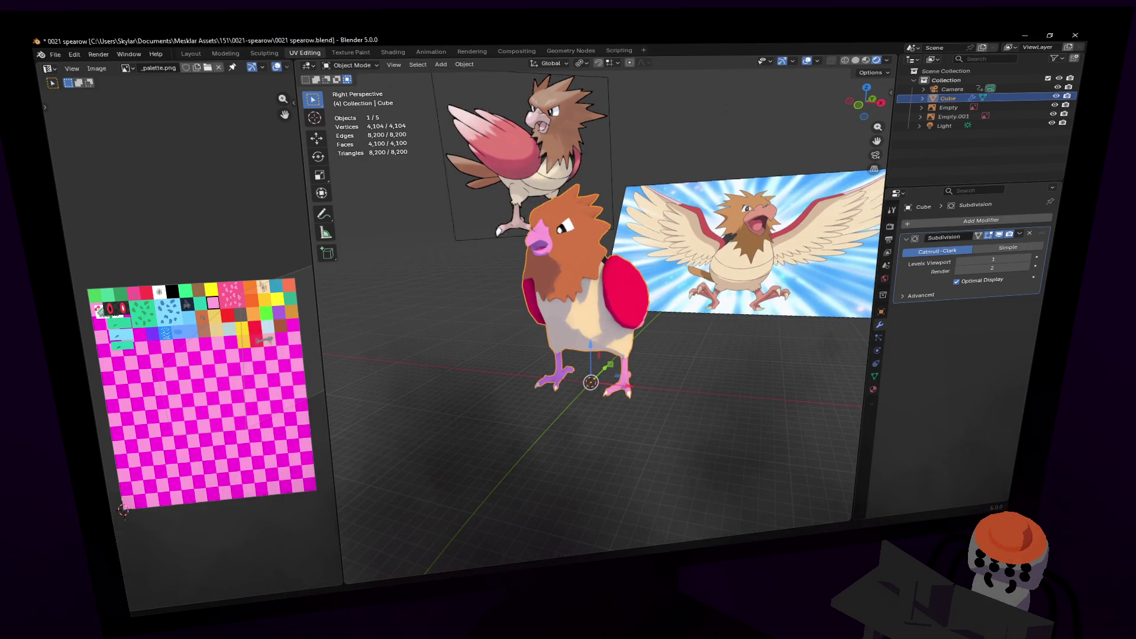
{"action": "scroll", "coordinate": [564, 280], "scroll_direction": "up", "scroll_amount": 6}
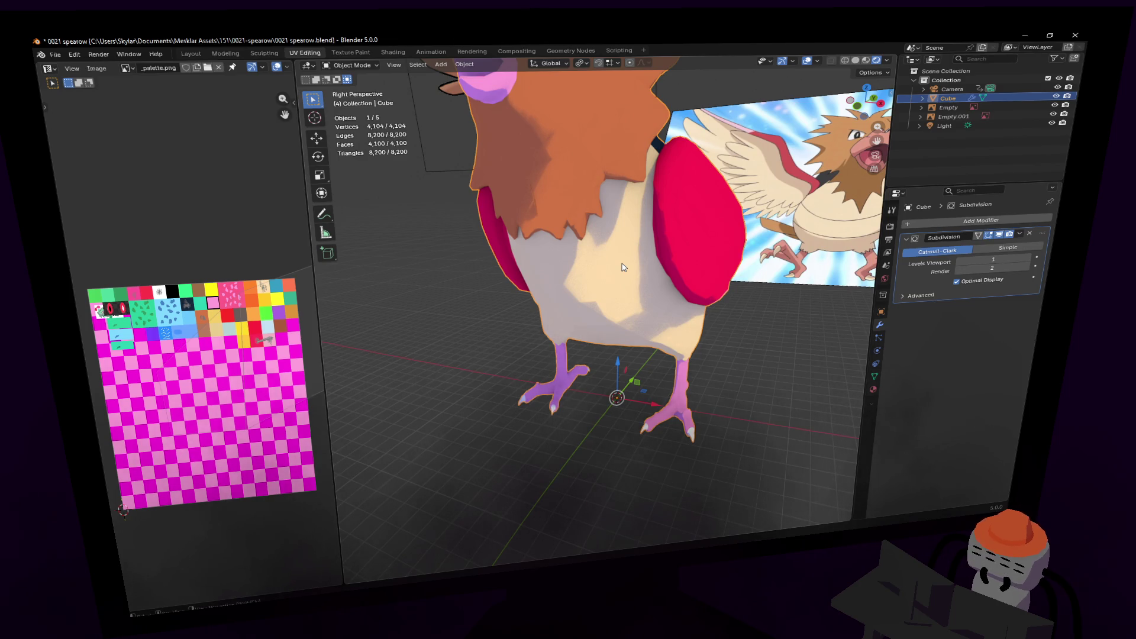
{"action": "scroll", "coordinate": [613, 250], "scroll_direction": "down", "scroll_amount": 3}
{"action": "key", "text": "Tab"}
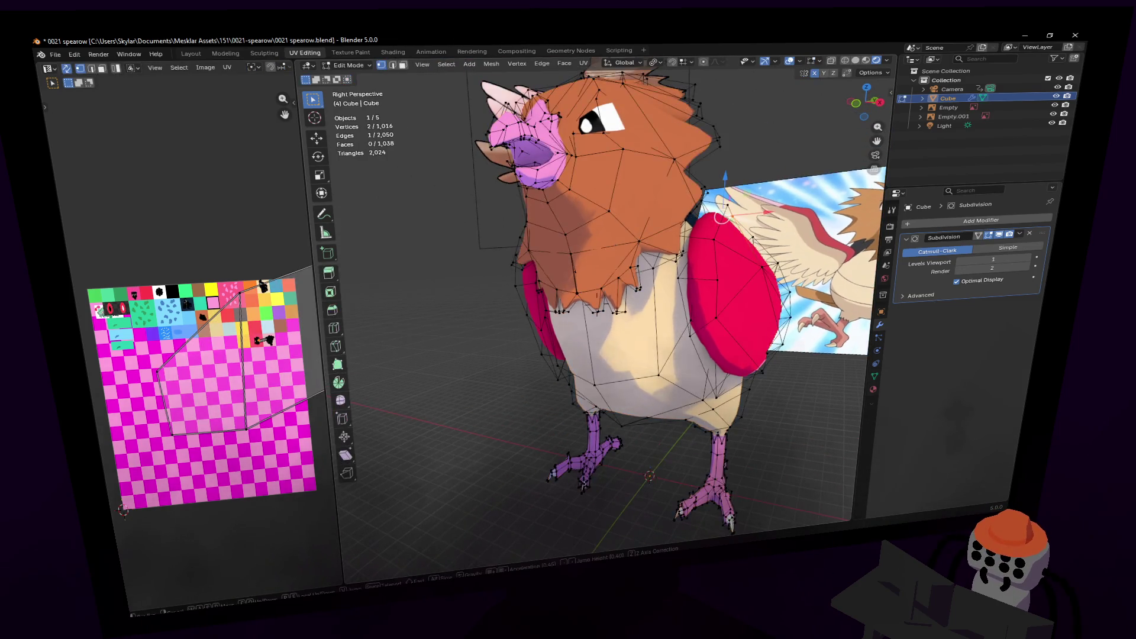
{"action": "middle_click_drag", "start_coordinate": [611, 247], "coordinate": [590, 271]}
{"action": "key", "text": "3"}
{"action": "scroll", "coordinate": [590, 272], "scroll_direction": "up", "scroll_amount": 5}
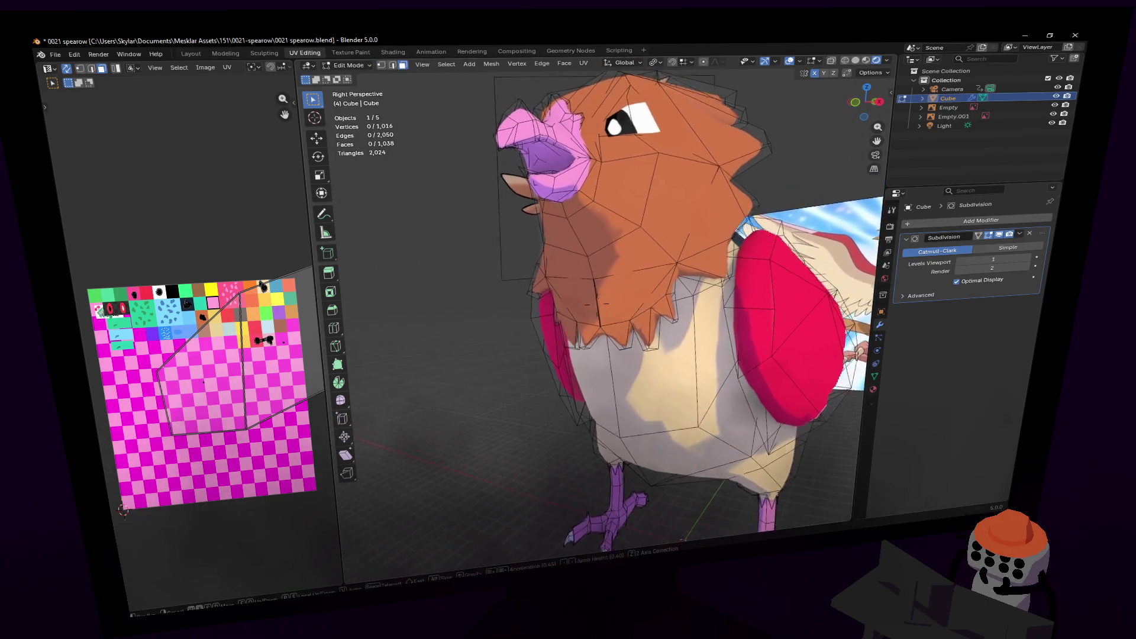
{"action": "key", "text": "1"}
{"action": "scroll", "coordinate": [669, 259], "scroll_direction": "up", "scroll_amount": 1}
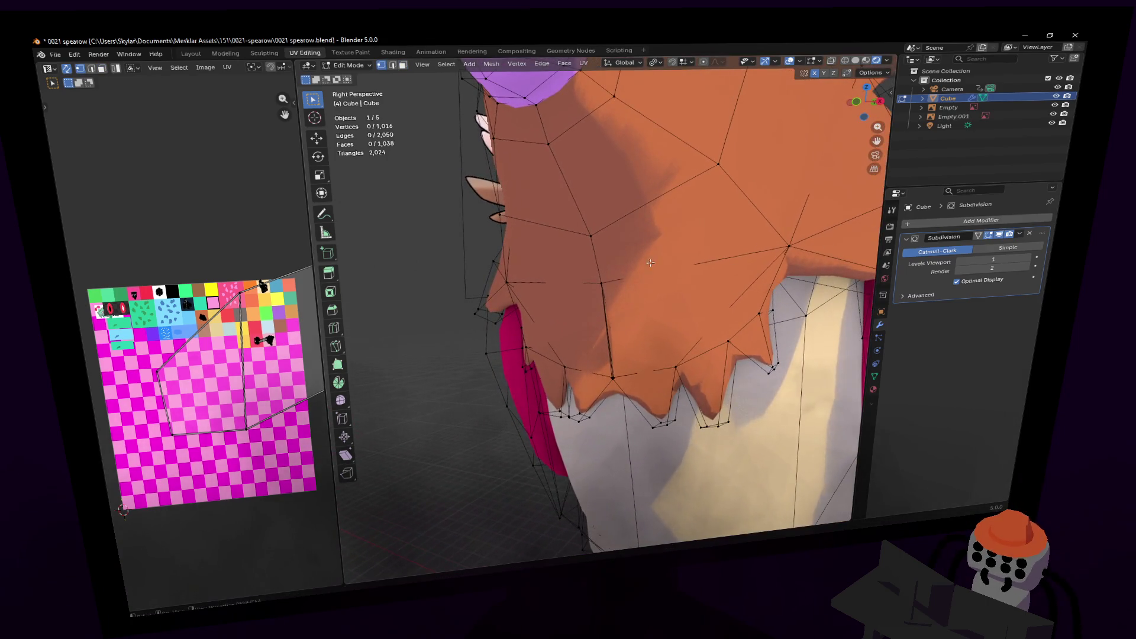
- Merge the selected head-feather vertices at their centre
{"action": "left_click", "coordinate": [601, 283]}
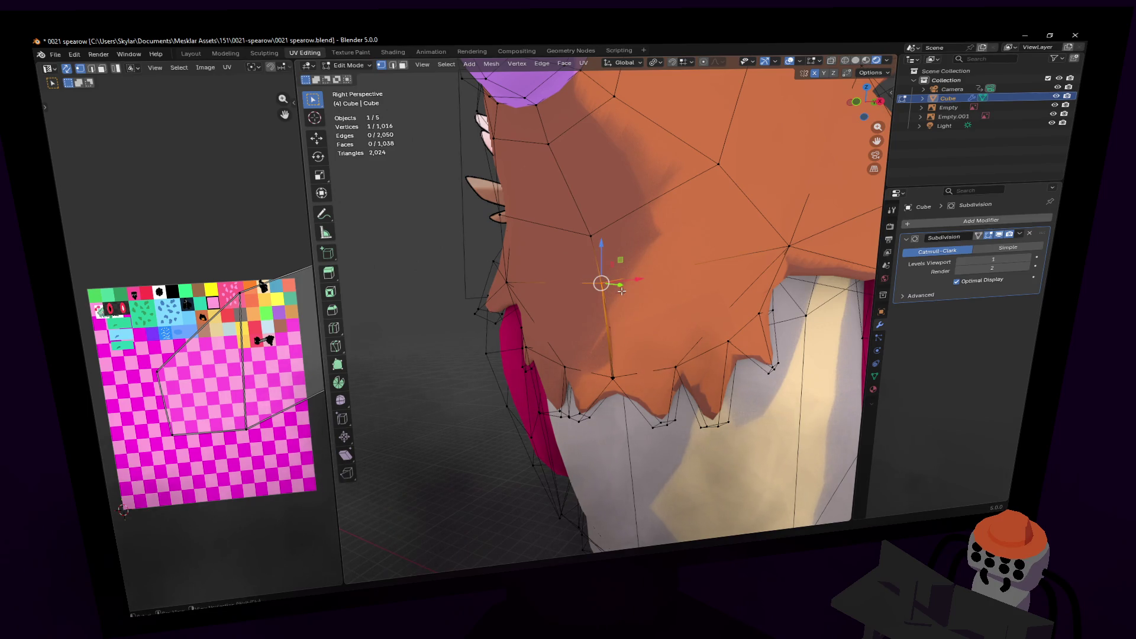
{"action": "key", "text": "m"}
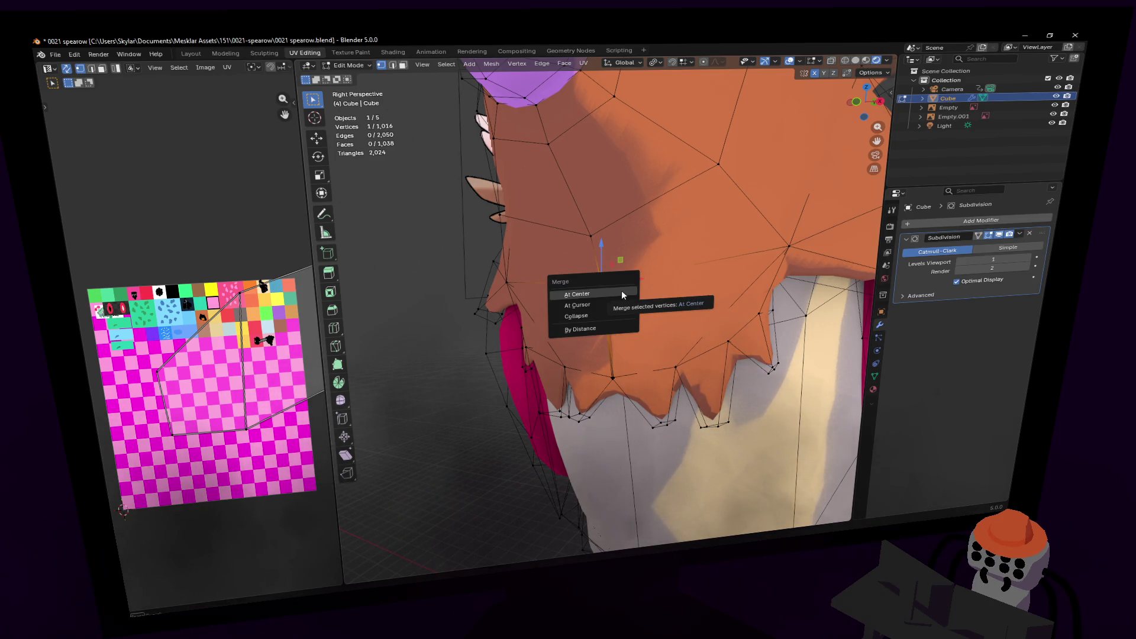
{"action": "left_click", "coordinate": [621, 292]}
{"action": "key", "text": "shift+grave"}
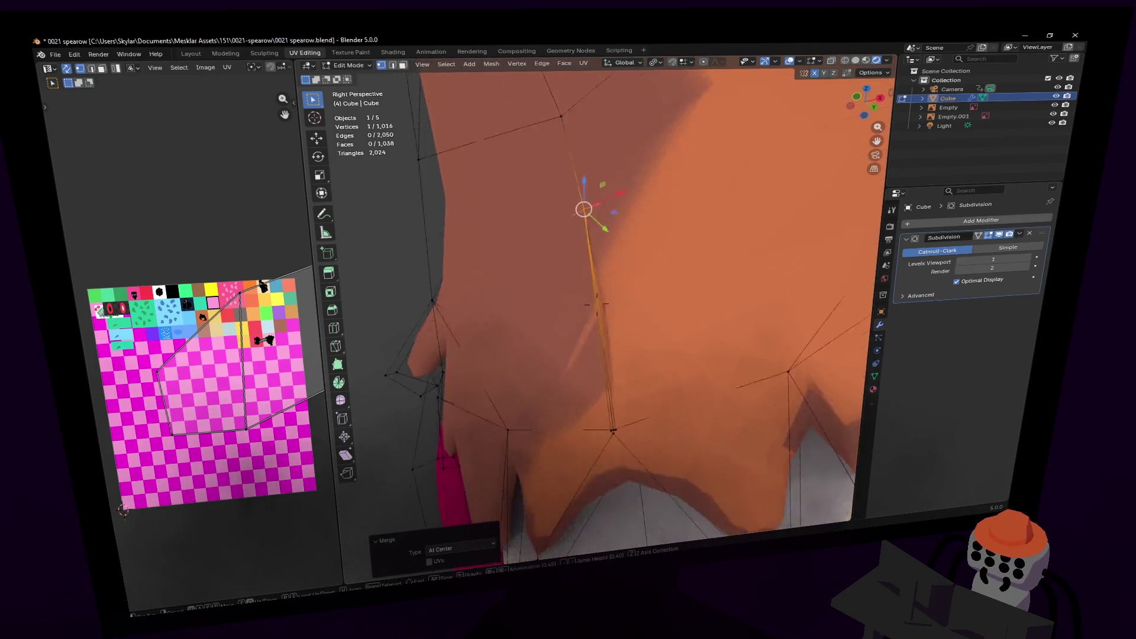
{"action": "left_click", "coordinate": [619, 330]}
- Box-select the five-vertex cluster at the feather point, merge it, then undo that merge
{"action": "left_click_drag", "start_coordinate": [592, 359], "coordinate": [600, 348]}
{"action": "key", "text": "m"}
{"action": "left_click", "coordinate": [611, 313]}
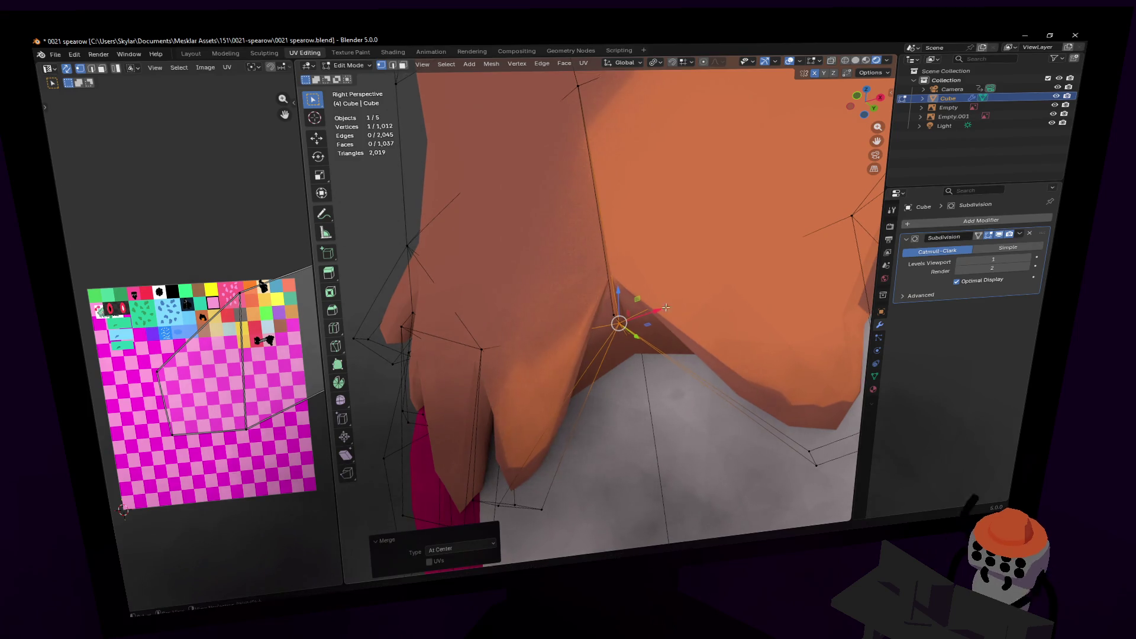
{"action": "key", "text": "ctrl+z"}
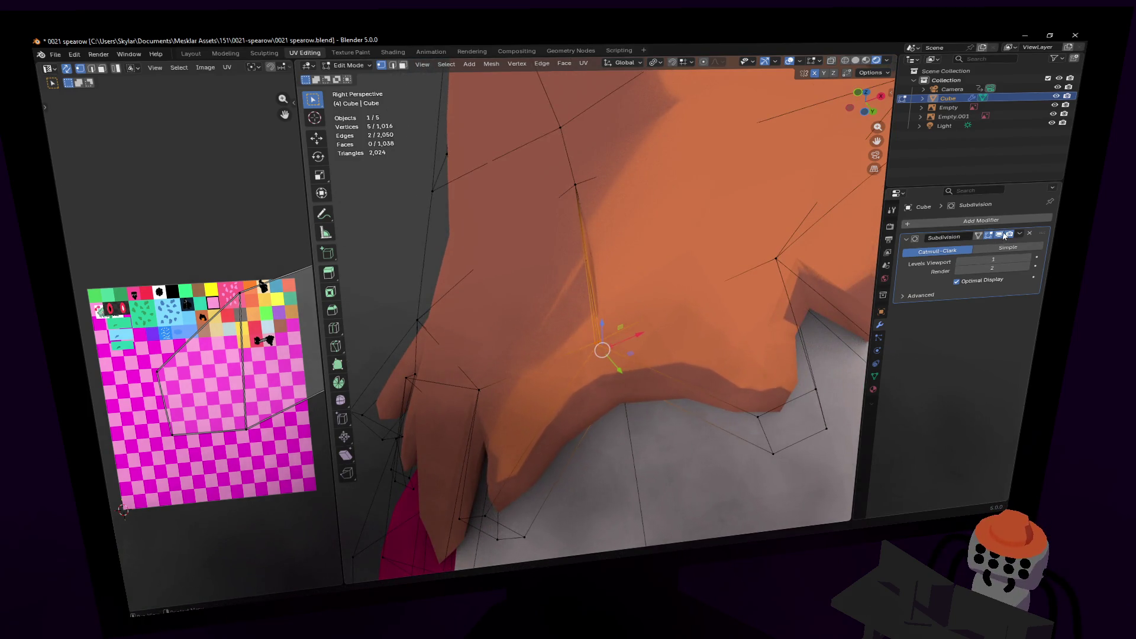
- Hide Subdivision in the viewport, merge the selection at centre, and walk to the zigzag head edge
{"action": "left_click", "coordinate": [1000, 235]}
{"action": "scroll", "coordinate": [518, 368], "scroll_direction": "up", "scroll_amount": 3}
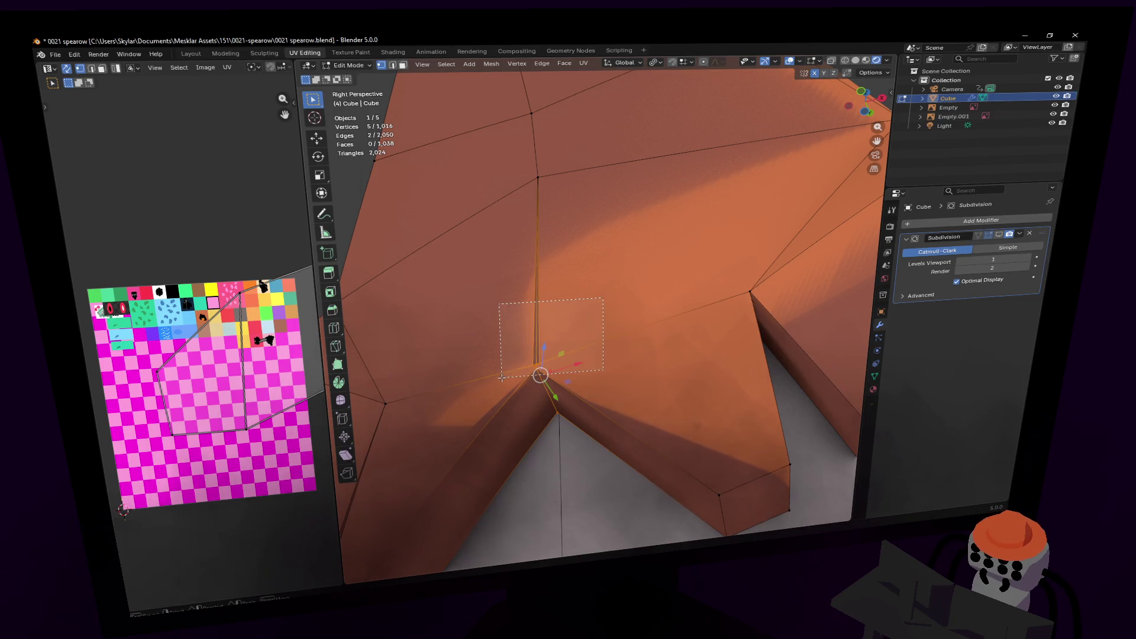
{"action": "left_click", "coordinate": [503, 382]}
{"action": "key", "text": "shift+grave"}
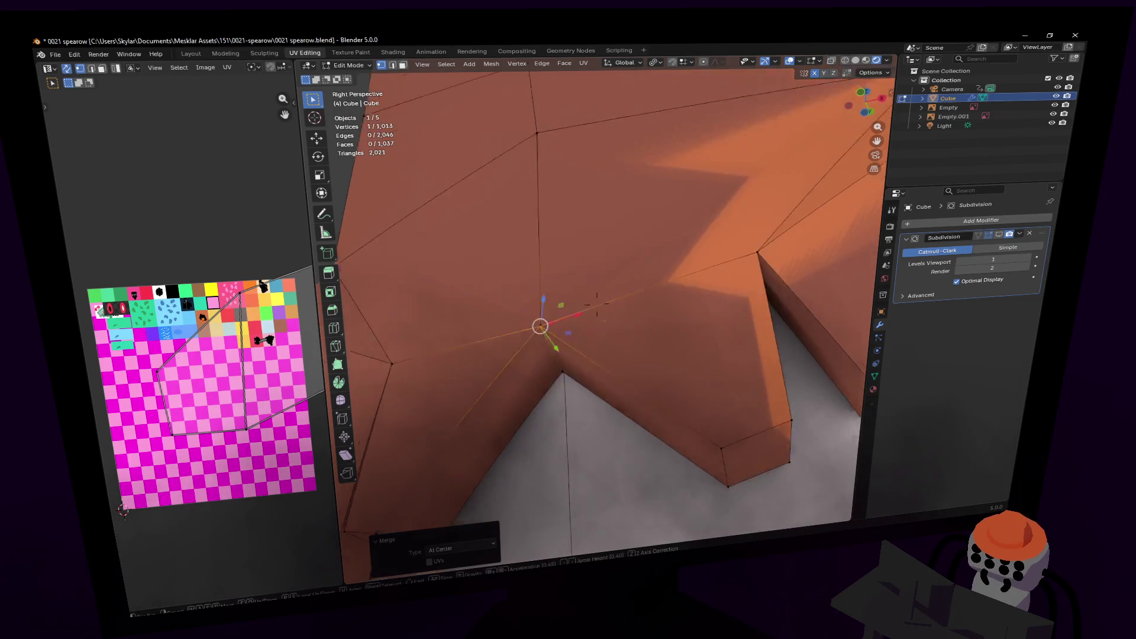
{"action": "key", "text": "w"}
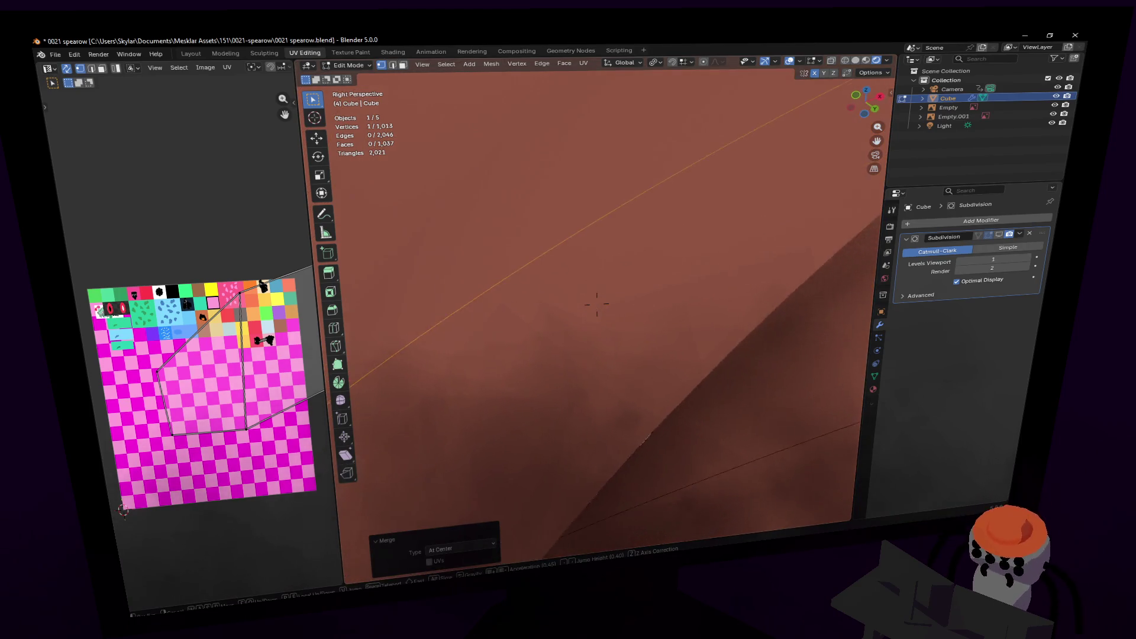
{"action": "left_click", "coordinate": [633, 370]}
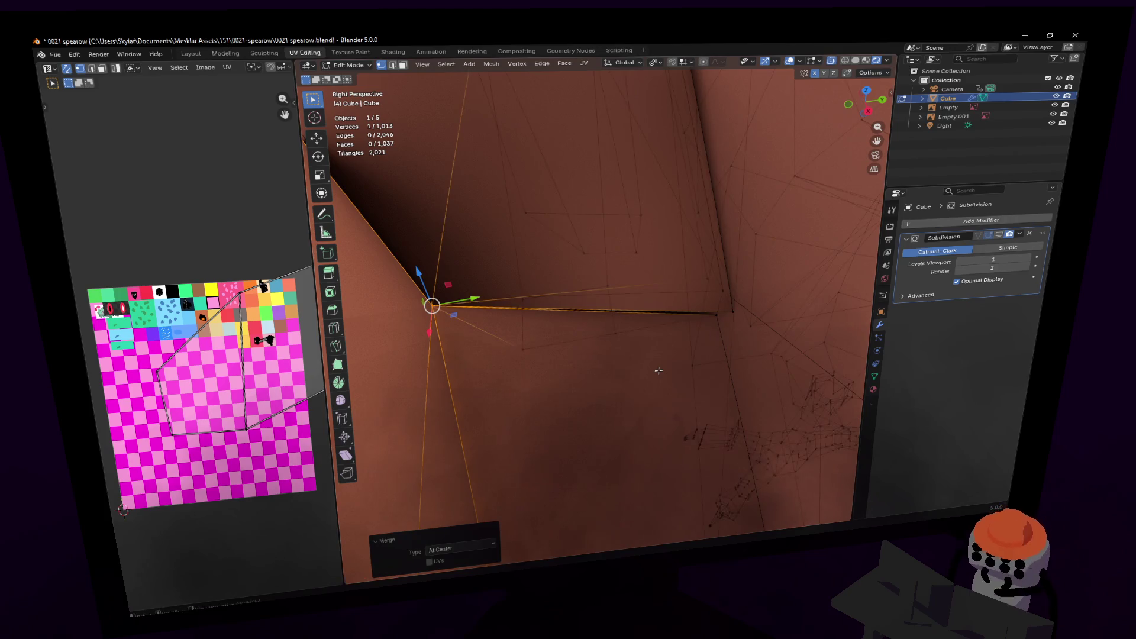
{"action": "key", "text": "shift+grave"}
{"action": "key", "text": "w"}
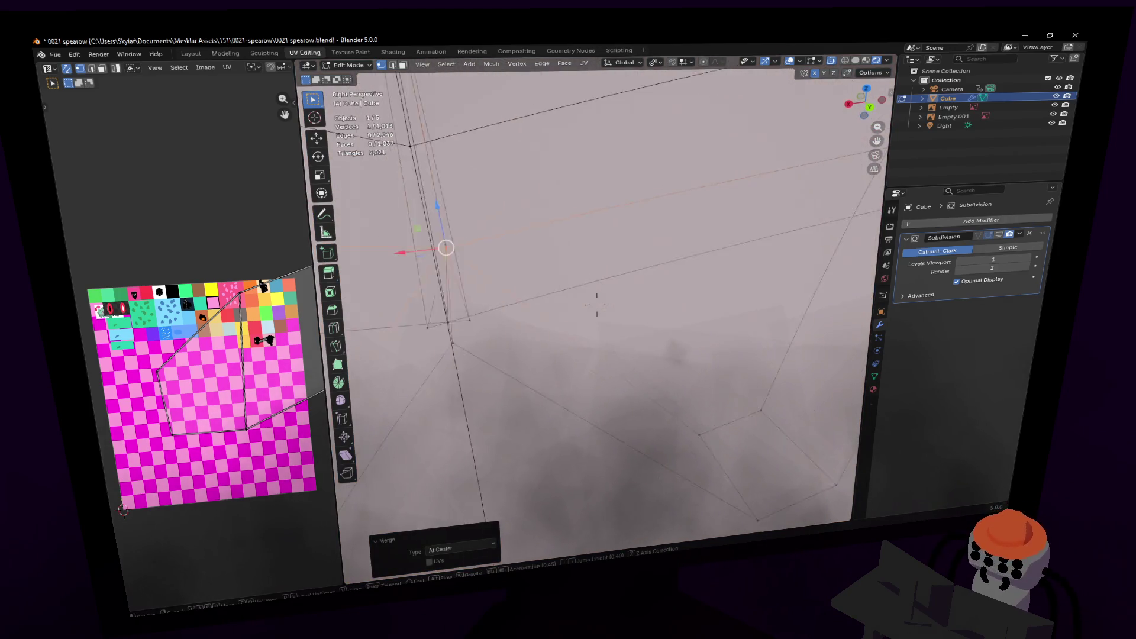
{"action": "key", "text": "w"}
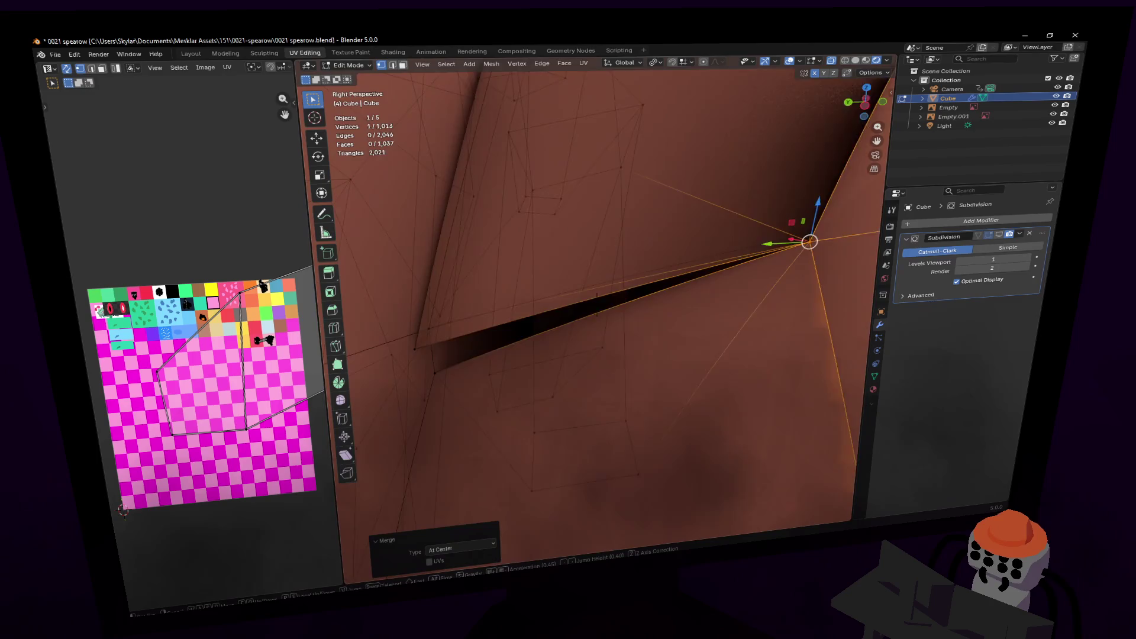
{"action": "key", "text": "s"}
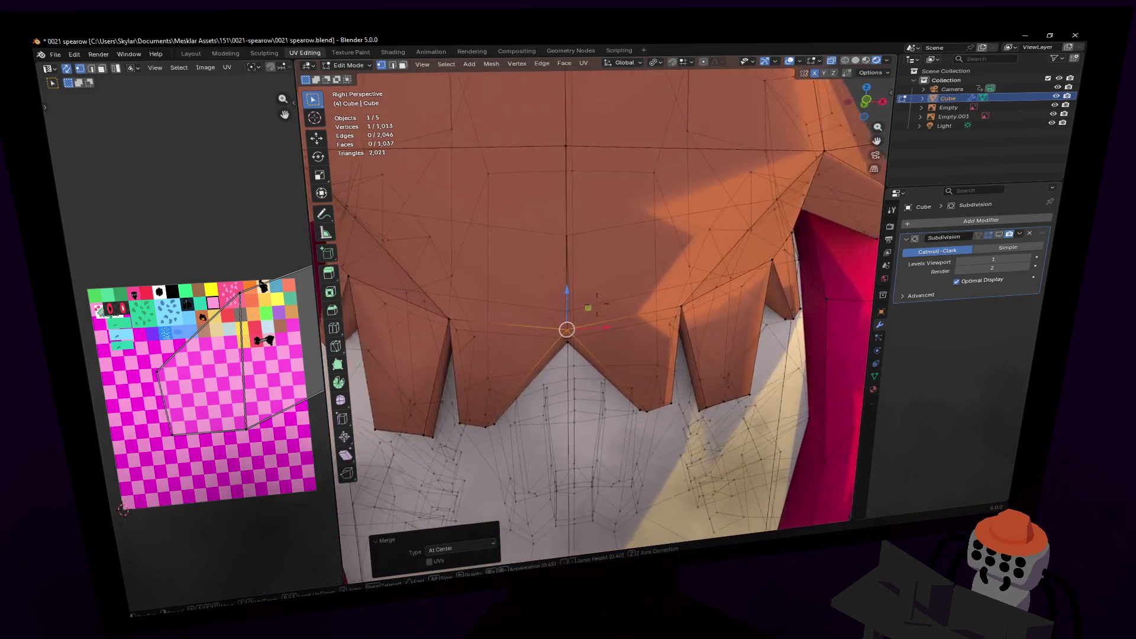
{"action": "key", "text": "w"}
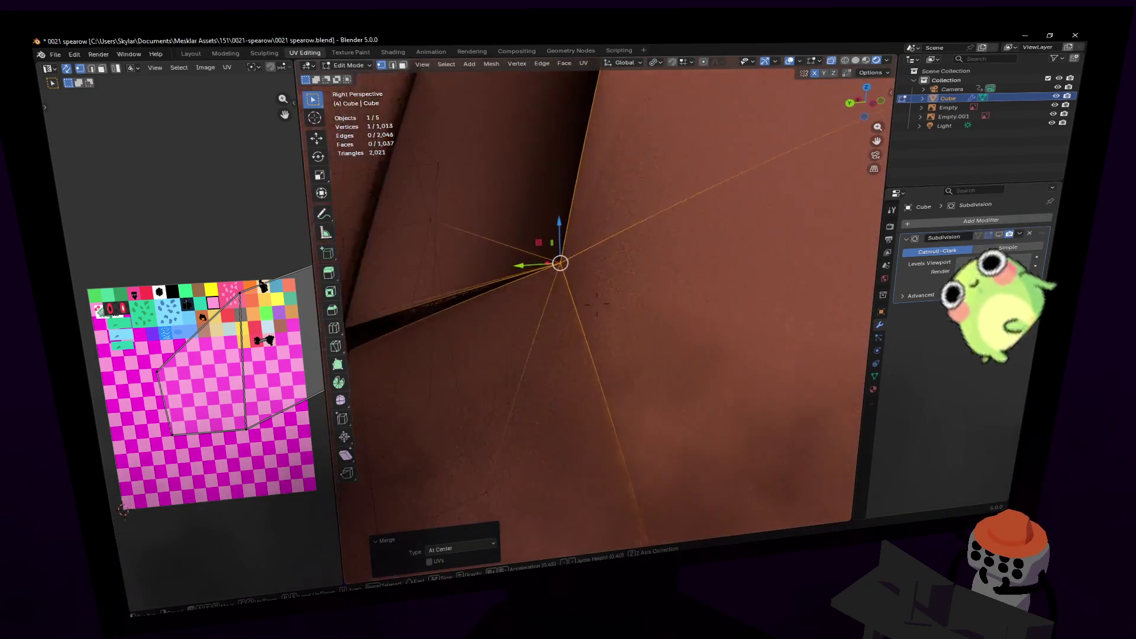
{"action": "key", "text": "w"}
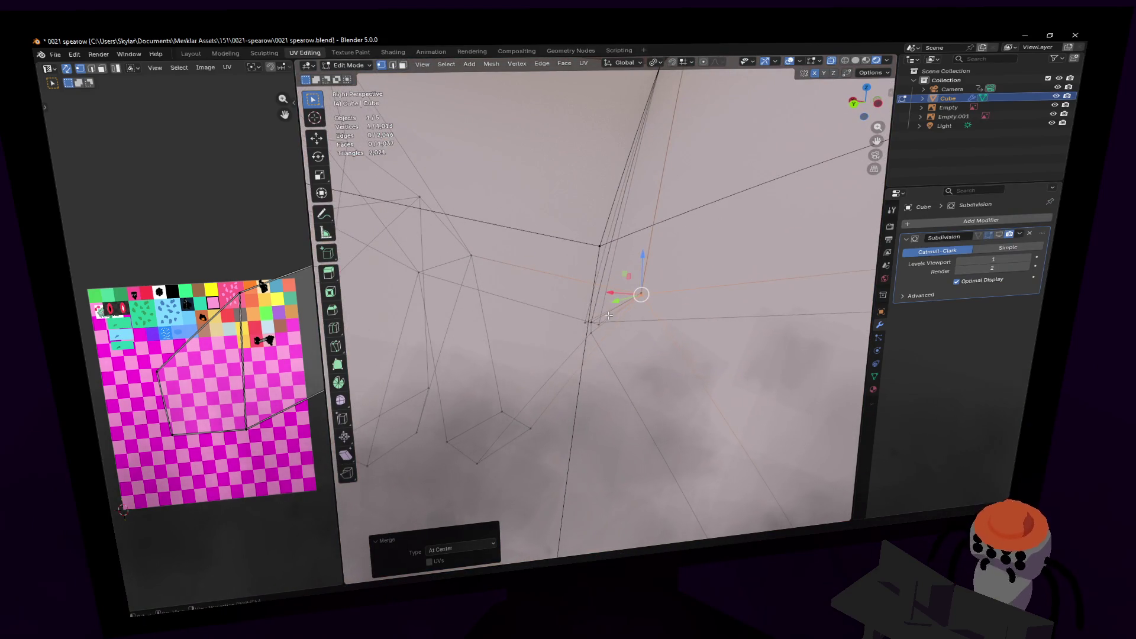
- Merge the five overlapping corner vertices into one at their centre
{"action": "left_click_drag", "start_coordinate": [560, 306], "coordinate": [560, 306]}
{"action": "key", "text": "shift+grave"}
{"action": "key", "text": "w"}
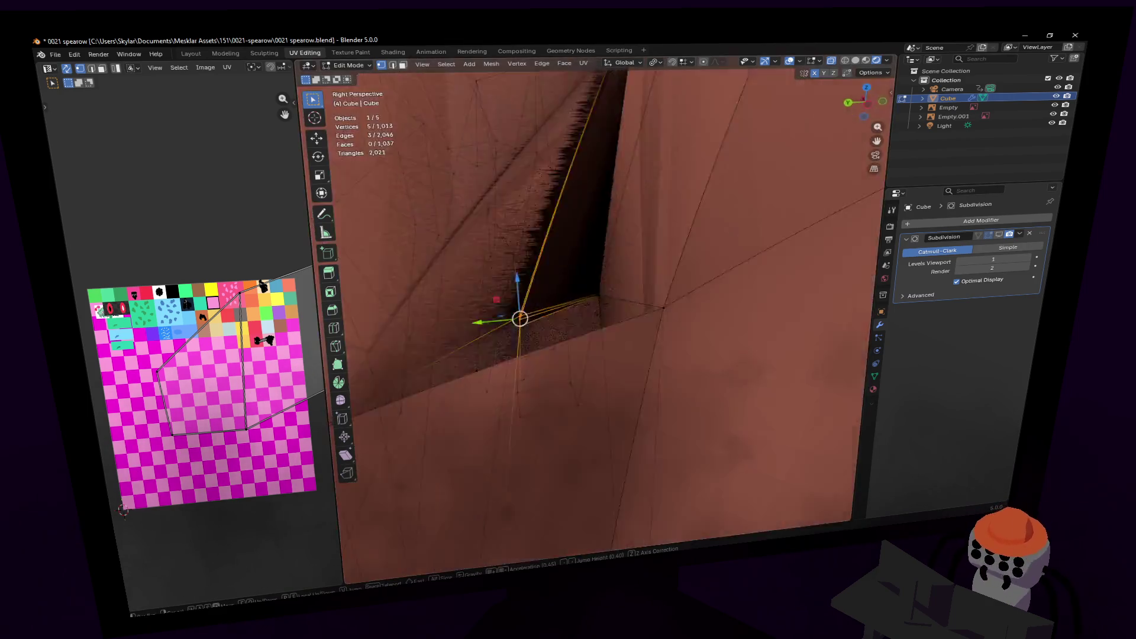
{"action": "key", "text": "w"}
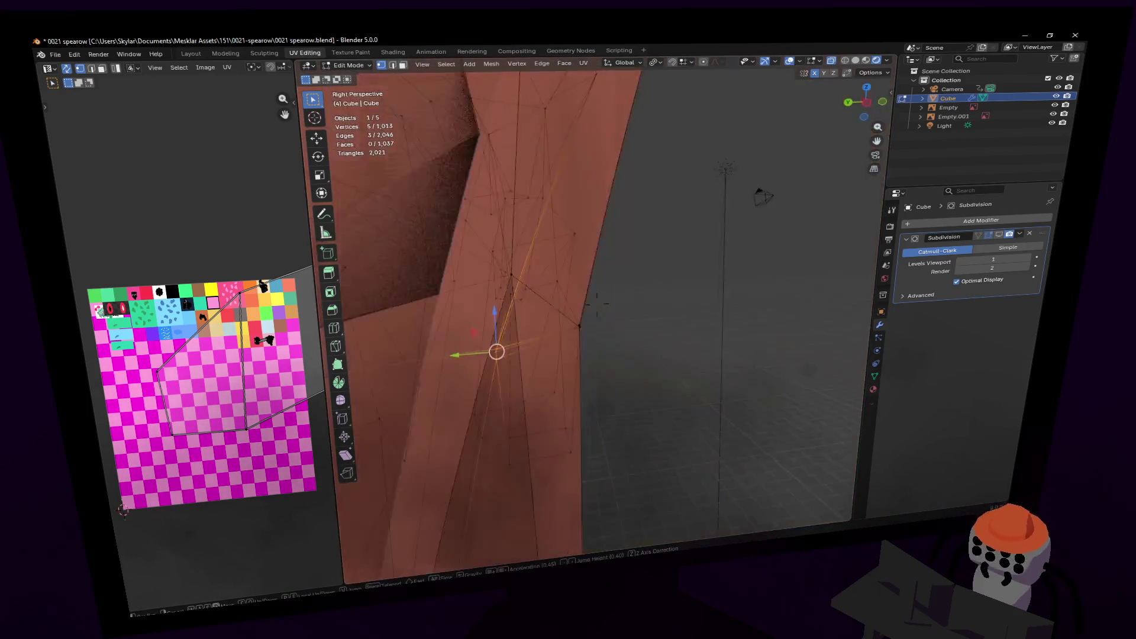
{"action": "key", "text": "w"}
{"action": "left_click", "coordinate": [682, 305]}
{"action": "key", "text": "m"}
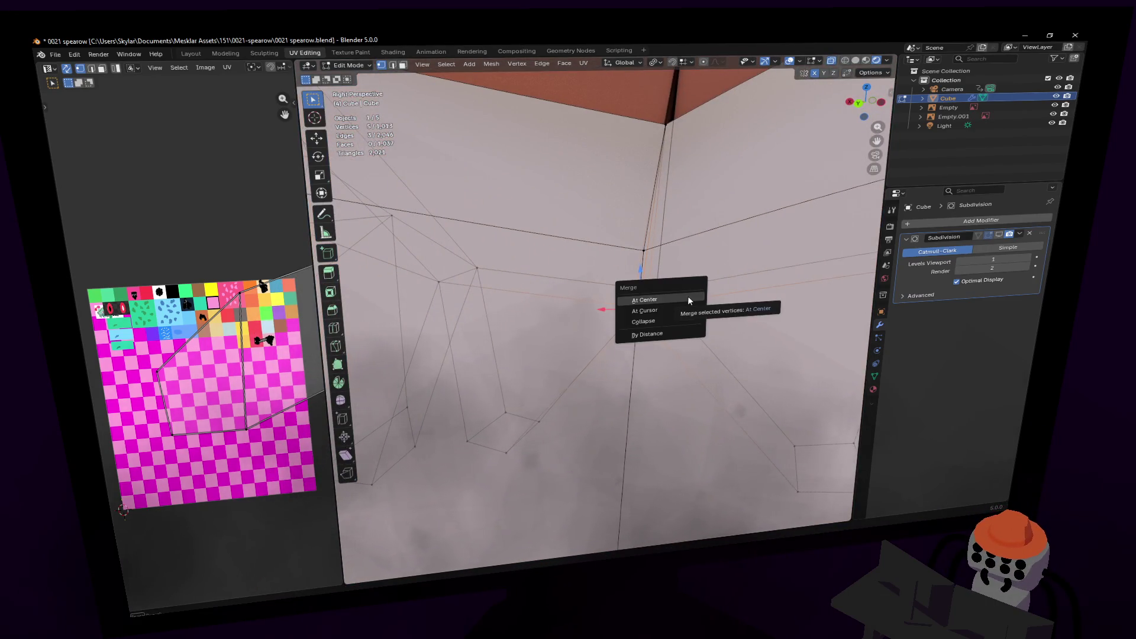
{"action": "left_click", "coordinate": [688, 295]}
- Merge the two stray vertices at the fringe point into one
{"action": "key", "text": "shift+grave"}
{"action": "key", "text": "w"}
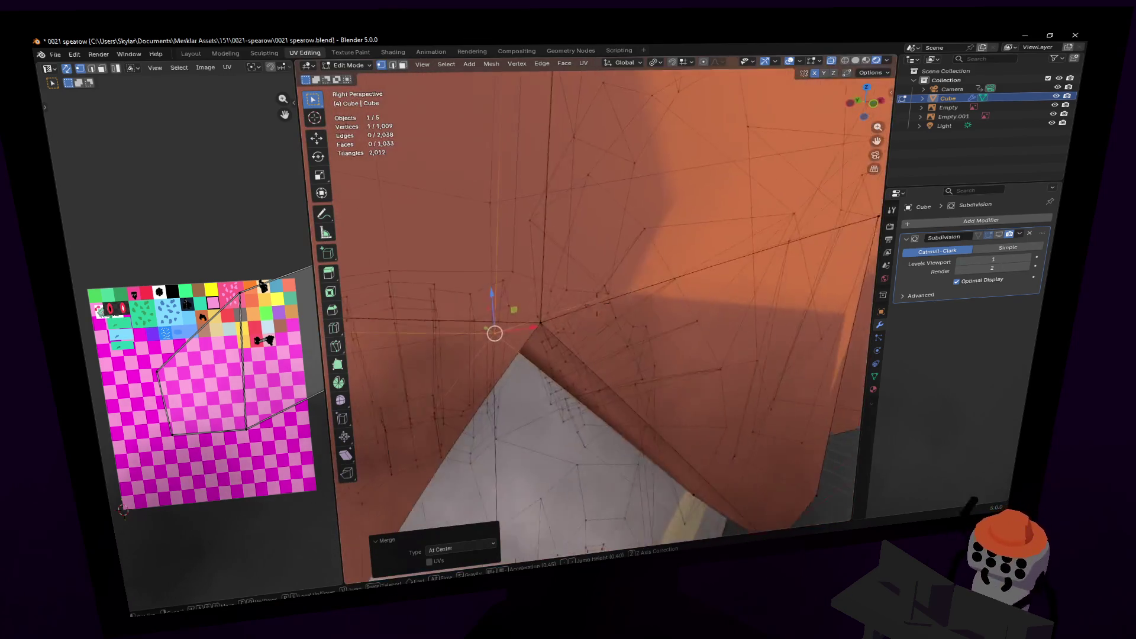
{"action": "left_click", "coordinate": [712, 306]}
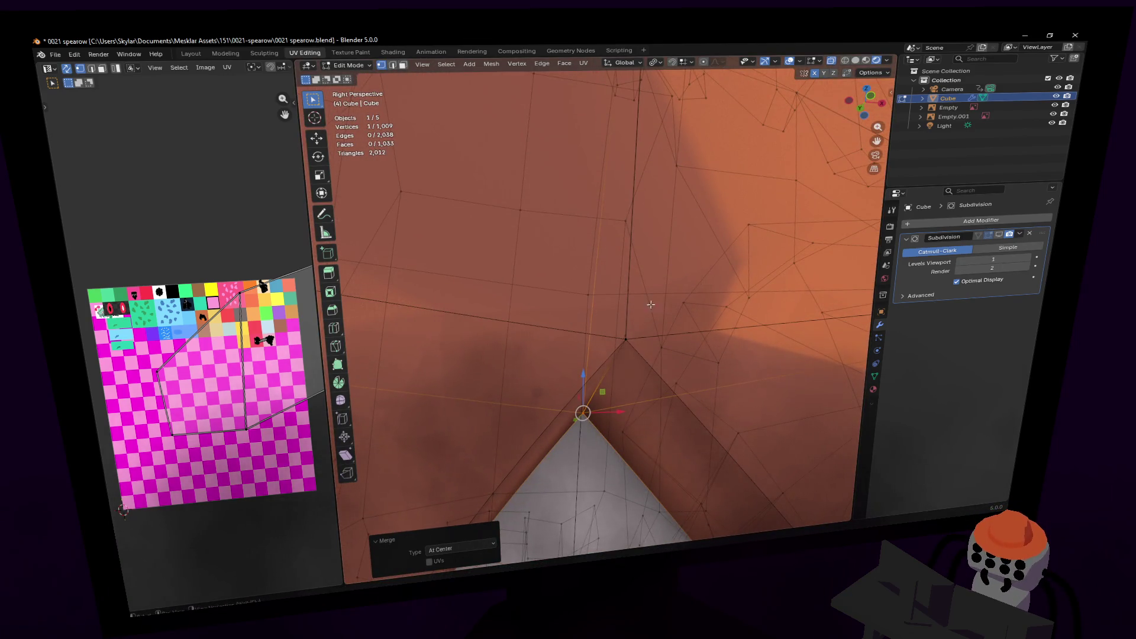
{"action": "left_click_drag", "start_coordinate": [597, 350], "coordinate": [597, 351], "text": "shift"}
{"action": "key", "text": "shift+grave"}
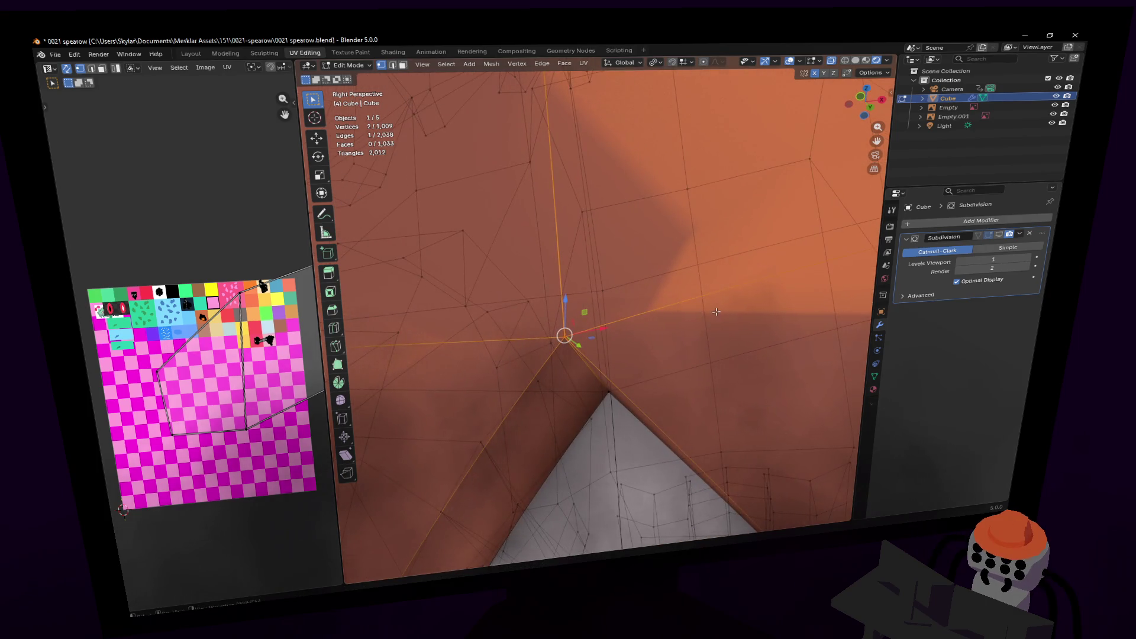
{"action": "key", "text": "m"}
{"action": "left_click", "coordinate": [704, 308]}
{"action": "key", "text": "shift+grave"}
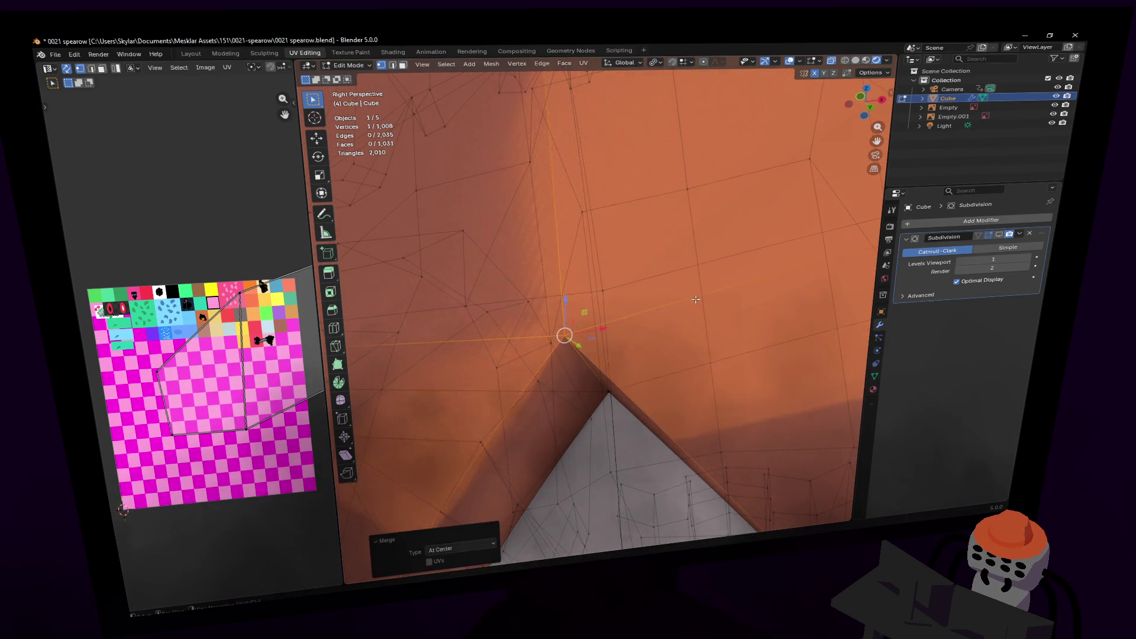
- Toggle between Edit and Object Mode to check the result, ending in Object Mode
{"action": "key", "text": "Tab"}
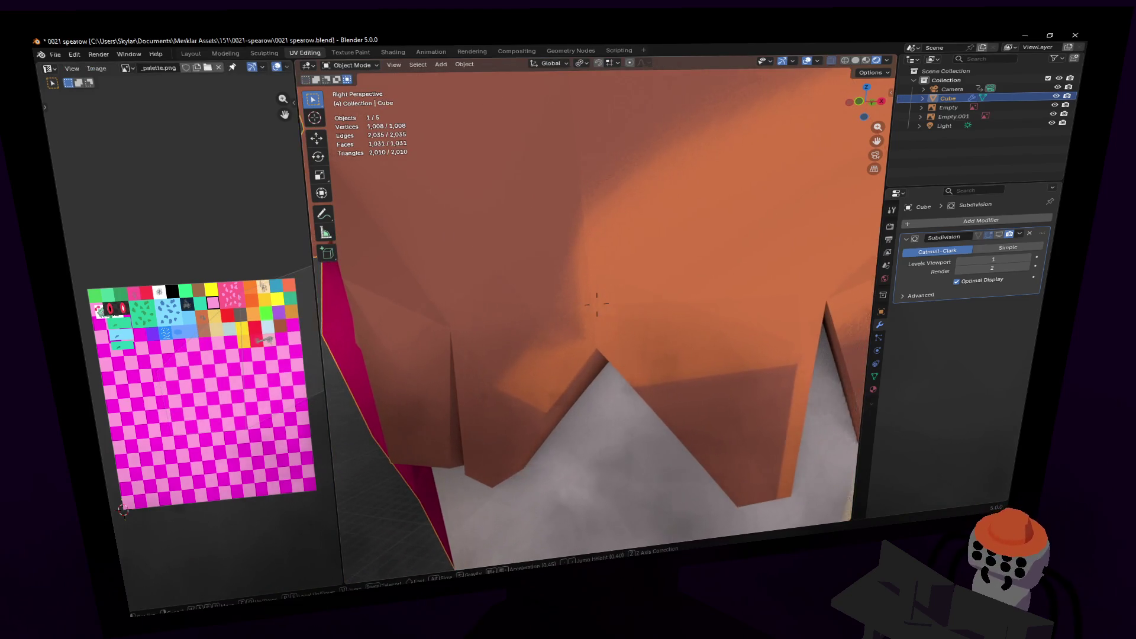
{"action": "key", "text": "Tab"}
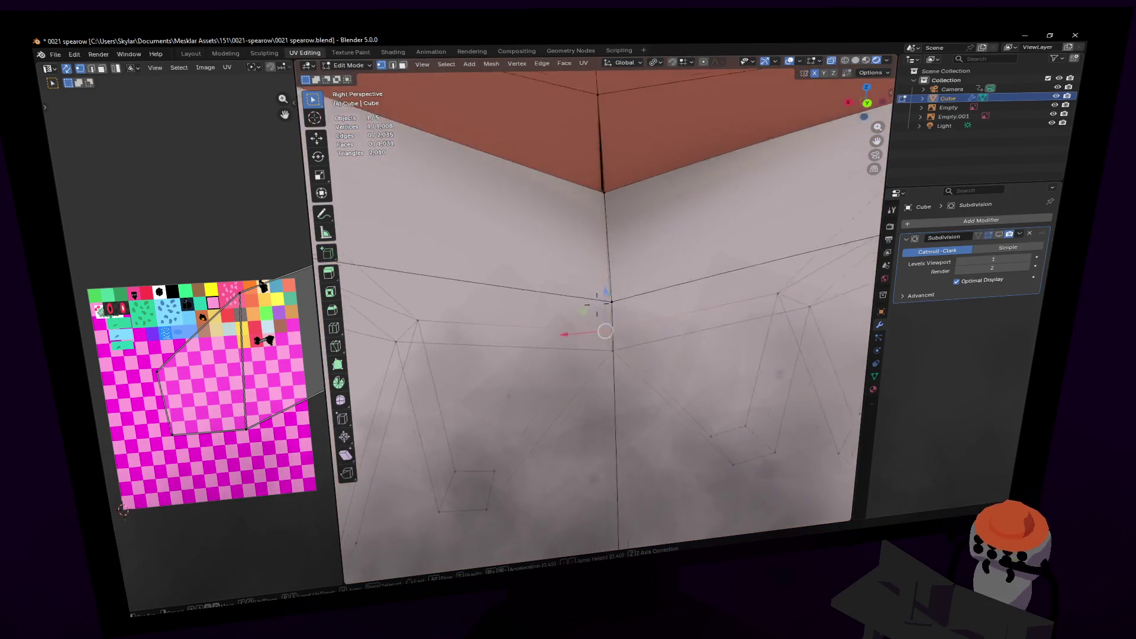
{"action": "left_click", "coordinate": [741, 240]}
{"action": "key", "text": "Tab"}
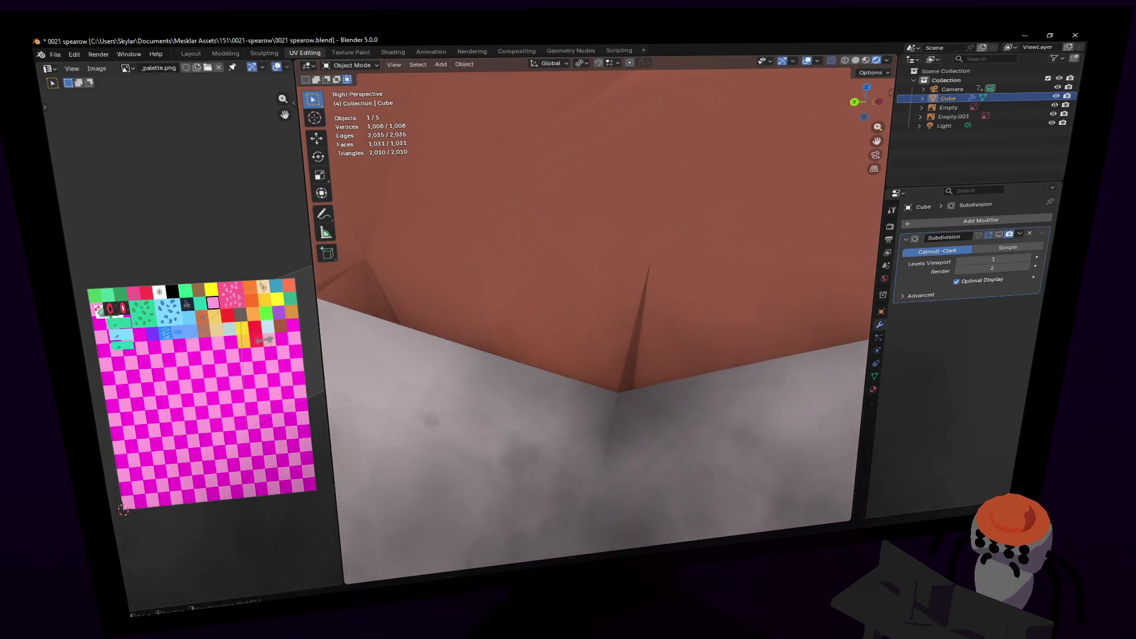
{"action": "key", "text": "Tab"}
{"action": "key", "text": "shift+grave"}
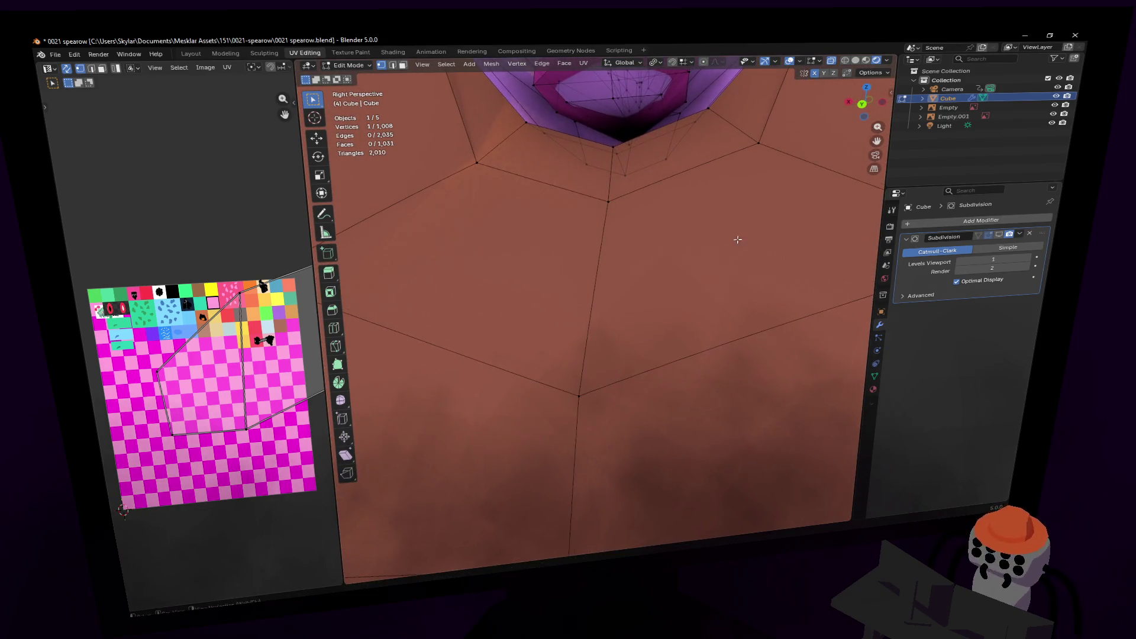
{"action": "key", "text": "Tab"}
- Turn the Subdivision modifier's viewport display back on, orbit to the head and red wing, and enter Edit Mode
{"action": "key", "text": "s"}
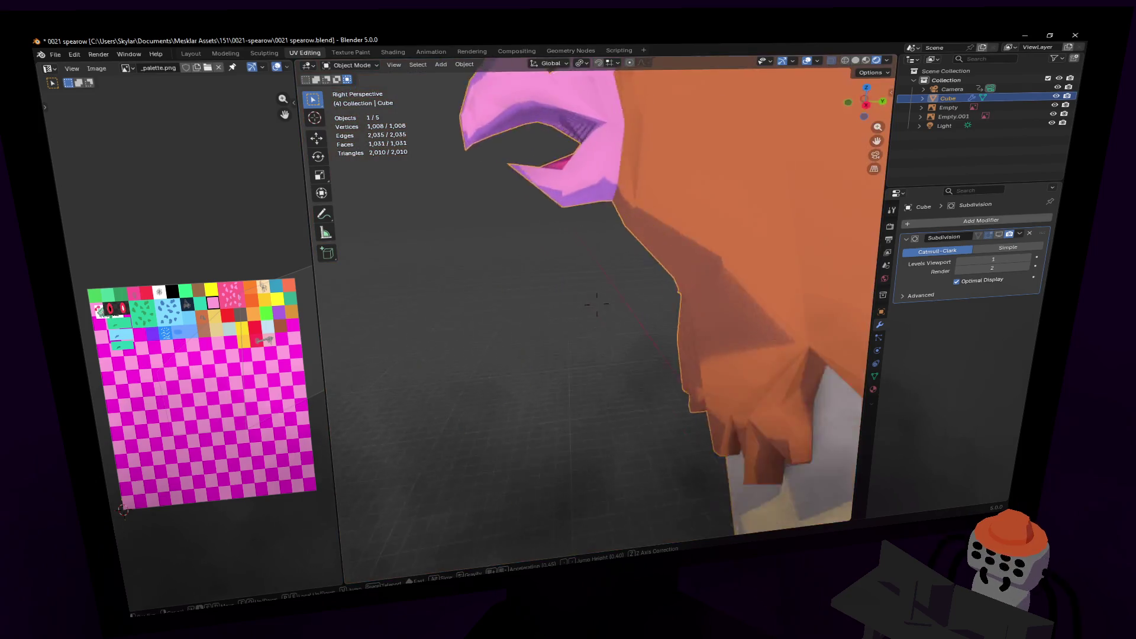
{"action": "left_click", "coordinate": [726, 231]}
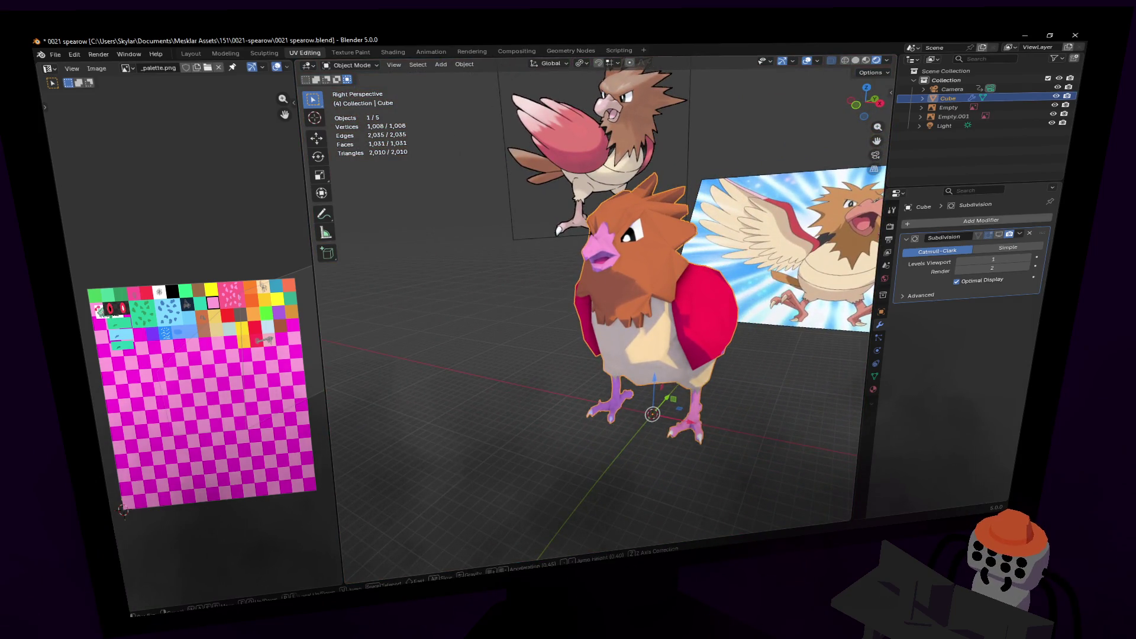
{"action": "key", "text": "w"}
{"action": "left_click", "coordinate": [691, 236]}
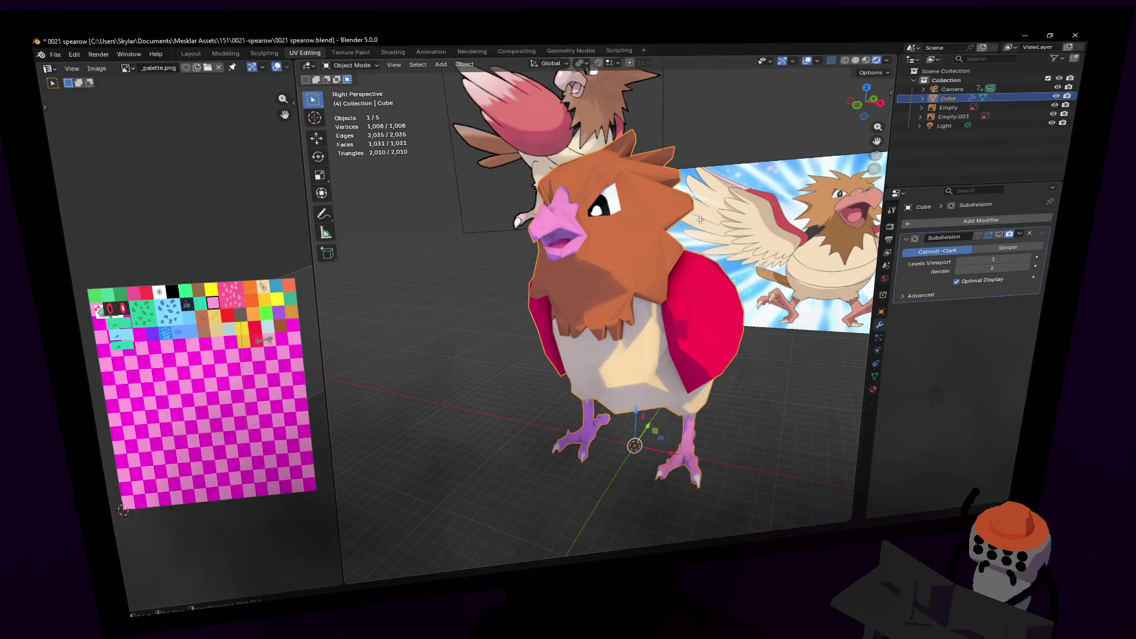
{"action": "key", "text": "Tab"}
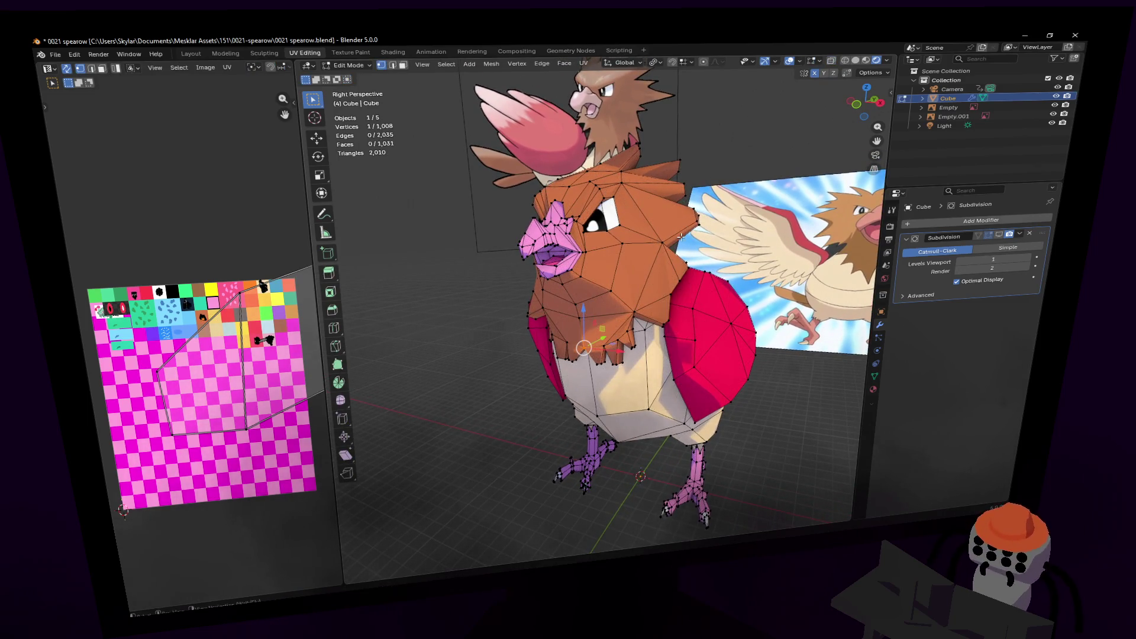
{"action": "key", "text": "Tab"}
{"action": "key", "text": "KP_Decimal"}
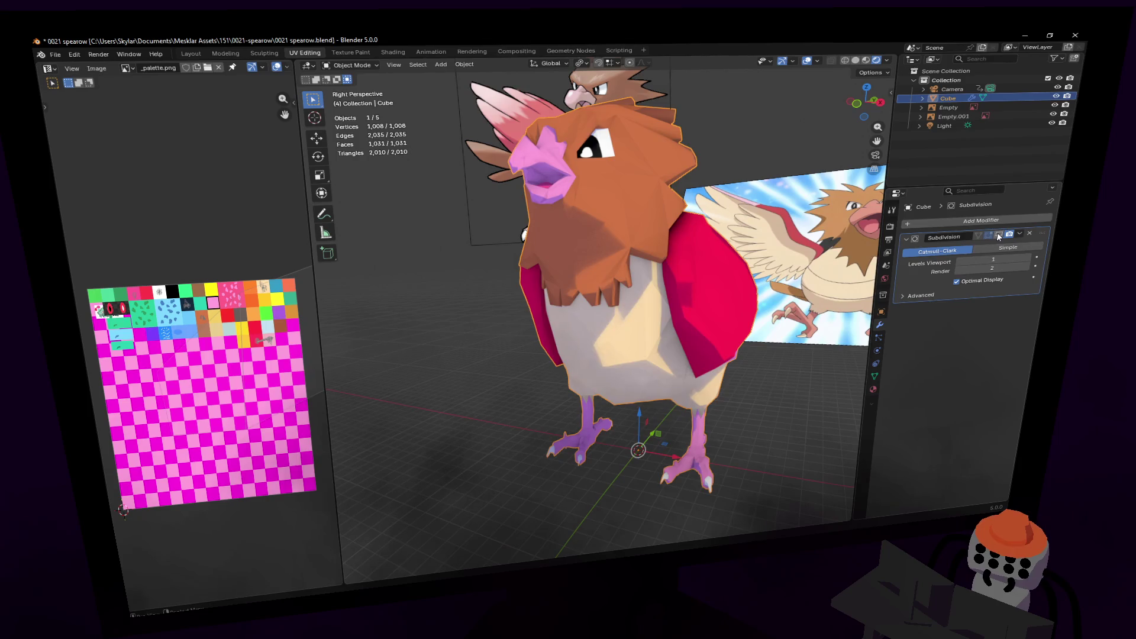
{"action": "left_click", "coordinate": [999, 235]}
{"action": "scroll", "coordinate": [655, 262], "scroll_direction": "up", "scroll_amount": 2}
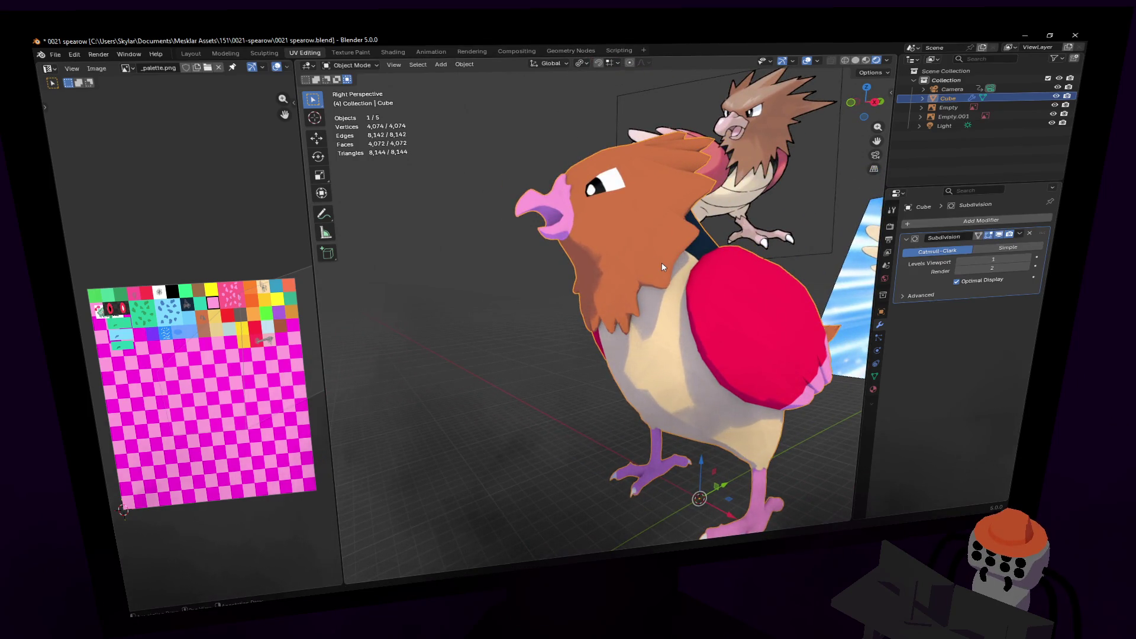
{"action": "mouse_move", "coordinate": [662, 298]}
{"action": "middle_mouse_down"}
{"action": "mouse_move", "coordinate": [704, 322]}
{"action": "mouse_move", "coordinate": [591, 360]}
{"action": "middle_mouse_up"}
{"action": "scroll", "coordinate": [704, 322], "scroll_direction": "up", "scroll_amount": 4}
{"action": "key", "text": "Tab"}
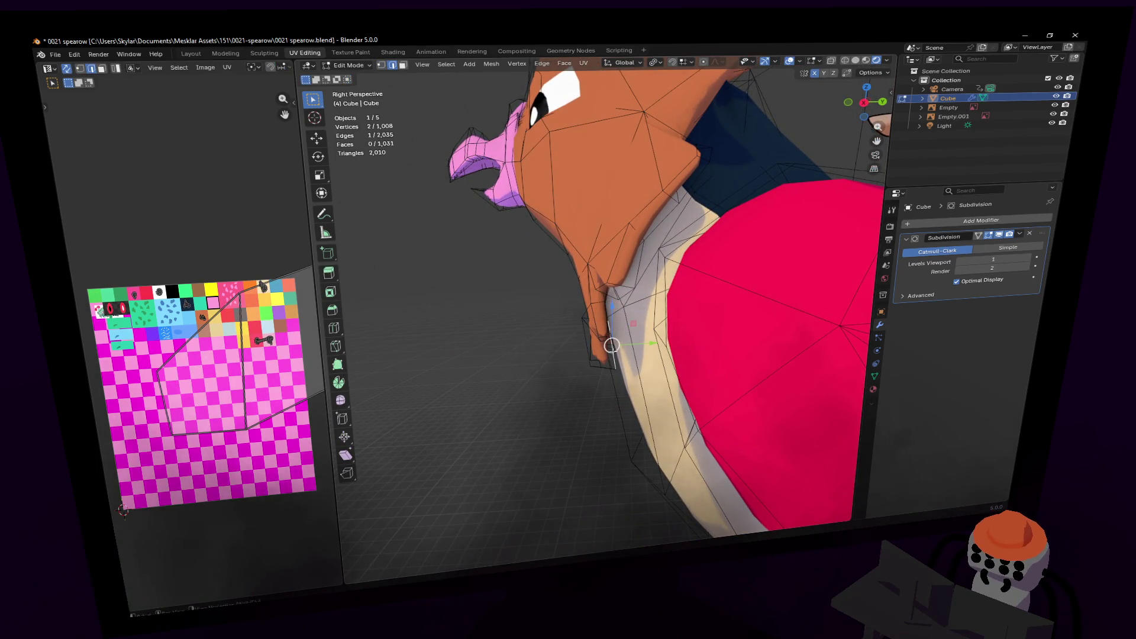
- Move the two selected fringe vertices into place, then clear the selection
{"action": "key", "text": "g"}
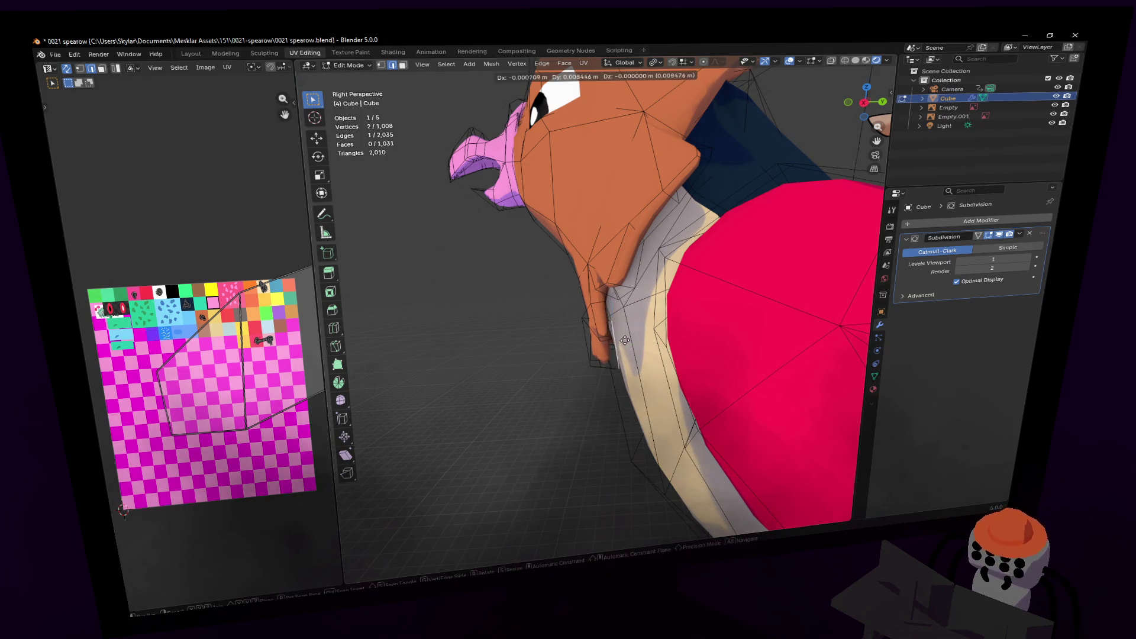
{"action": "left_click", "coordinate": [628, 340]}
{"action": "key", "text": "g"}
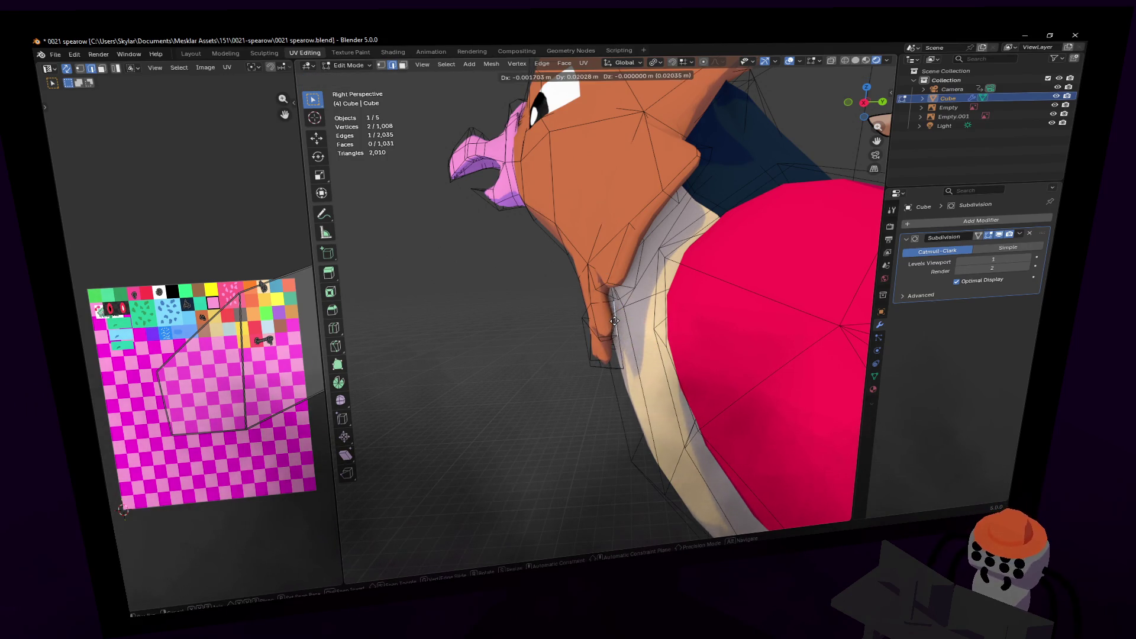
{"action": "left_click", "coordinate": [615, 321]}
{"action": "scroll", "coordinate": [621, 309], "scroll_direction": "up", "scroll_amount": 4}
{"action": "key", "text": "alt+a"}
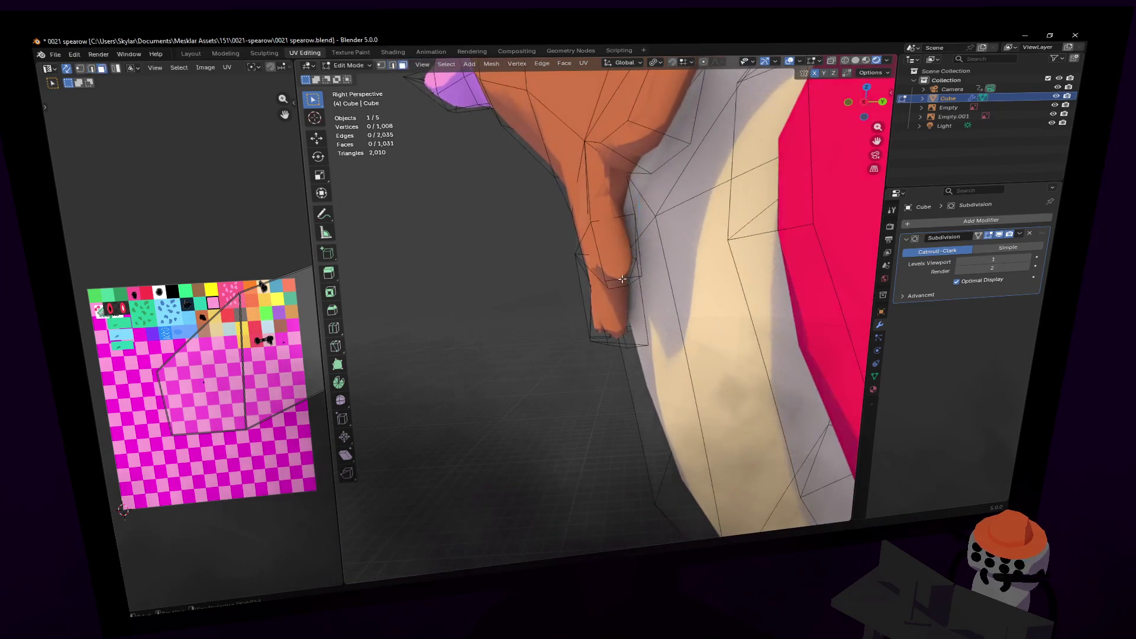
- Reshape the orange tuft tip by moving its vertices and its tip face
{"action": "mouse_move", "coordinate": [620, 283]}
{"action": "middle_mouse_down"}
{"action": "mouse_move", "coordinate": [633, 284]}
{"action": "mouse_move", "coordinate": [623, 294]}
{"action": "middle_mouse_up"}
{"action": "key", "text": "g"}
{"action": "left_click", "coordinate": [637, 282]}
{"action": "left_click", "coordinate": [623, 293]}
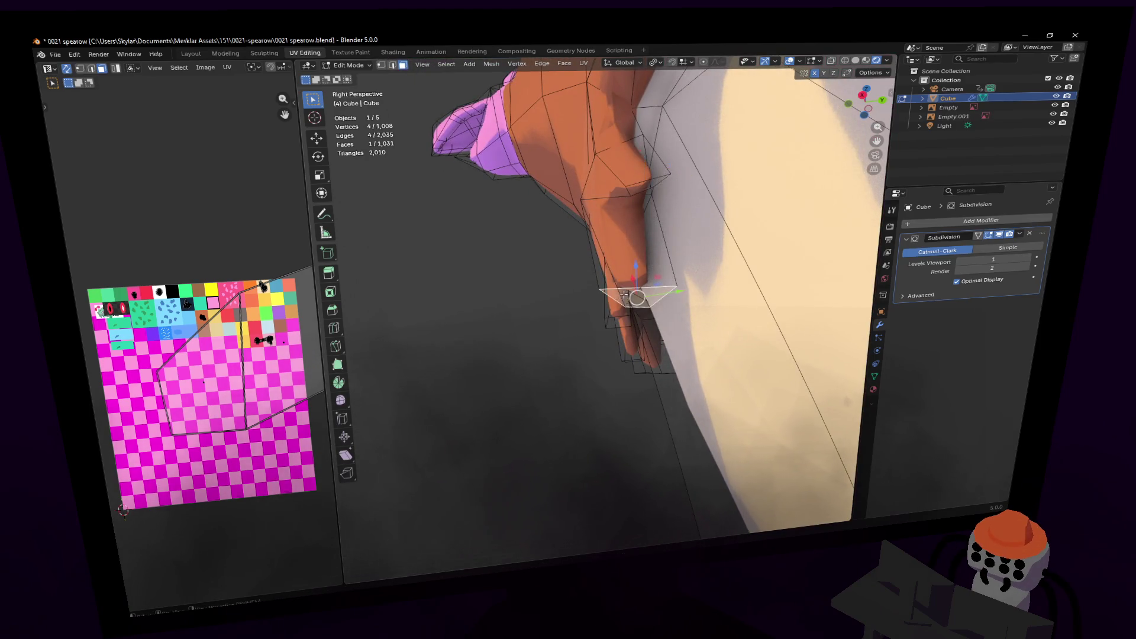
{"action": "key", "text": "g"}
{"action": "left_click", "coordinate": [629, 294]}
- Fly close to the spiky fringe and nudge the selected face once more
{"action": "key", "text": "shift+grave"}
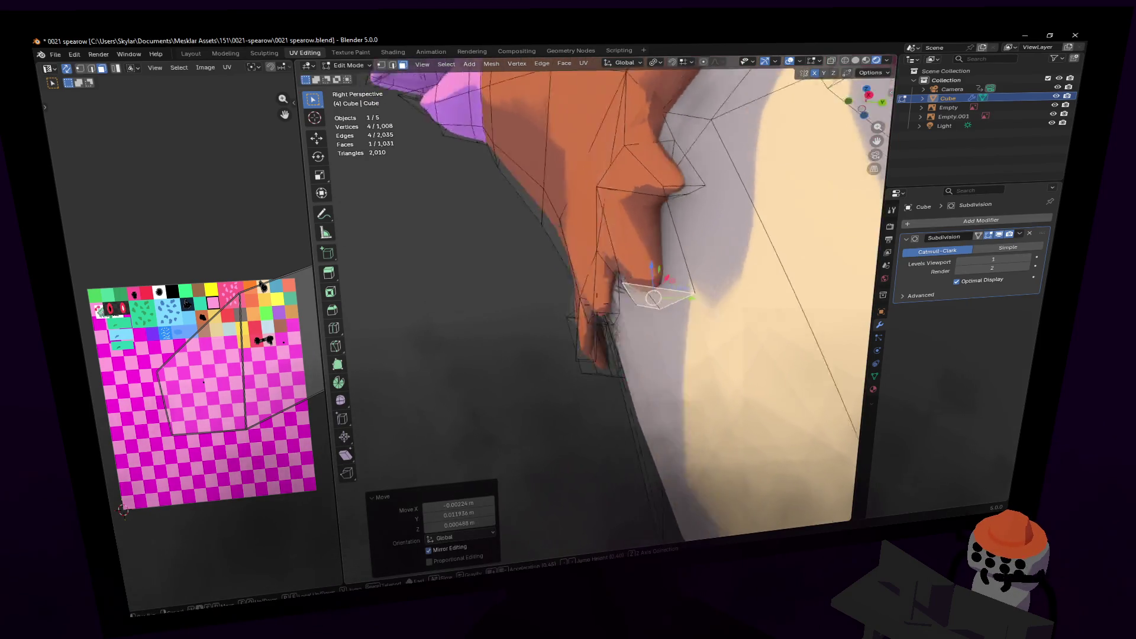
{"action": "key", "text": "s"}
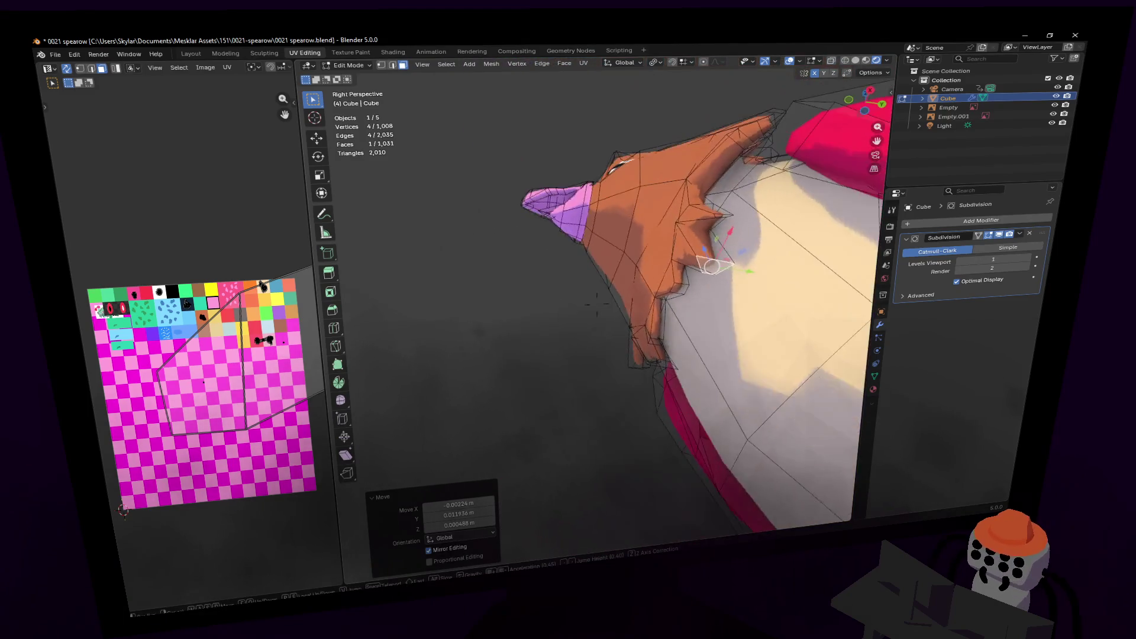
{"action": "key", "text": "w"}
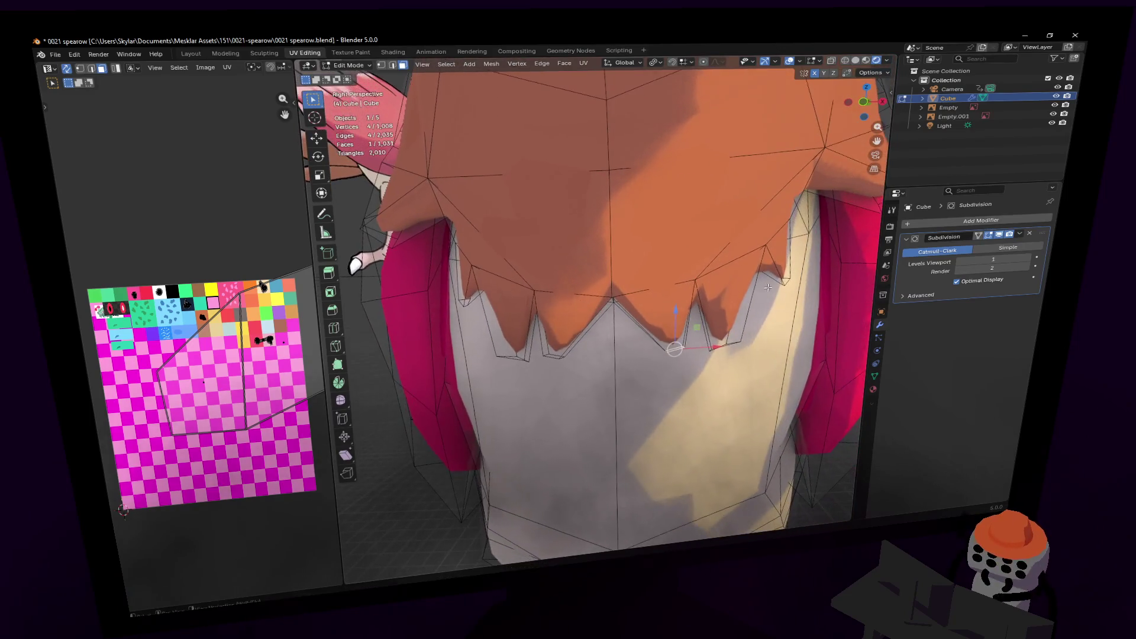
{"action": "left_click", "coordinate": [761, 293]}
{"action": "key", "text": "g"}
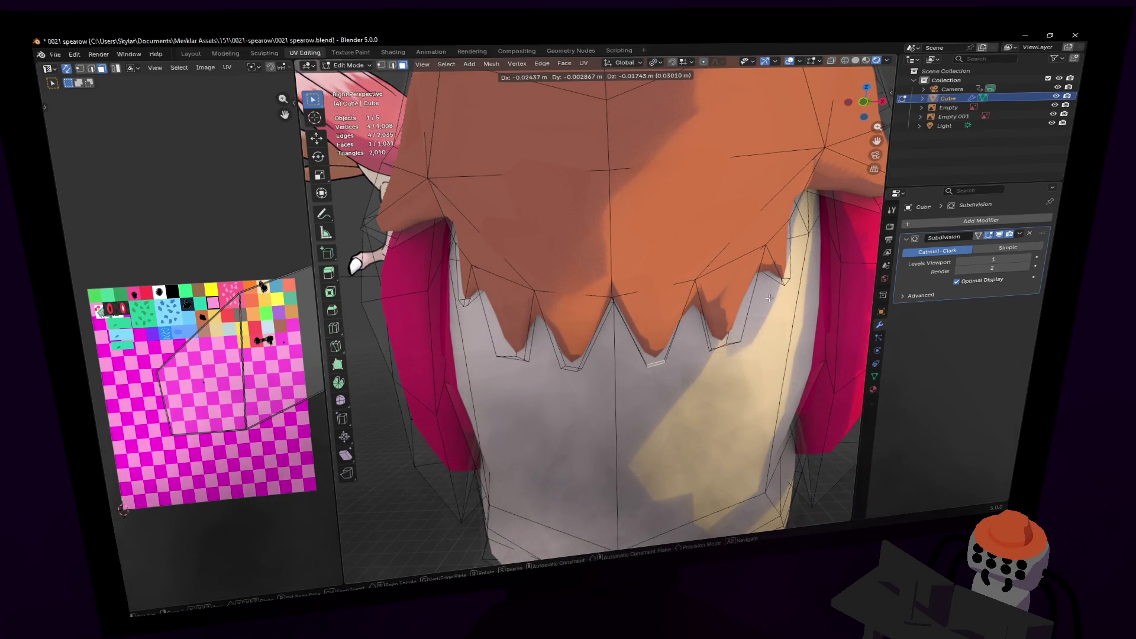
{"action": "left_click", "coordinate": [769, 298]}
{"action": "key", "text": "shift+grave"}
{"action": "key", "text": "w"}
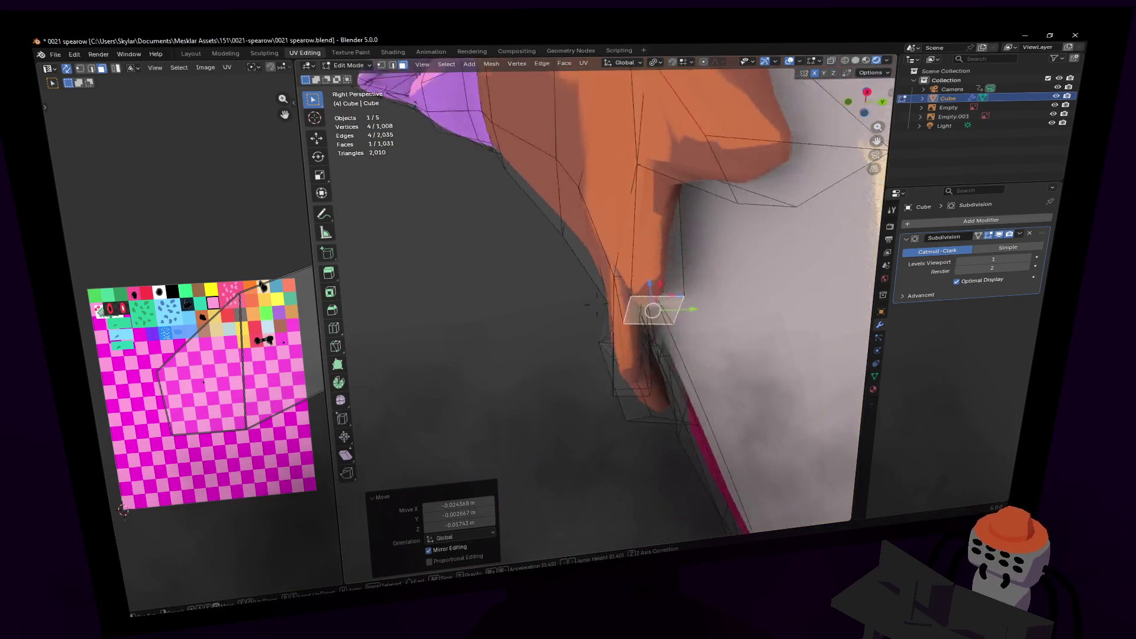
{"action": "left_click", "coordinate": [749, 308]}
{"action": "key", "text": "g"}
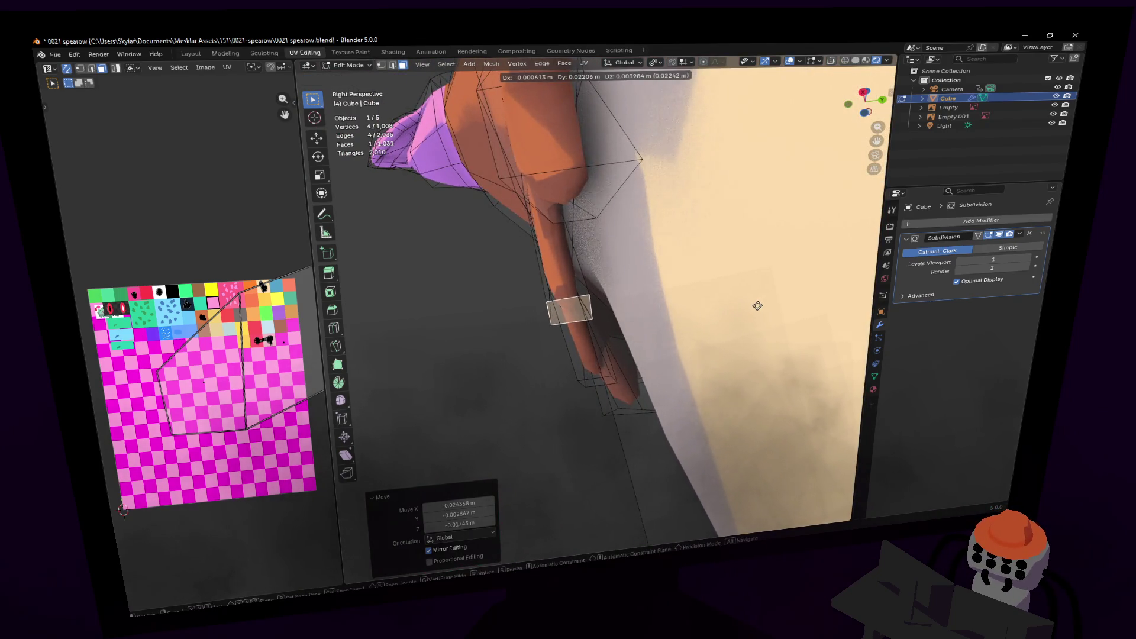
{"action": "right_click", "coordinate": [745, 308]}
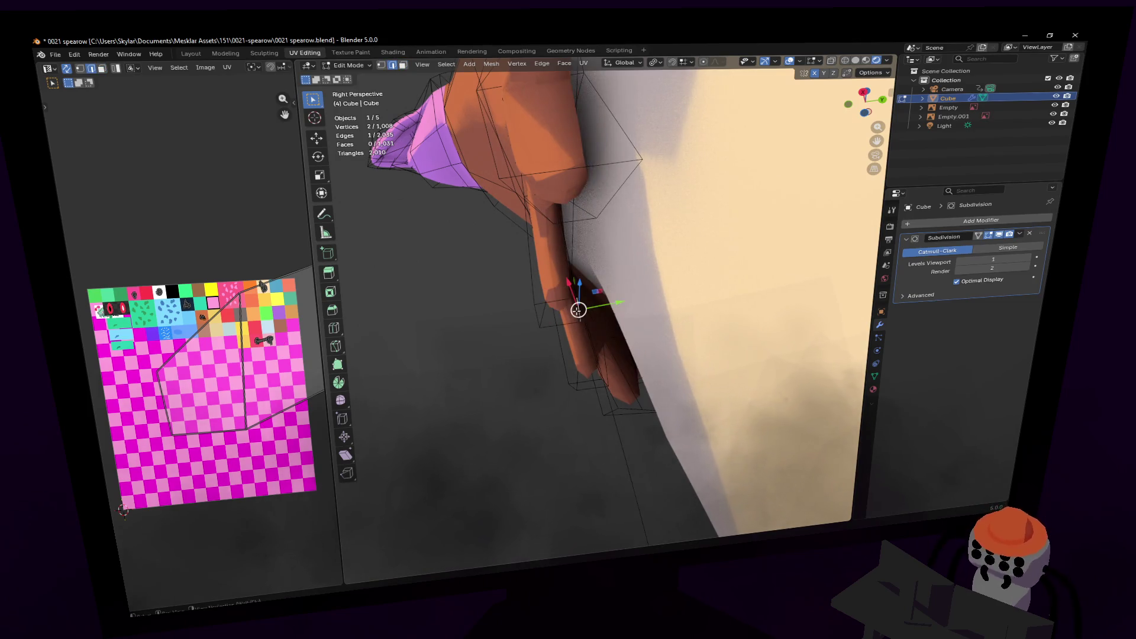
- Move the selected hair vertices to a new position
{"action": "key", "text": "g"}
{"action": "left_click", "coordinate": [638, 301]}
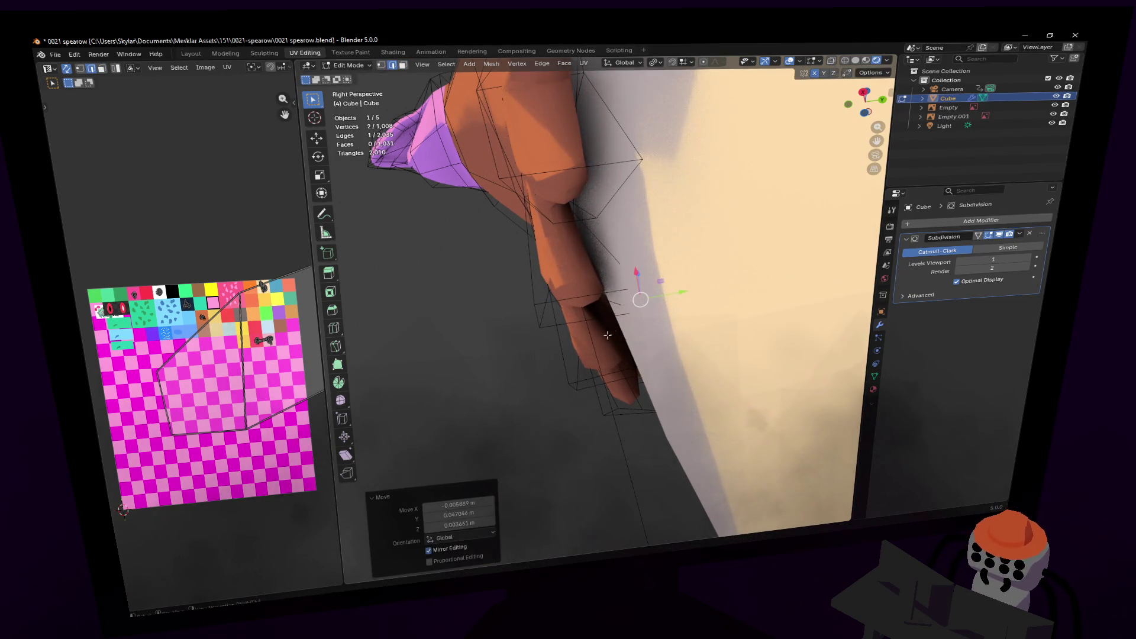
{"action": "key", "text": "g"}
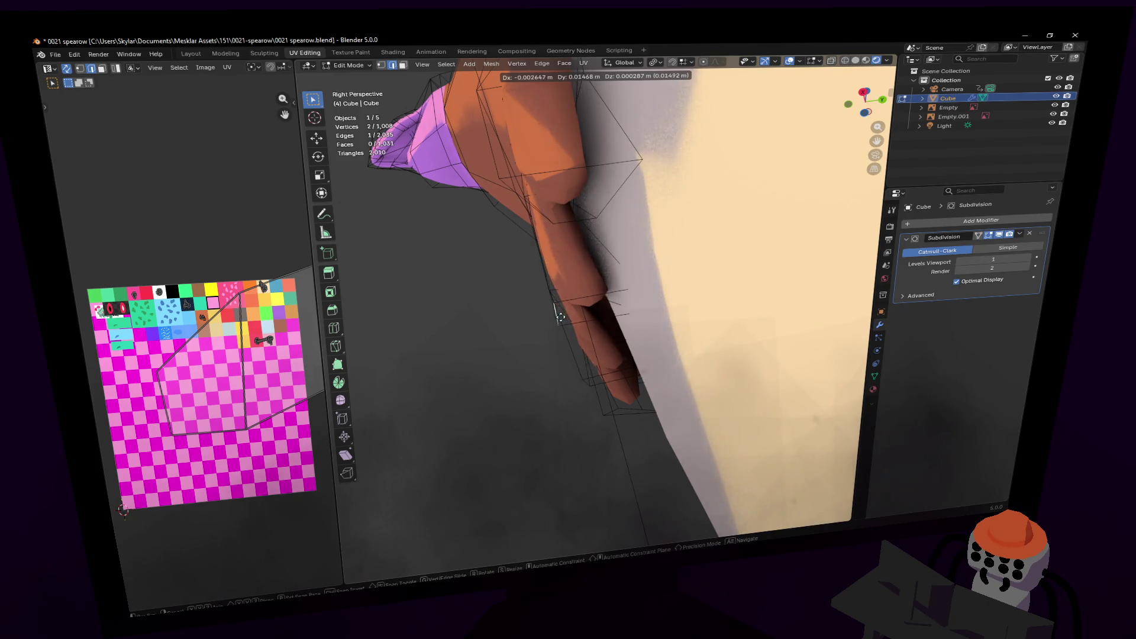
{"action": "left_click", "coordinate": [561, 317]}
{"action": "key", "text": "shift+grave"}
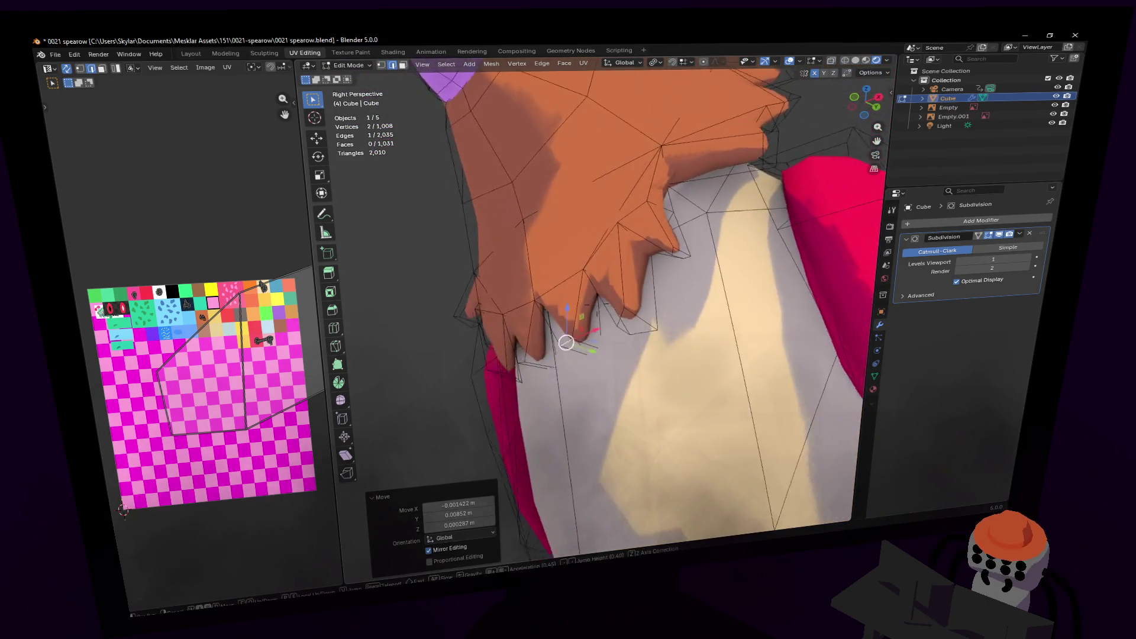
{"action": "key", "text": "w"}
{"action": "left_click", "coordinate": [553, 318]}
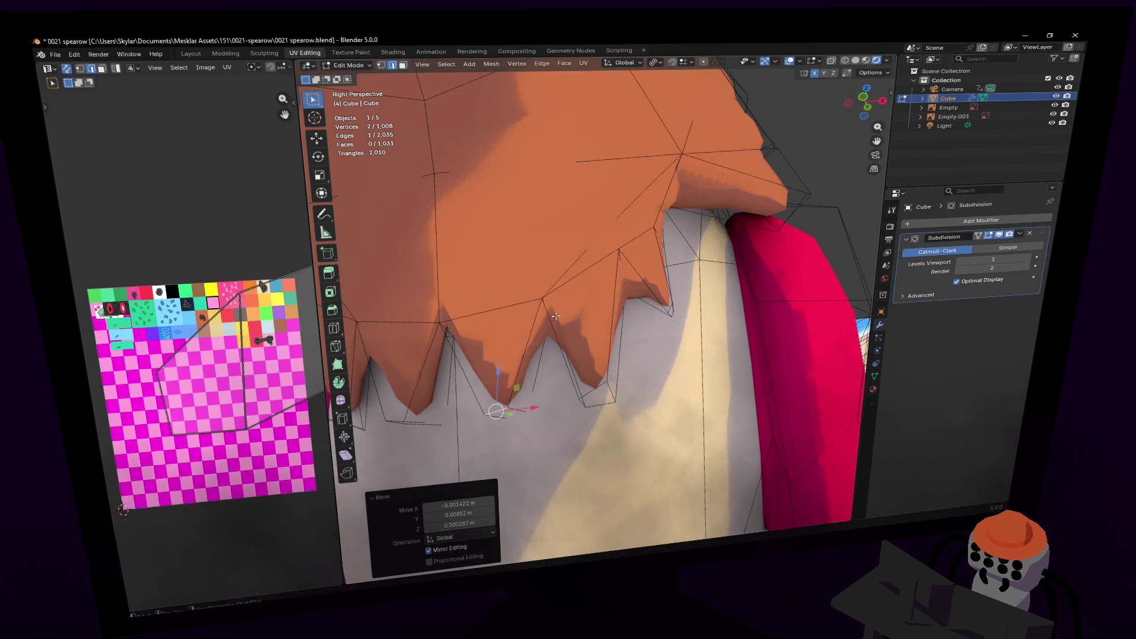
- Select a single vertex on the feather fringe and nudge it into place
{"action": "left_click", "coordinate": [554, 317]}
{"action": "key", "text": "shift+grave"}
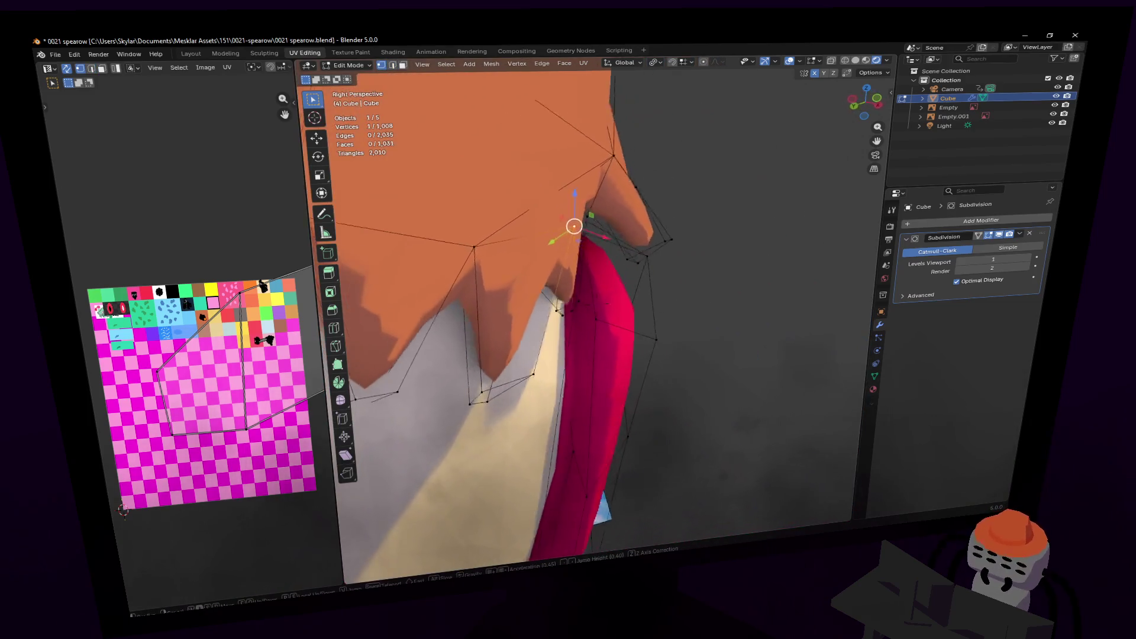
{"action": "key", "text": "w"}
{"action": "left_click", "coordinate": [646, 232]}
{"action": "key", "text": "g"}
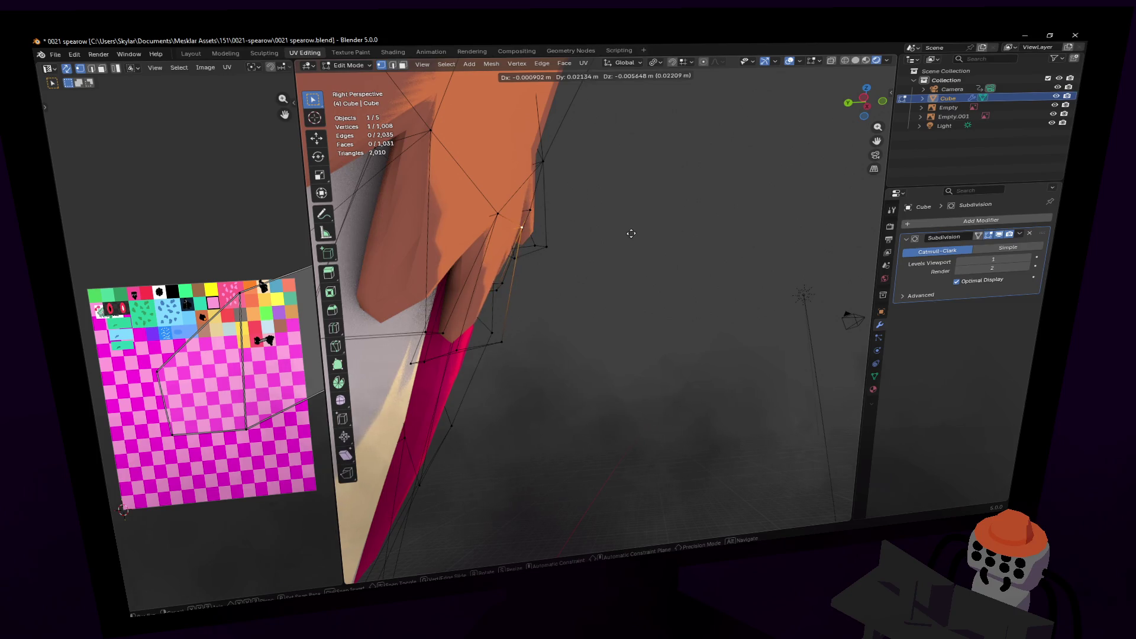
{"action": "left_click", "coordinate": [631, 233]}
- View the fringe from a lower angle and move one of its edges
{"action": "key", "text": "shift+grave"}
{"action": "key", "text": "w"}
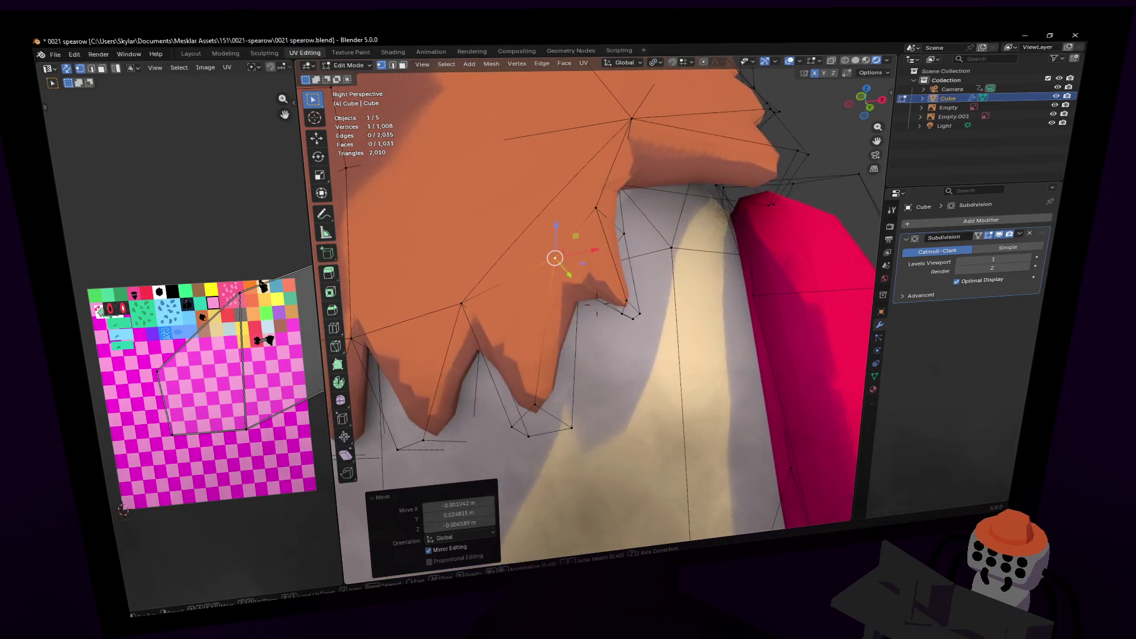
{"action": "key", "text": "s"}
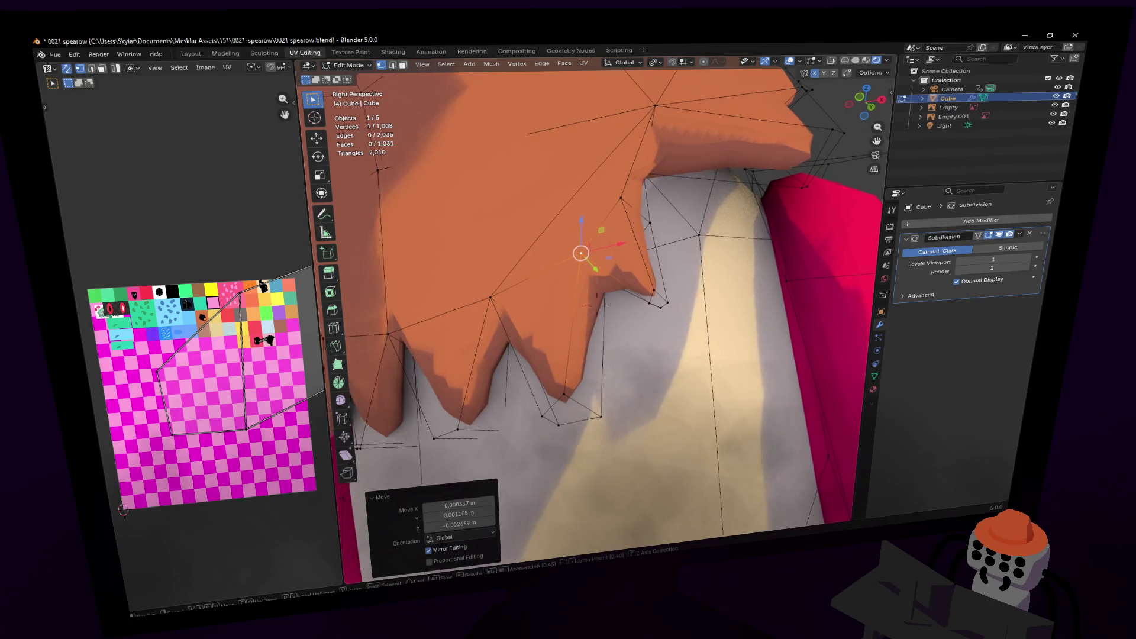
{"action": "left_click", "coordinate": [643, 222]}
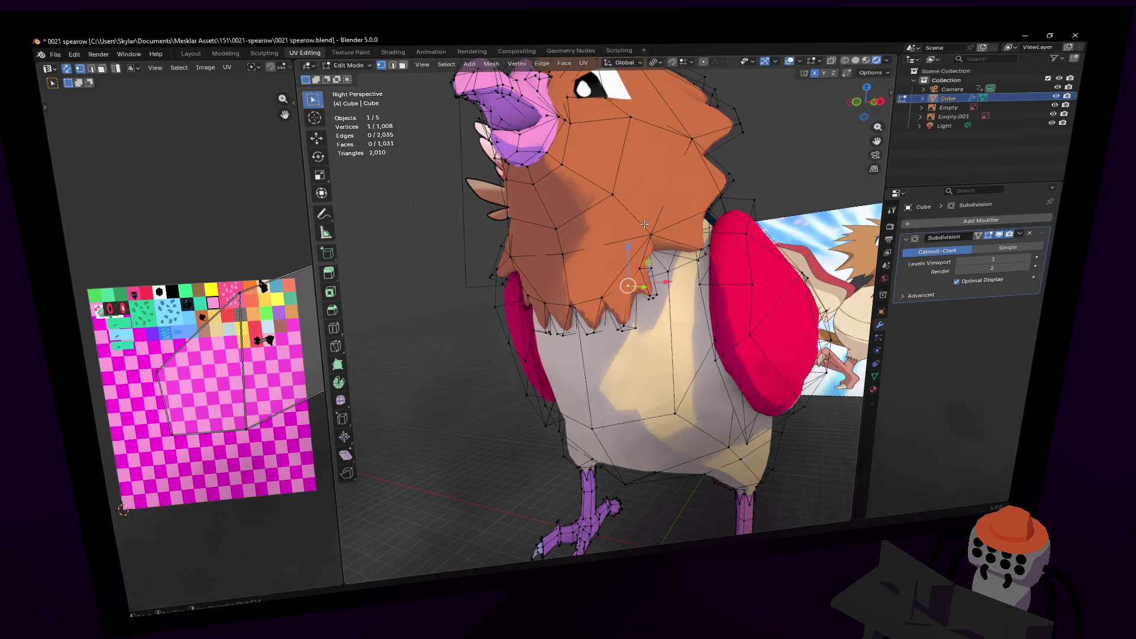
{"action": "scroll", "coordinate": [599, 255], "scroll_direction": "up", "scroll_amount": 5}
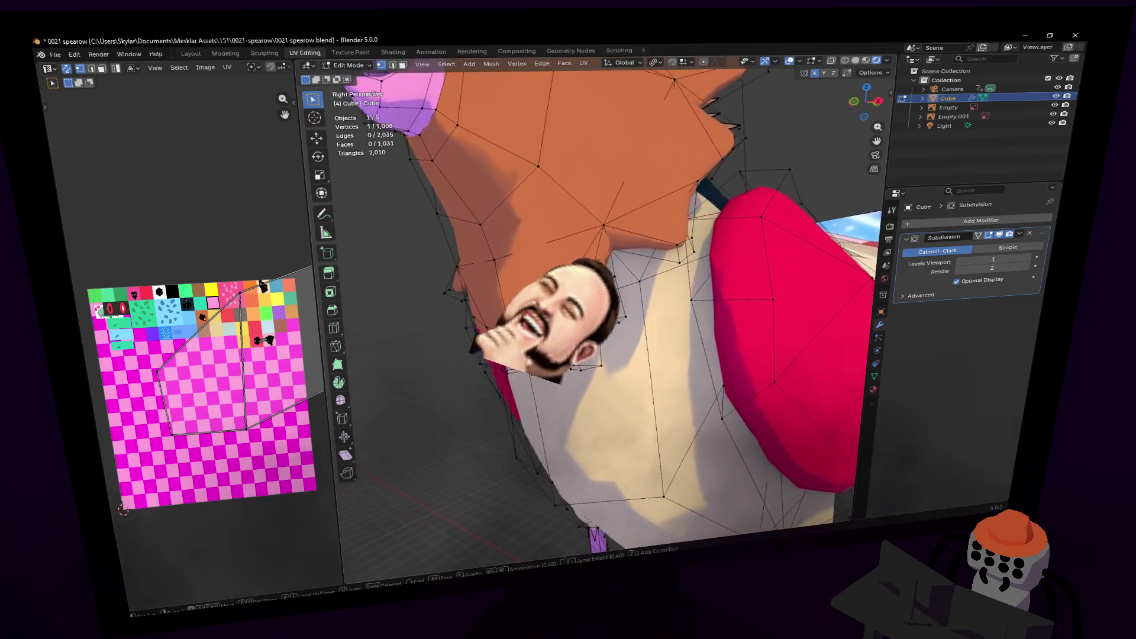
{"action": "key", "text": "2"}
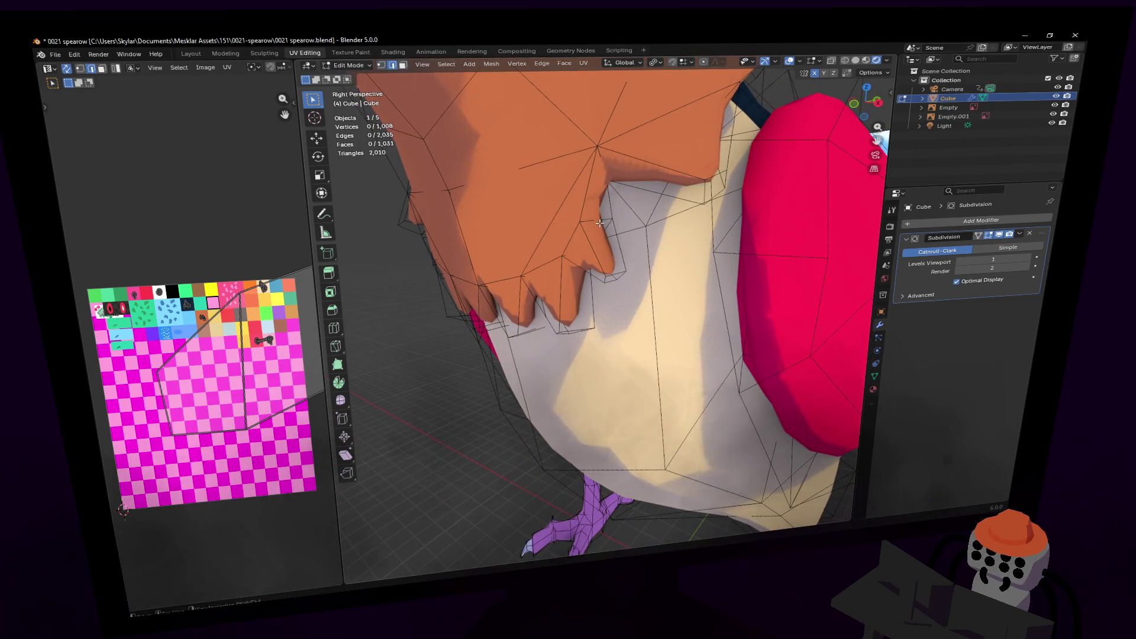
{"action": "left_click", "coordinate": [599, 223]}
{"action": "key", "text": "g"}
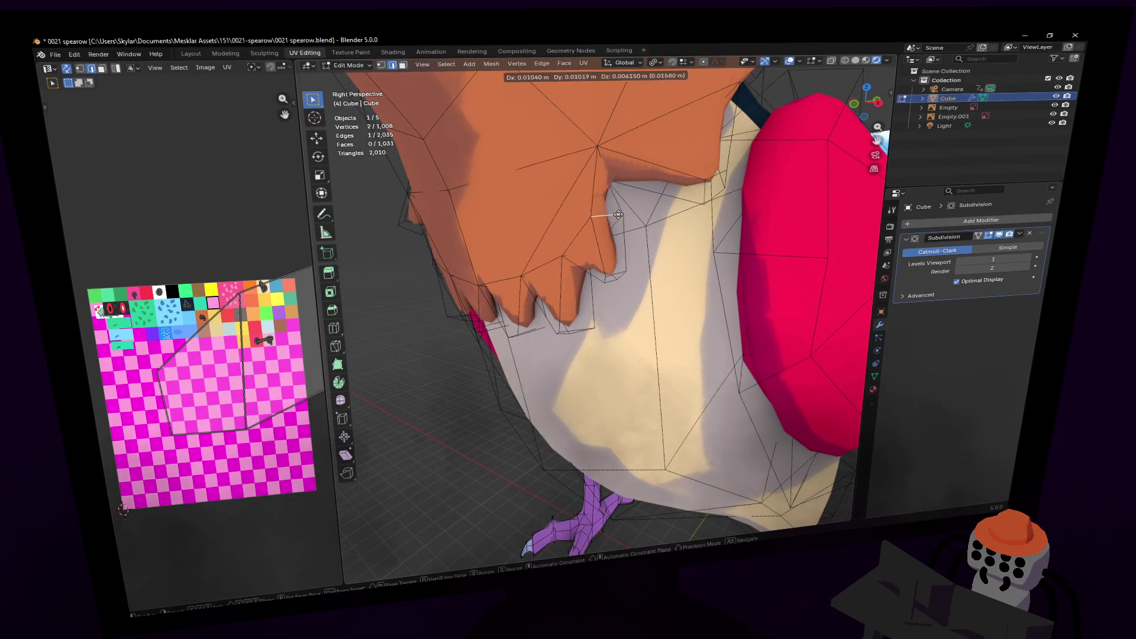
{"action": "left_click", "coordinate": [625, 212]}
- Nudge a feather-tip vertex and fly the view to the neck
{"action": "key", "text": "1"}
{"action": "left_click", "coordinate": [612, 211]}
{"action": "key", "text": "g"}
{"action": "left_click", "coordinate": [612, 211]}
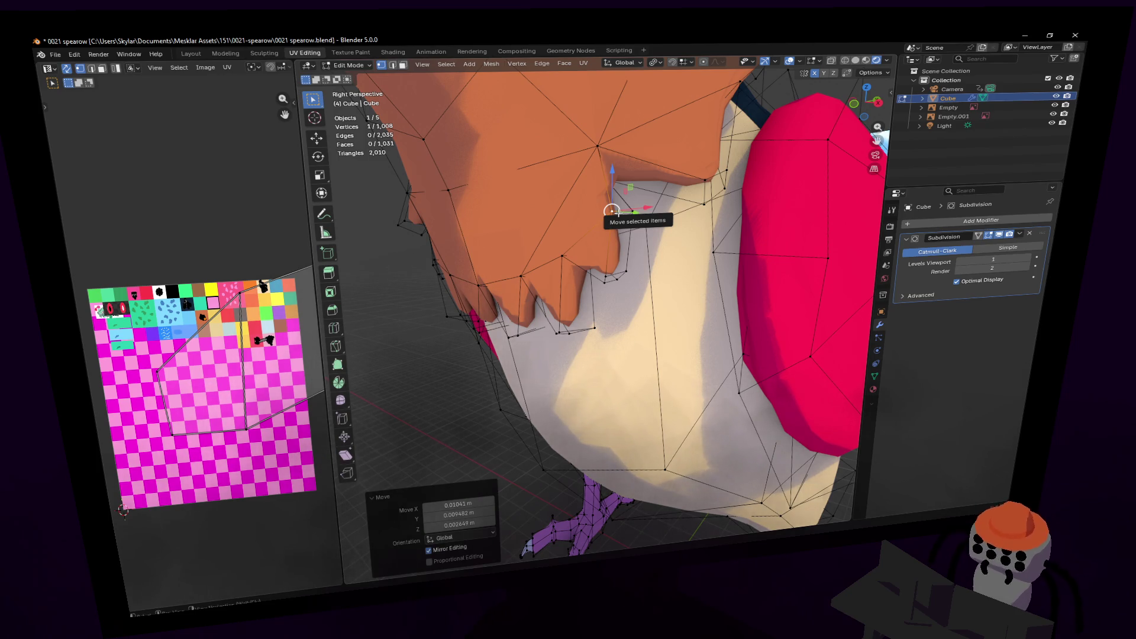
{"action": "key", "text": "s"}
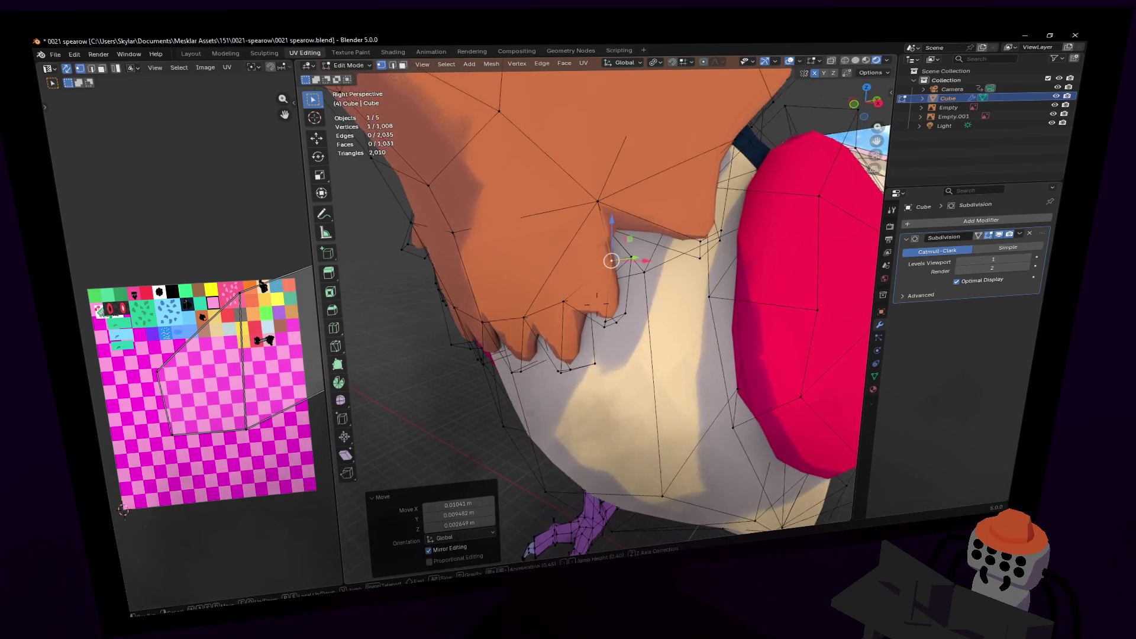
{"action": "key", "text": "w"}
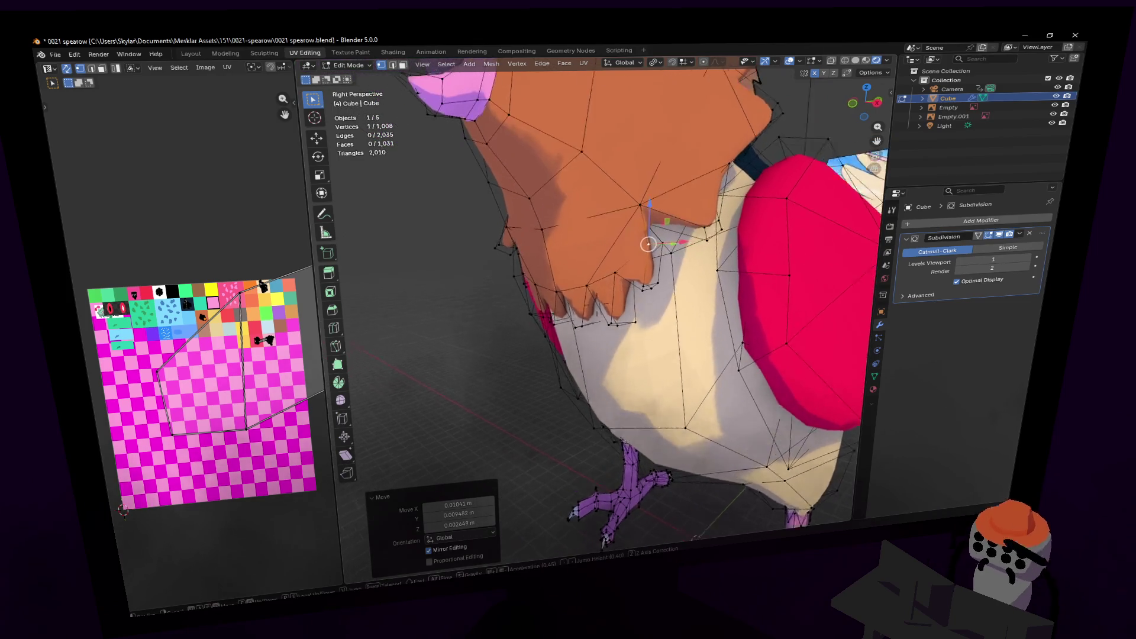
{"action": "left_click", "coordinate": [612, 173]}
- Select a fringe edge near the neck and move it into place
{"action": "key", "text": "2"}
{"action": "left_click", "coordinate": [619, 218]}
{"action": "middle_click_drag", "start_coordinate": [618, 218], "coordinate": [617, 220]}
{"action": "key", "text": "shift+grave"}
{"action": "key", "text": "s"}
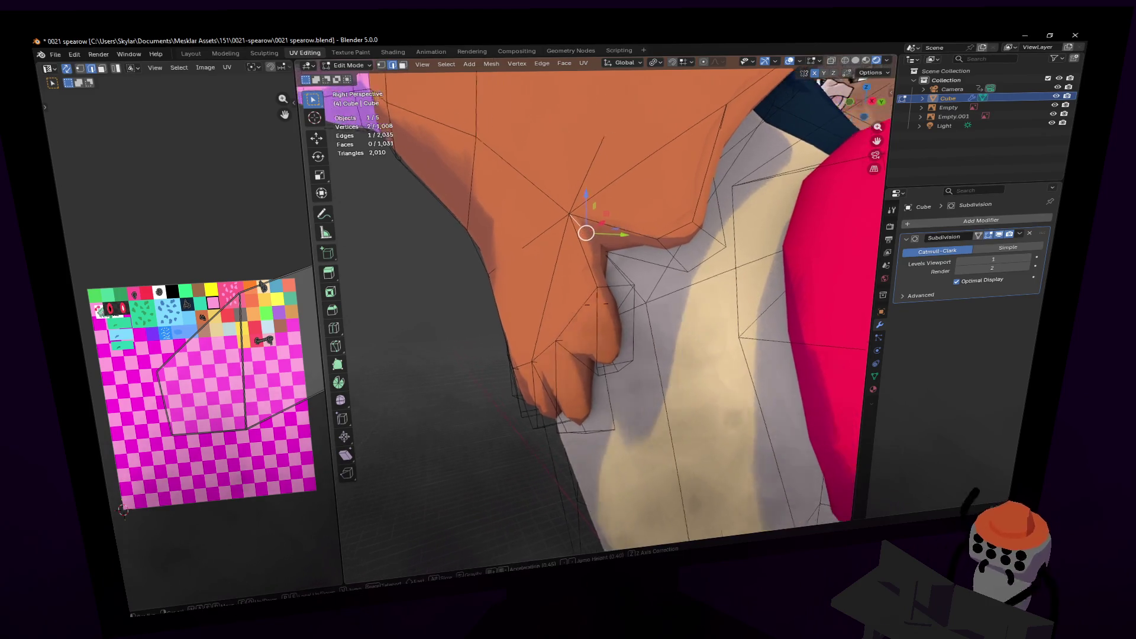
{"action": "key", "text": "w"}
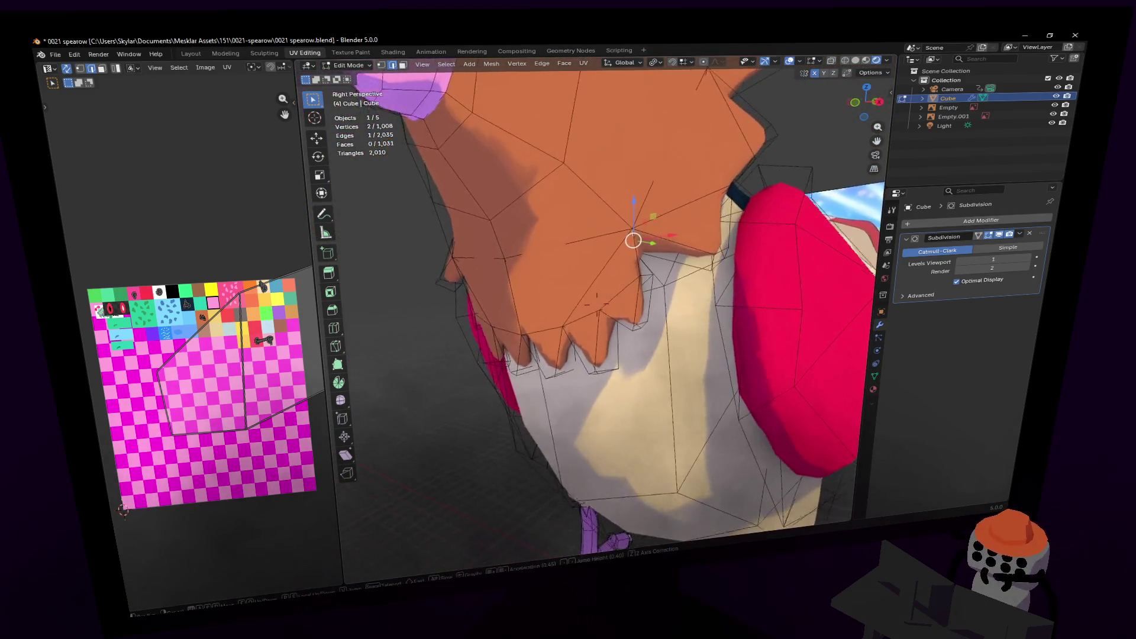
{"action": "left_click", "coordinate": [601, 222]}
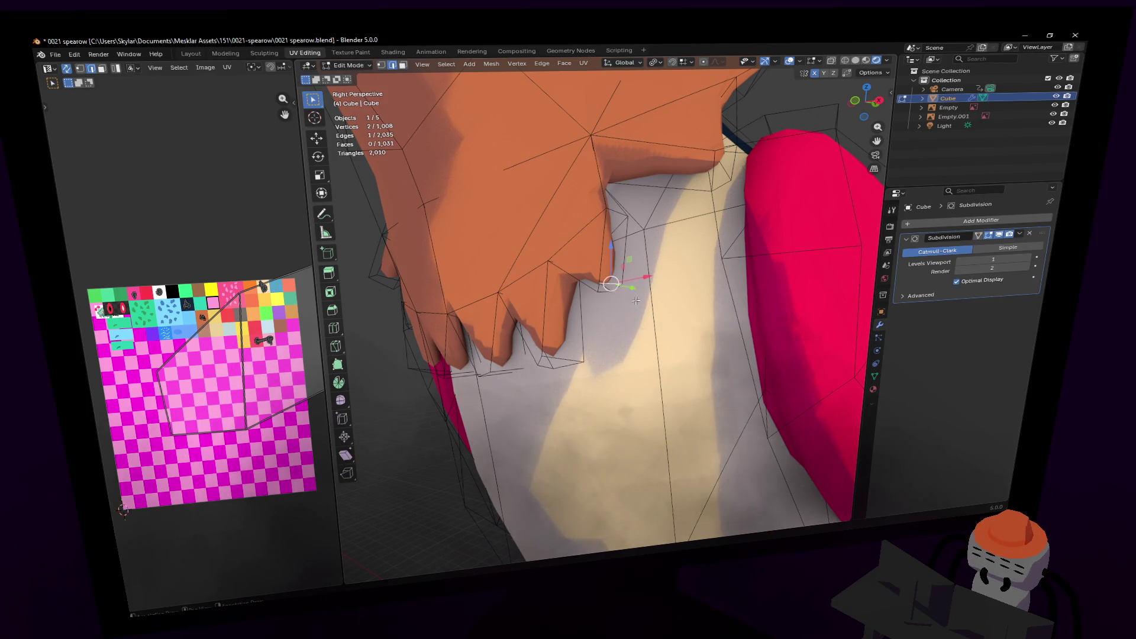
{"action": "key", "text": "g"}
{"action": "left_click", "coordinate": [645, 284]}
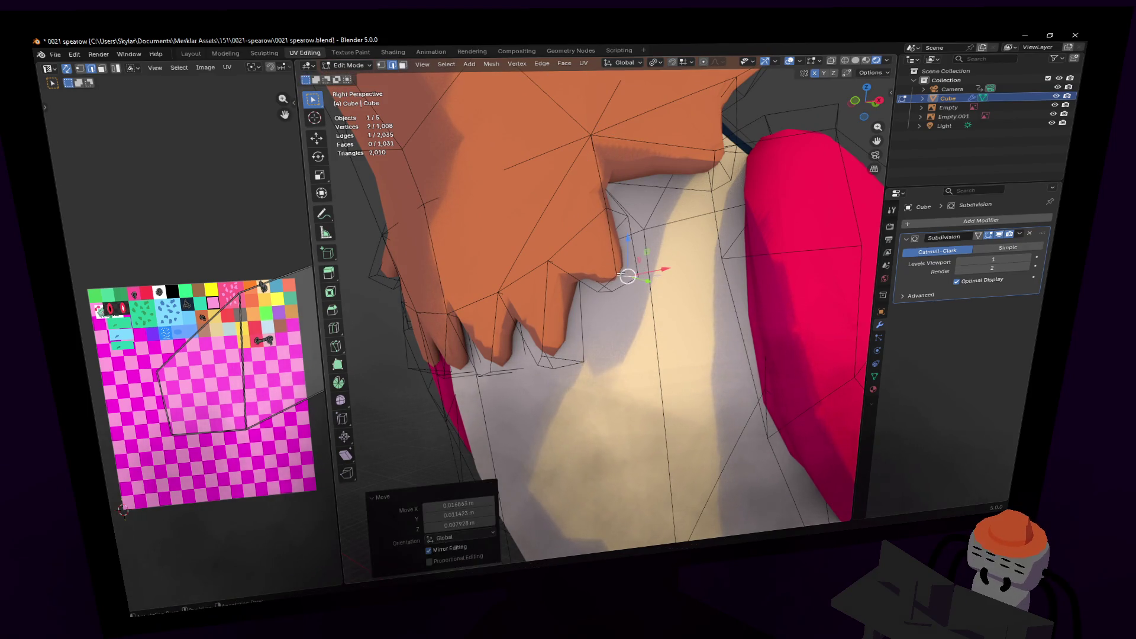
- Nudge one last fringe vertex and return to Object Mode
{"action": "left_click", "coordinate": [621, 260]}
{"action": "key", "text": "g"}
{"action": "left_click", "coordinate": [624, 272]}
{"action": "key", "text": "Tab"}
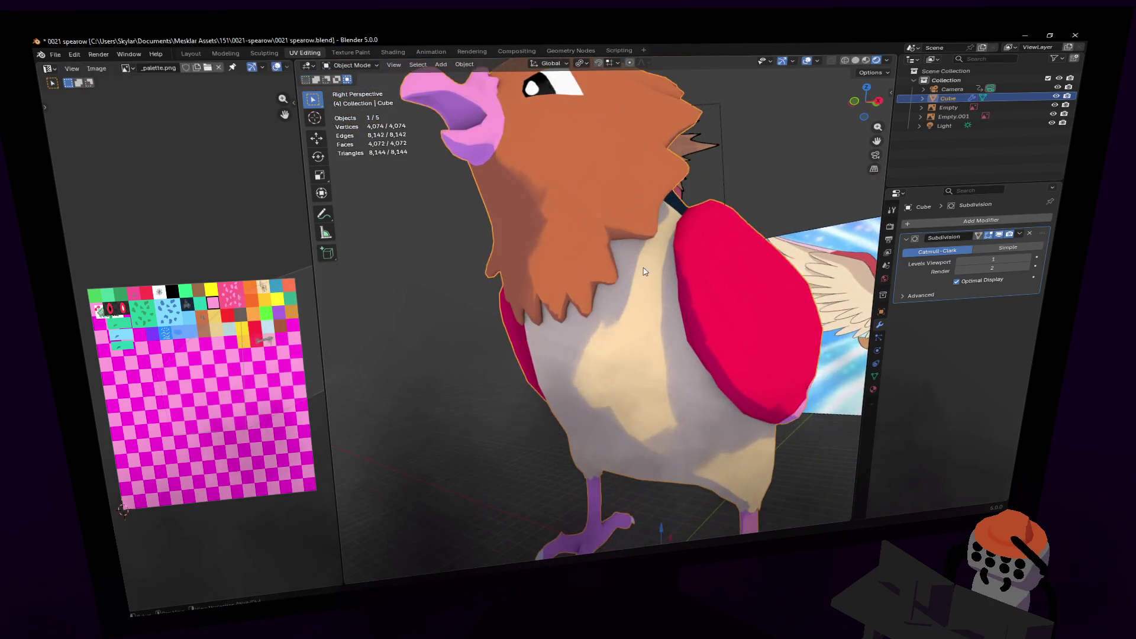
- Shift the vertex where the chest fringe lines meet, then check the smoothing in Object Mode
{"action": "left_click", "coordinate": [634, 276]}
{"action": "key", "text": "Tab"}
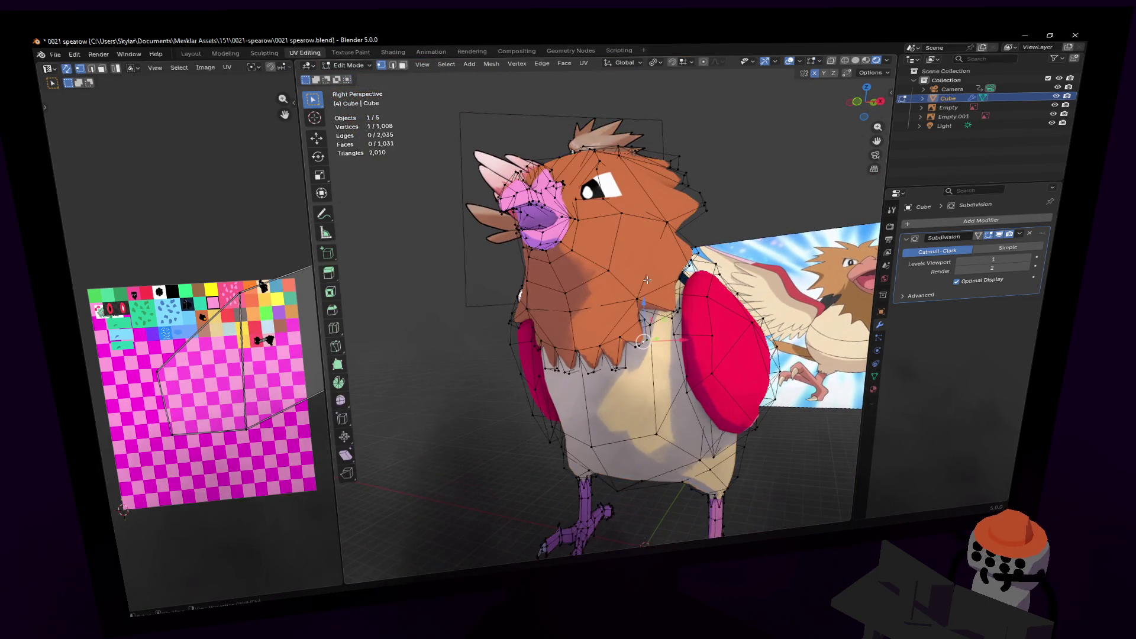
{"action": "key", "text": "g"}
{"action": "left_click", "coordinate": [662, 285]}
{"action": "key", "text": "Tab"}
{"action": "scroll", "coordinate": [659, 296], "scroll_direction": "up", "scroll_amount": 1}
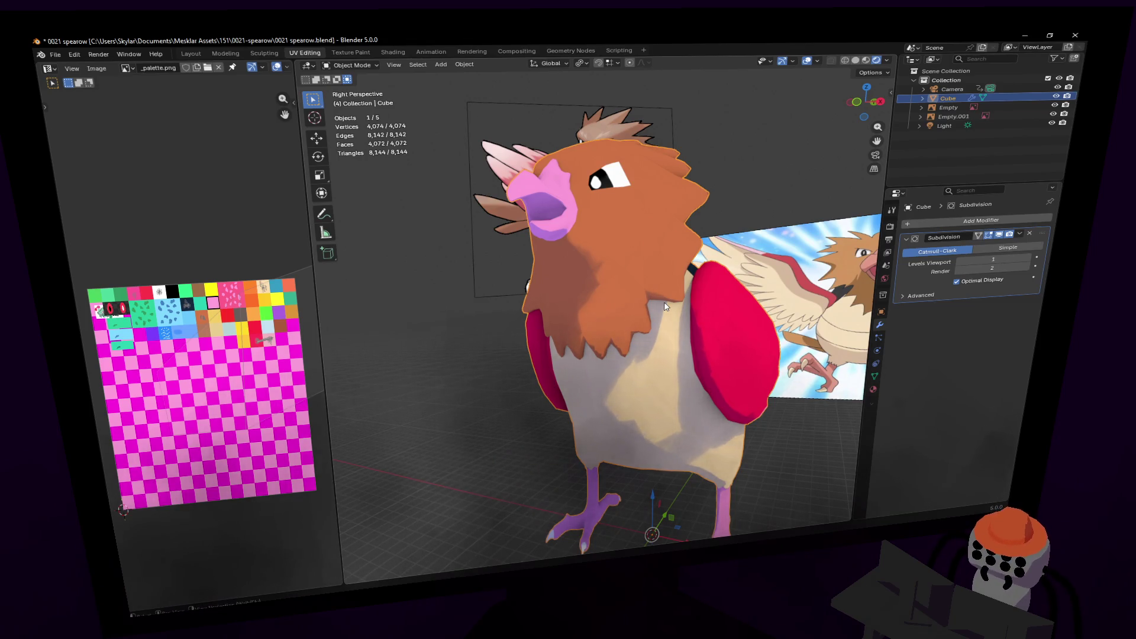
- Back in Edit Mode, move a fringe face near the head in face select mode
{"action": "key", "text": "shift+grave"}
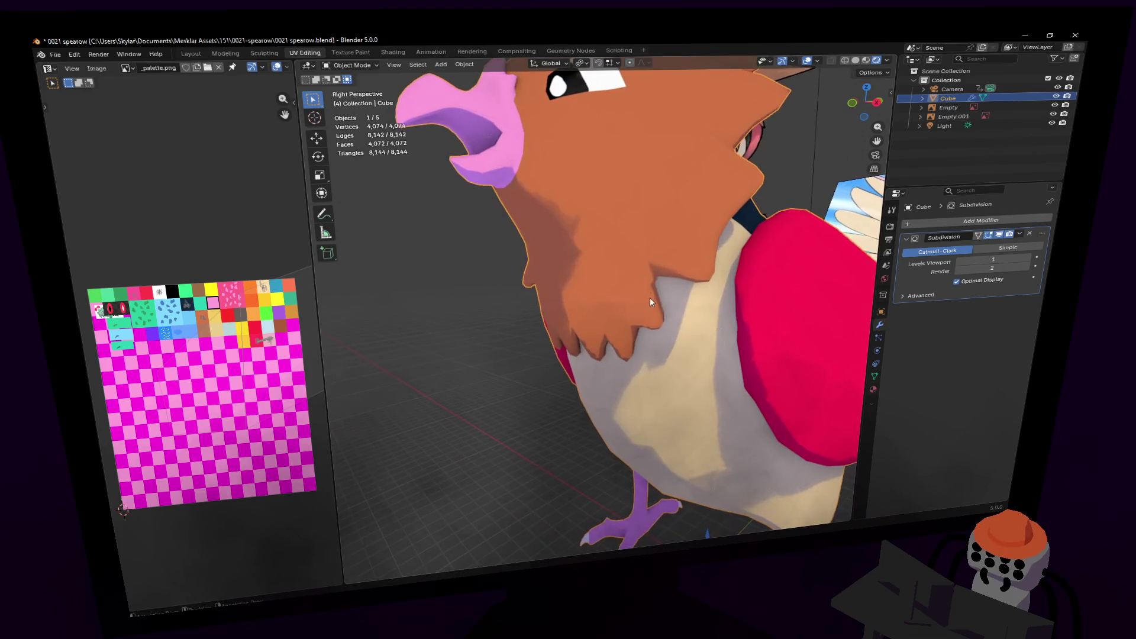
{"action": "key", "text": "Tab"}
{"action": "left_click", "coordinate": [583, 370]}
{"action": "key", "text": "3"}
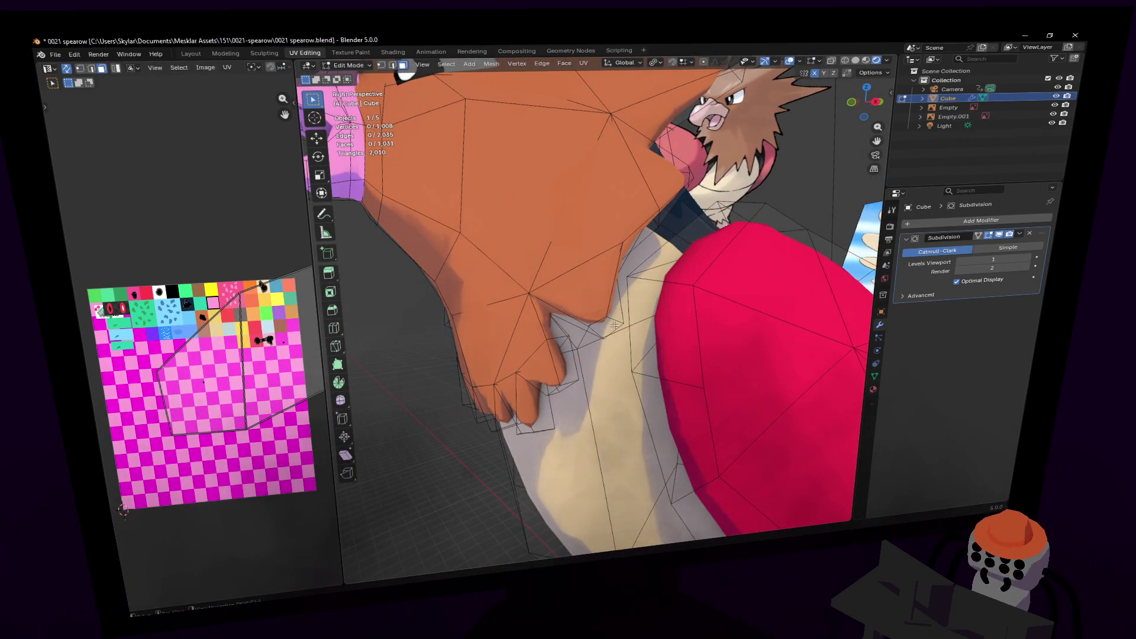
{"action": "key", "text": "g"}
{"action": "left_click", "coordinate": [653, 291]}
- Move a fringe edge along the neck and chest in edge select mode
{"action": "key", "text": "shift+grave"}
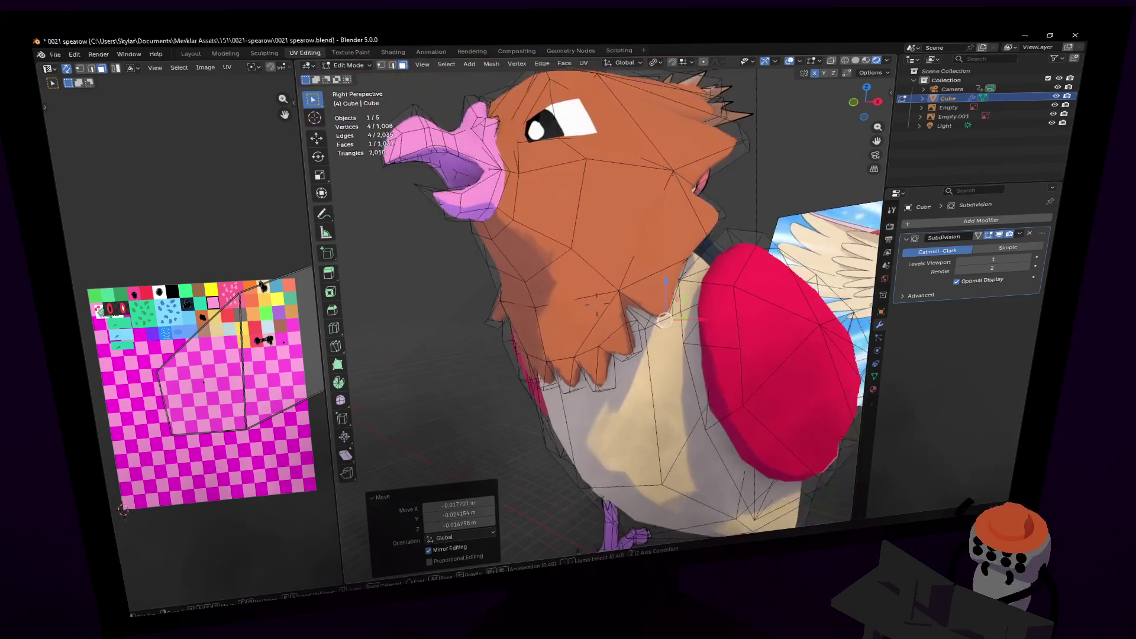
{"action": "key", "text": "s"}
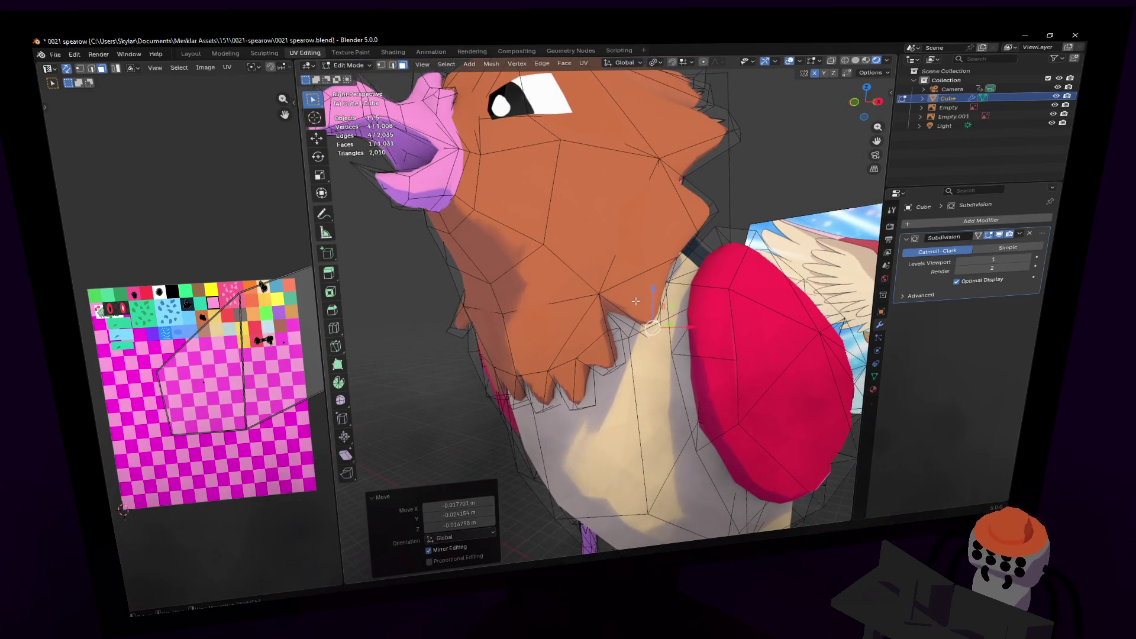
{"action": "key", "text": "w"}
{"action": "left_click", "coordinate": [582, 257]}
{"action": "key", "text": "2"}
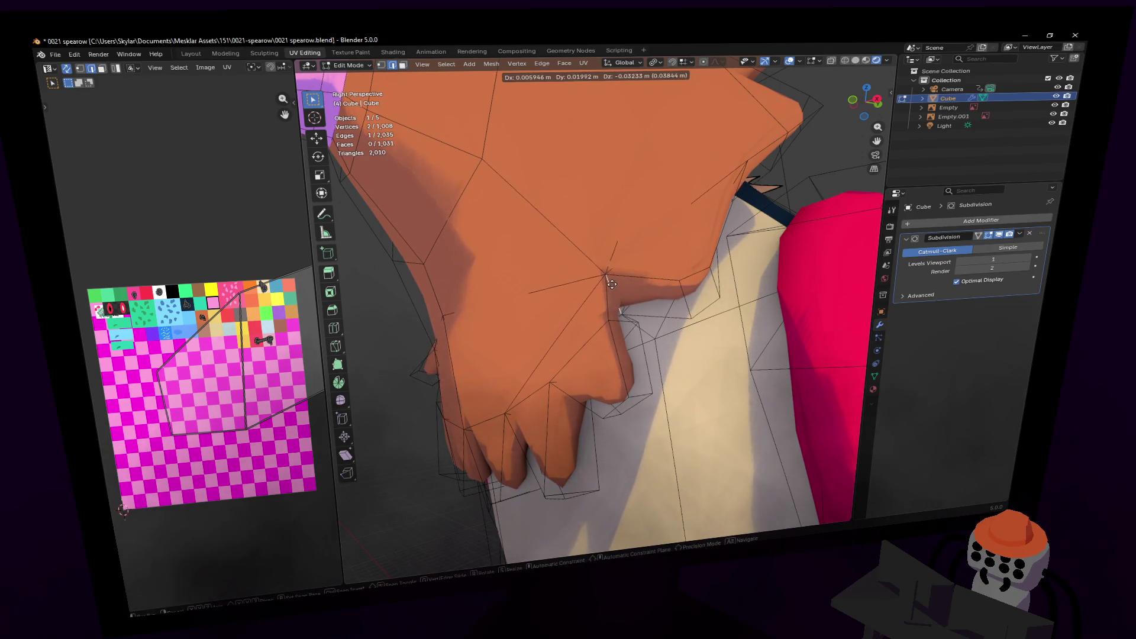
{"action": "key", "text": "shift+grave"}
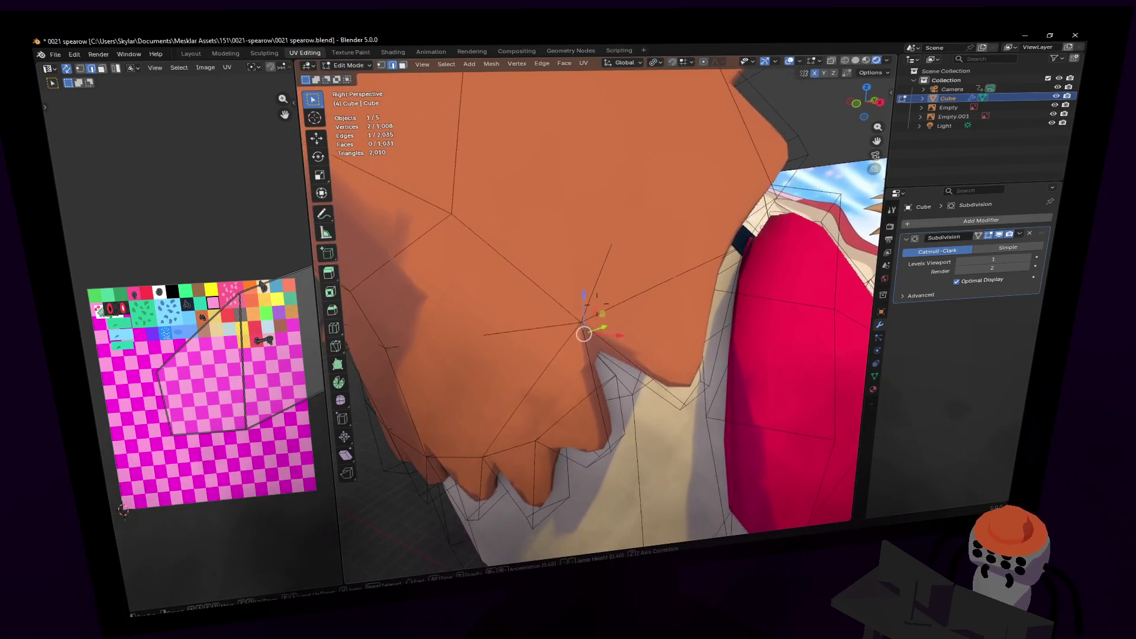
{"action": "left_click", "coordinate": [570, 271]}
{"action": "key", "text": "g"}
{"action": "left_click", "coordinate": [643, 286]}
- Inspect the smoothed bird in Object Mode, then reopen the mesh in Edit Mode facing the chest
{"action": "key", "text": "Tab"}
{"action": "key", "text": "shift+grave"}
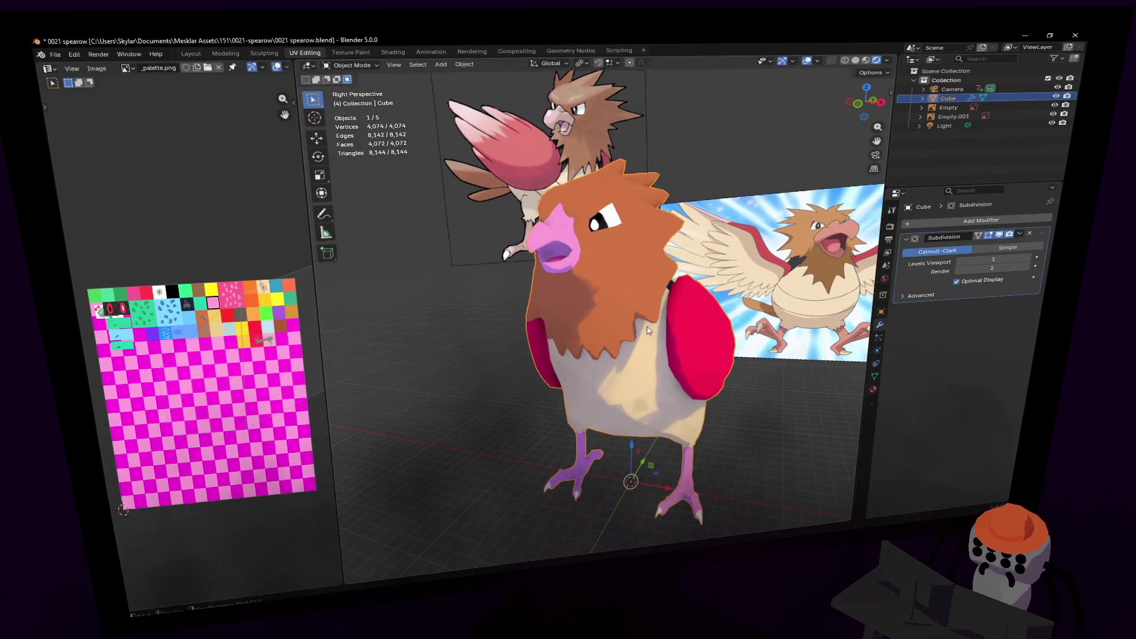
{"action": "key", "text": "Tab"}
{"action": "key", "text": "shift+grave"}
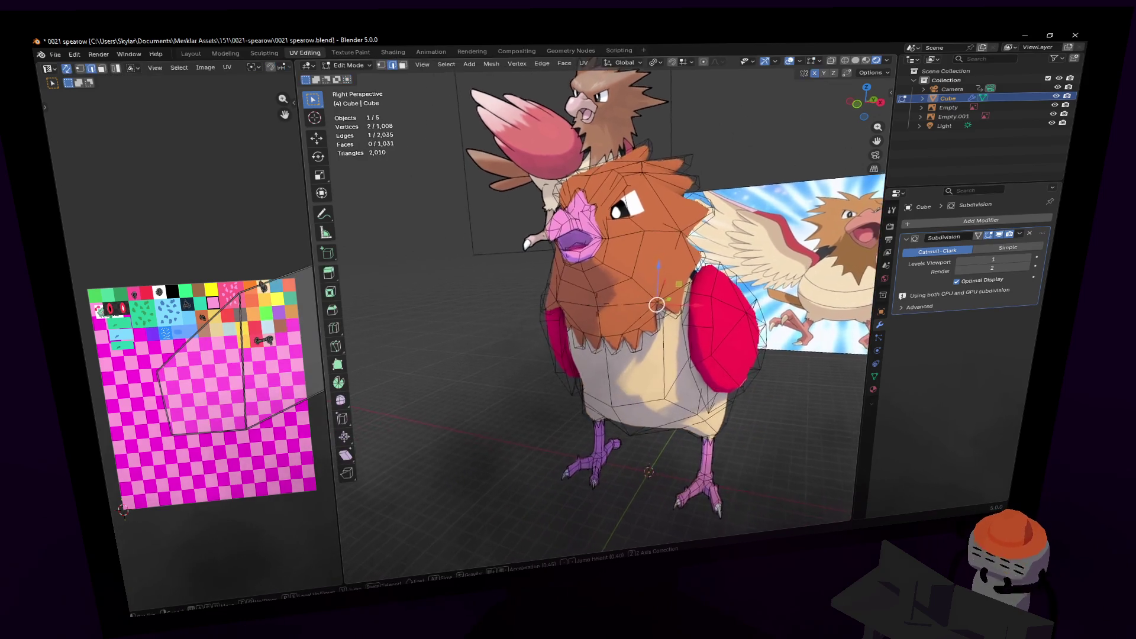
{"action": "key", "text": "w"}
{"action": "left_click", "coordinate": [611, 337]}
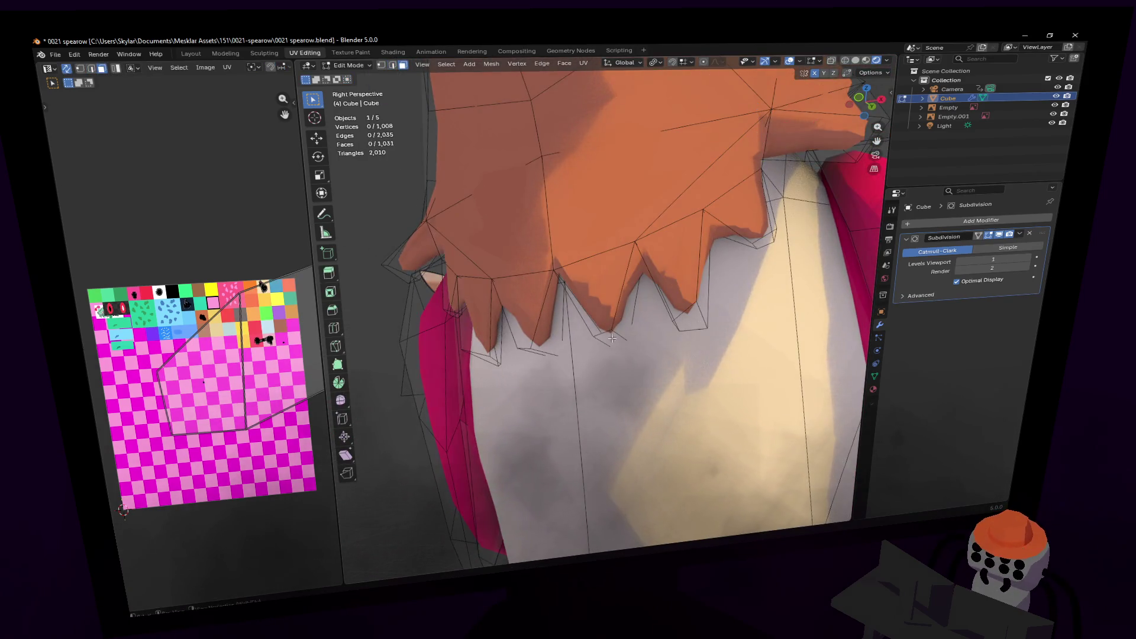
- Move the spike-tip face vertically along Z
{"action": "left_click", "coordinate": [621, 338]}
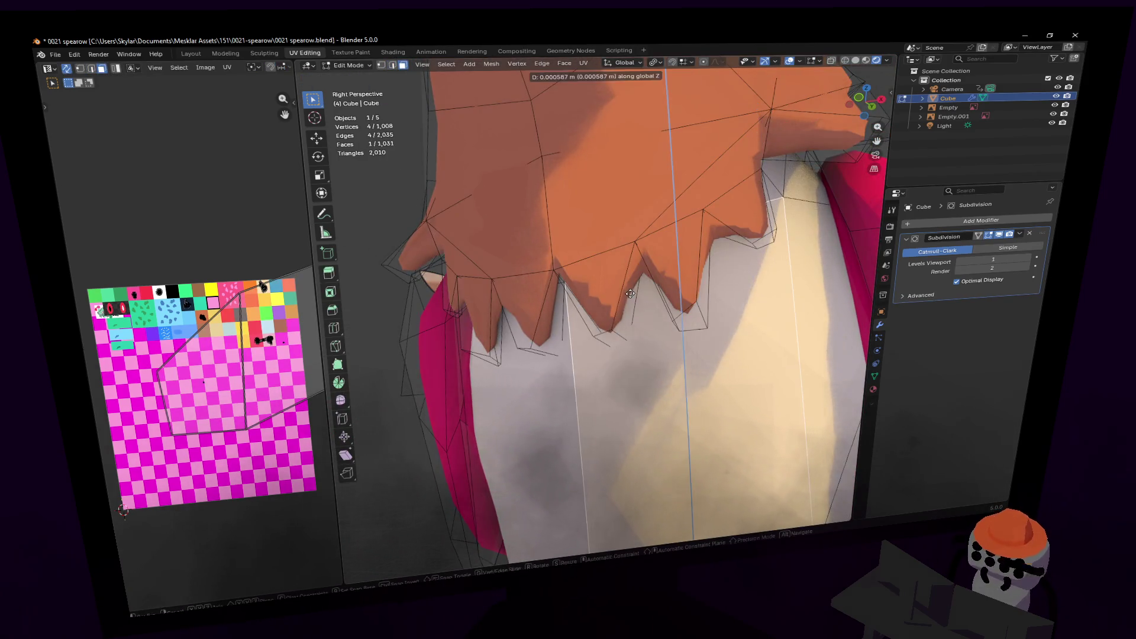
{"action": "left_click", "coordinate": [603, 342]}
{"action": "key", "text": "g"}
{"action": "key", "text": "z"}
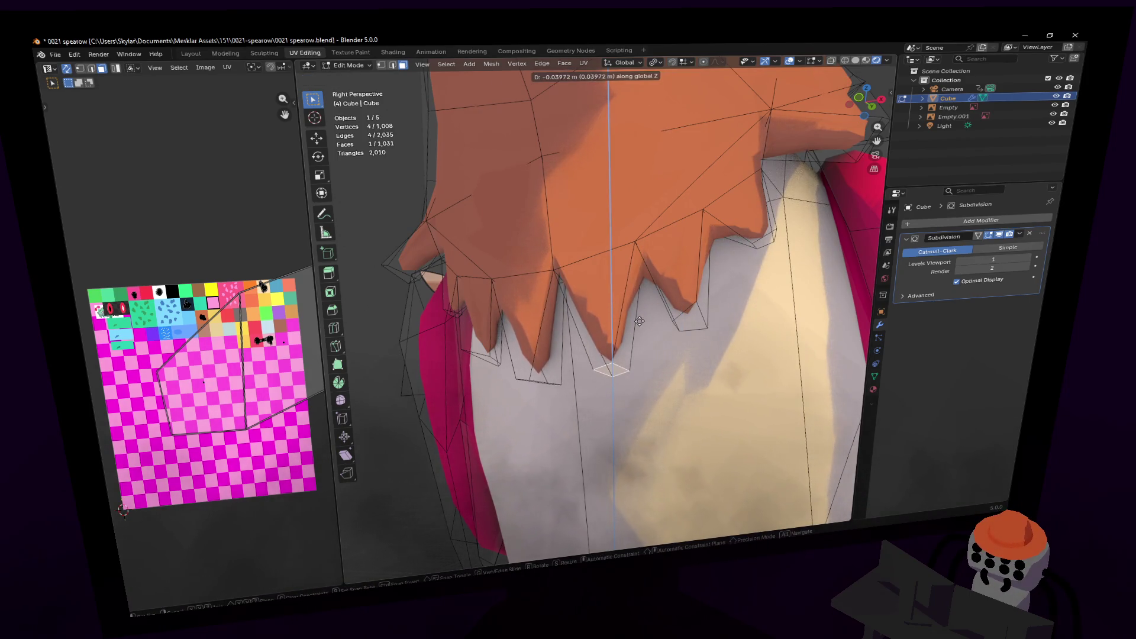
{"action": "left_click", "coordinate": [640, 321]}
{"action": "scroll", "coordinate": [640, 324], "scroll_direction": "down", "scroll_amount": 2}
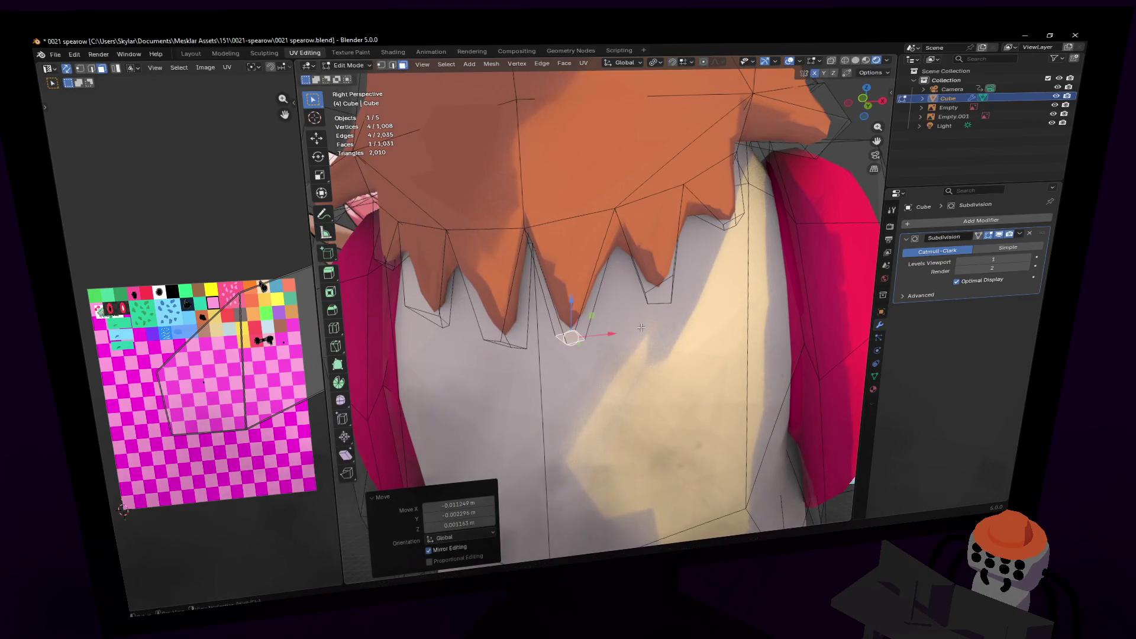
{"action": "scroll", "coordinate": [640, 327], "scroll_direction": "down", "scroll_amount": 2}
- Nudge a vertex and a face beneath the spikes, then return to Object Mode
{"action": "key", "text": "1"}
{"action": "left_click", "coordinate": [621, 290]}
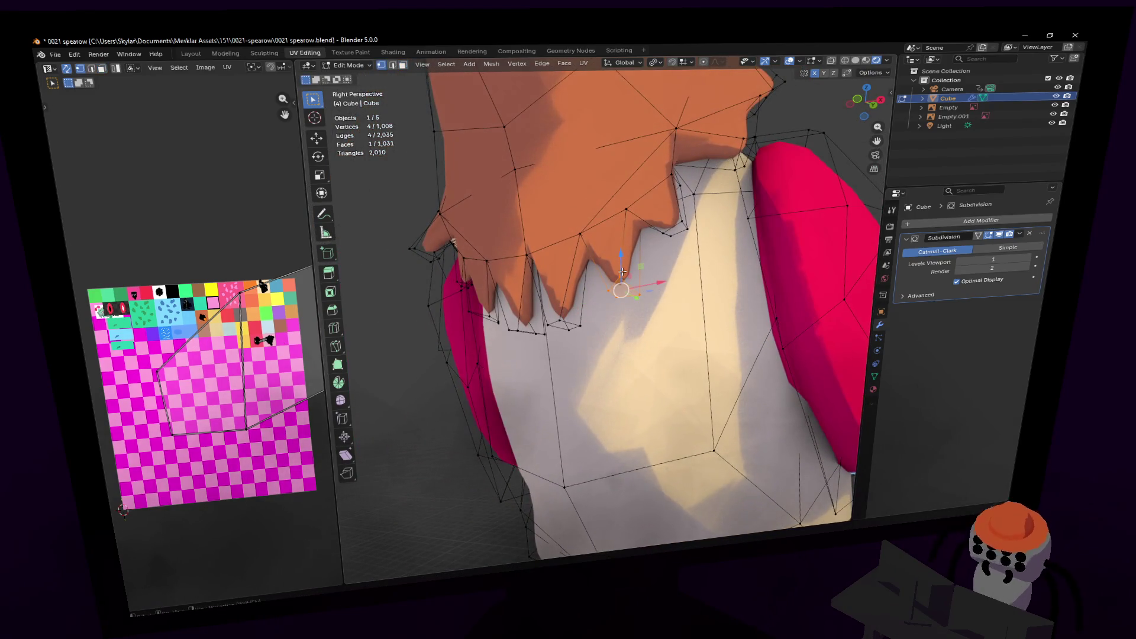
{"action": "left_click", "coordinate": [626, 280]}
{"action": "key", "text": "3"}
{"action": "left_click", "coordinate": [633, 287]}
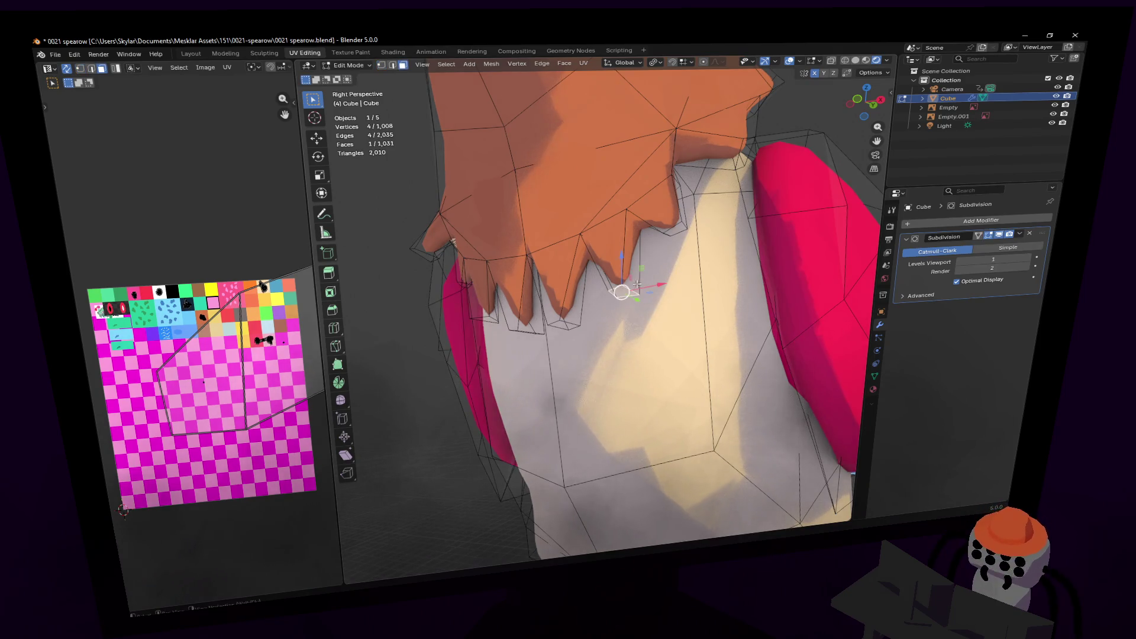
{"action": "key", "text": "g"}
{"action": "left_click", "coordinate": [649, 256]}
{"action": "scroll", "coordinate": [649, 256], "scroll_direction": "down", "scroll_amount": 5}
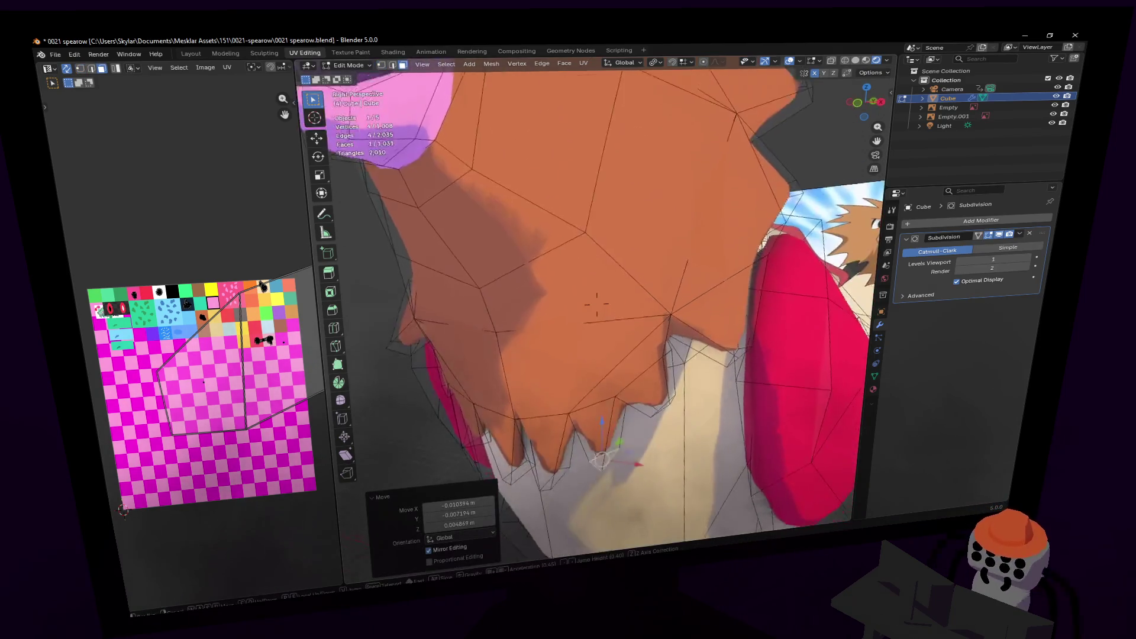
{"action": "key", "text": "Tab"}
{"action": "scroll", "coordinate": [710, 270], "scroll_direction": "down", "scroll_amount": 8}
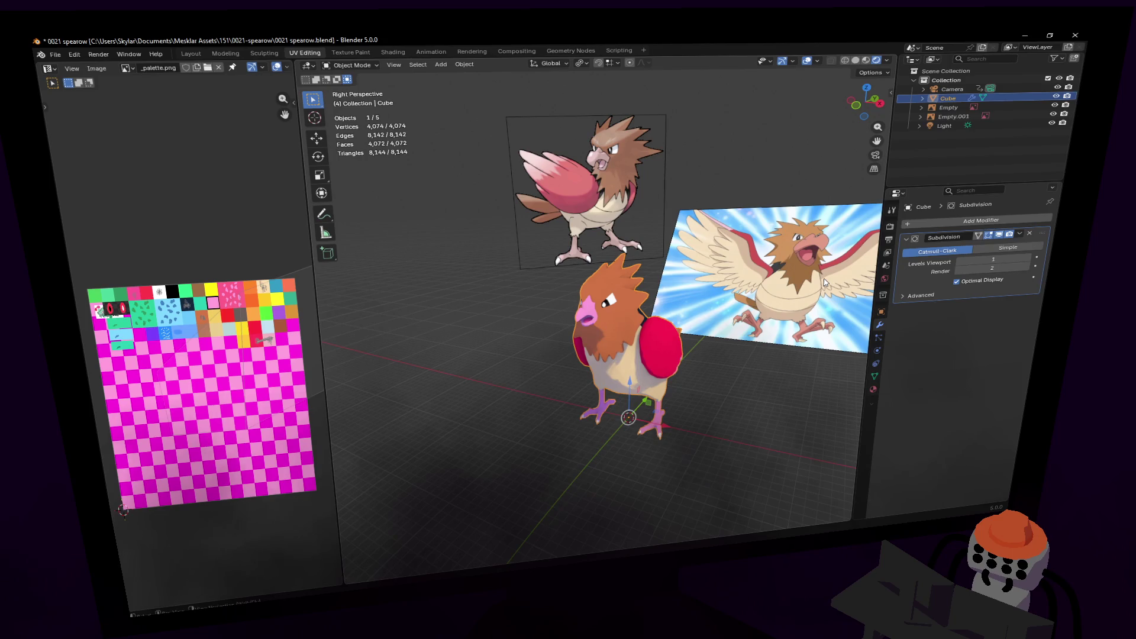
- Walk the view up beside the bird and put the Cube mesh into Edit Mode
{"action": "key", "text": "shift+grave"}
{"action": "key", "text": "w"}
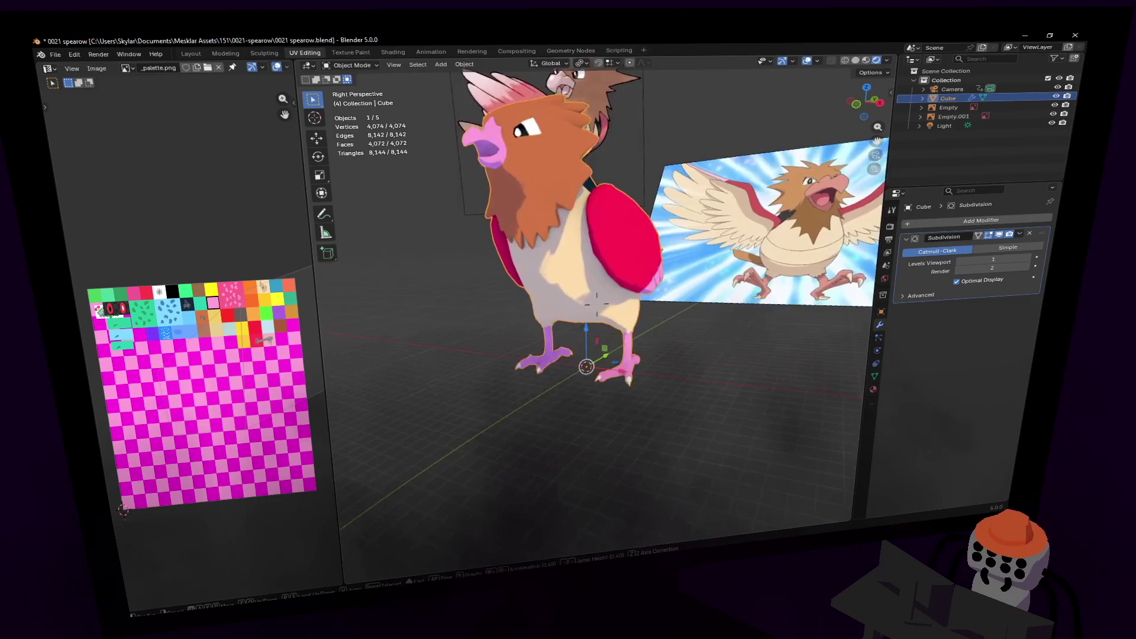
{"action": "left_click", "coordinate": [716, 275]}
{"action": "key", "text": "Tab"}
{"action": "key", "text": "Tab"}
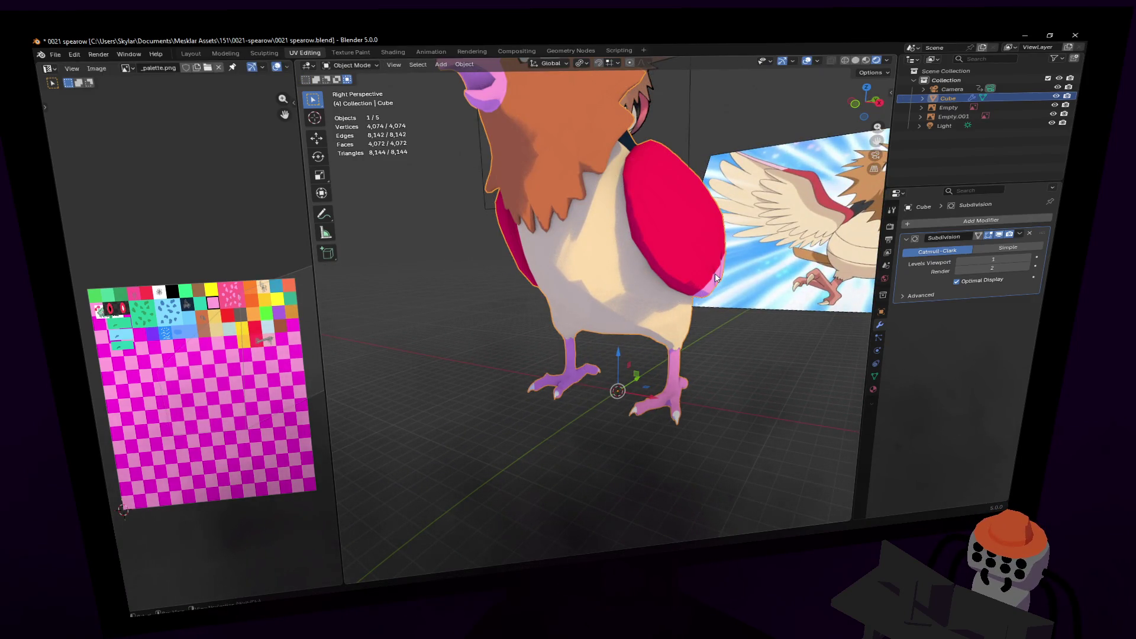
{"action": "key", "text": "shift+grave"}
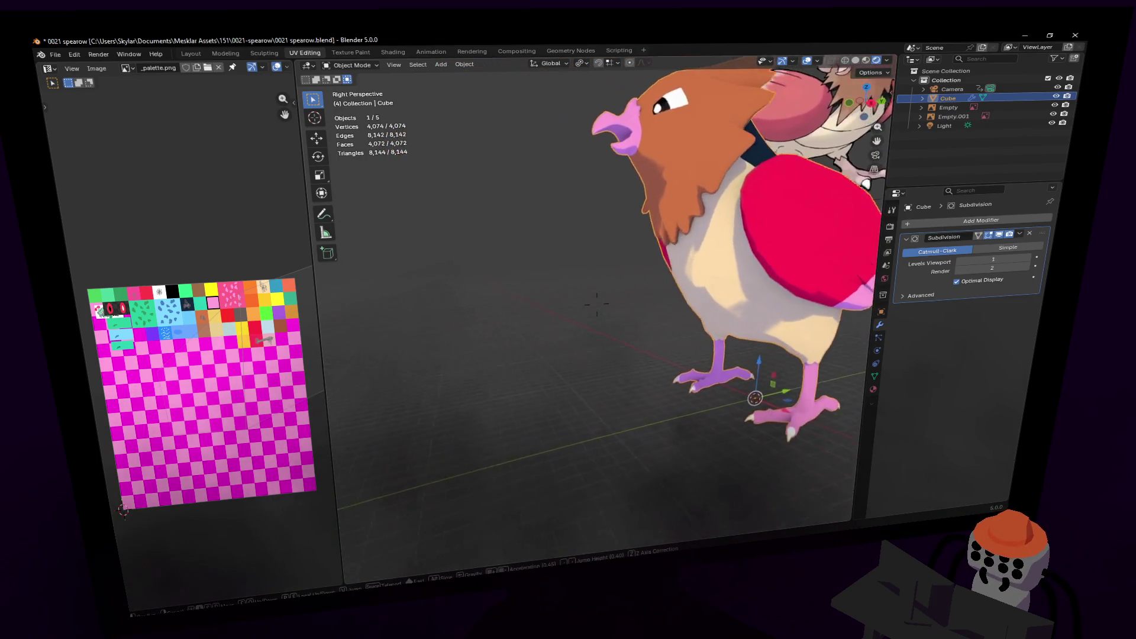
{"action": "left_click", "coordinate": [661, 282]}
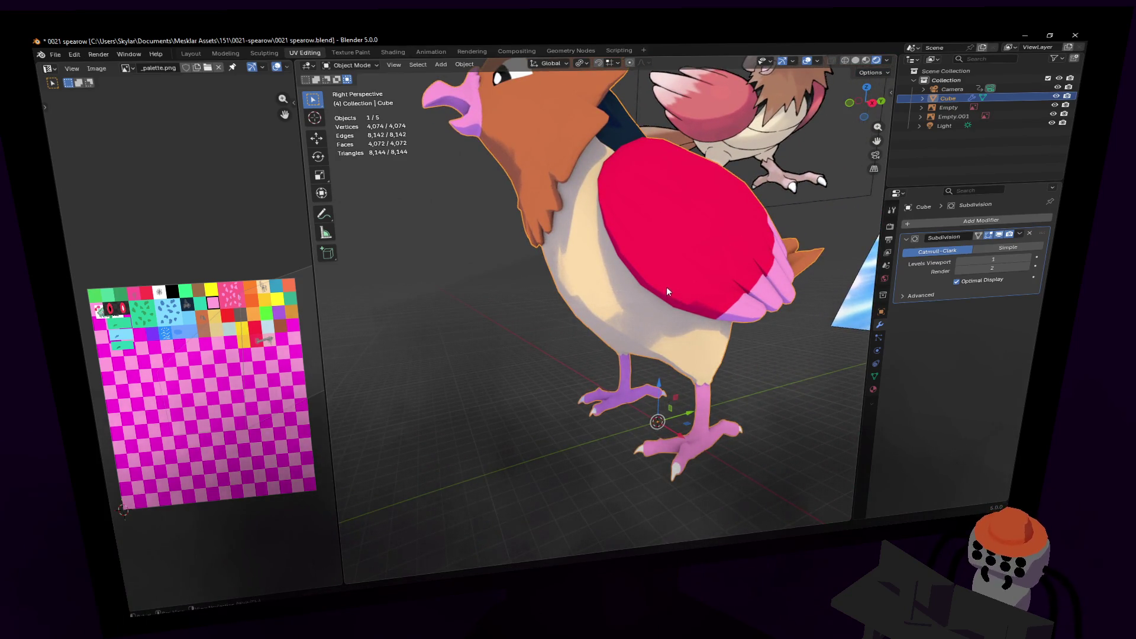
{"action": "key", "text": "Tab"}
{"action": "key", "text": "shift+grave"}
- Select a vertex on the cream chest and move it twice into a new position
{"action": "key", "text": "w"}
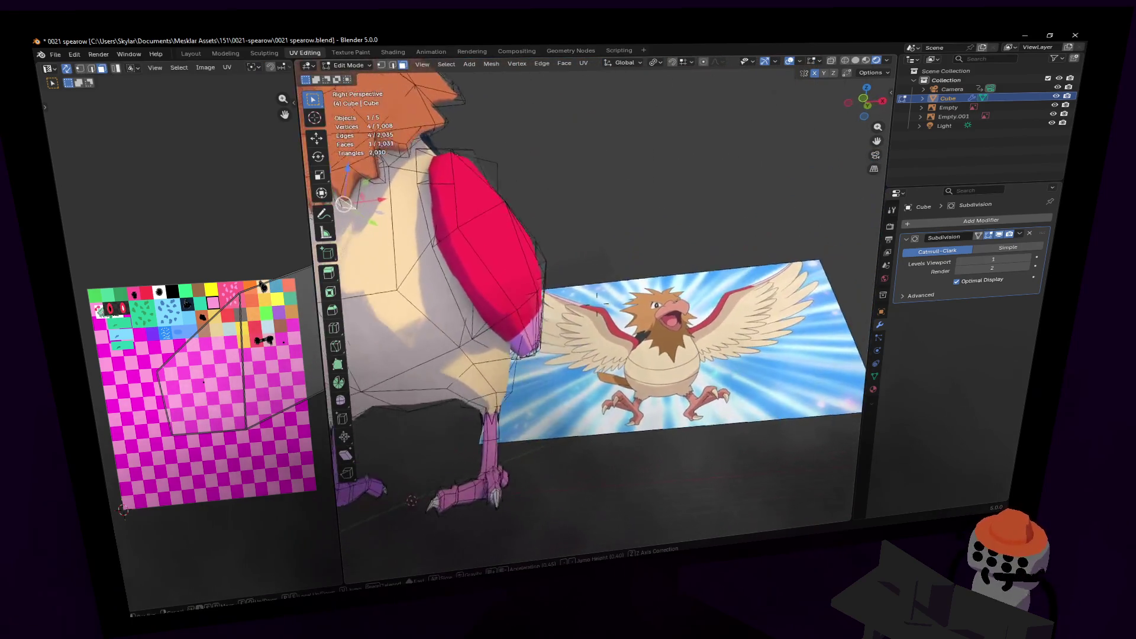
{"action": "left_click", "coordinate": [617, 352]}
{"action": "left_click", "coordinate": [644, 344]}
{"action": "key", "text": "g"}
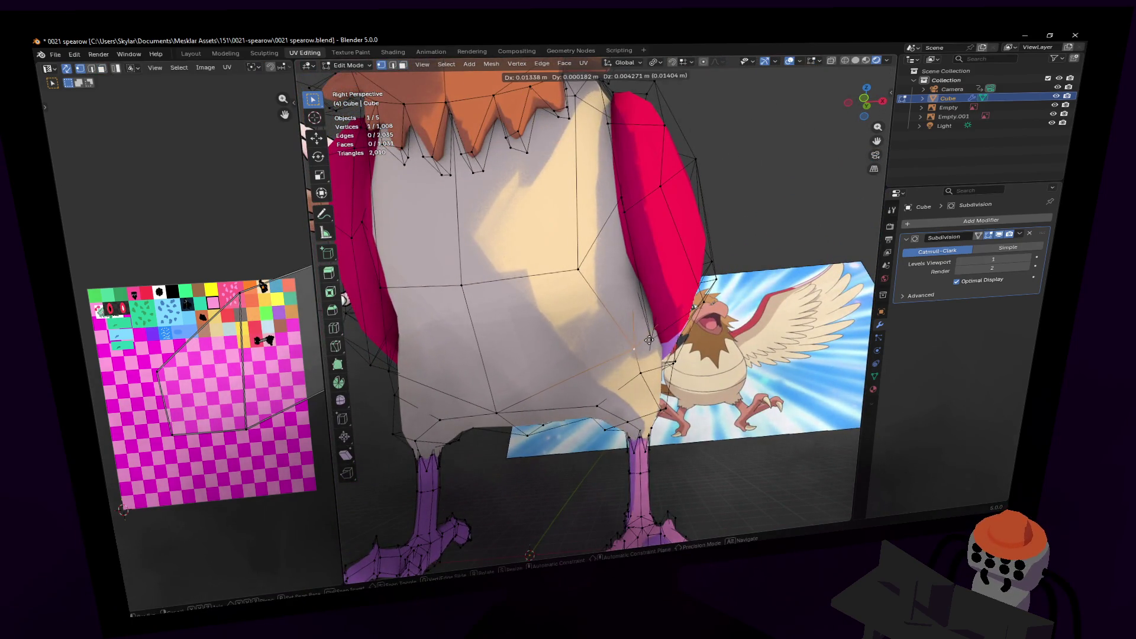
{"action": "left_click", "coordinate": [583, 288]}
{"action": "key", "text": "g"}
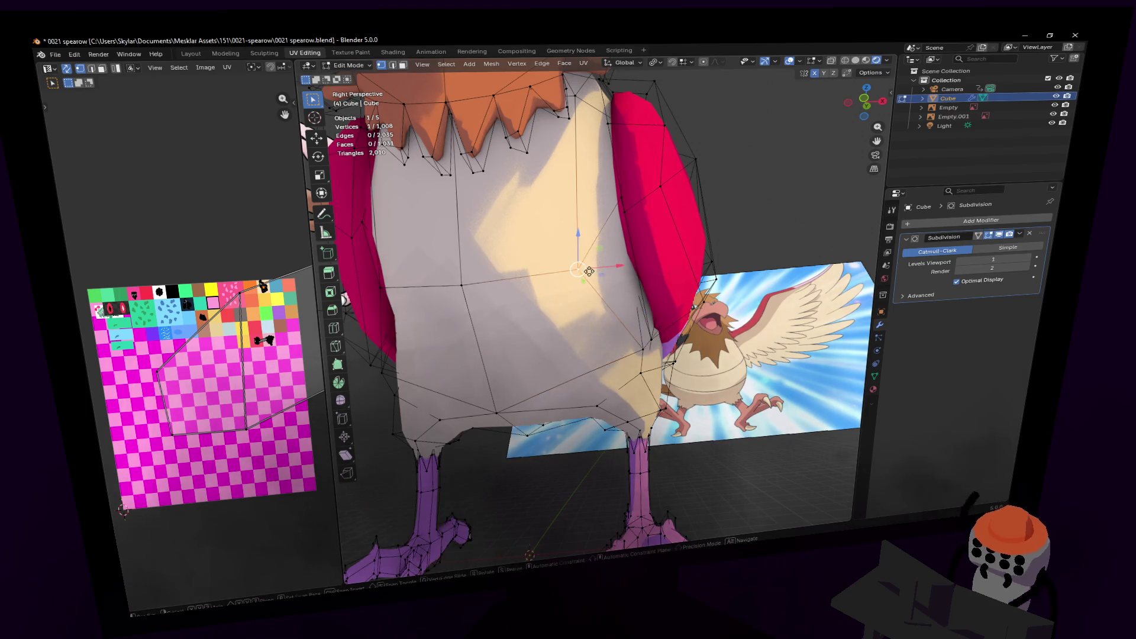
{"action": "left_click", "coordinate": [586, 284]}
- Reposition a lower chest vertex with a couple of small nudges
{"action": "key", "text": "shift+grave"}
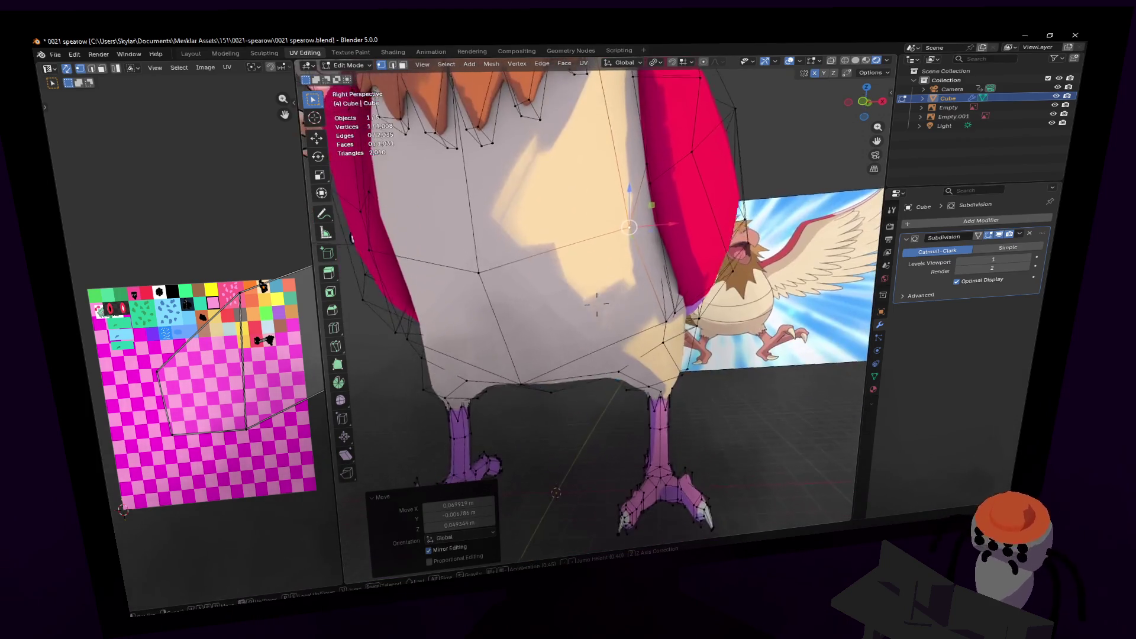
{"action": "left_click", "coordinate": [597, 304]}
{"action": "key", "text": "g"}
{"action": "left_click", "coordinate": [596, 304]}
{"action": "key", "text": "shift+grave"}
{"action": "left_click", "coordinate": [673, 256]}
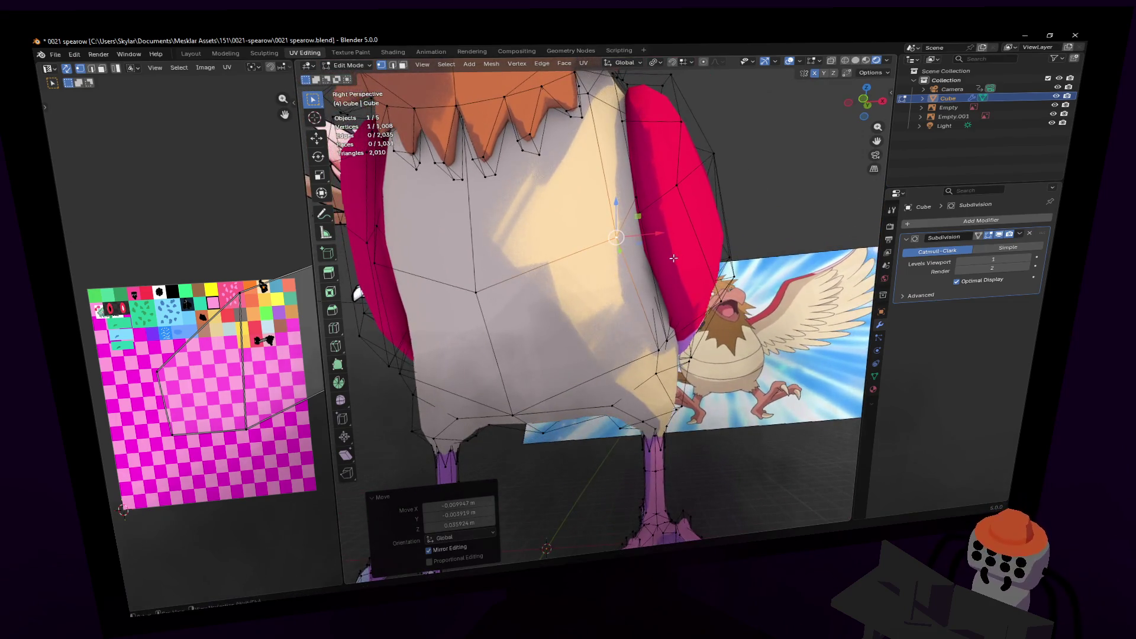
{"action": "key", "text": "g"}
{"action": "left_click", "coordinate": [650, 236]}
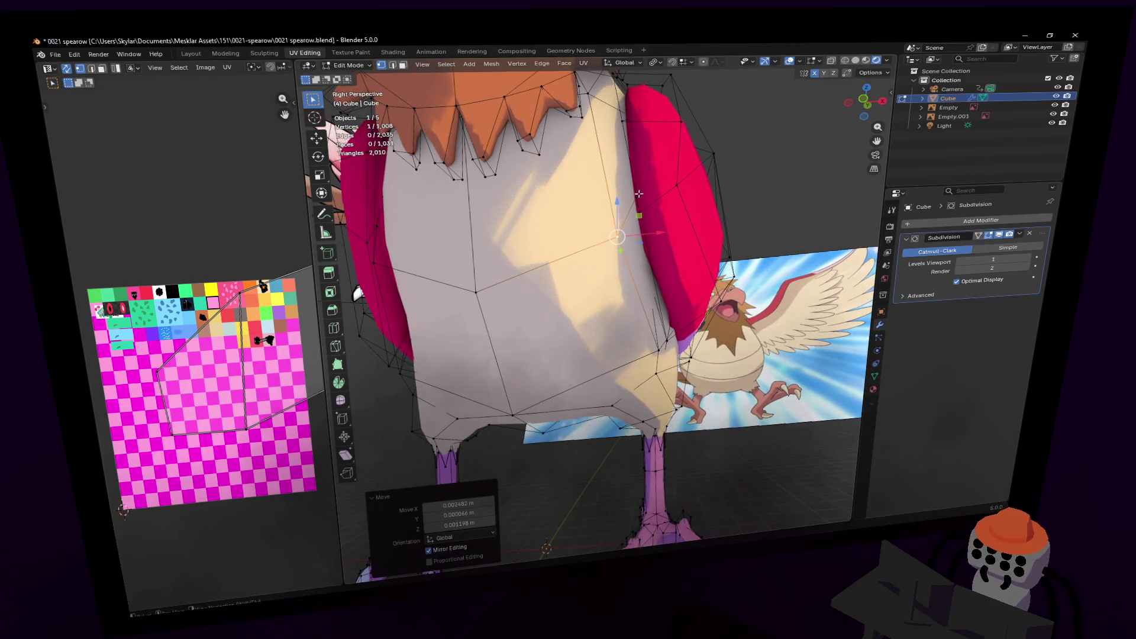
- Deselect all, nudge one more vertex near the head, and return to Object Mode
{"action": "key", "text": "alt+a"}
{"action": "middle_click_drag", "start_coordinate": [589, 96], "coordinate": [824, 213]}
{"action": "key", "text": "g"}
{"action": "left_click", "coordinate": [623, 112]}
{"action": "scroll", "coordinate": [622, 112], "scroll_direction": "down", "scroll_amount": 5}
{"action": "key", "text": "Tab"}
{"action": "left_click", "coordinate": [619, 502]}
- Add an armature at the origin, enable In Front in its Viewport Display, and enter Edit Mode
{"action": "key", "text": "shift+a"}
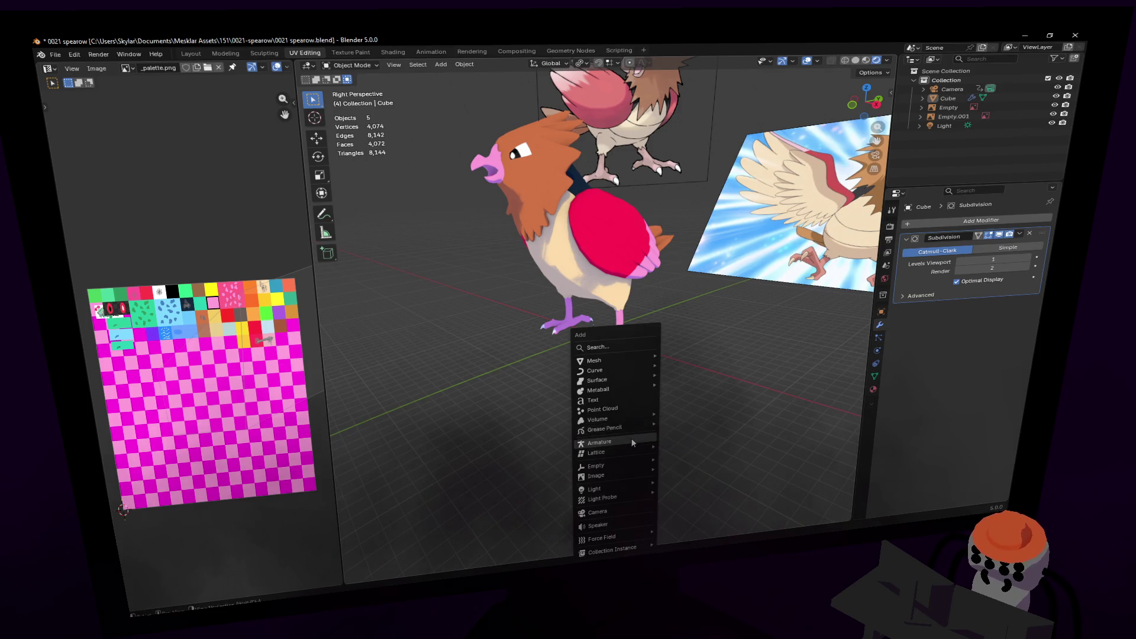
{"action": "left_click", "coordinate": [598, 442]}
{"action": "scroll", "coordinate": [838, 309], "scroll_direction": "up", "scroll_amount": 4}
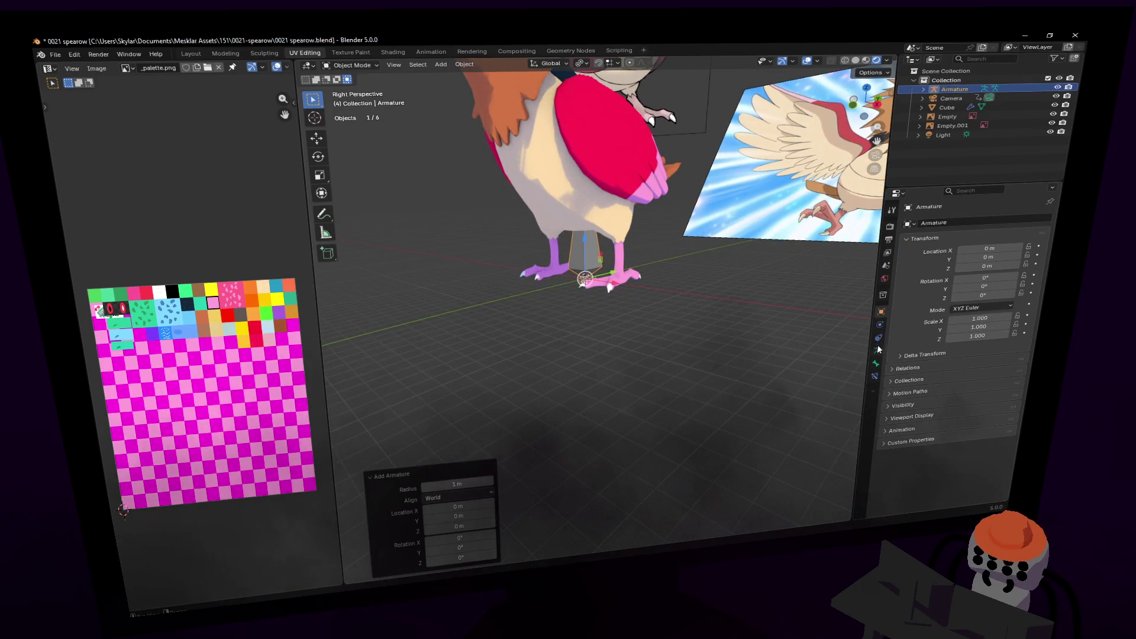
{"action": "left_click", "coordinate": [878, 349]}
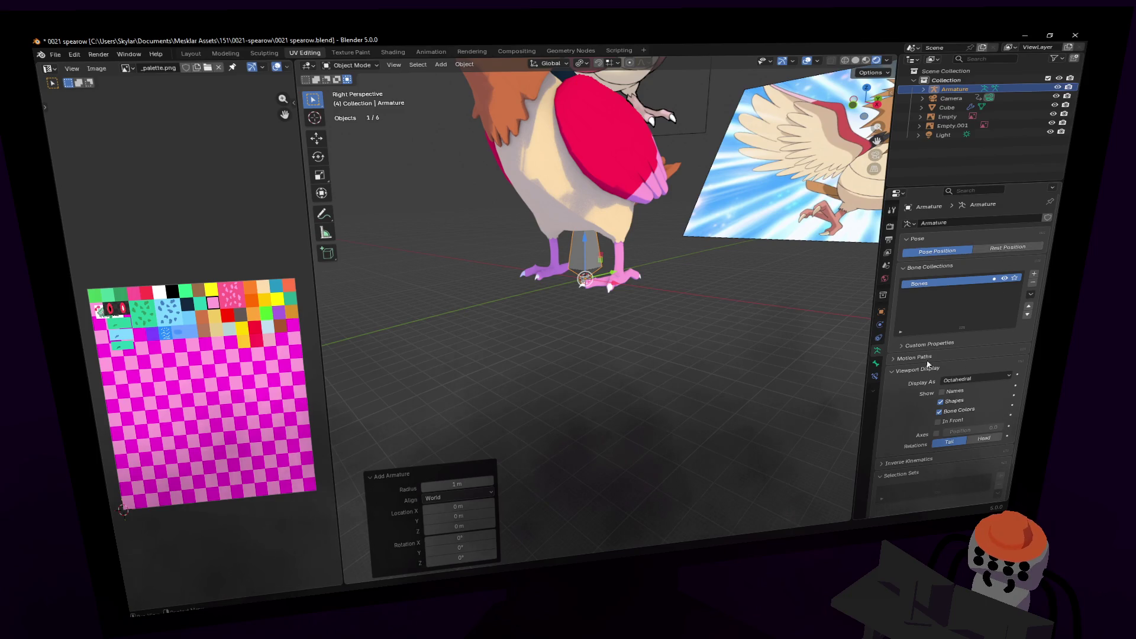
{"action": "left_click", "coordinate": [938, 421]}
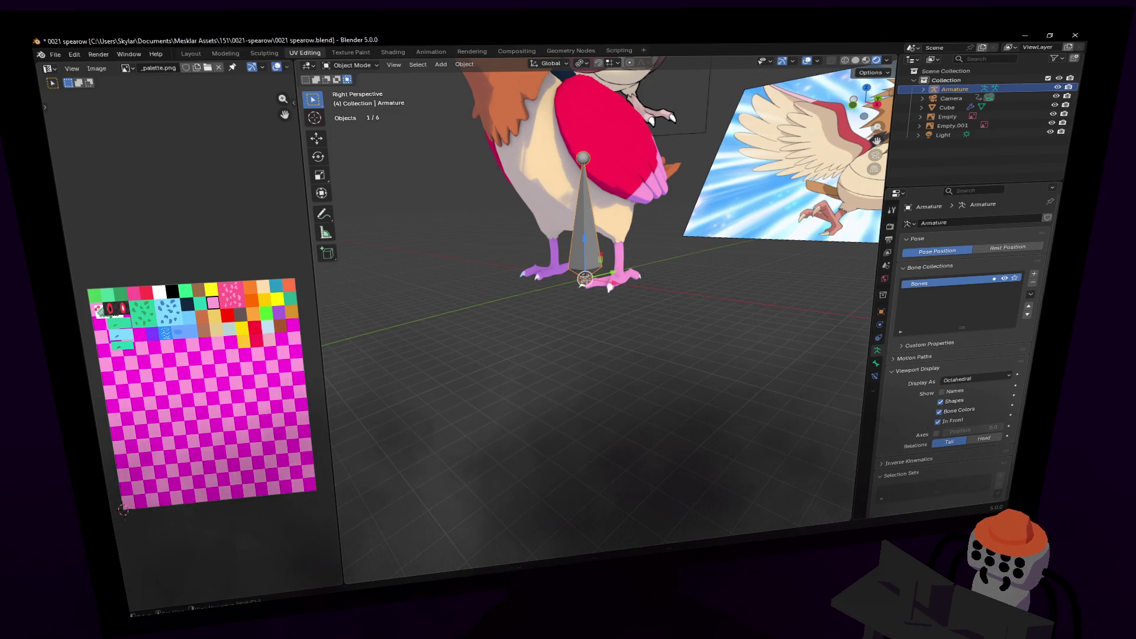
{"action": "scroll", "coordinate": [592, 208], "scroll_direction": "up", "scroll_amount": 5}
{"action": "key", "text": "Tab"}
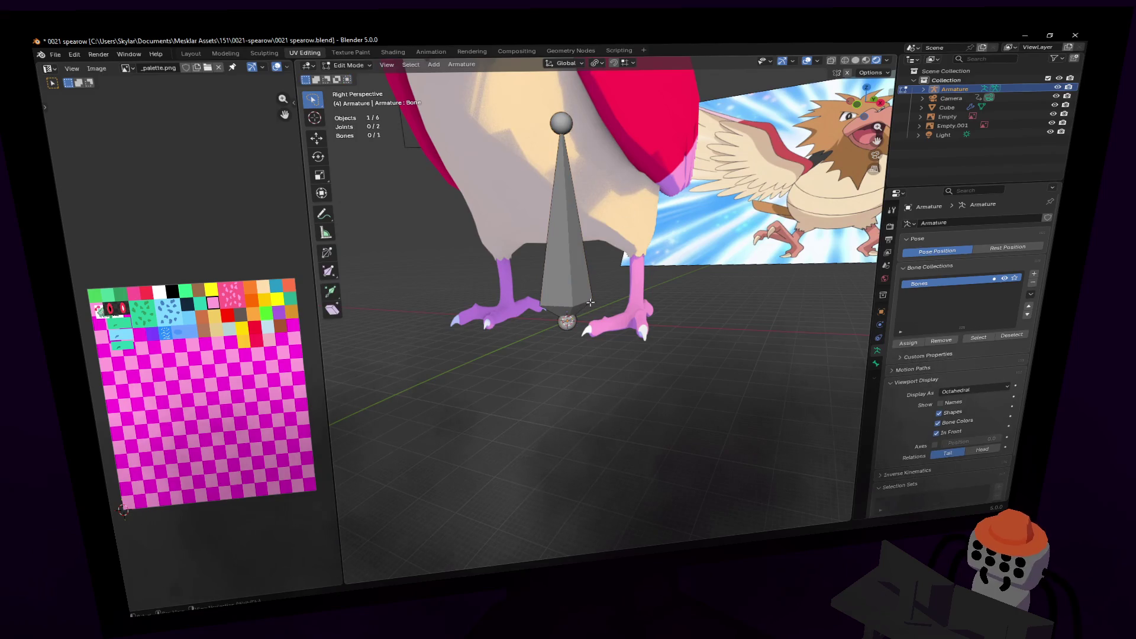
- Raise the bone along Z into the body and adjust its upper joint in side orthographic view
{"action": "key", "text": "g"}
{"action": "key", "text": "z"}
{"action": "key", "text": "Return"}
{"action": "key", "text": "shift+grave"}
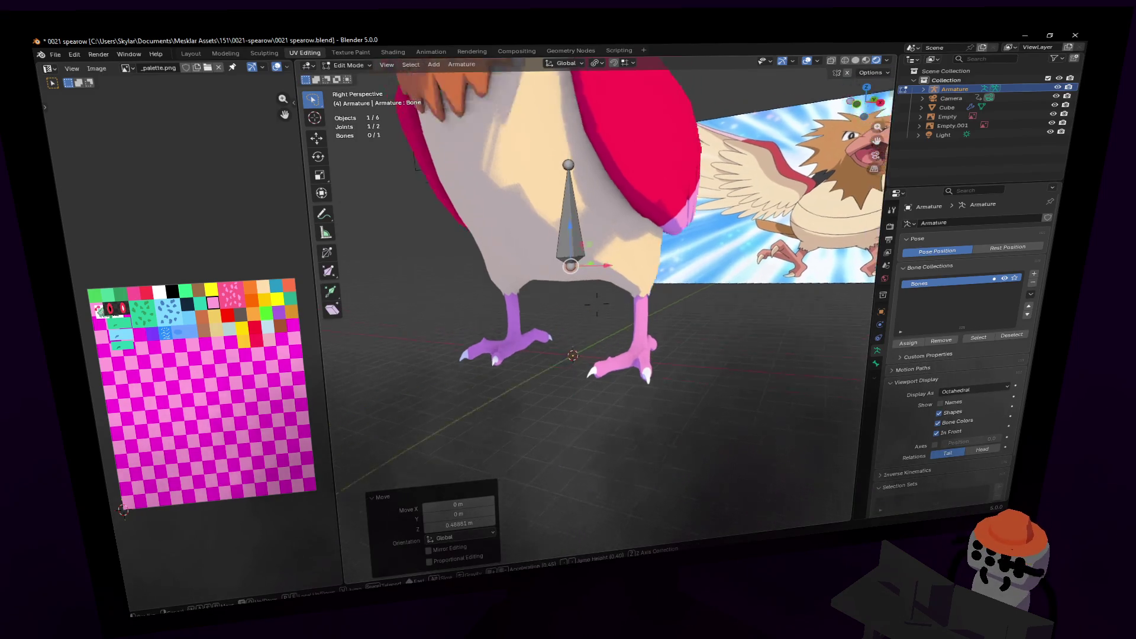
{"action": "key", "text": "s"}
{"action": "left_click", "coordinate": [618, 231]}
{"action": "left_click", "coordinate": [600, 303]}
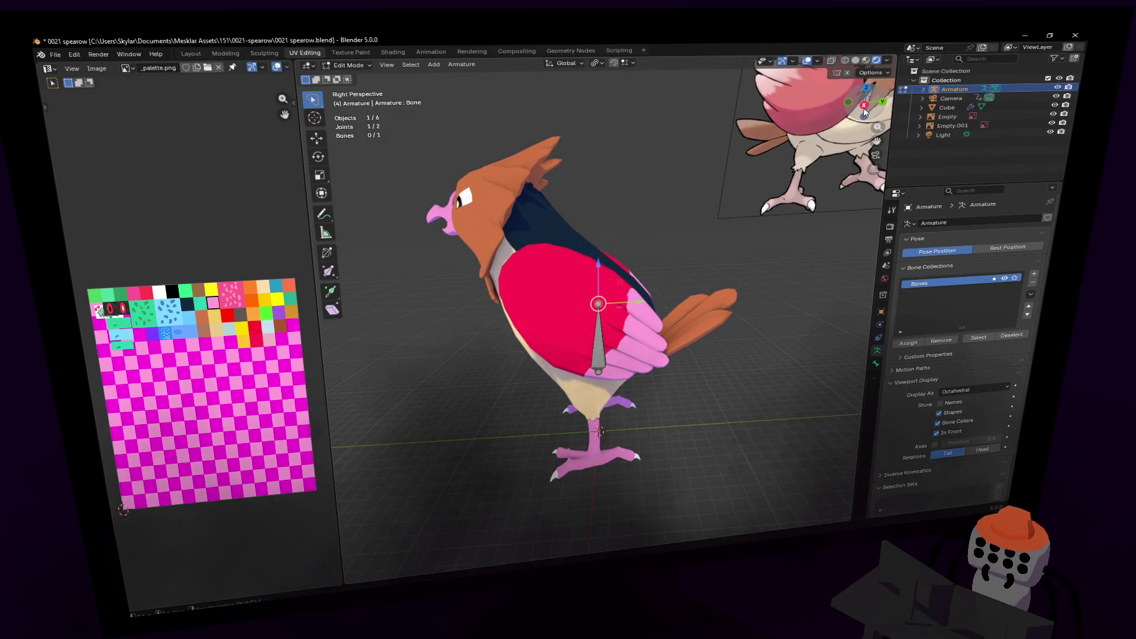
{"action": "left_click", "coordinate": [864, 109]}
{"action": "key", "text": "g"}
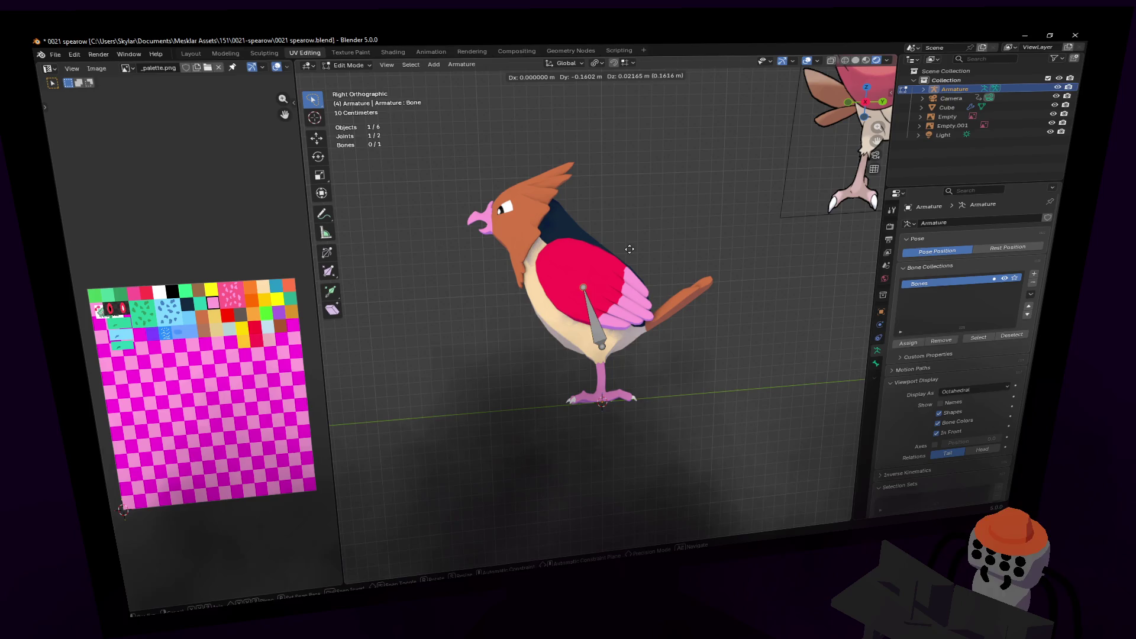
{"action": "left_click", "coordinate": [630, 249]}
{"action": "scroll", "coordinate": [600, 262], "scroll_direction": "up", "scroll_amount": 5}
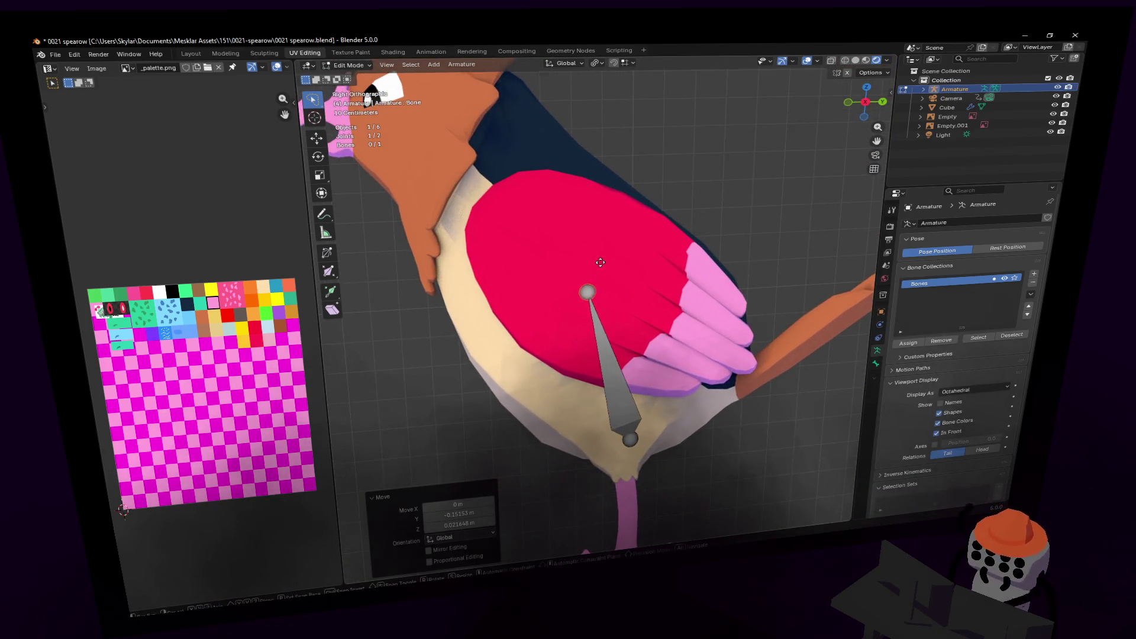
{"action": "key", "text": "g"}
{"action": "left_click", "coordinate": [602, 271]}
{"action": "scroll", "coordinate": [599, 268], "scroll_direction": "down", "scroll_amount": 3}
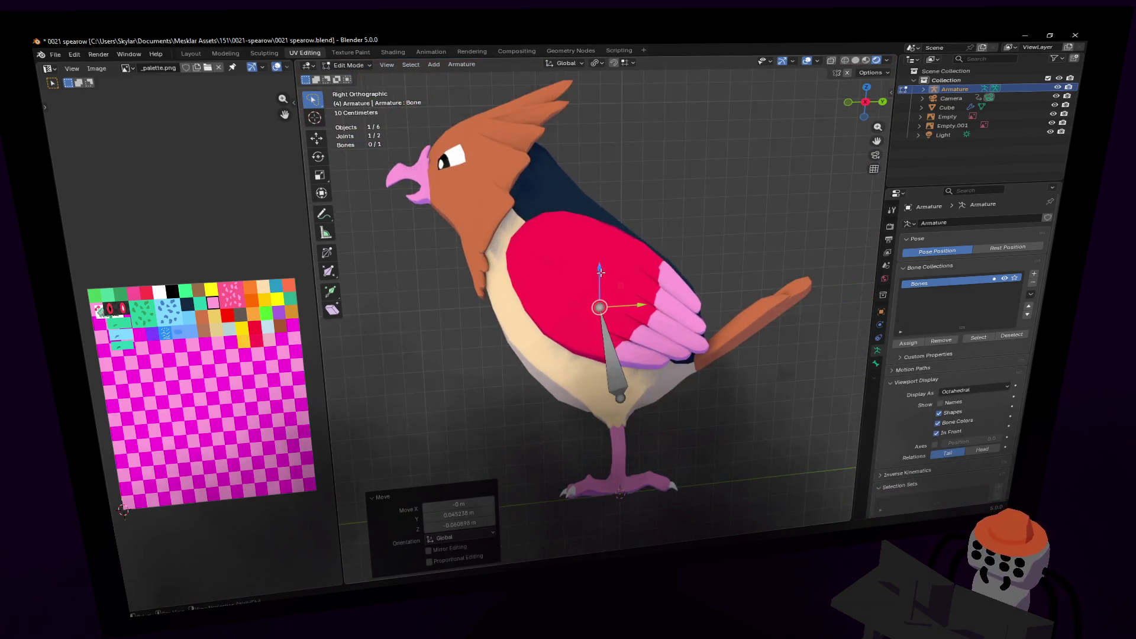
- Extrude three bones from the spine joint: neck, head, and a tip reaching the beak
{"action": "middle_click_drag", "start_coordinate": [599, 268], "coordinate": [640, 318], "text": "shift"}
{"action": "scroll", "coordinate": [627, 301], "scroll_direction": "up", "scroll_amount": 2}
{"action": "key", "text": "e"}
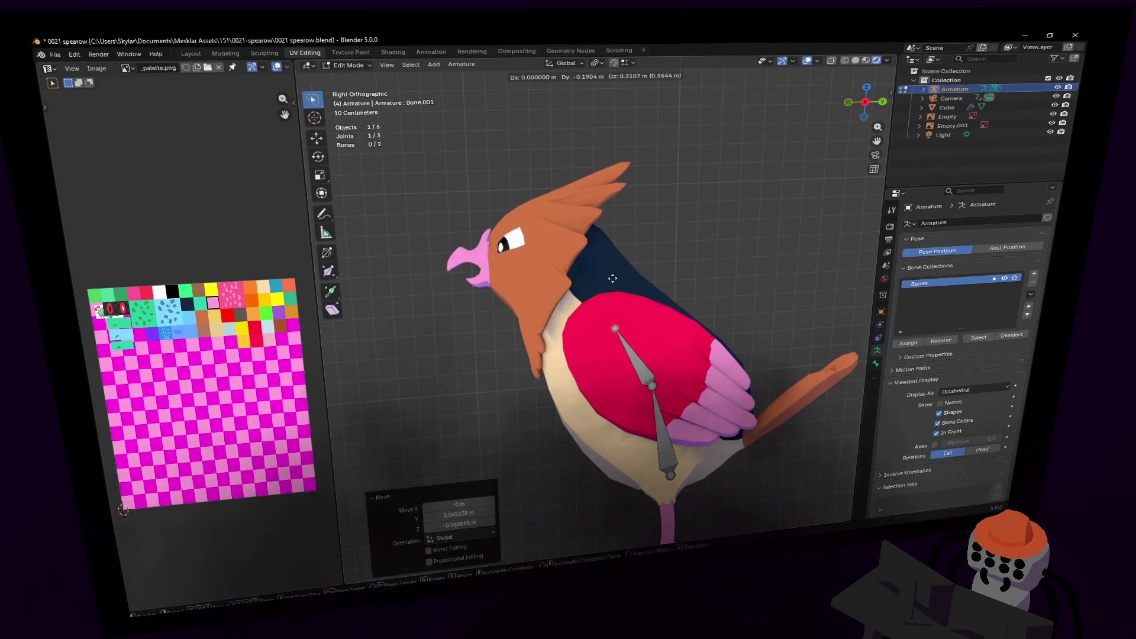
{"action": "left_click", "coordinate": [613, 279]}
{"action": "key", "text": "e"}
{"action": "left_click", "coordinate": [566, 241]}
{"action": "key", "text": "e"}
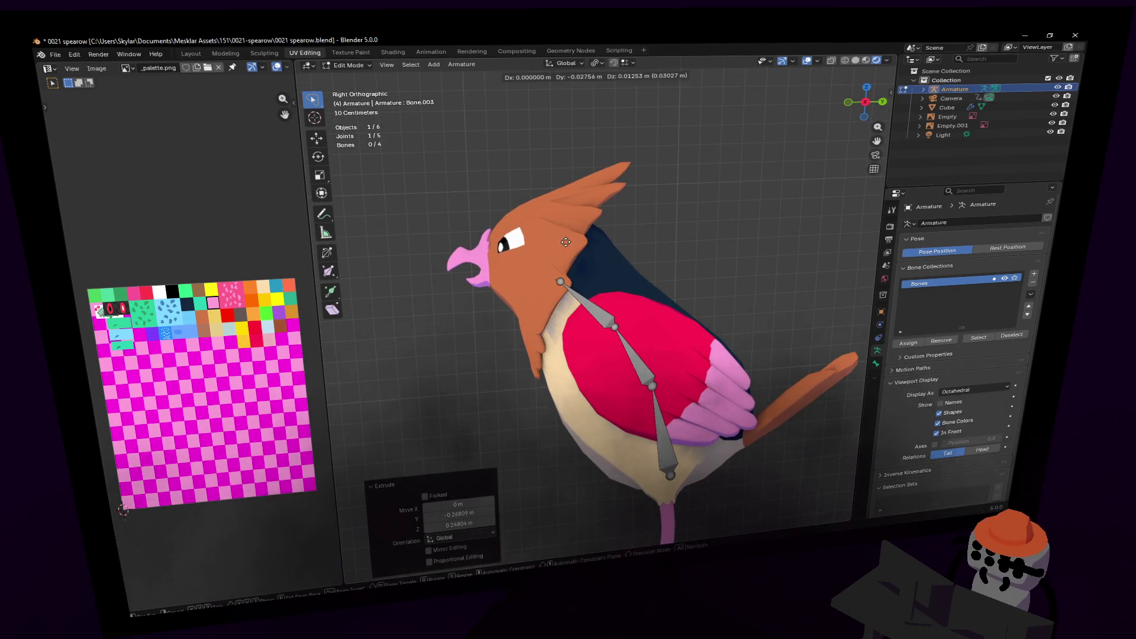
{"action": "left_click", "coordinate": [521, 228]}
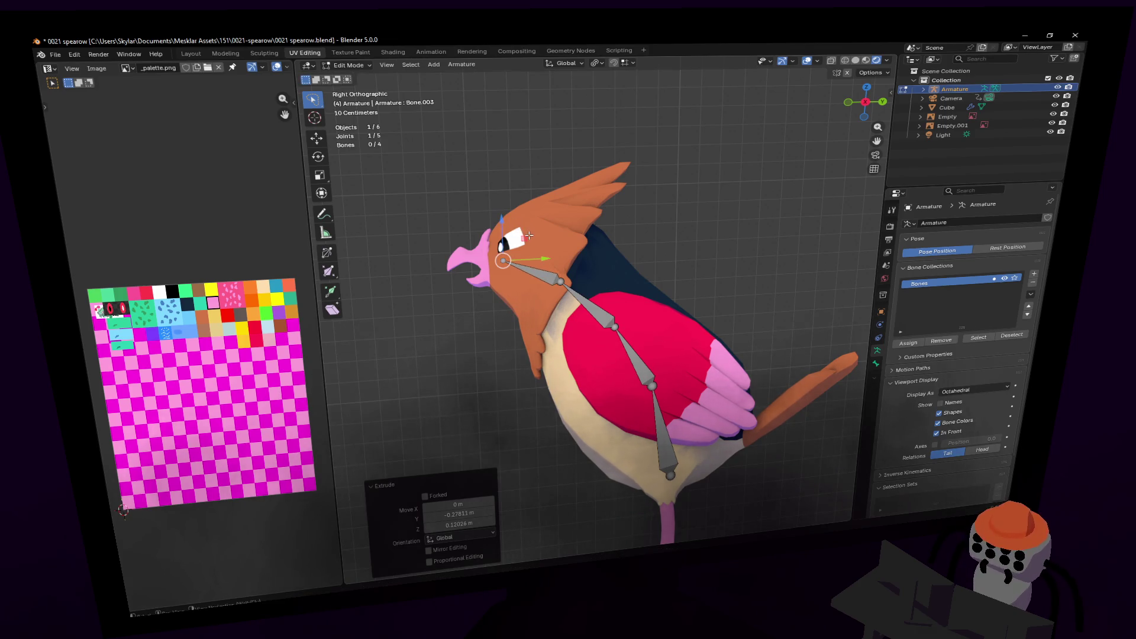
- Move the neck–head joint up and reposition the spine bone's upper joint
{"action": "left_click", "coordinate": [559, 280]}
{"action": "key", "text": "g"}
{"action": "left_click", "coordinate": [567, 270]}
{"action": "left_click", "coordinate": [615, 326]}
{"action": "key", "text": "g"}
{"action": "left_click", "coordinate": [640, 377]}
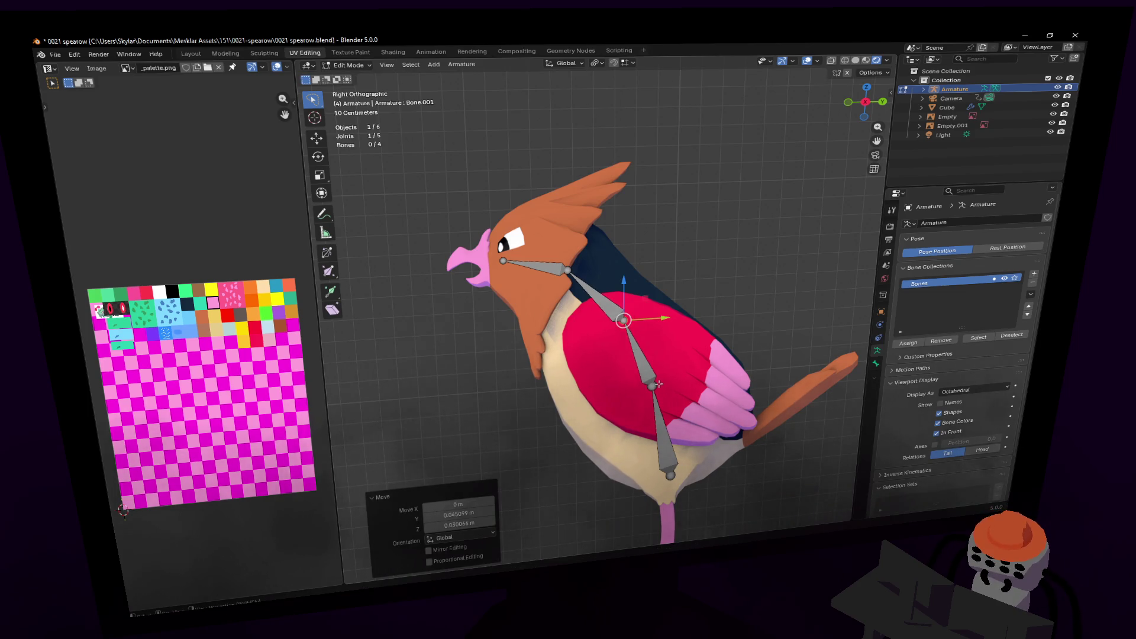
- Shift the lowest spine joint right along X and readjust the spine's upper joint
{"action": "left_click", "coordinate": [654, 385]}
{"action": "key", "text": "g"}
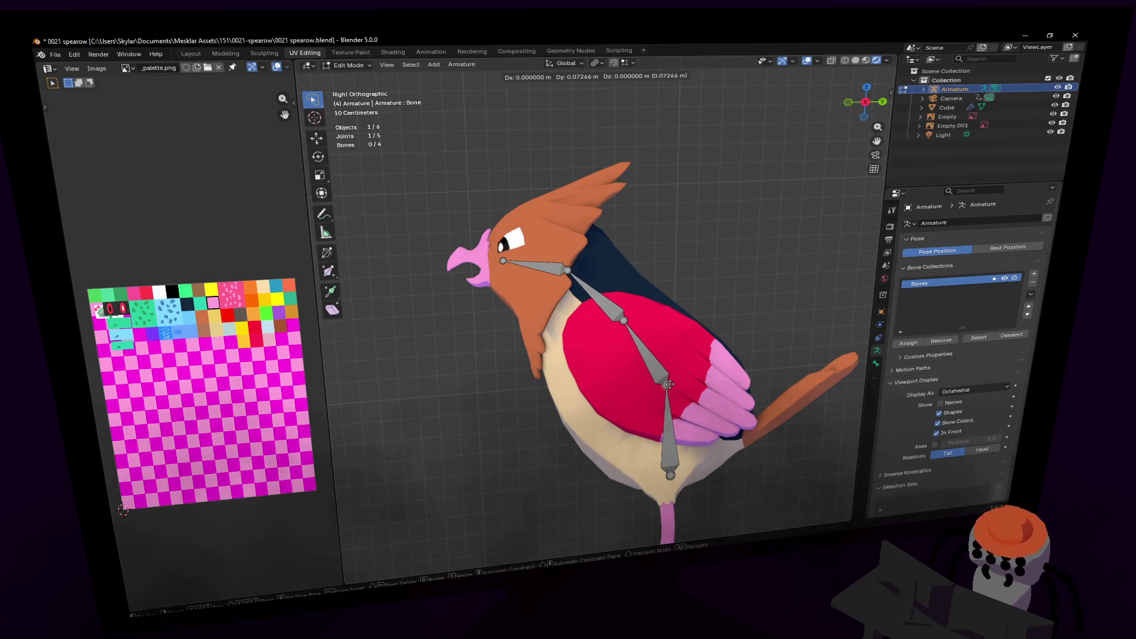
{"action": "key", "text": "x"}
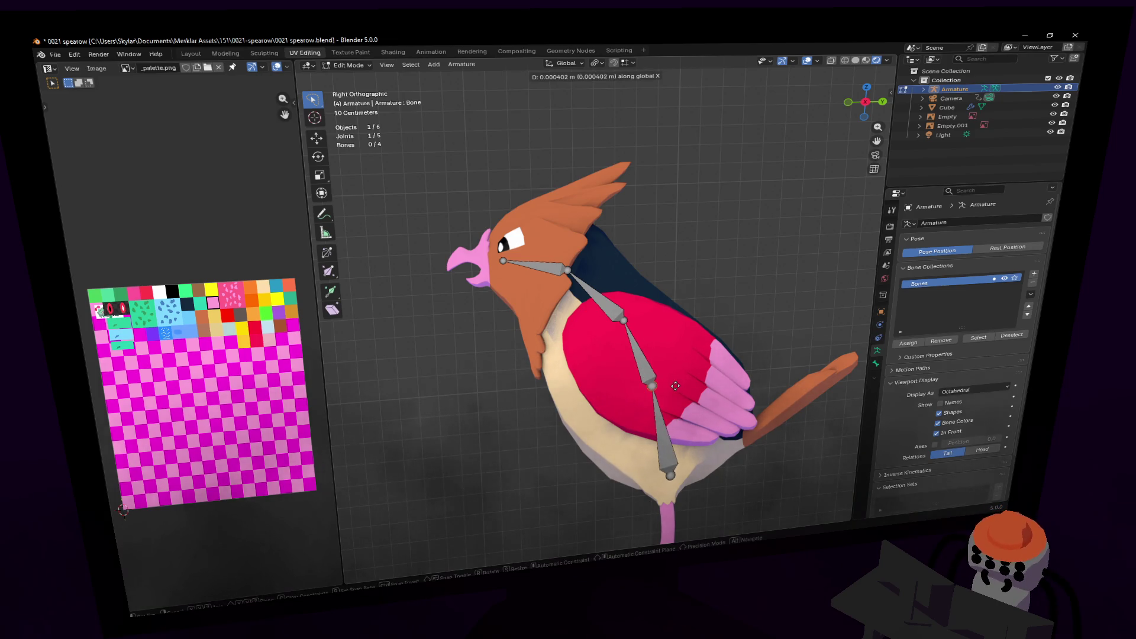
{"action": "left_click", "coordinate": [690, 385]}
{"action": "left_click", "coordinate": [624, 320]}
{"action": "key", "text": "g"}
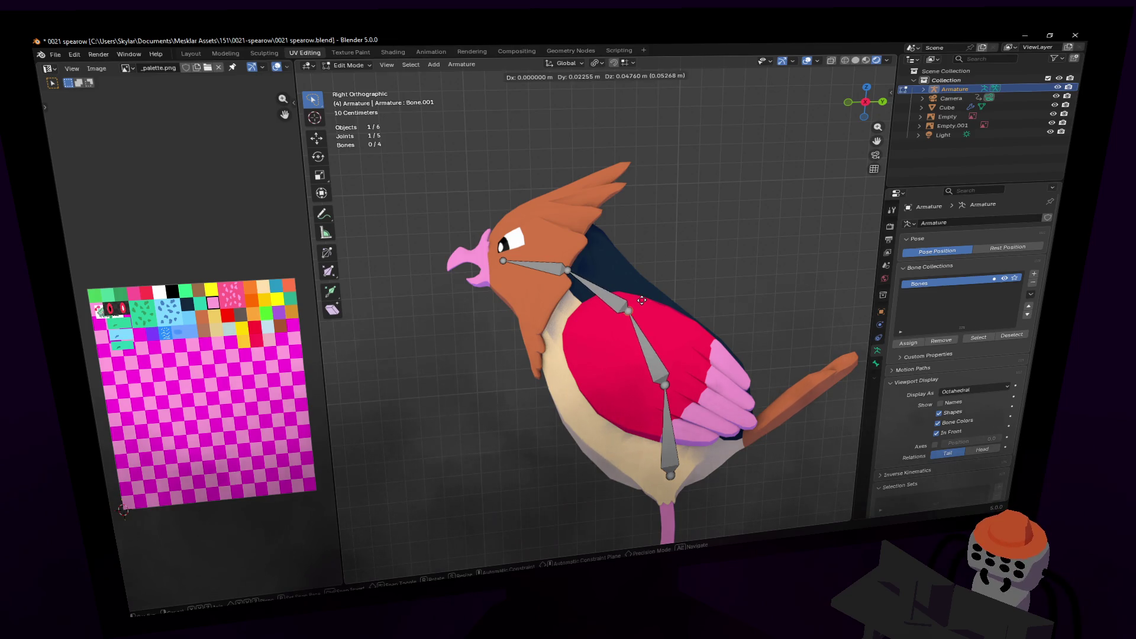
{"action": "left_click", "coordinate": [641, 301]}
- Lower the lowest spine joint, then raise it along Z above the legs, viewed from the front
{"action": "middle_click_drag", "start_coordinate": [641, 300], "coordinate": [623, 268], "text": "shift"}
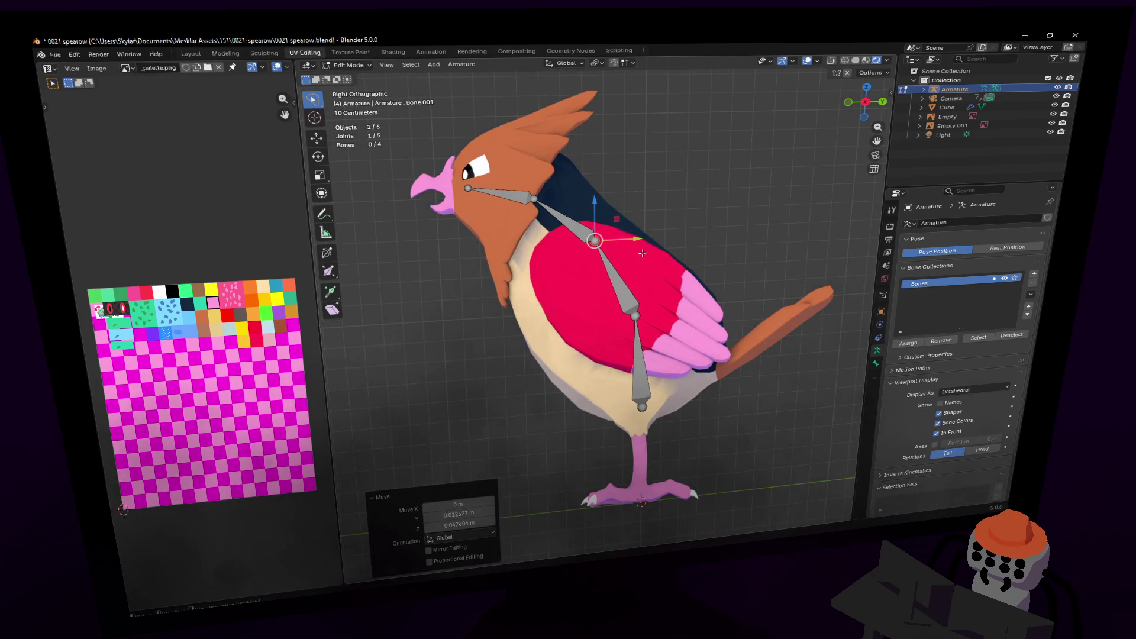
{"action": "scroll", "coordinate": [553, 225], "scroll_direction": "up", "scroll_amount": 2}
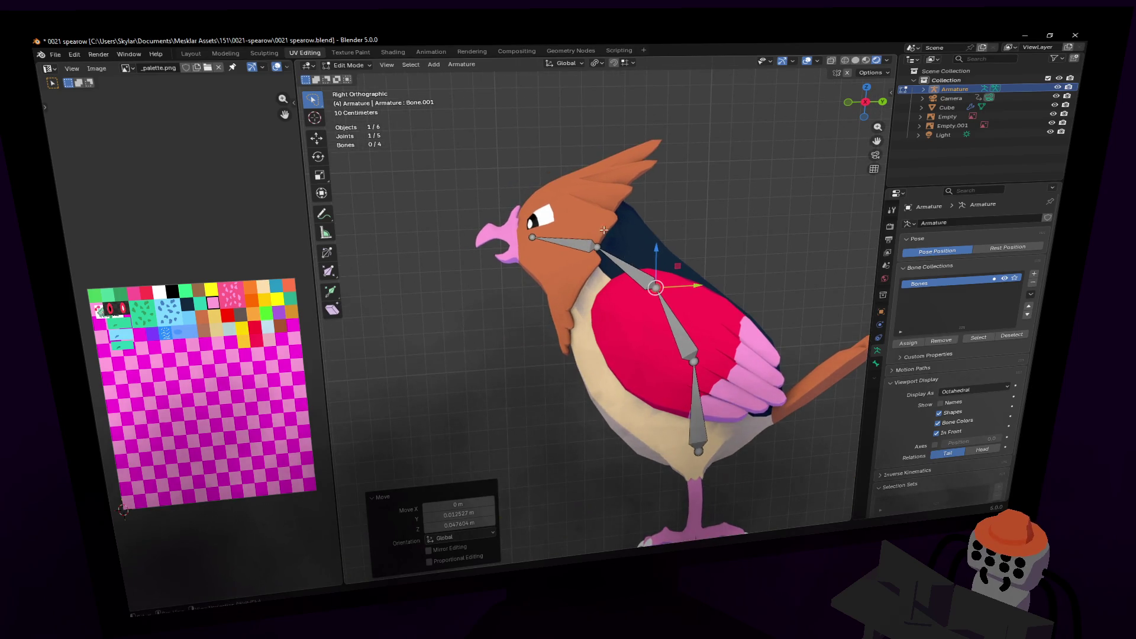
{"action": "mouse_move", "coordinate": [699, 330]}
{"action": "middle_mouse_down", "text": "shift"}
{"action": "mouse_move", "coordinate": [656, 195]}
{"action": "mouse_move", "coordinate": [633, 272]}
{"action": "middle_mouse_up", "text": "shift"}
{"action": "scroll", "coordinate": [656, 195], "scroll_direction": "up", "scroll_amount": 1}
{"action": "key", "text": "g"}
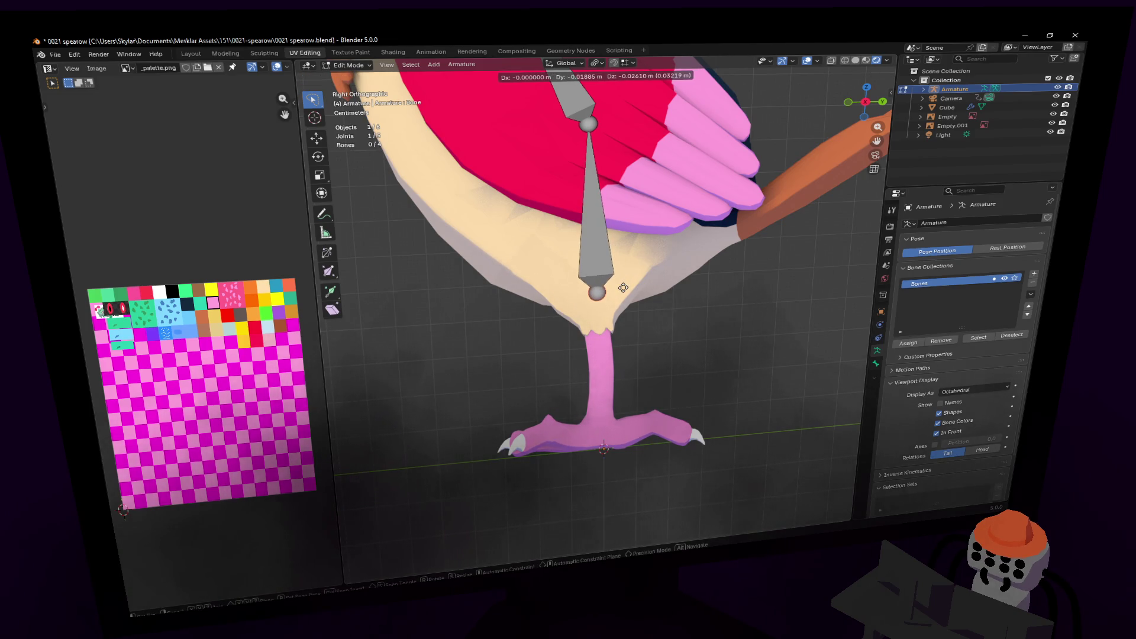
{"action": "left_click", "coordinate": [623, 288]}
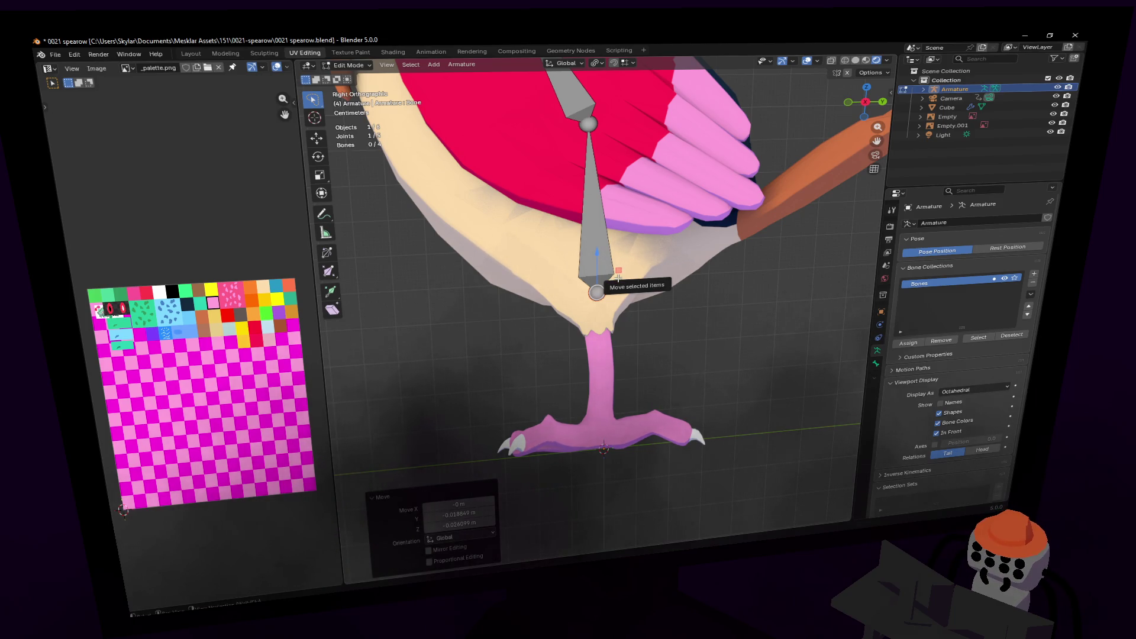
{"action": "key", "text": "g"}
{"action": "key", "text": "z"}
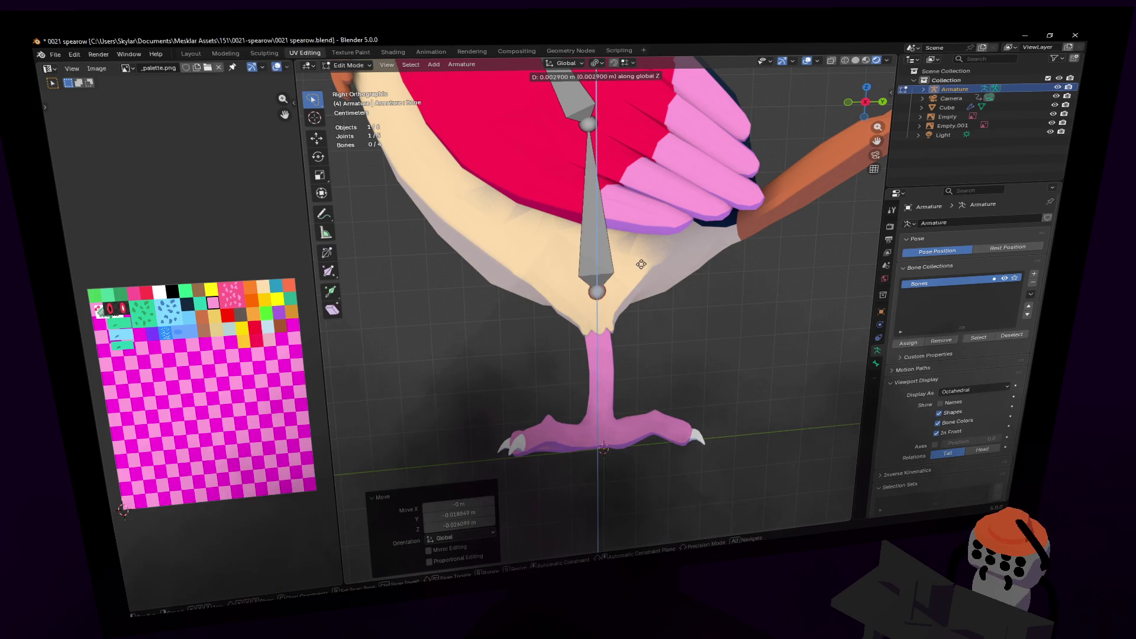
{"action": "left_click", "coordinate": [648, 245]}
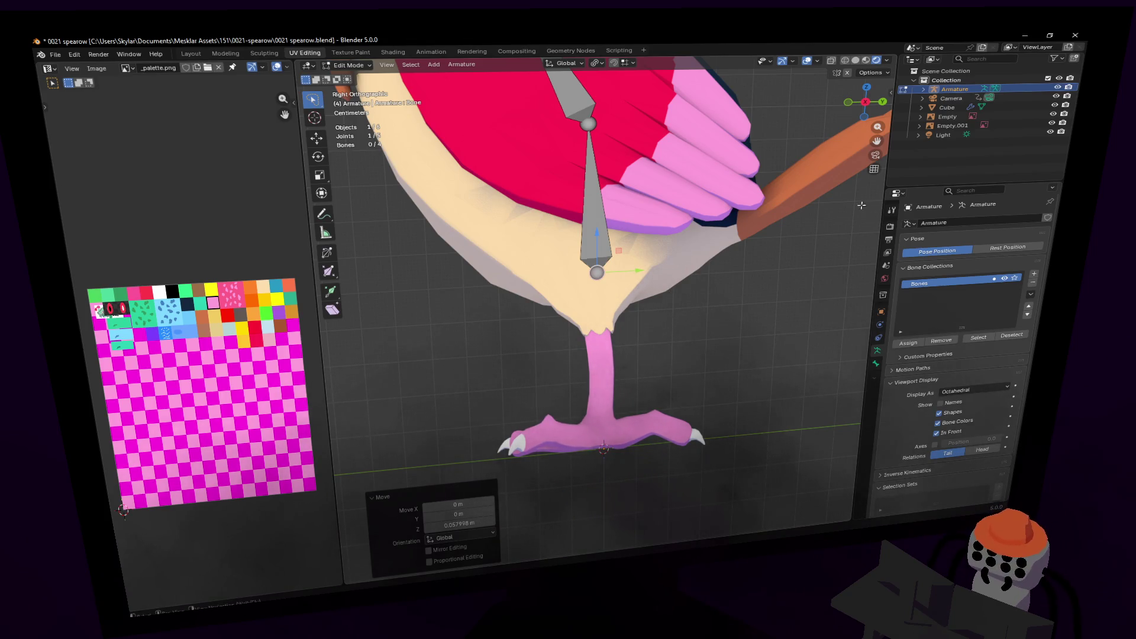
{"action": "left_click_drag", "start_coordinate": [863, 103], "coordinate": [879, 105]}
{"action": "left_click", "coordinate": [879, 105]}
{"action": "scroll", "coordinate": [617, 336], "scroll_direction": "up", "scroll_amount": 6}
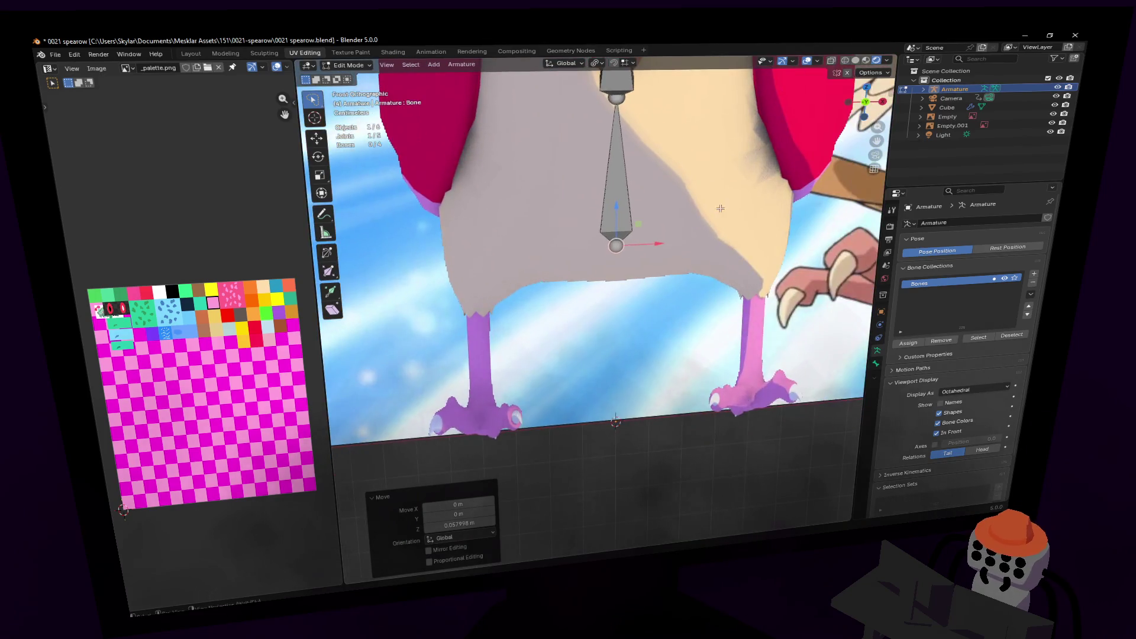
- Extrude a sideways hip bone, a downward-angled thigh, and a vertical lower leg reaching the foot
{"action": "key", "text": "e"}
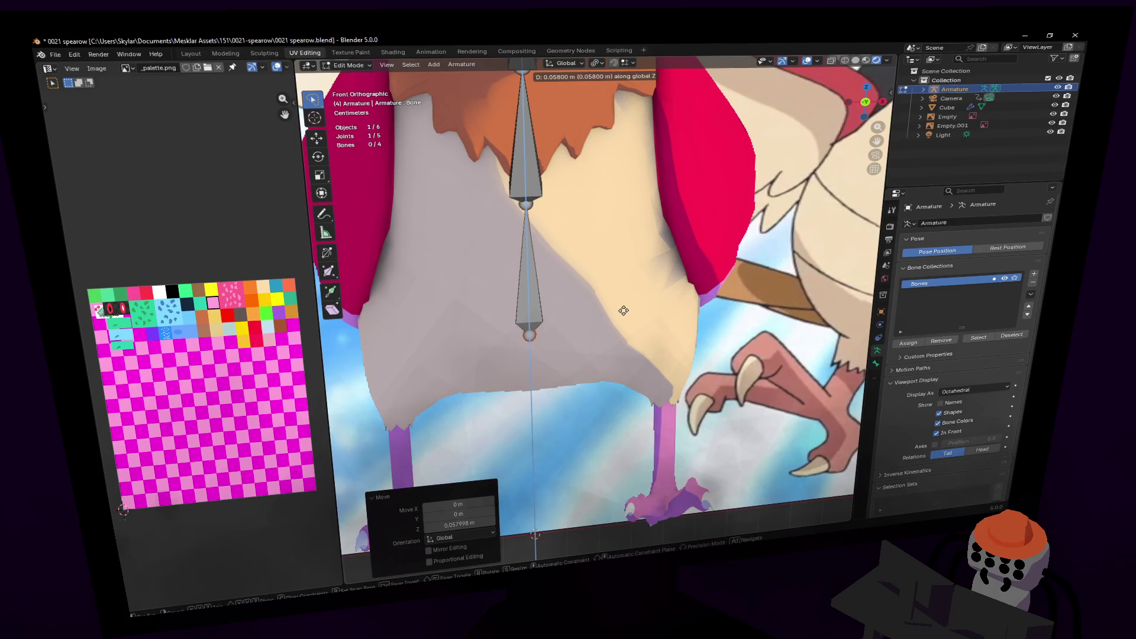
{"action": "left_click", "coordinate": [718, 322]}
{"action": "key", "text": "e"}
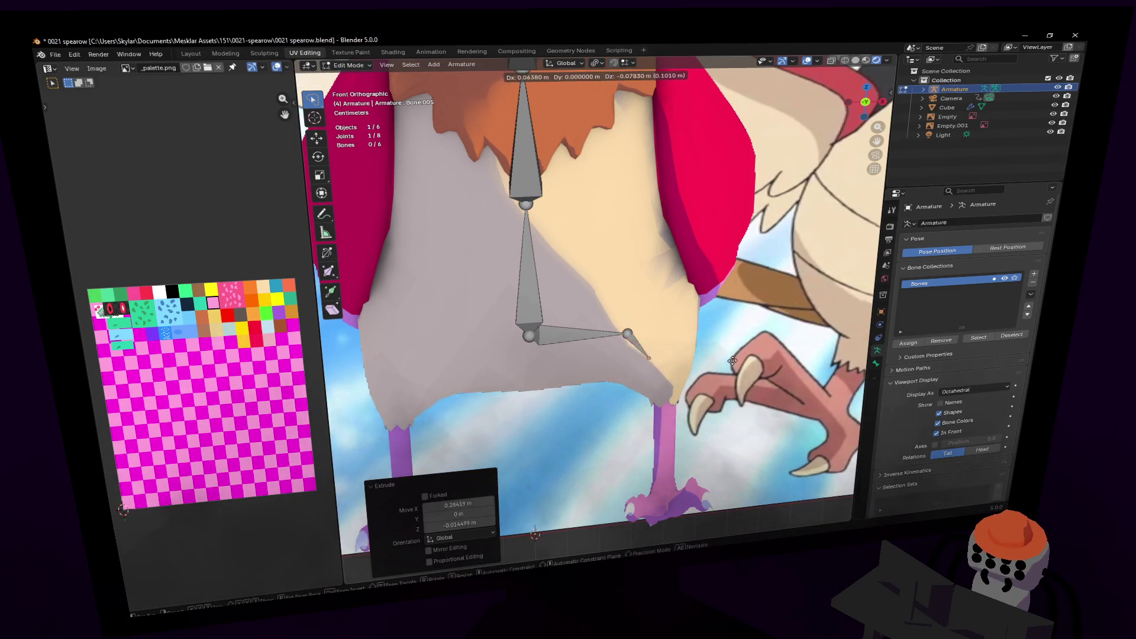
{"action": "left_click", "coordinate": [737, 386]}
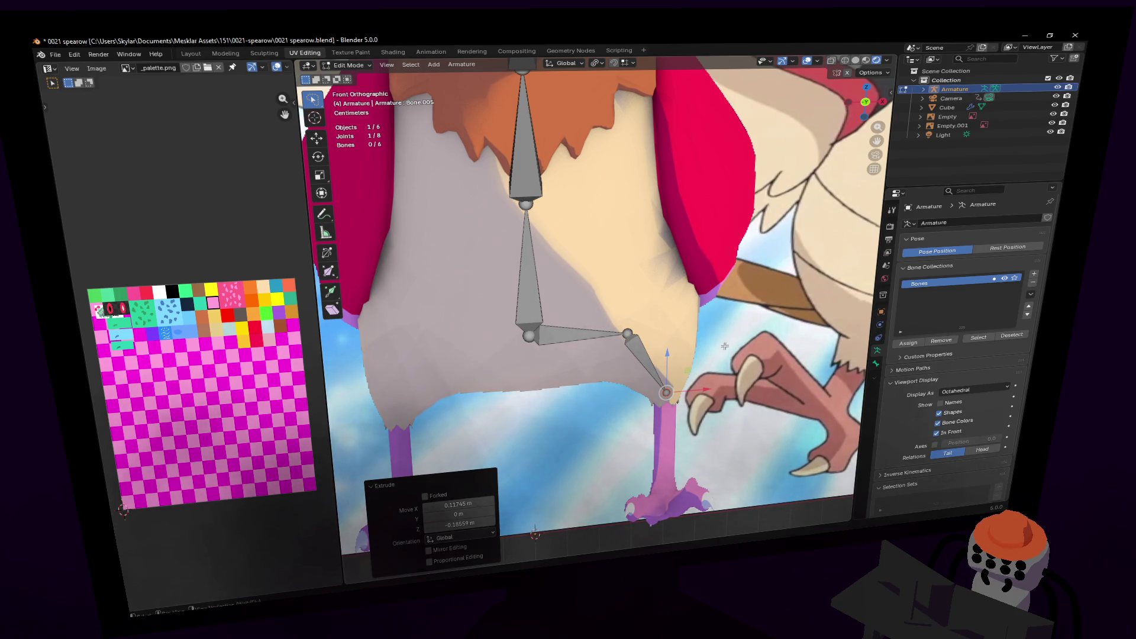
{"action": "middle_click_drag", "start_coordinate": [714, 334], "coordinate": [673, 292], "text": "shift"}
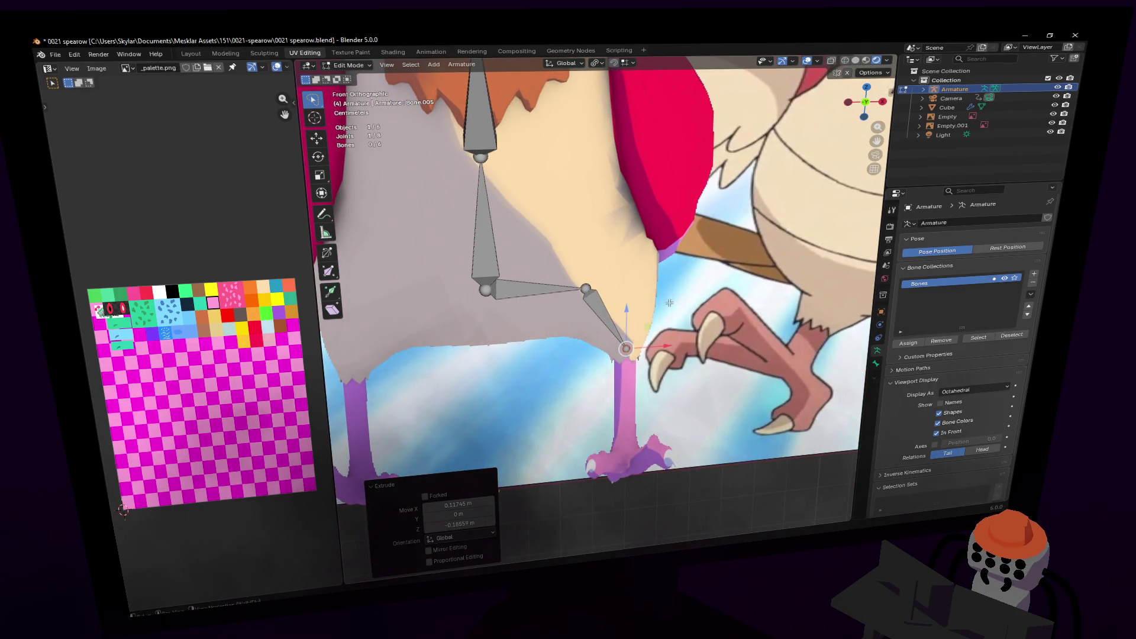
{"action": "key", "text": "e"}
{"action": "key", "text": "z"}
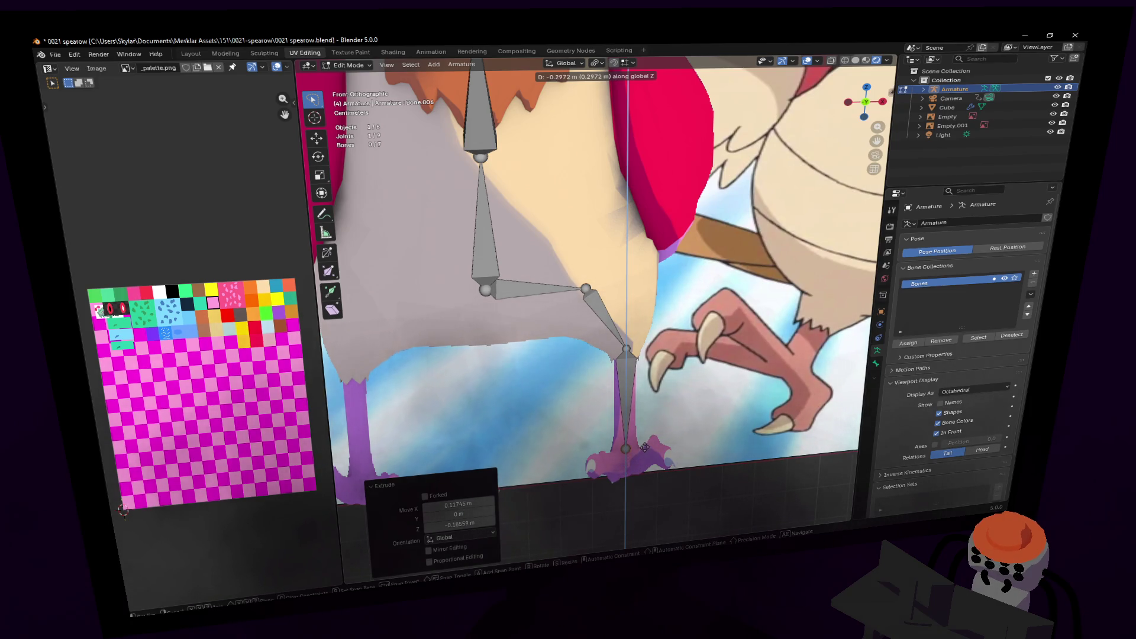
{"action": "left_click", "coordinate": [645, 446]}
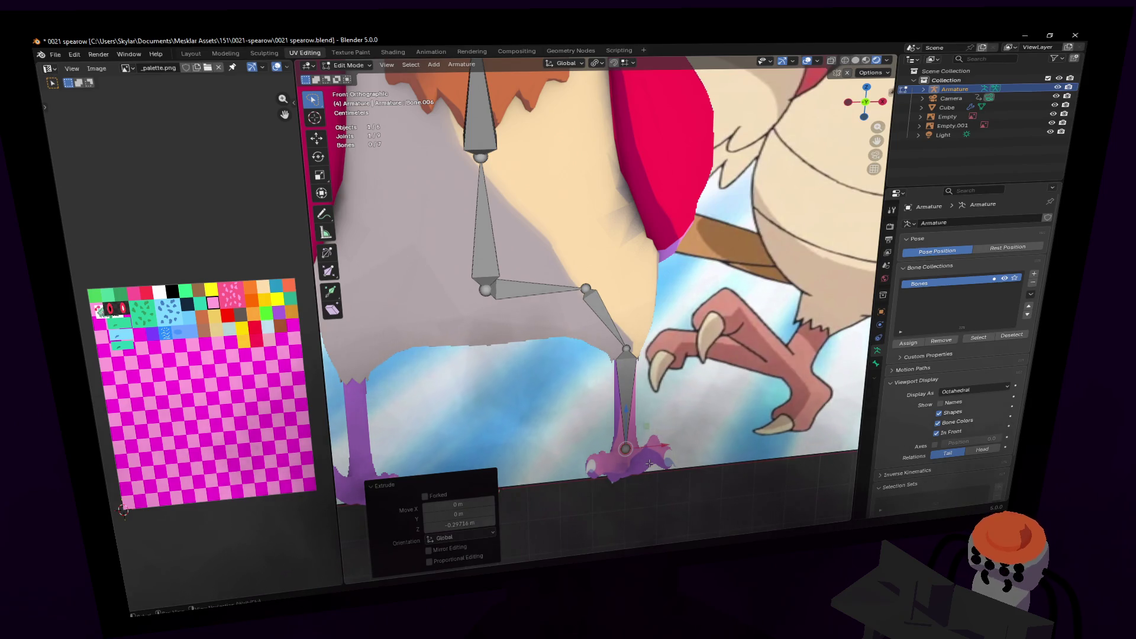
- Select the lower leg bone and browse the menu for a bone-splitting command
{"action": "left_click", "coordinate": [628, 400]}
{"action": "middle_click_drag", "start_coordinate": [665, 401], "coordinate": [615, 396], "text": "shift"}
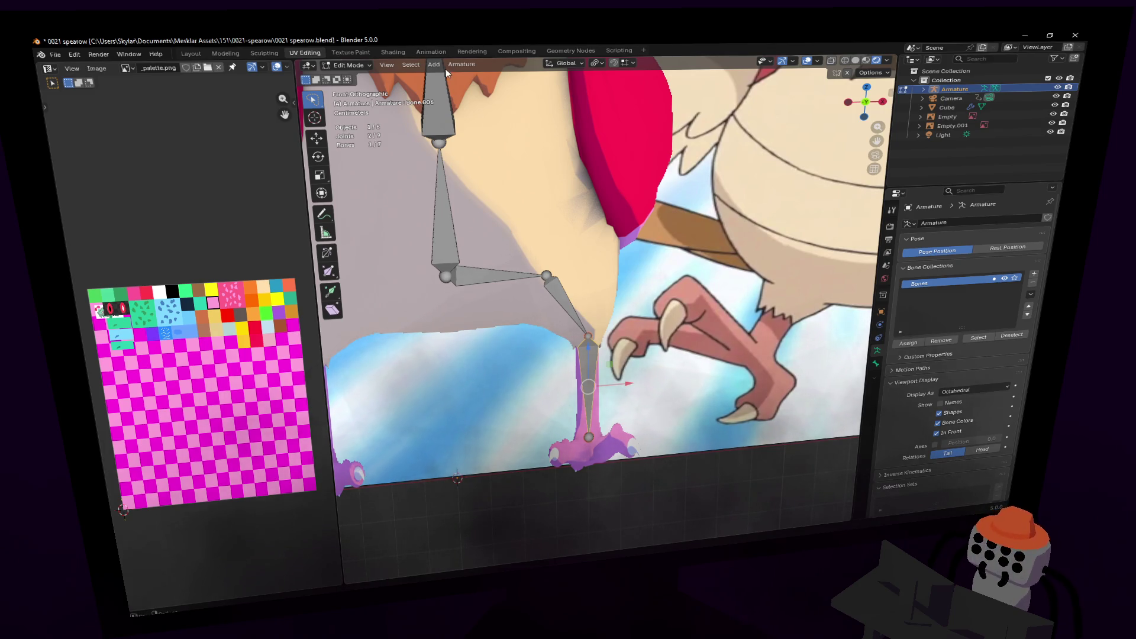
{"action": "left_click", "coordinate": [411, 65]}
{"action": "mouse_move", "coordinate": [445, 64]}
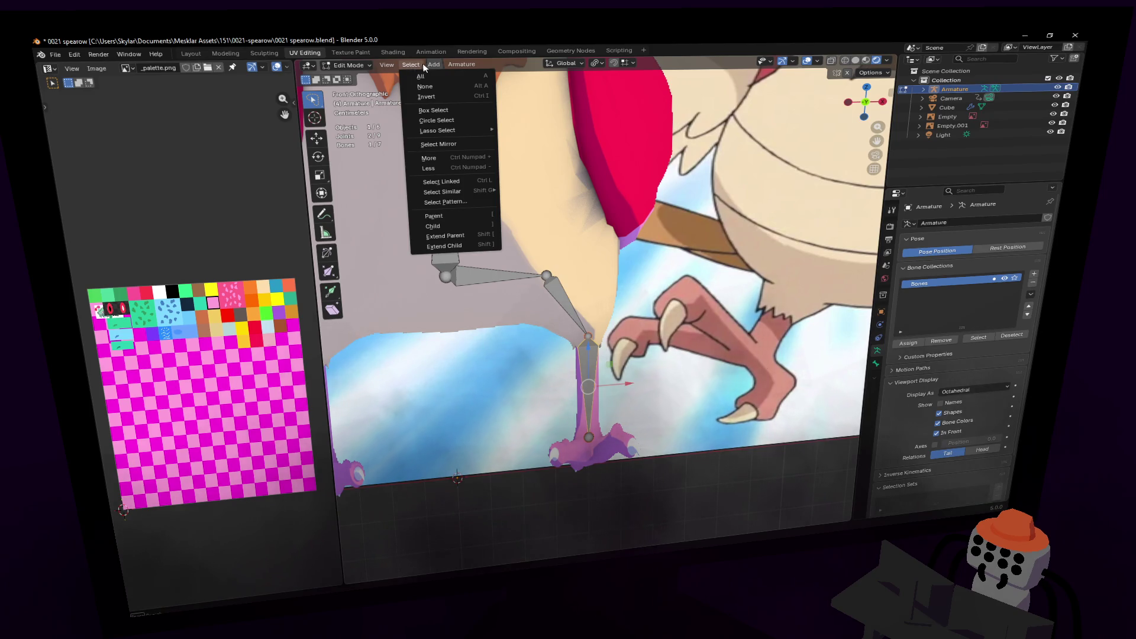
- Subdivide the shin bone into two bones, undoing an accidental Separate first
{"action": "left_click", "coordinate": [410, 65]}
{"action": "left_click", "coordinate": [463, 65]}
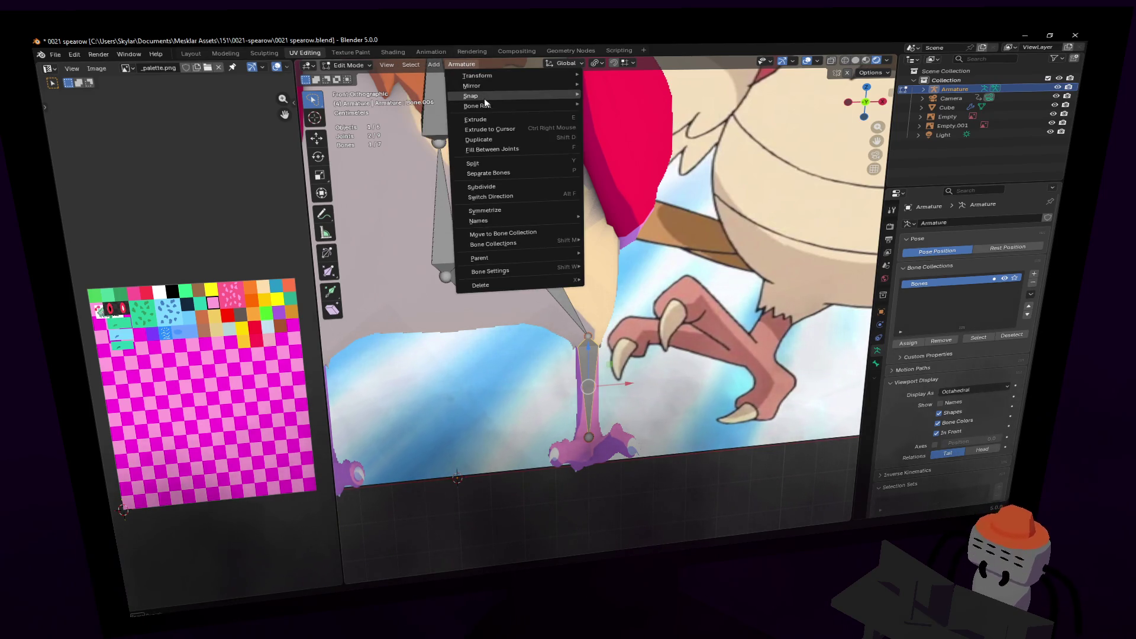
{"action": "left_click", "coordinate": [489, 173]}
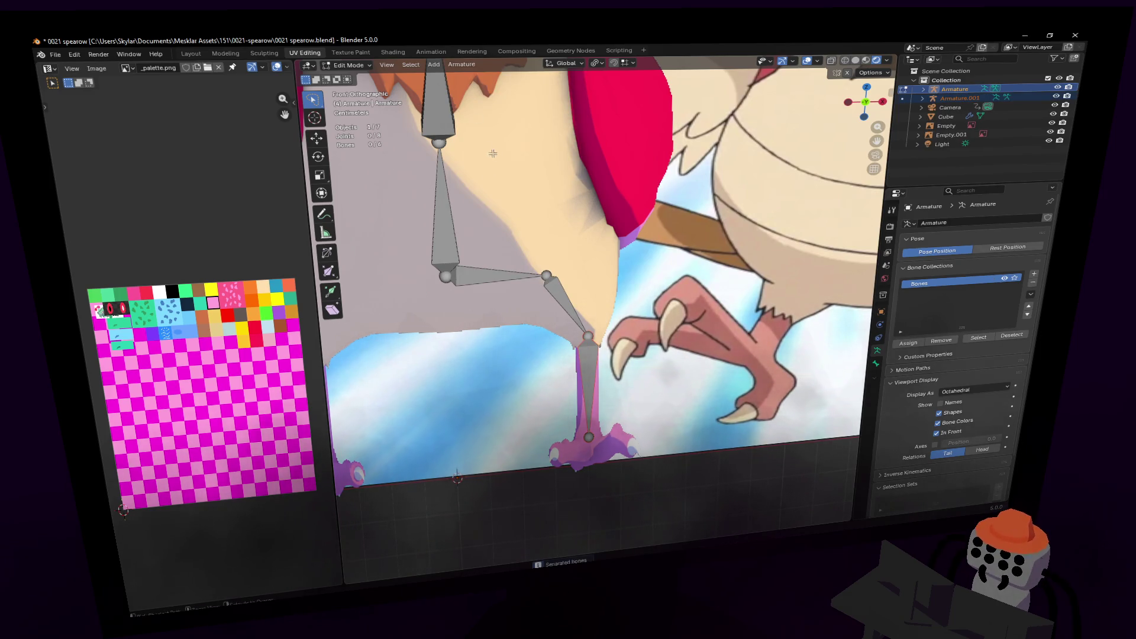
{"action": "key", "text": "ctrl+z"}
{"action": "left_click", "coordinate": [460, 66]}
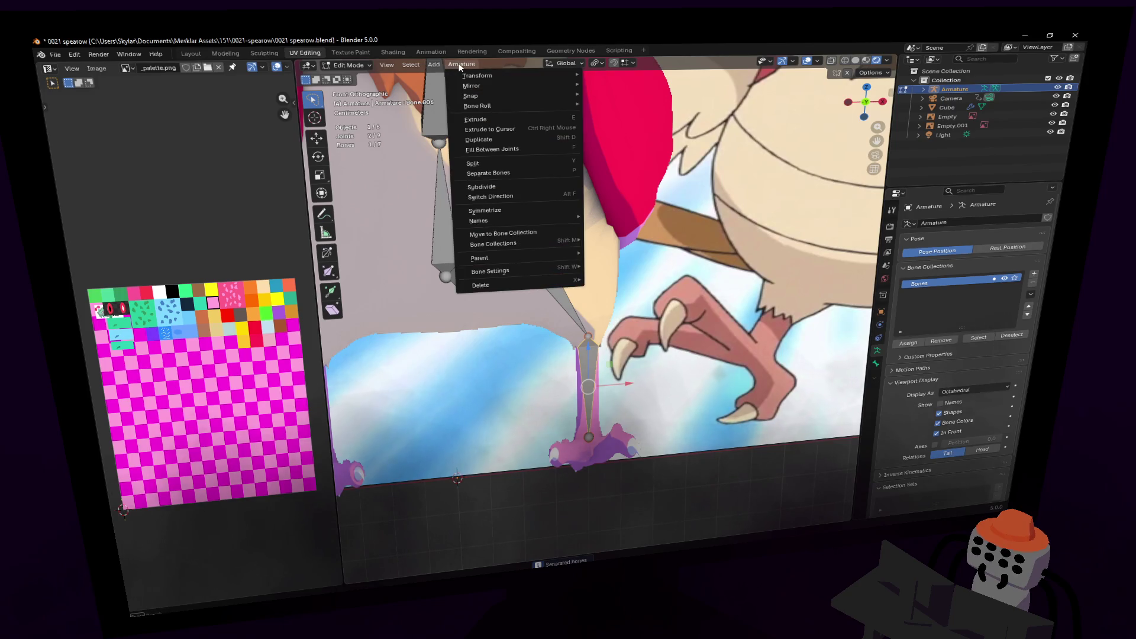
{"action": "mouse_move", "coordinate": [458, 75]}
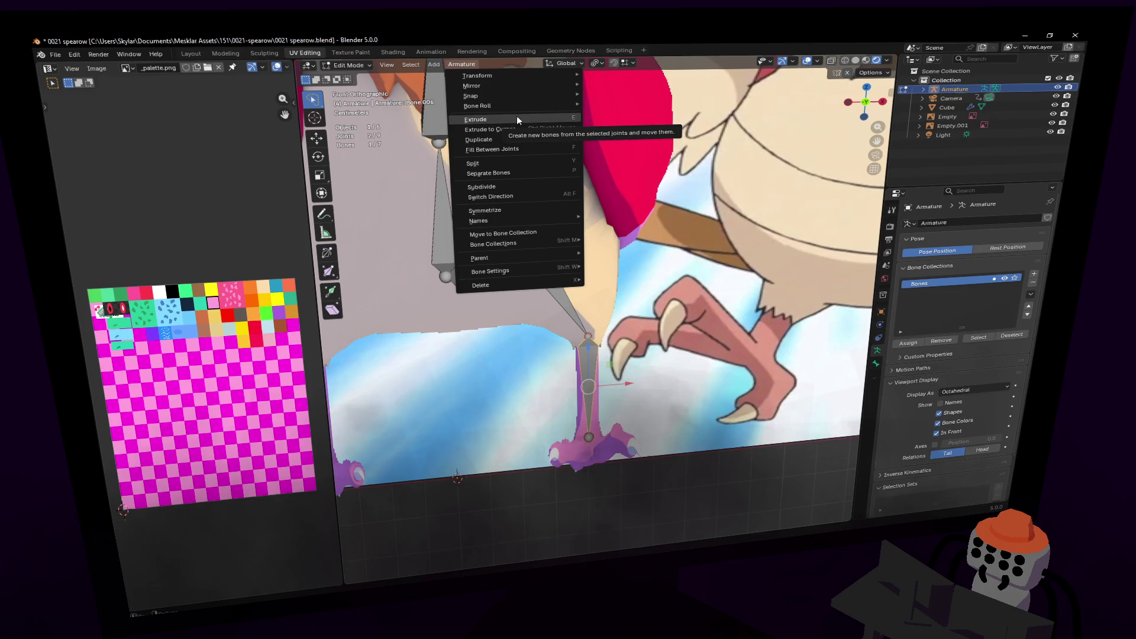
{"action": "left_click", "coordinate": [502, 186]}
- Lower the leg's end joint 0.08 m along Z to the foot's bottom
{"action": "scroll", "coordinate": [578, 385], "scroll_direction": "up", "scroll_amount": 1}
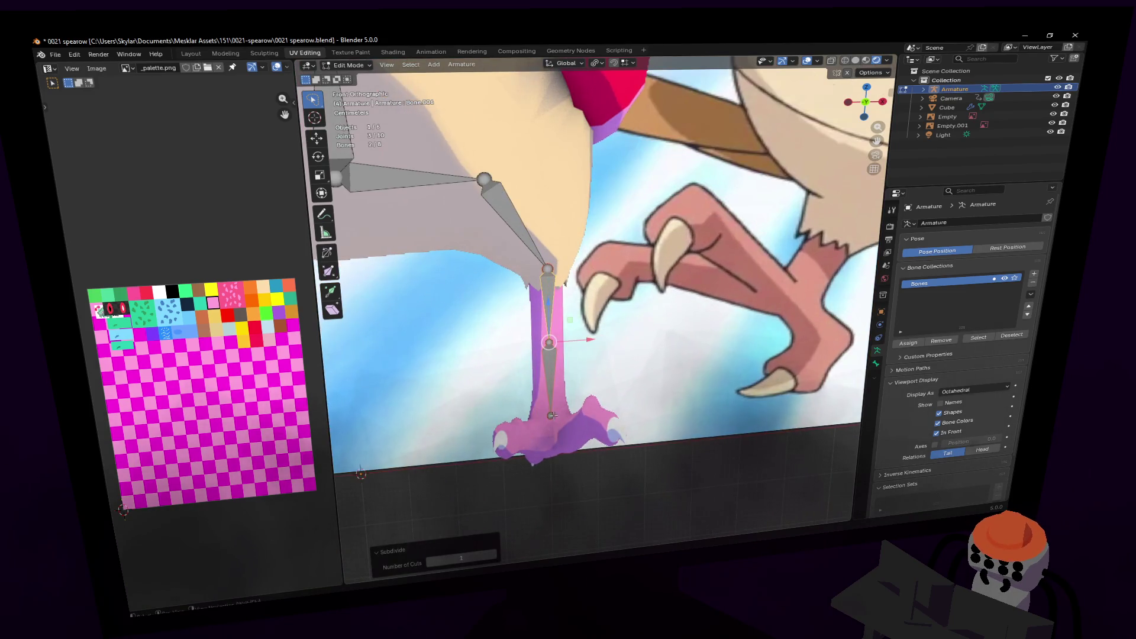
{"action": "left_click", "coordinate": [556, 404]}
{"action": "scroll", "coordinate": [592, 379], "scroll_direction": "up", "scroll_amount": 1}
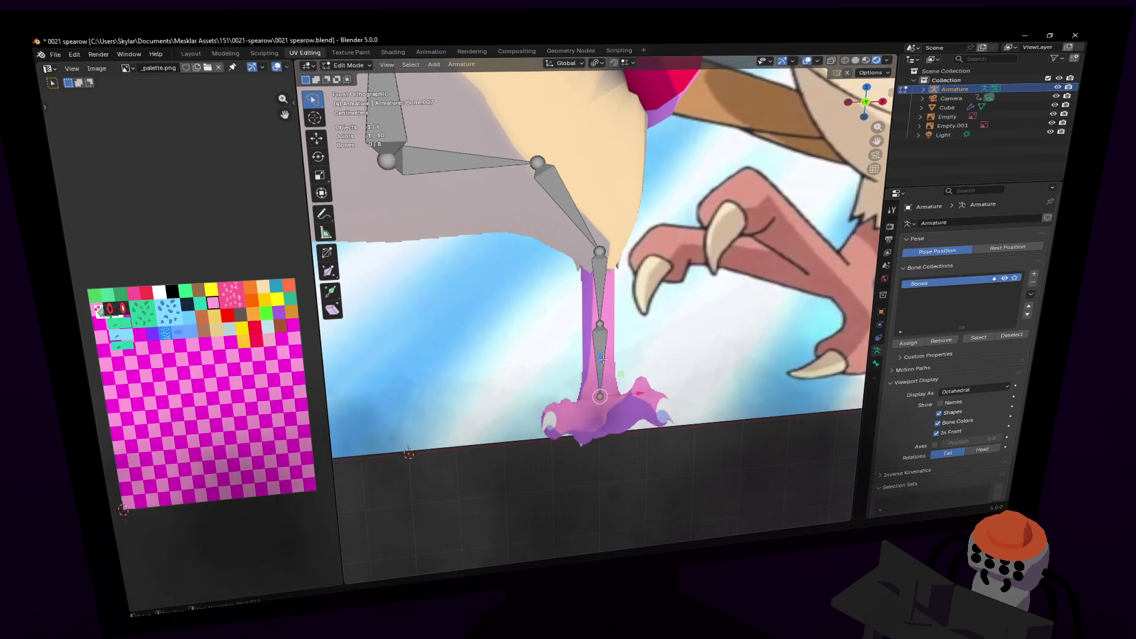
{"action": "key", "text": "g"}
{"action": "key", "text": "z"}
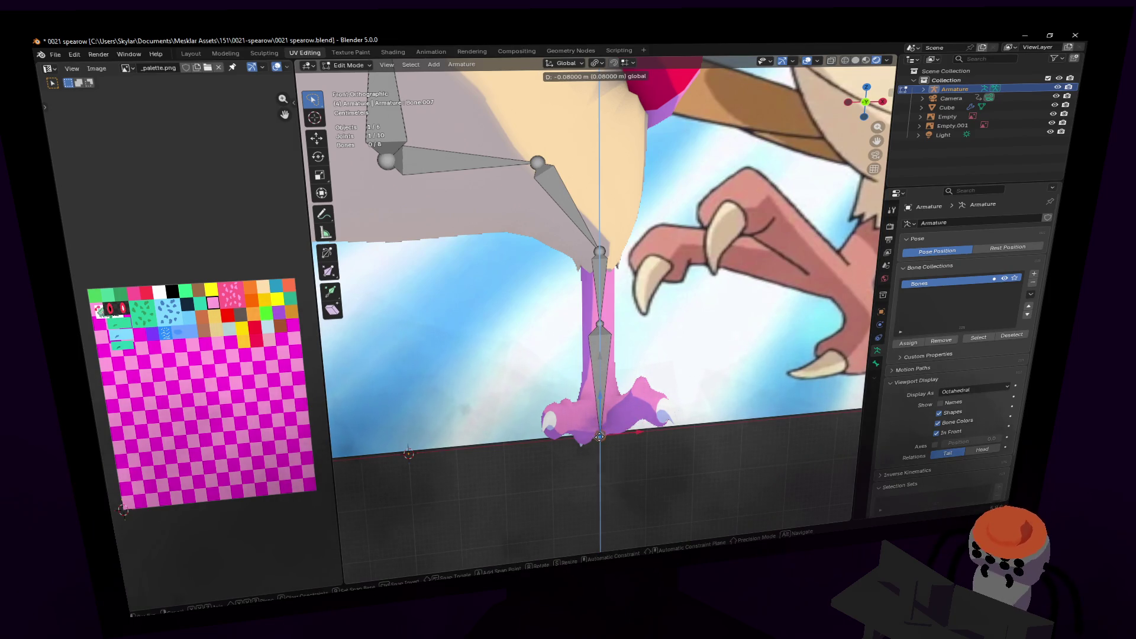
{"action": "left_click", "coordinate": [602, 434]}
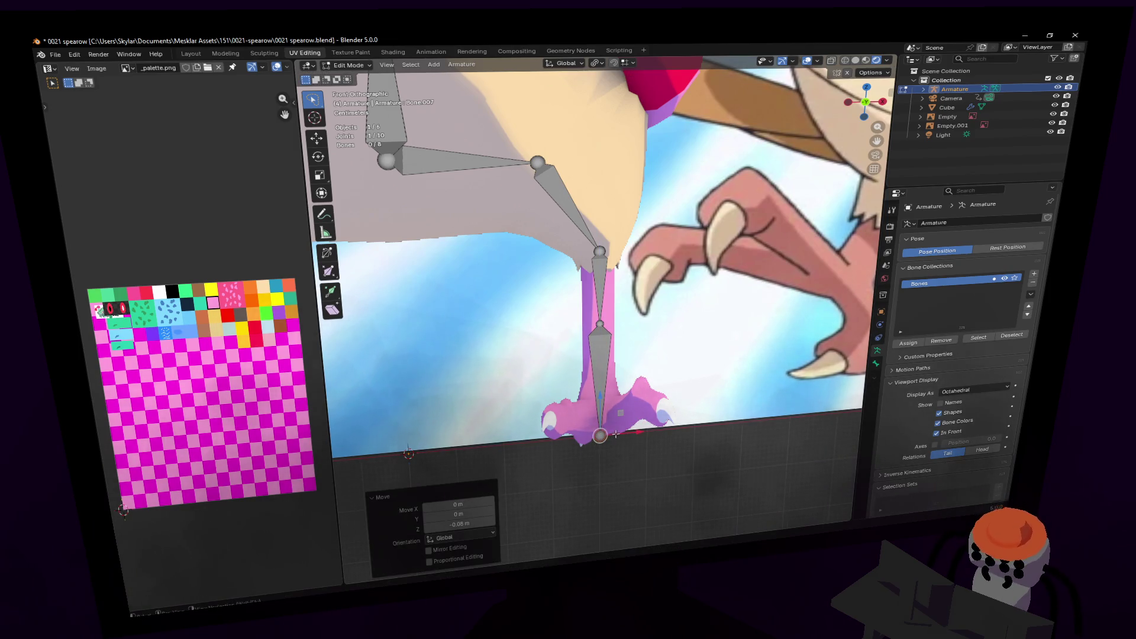
- Drop the middle joint between the two lower bones about 0.025 m along Z
{"action": "scroll", "coordinate": [604, 314], "scroll_direction": "up", "scroll_amount": 1}
{"action": "left_click", "coordinate": [602, 318]}
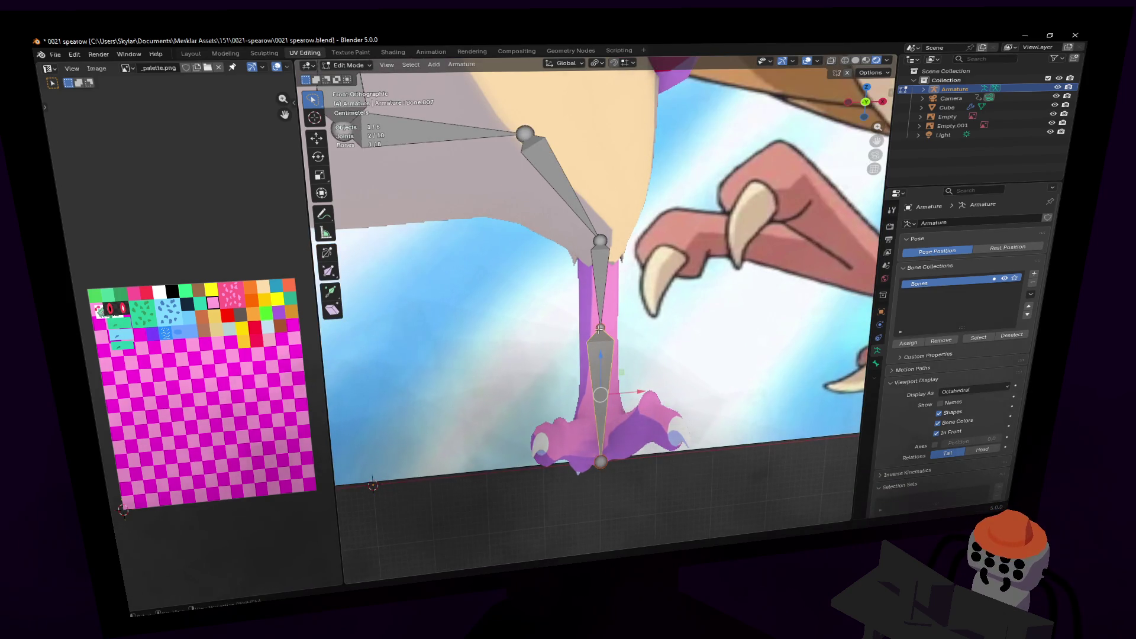
{"action": "left_click", "coordinate": [599, 327]}
{"action": "key", "text": "g"}
{"action": "key", "text": "z"}
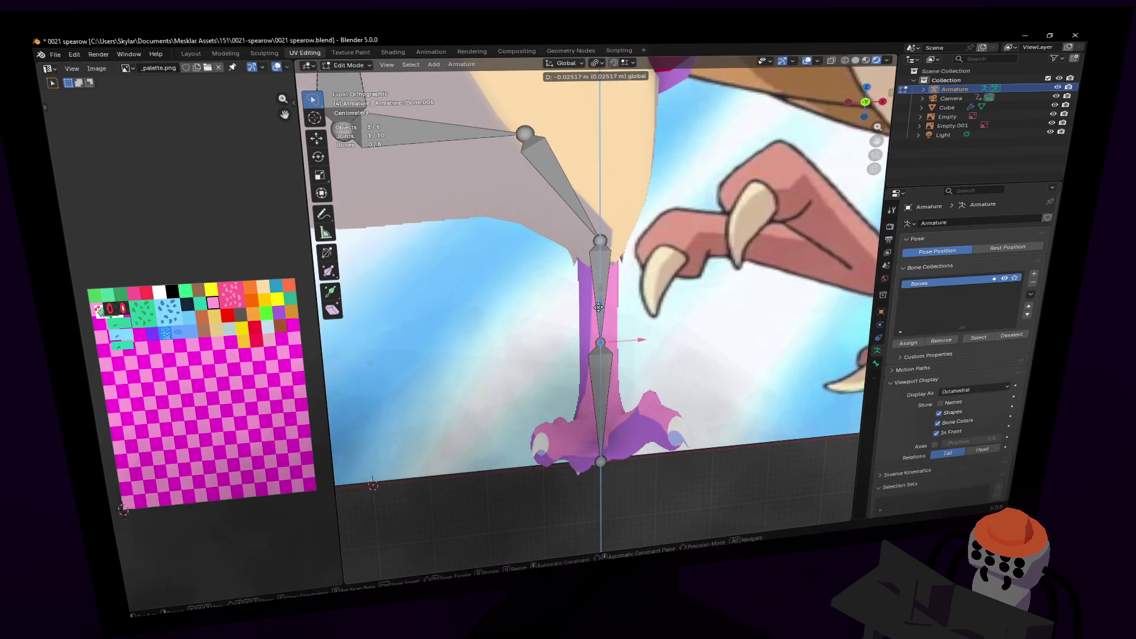
{"action": "left_click", "coordinate": [598, 307]}
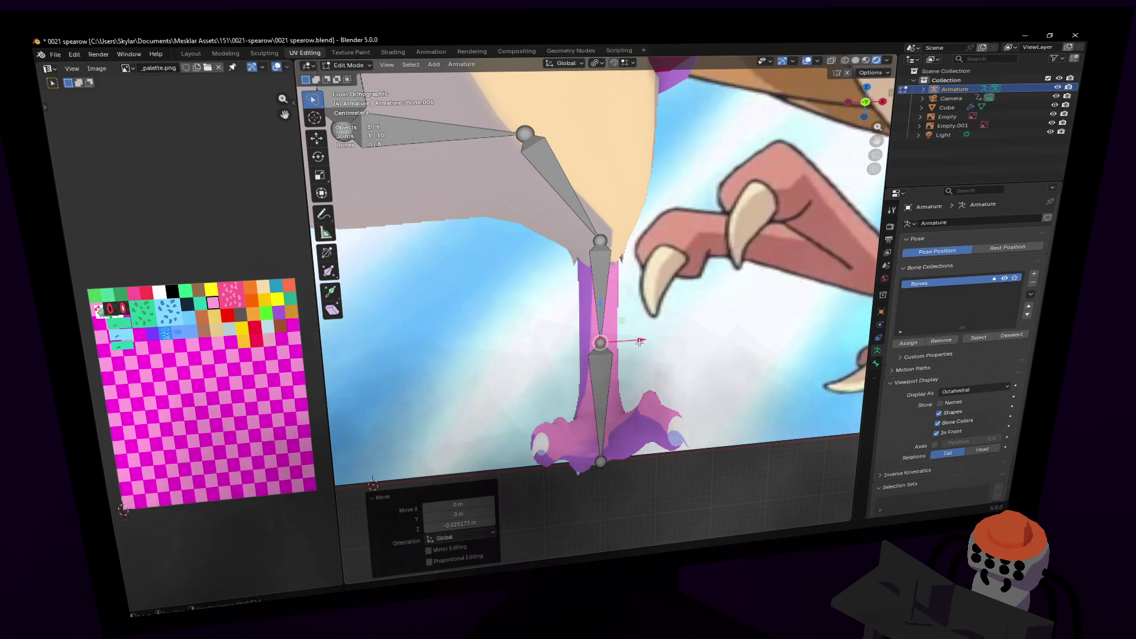
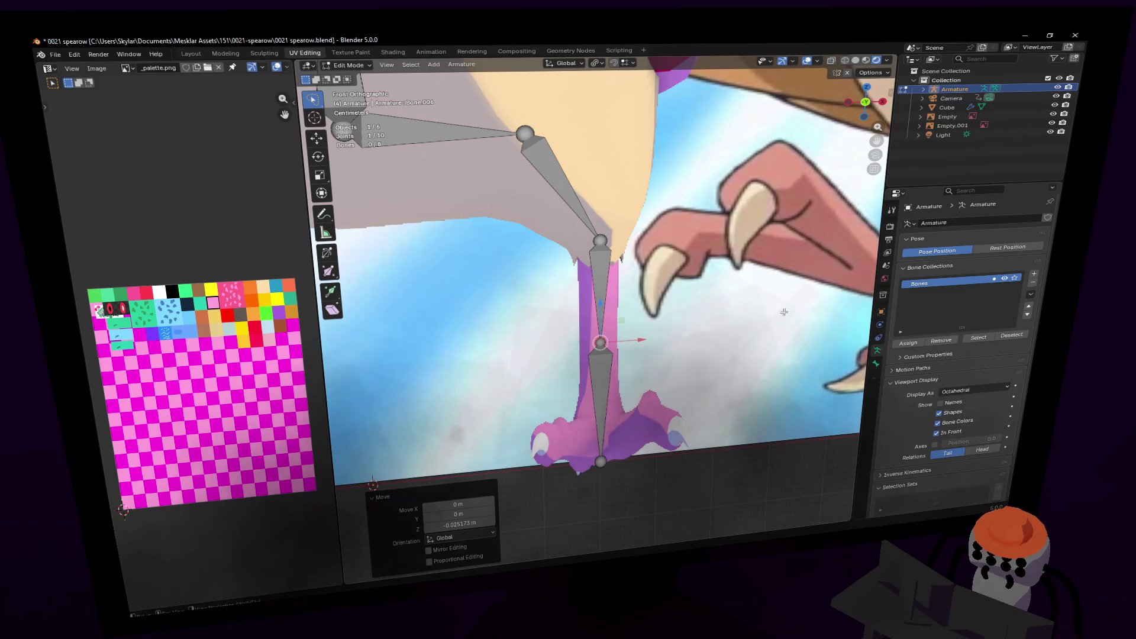
- In Right view, slide the selected knee and leg joints slightly along Y
{"action": "left_click", "coordinate": [881, 102]}
{"action": "key", "text": "g"}
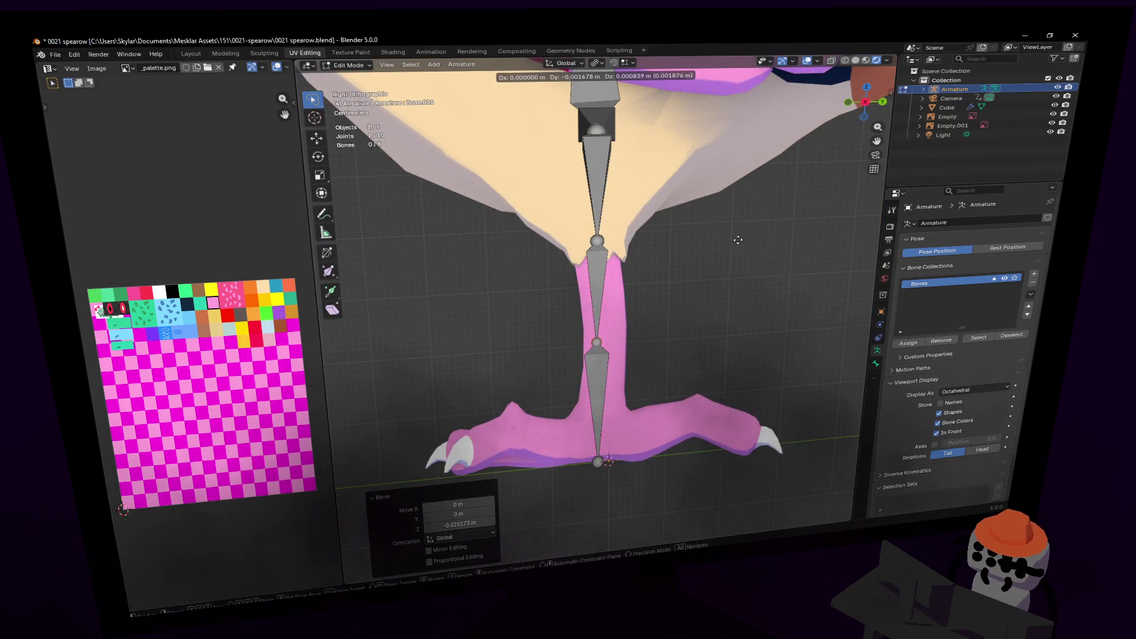
{"action": "right_click", "coordinate": [736, 239]}
{"action": "left_click", "coordinate": [596, 240]}
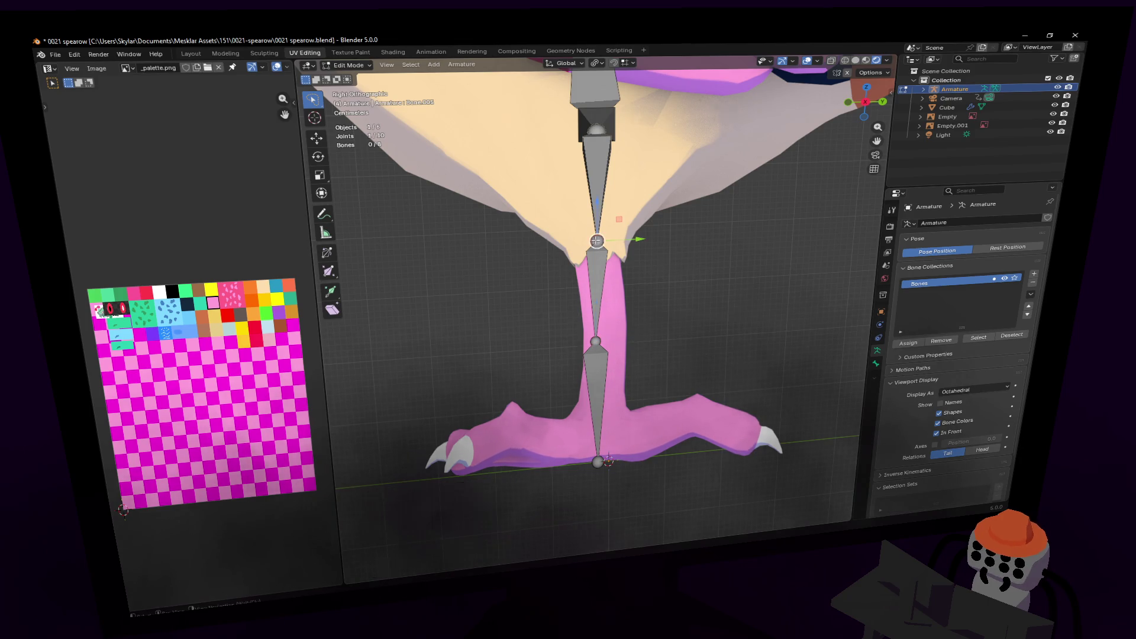
{"action": "left_click_drag", "start_coordinate": [635, 352], "coordinate": [644, 347]}
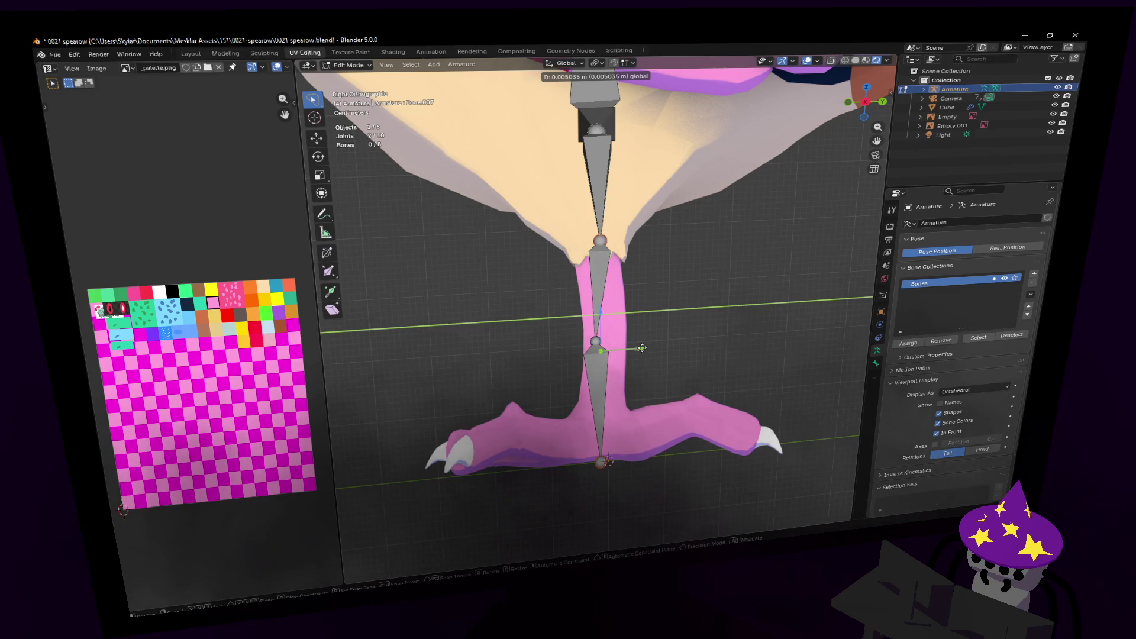
{"action": "left_click_drag", "start_coordinate": [641, 348], "coordinate": [641, 348]}
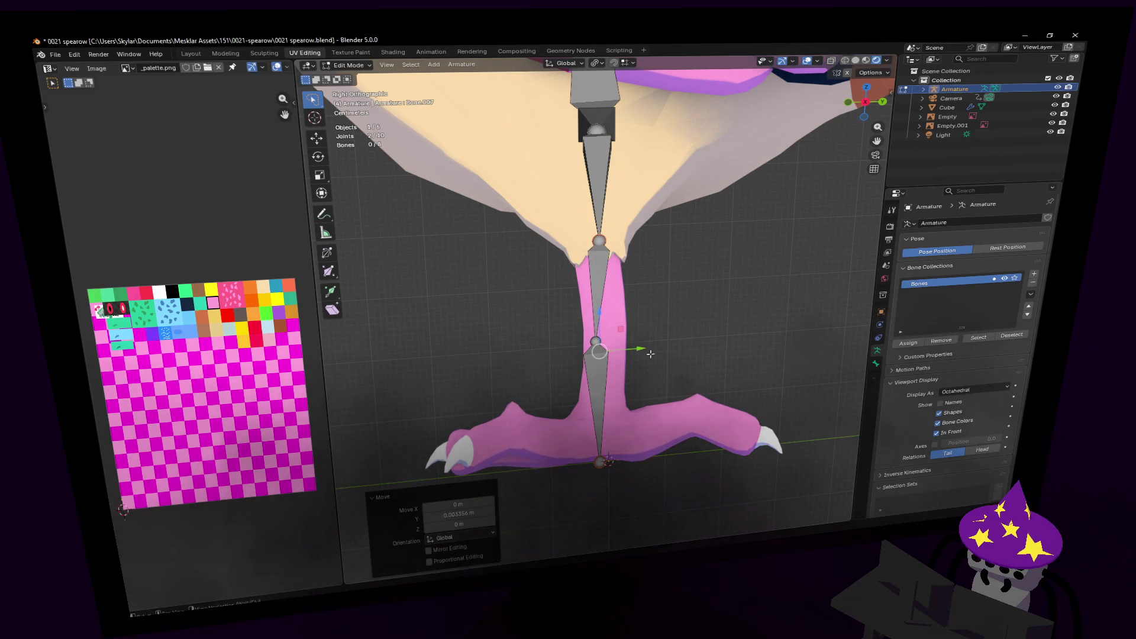
{"action": "scroll", "coordinate": [650, 353], "scroll_direction": "up", "scroll_amount": 1}
{"action": "middle_click_drag", "start_coordinate": [650, 354], "coordinate": [640, 292], "text": "shift"}
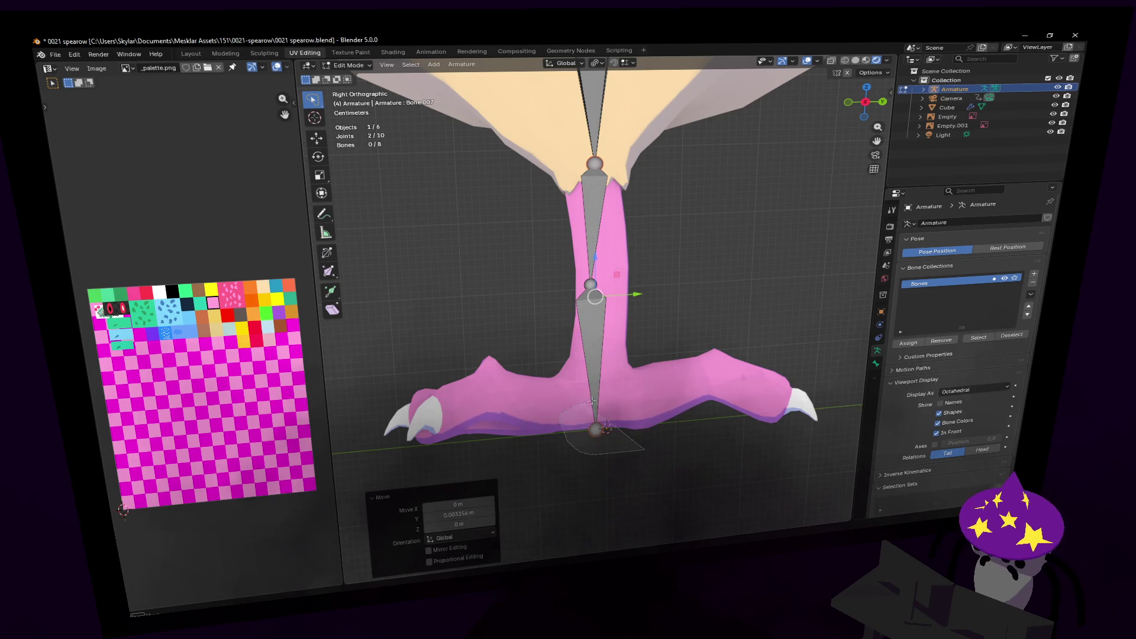
- Raise the bottom leg joint along Z so it sits at the ankle
{"action": "left_click", "coordinate": [597, 428]}
{"action": "key", "text": "g"}
{"action": "key", "text": "z"}
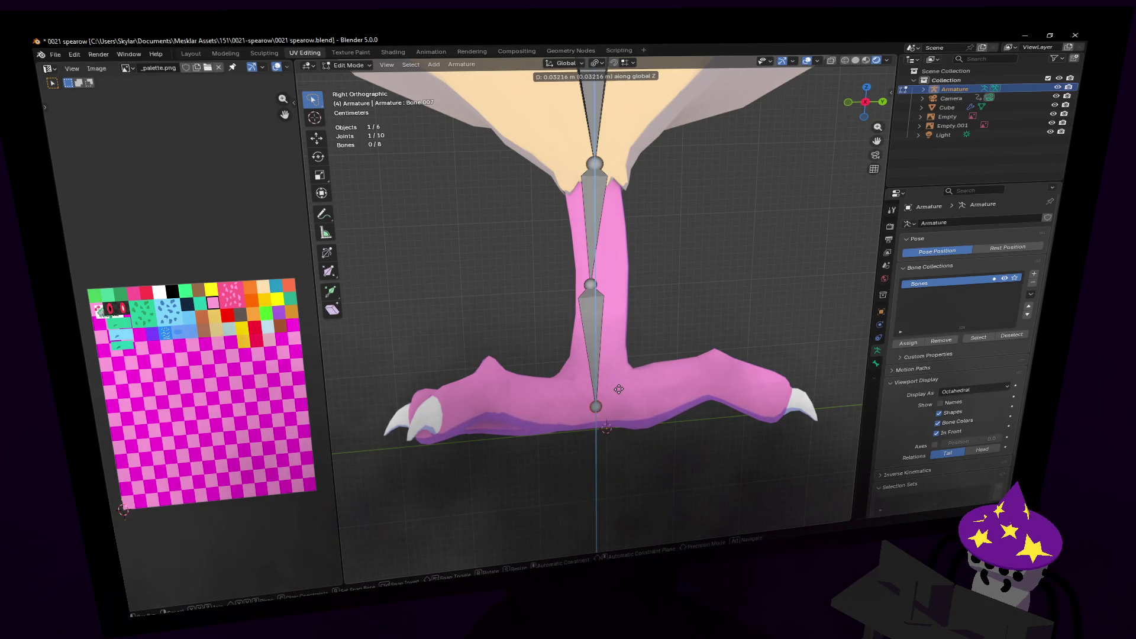
{"action": "left_click", "coordinate": [618, 391]}
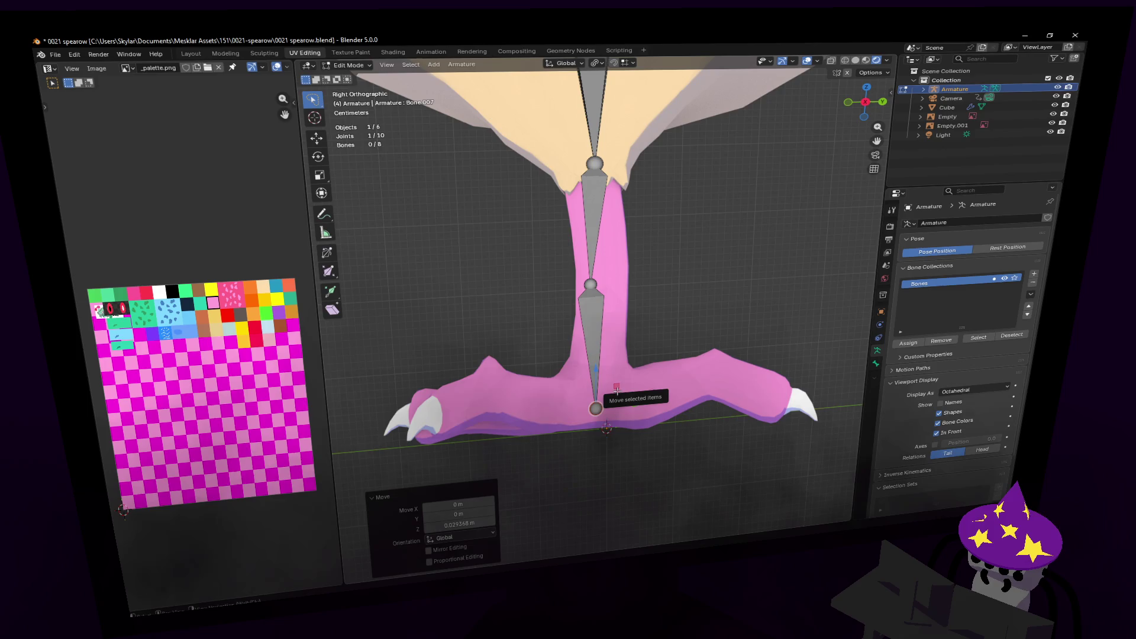
- Extrude a two-bone toe chain from the ankle out to the front toe tip
{"action": "middle_click_drag", "start_coordinate": [660, 347], "coordinate": [660, 300], "text": "shift"}
{"action": "key", "text": "e"}
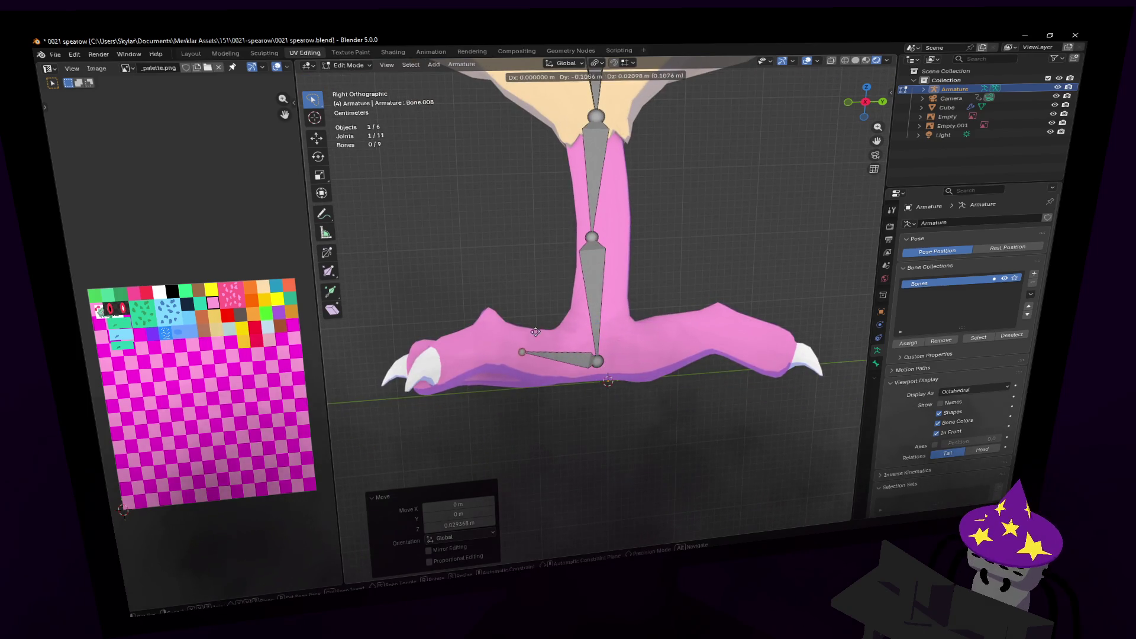
{"action": "left_click", "coordinate": [509, 327]}
{"action": "key", "text": "e"}
{"action": "left_click", "coordinate": [439, 364]}
- Extrude a second two-bone toe chain the opposite way along the foot
{"action": "mouse_move", "coordinate": [647, 358]}
{"action": "middle_mouse_down", "text": "shift"}
{"action": "mouse_move", "coordinate": [534, 352]}
{"action": "mouse_move", "coordinate": [605, 341]}
{"action": "middle_mouse_up", "text": "shift"}
{"action": "left_click", "coordinate": [617, 324]}
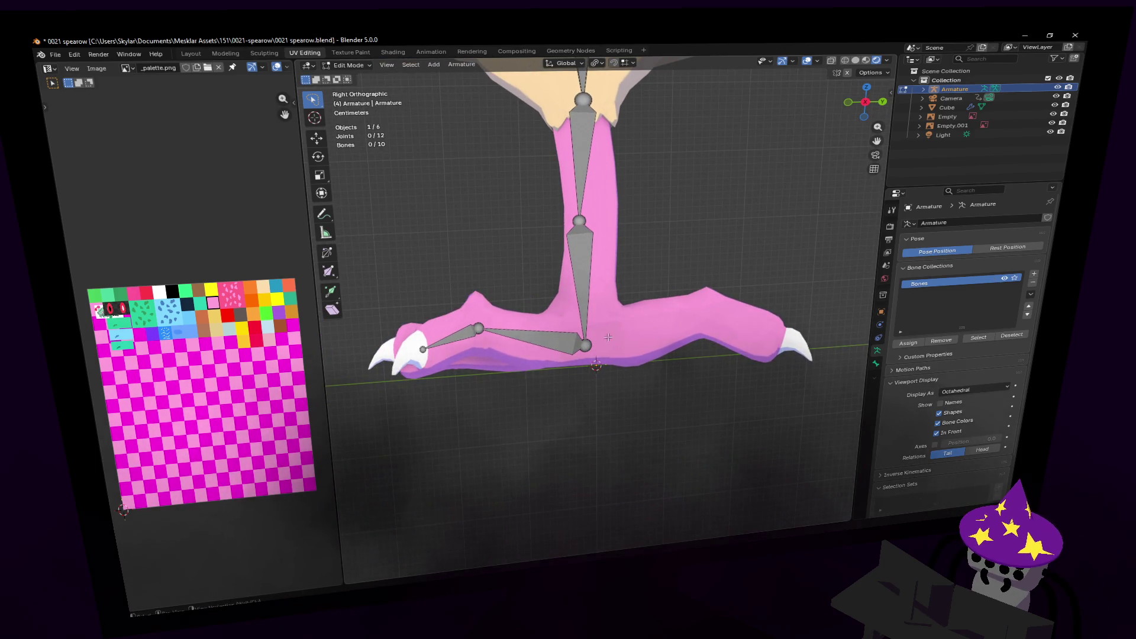
{"action": "key", "text": "e"}
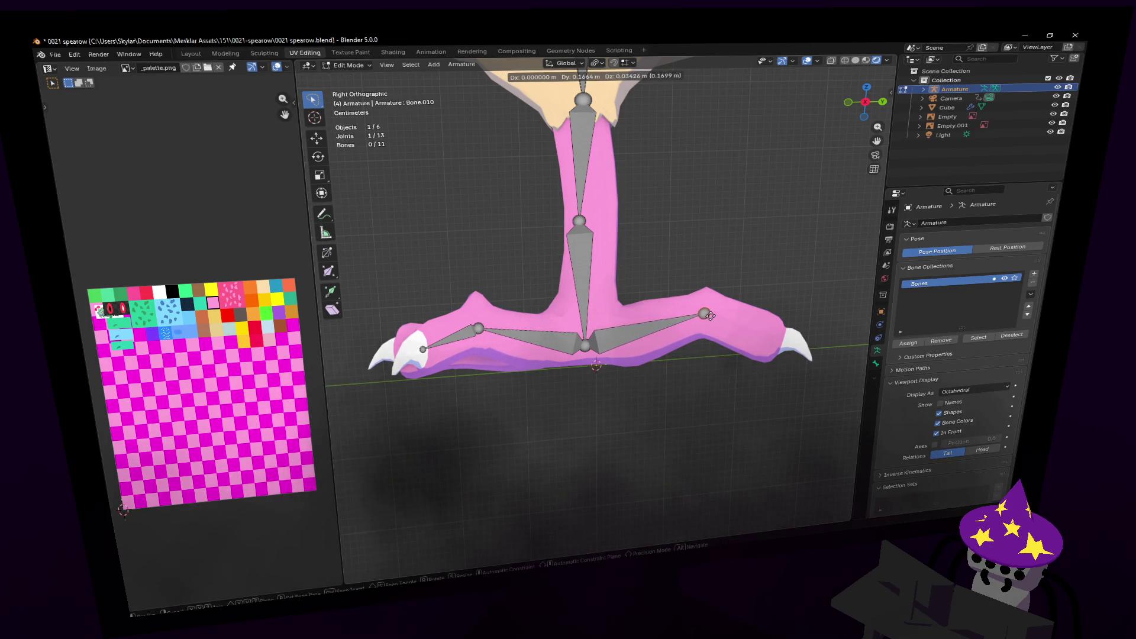
{"action": "left_click", "coordinate": [710, 316]}
{"action": "key", "text": "e"}
{"action": "left_click", "coordinate": [791, 345]}
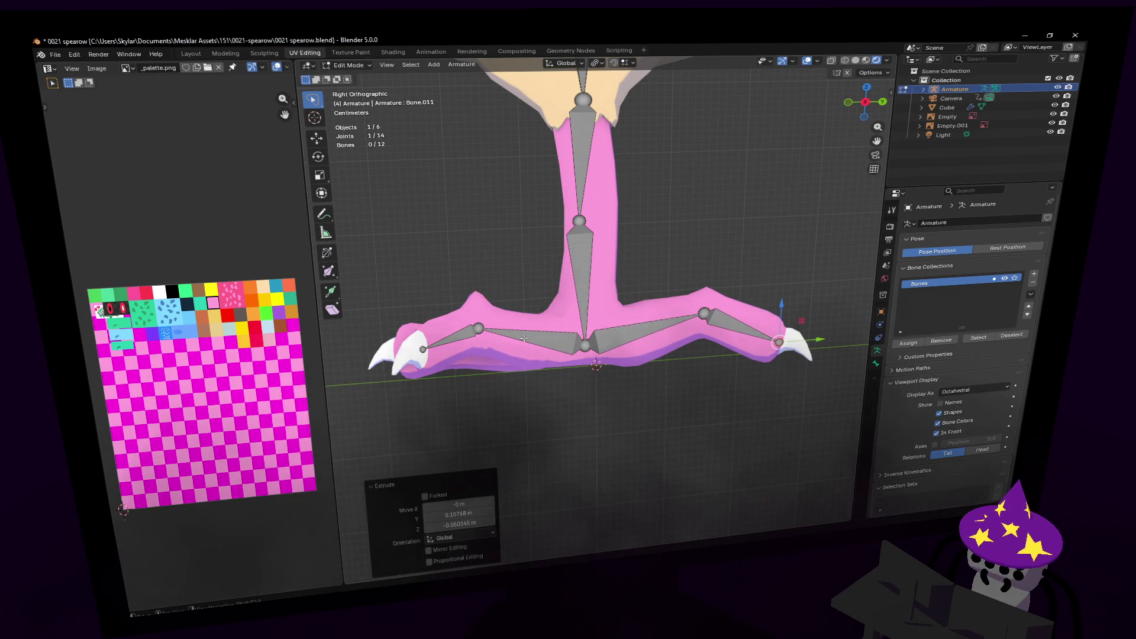
- Select the front toe joint, fly closer to the legs, and exit armature Edit Mode
{"action": "left_click", "coordinate": [480, 330]}
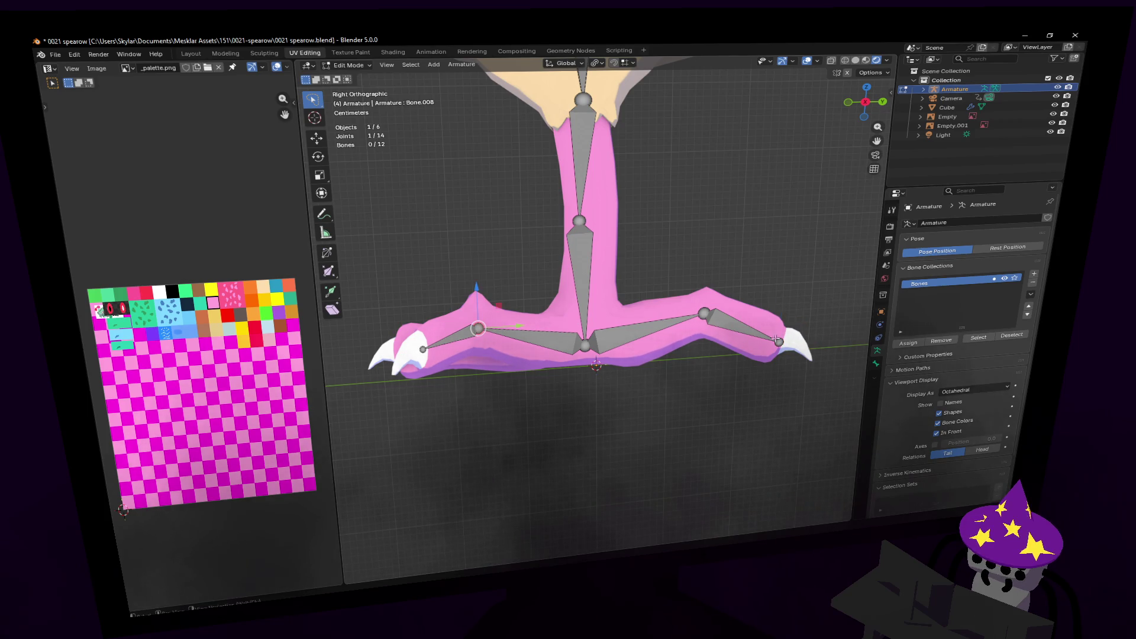
{"action": "key", "text": "shift+grave"}
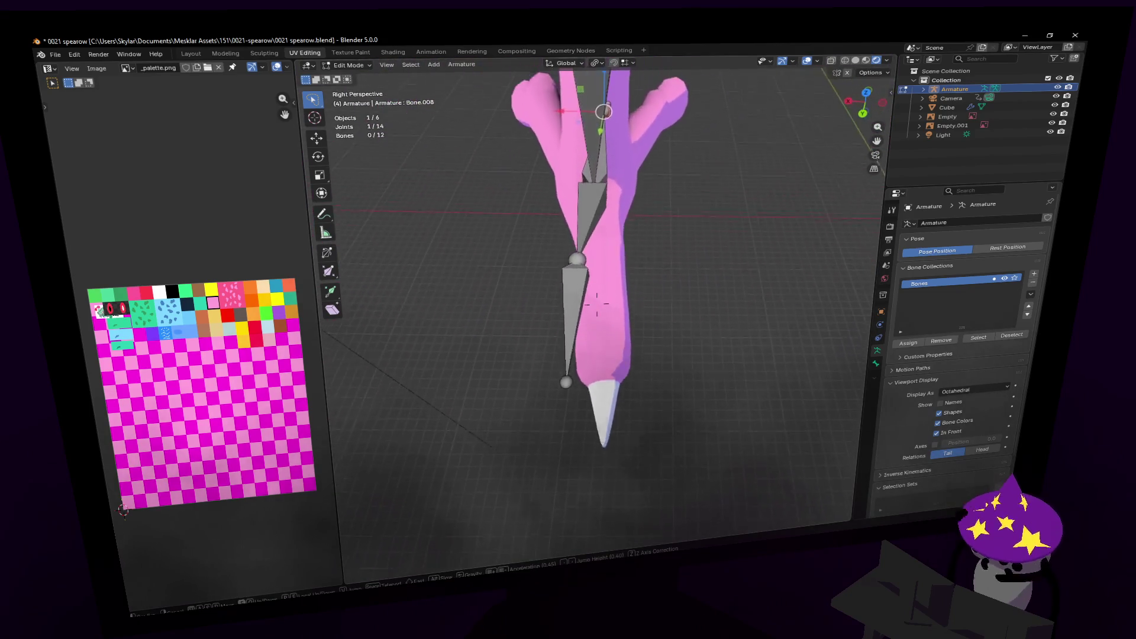
{"action": "left_click", "coordinate": [766, 264]}
{"action": "key", "text": "Tab"}
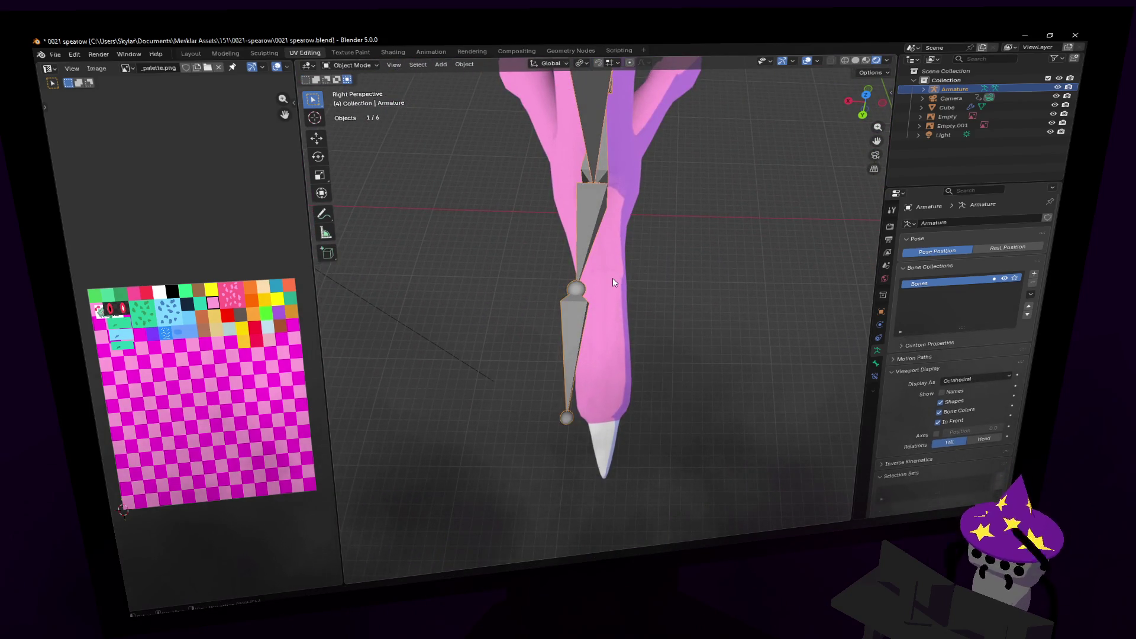
- Enter Edit Mode on the Spearow mesh, box-select the lower leg, and view from Bottom
{"action": "left_click", "coordinate": [612, 278]}
{"action": "key", "text": "Tab"}
{"action": "middle_click_drag", "start_coordinate": [631, 279], "coordinate": [613, 291]}
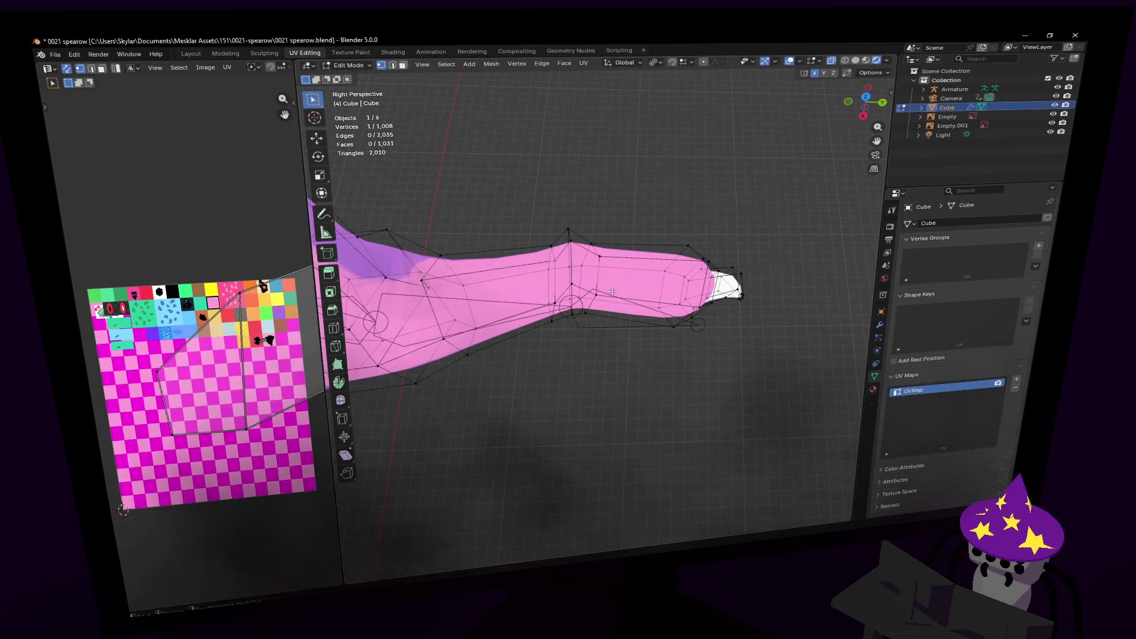
{"action": "mouse_move", "coordinate": [785, 220]}
{"action": "left_mouse_down"}
{"action": "mouse_move", "coordinate": [495, 240]}
{"action": "mouse_move", "coordinate": [539, 412]}
{"action": "left_mouse_up"}
{"action": "mouse_move", "coordinate": [609, 176]}
{"action": "left_mouse_down"}
{"action": "mouse_move", "coordinate": [557, 207]}
{"action": "mouse_move", "coordinate": [545, 258]}
{"action": "left_mouse_up"}
{"action": "middle_click_drag", "start_coordinate": [545, 257], "coordinate": [633, 276]}
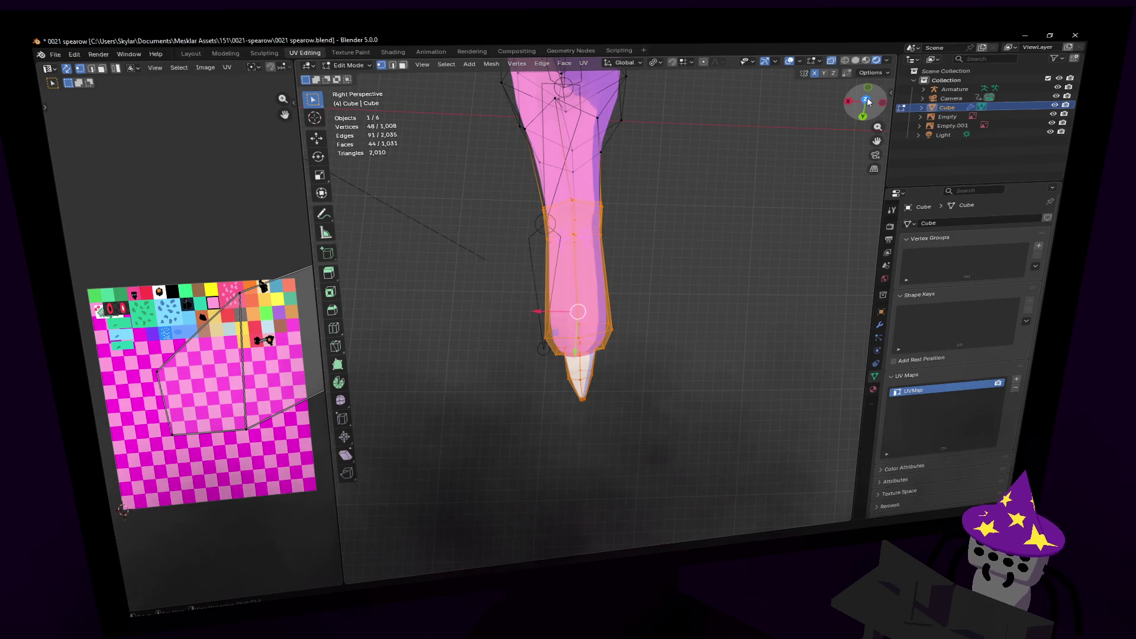
{"action": "left_click", "coordinate": [864, 120]}
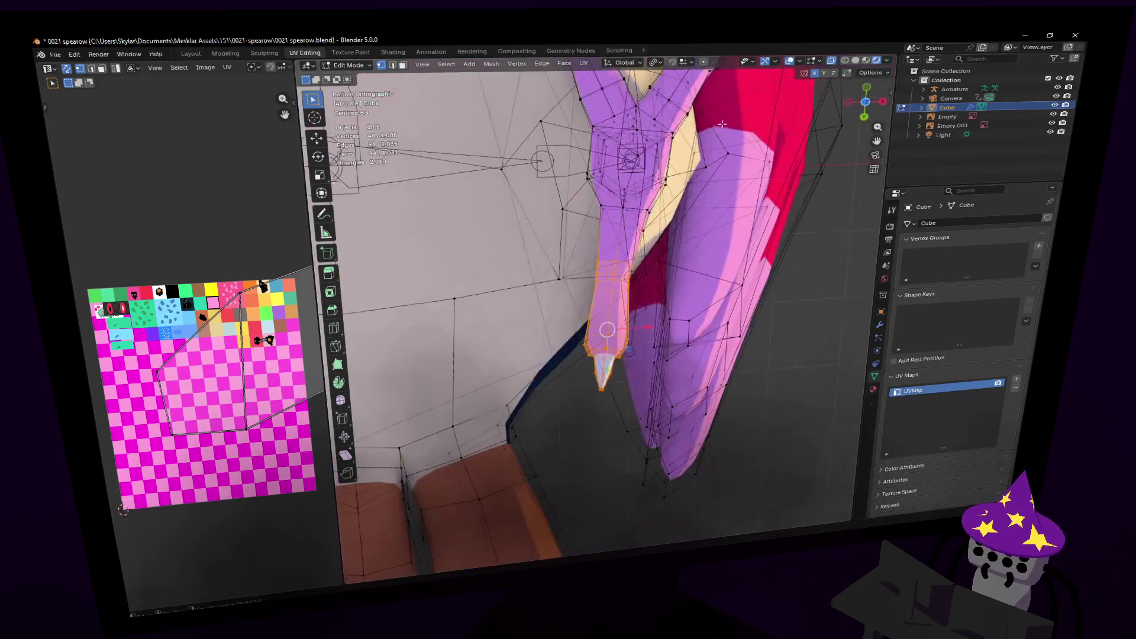
{"action": "middle_click_drag", "start_coordinate": [627, 236], "coordinate": [585, 355], "text": "shift"}
- Shift the lower leg along X and rotate it slightly to line up with the bones
{"action": "key", "text": "g"}
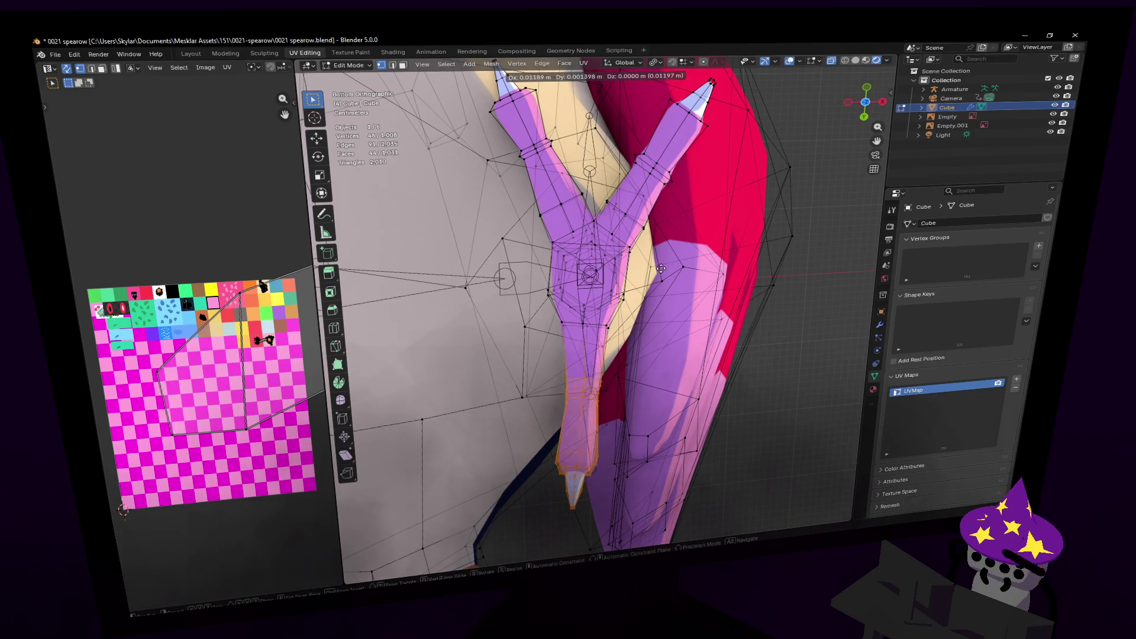
{"action": "left_click", "coordinate": [665, 269]}
{"action": "key", "text": "r"}
{"action": "key", "text": "Escape"}
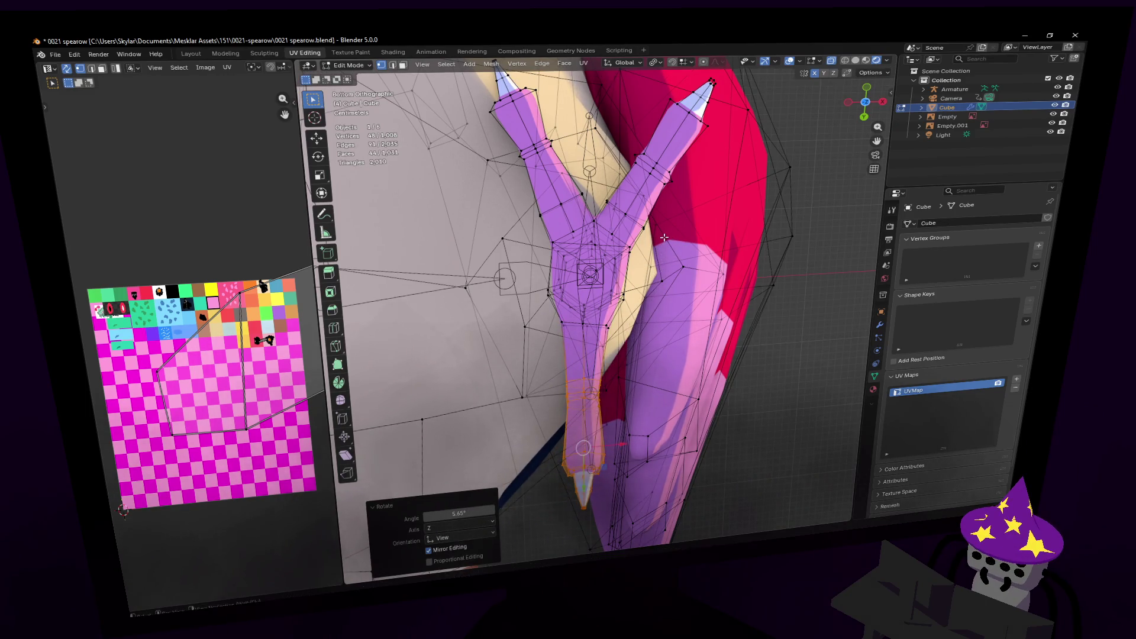
{"action": "key", "text": "g"}
{"action": "key", "text": "x"}
{"action": "left_click", "coordinate": [666, 231]}
{"action": "key", "text": "r"}
{"action": "left_click", "coordinate": [667, 229]}
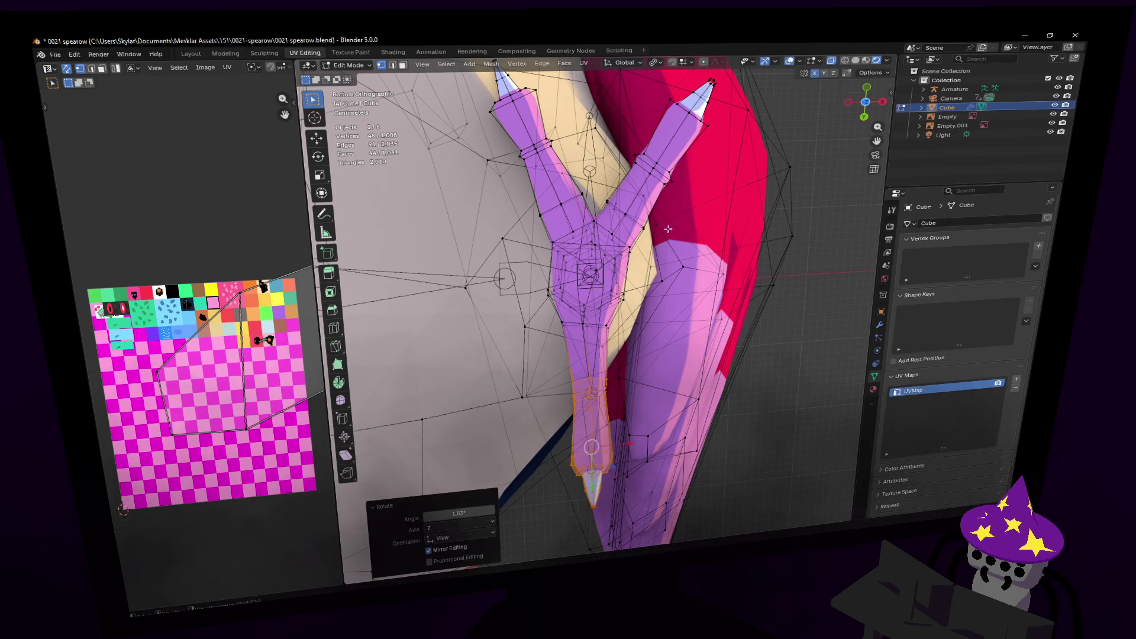
{"action": "key", "text": "g"}
{"action": "key", "text": "Escape"}
{"action": "key", "text": "r"}
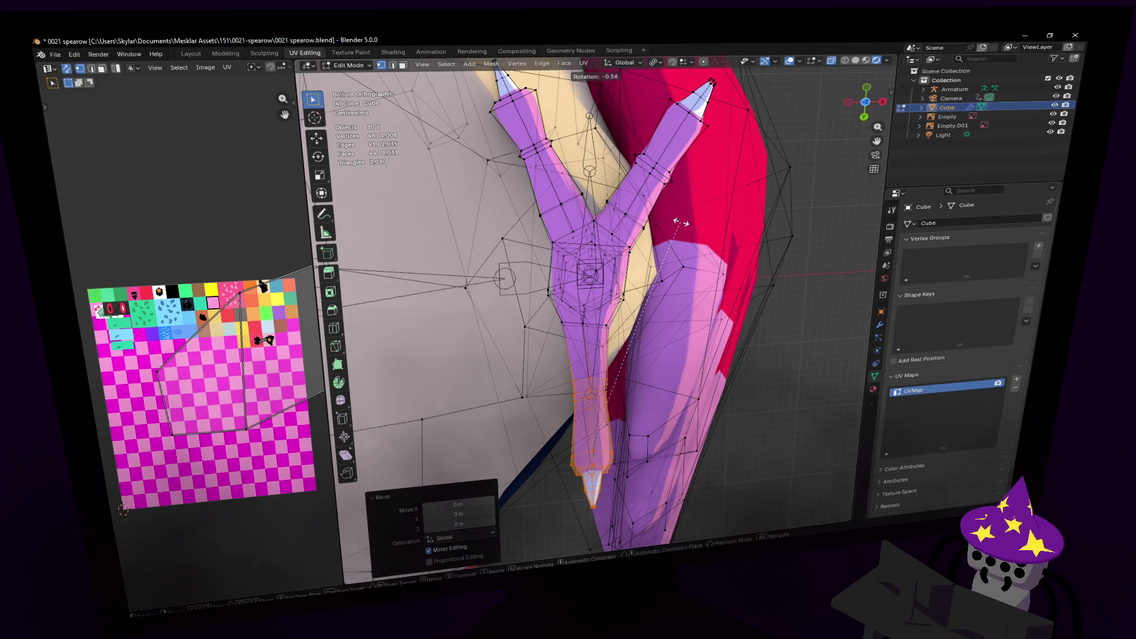
{"action": "left_click", "coordinate": [681, 223]}
- In edge mode with X-ray off, rotate a leg edge loop into alignment
{"action": "key", "text": "2"}
{"action": "left_click", "coordinate": [594, 323], "text": "alt"}
{"action": "key", "text": "alt+z"}
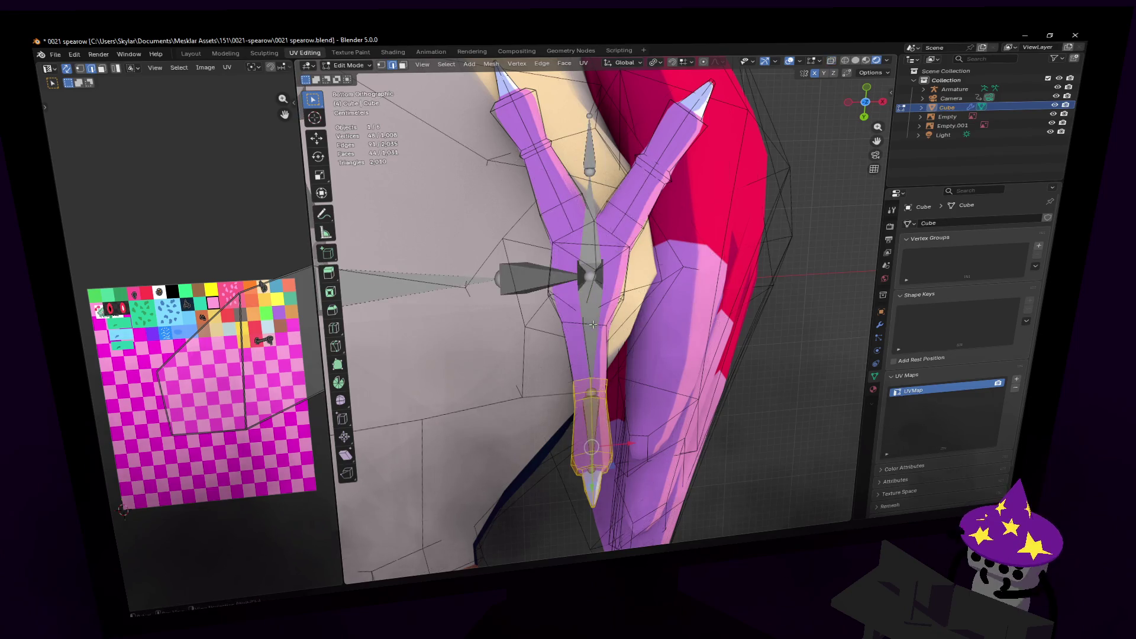
{"action": "key", "text": "r"}
{"action": "left_click", "coordinate": [675, 201]}
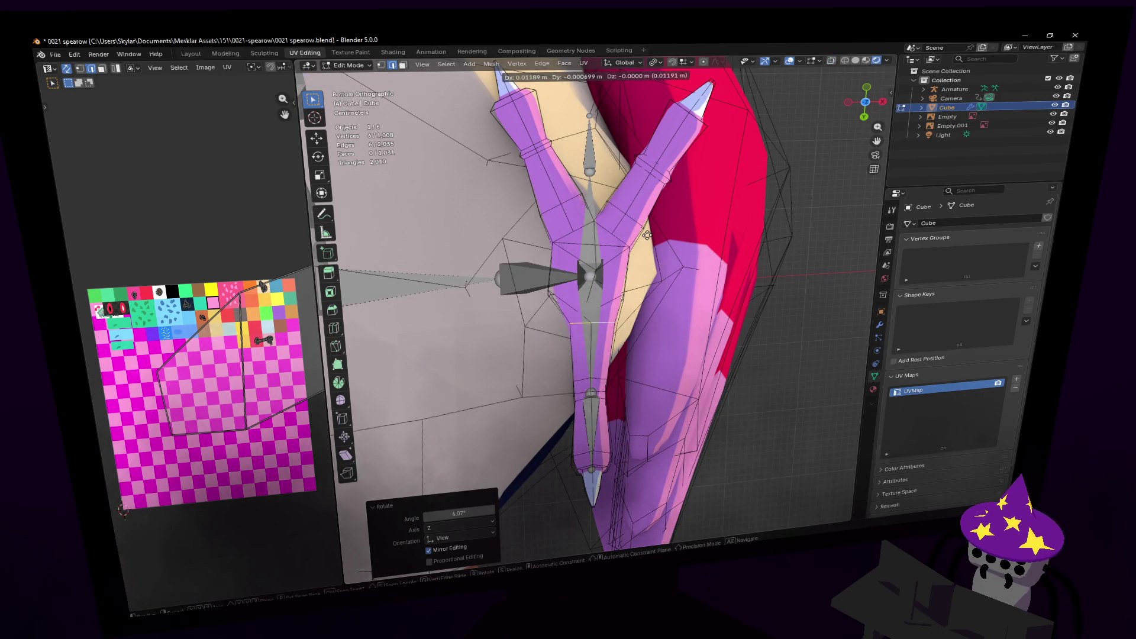
- Nudge individual leg vertices into place to match the toe bones
{"action": "key", "text": "1"}
{"action": "key", "text": "g"}
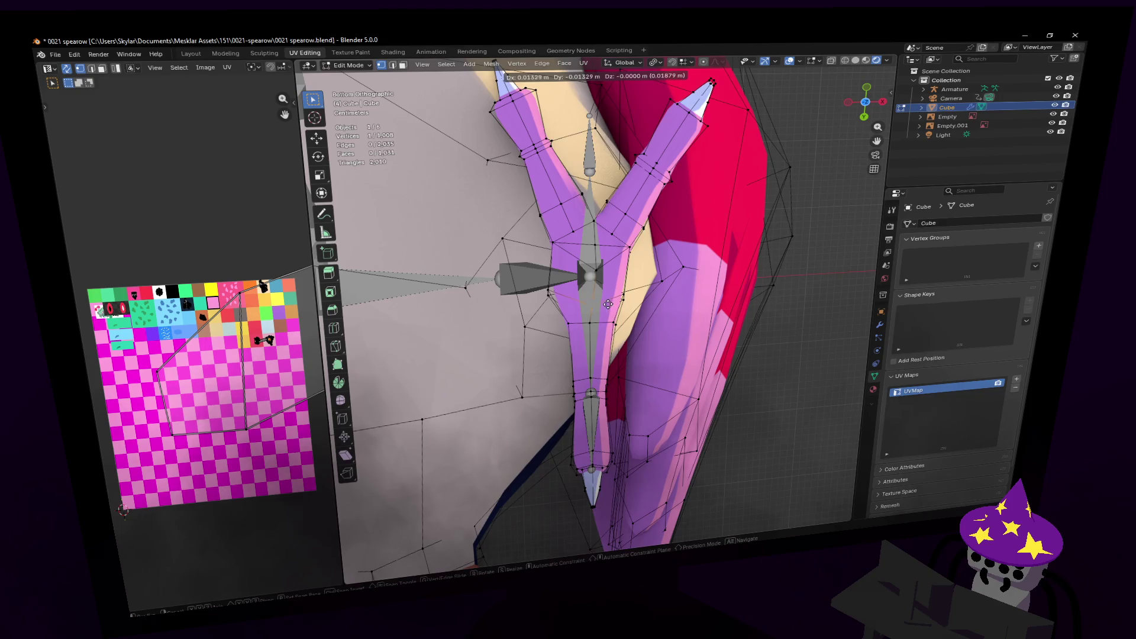
{"action": "left_click", "coordinate": [606, 304]}
{"action": "key", "text": "g"}
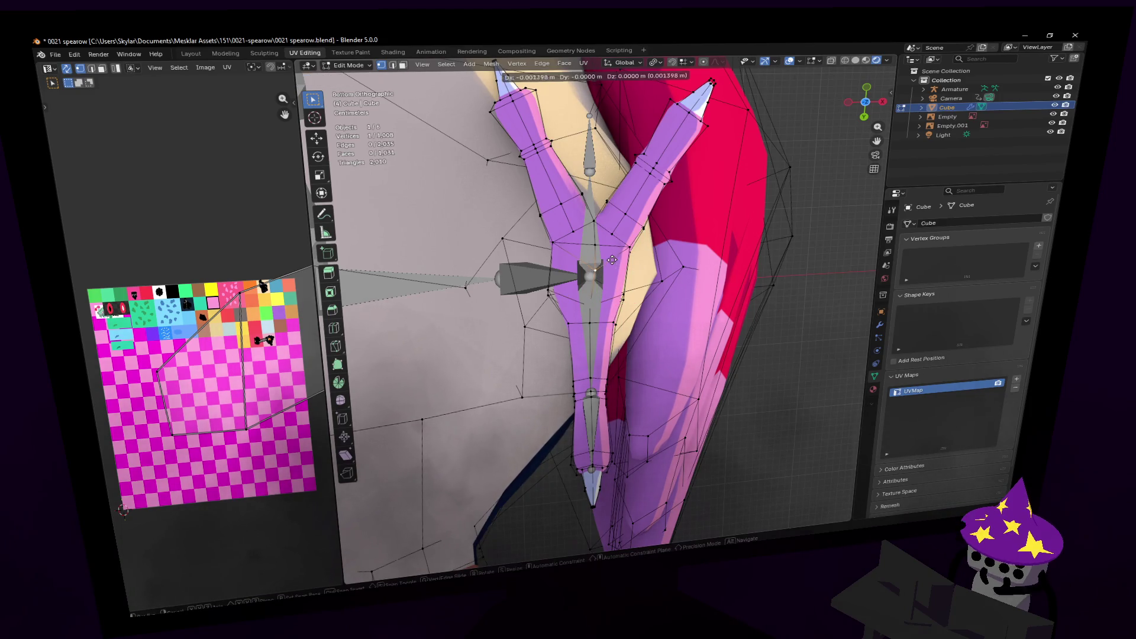
{"action": "left_click", "coordinate": [607, 260]}
{"action": "key", "text": "g"}
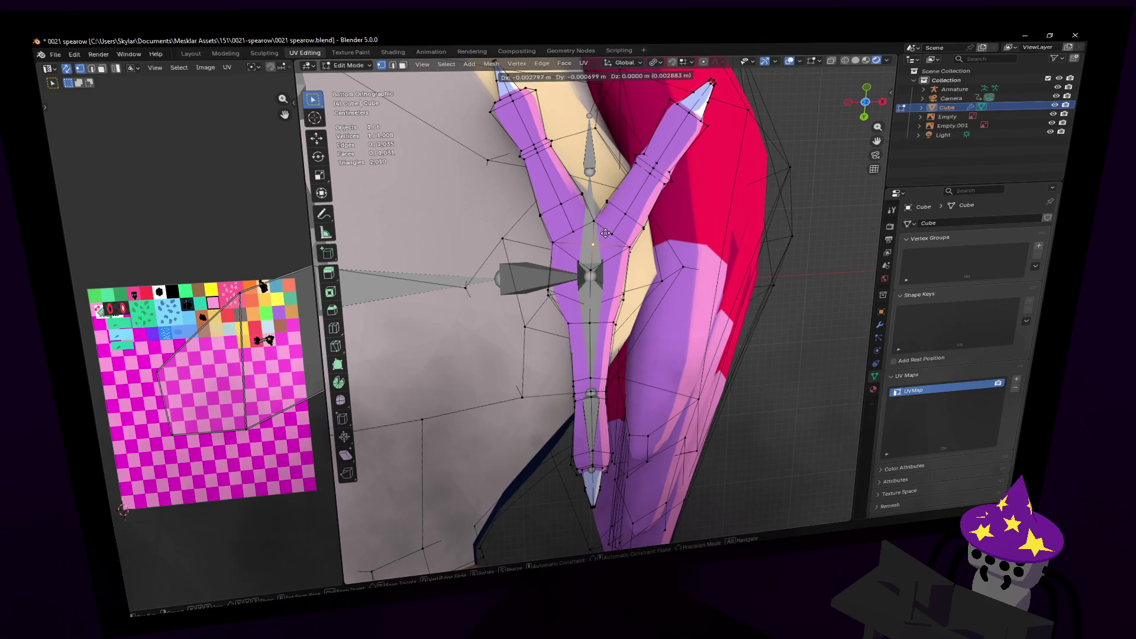
{"action": "left_click", "coordinate": [615, 291]}
{"action": "mouse_move", "coordinate": [699, 205]}
{"action": "middle_mouse_down"}
{"action": "mouse_move", "coordinate": [704, 242]}
{"action": "mouse_move", "coordinate": [703, 202]}
{"action": "mouse_move", "coordinate": [677, 208]}
{"action": "middle_mouse_up"}
- With X-ray on, move the selected foot edge horizontally, excluding Z
{"action": "key", "text": "shift+grave"}
{"action": "key", "text": "w"}
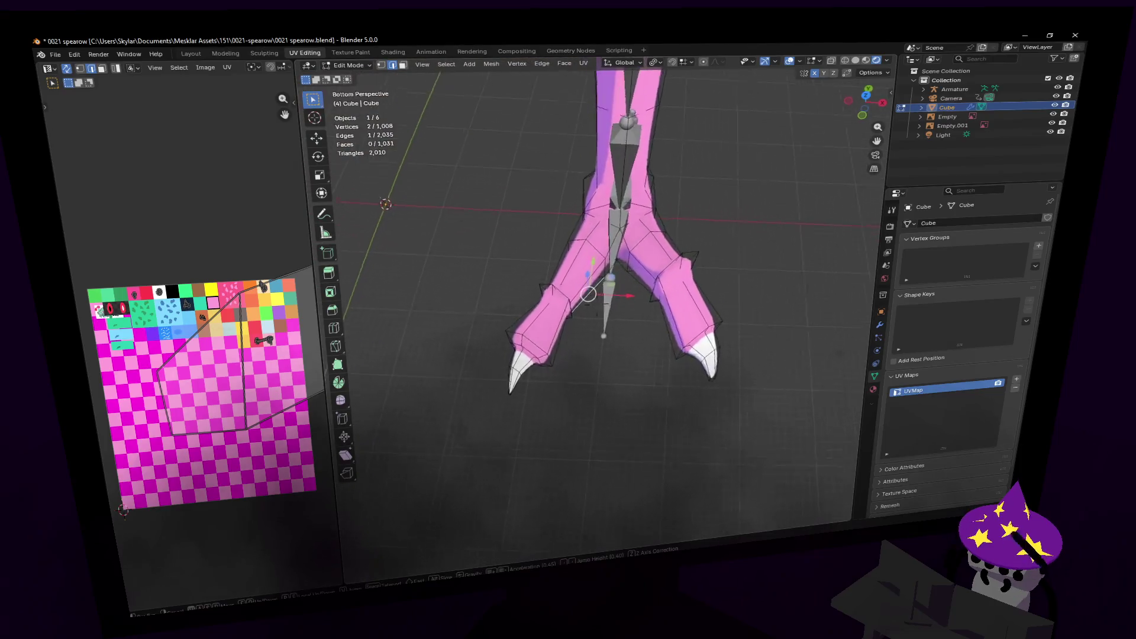
{"action": "left_click", "coordinate": [533, 294]}
{"action": "key", "text": "alt+z"}
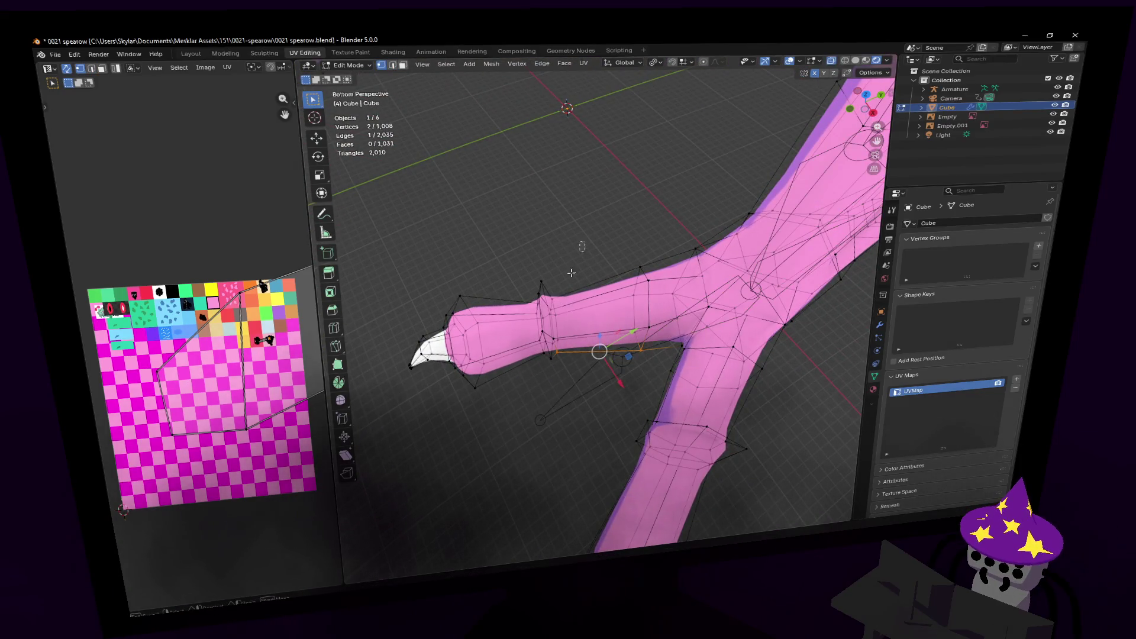
{"action": "key", "text": "g"}
{"action": "key", "text": "shift+z"}
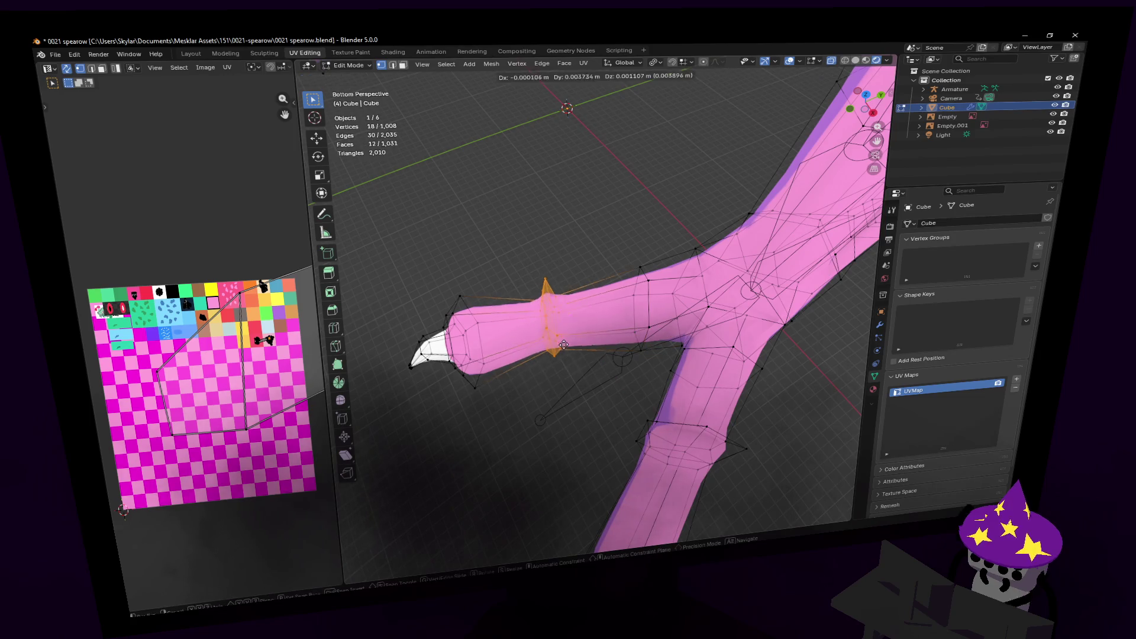
{"action": "left_click", "coordinate": [574, 349]}
- Raise the foot vertices slightly along Z
{"action": "key", "text": "shift+grave"}
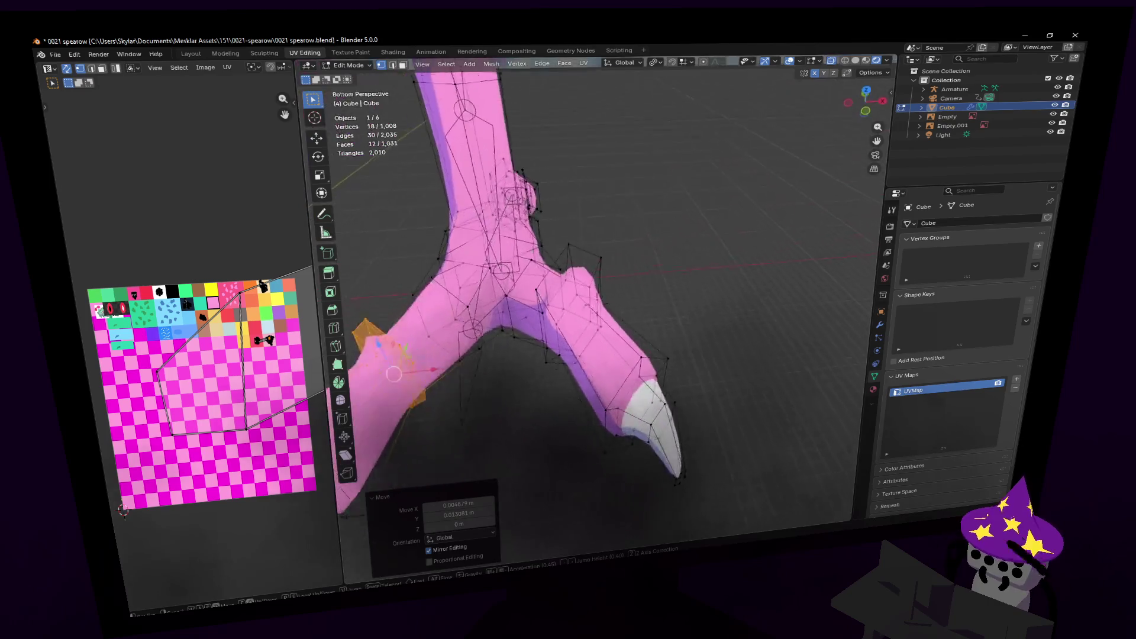
{"action": "left_click", "coordinate": [574, 294]}
{"action": "key", "text": "s"}
{"action": "key", "text": "Escape"}
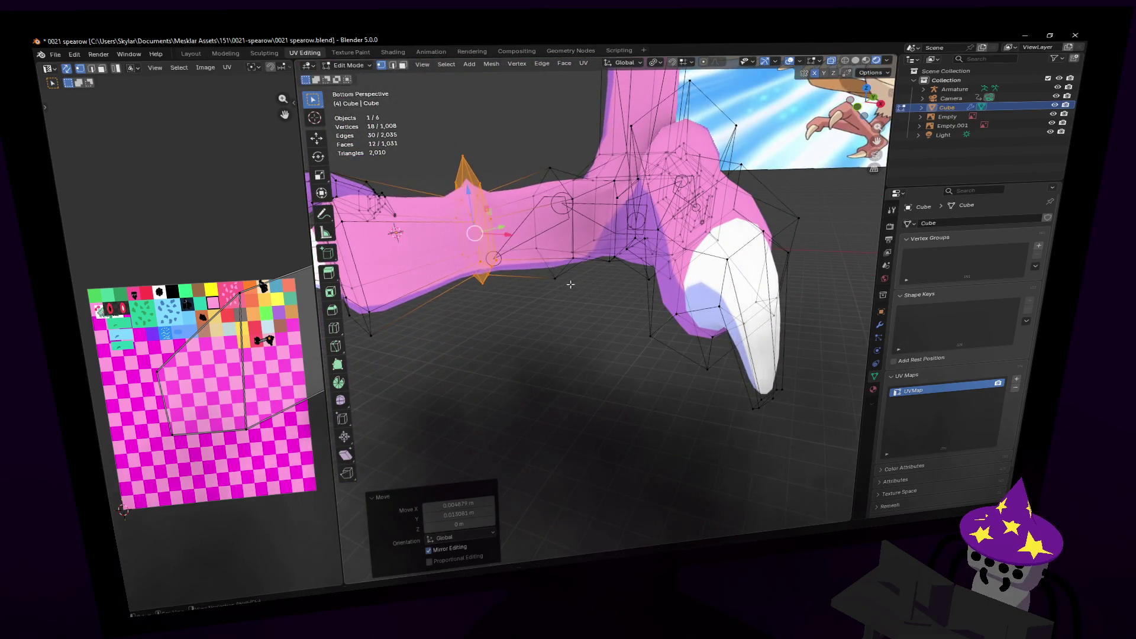
{"action": "key", "text": "shift+grave"}
{"action": "left_click", "coordinate": [585, 277]}
{"action": "key", "text": "g"}
{"action": "key", "text": "z"}
{"action": "left_click", "coordinate": [592, 266]}
- Scale the selected foot vertices up by 1.138
{"action": "key", "text": "shift+grave"}
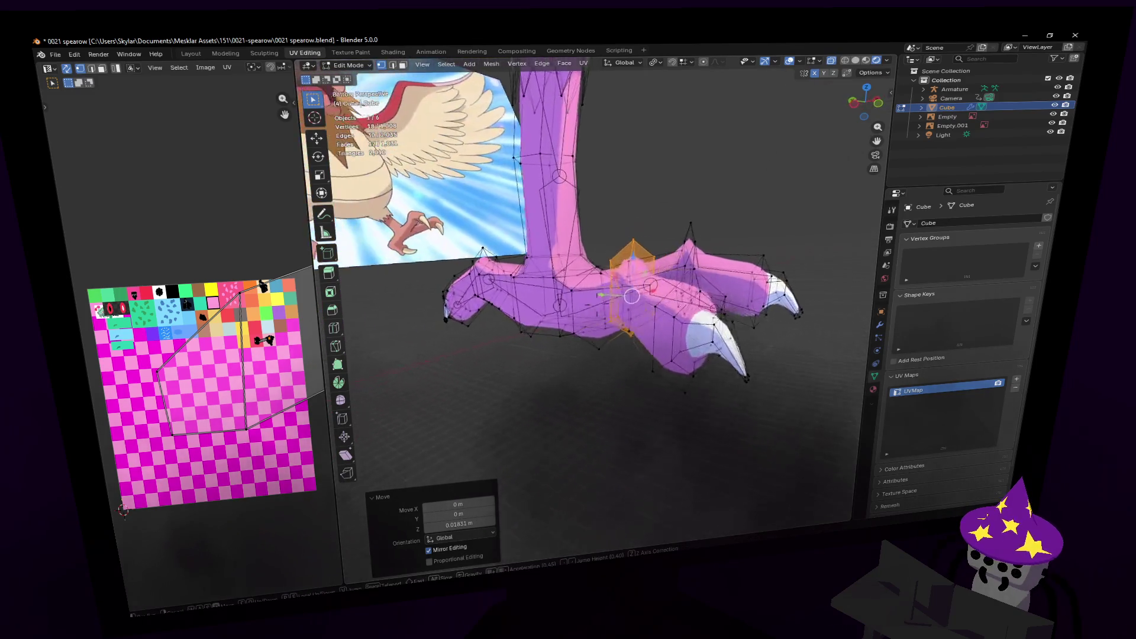
{"action": "left_click", "coordinate": [716, 228]}
{"action": "key", "text": "s"}
{"action": "left_click", "coordinate": [733, 222]}
- Fly back over both legs, return to Object Mode, and select the armature
{"action": "key", "text": "shift+grave"}
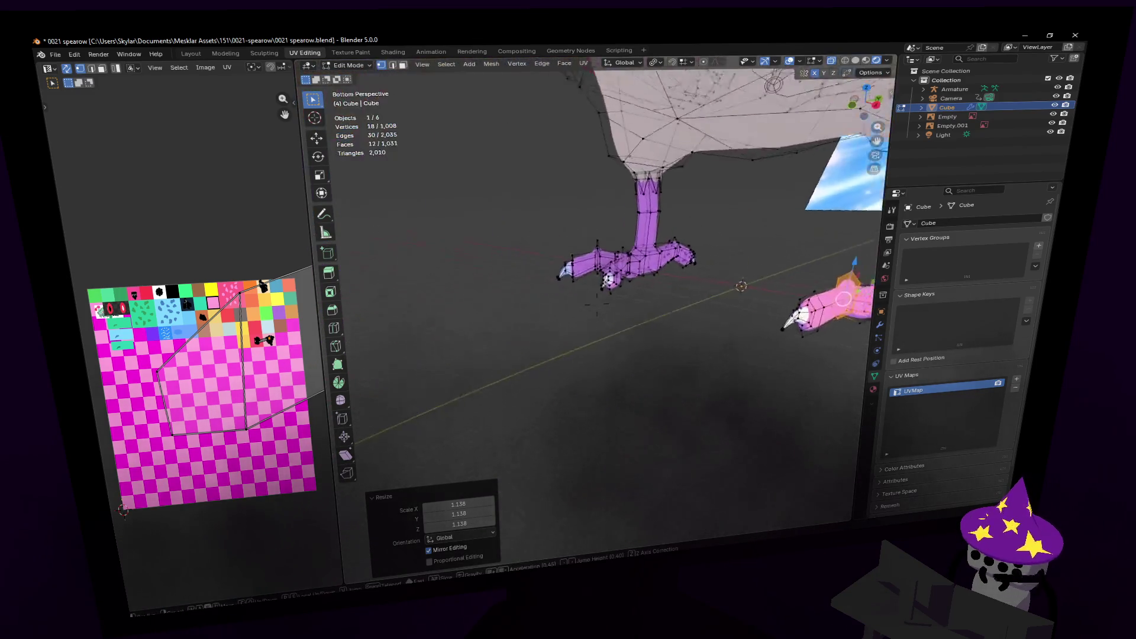
{"action": "key", "text": "w"}
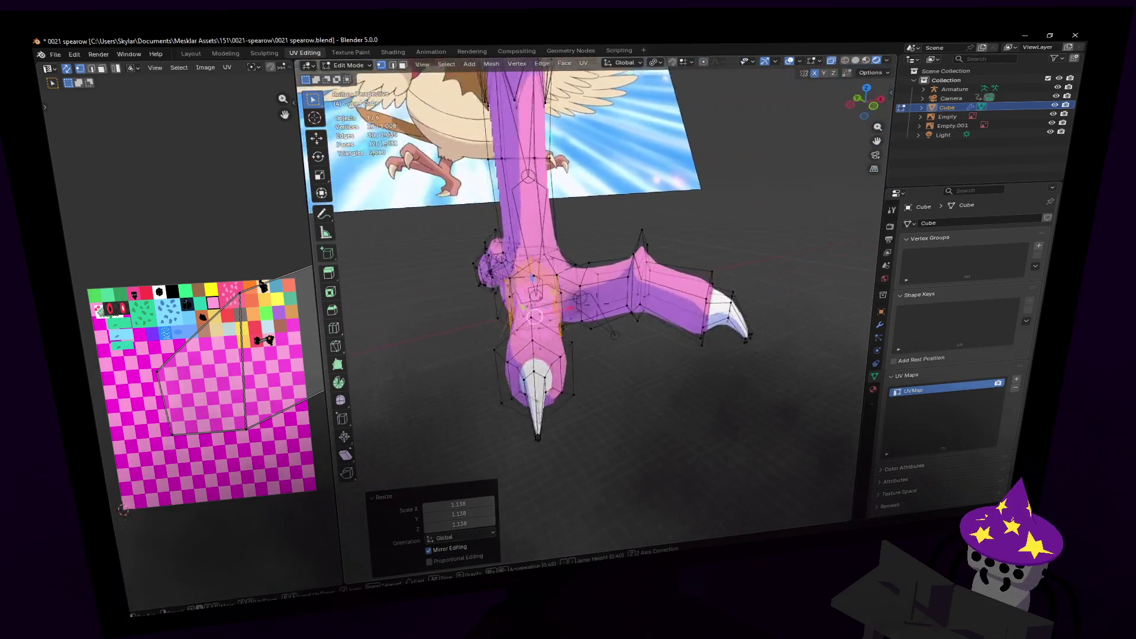
{"action": "left_click", "coordinate": [746, 247]}
{"action": "key", "text": "2"}
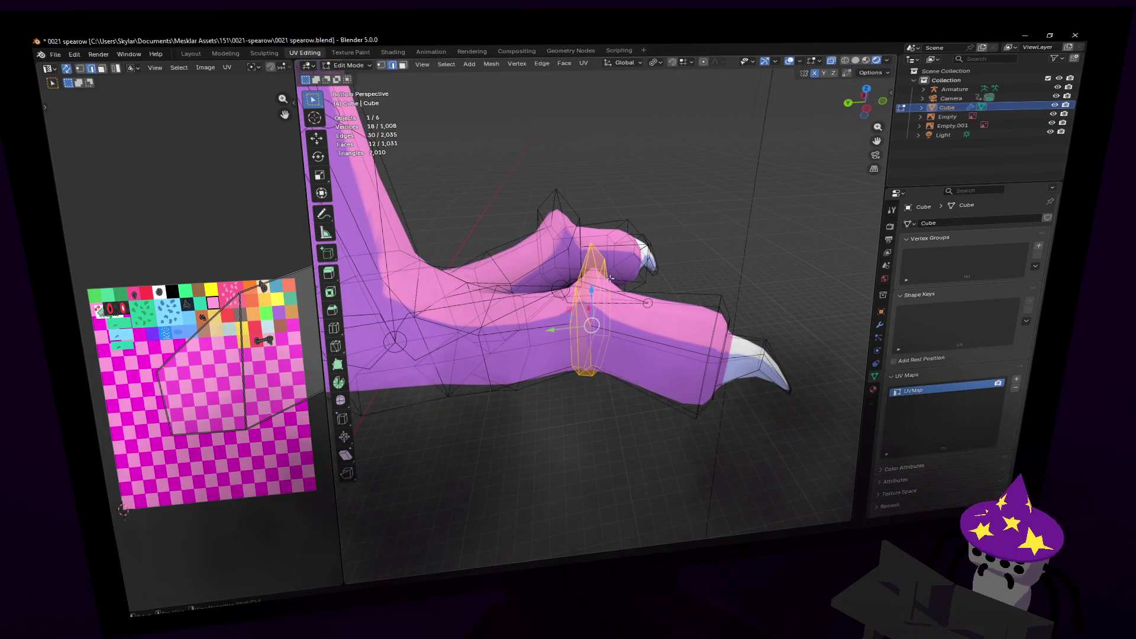
{"action": "key", "text": "shift+grave"}
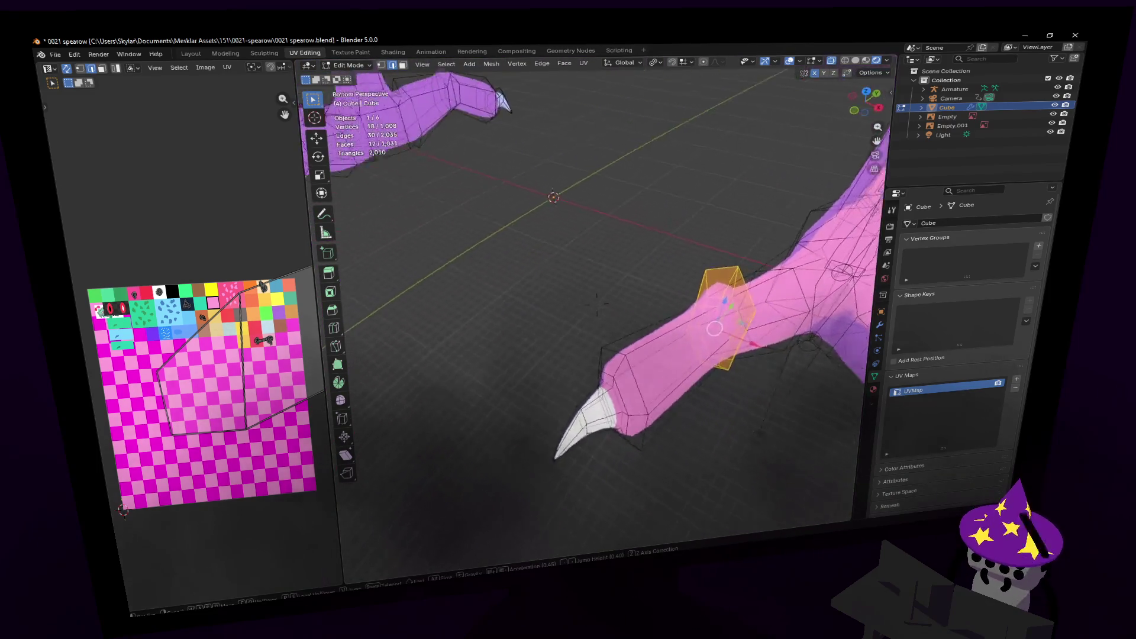
{"action": "key", "text": "w"}
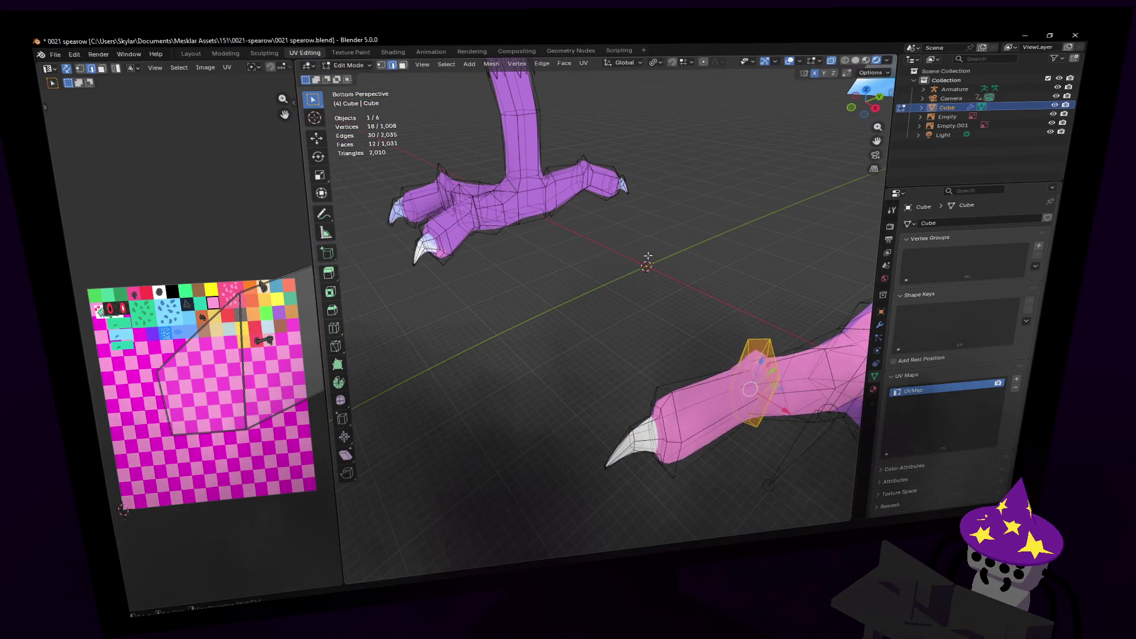
{"action": "key", "text": "s"}
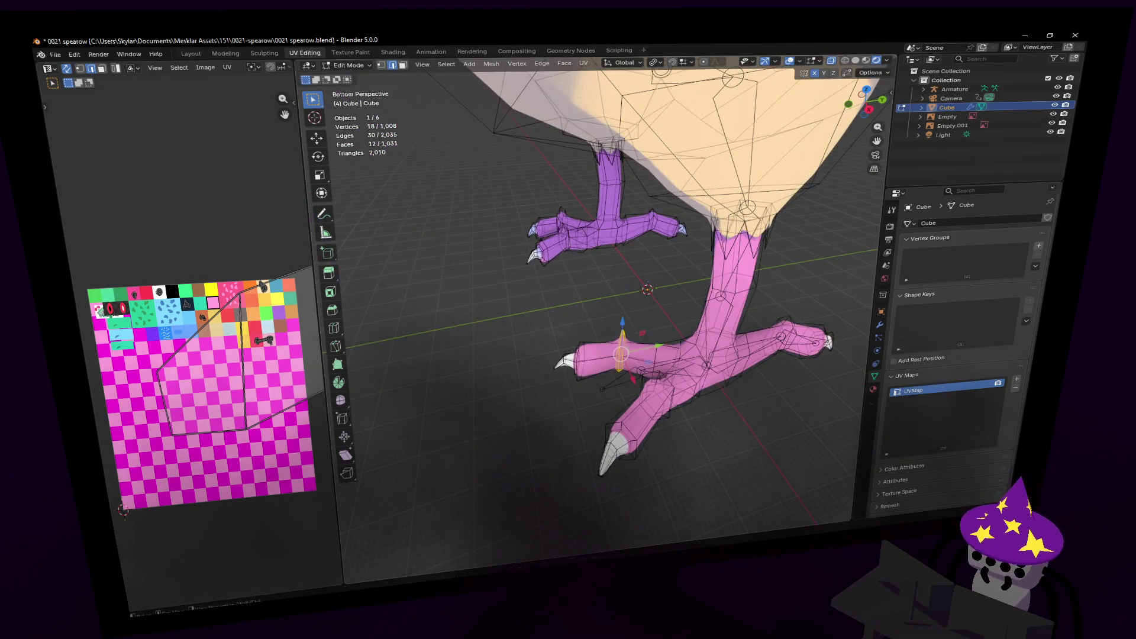
{"action": "key", "text": "w"}
{"action": "key", "text": "Return"}
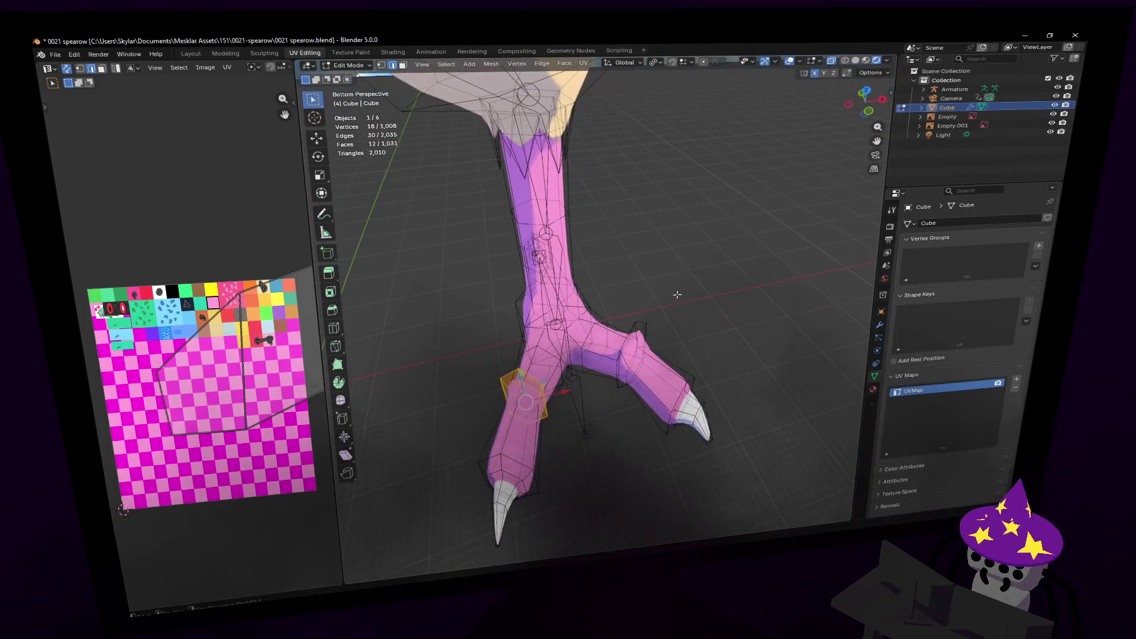
{"action": "key", "text": "Tab"}
{"action": "left_click", "coordinate": [577, 381]}
- In armature Edit Mode, slide a foot bone and its joint along X
{"action": "key", "text": "Tab"}
{"action": "middle_click_drag", "start_coordinate": [577, 381], "coordinate": [573, 262]}
{"action": "left_click", "coordinate": [583, 350]}
{"action": "left_click_drag", "start_coordinate": [466, 246], "coordinate": [553, 237]}
{"action": "left_click", "coordinate": [510, 283]}
{"action": "left_click_drag", "start_coordinate": [552, 282], "coordinate": [576, 283]}
- Extrude a level bone from the toe-base joint out to the toe claw
{"action": "middle_click_drag", "start_coordinate": [576, 282], "coordinate": [460, 304]}
{"action": "left_click", "coordinate": [421, 320]}
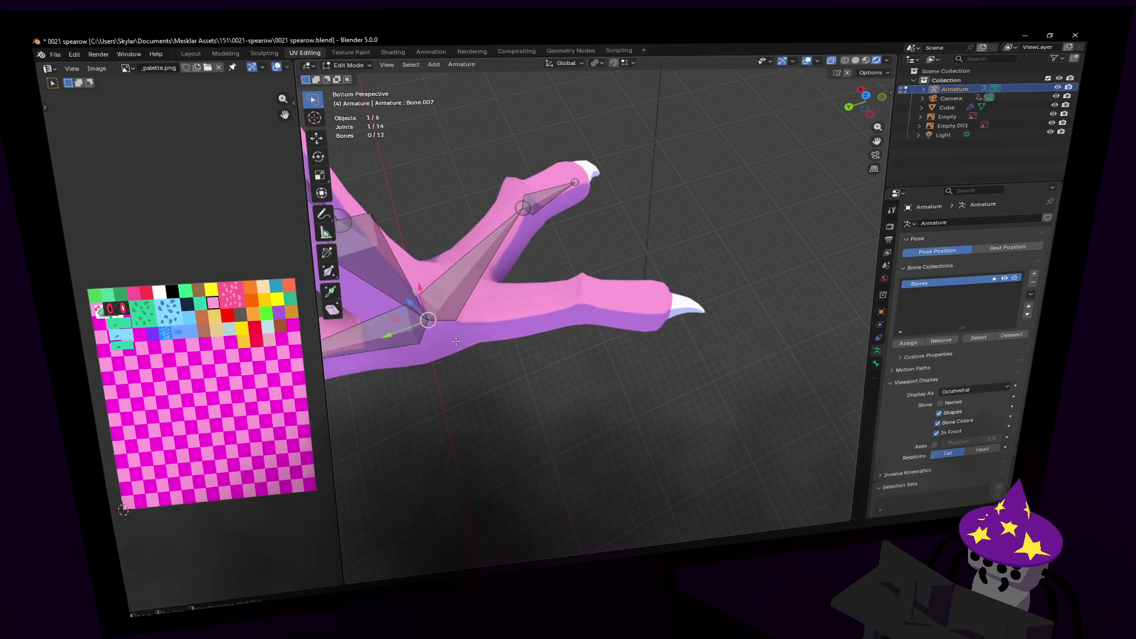
{"action": "key", "text": "e"}
{"action": "key", "text": "y"}
{"action": "key", "text": "shift+z"}
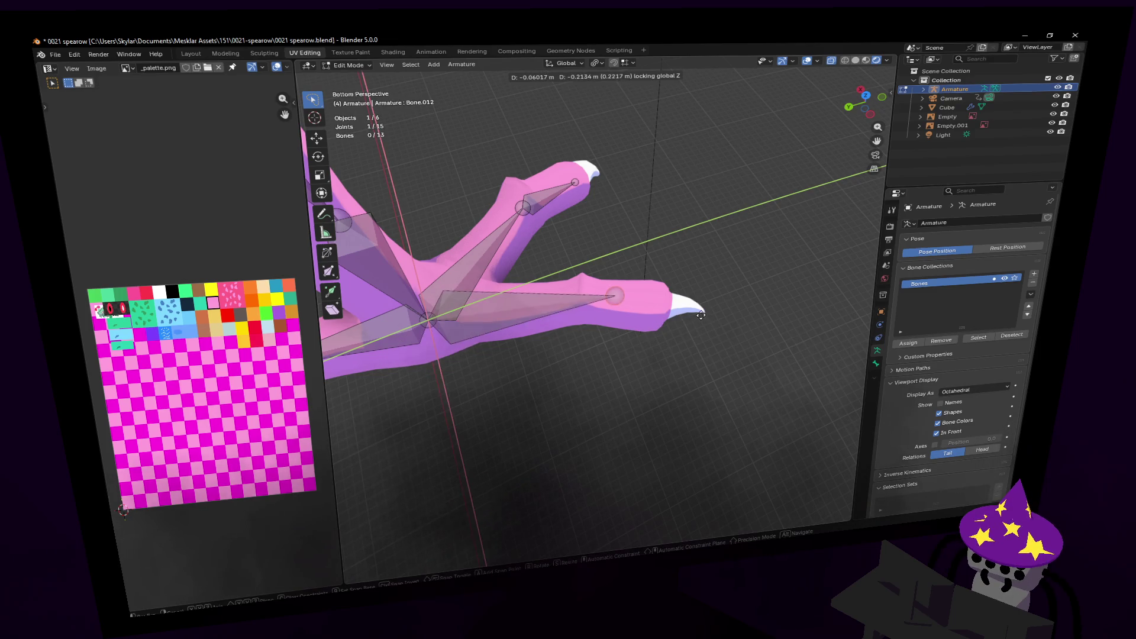
{"action": "left_click", "coordinate": [735, 325]}
- From the bottom view, nudge the joint slightly left and extrude a bone into another toe
{"action": "left_click", "coordinate": [870, 93]}
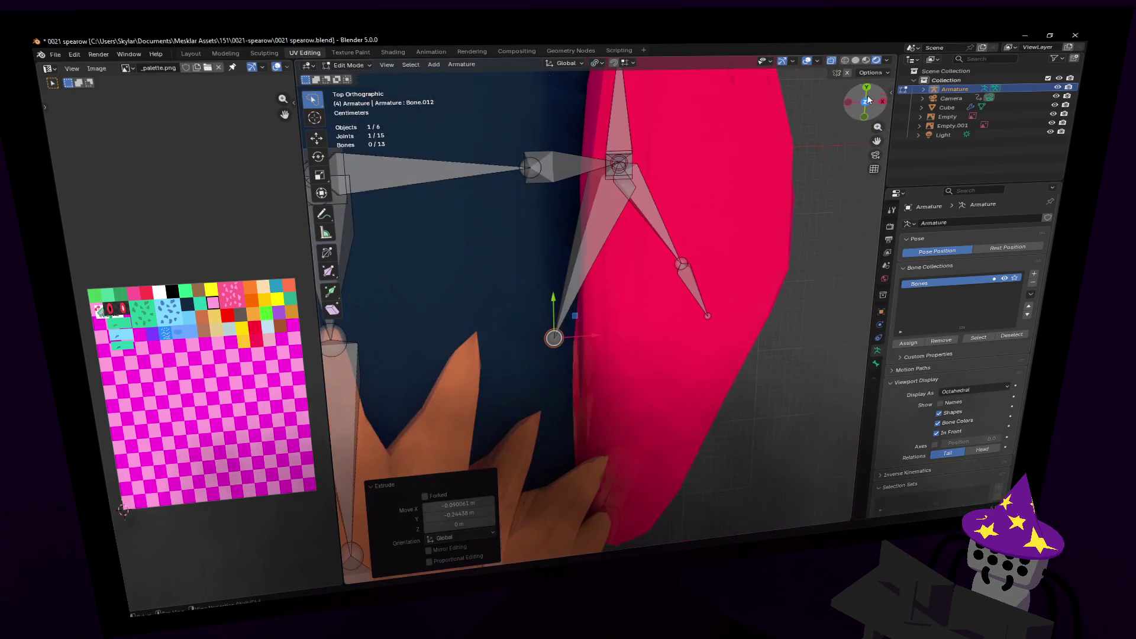
{"action": "key", "text": "g"}
{"action": "left_click", "coordinate": [576, 307]}
{"action": "right_click", "coordinate": [579, 371], "text": "ctrl"}
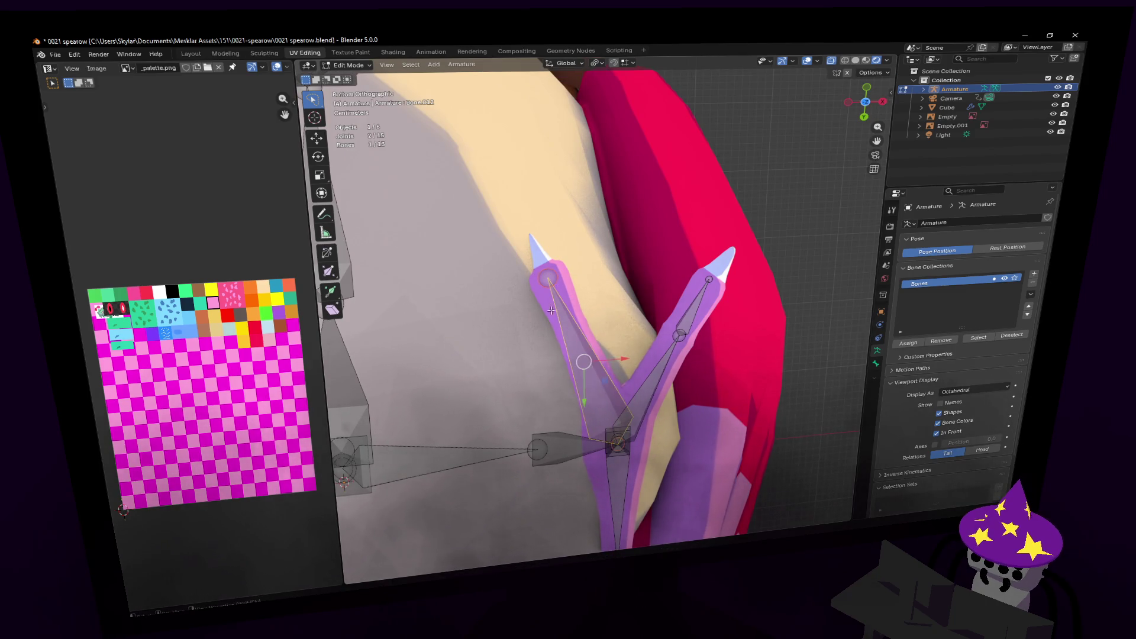
- Subdivide the toe bone into two bones from the Armature menu
{"action": "key", "text": "shift+grave"}
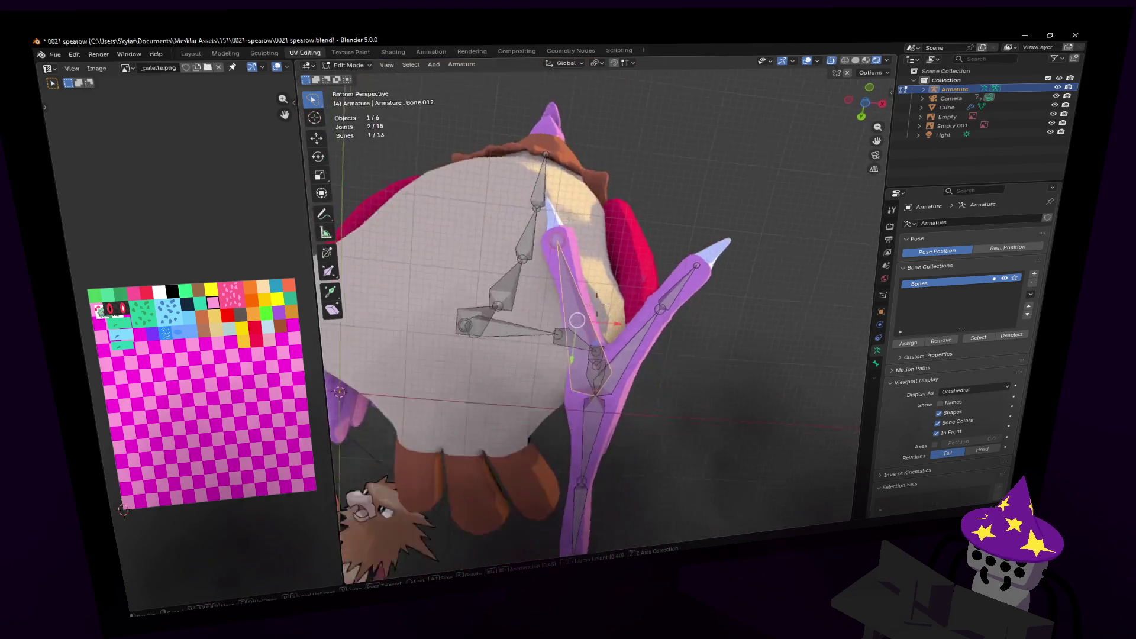
{"action": "key", "text": "s"}
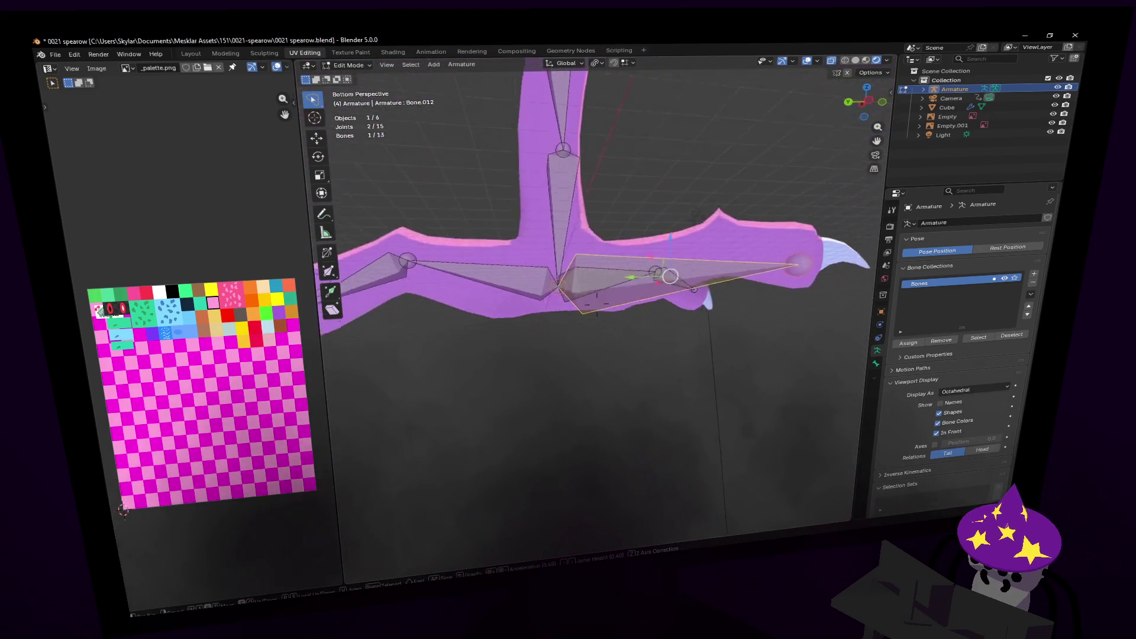
{"action": "left_click", "coordinate": [624, 129]}
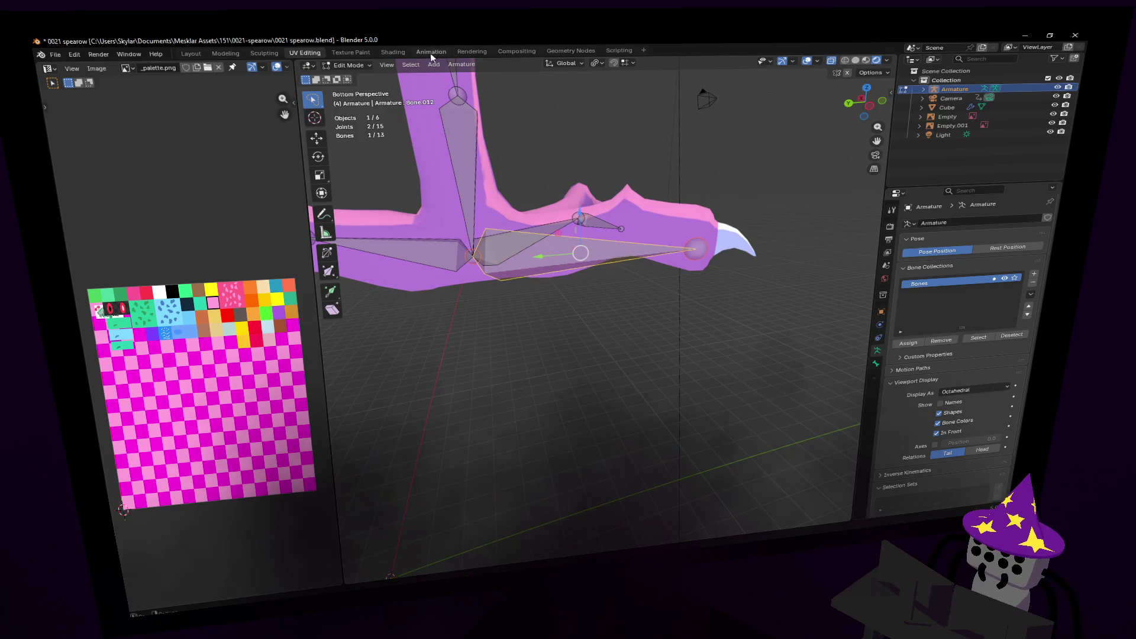
{"action": "left_click", "coordinate": [460, 64]}
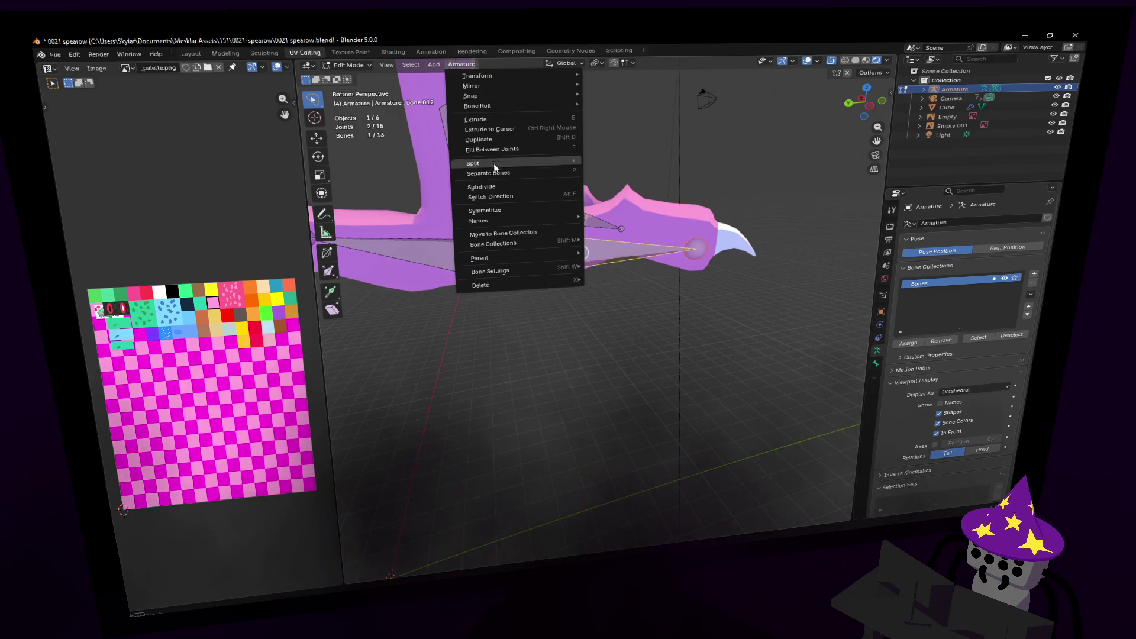
{"action": "left_click", "coordinate": [524, 187]}
- Raise the new middle toe joint along Z and reposition it inside the toe
{"action": "left_click", "coordinate": [604, 260]}
{"action": "key", "text": "g"}
{"action": "key", "text": "z"}
{"action": "left_click", "coordinate": [602, 232]}
{"action": "middle_click_drag", "start_coordinate": [603, 233], "coordinate": [592, 260]}
{"action": "key", "text": "g"}
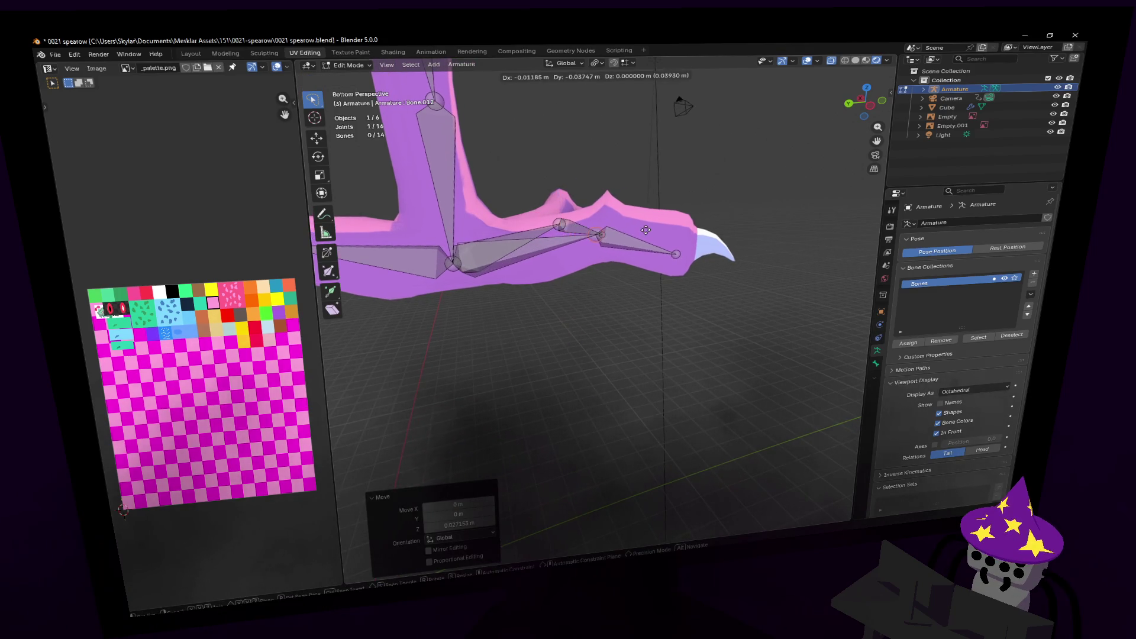
{"action": "left_click", "coordinate": [597, 278]}
{"action": "key", "text": "shift+grave"}
{"action": "mouse_move", "coordinate": [596, 304]}
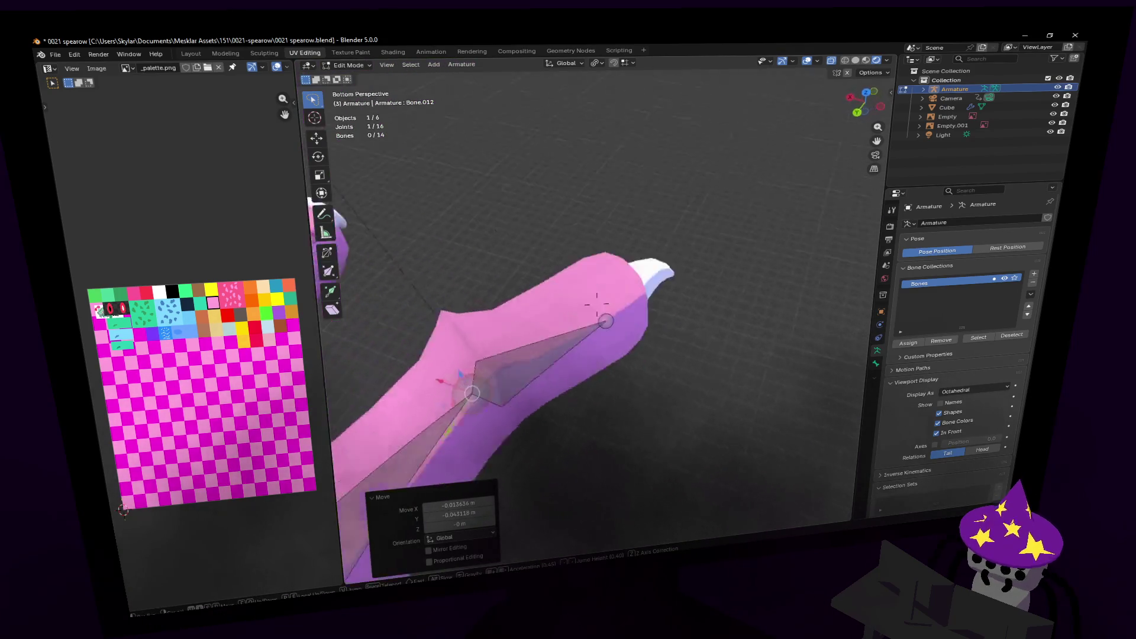
{"action": "left_click", "coordinate": [596, 305]}
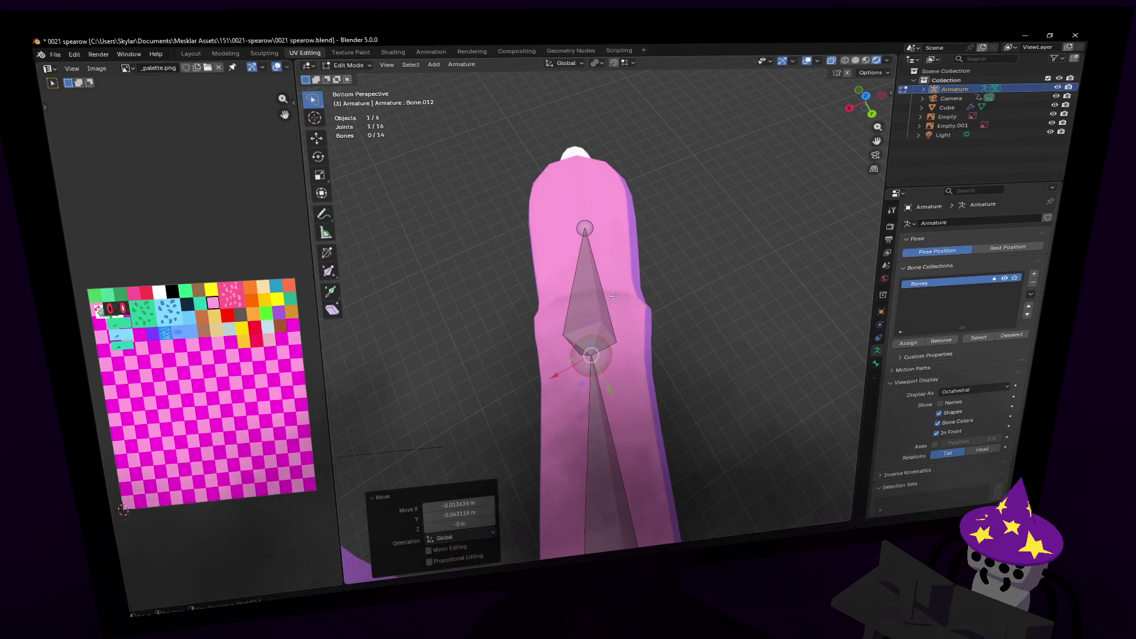
- Shift the claw joint slightly along Z to sit inside the toe tip
{"action": "mouse_move", "coordinate": [584, 229]}
{"action": "middle_mouse_down"}
{"action": "mouse_move", "coordinate": [592, 177]}
{"action": "mouse_move", "coordinate": [622, 154]}
{"action": "middle_mouse_up"}
{"action": "scroll", "coordinate": [621, 154], "scroll_direction": "up", "scroll_amount": 3}
{"action": "left_click", "coordinate": [510, 195]}
{"action": "key", "text": "g"}
{"action": "key", "text": "z"}
{"action": "left_click", "coordinate": [650, 217]}
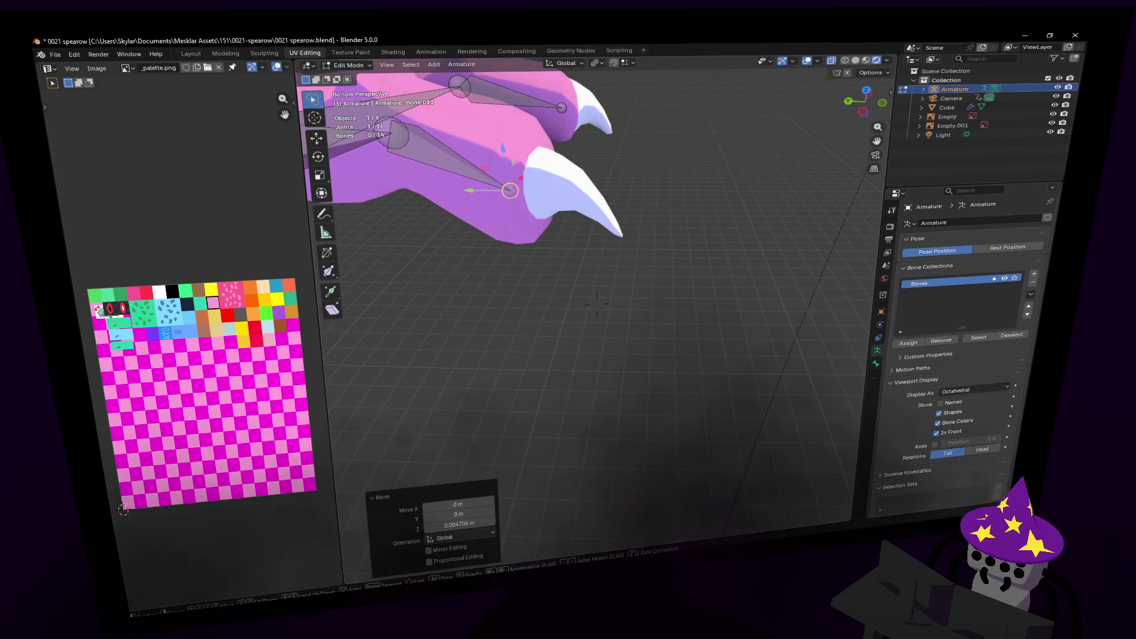
{"action": "key", "text": "shift+grave"}
- Slide the lower leg joint sideways along Y so it sits inside the bird's leg
{"action": "key", "text": "w"}
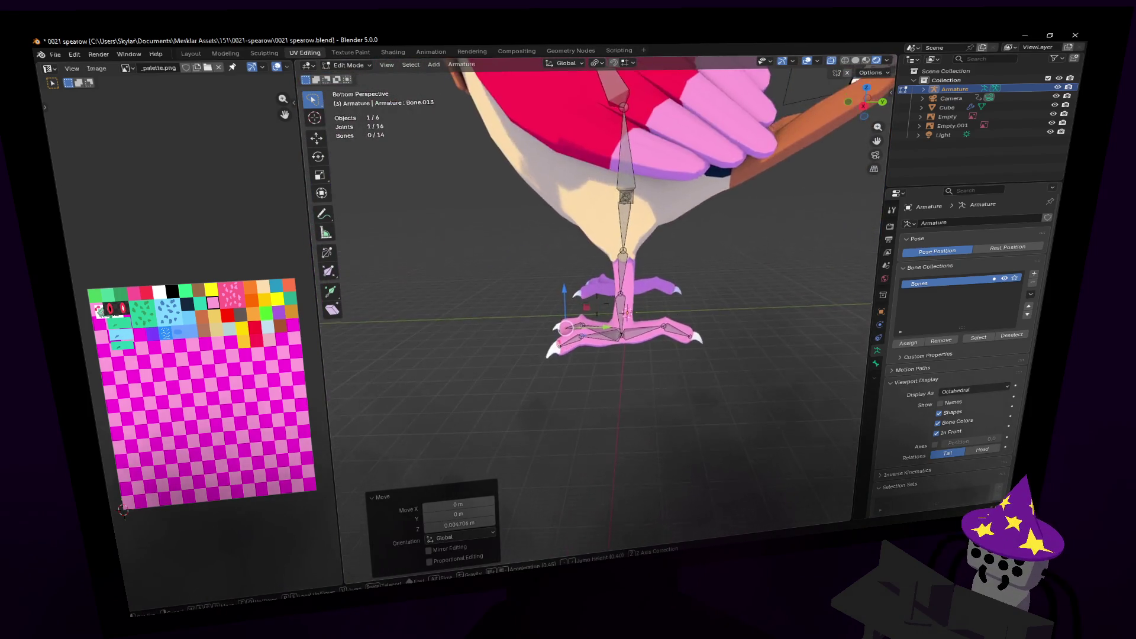
{"action": "key", "text": "s"}
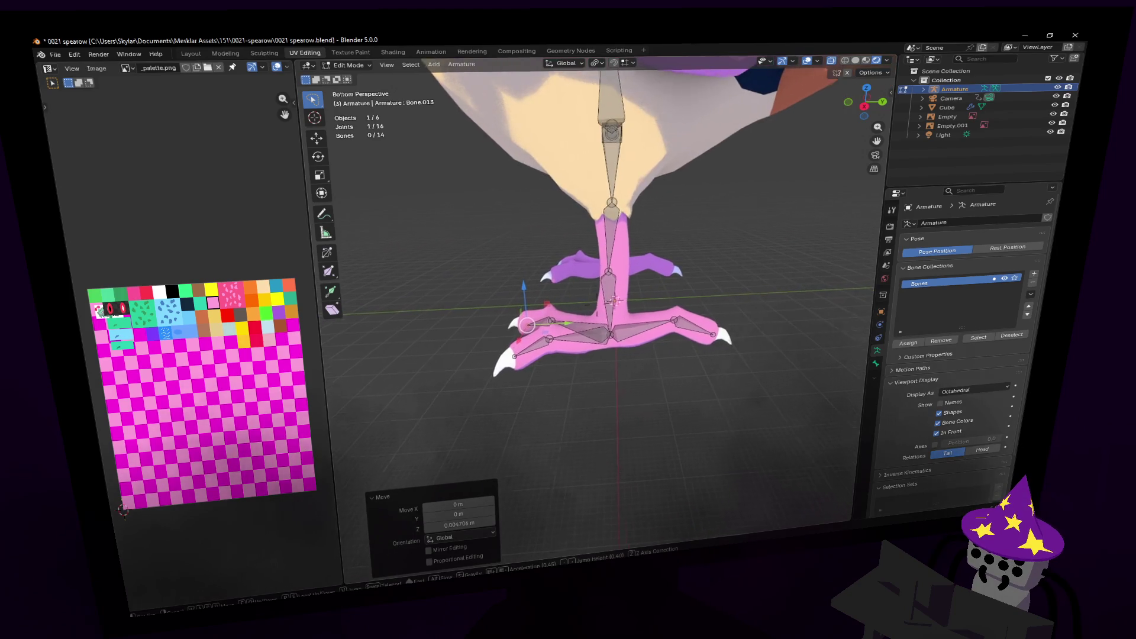
{"action": "key", "text": "w"}
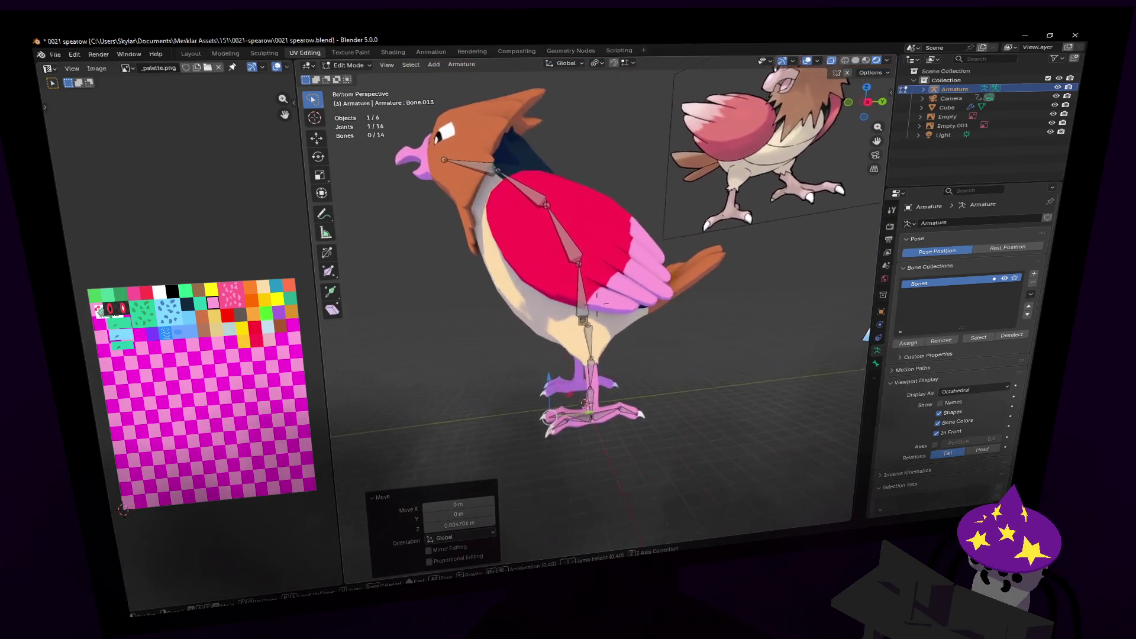
{"action": "left_click", "coordinate": [638, 368]}
{"action": "left_click", "coordinate": [652, 396]}
{"action": "left_click", "coordinate": [620, 344]}
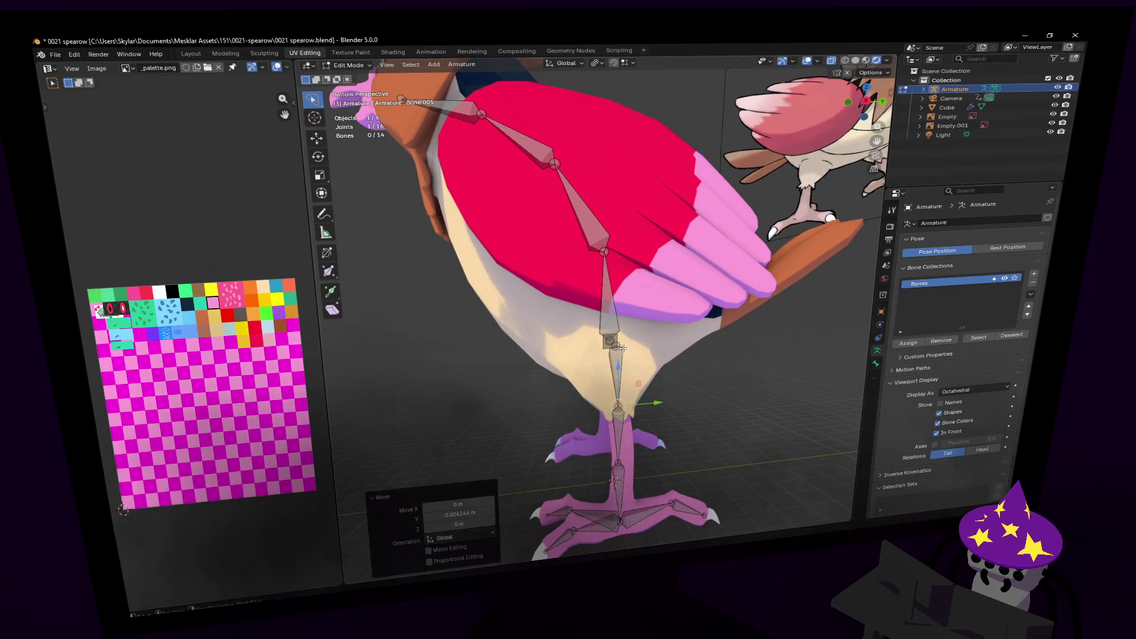
{"action": "mouse_move", "coordinate": [659, 343]}
{"action": "left_mouse_down"}
{"action": "mouse_move", "coordinate": [679, 342]}
{"action": "mouse_move", "coordinate": [669, 343]}
{"action": "left_mouse_up"}
{"action": "key", "text": "shift+grave"}
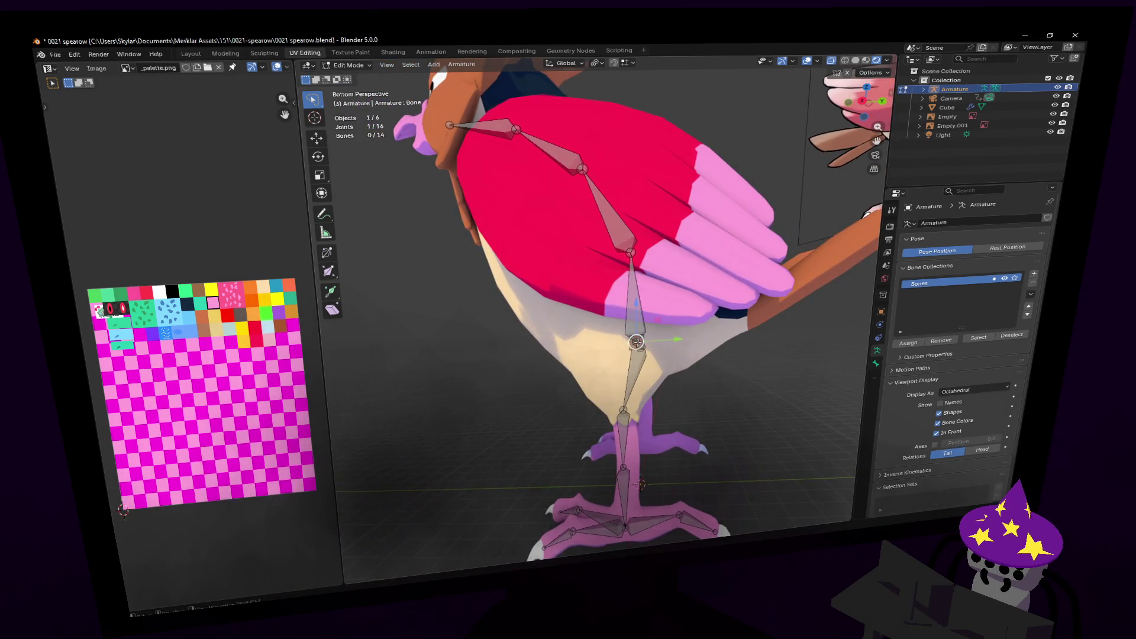
{"action": "key", "text": "Escape"}
{"action": "left_click_drag", "start_coordinate": [636, 353], "coordinate": [659, 352]}
- Raise the top leg joint into the thigh, shifted about 0.083 m along Y, and select the hip joint
{"action": "key", "text": "shift+grave"}
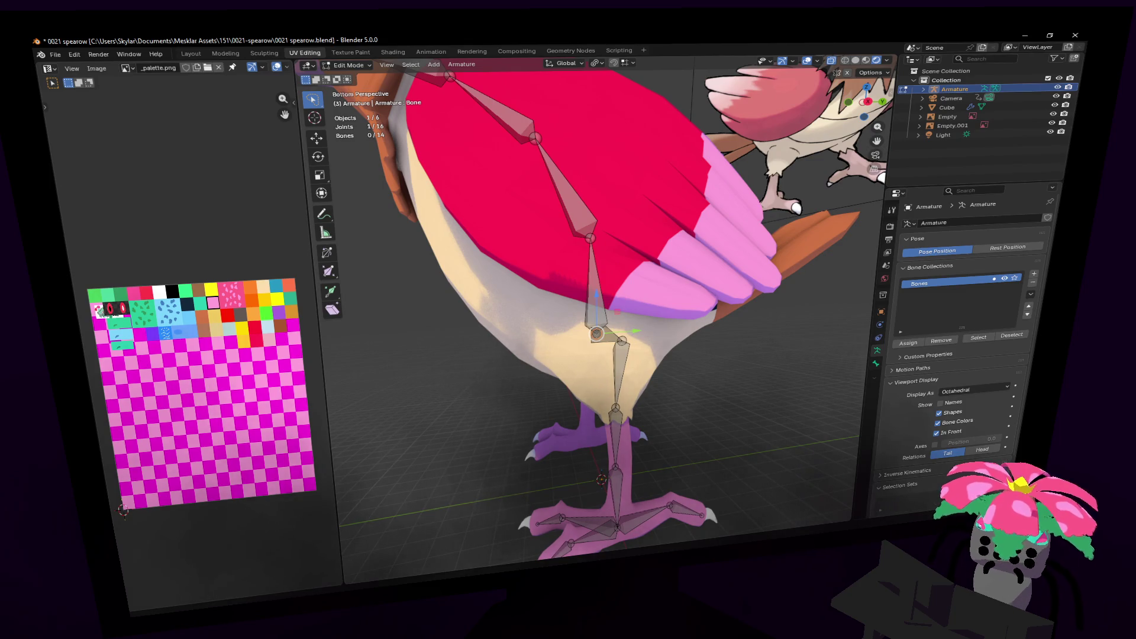
{"action": "left_click", "coordinate": [611, 317], "text": "shift"}
{"action": "middle_click_drag", "start_coordinate": [611, 317], "coordinate": [652, 312]}
{"action": "mouse_move", "coordinate": [647, 280]}
{"action": "left_mouse_down"}
{"action": "mouse_move", "coordinate": [616, 234]}
{"action": "mouse_move", "coordinate": [631, 232]}
{"action": "left_mouse_up"}
{"action": "key", "text": "shift+grave"}
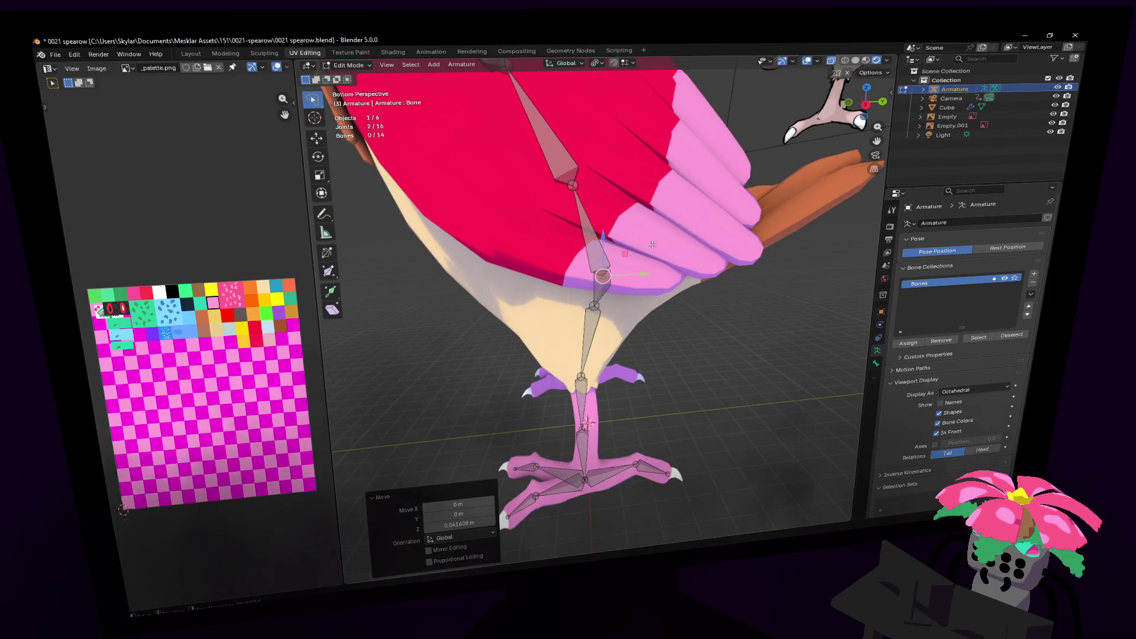
{"action": "left_click", "coordinate": [639, 243]}
{"action": "left_click", "coordinate": [575, 266]}
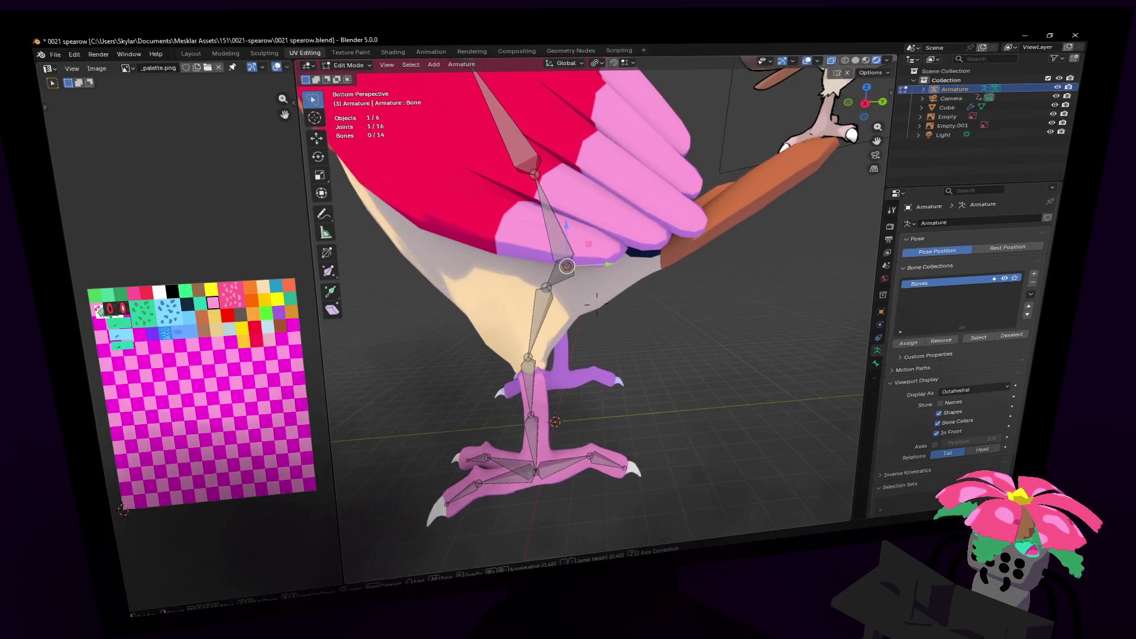
{"action": "left_click", "coordinate": [864, 108]}
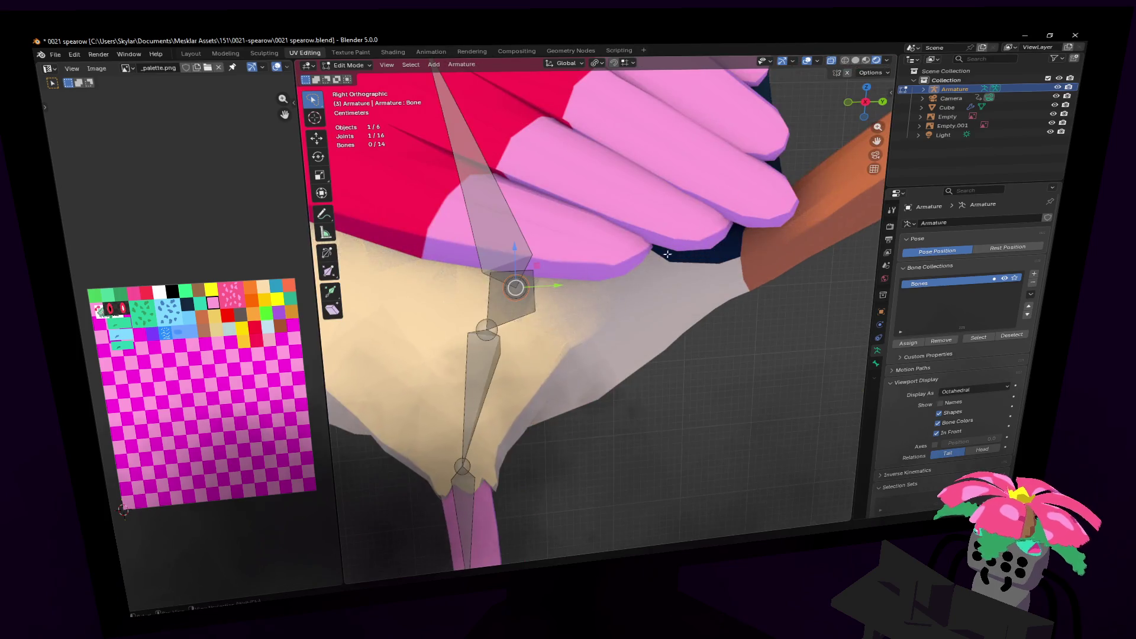
- Extrude two bones from the hip to the tail base and out to the orange tail tip, then select the tail bone
{"action": "scroll", "coordinate": [650, 237], "scroll_direction": "down", "scroll_amount": 3}
{"action": "key", "text": "e"}
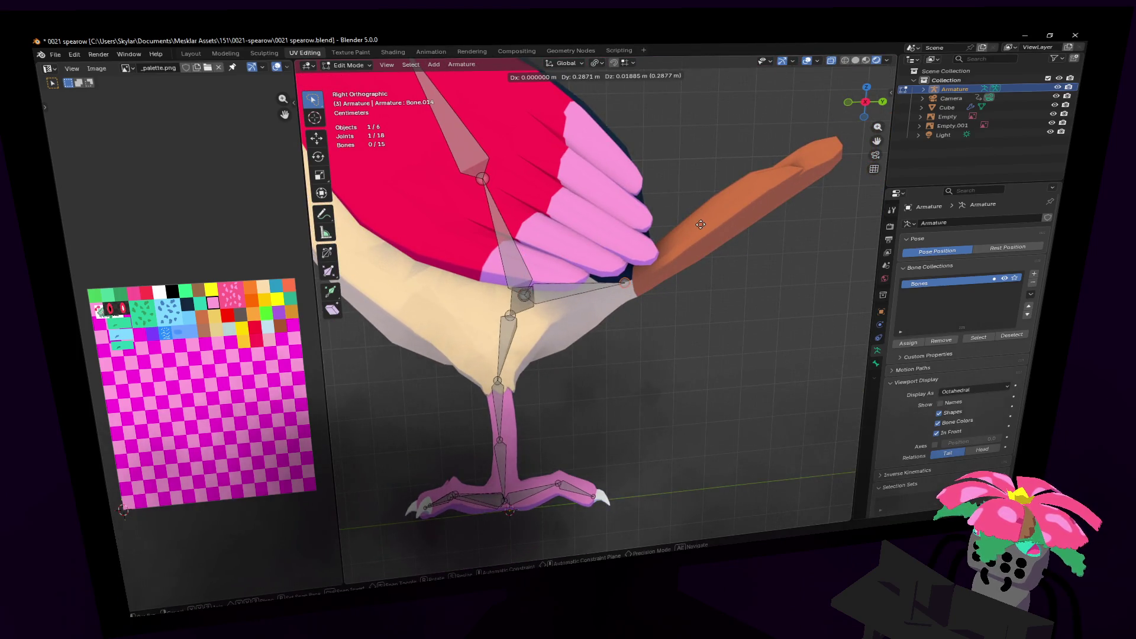
{"action": "left_click", "coordinate": [626, 284]}
{"action": "key", "text": "e"}
{"action": "left_click", "coordinate": [818, 159]}
{"action": "middle_click_drag", "start_coordinate": [684, 240], "coordinate": [659, 251], "text": "shift"}
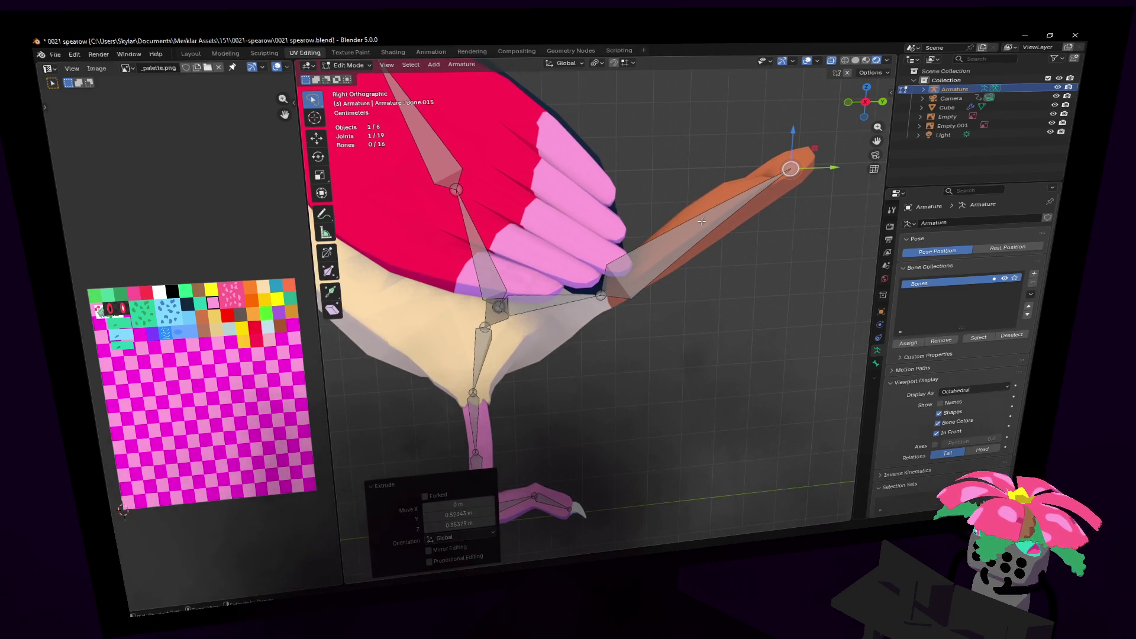
{"action": "left_click", "coordinate": [710, 214]}
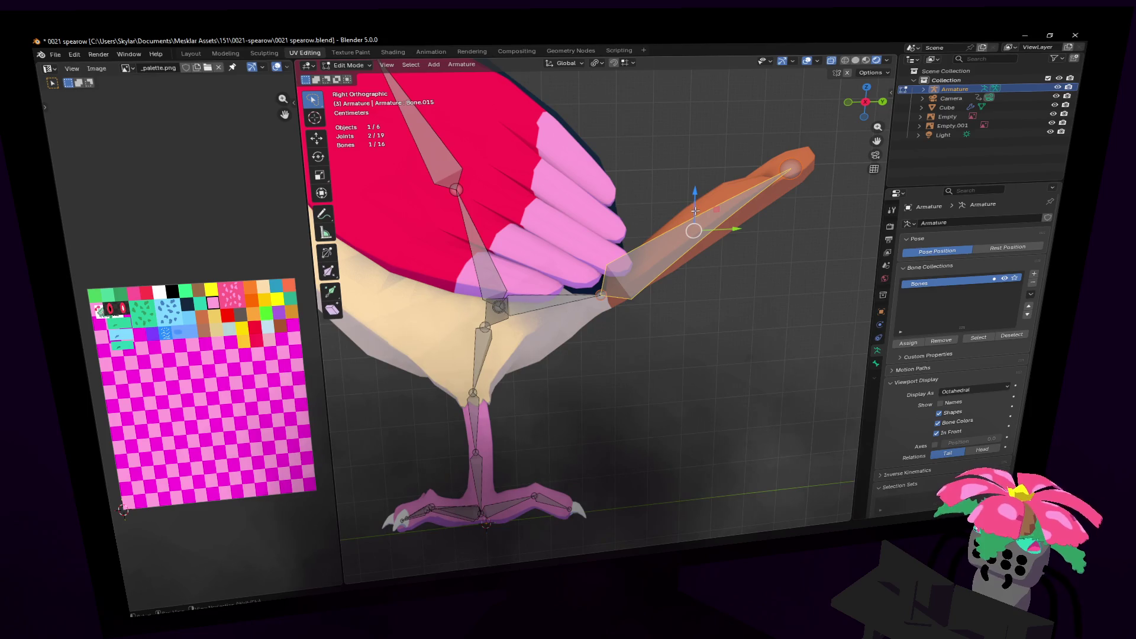
{"action": "left_click", "coordinate": [456, 63]}
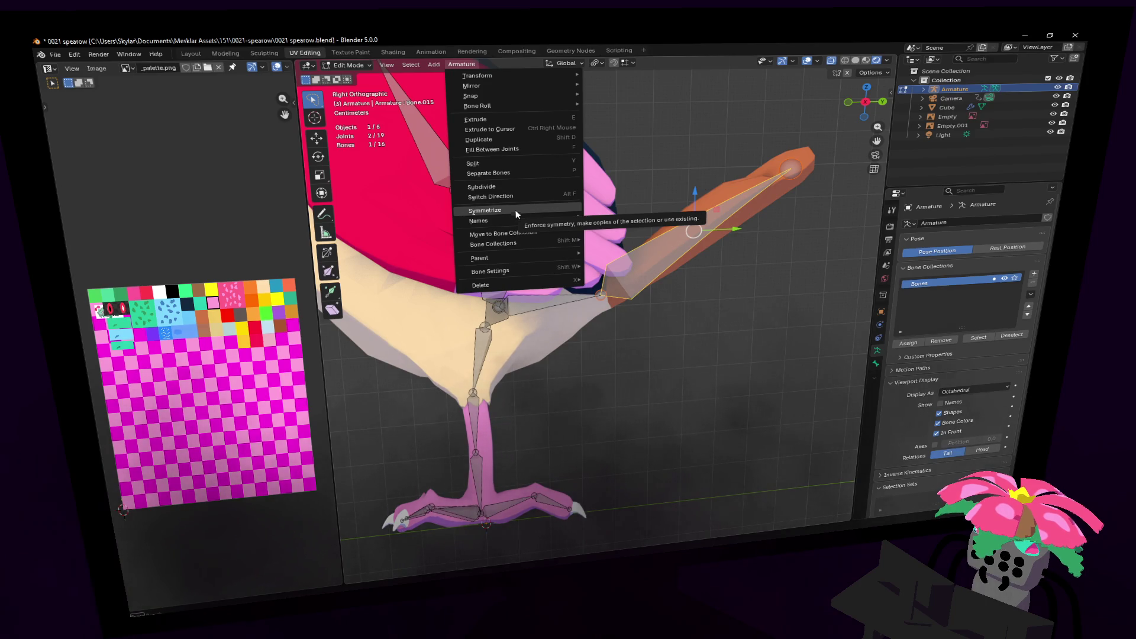
- Subdivide the middle tail-feather bone into two and frame the tail from the bottom view
{"action": "left_click", "coordinate": [490, 187]}
{"action": "middle_click_drag", "start_coordinate": [556, 278], "coordinate": [596, 303]}
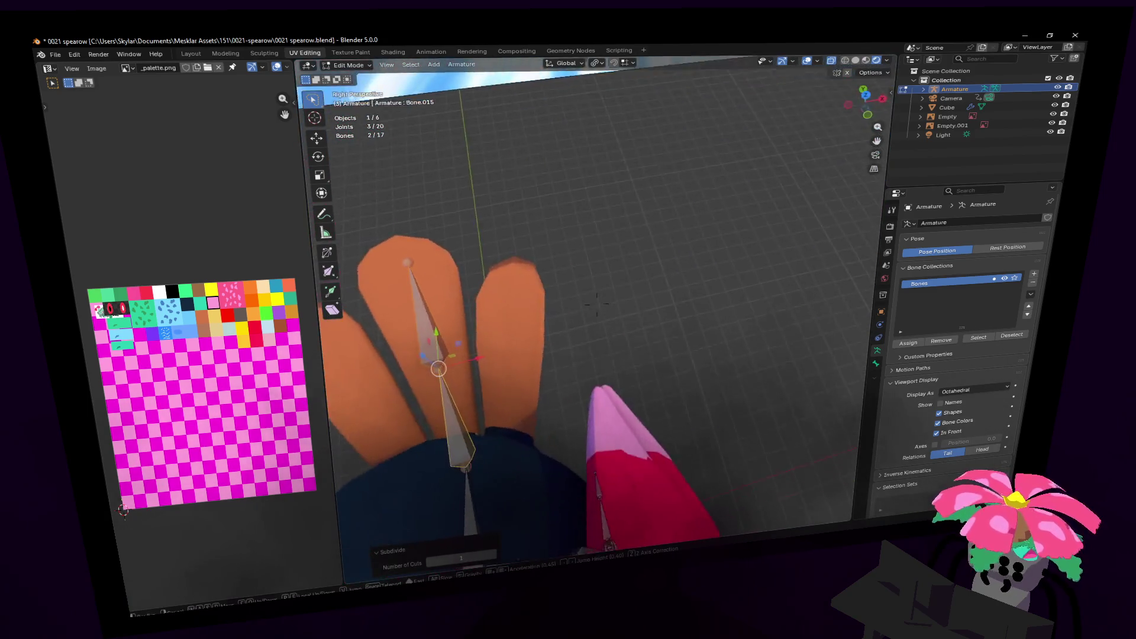
{"action": "scroll", "coordinate": [596, 304], "scroll_direction": "down", "scroll_amount": 5}
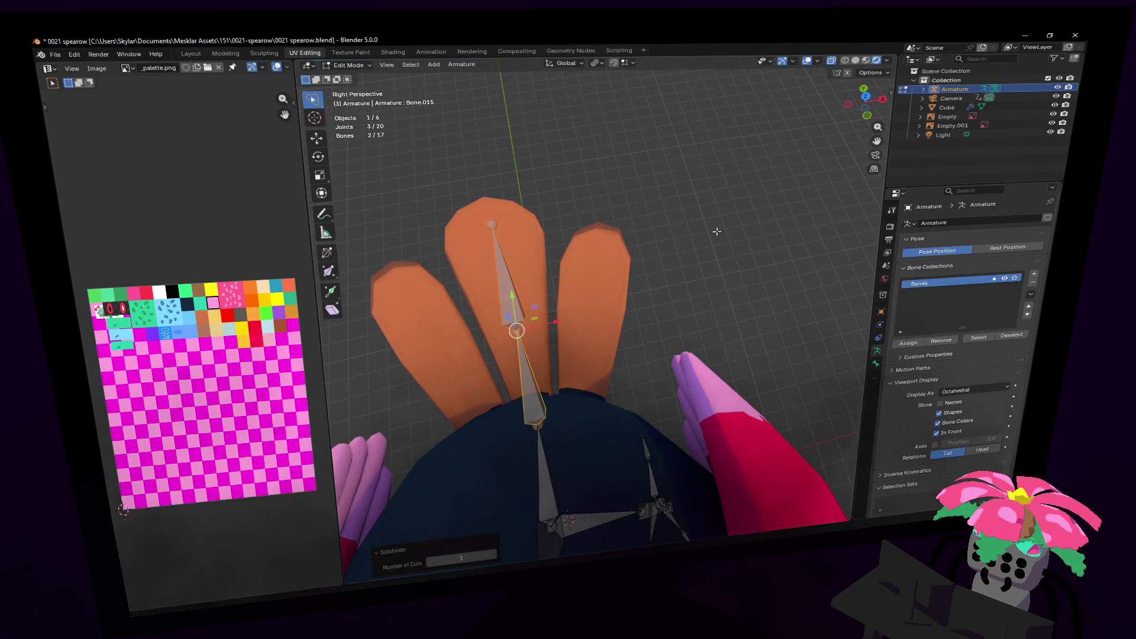
{"action": "mouse_move", "coordinate": [596, 304]}
{"action": "middle_mouse_down"}
{"action": "mouse_move", "coordinate": [662, 261]}
{"action": "mouse_move", "coordinate": [596, 306]}
{"action": "mouse_move", "coordinate": [609, 284]}
{"action": "mouse_move", "coordinate": [597, 304]}
{"action": "middle_mouse_up"}
{"action": "left_click", "coordinate": [596, 304]}
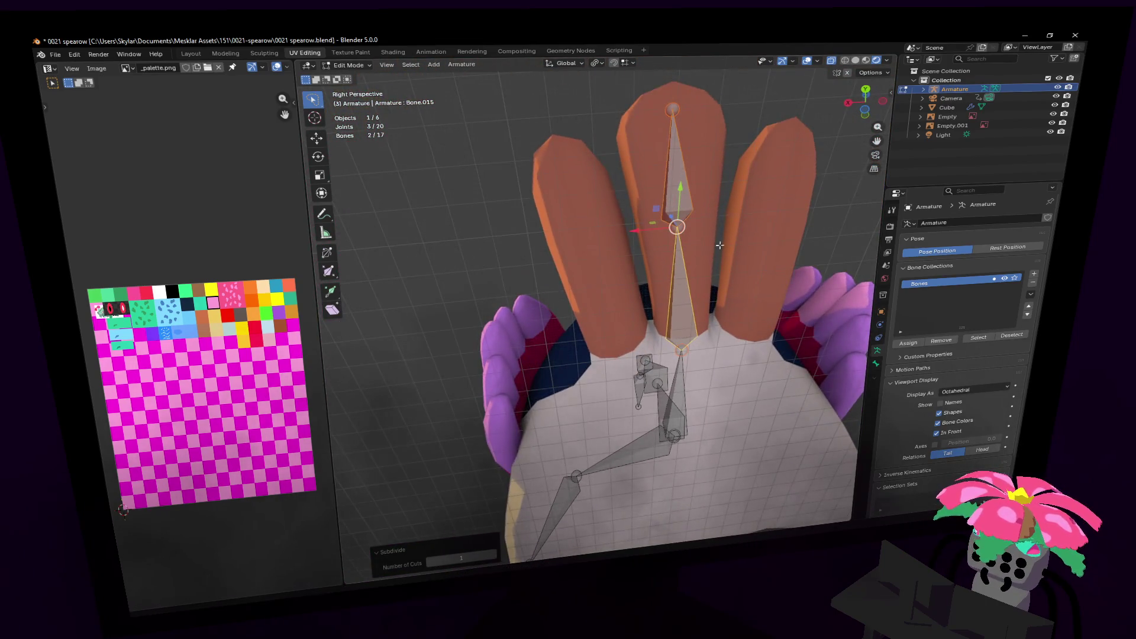
{"action": "left_click", "coordinate": [673, 171]}
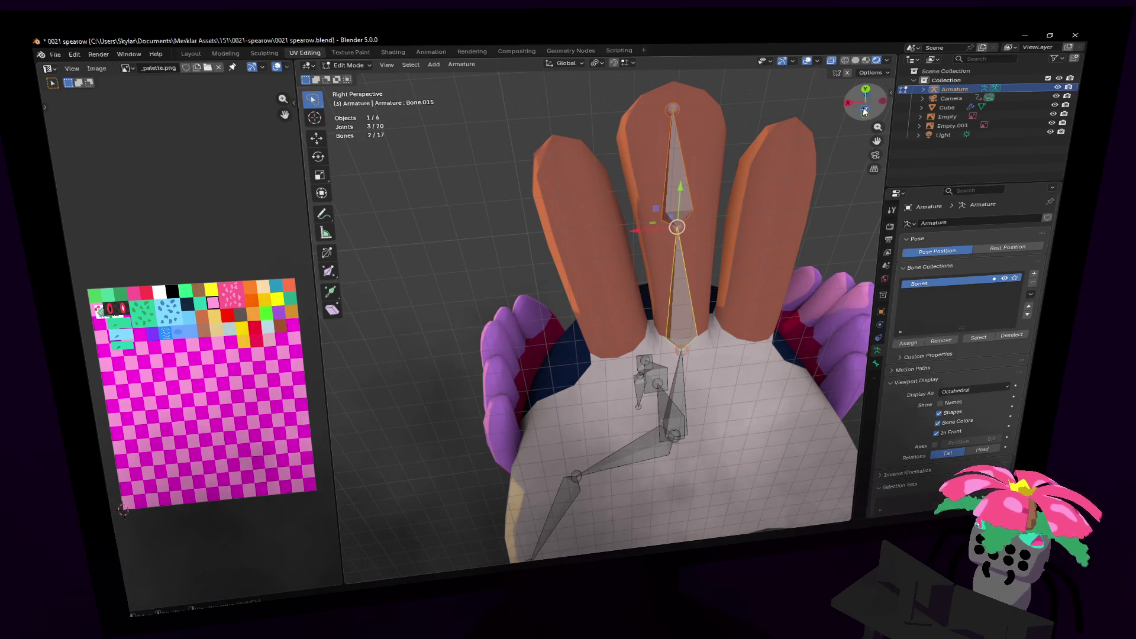
{"action": "left_click", "coordinate": [864, 111]}
{"action": "middle_click_drag", "start_coordinate": [575, 239], "coordinate": [601, 190], "text": "shift"}
{"action": "middle_click_drag", "start_coordinate": [591, 243], "coordinate": [609, 237], "text": "shift"}
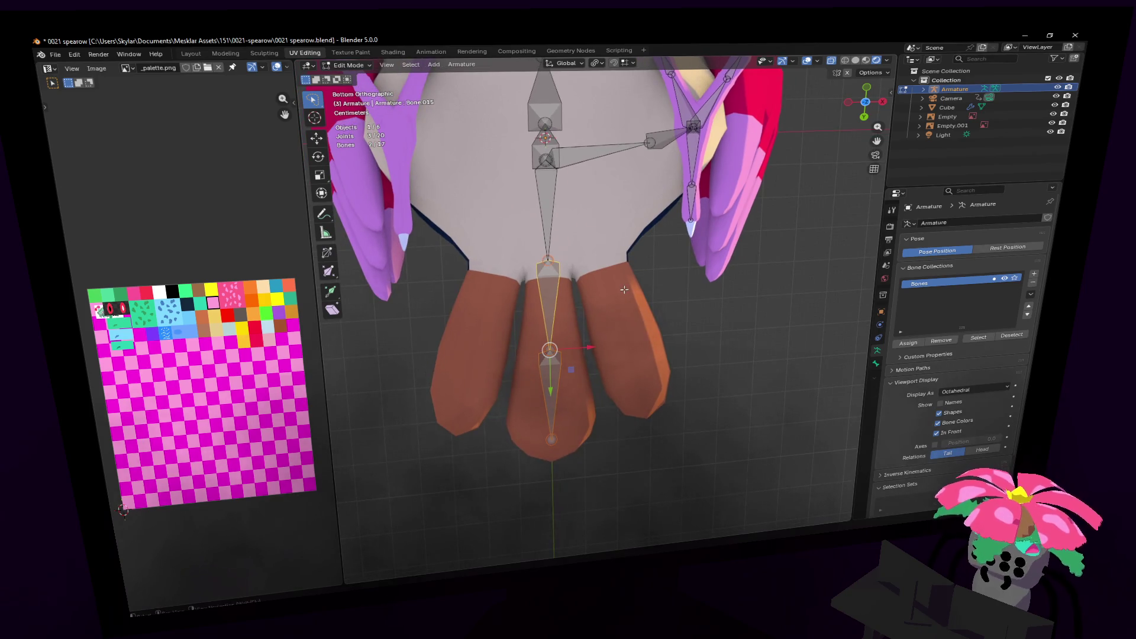
- Duplicate the two tail-feather bones and place the copy over the right tail feather
{"action": "key", "text": "shift+d"}
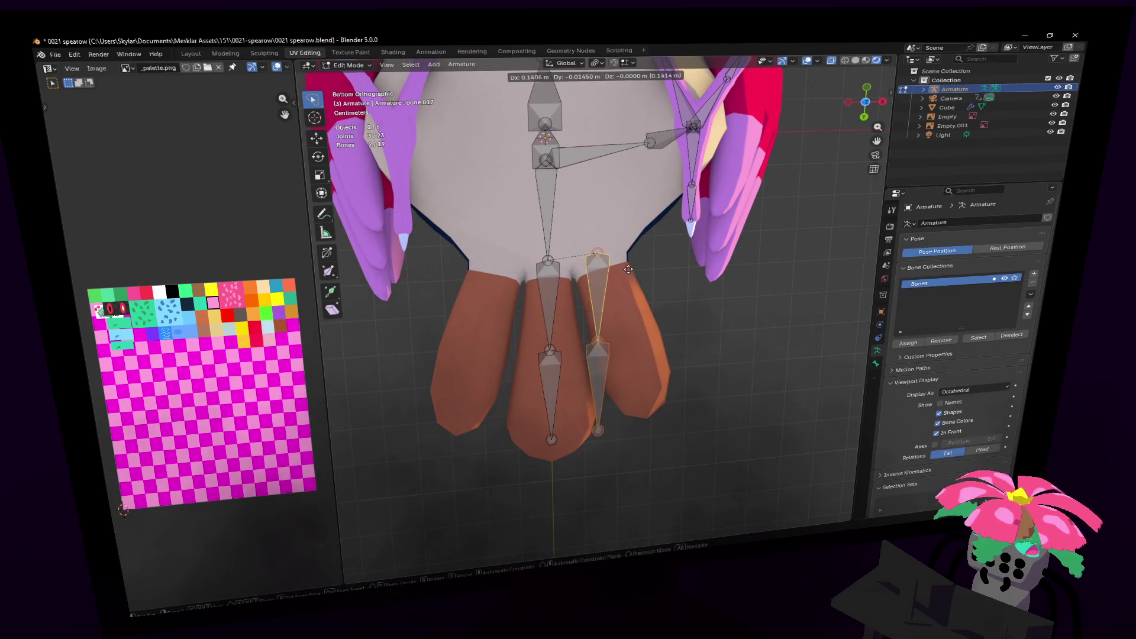
{"action": "left_click", "coordinate": [635, 263]}
{"action": "key", "text": "r"}
{"action": "key", "text": "Escape"}
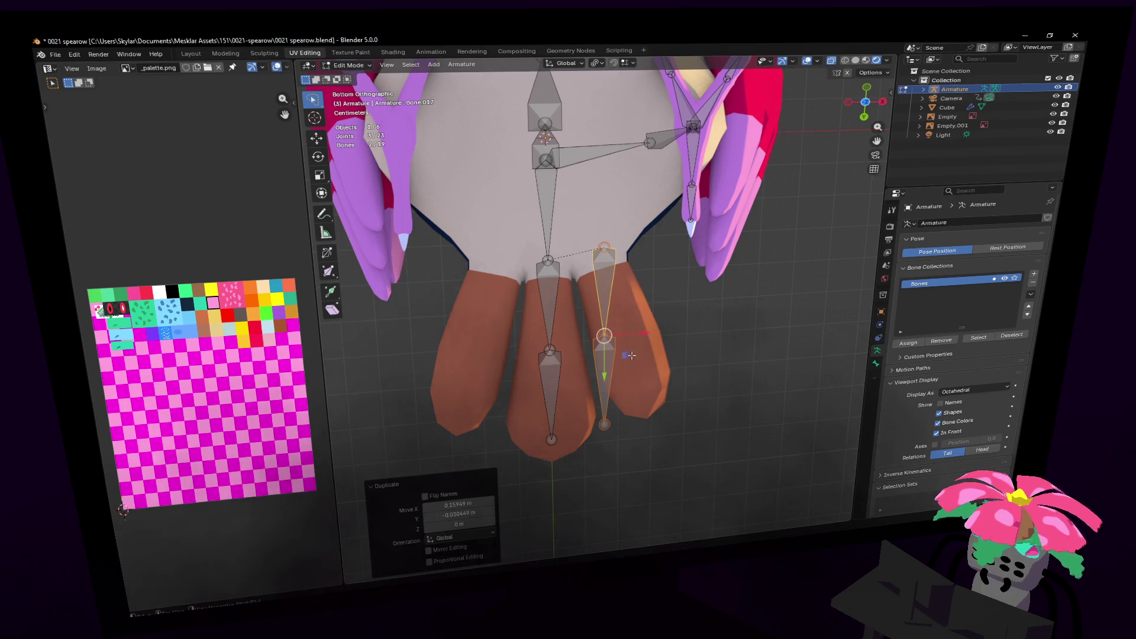
{"action": "left_click", "coordinate": [613, 289]}
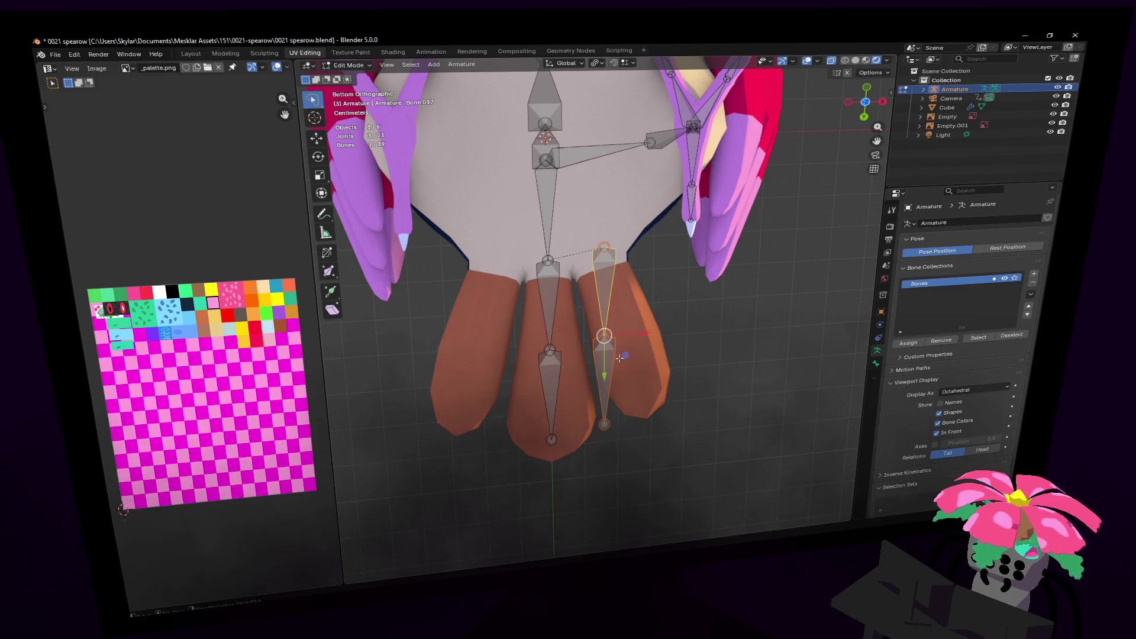
{"action": "key", "text": "r"}
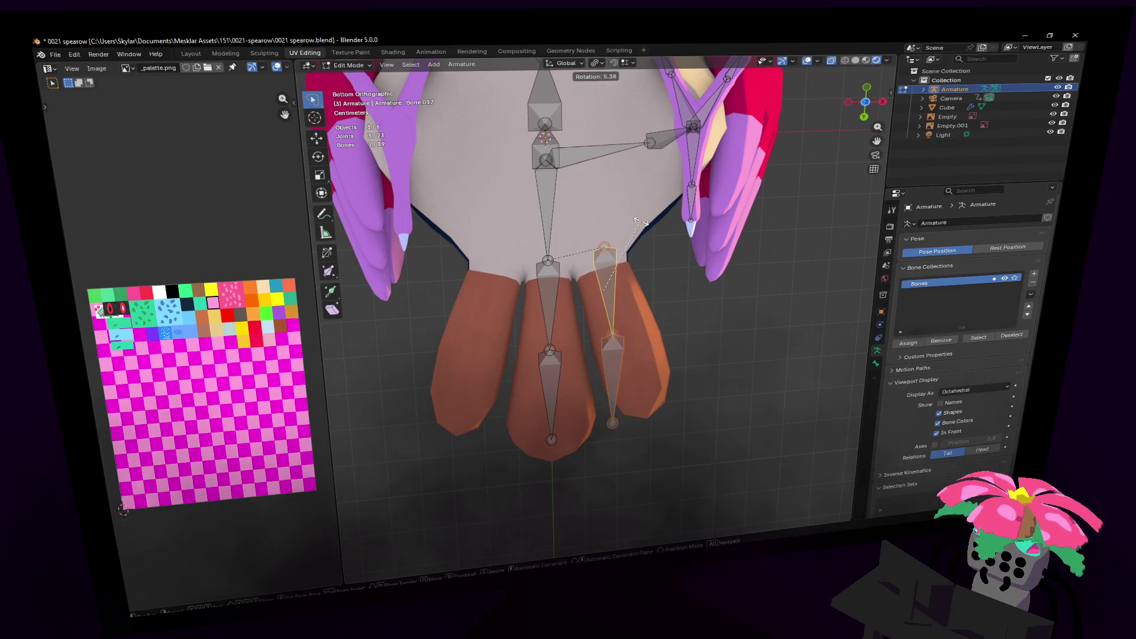
{"action": "key", "text": "Escape"}
- With Median Point pivot, rotate the copied bones 20° and nudge them onto the right feather
{"action": "left_click", "coordinate": [601, 66]}
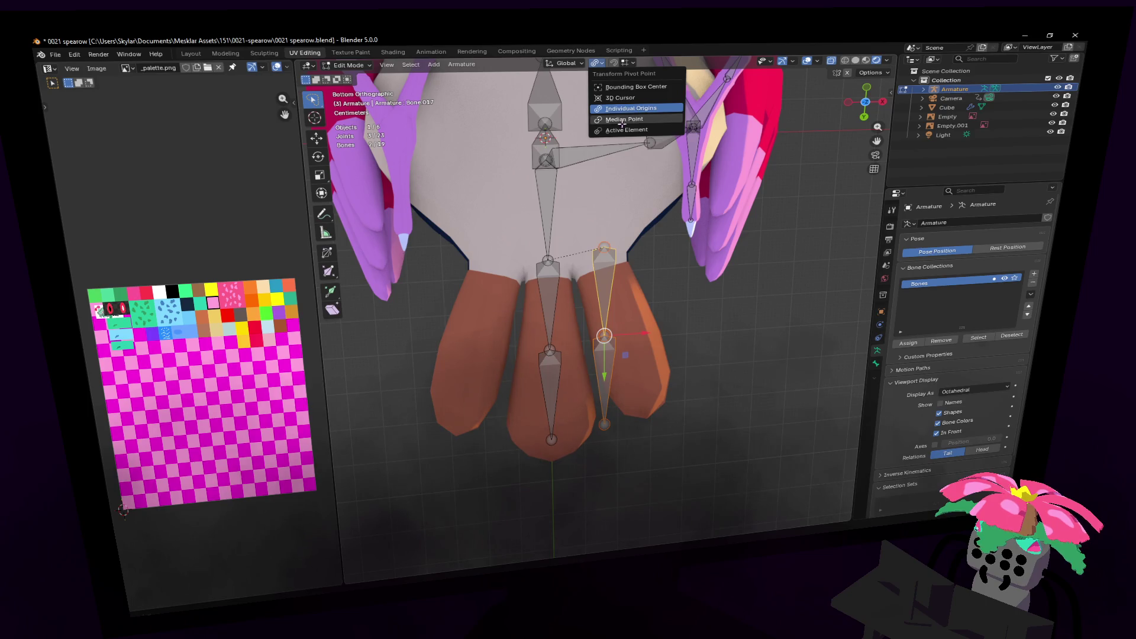
{"action": "left_click", "coordinate": [622, 120]}
{"action": "key", "text": "r"}
{"action": "left_click", "coordinate": [662, 174]}
{"action": "key", "text": "g"}
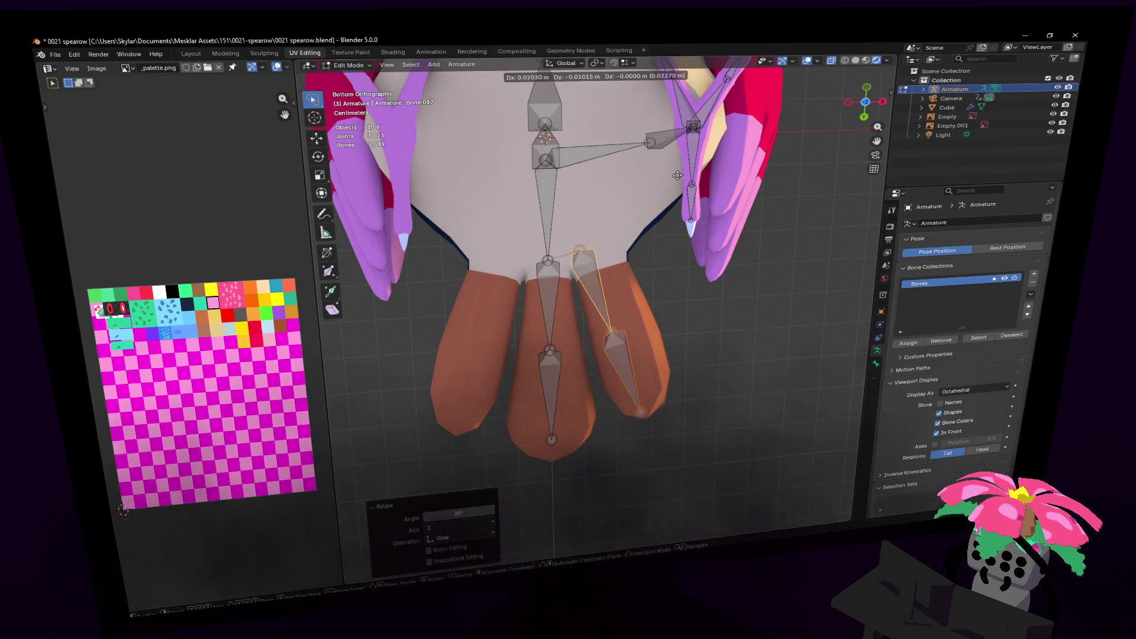
{"action": "left_click", "coordinate": [690, 169]}
{"action": "key", "text": "r"}
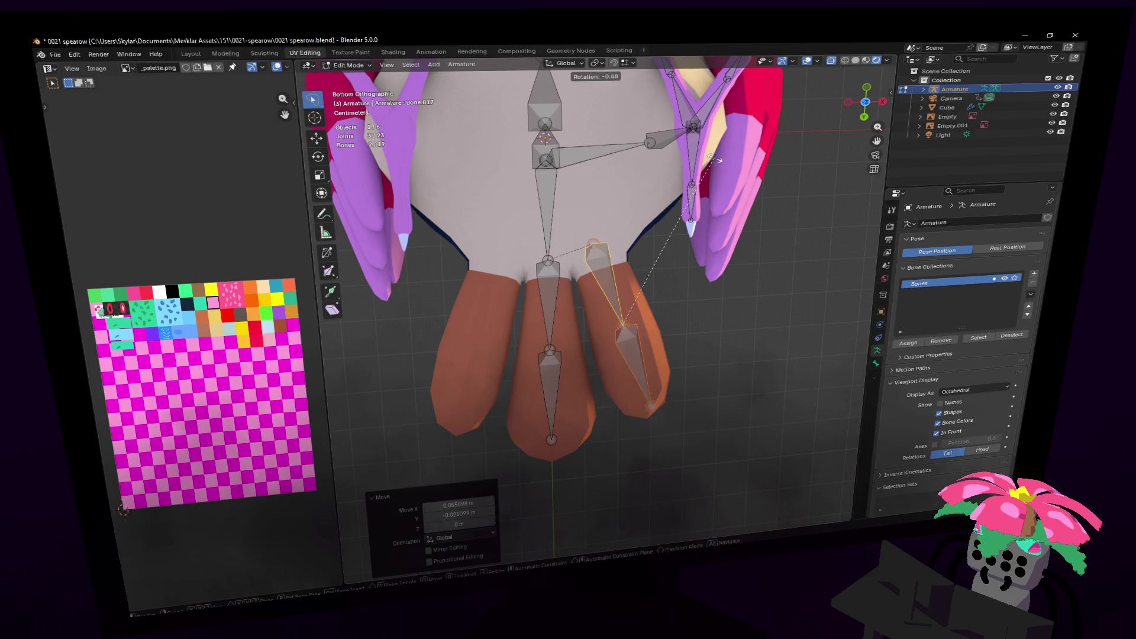
{"action": "key", "text": "g"}
{"action": "left_click", "coordinate": [720, 179]}
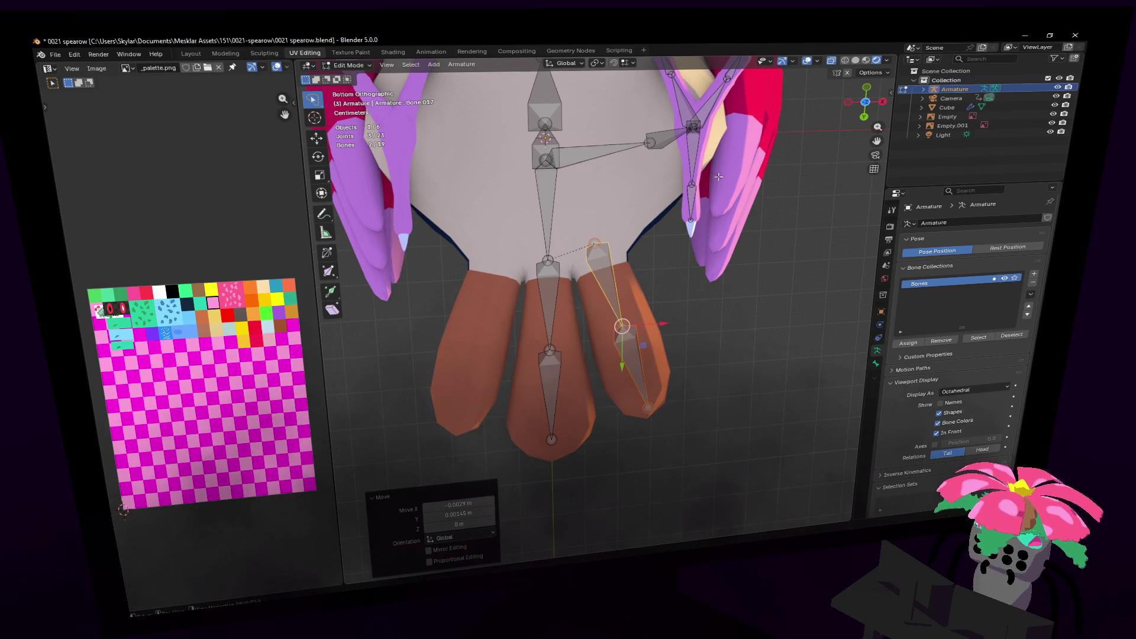
{"action": "key", "text": "g"}
{"action": "left_click", "coordinate": [733, 224]}
{"action": "key", "text": "shift+grave"}
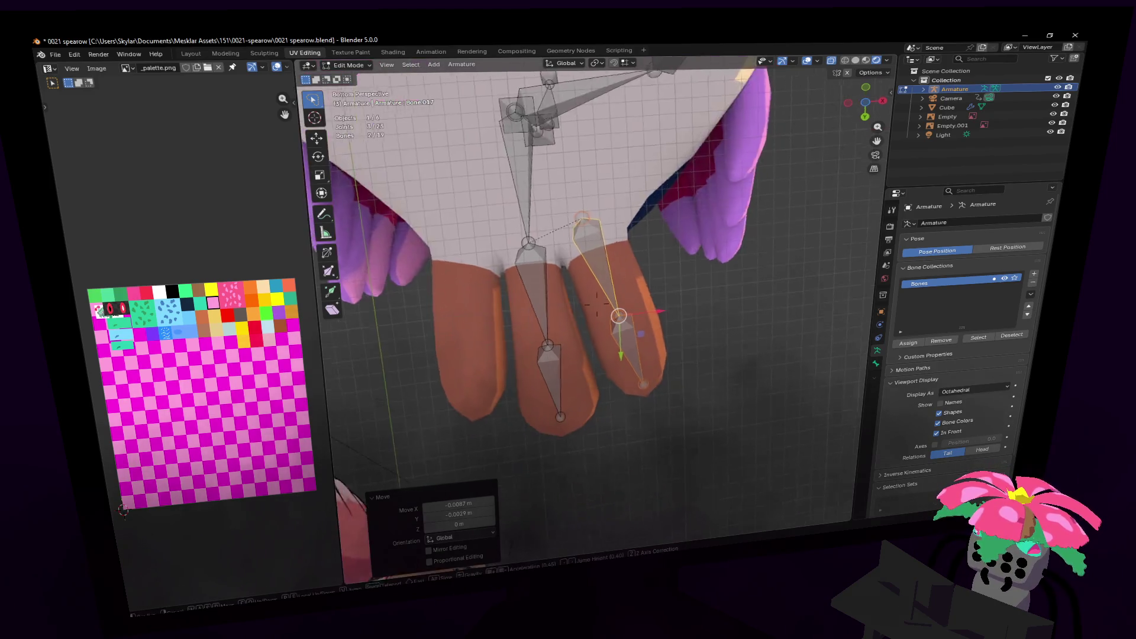
- Move the joints of the lower copied bone and the middle feather bone down into their feathers
{"action": "key", "text": "s"}
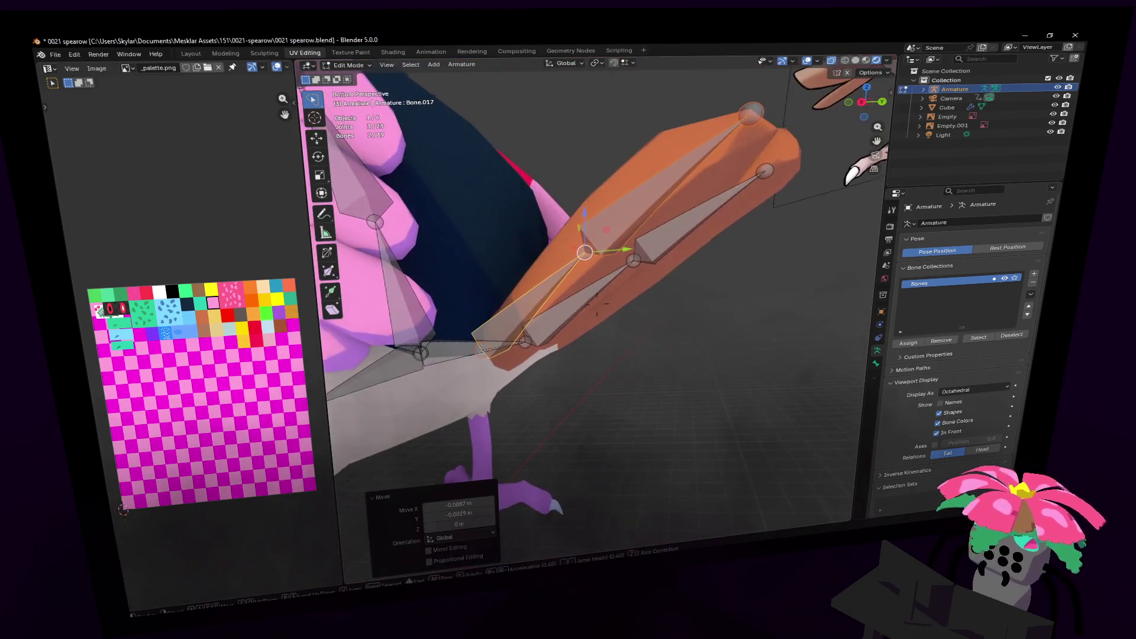
{"action": "key", "text": "w"}
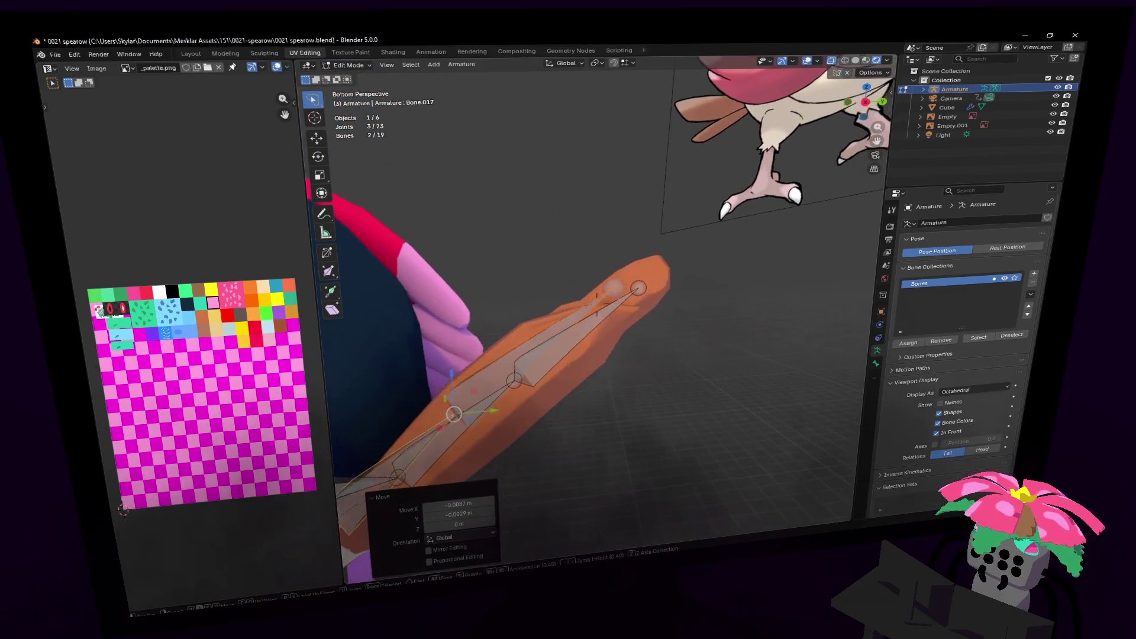
{"action": "left_click", "coordinate": [714, 272]}
{"action": "left_click", "coordinate": [644, 288]}
{"action": "mouse_move", "coordinate": [645, 288]}
{"action": "middle_mouse_down"}
{"action": "mouse_move", "coordinate": [656, 260]}
{"action": "mouse_move", "coordinate": [677, 273]}
{"action": "middle_mouse_up"}
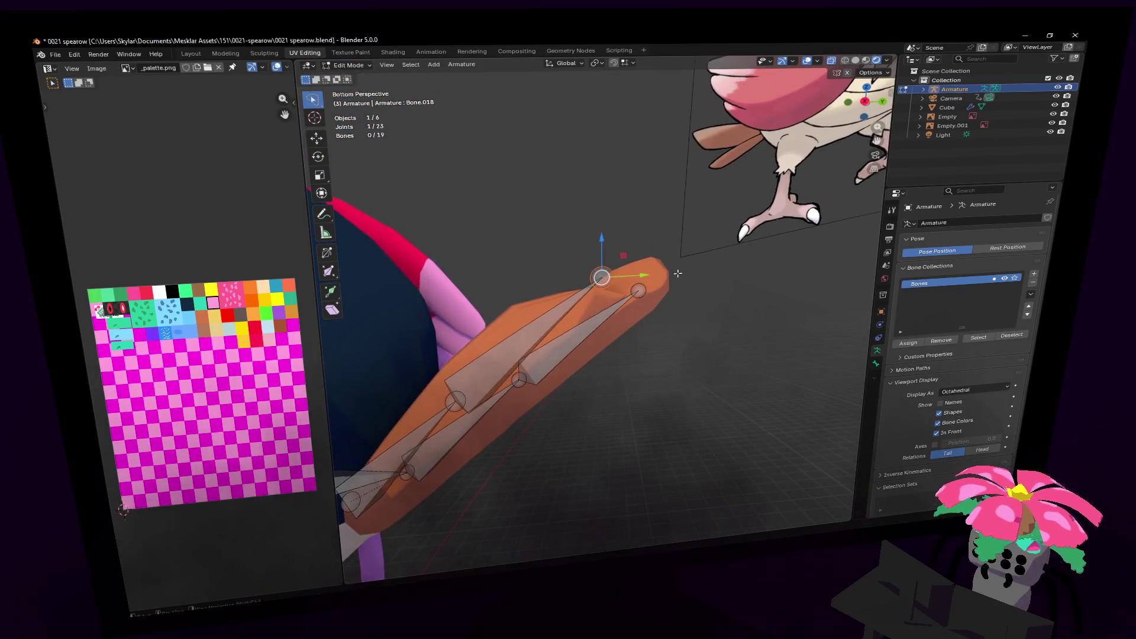
{"action": "left_click", "coordinate": [566, 303]}
{"action": "middle_click_drag", "start_coordinate": [566, 304], "coordinate": [559, 329]}
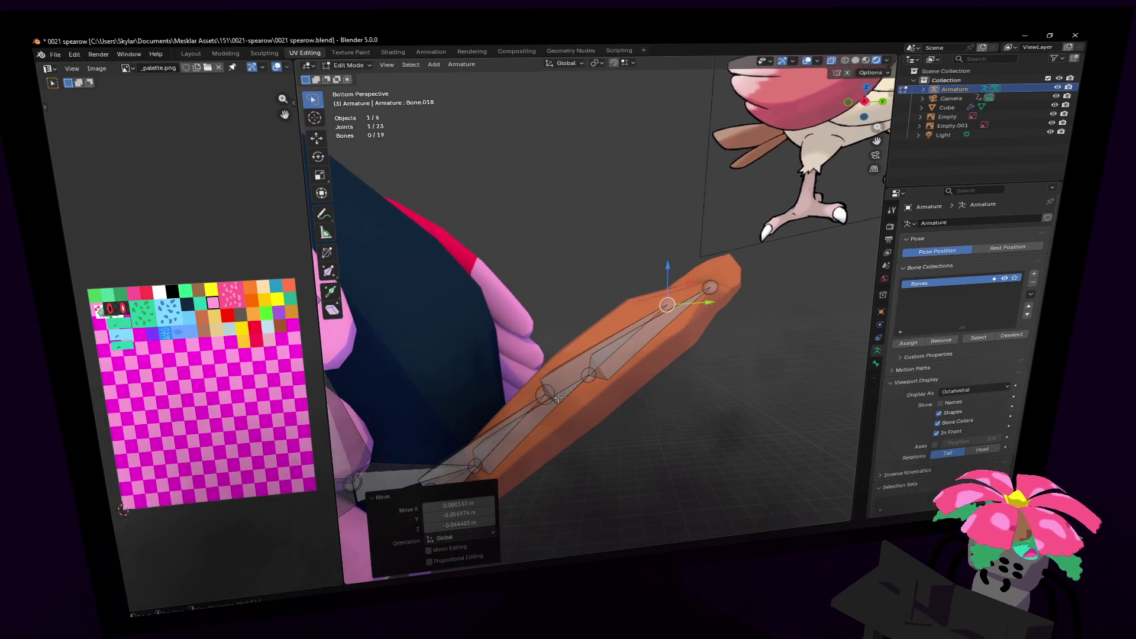
{"action": "key", "text": "g"}
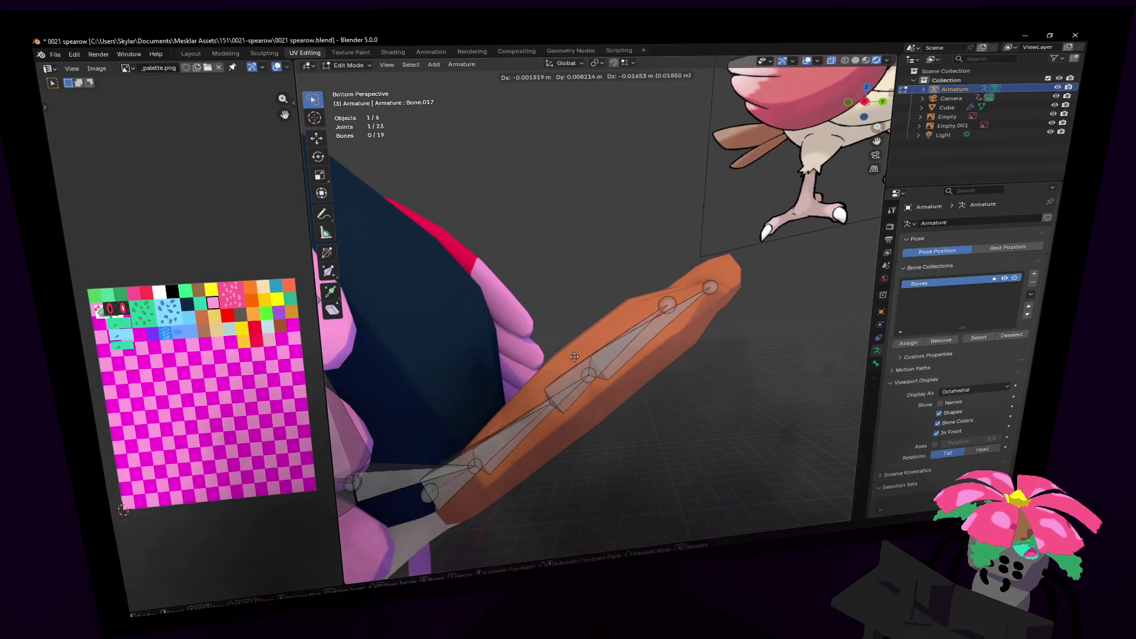
{"action": "left_click", "coordinate": [579, 361]}
{"action": "left_click", "coordinate": [591, 379]}
{"action": "mouse_move", "coordinate": [590, 379]}
{"action": "middle_mouse_down"}
{"action": "mouse_move", "coordinate": [668, 349]}
{"action": "mouse_move", "coordinate": [654, 346]}
{"action": "middle_mouse_up"}
{"action": "left_click", "coordinate": [602, 373]}
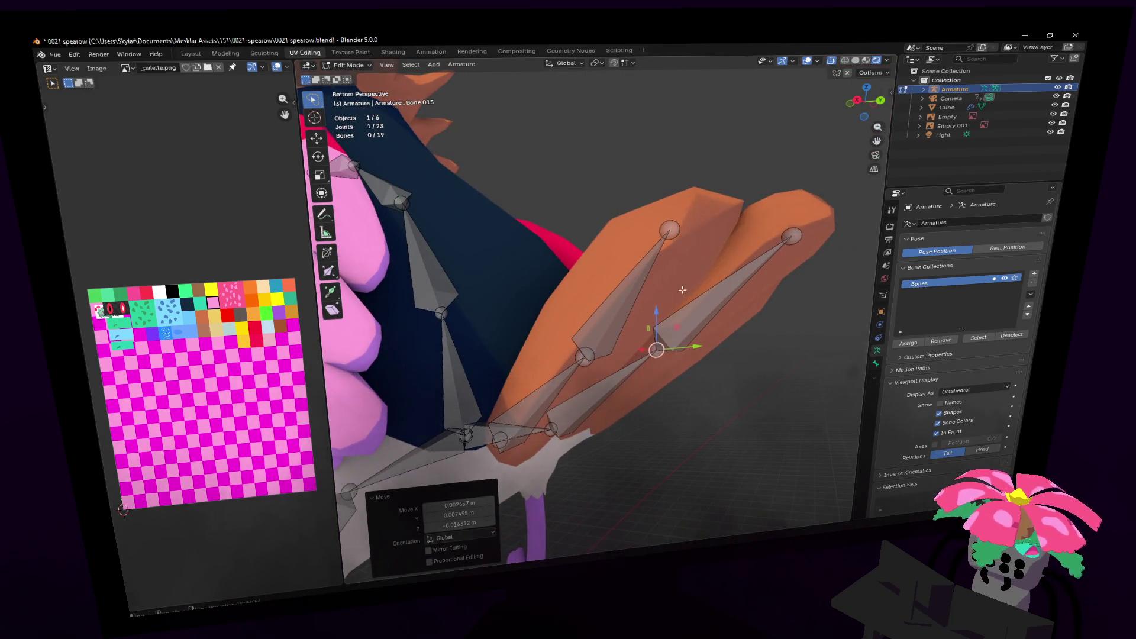
{"action": "left_click", "coordinate": [652, 342]}
- Move another copied tail joint about 0.012 m in Y and Z only, into the right feather
{"action": "key", "text": "shift+grave"}
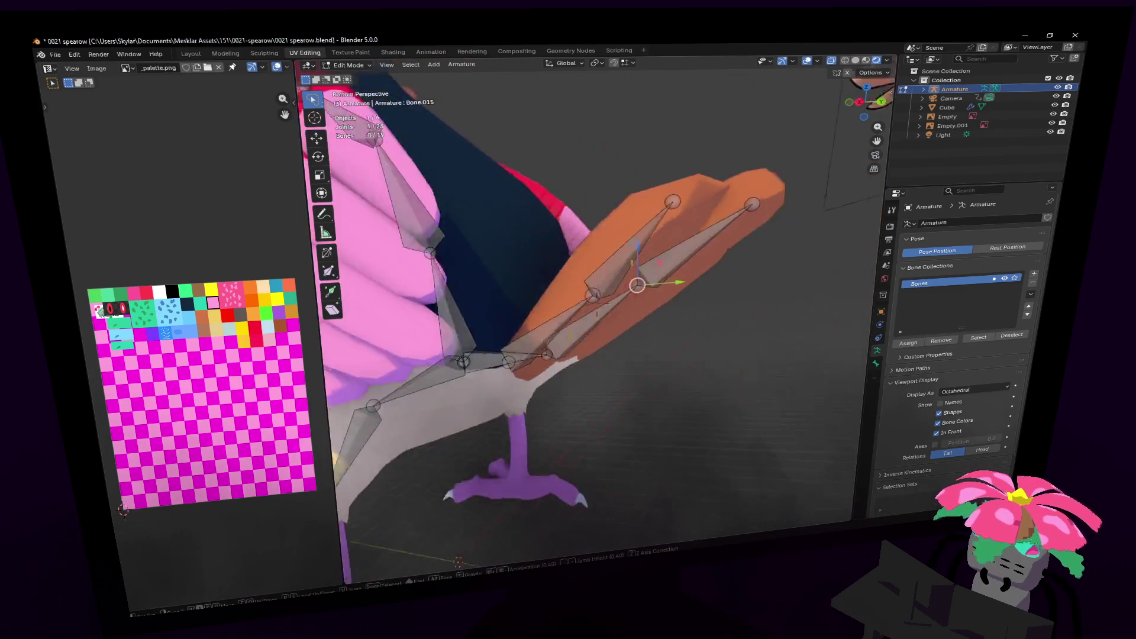
{"action": "left_click", "coordinate": [659, 290]}
{"action": "key", "text": "g"}
{"action": "key", "text": "shift+x"}
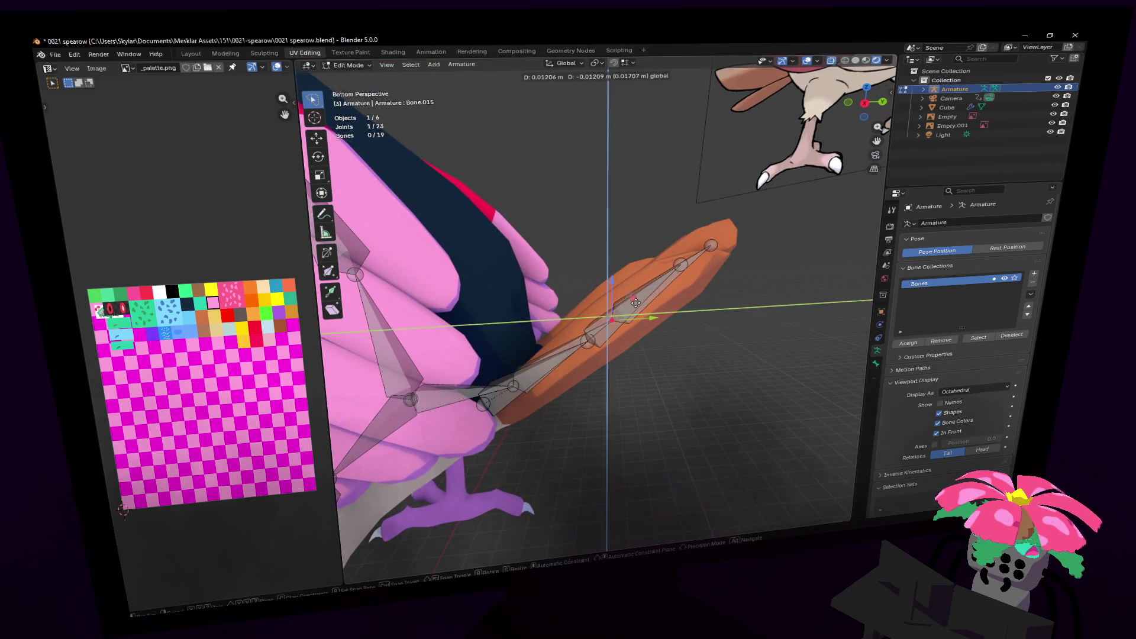
{"action": "left_click", "coordinate": [629, 298]}
{"action": "key", "text": "shift+grave"}
{"action": "key", "text": "d"}
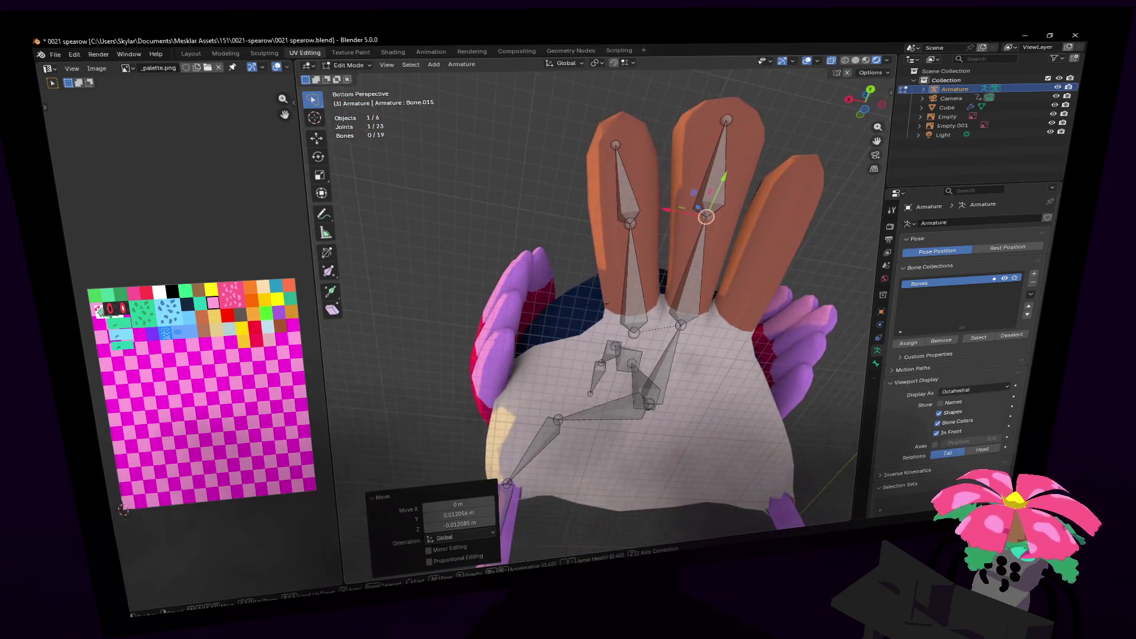
- Extrude two bones from the spine up the neck toward the head
{"action": "key", "text": "w"}
{"action": "key", "text": "s"}
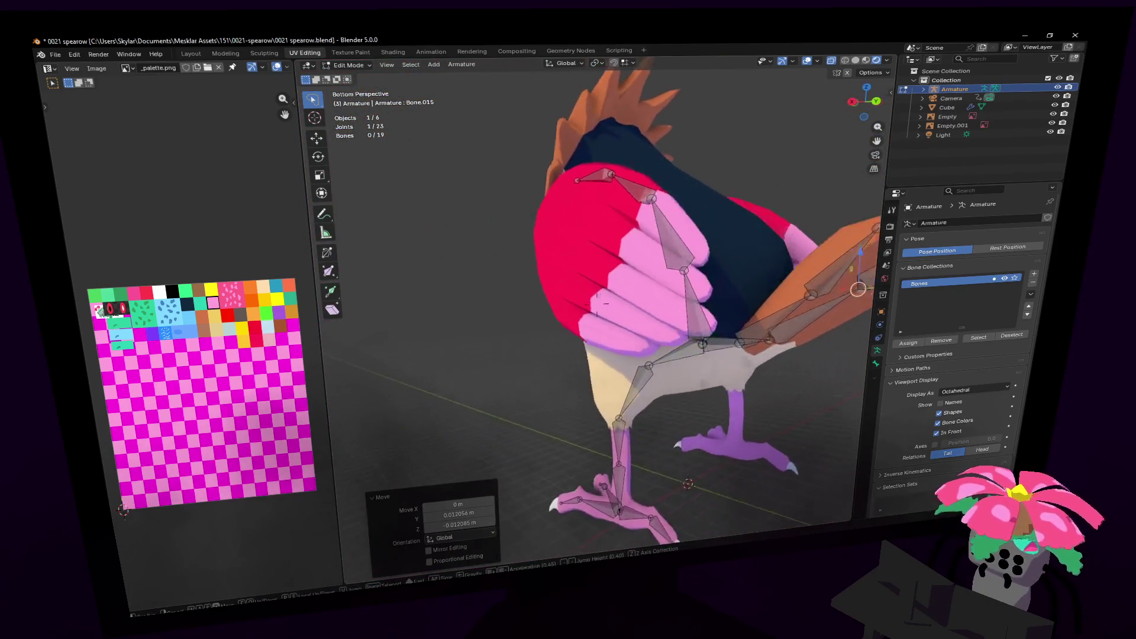
{"action": "key", "text": "w"}
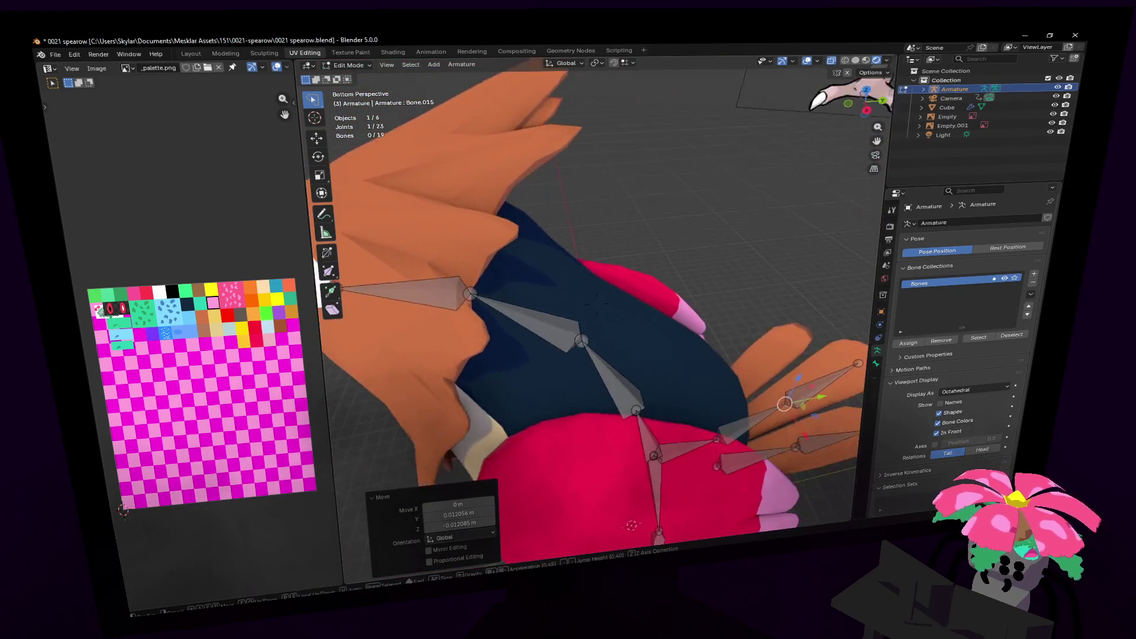
{"action": "left_click", "coordinate": [659, 288]}
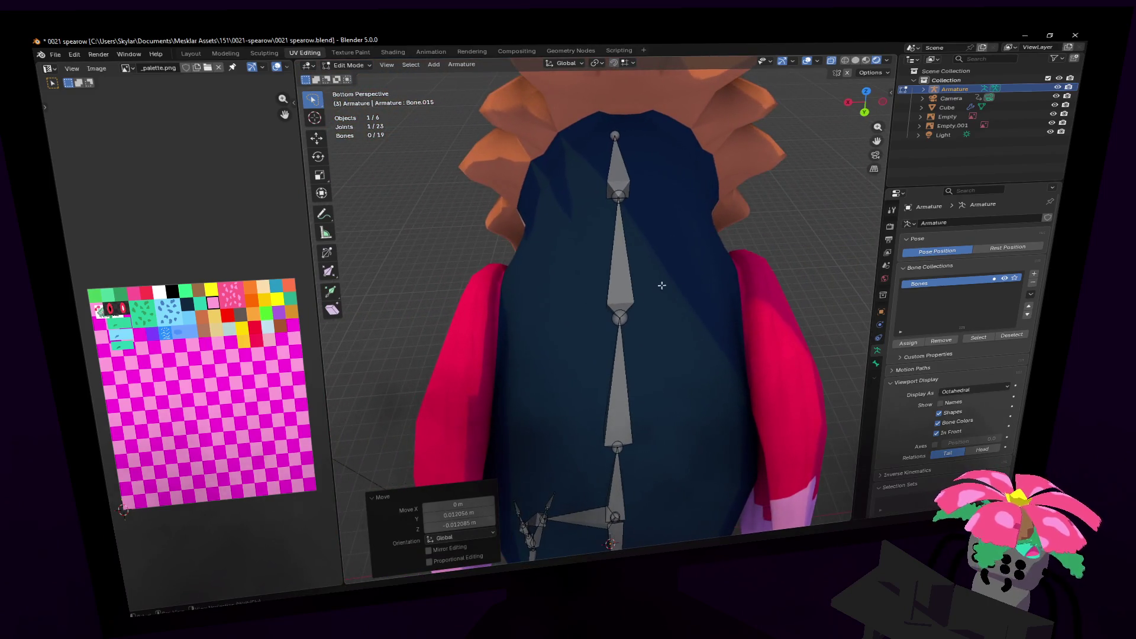
{"action": "key", "text": "e"}
{"action": "left_click", "coordinate": [540, 280]}
{"action": "key", "text": "e"}
{"action": "left_click", "coordinate": [486, 290]}
- Select the small neck bone and adjust its position from a straight side view
{"action": "key", "text": "shift+grave"}
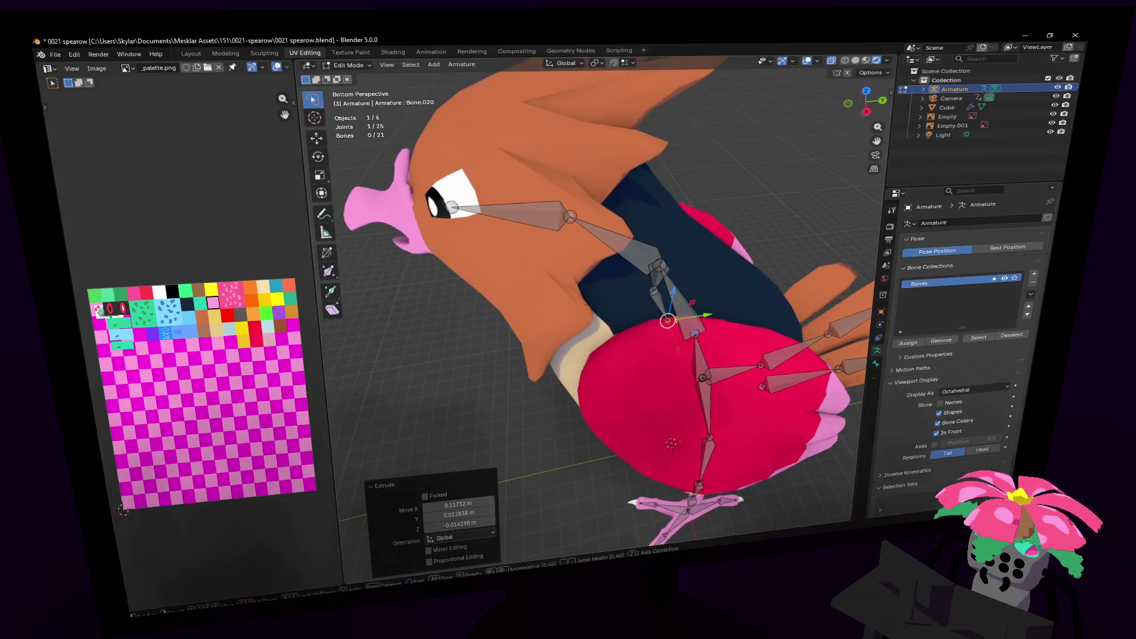
{"action": "left_click", "coordinate": [571, 278]}
{"action": "left_click", "coordinate": [627, 344]}
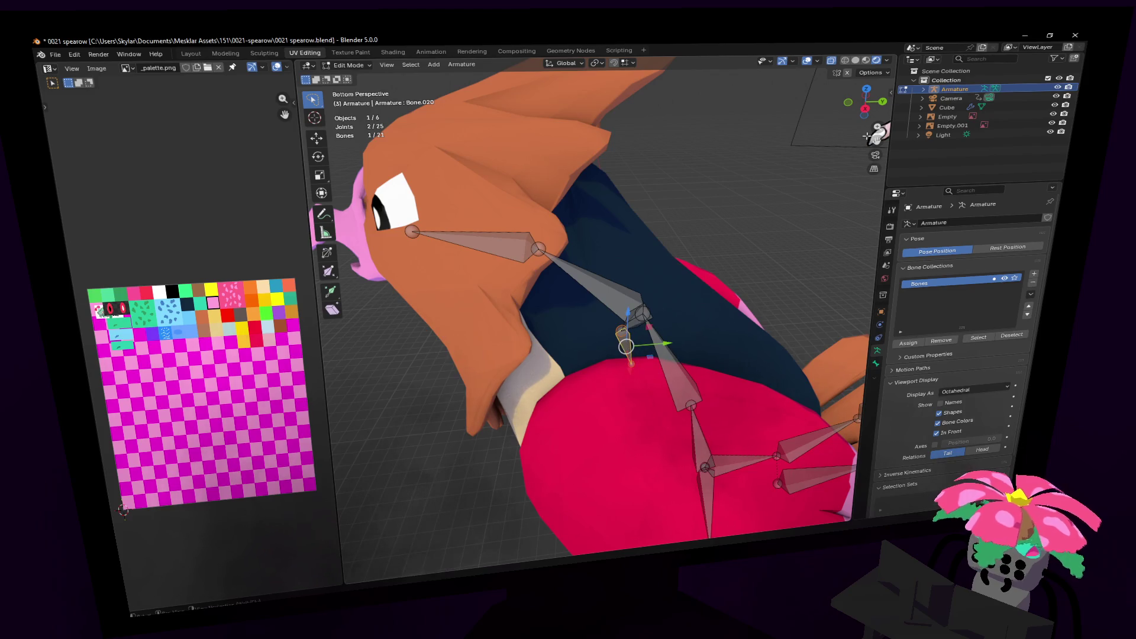
{"action": "left_click", "coordinate": [867, 109]}
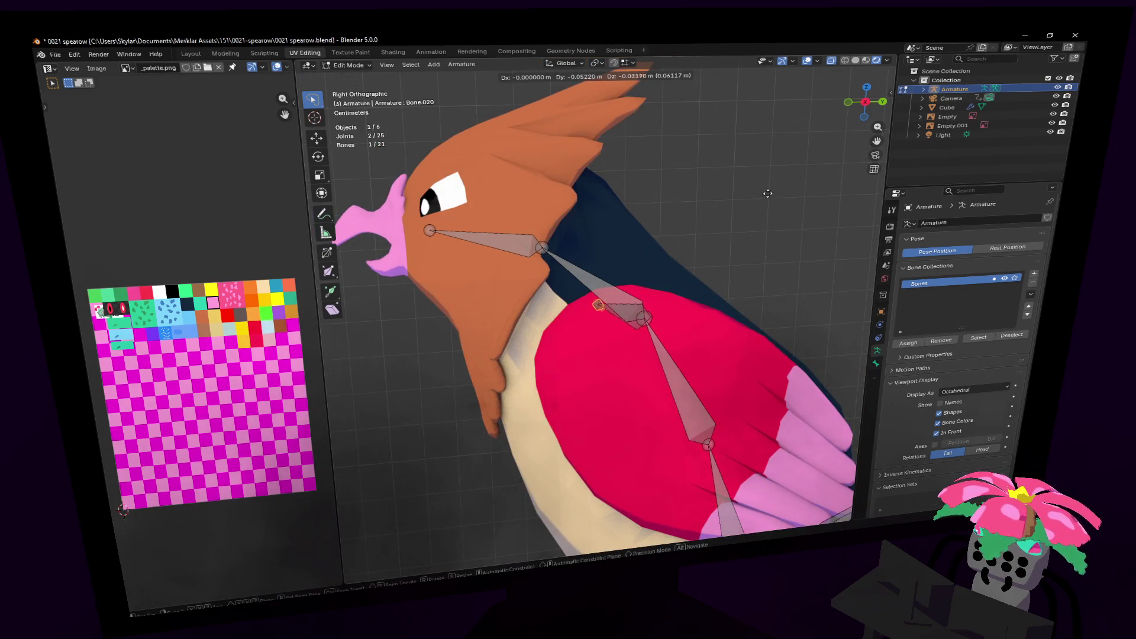
{"action": "left_click", "coordinate": [760, 222]}
{"action": "middle_click_drag", "start_coordinate": [760, 221], "coordinate": [616, 357]}
{"action": "left_click", "coordinate": [588, 352]}
- Undo a trial joint move and extrude a new wing bone from the shoulder joint
{"action": "key", "text": "shift+grave"}
{"action": "key", "text": "s"}
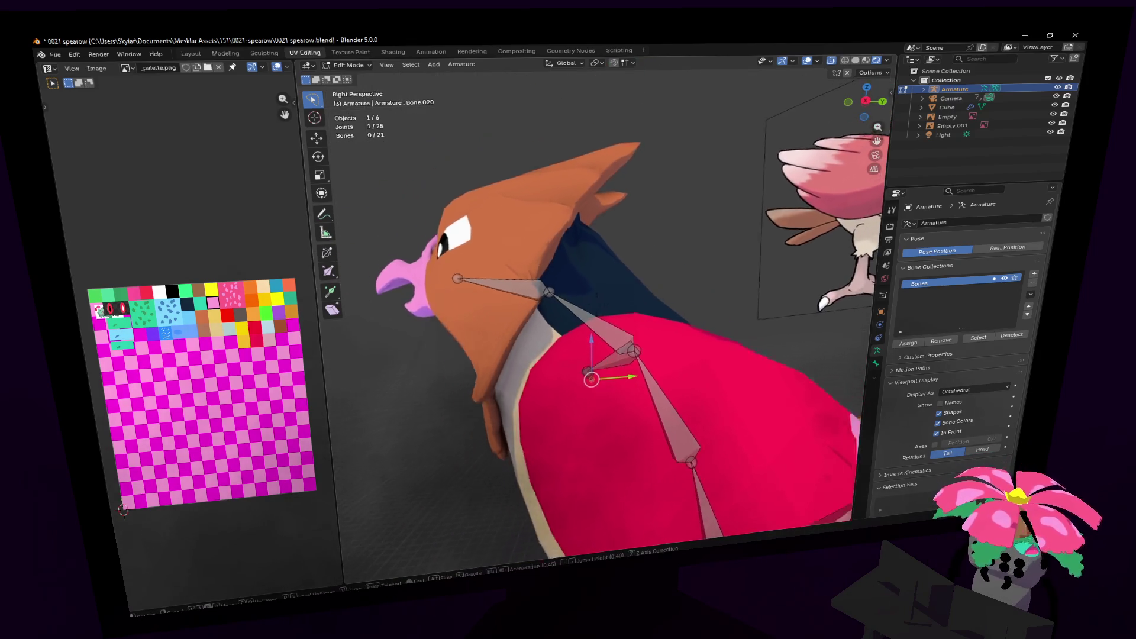
{"action": "left_click", "coordinate": [597, 295]}
{"action": "key", "text": "g"}
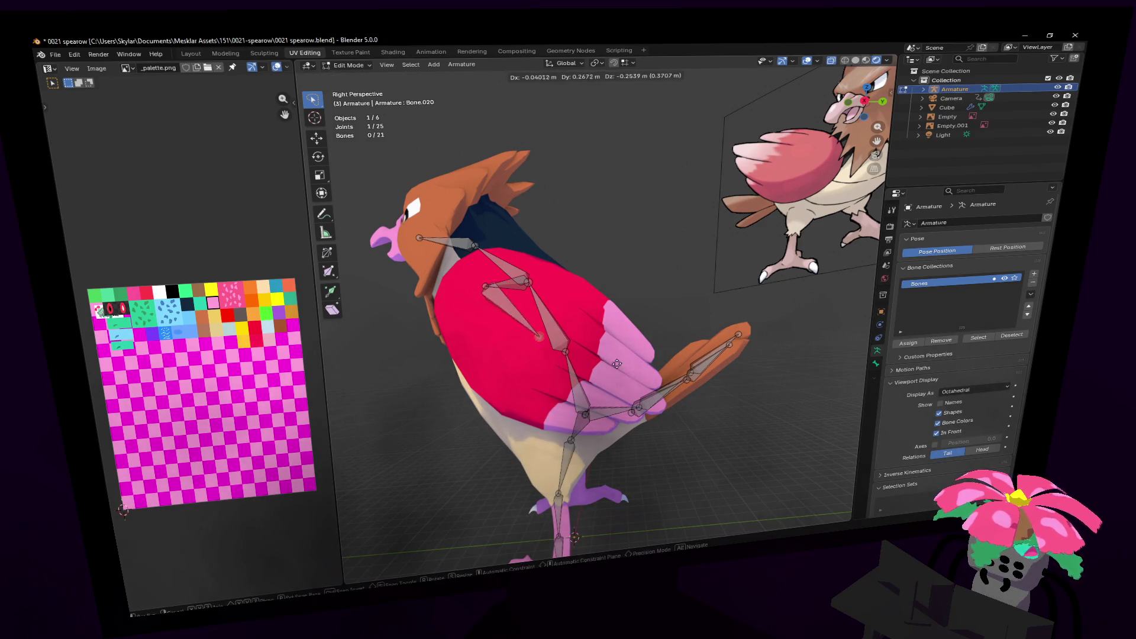
{"action": "left_click", "coordinate": [666, 393]}
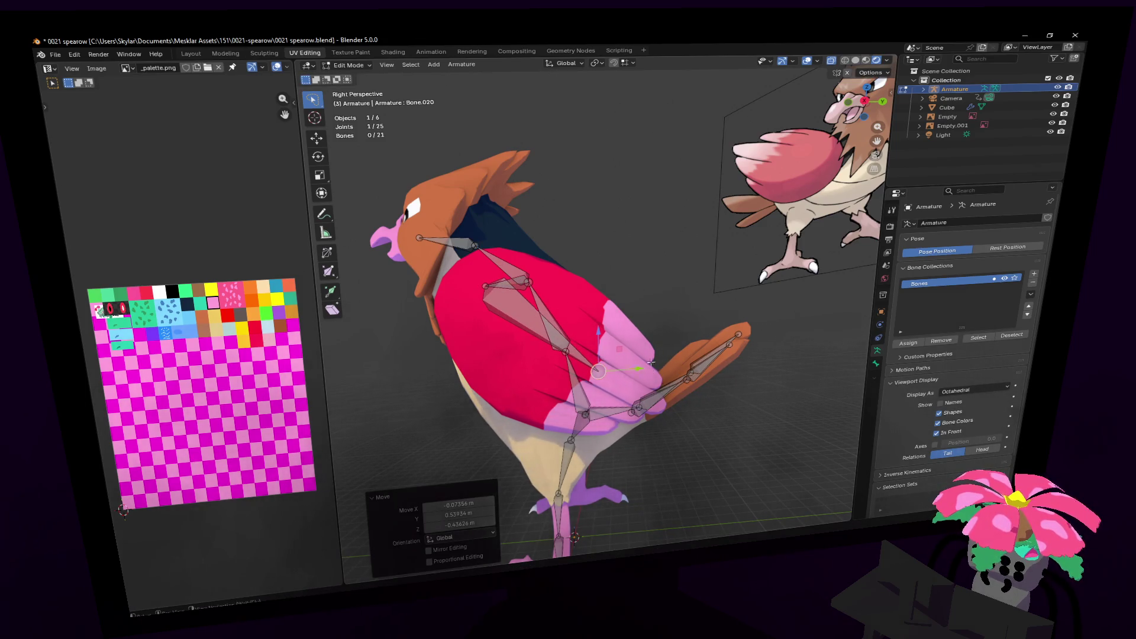
{"action": "key", "text": "ctrl+z"}
{"action": "key", "text": "ctrl+z"}
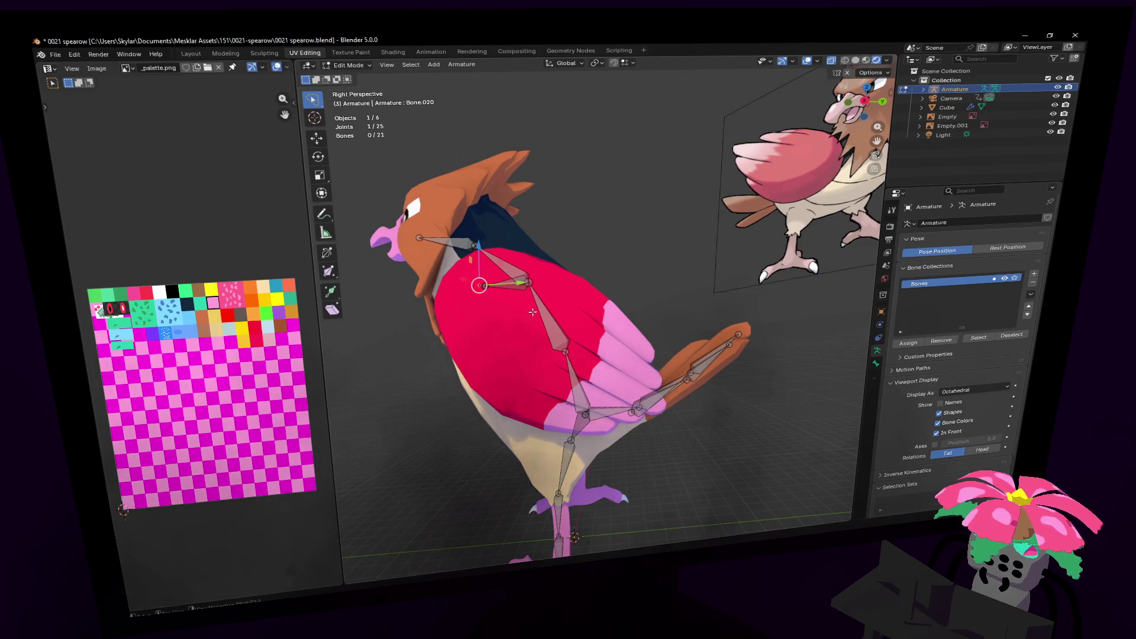
{"action": "key", "text": "e"}
{"action": "left_click", "coordinate": [658, 405]}
{"action": "middle_click_drag", "start_coordinate": [658, 405], "coordinate": [678, 310]}
- Move the new wing bone's tip joint down along the red wing's outer edge
{"action": "key", "text": "g"}
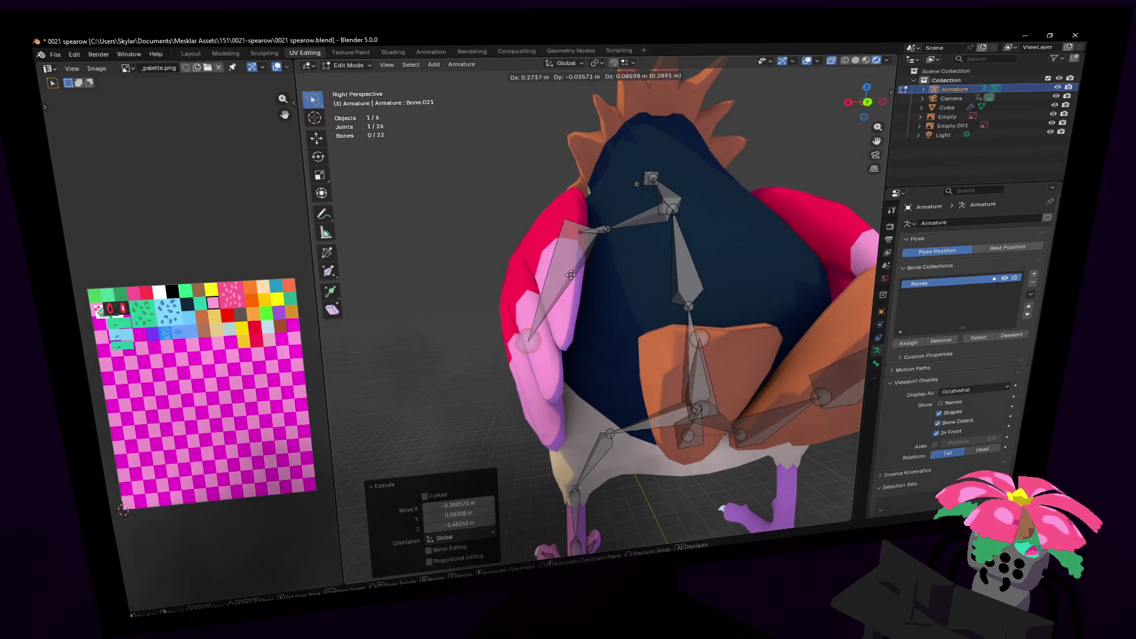
{"action": "left_click", "coordinate": [569, 281]}
{"action": "mouse_move", "coordinate": [569, 281]}
{"action": "middle_mouse_down"}
{"action": "mouse_move", "coordinate": [591, 308]}
{"action": "mouse_move", "coordinate": [606, 273]}
{"action": "middle_mouse_up"}
{"action": "key", "text": "g"}
{"action": "left_click", "coordinate": [610, 284]}
{"action": "scroll", "coordinate": [612, 292], "scroll_direction": "up", "scroll_amount": 5}
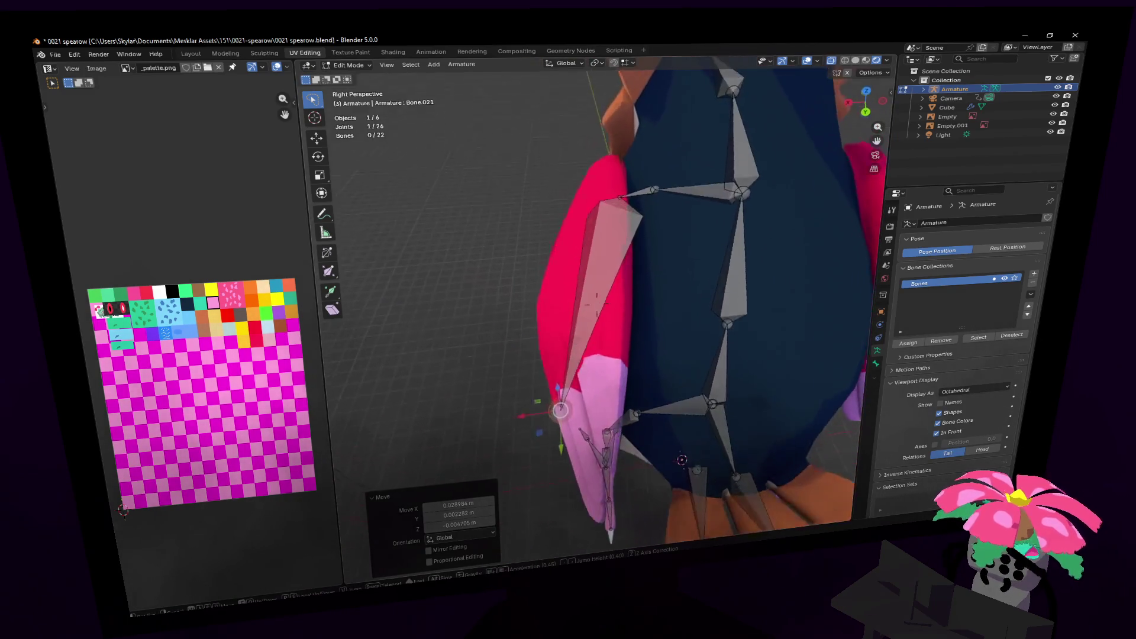
- Subdivide the wing bone into two segments
{"action": "left_click", "coordinate": [613, 298]}
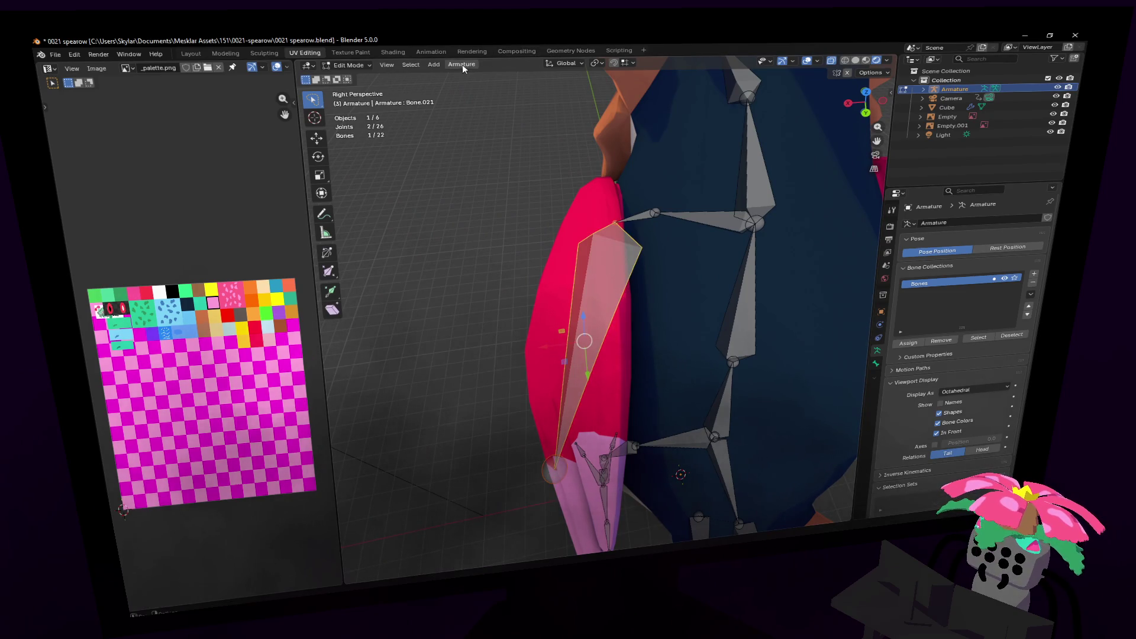
{"action": "mouse_move", "coordinate": [459, 65]}
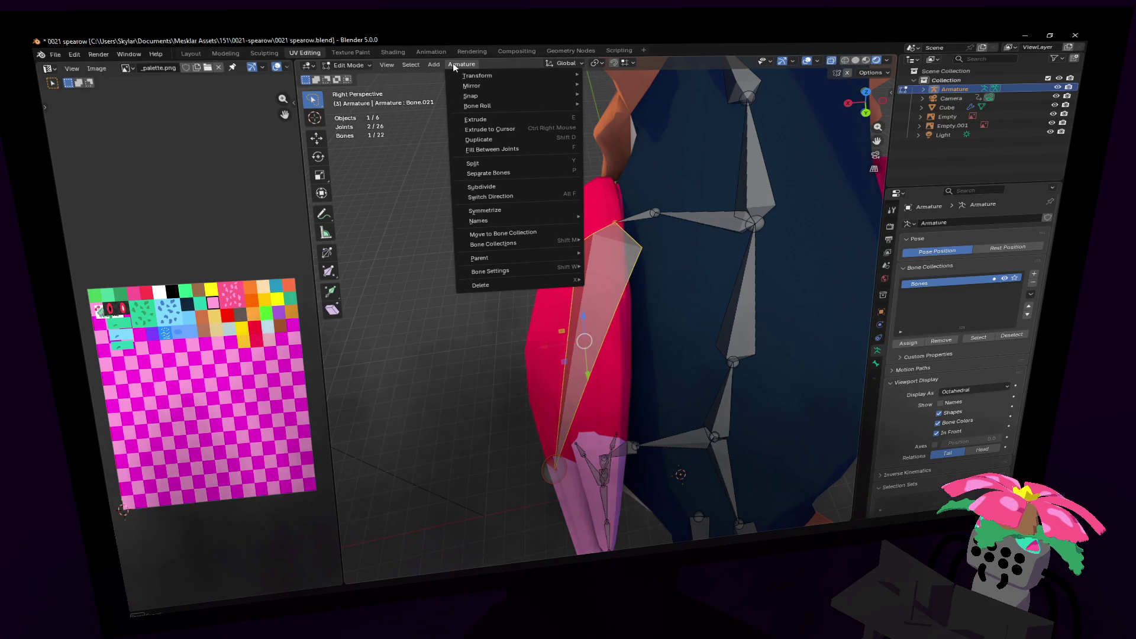
{"action": "left_click", "coordinate": [533, 185]}
- Move the split wing bone's upper and lower joints and Bone.022's joint along the red wing's edge
{"action": "left_click_drag", "start_coordinate": [584, 341], "coordinate": [586, 332]}
{"action": "middle_click_drag", "start_coordinate": [592, 331], "coordinate": [618, 300]}
{"action": "left_click", "coordinate": [649, 241]}
{"action": "key", "text": "g"}
{"action": "left_click", "coordinate": [642, 277]}
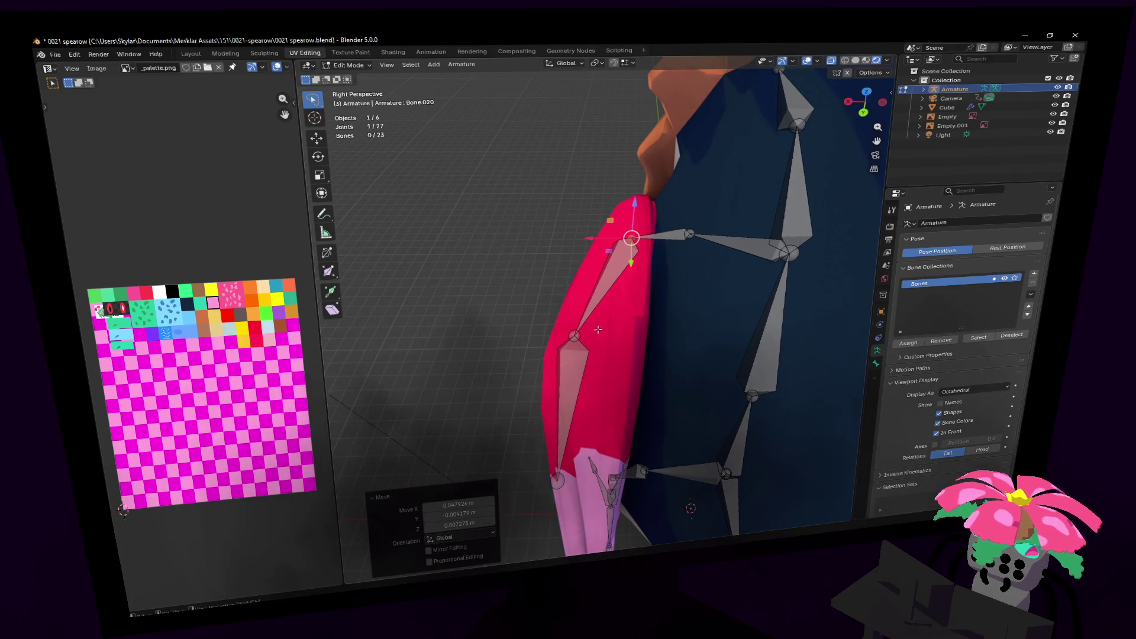
{"action": "left_click", "coordinate": [574, 336]}
{"action": "key", "text": "g"}
{"action": "left_click", "coordinate": [574, 338]}
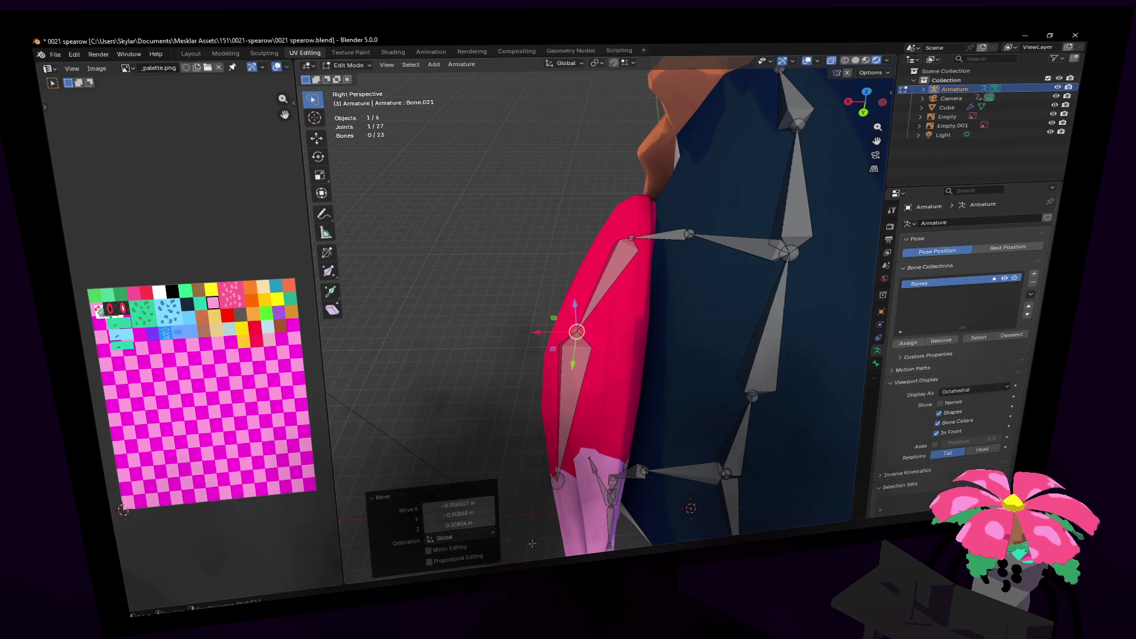
{"action": "left_click", "coordinate": [561, 474]}
{"action": "key", "text": "g"}
{"action": "left_click", "coordinate": [583, 469]}
- Turn the view to face the wing and select the joint to grow the next bone from
{"action": "key", "text": "shift+grave"}
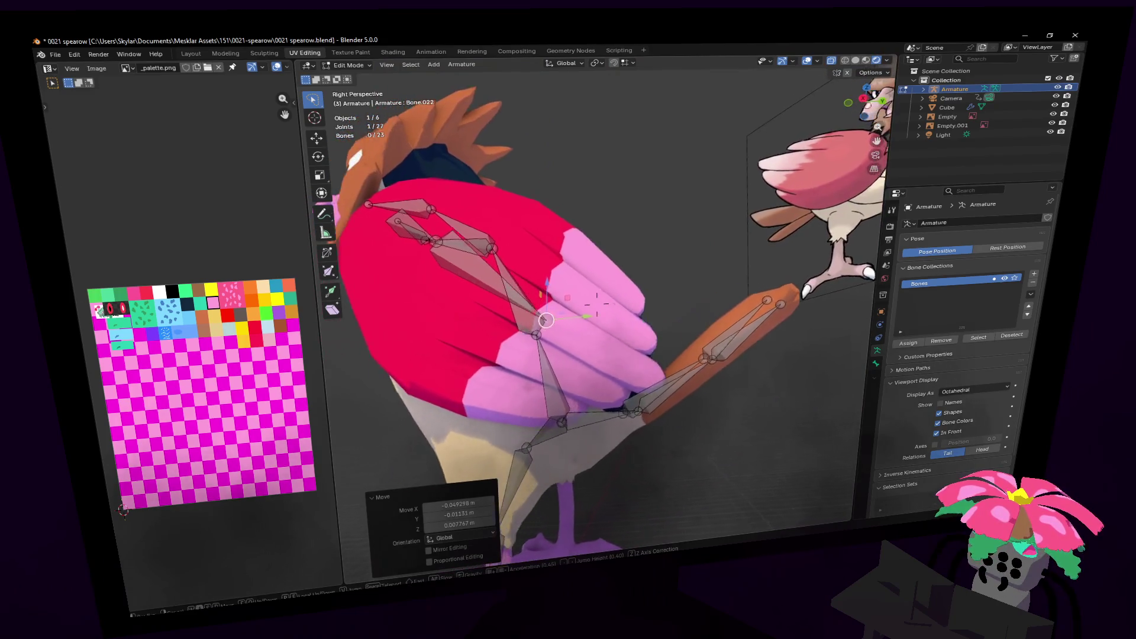
{"action": "left_click", "coordinate": [550, 456]}
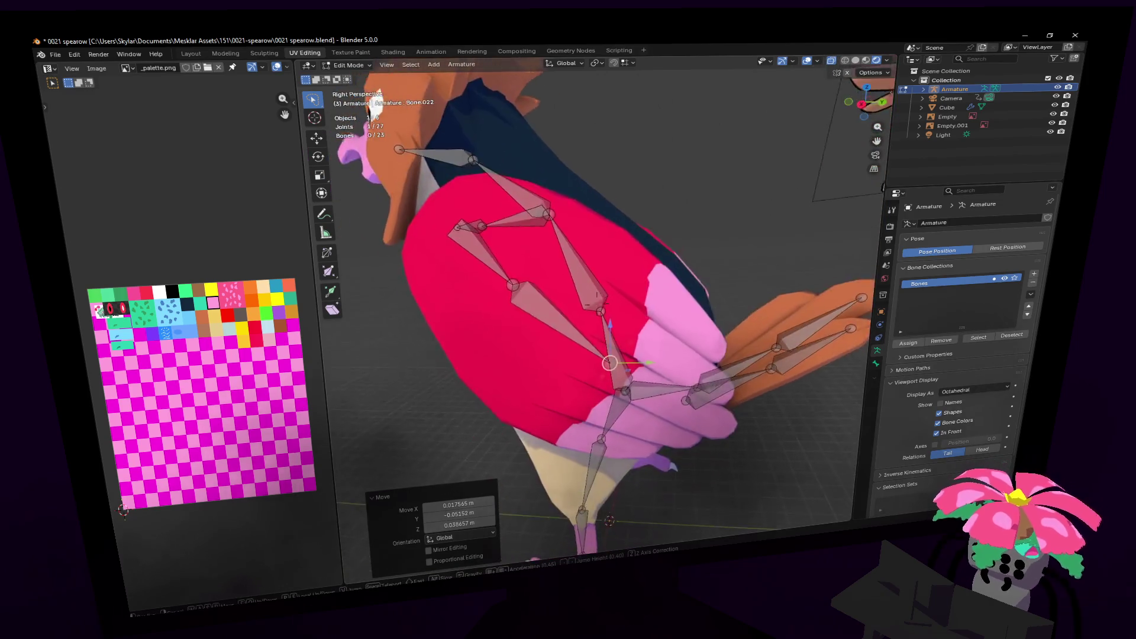
{"action": "left_click", "coordinate": [632, 294]}
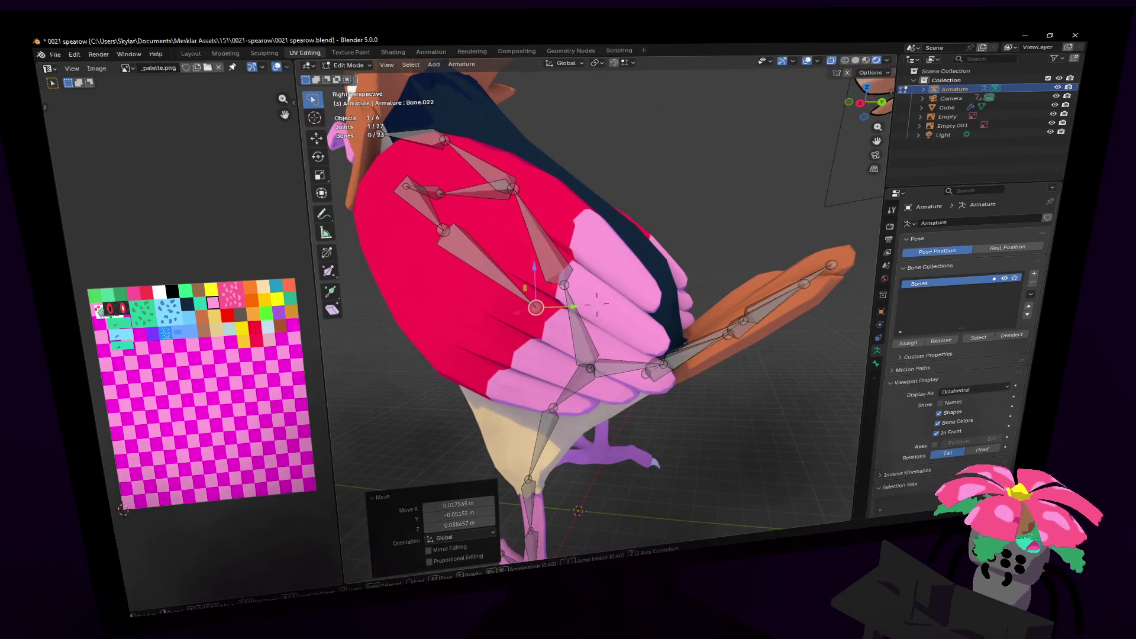
{"action": "left_click", "coordinate": [597, 304]}
- Extrude a new bone toward the pink wing feathers and adjust its joint with an axis constraint
{"action": "key", "text": "e"}
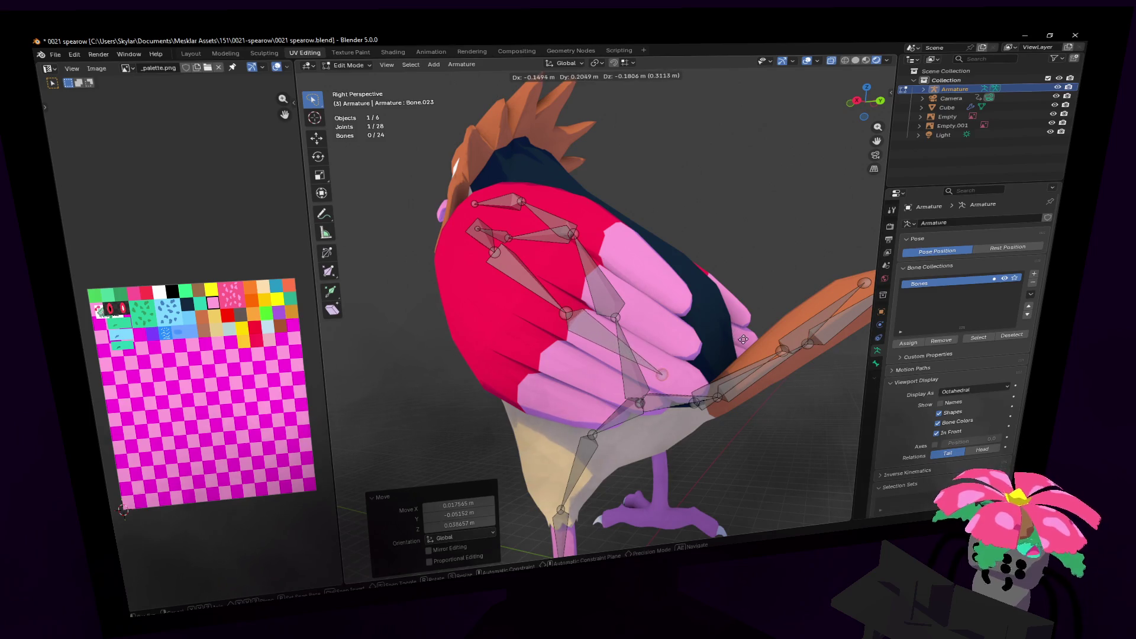
{"action": "left_click", "coordinate": [743, 339]}
{"action": "key", "text": "shift+grave"}
{"action": "left_click", "coordinate": [746, 284]}
{"action": "middle_click_drag", "start_coordinate": [745, 284], "coordinate": [712, 329]}
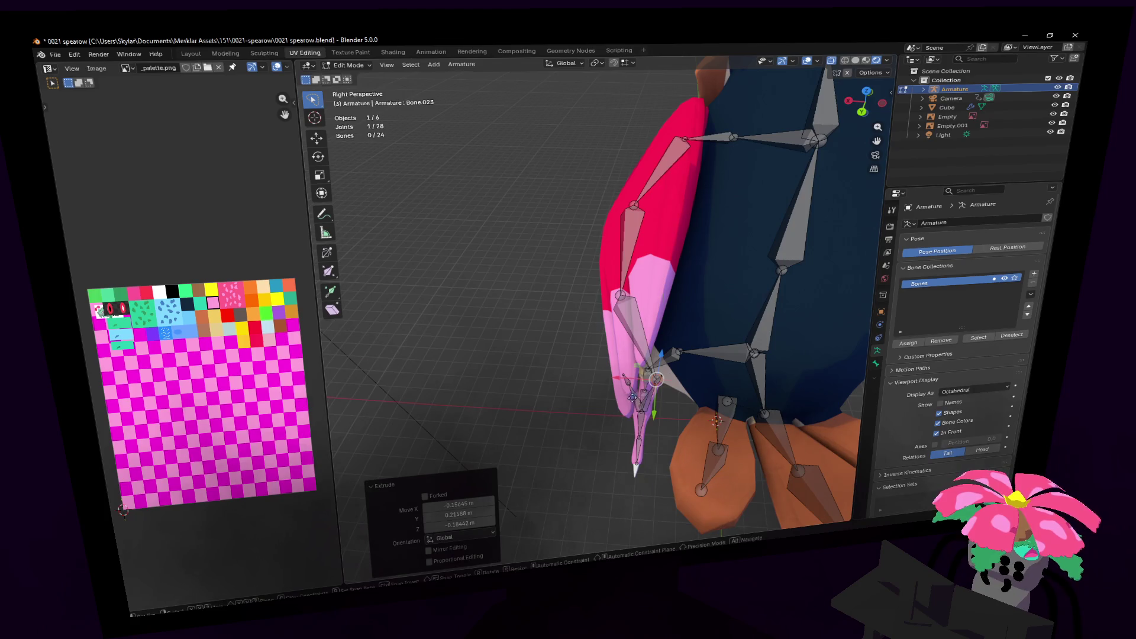
{"action": "key", "text": "g"}
{"action": "key", "text": "shift+z"}
{"action": "left_click", "coordinate": [604, 396]}
- Box-select the feather bones and place a duplicated pair over the pink wing feathers
{"action": "key", "text": "shift+grave"}
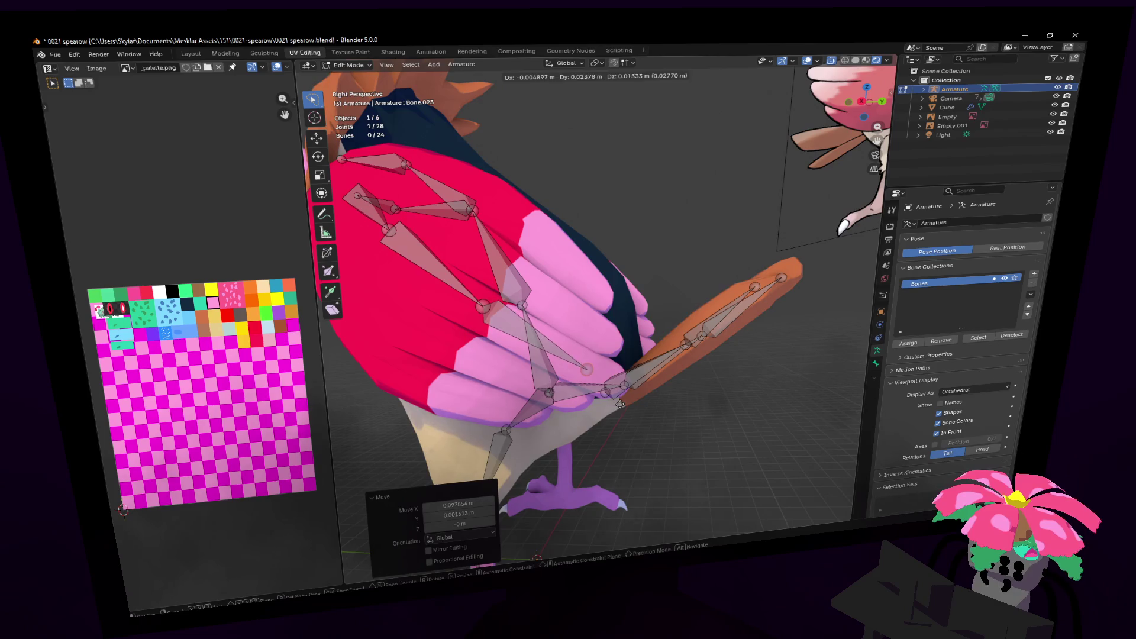
{"action": "key", "text": "s"}
{"action": "key", "text": "w"}
{"action": "left_click", "coordinate": [602, 362]}
{"action": "key", "text": "shift+grave"}
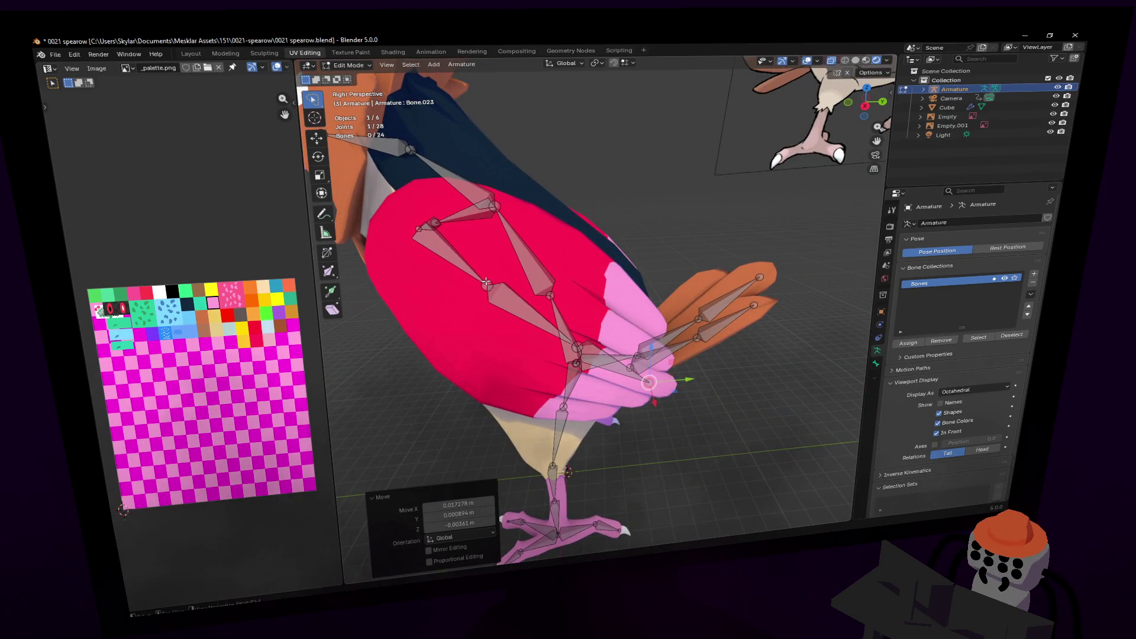
{"action": "left_click", "coordinate": [526, 337]}
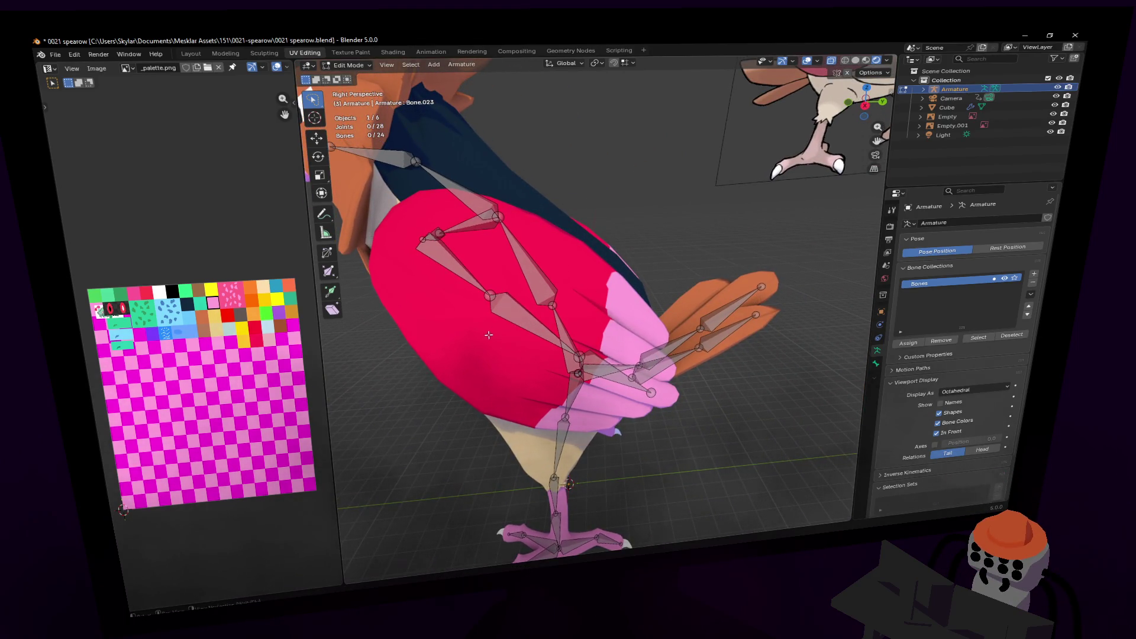
{"action": "middle_click_drag", "start_coordinate": [596, 356], "coordinate": [610, 340]}
{"action": "key", "text": "e"}
{"action": "left_click", "coordinate": [622, 326]}
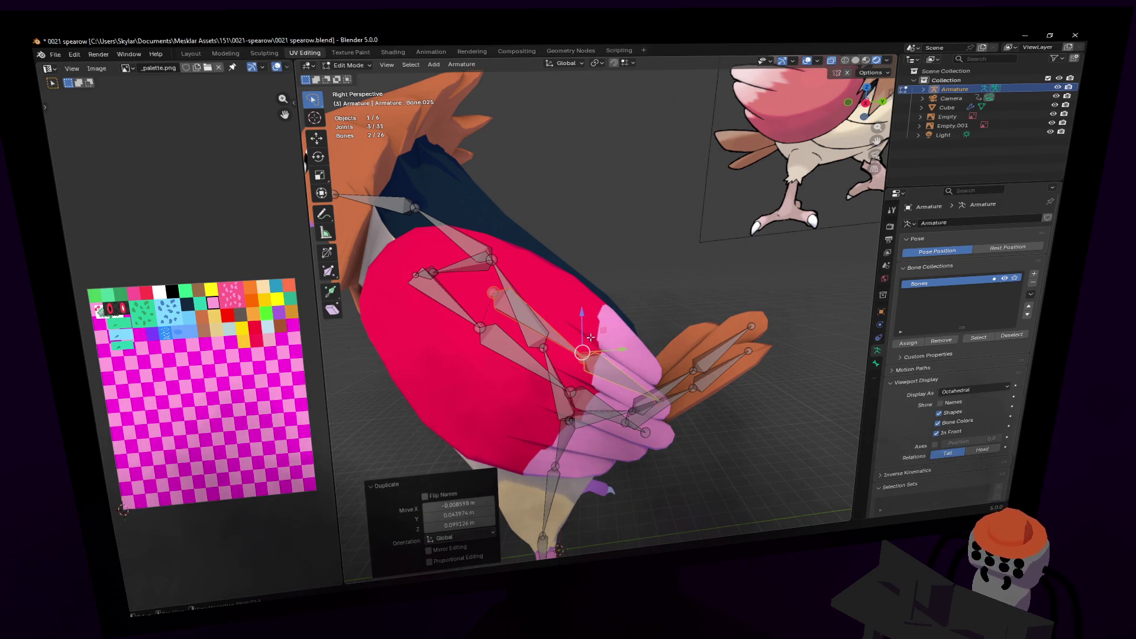
- Duplicate the feather bones further along the wing and reposition Bone.026 and Bone.027 joints
{"action": "key", "text": "shift+d"}
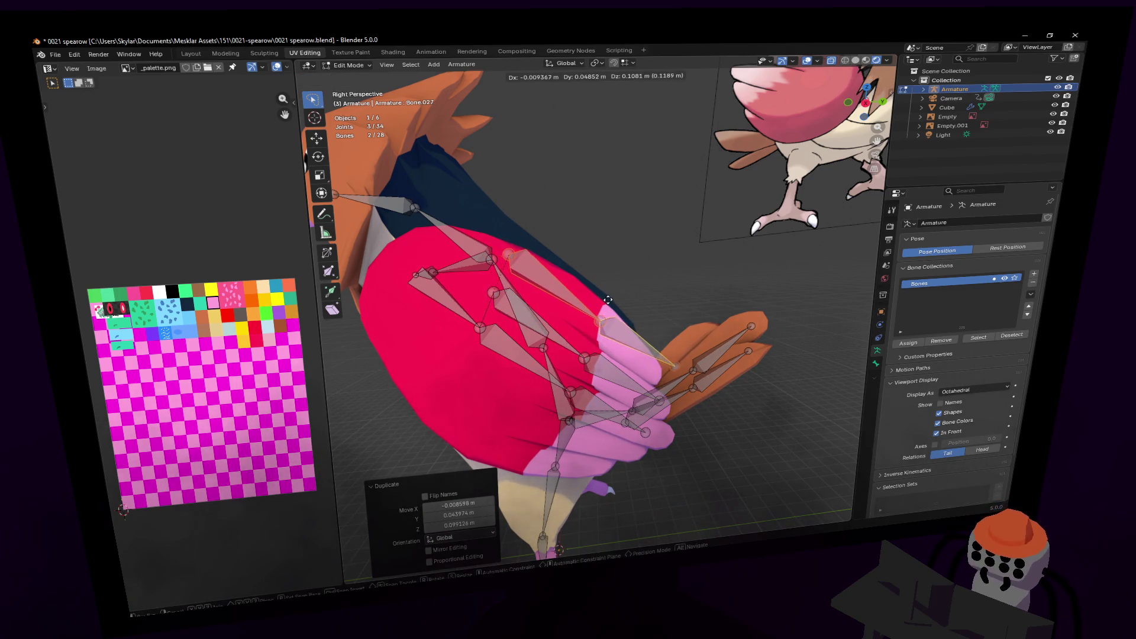
{"action": "left_click", "coordinate": [604, 294]}
{"action": "mouse_move", "coordinate": [505, 244]}
{"action": "left_mouse_down"}
{"action": "mouse_move", "coordinate": [531, 249]}
{"action": "mouse_move", "coordinate": [557, 276]}
{"action": "mouse_move", "coordinate": [514, 305]}
{"action": "mouse_move", "coordinate": [540, 327]}
{"action": "left_mouse_up"}
{"action": "mouse_move", "coordinate": [672, 360]}
{"action": "left_mouse_down"}
{"action": "mouse_move", "coordinate": [651, 355]}
{"action": "mouse_move", "coordinate": [665, 377]}
{"action": "left_mouse_up"}
{"action": "mouse_move", "coordinate": [665, 377]}
{"action": "middle_mouse_down"}
{"action": "mouse_move", "coordinate": [642, 361]}
{"action": "mouse_move", "coordinate": [617, 290]}
{"action": "mouse_move", "coordinate": [613, 307]}
{"action": "middle_mouse_up"}
- Slide Bone.026 and then one of its joints along X over the feathers
{"action": "left_click", "coordinate": [616, 282]}
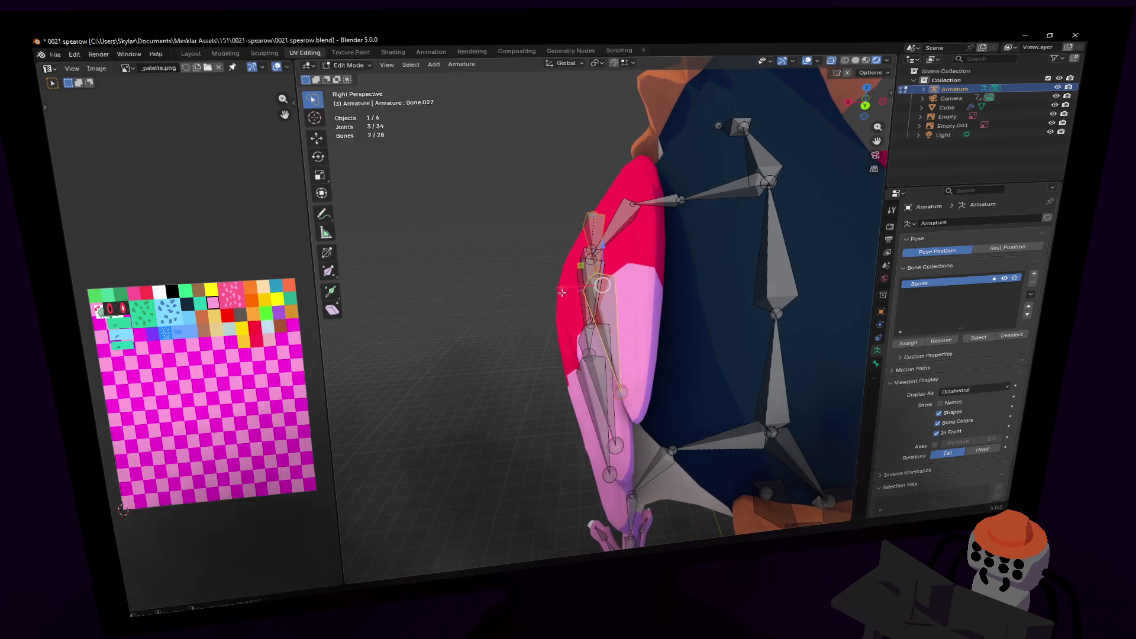
{"action": "key", "text": "g"}
{"action": "key", "text": "x"}
{"action": "left_click", "coordinate": [610, 289]}
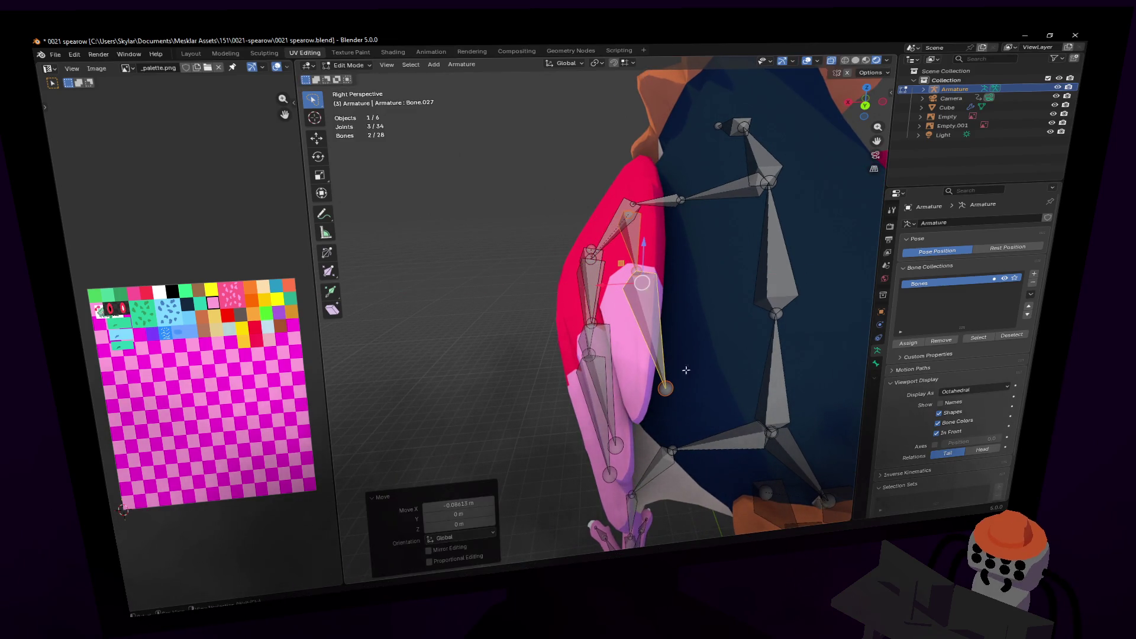
{"action": "left_click", "coordinate": [641, 271]}
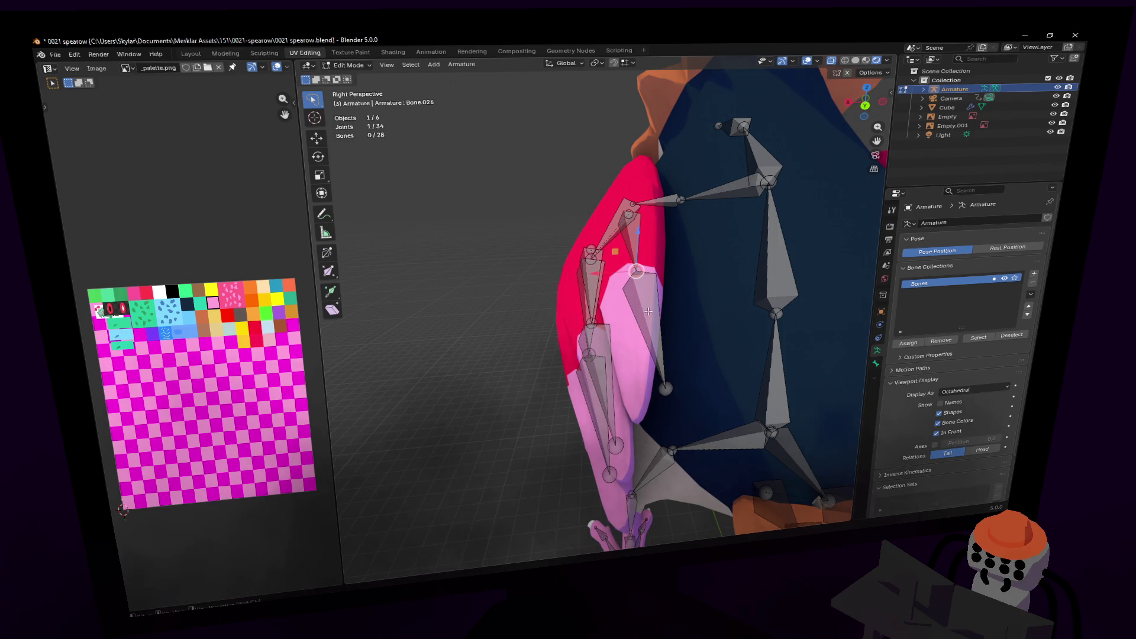
{"action": "key", "text": "g"}
{"action": "key", "text": "x"}
{"action": "left_click", "coordinate": [597, 277]}
- Slide Bone.027's joint sideways along X onto the feather tip
{"action": "left_click", "coordinate": [665, 388]}
{"action": "key", "text": "g"}
{"action": "key", "text": "x"}
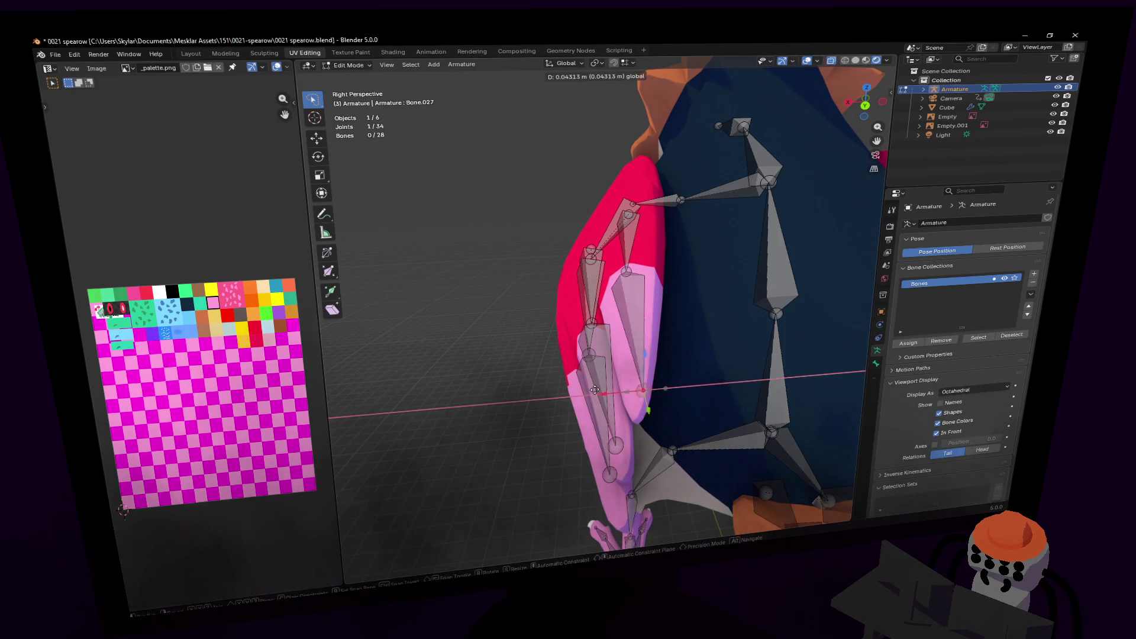
{"action": "left_click", "coordinate": [599, 389]}
- Select Bone.024 and duplicate another pair of feather bones across the wing
{"action": "mouse_move", "coordinate": [599, 390]}
{"action": "middle_mouse_down"}
{"action": "mouse_move", "coordinate": [545, 379]}
{"action": "mouse_move", "coordinate": [597, 299]}
{"action": "middle_mouse_up"}
{"action": "left_click", "coordinate": [583, 362]}
{"action": "left_click", "coordinate": [593, 292]}
{"action": "key", "text": "shift+grave"}
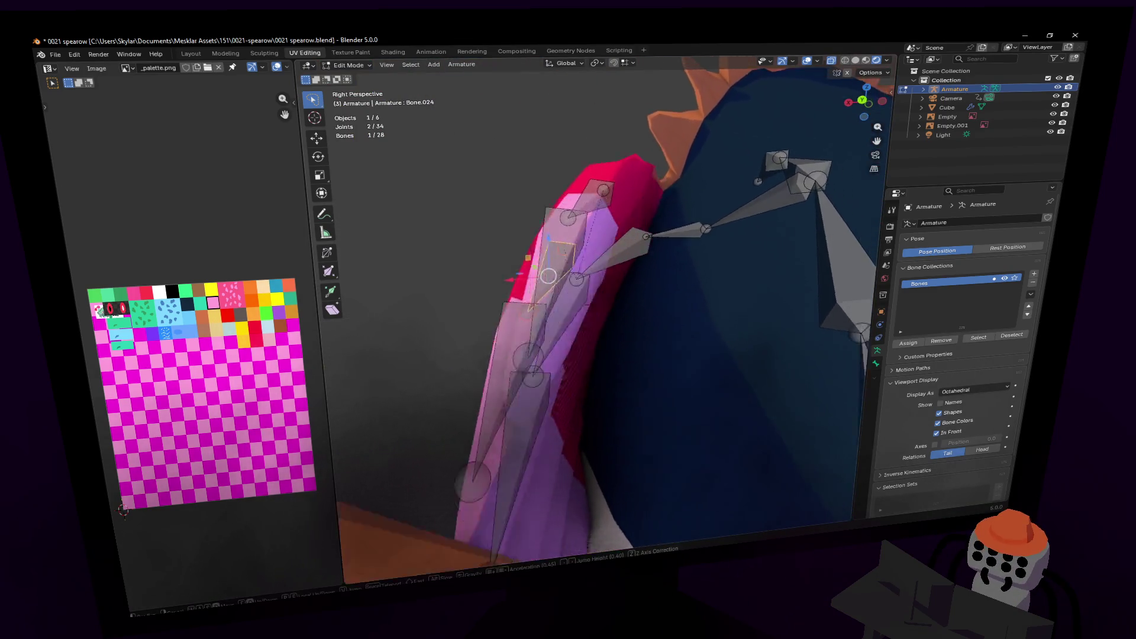
{"action": "key", "text": "w"}
{"action": "key", "text": "w"}
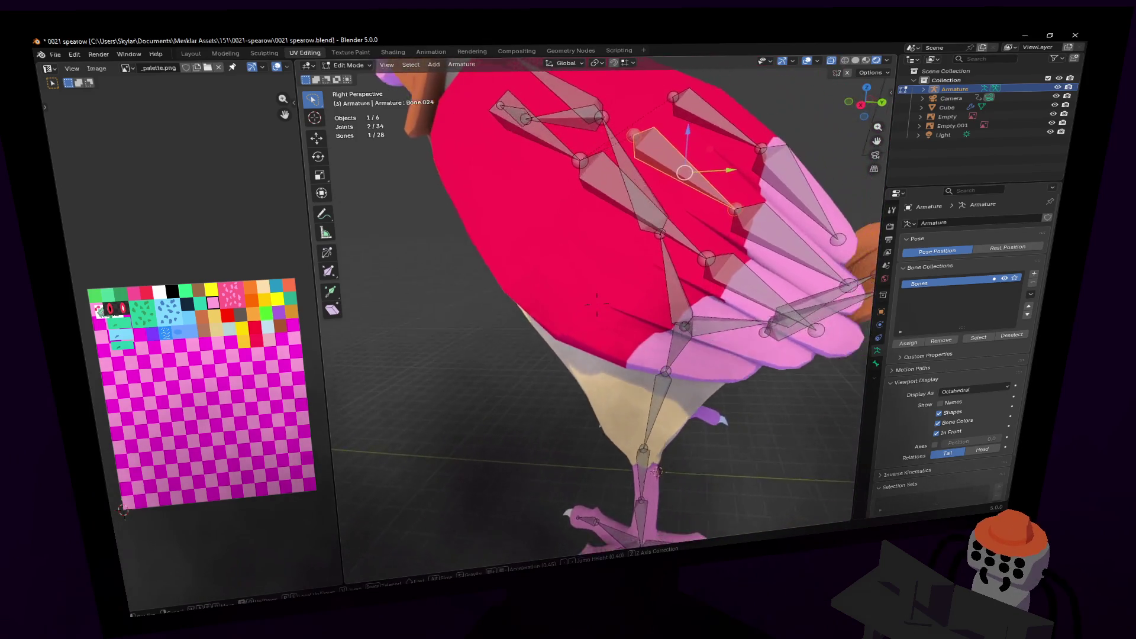
{"action": "left_click", "coordinate": [603, 276]}
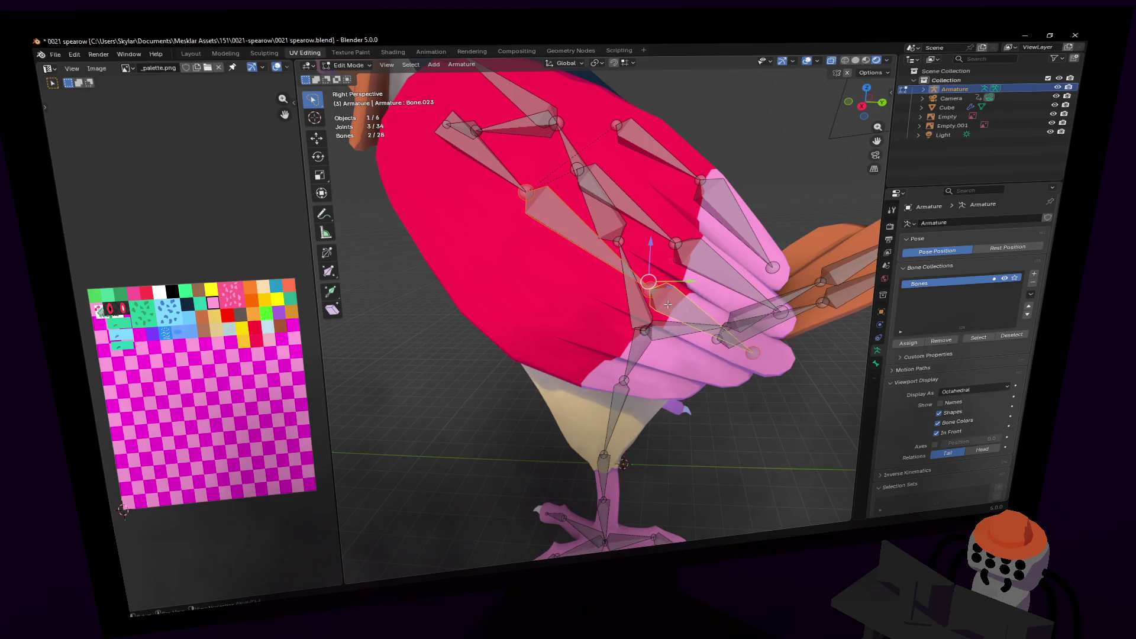
{"action": "key", "text": "w"}
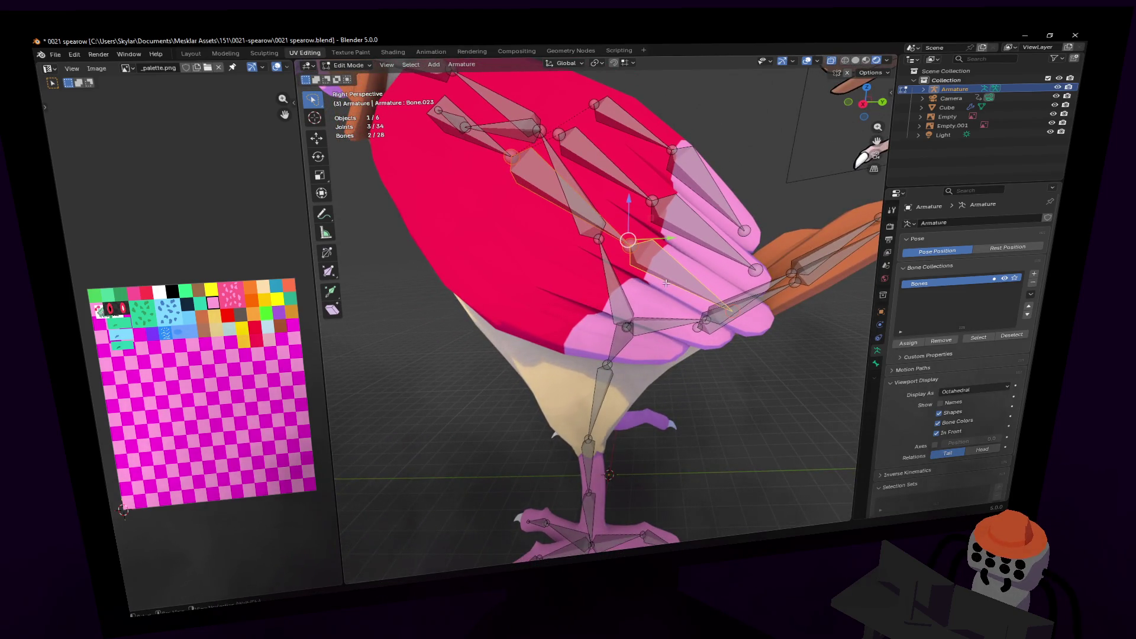
{"action": "key", "text": "shift+d"}
{"action": "left_click", "coordinate": [633, 297]}
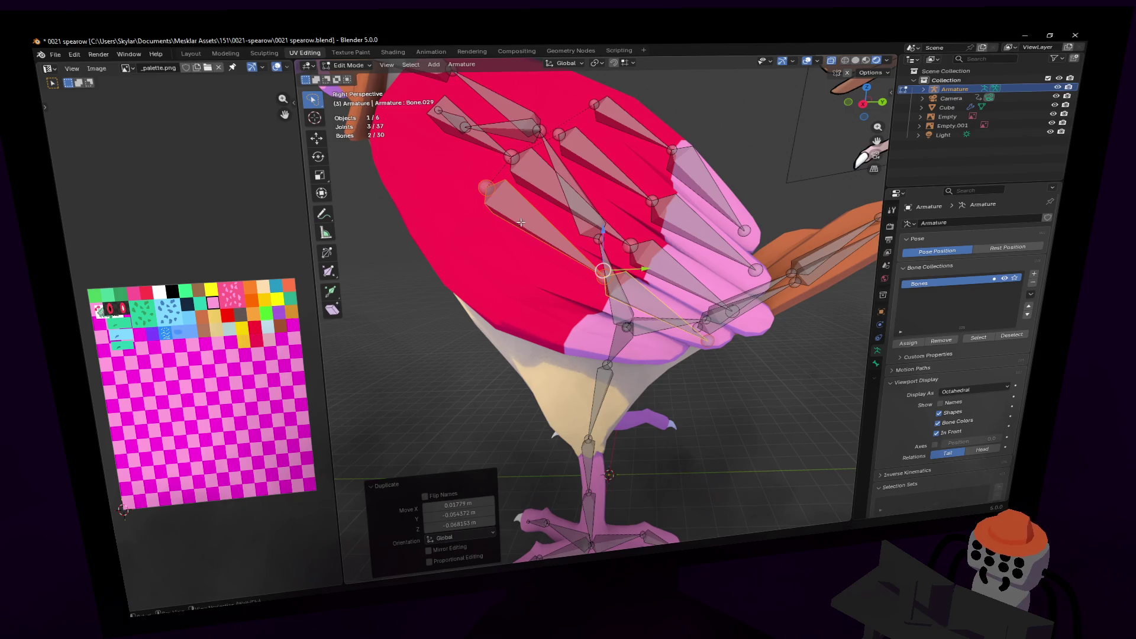
- Position the new copies' joints, moving the upper joint down onto the feather
{"action": "left_click", "coordinate": [604, 276]}
{"action": "left_click", "coordinate": [608, 294]}
{"action": "left_click", "coordinate": [486, 188]}
{"action": "key", "text": "g"}
{"action": "left_click", "coordinate": [498, 250]}
{"action": "key", "text": "a"}
{"action": "key", "text": "shift+grave"}
{"action": "key", "text": "Return"}
- Reposition Bone.021's joint and move Bone.024 along the wing
{"action": "left_click", "coordinate": [609, 245]}
{"action": "left_click", "coordinate": [633, 265]}
{"action": "left_click", "coordinate": [652, 229]}
{"action": "key", "text": "g"}
{"action": "left_click", "coordinate": [670, 234]}
{"action": "mouse_move", "coordinate": [669, 233]}
{"action": "middle_mouse_down"}
{"action": "mouse_move", "coordinate": [547, 206]}
{"action": "mouse_move", "coordinate": [627, 225]}
{"action": "mouse_move", "coordinate": [593, 241]}
{"action": "middle_mouse_up"}
{"action": "scroll", "coordinate": [627, 225], "scroll_direction": "up", "scroll_amount": 5}
- Move and fine-tune the joints of Bone.029 and Bone.028 onto the feathers
{"action": "left_click", "coordinate": [575, 273]}
{"action": "key", "text": "g"}
{"action": "left_click", "coordinate": [578, 268]}
{"action": "left_click", "coordinate": [575, 259]}
{"action": "key", "text": "g"}
{"action": "left_click", "coordinate": [624, 261]}
{"action": "left_click", "coordinate": [578, 263]}
{"action": "key", "text": "g"}
{"action": "left_click", "coordinate": [586, 268]}
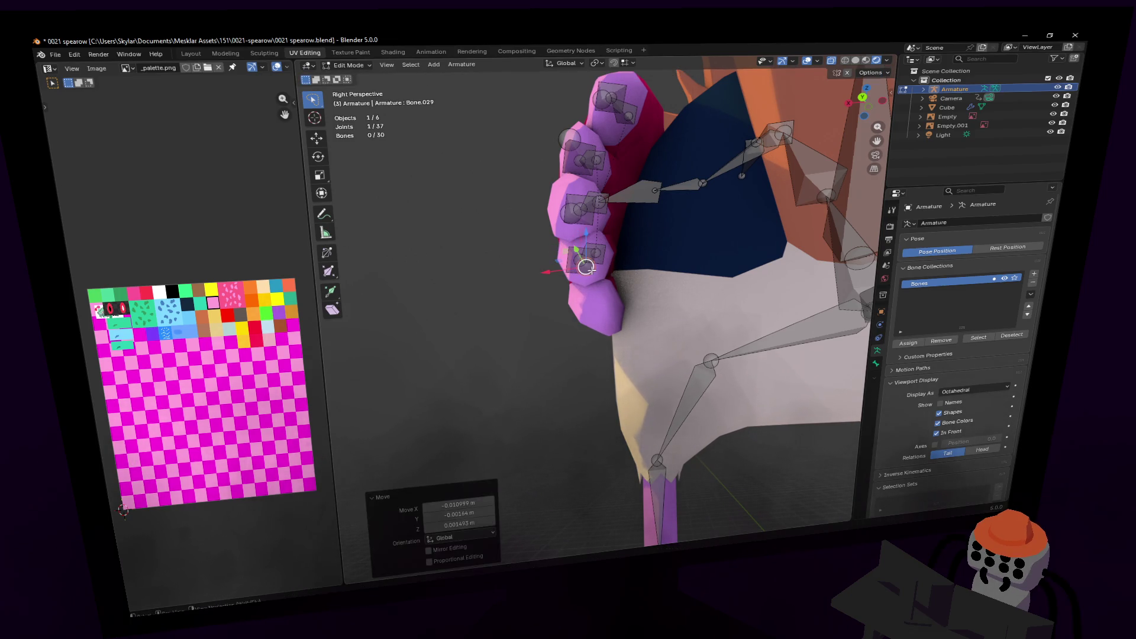
{"action": "middle_click_drag", "start_coordinate": [596, 305], "coordinate": [577, 297]}
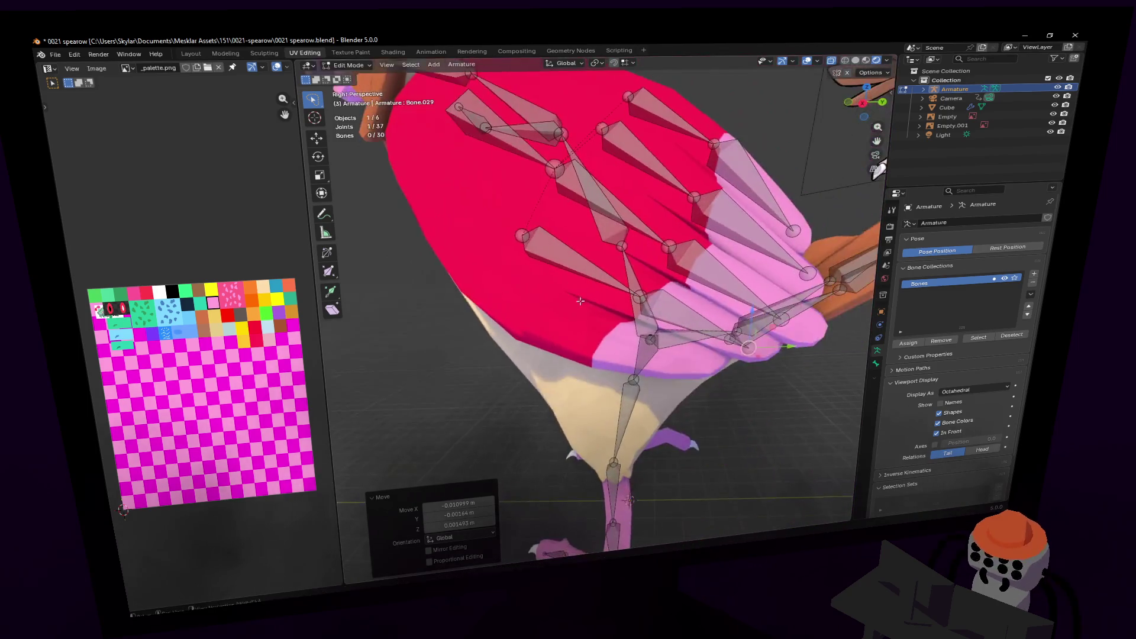
- Extrude a new feather bone from Bone.028 onto the wing, pulling its tail up-left
{"action": "left_click", "coordinate": [581, 263]}
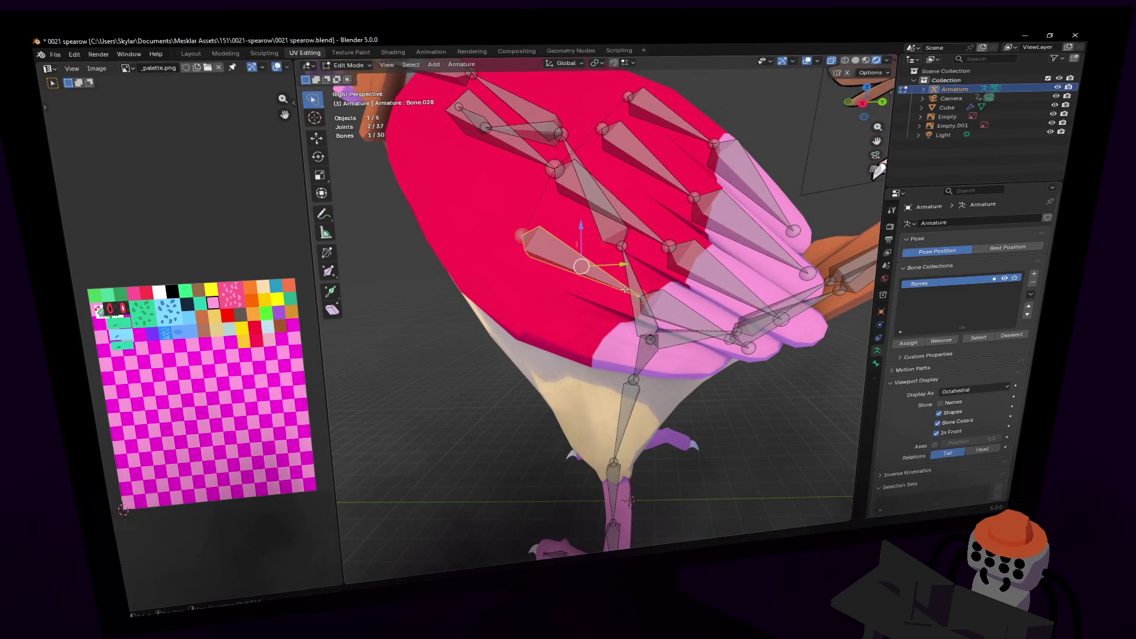
{"action": "key", "text": "e"}
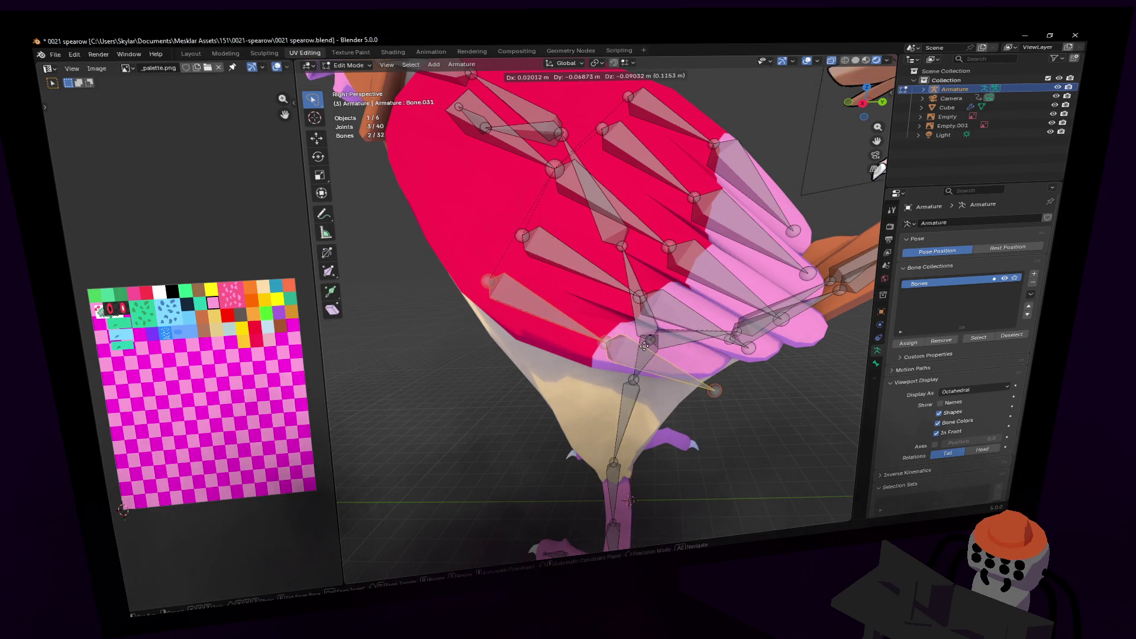
{"action": "left_click", "coordinate": [647, 345]}
{"action": "left_click_drag", "start_coordinate": [719, 399], "coordinate": [701, 363]}
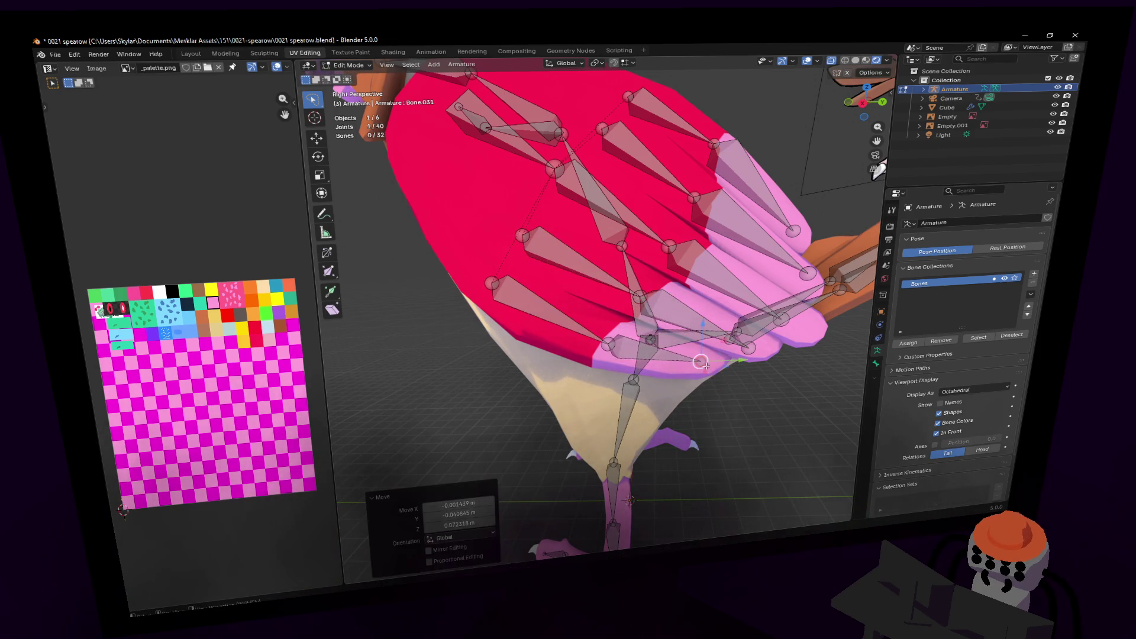
{"action": "key", "text": "shift+grave"}
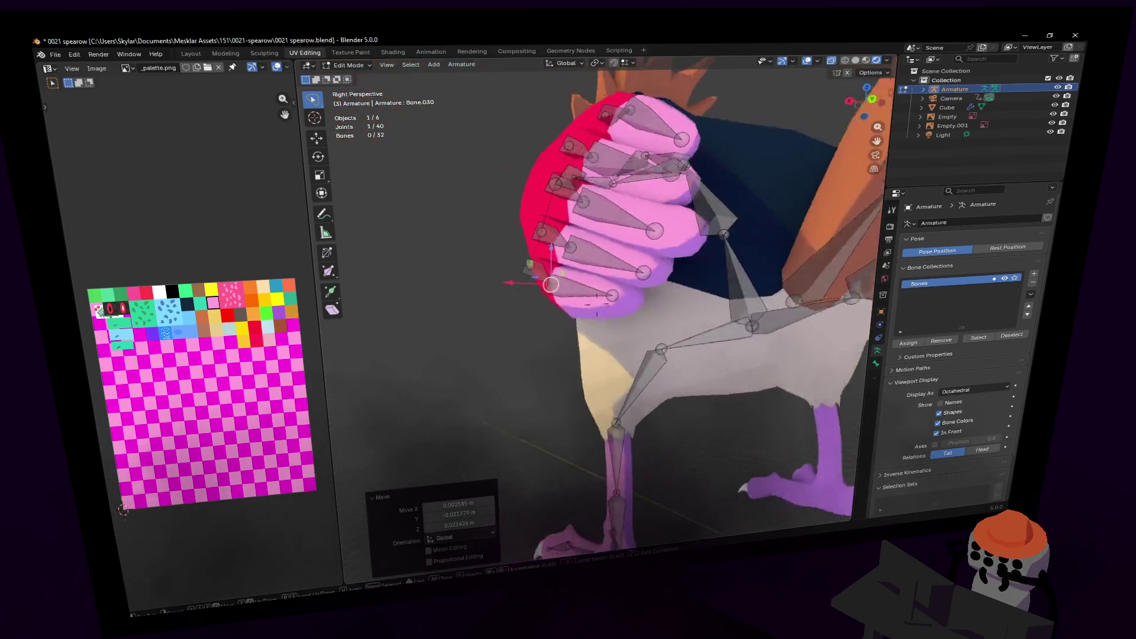
{"action": "key", "text": "s"}
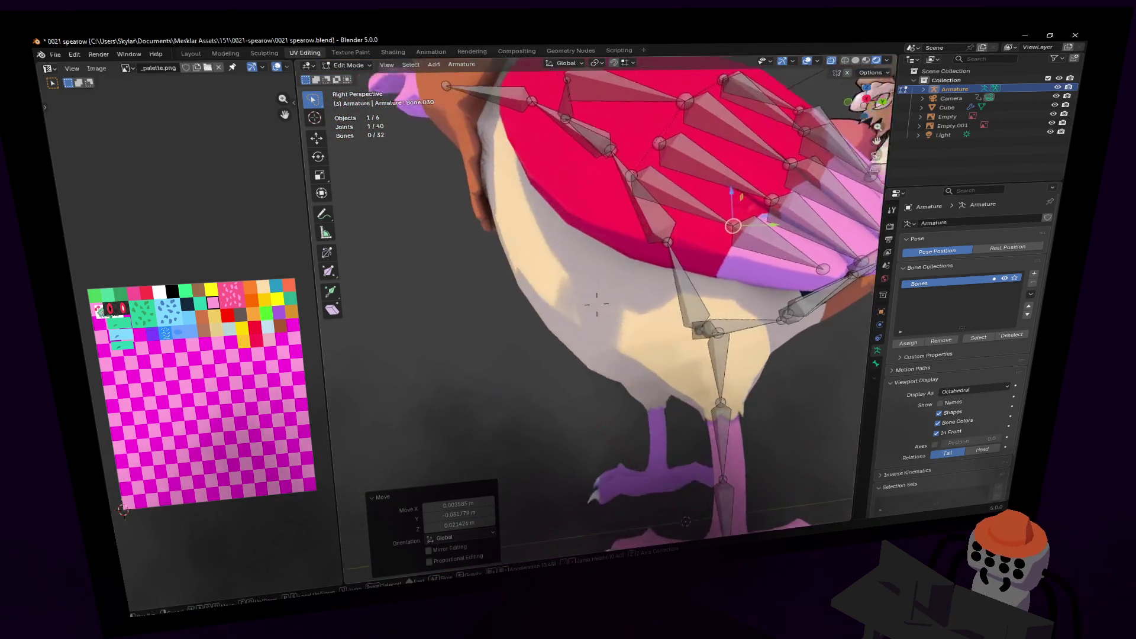
{"action": "left_click", "coordinate": [654, 339]}
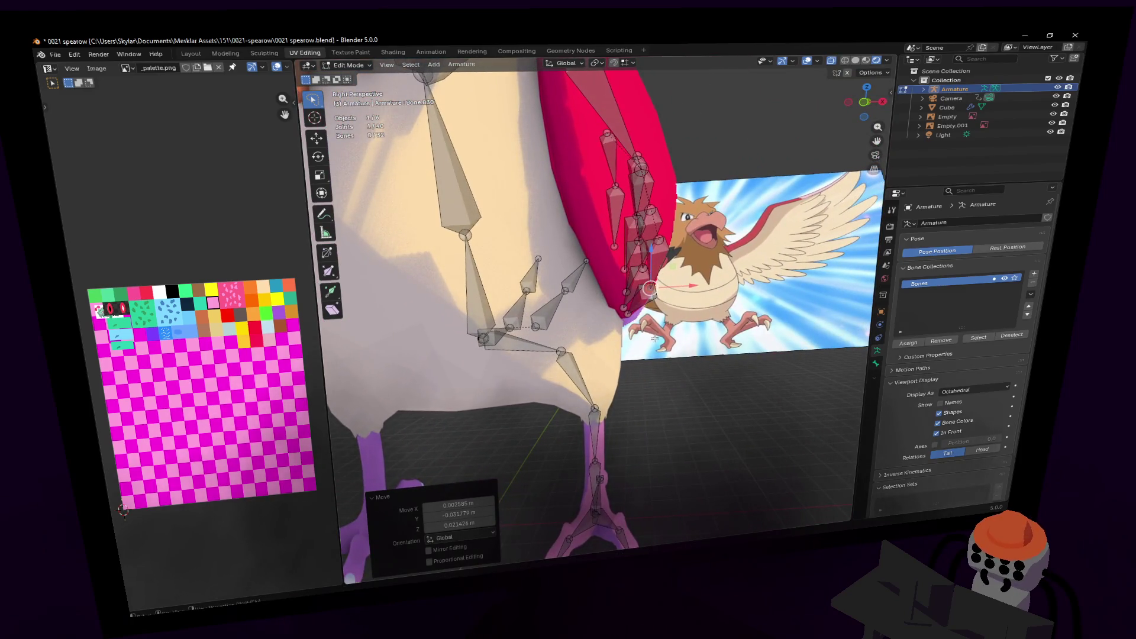
- Move a wing feather bone and the joint at the red wing's edge into place
{"action": "left_click", "coordinate": [612, 259]}
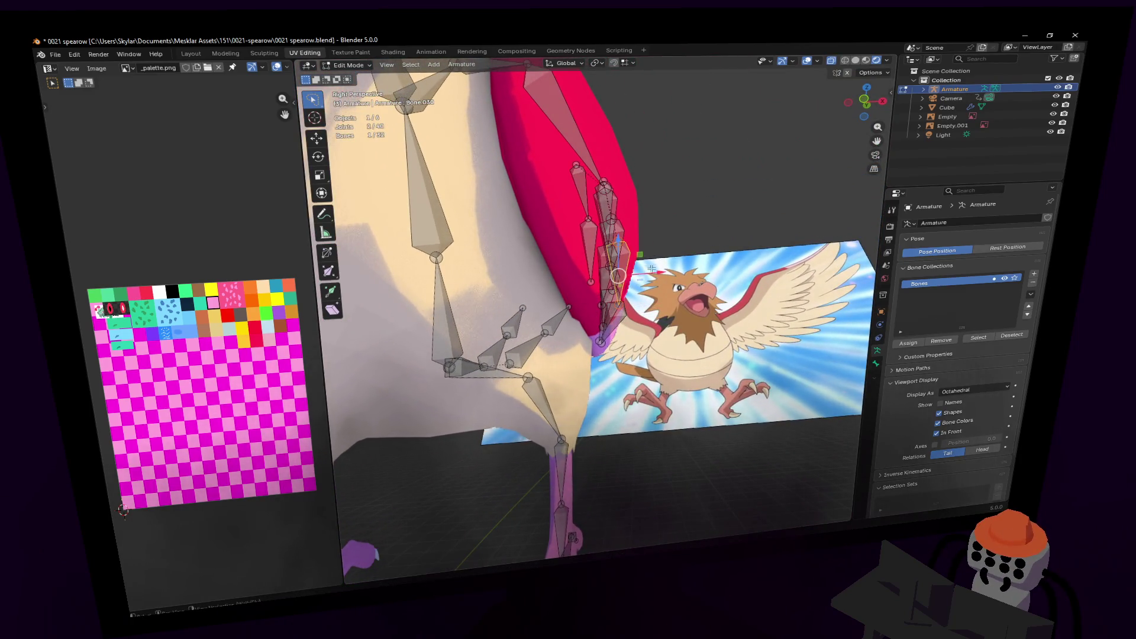
{"action": "key", "text": "g"}
{"action": "left_click", "coordinate": [642, 259]}
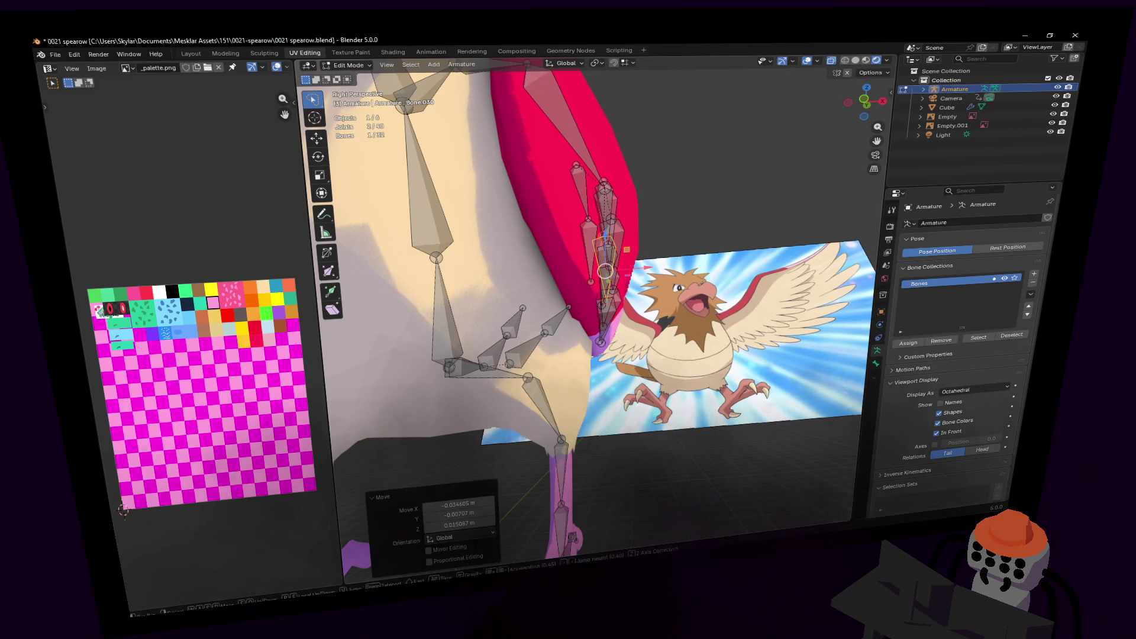
{"action": "key", "text": "shift+grave"}
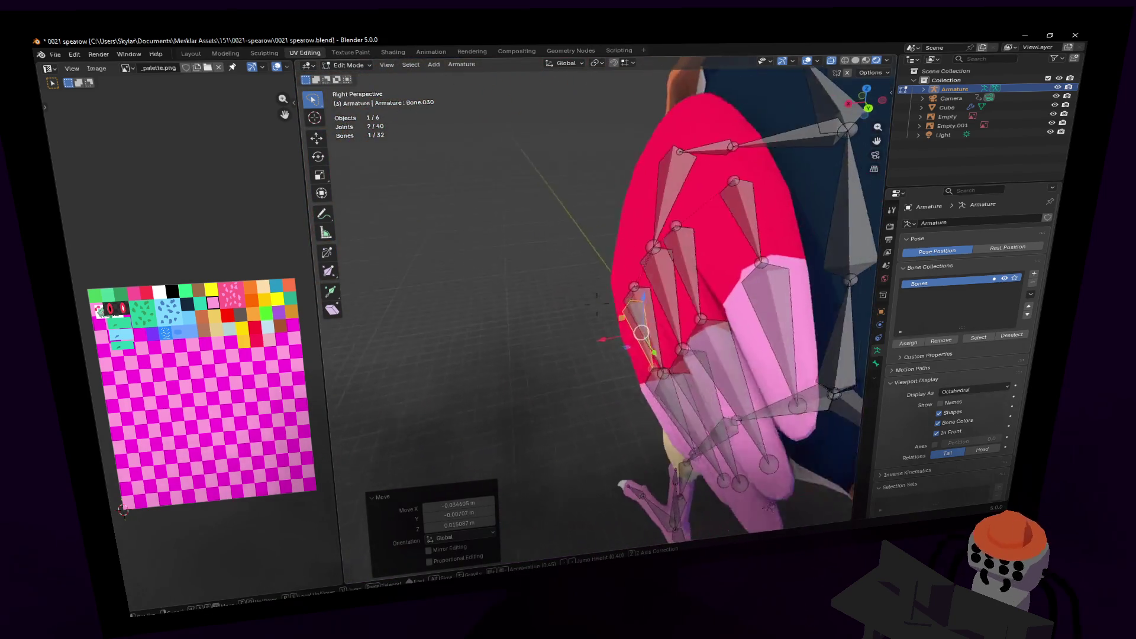
{"action": "left_click", "coordinate": [605, 299]}
{"action": "key", "text": "g"}
{"action": "left_click", "coordinate": [595, 290]}
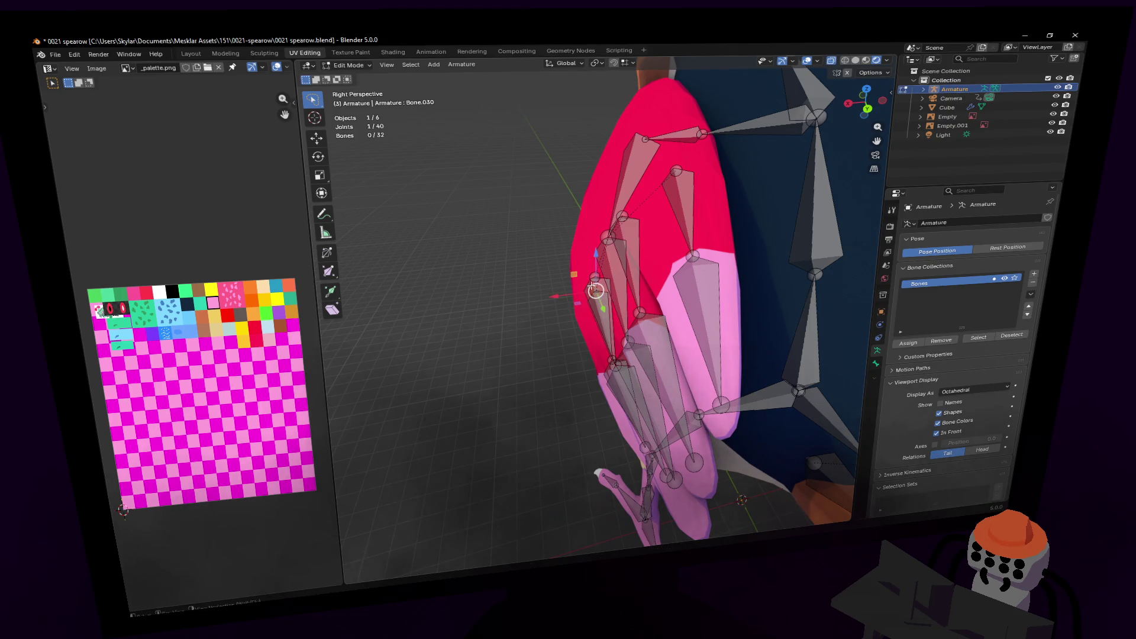
{"action": "left_click", "coordinate": [613, 291]}
- Adjust one more feather joint on the wing and return to Object Mode
{"action": "key", "text": "shift+grave"}
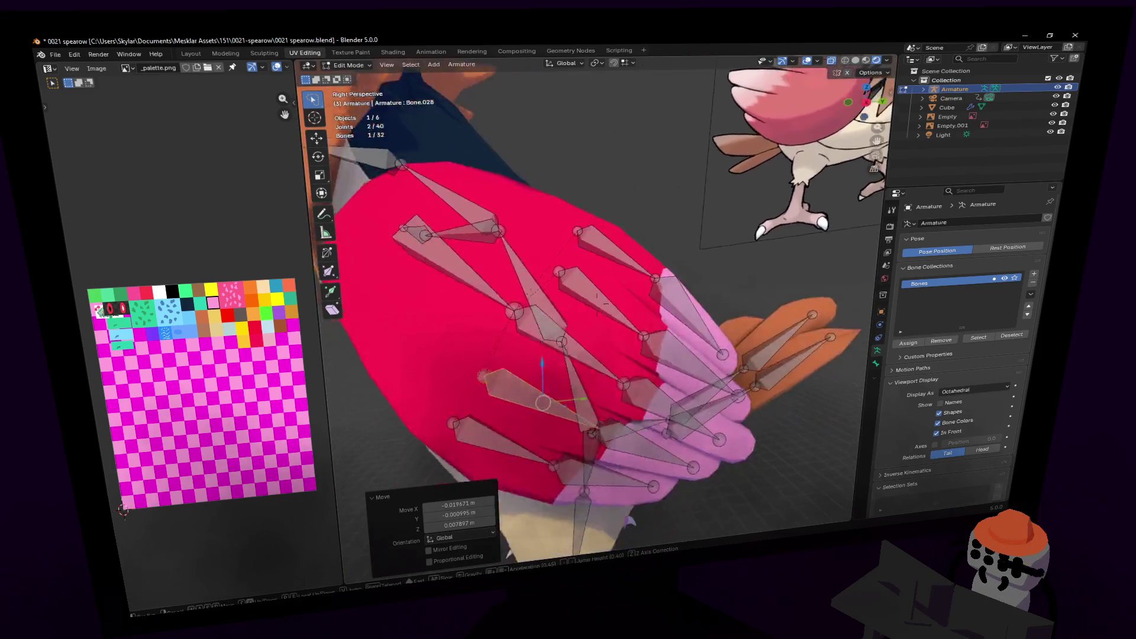
{"action": "left_click", "coordinate": [509, 266]}
{"action": "key", "text": "g"}
{"action": "left_click", "coordinate": [509, 266]}
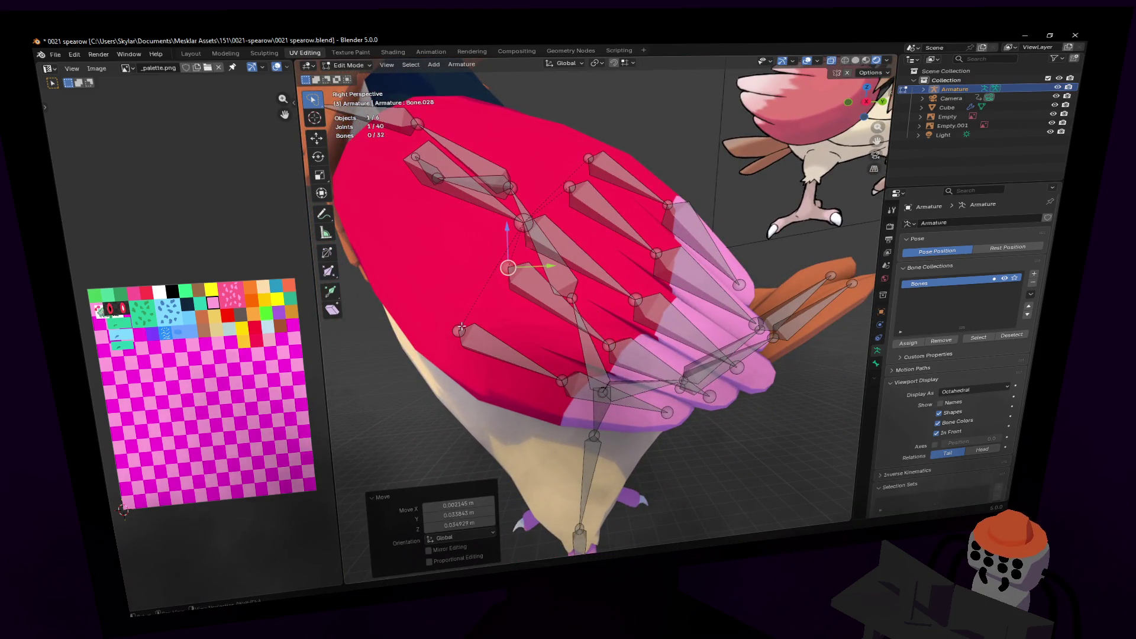
{"action": "key", "text": "shift+grave"}
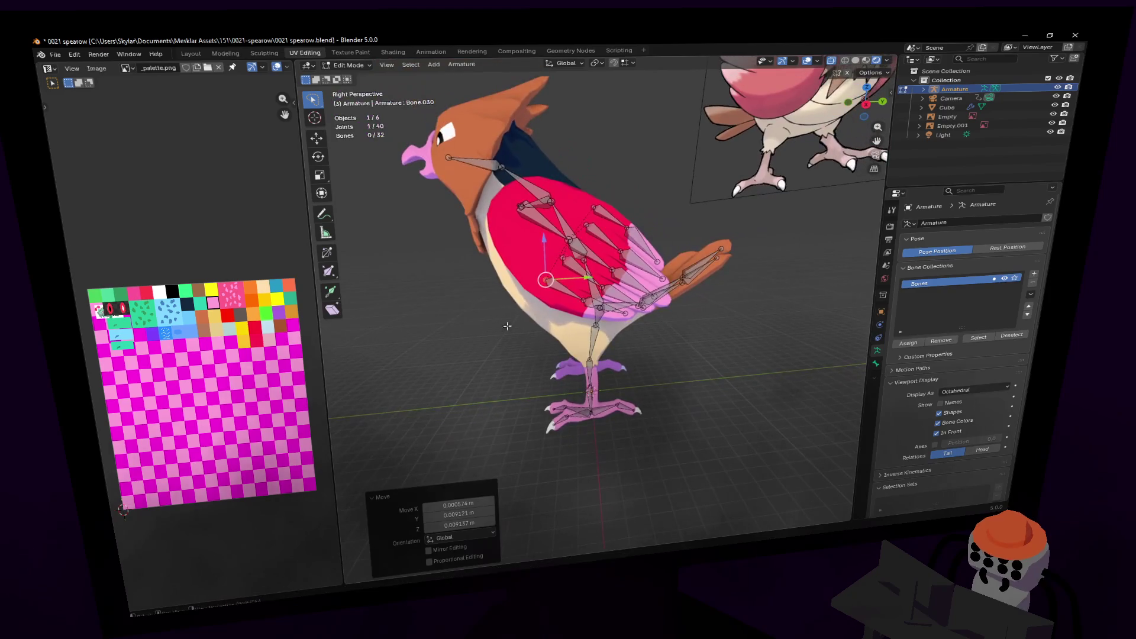
{"action": "key", "text": "Tab"}
- Walk the view around the bird's front, side, rear and head to inspect the rig
{"action": "key", "text": "a"}
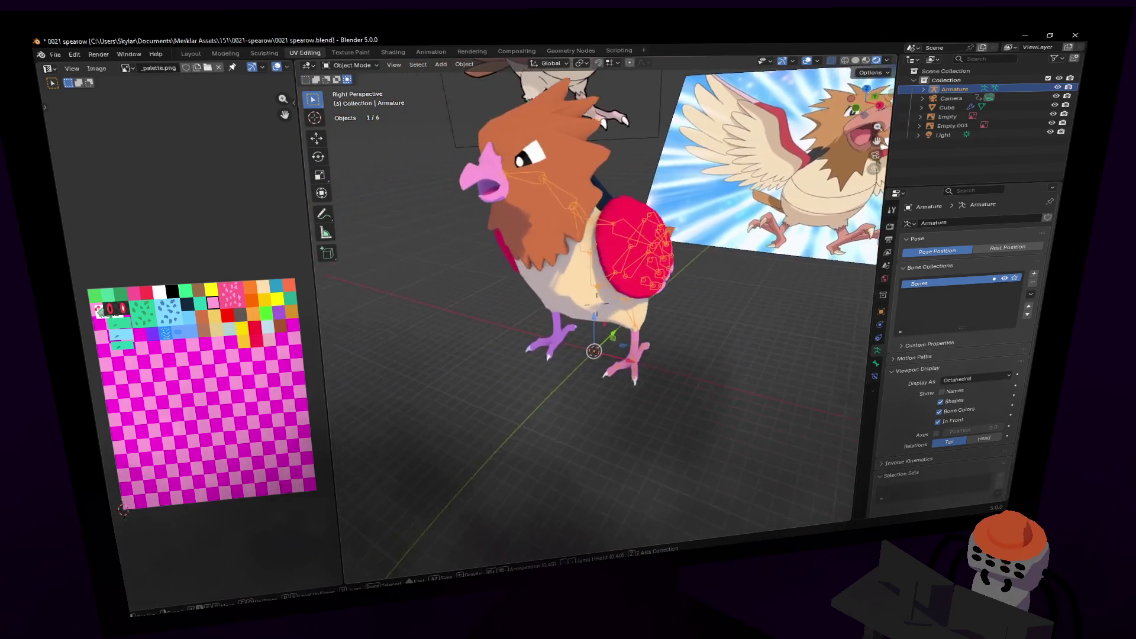
{"action": "key", "text": "w"}
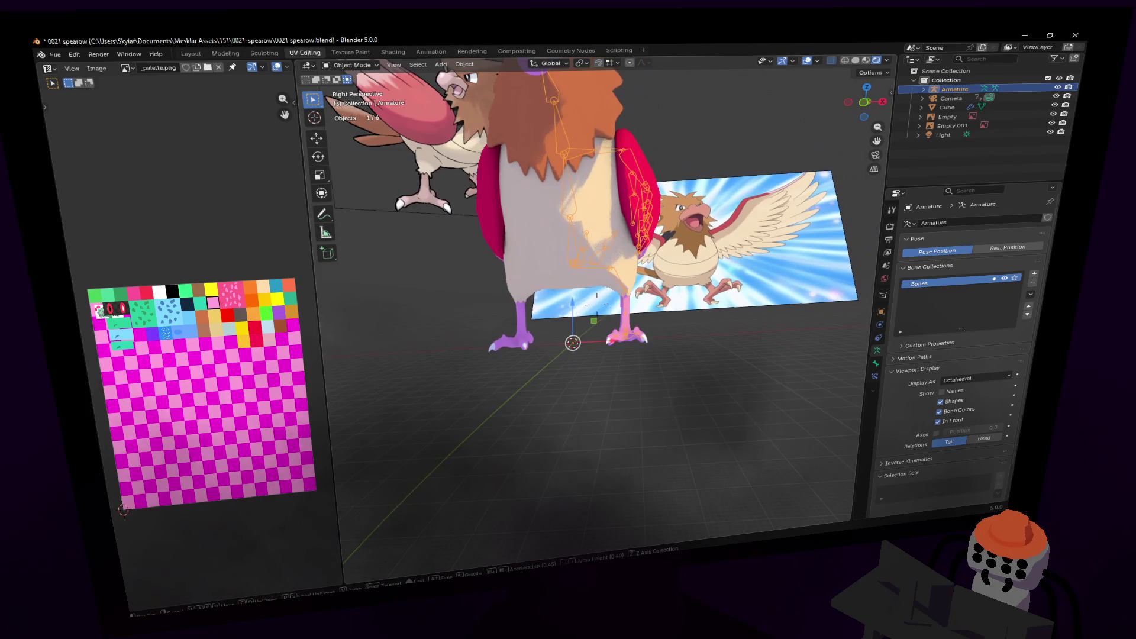
{"action": "key", "text": "d"}
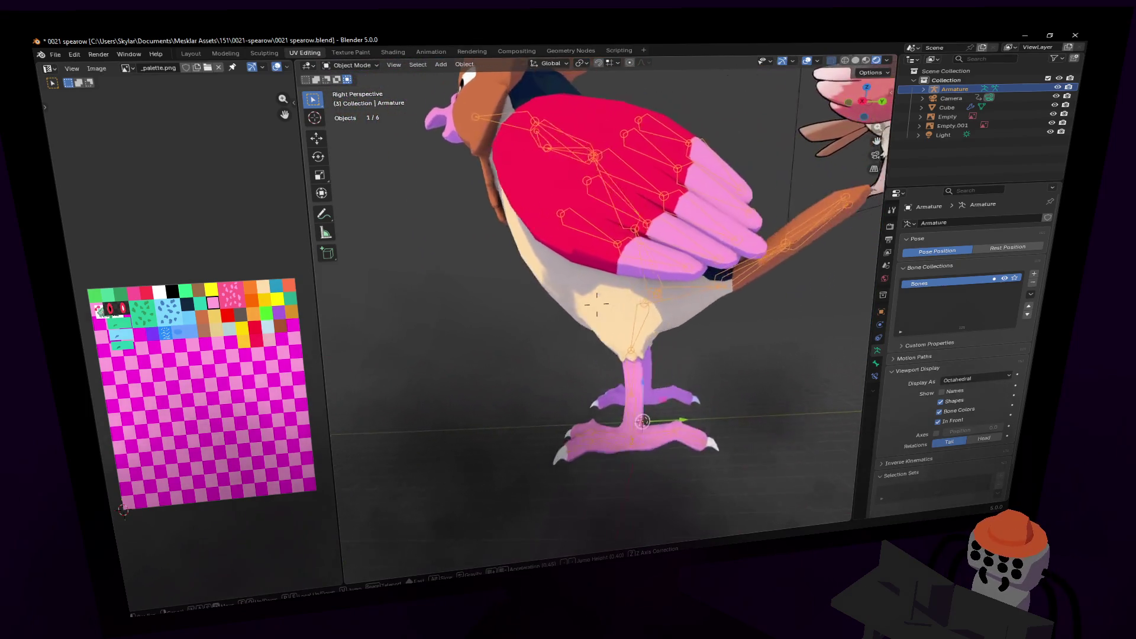
{"action": "key", "text": "w"}
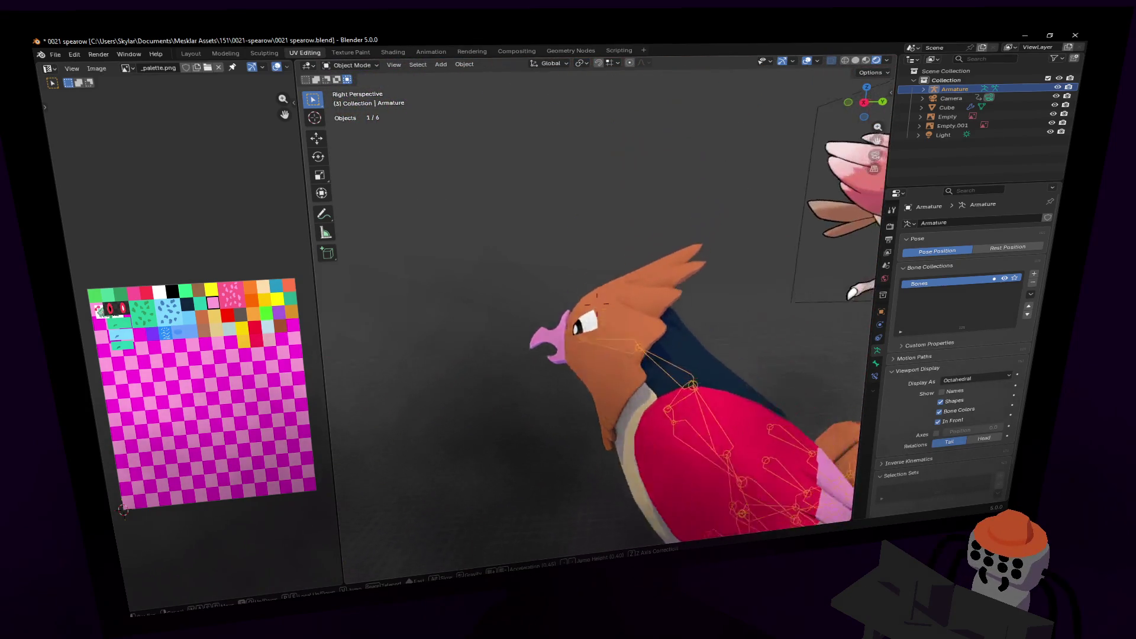
{"action": "key", "text": "a"}
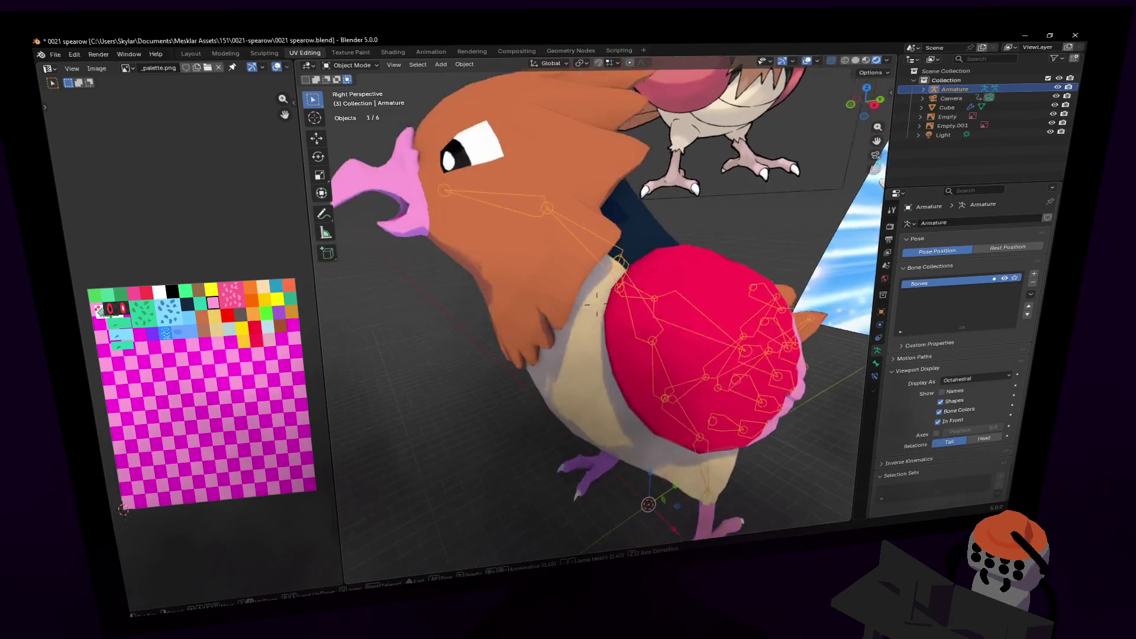
{"action": "key", "text": "Tab"}
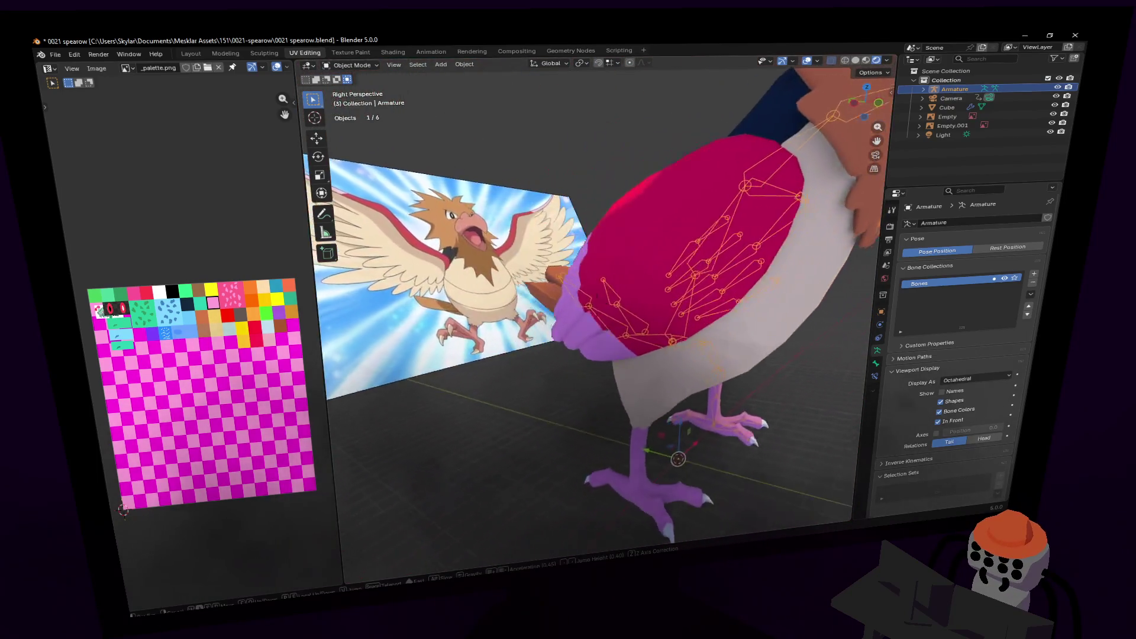
{"action": "key", "text": "w"}
{"action": "key", "text": "a"}
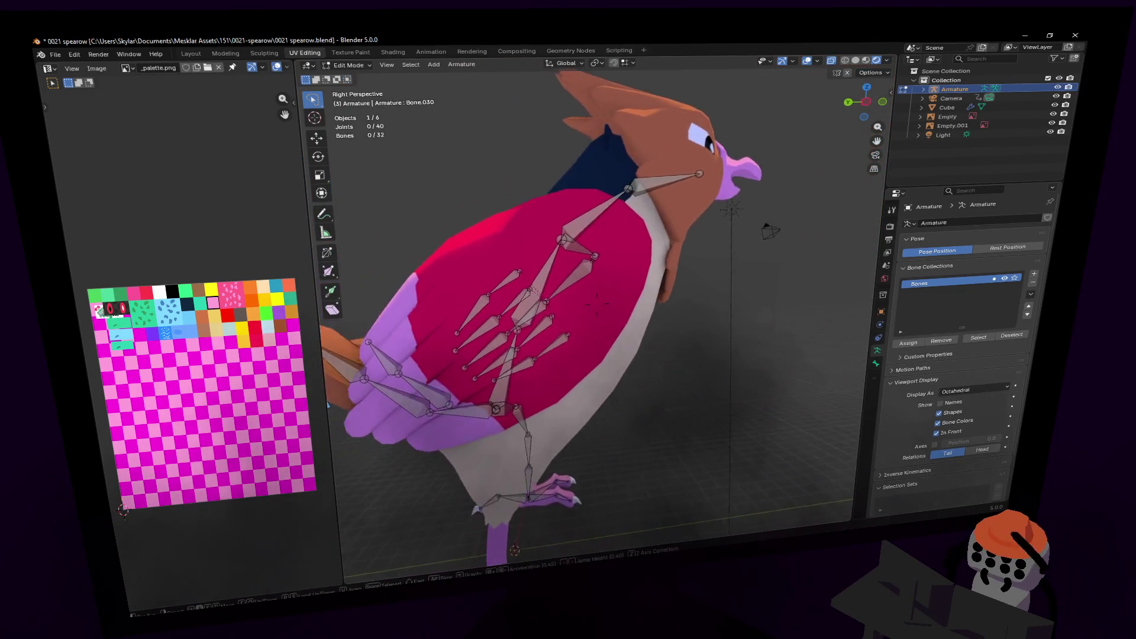
{"action": "key", "text": "a"}
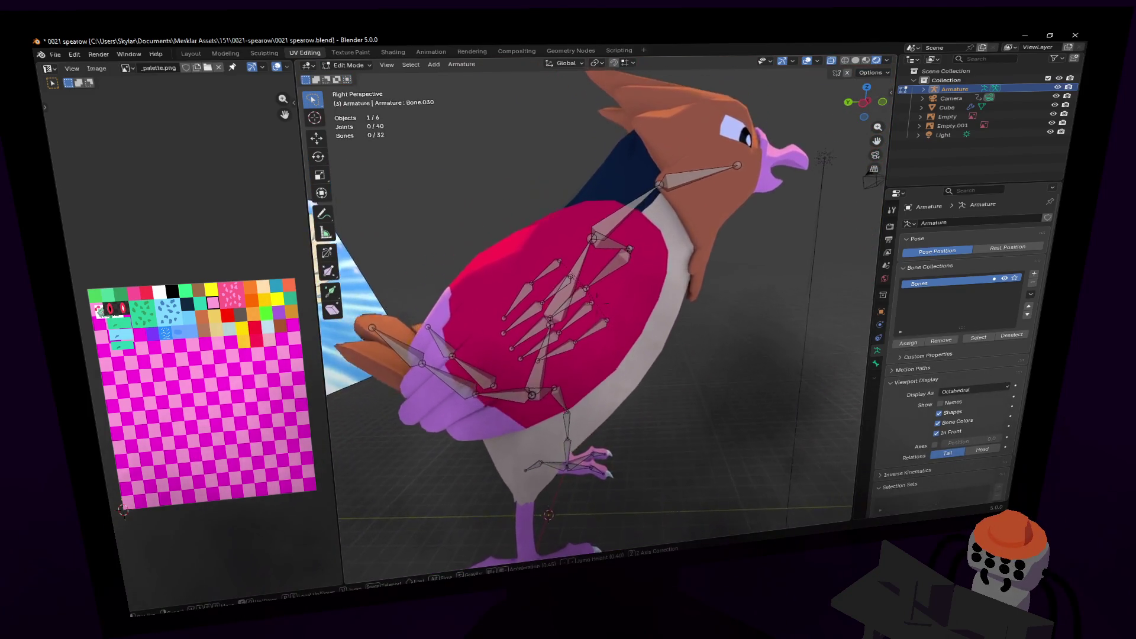
{"action": "key", "text": "a"}
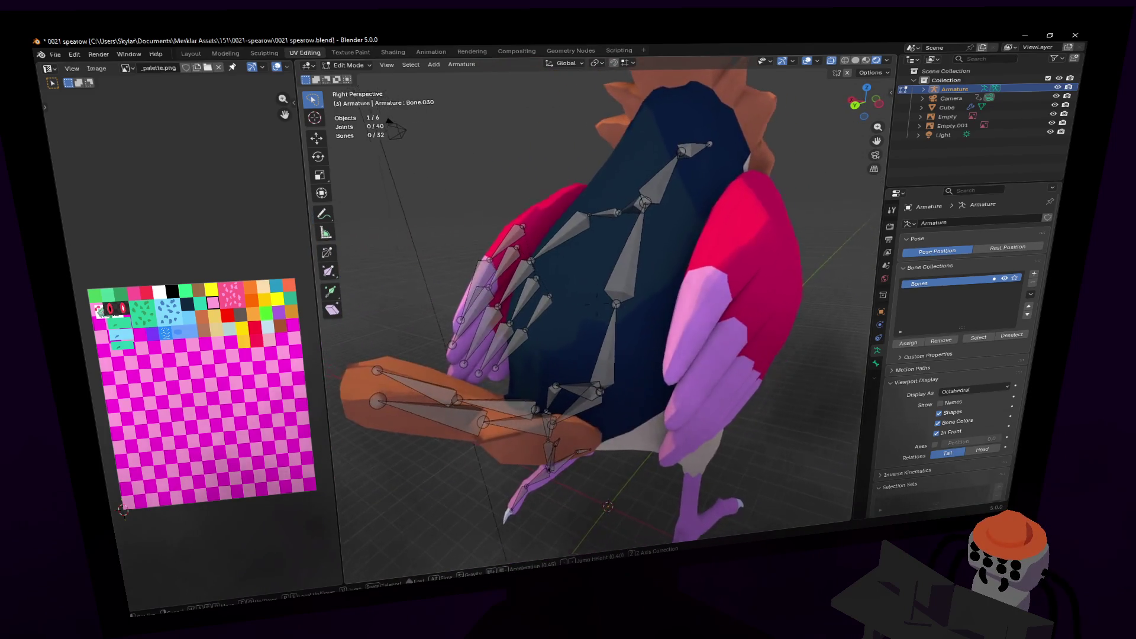
{"action": "key", "text": "Return"}
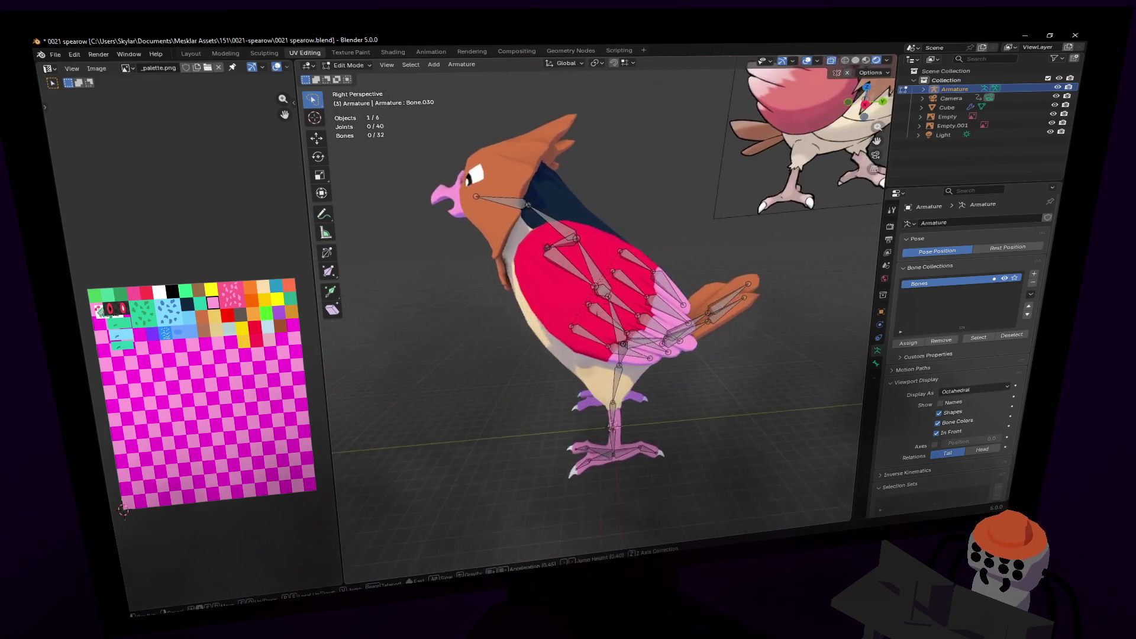
{"action": "key", "text": "Tab"}
- Orbit closer to the bird and open the viewport's interaction mode list
{"action": "middle_click_drag", "start_coordinate": [570, 317], "coordinate": [562, 325]}
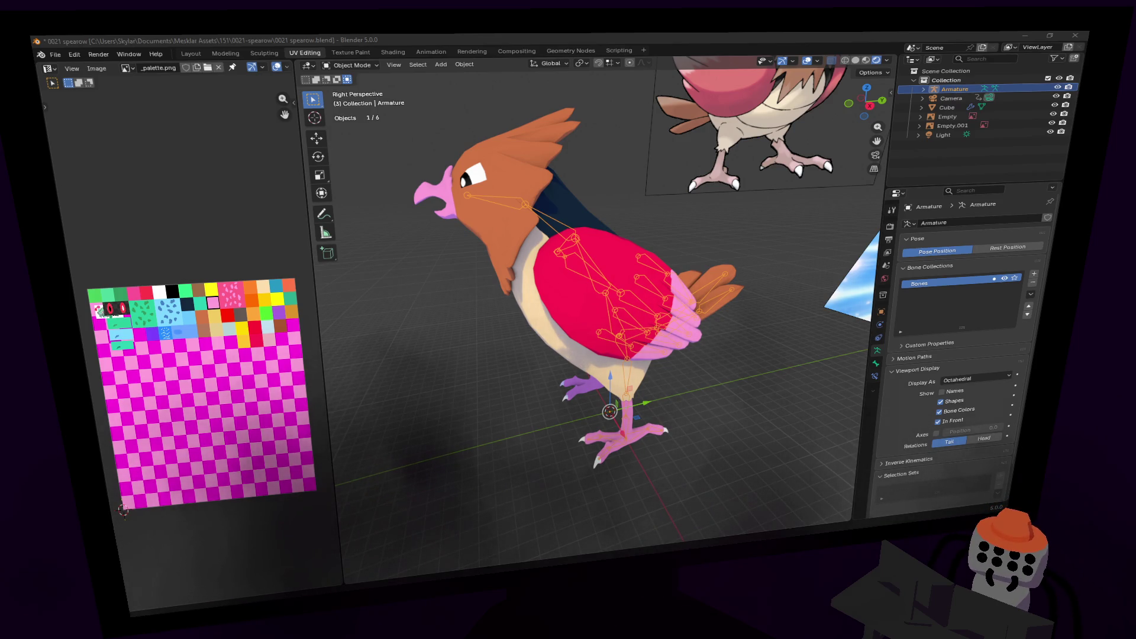
{"action": "mouse_move", "coordinate": [517, 307]}
{"action": "middle_mouse_down"}
{"action": "mouse_move", "coordinate": [491, 309]}
{"action": "mouse_move", "coordinate": [519, 312]}
{"action": "middle_mouse_up"}
{"action": "scroll", "coordinate": [519, 312], "scroll_direction": "up", "scroll_amount": 3}
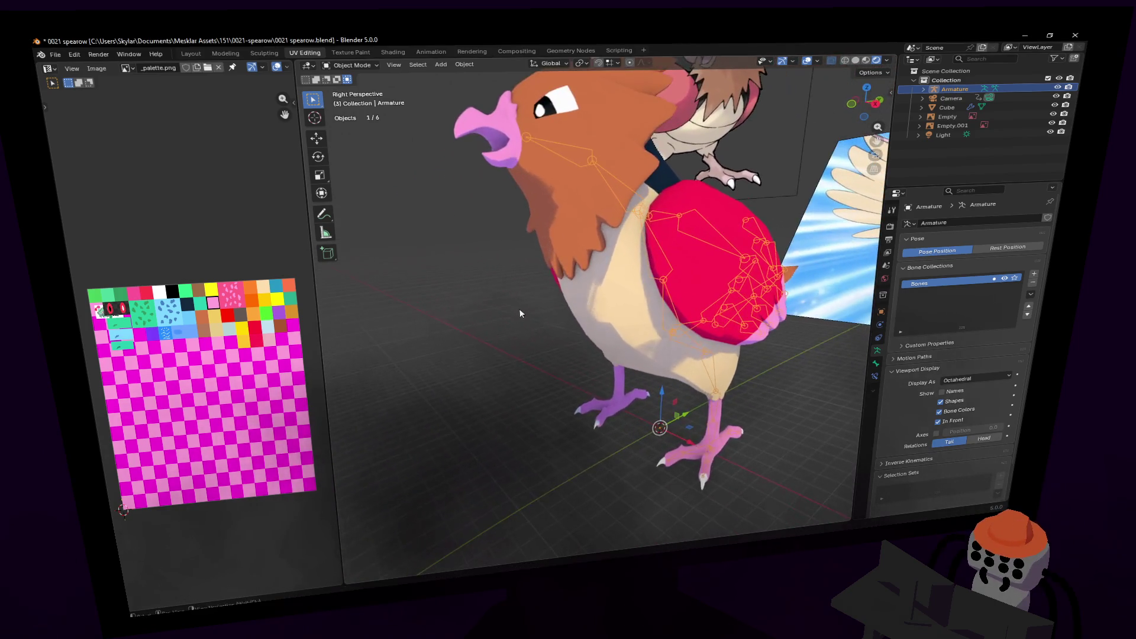
{"action": "key", "text": "shift+grave"}
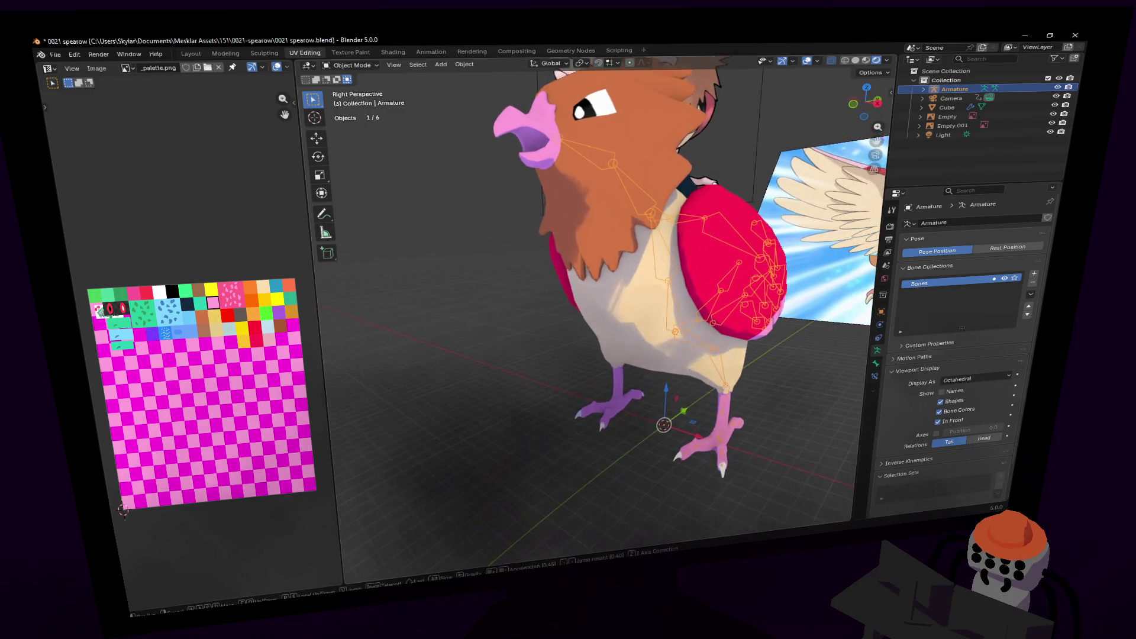
{"action": "key", "text": "a"}
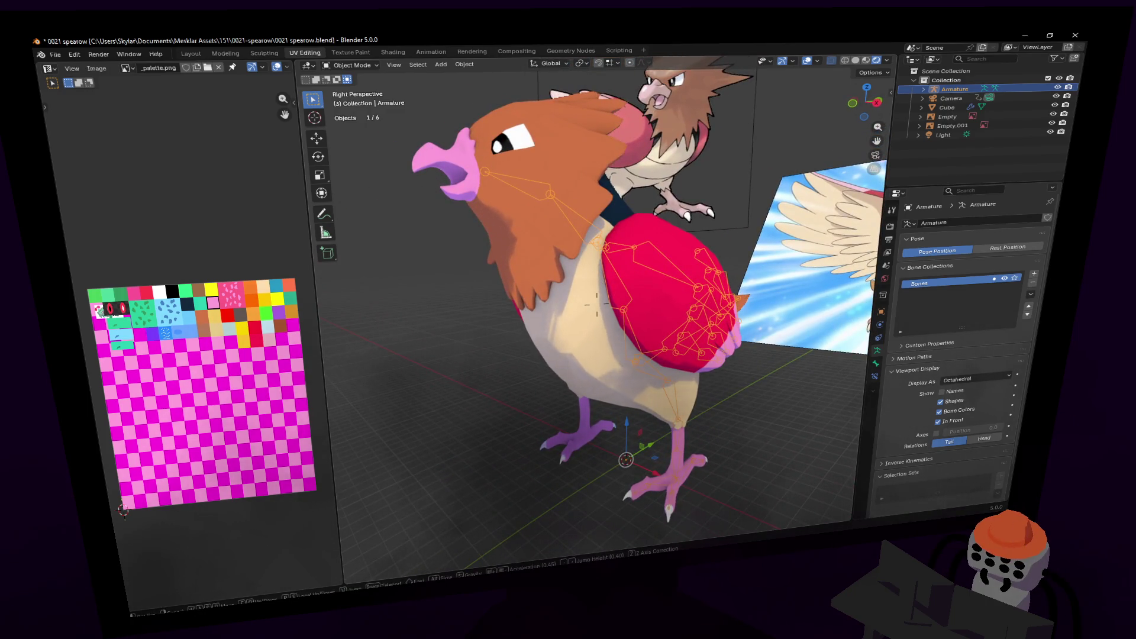
{"action": "key", "text": "shift+grave"}
{"action": "key", "text": "w"}
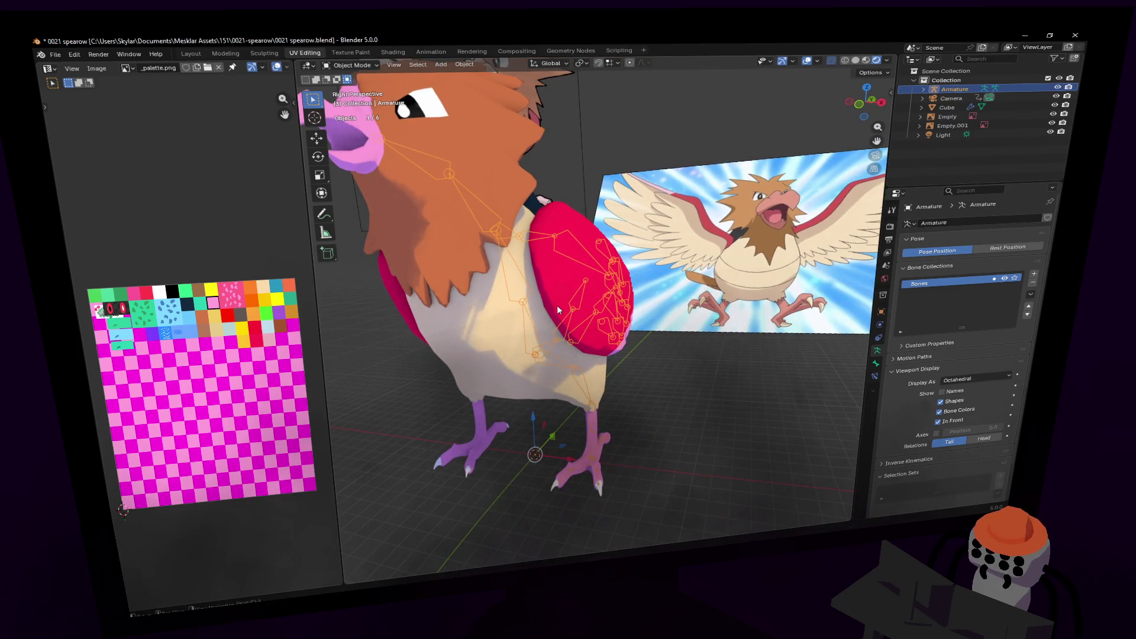
{"action": "left_click", "coordinate": [541, 254]}
{"action": "left_click", "coordinate": [355, 66]}
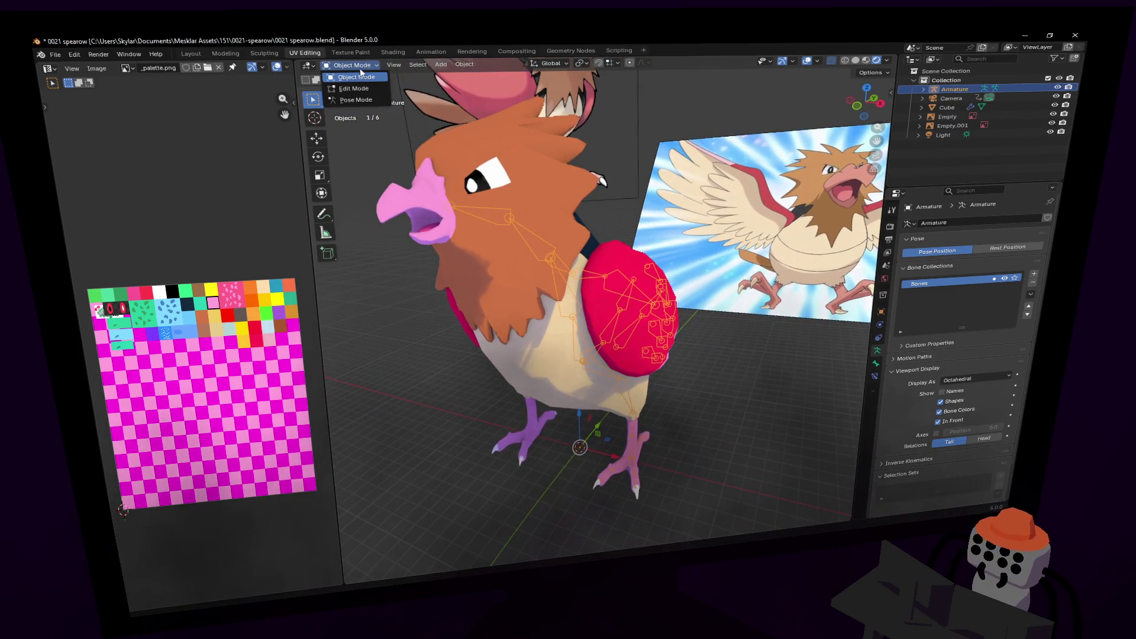
- Switch to Pose Mode, then return to Edit Mode facing the bird's front
{"action": "left_click", "coordinate": [364, 65]}
{"action": "left_click", "coordinate": [361, 101]}
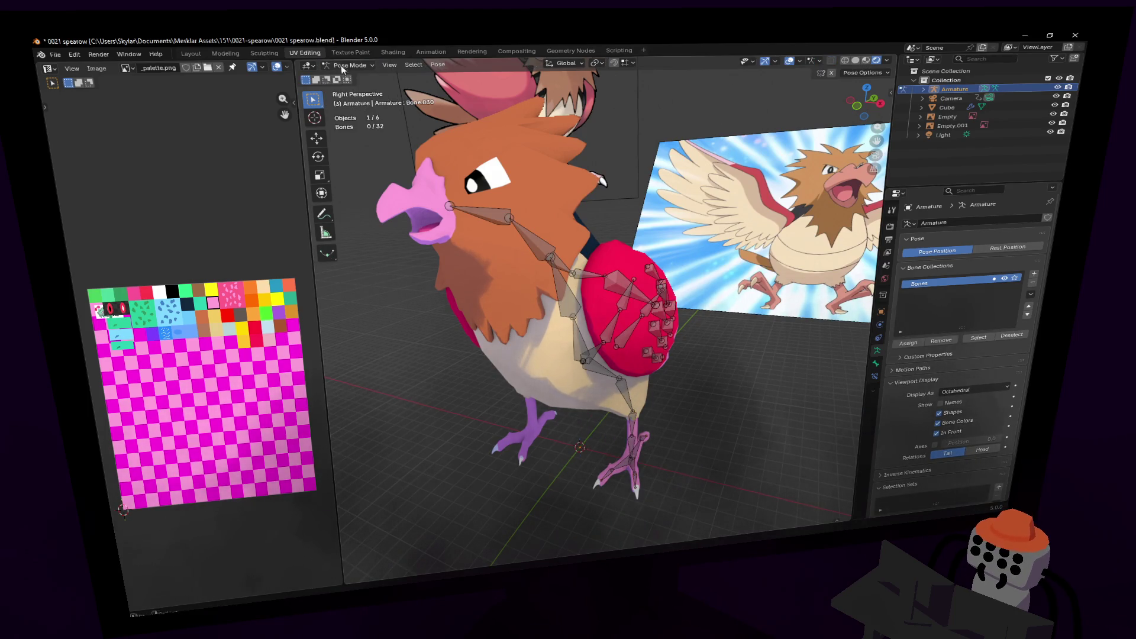
{"action": "key", "text": "Tab"}
{"action": "key", "text": "shift+grave"}
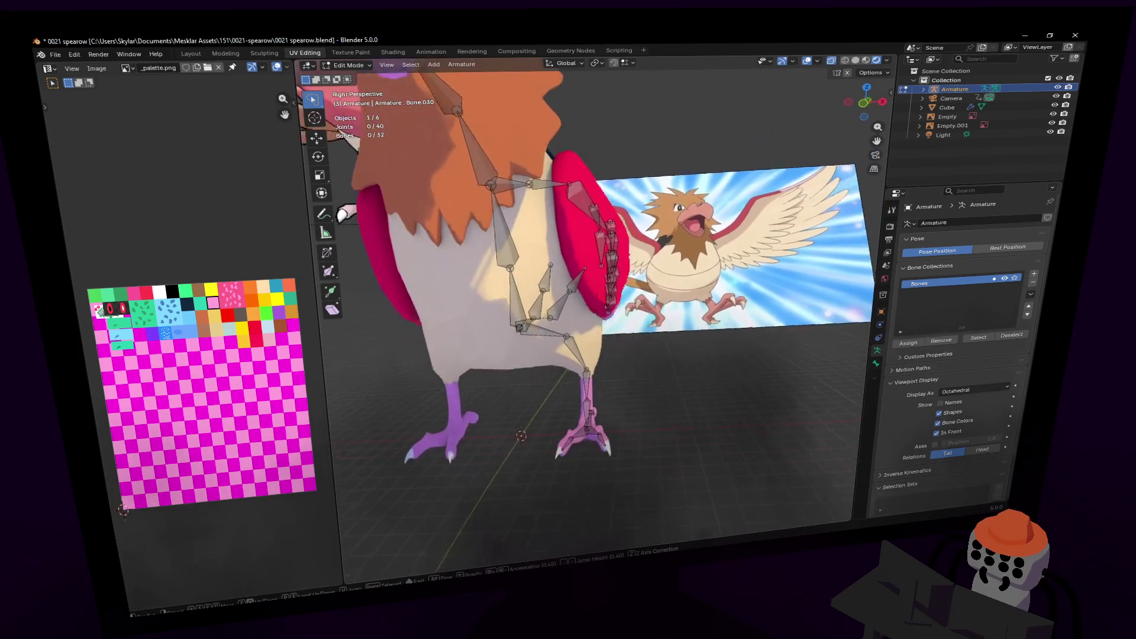
{"action": "left_click", "coordinate": [635, 308]}
{"action": "middle_click_drag", "start_coordinate": [767, 154], "coordinate": [740, 168]}
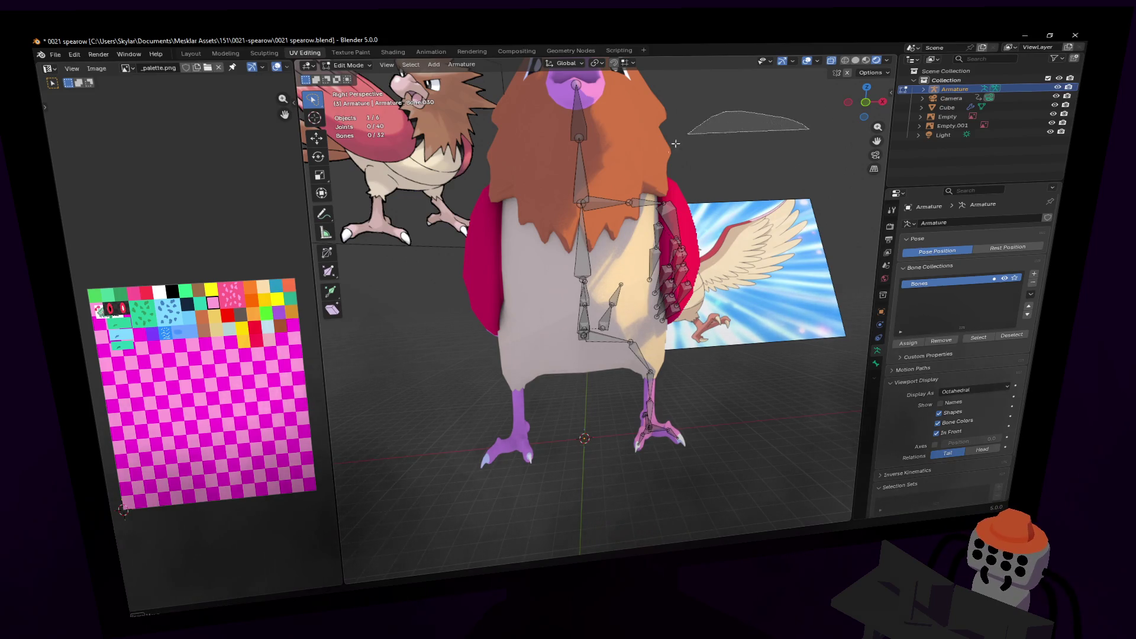
- Select one side's wing feather bones plus the bottom bone and pivot on the 3D cursor
{"action": "mouse_move", "coordinate": [602, 193]}
{"action": "left_mouse_down"}
{"action": "mouse_move", "coordinate": [596, 358]}
{"action": "mouse_move", "coordinate": [647, 462]}
{"action": "left_mouse_up"}
{"action": "key", "text": "shift+grave"}
{"action": "key", "text": "w"}
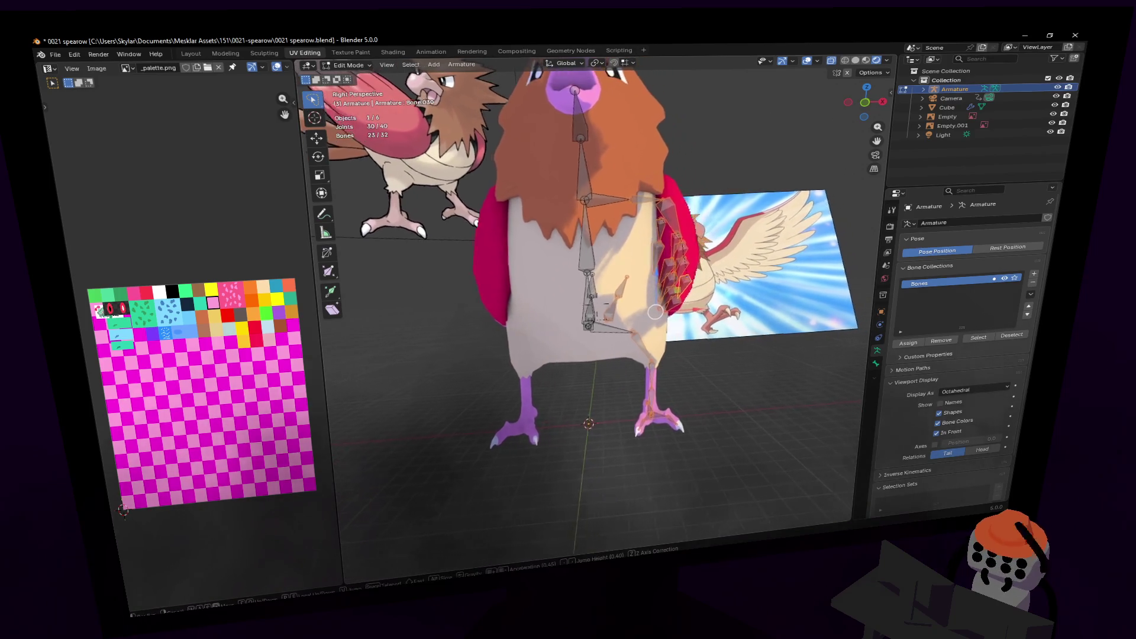
{"action": "left_click", "coordinate": [595, 191]}
{"action": "left_click", "coordinate": [593, 335], "text": "shift"}
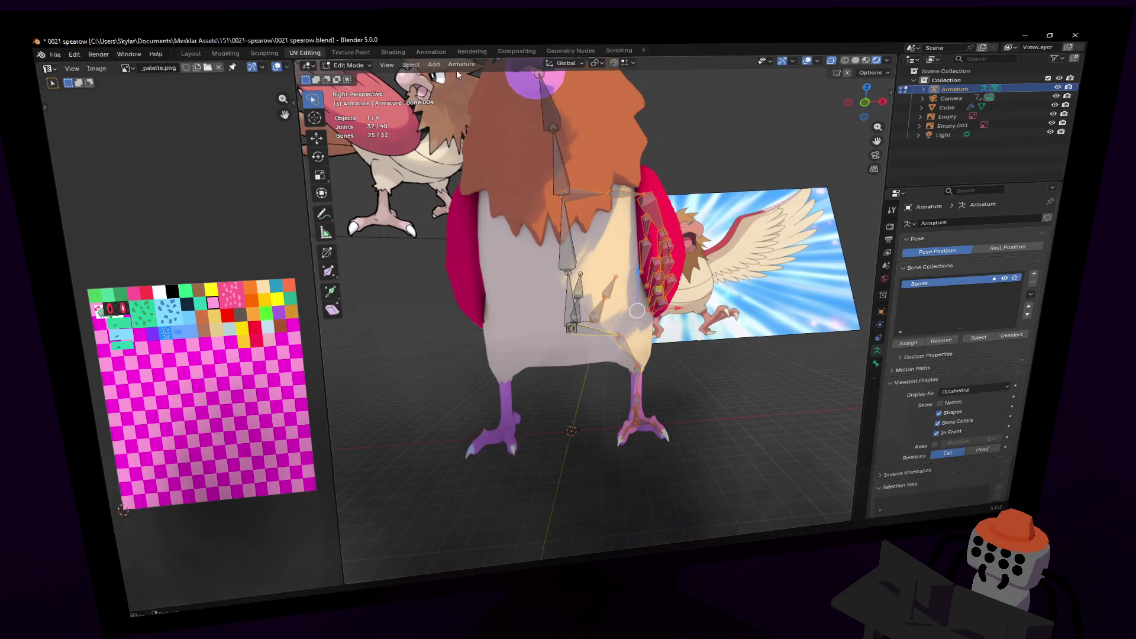
{"action": "left_click", "coordinate": [596, 63]}
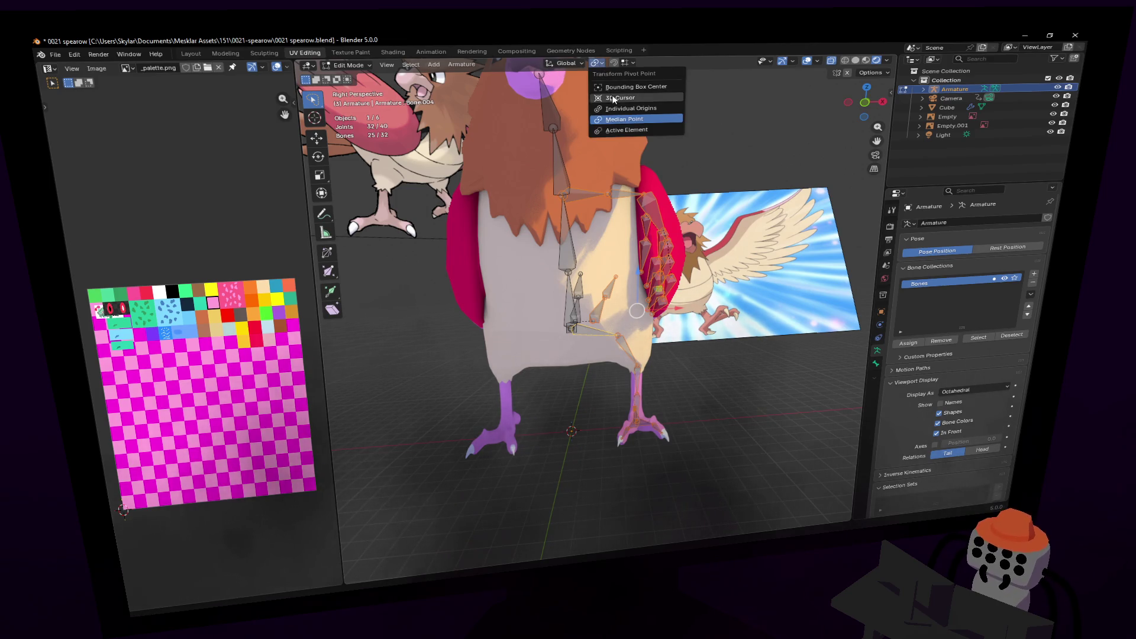
{"action": "left_click", "coordinate": [615, 98]}
- Duplicate the selected bones, mirror them with S X -1, and return to Object Mode
{"action": "key", "text": "shift+d"}
{"action": "right_click", "coordinate": [716, 170]}
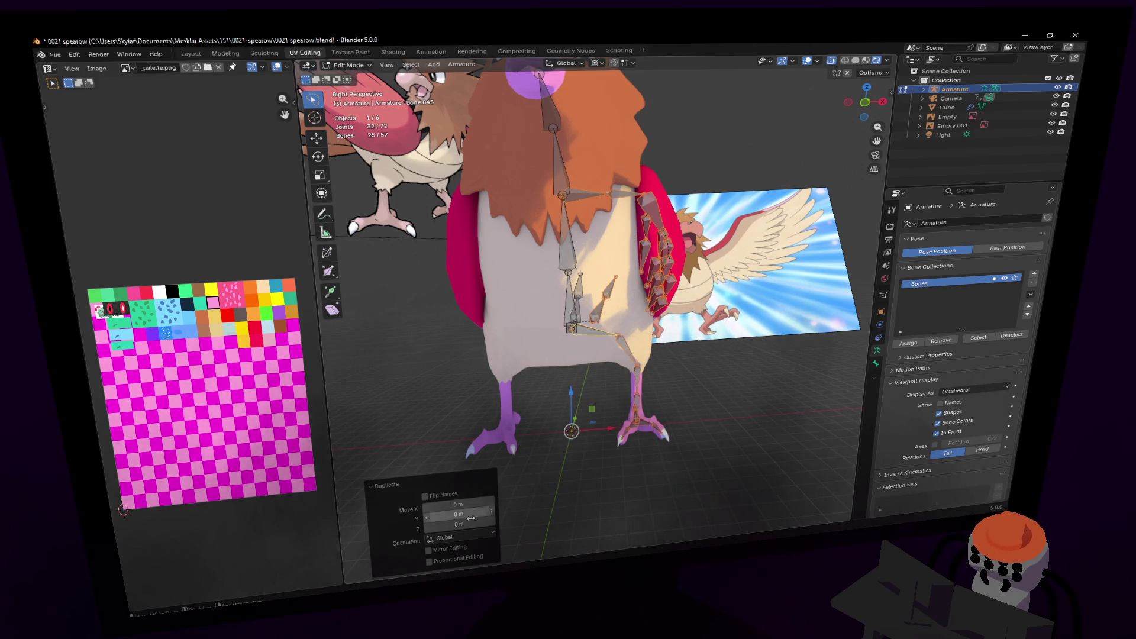
{"action": "type", "text": "sx-1"}
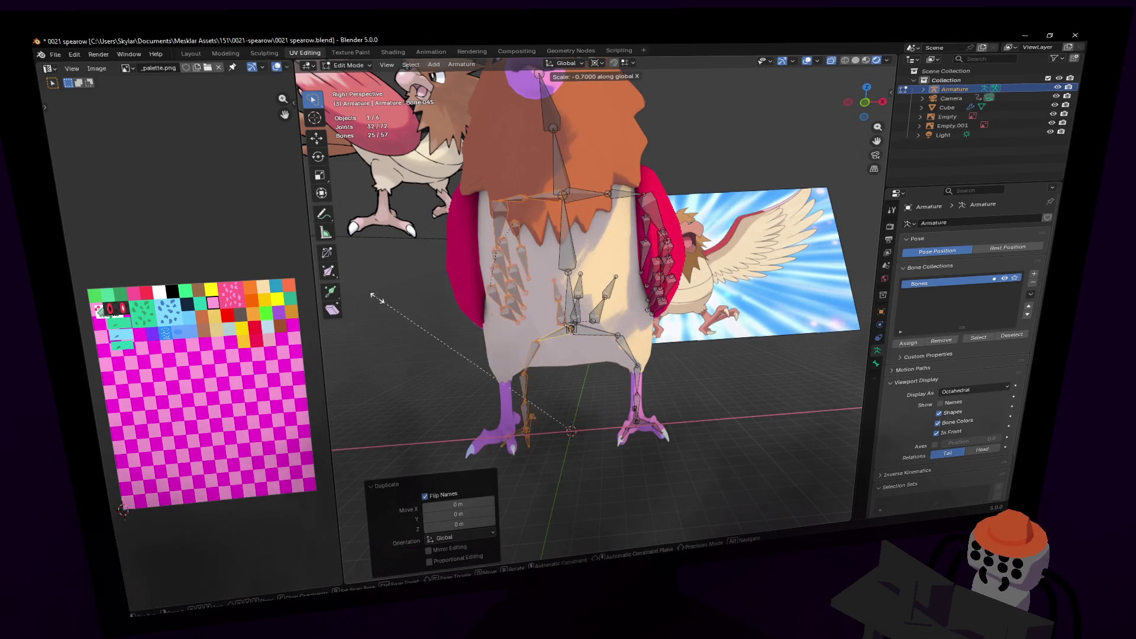
{"action": "key", "text": "Return"}
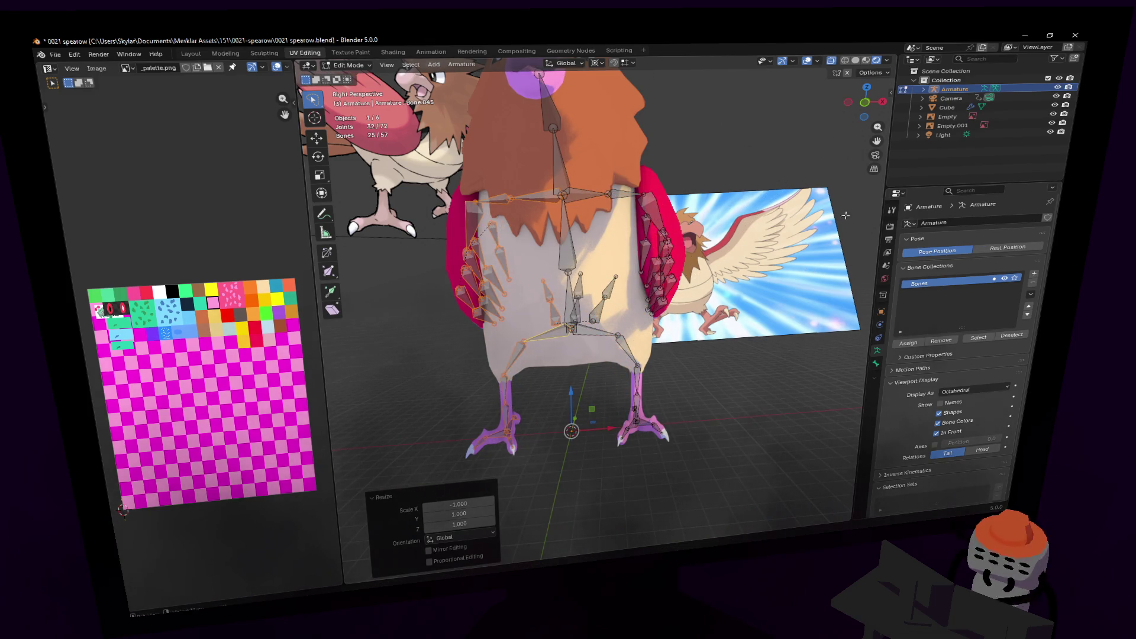
{"action": "key", "text": "shift+grave"}
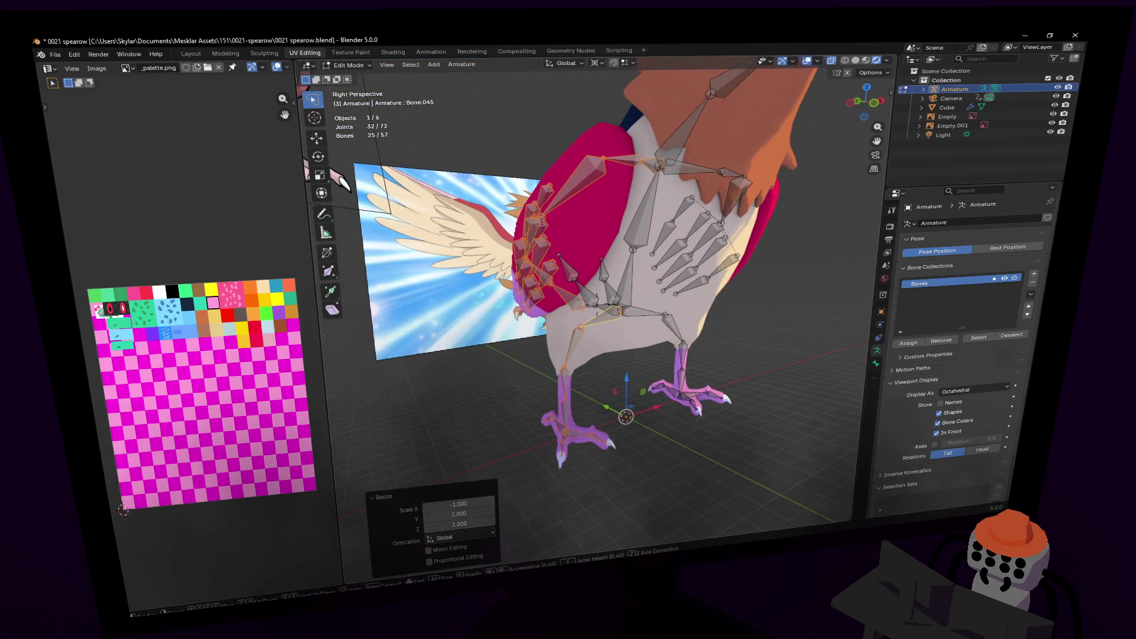
{"action": "key", "text": "Tab"}
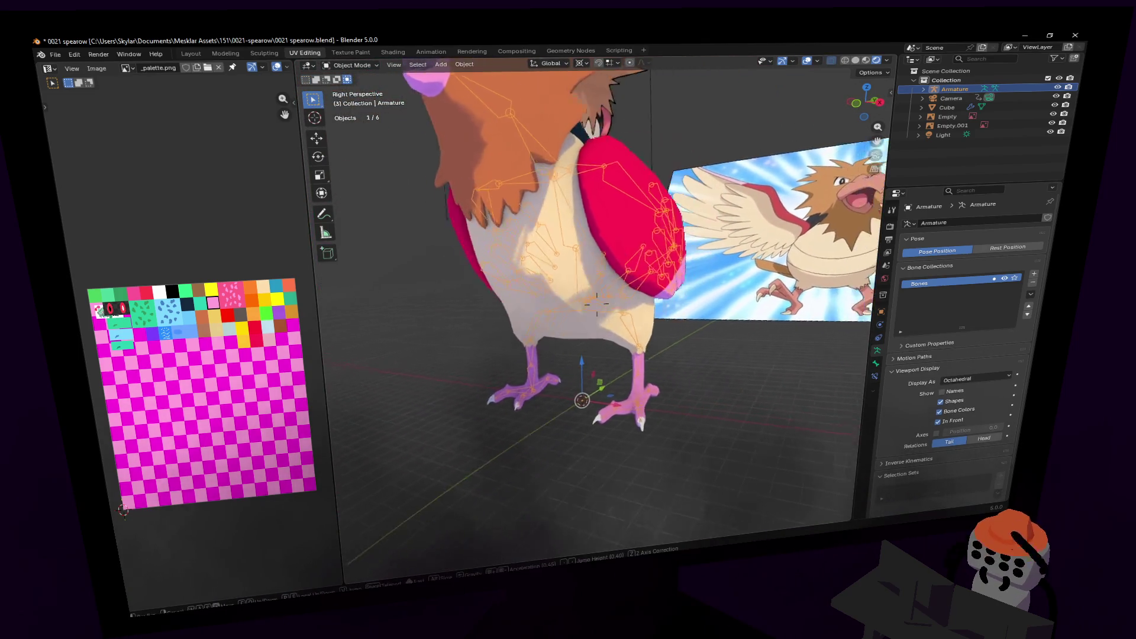
- Switch the armature into Pose Mode and enable Auto IK in Pose Options
{"action": "left_click", "coordinate": [566, 221]}
{"action": "left_click", "coordinate": [349, 66]}
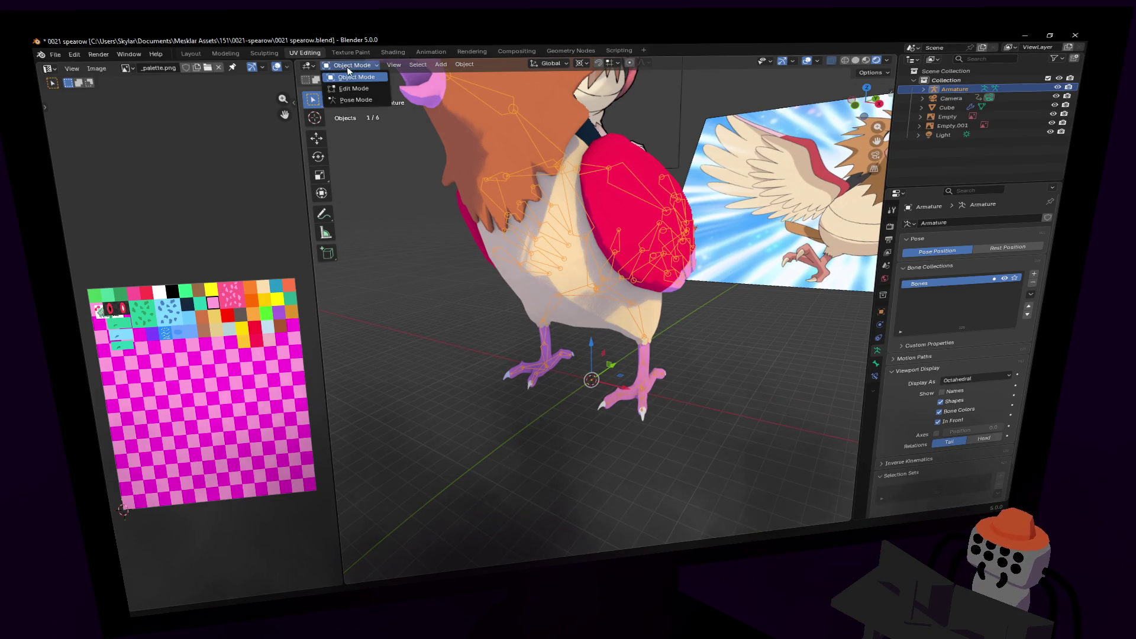
{"action": "left_click", "coordinate": [355, 100]}
{"action": "left_click", "coordinate": [576, 211]}
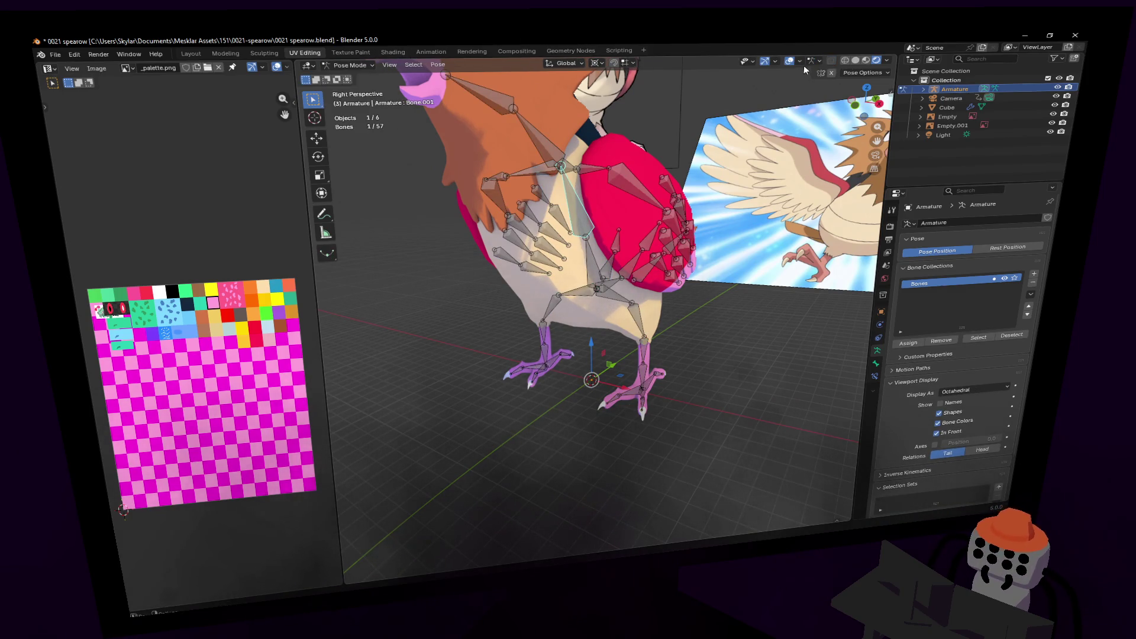
{"action": "left_click", "coordinate": [858, 72]}
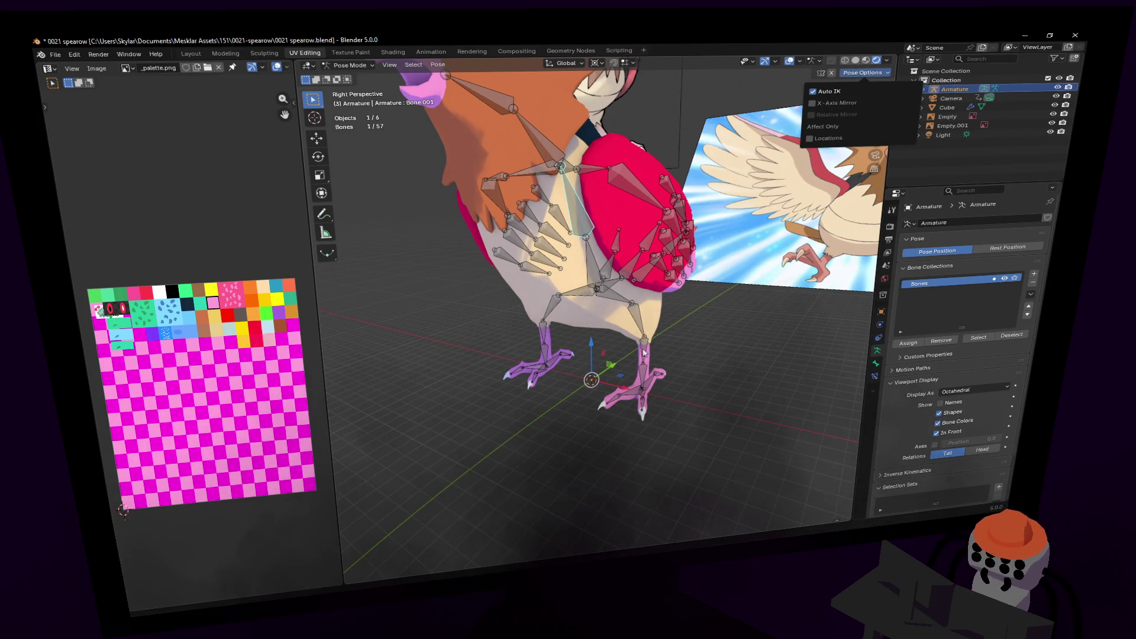
- Test-pose the right foot bone by moving it to new positions
{"action": "middle_click_drag", "start_coordinate": [640, 375], "coordinate": [648, 370]}
{"action": "left_click_drag", "start_coordinate": [646, 369], "coordinate": [654, 368]}
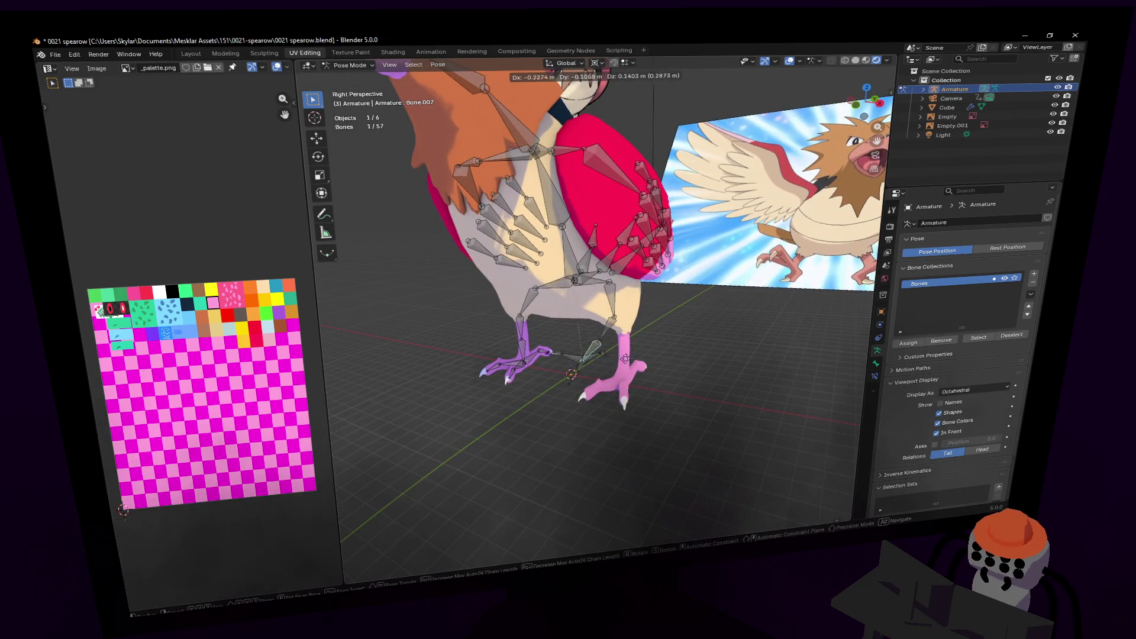
{"action": "left_click", "coordinate": [644, 353]}
{"action": "key", "text": "shift+grave"}
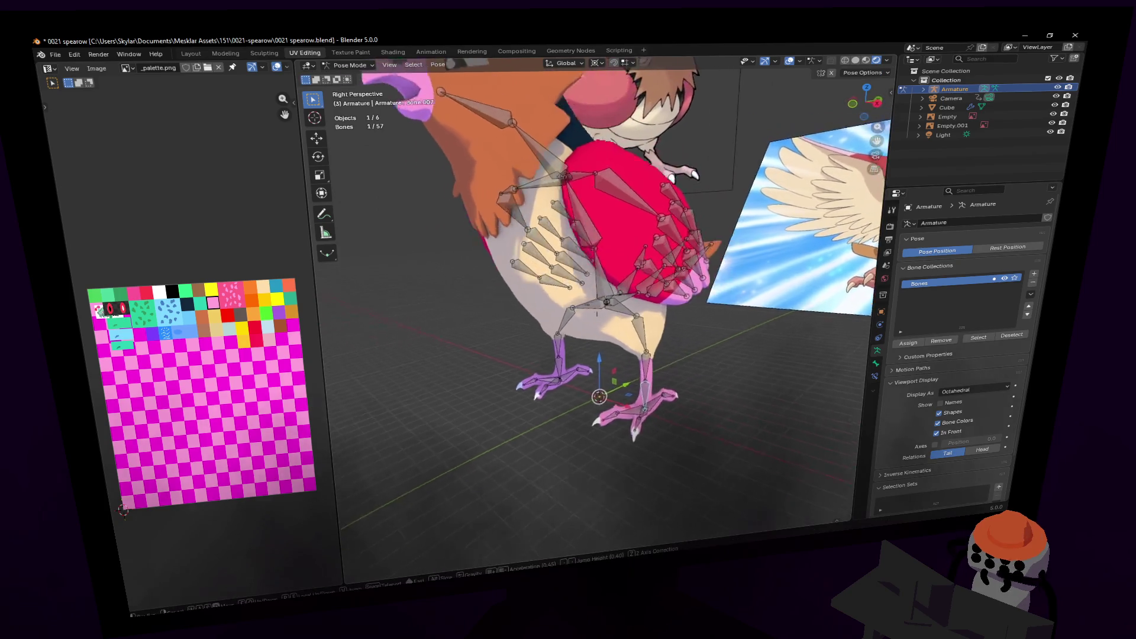
{"action": "key", "text": "w"}
{"action": "key", "text": "g"}
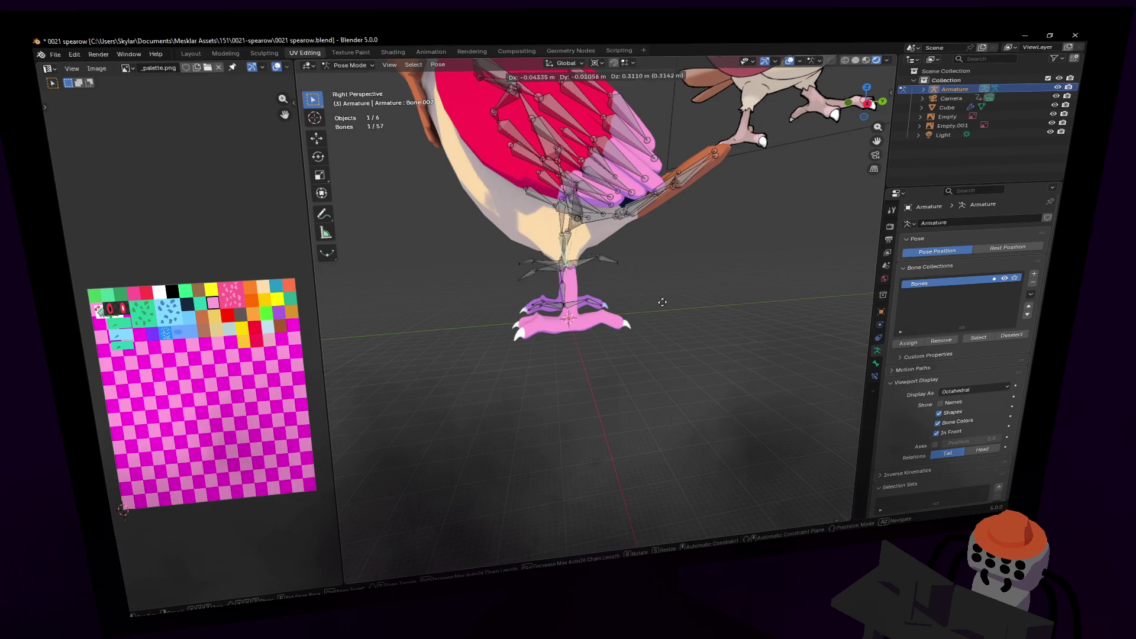
{"action": "left_click", "coordinate": [666, 345]}
- From a side view of the bird, move the neck bone to set a new head pose
{"action": "key", "text": "shift+grave"}
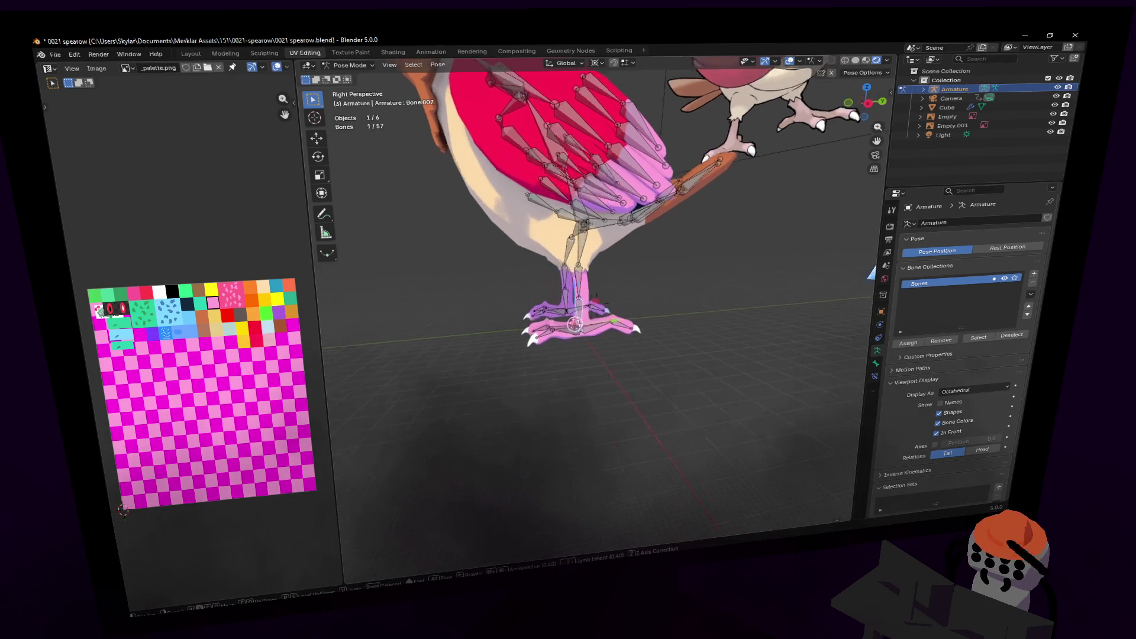
{"action": "left_click", "coordinate": [615, 296]}
{"action": "middle_click_drag", "start_coordinate": [615, 296], "coordinate": [534, 170]}
{"action": "key", "text": "g"}
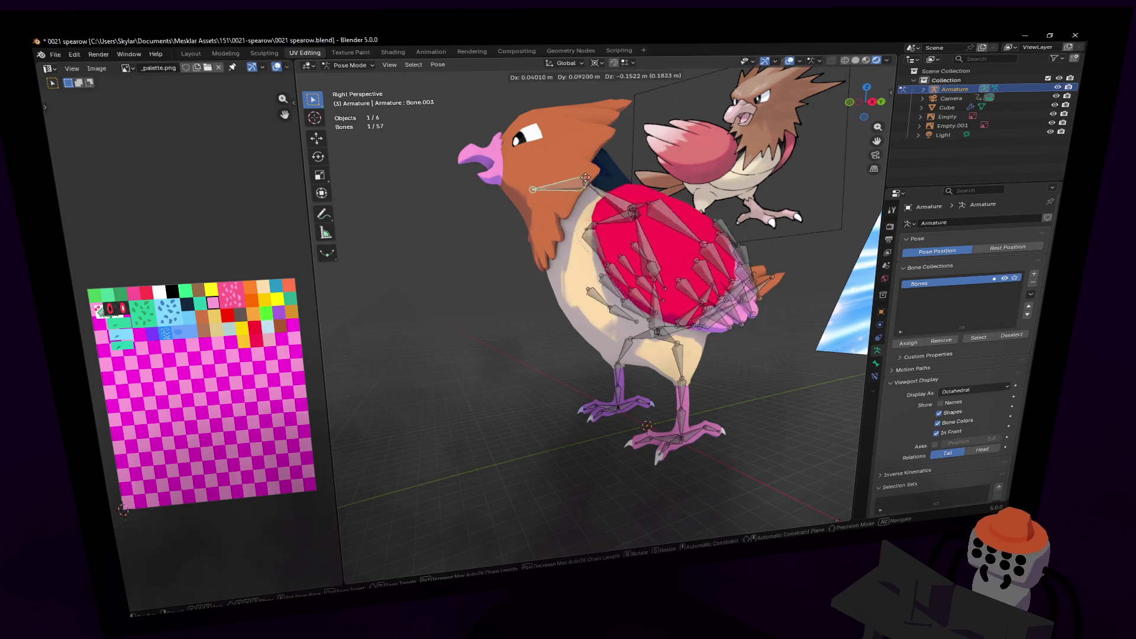
{"action": "left_click", "coordinate": [608, 185]}
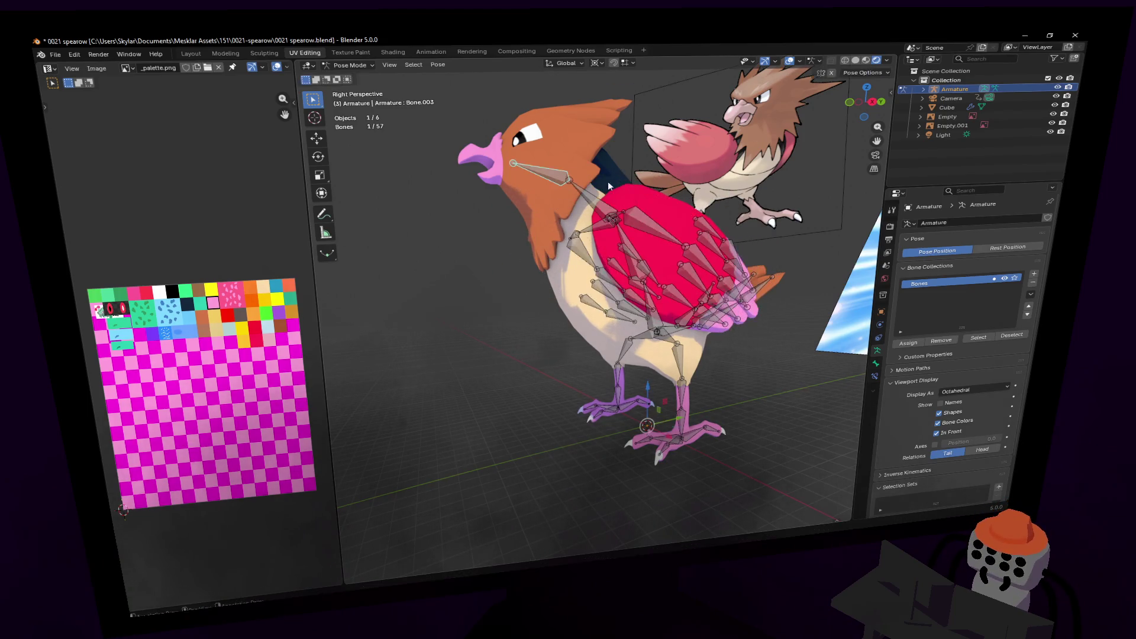
- Pull a wing bone up and outward, then undo to return it to rest
{"action": "scroll", "coordinate": [633, 214], "scroll_direction": "up", "scroll_amount": 4}
{"action": "left_click_drag", "start_coordinate": [617, 223], "coordinate": [677, 148]}
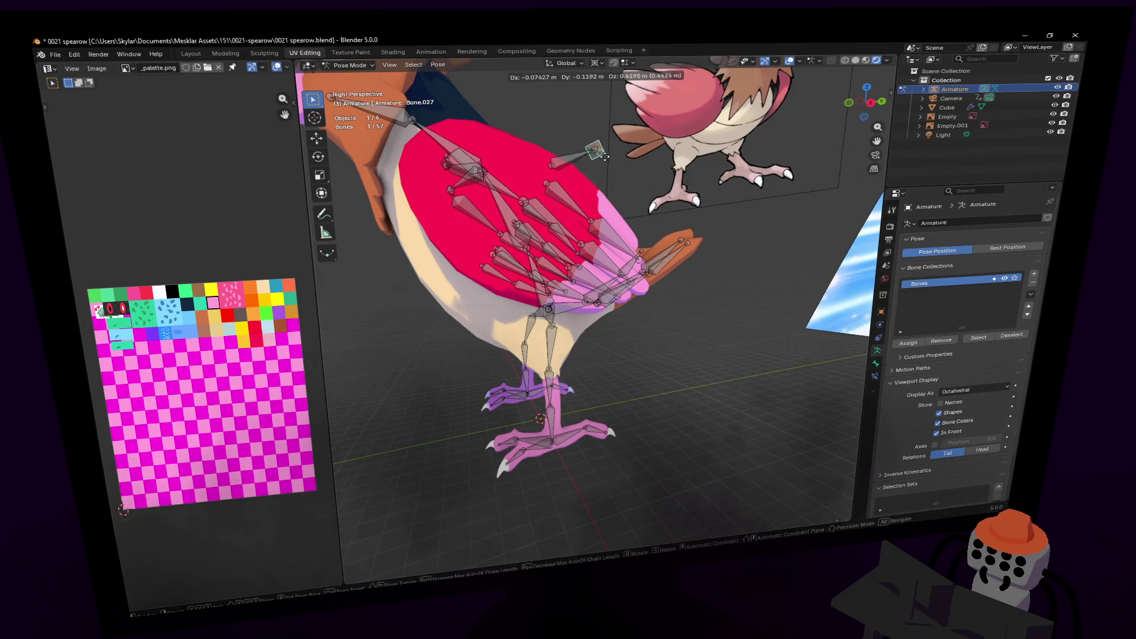
{"action": "left_click_drag", "start_coordinate": [609, 171], "coordinate": [596, 179]}
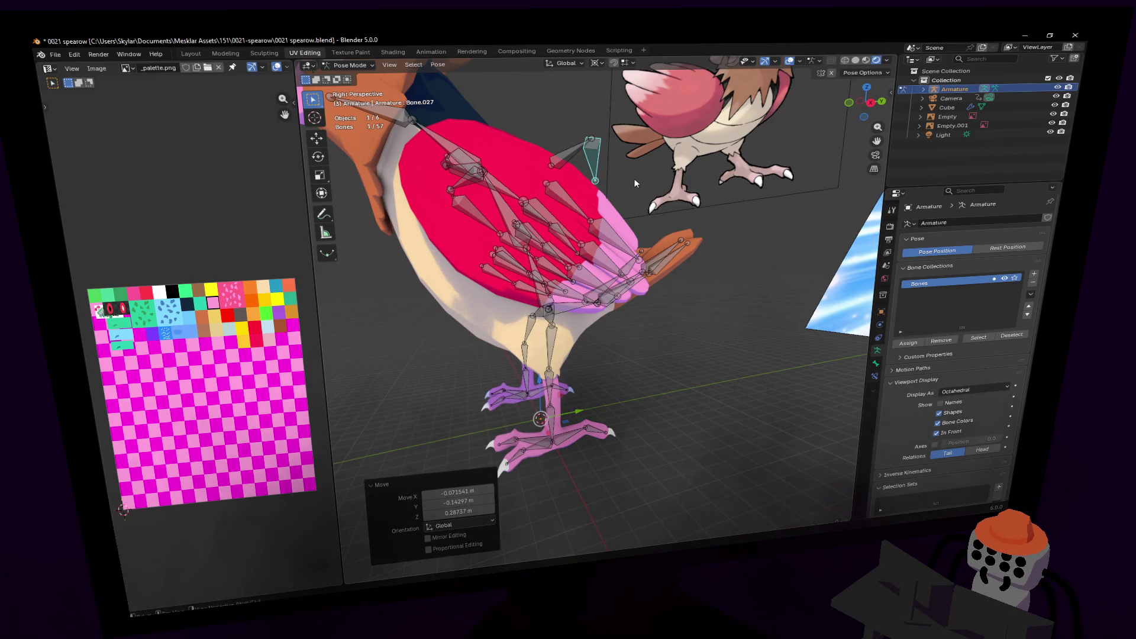
{"action": "key", "text": "ctrl+z"}
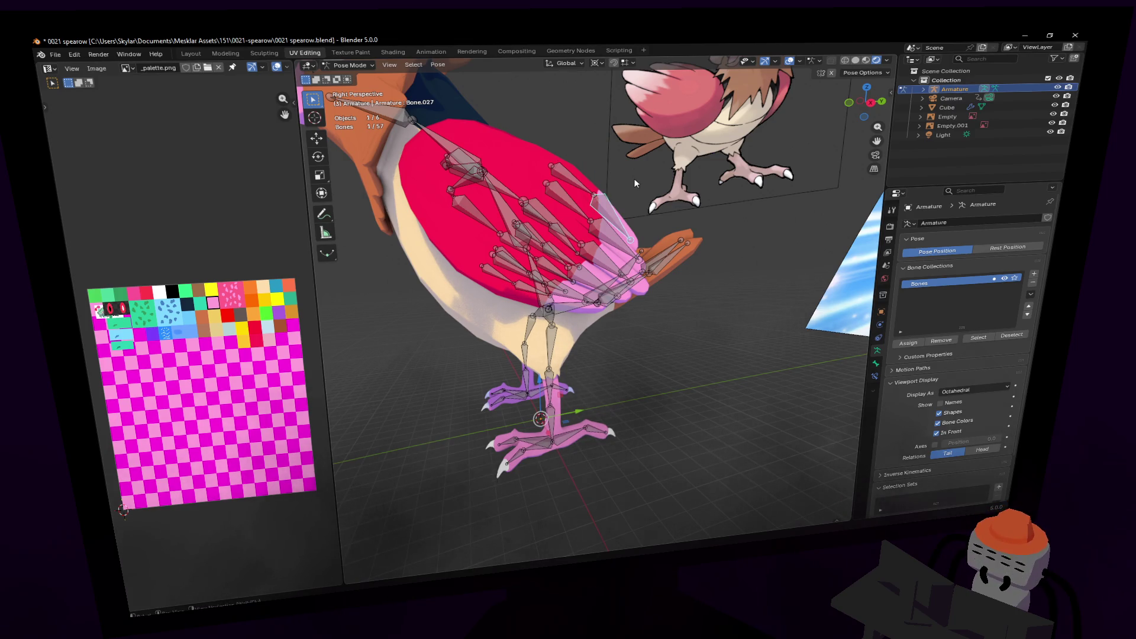
- Select the right foot bone and trial-bend the leg, cancelling to keep the original stance
{"action": "middle_click_drag", "start_coordinate": [559, 372], "coordinate": [565, 341], "text": "shift"}
{"action": "left_click", "coordinate": [582, 293]}
{"action": "middle_click_drag", "start_coordinate": [583, 293], "coordinate": [572, 344], "text": "shift"}
{"action": "left_click", "coordinate": [570, 367]}
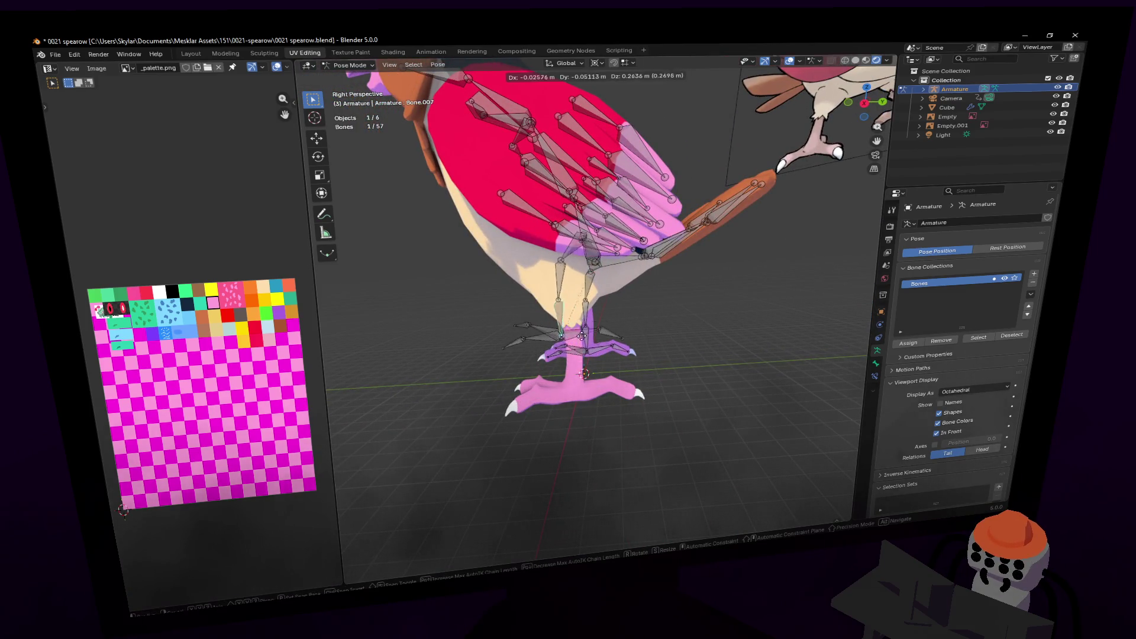
{"action": "key", "text": "shift+grave"}
{"action": "left_click", "coordinate": [606, 303]}
{"action": "key", "text": "g"}
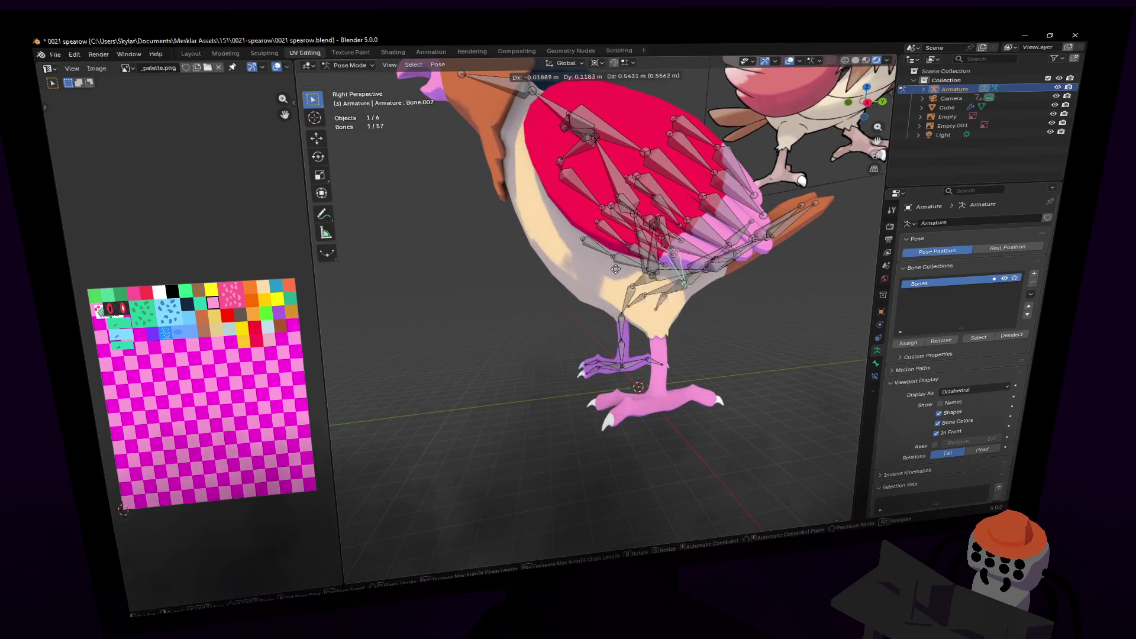
{"action": "key", "text": "Escape"}
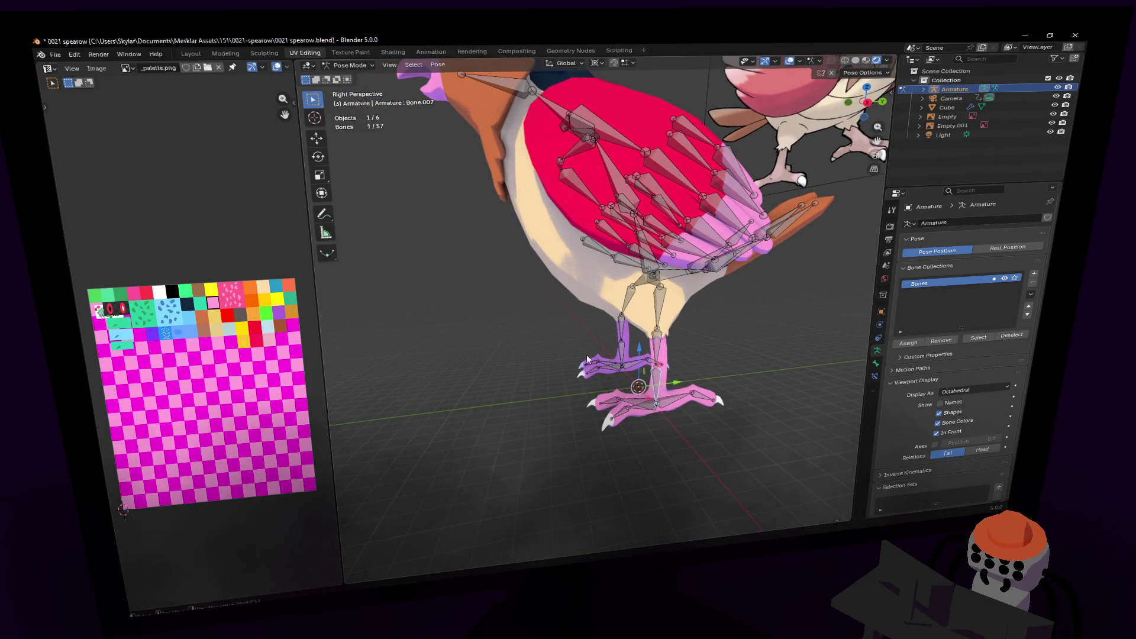
{"action": "key", "text": "shift+grave"}
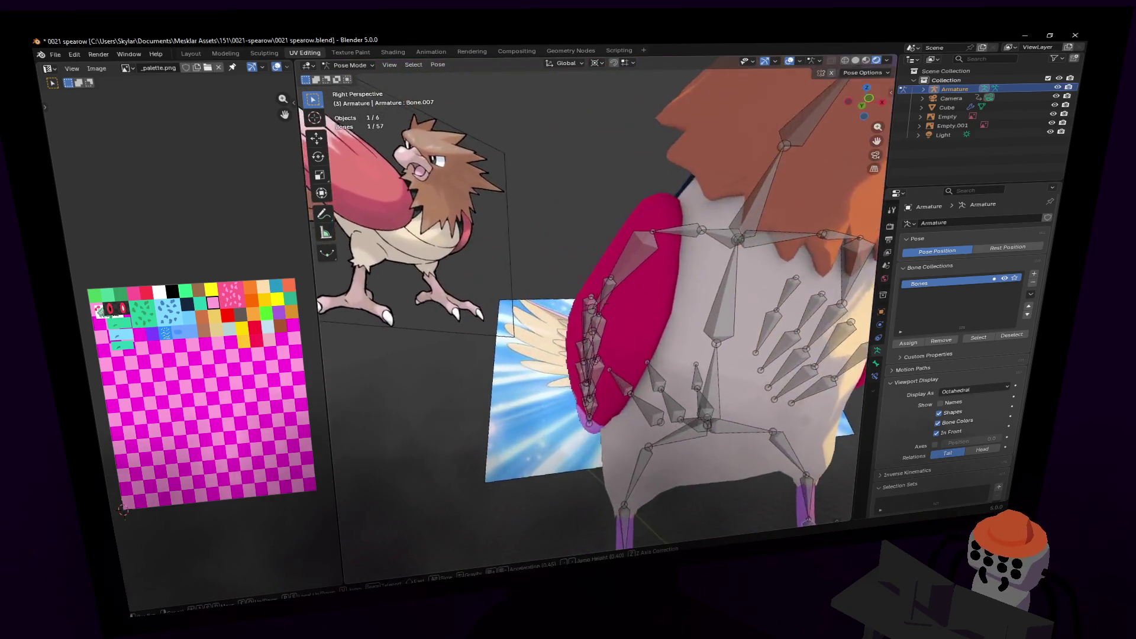
- Set the Transform Pivot Point to Individual Origins instead of the 3D cursor
{"action": "left_click", "coordinate": [545, 177]}
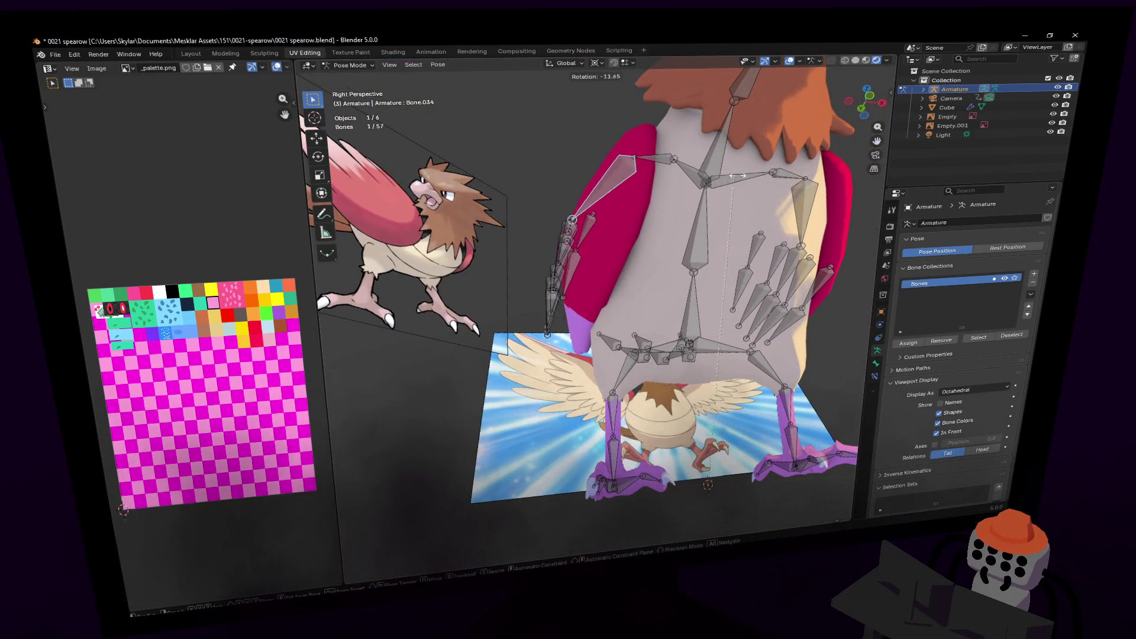
{"action": "left_click", "coordinate": [597, 63]}
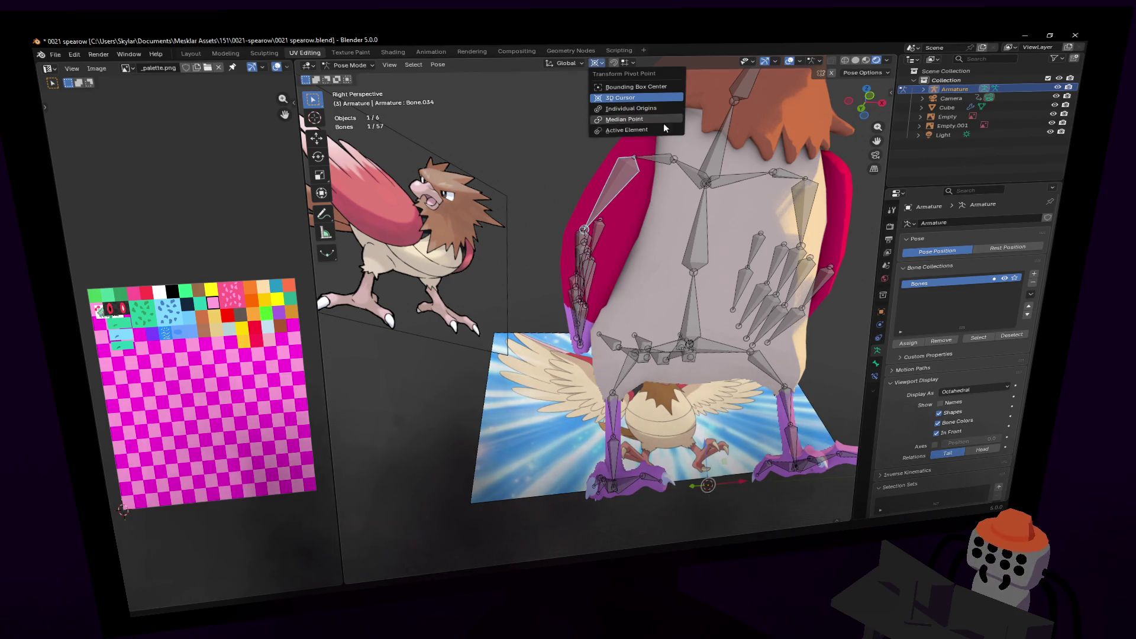
{"action": "left_click", "coordinate": [633, 98]}
{"action": "left_click", "coordinate": [601, 63]}
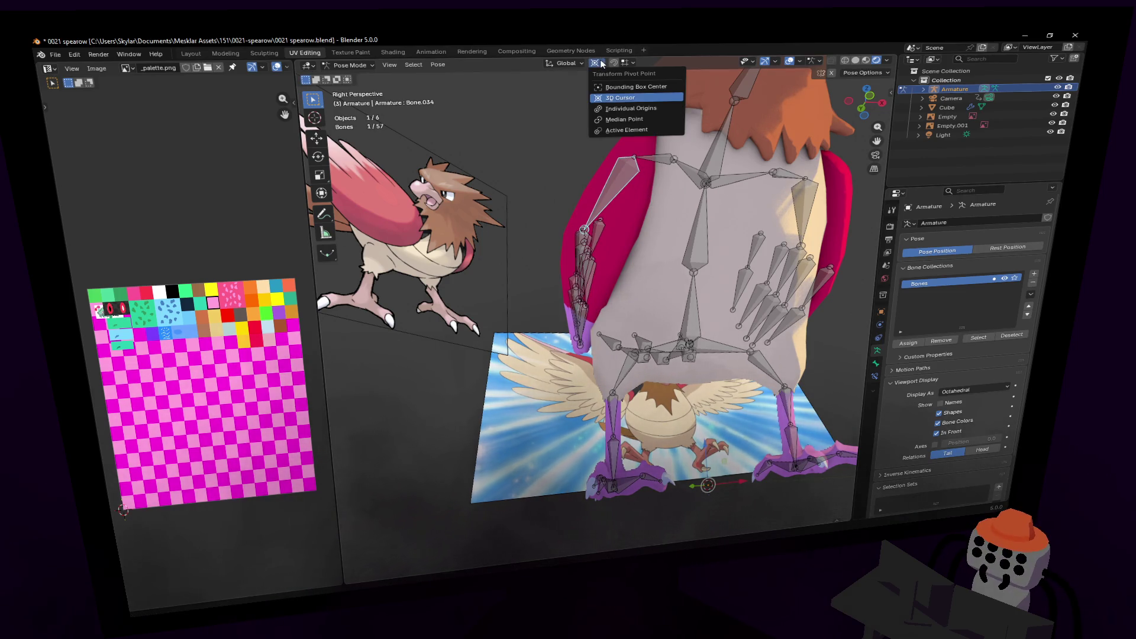
{"action": "left_click", "coordinate": [610, 109]}
- Move the selected wing bone to a new position while orbiting around the bird
{"action": "key", "text": "shift+grave"}
{"action": "key", "text": "w"}
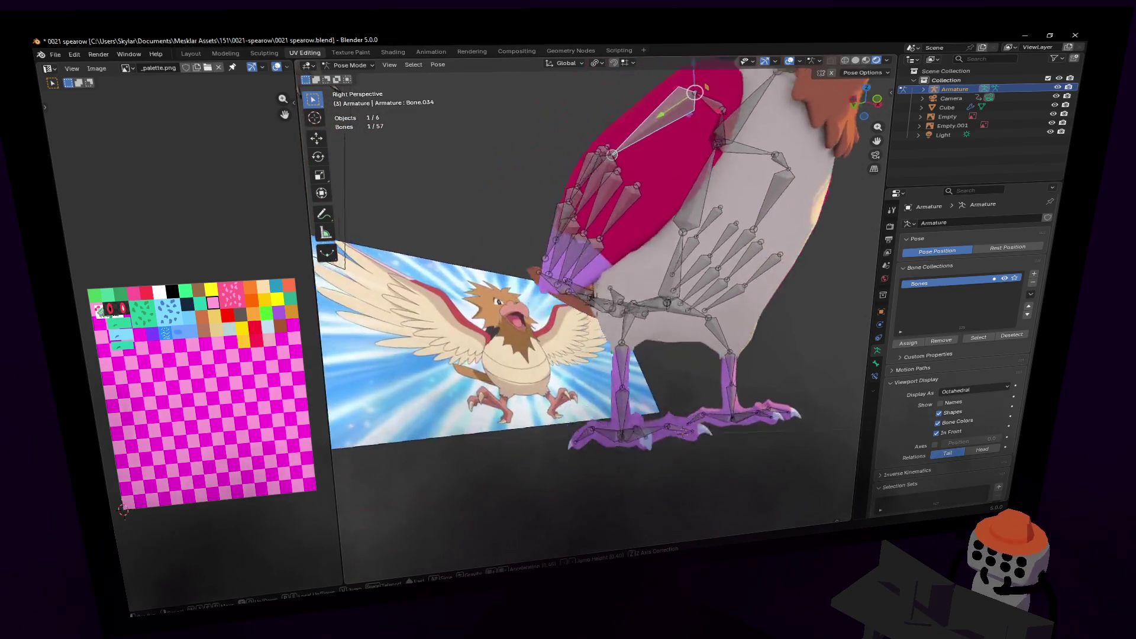
{"action": "key", "text": "Return"}
{"action": "key", "text": "g"}
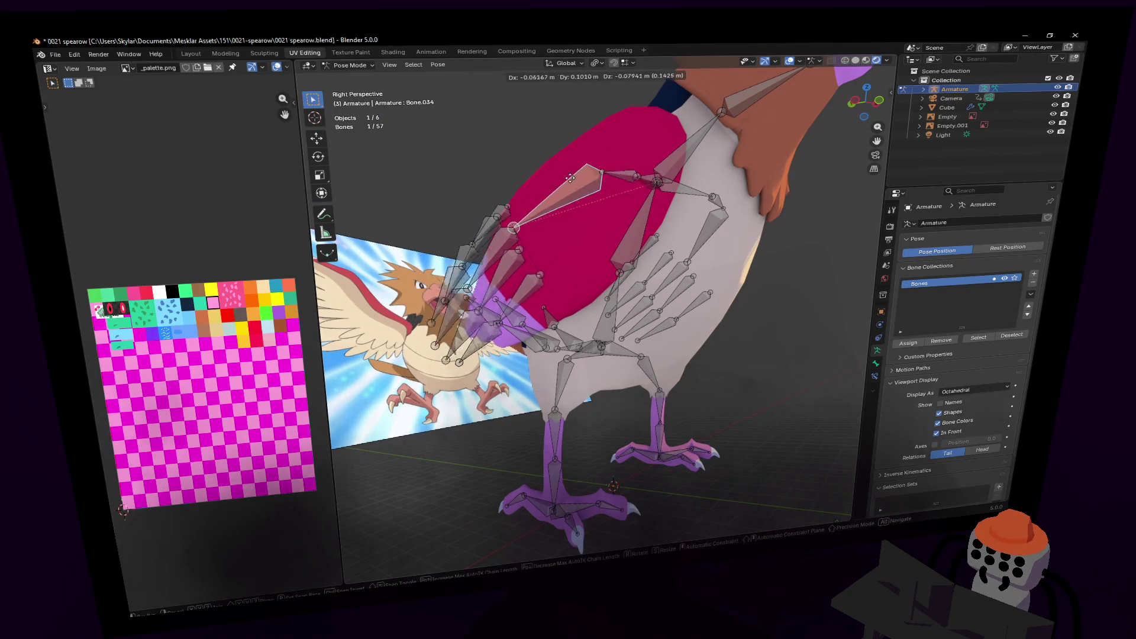
{"action": "mouse_move", "coordinate": [567, 198]}
{"action": "middle_mouse_down", "text": "alt"}
{"action": "mouse_move", "coordinate": [625, 128]}
{"action": "mouse_move", "coordinate": [644, 154]}
{"action": "mouse_move", "coordinate": [828, 175]}
{"action": "middle_mouse_up", "text": "alt"}
{"action": "left_click", "coordinate": [618, 136]}
- Back away to see the whole bird and orbit to a frontal view of both legs
{"action": "key", "text": "shift+grave"}
{"action": "key", "text": "s"}
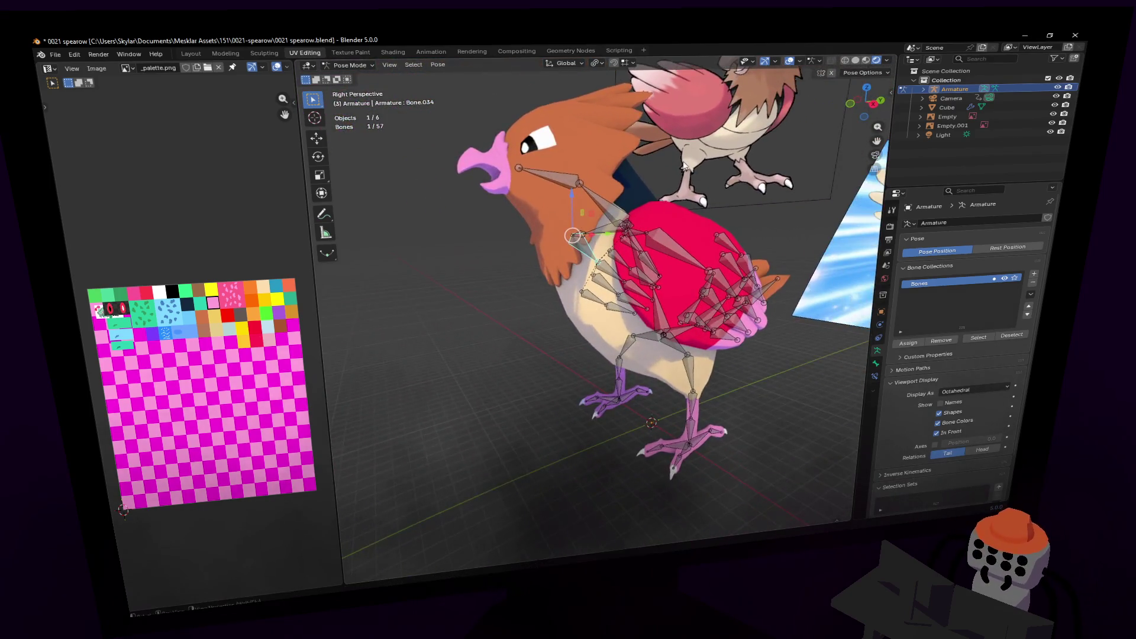
{"action": "left_click", "coordinate": [417, 38]}
{"action": "left_click", "coordinate": [346, 65]}
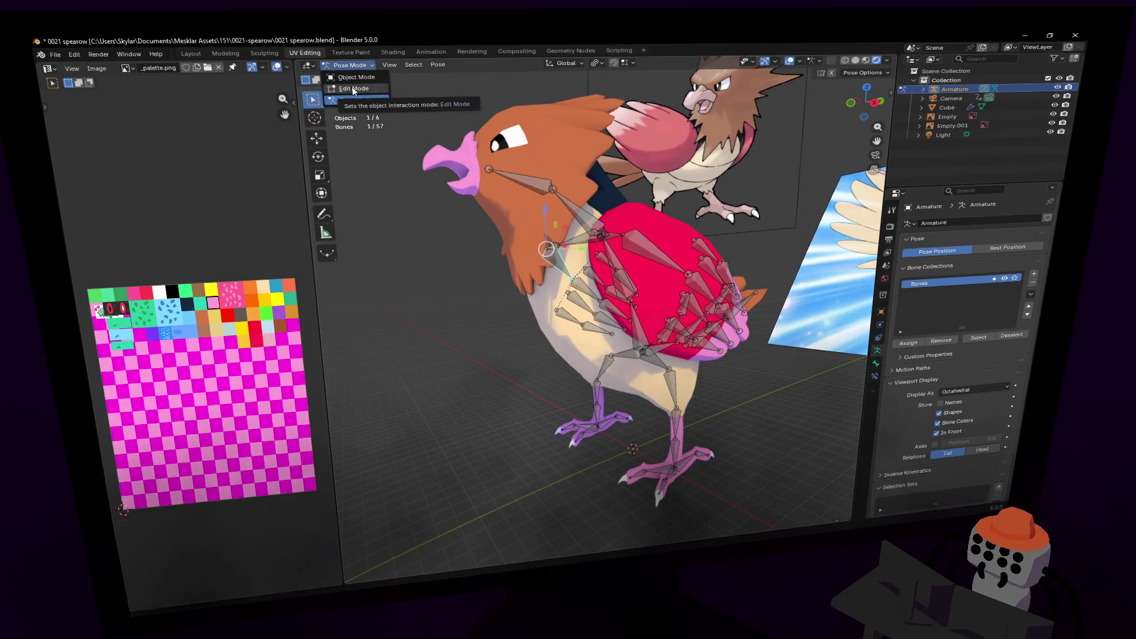
{"action": "scroll", "coordinate": [648, 342], "scroll_direction": "up", "scroll_amount": 5}
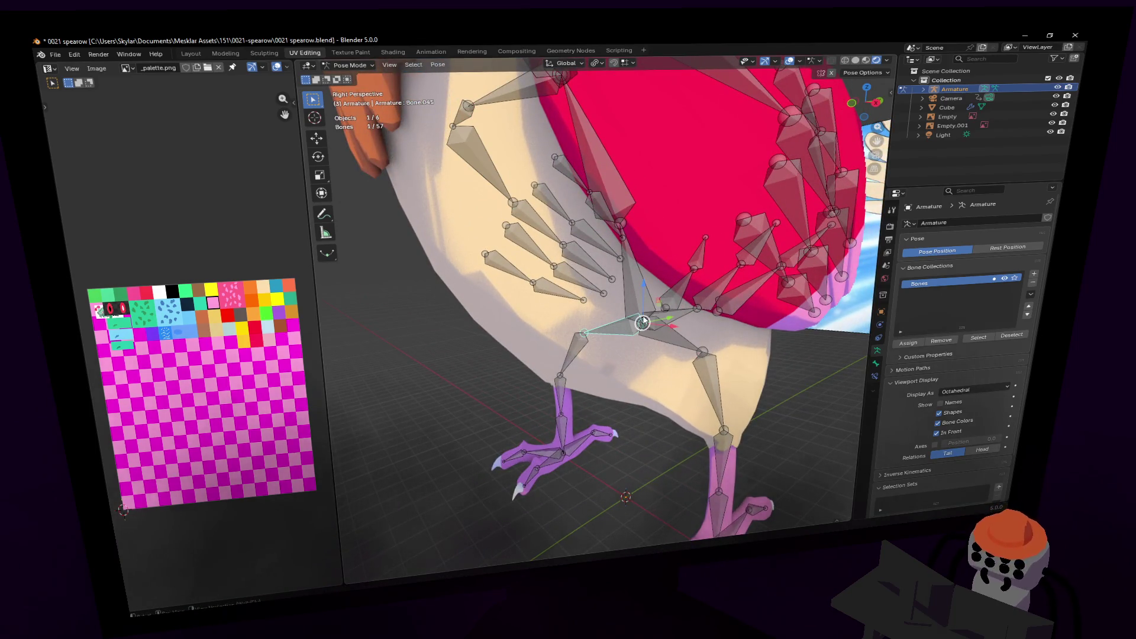
{"action": "mouse_move", "coordinate": [674, 253]}
{"action": "middle_mouse_down"}
{"action": "mouse_move", "coordinate": [646, 328]}
{"action": "mouse_move", "coordinate": [580, 354]}
{"action": "middle_mouse_up"}
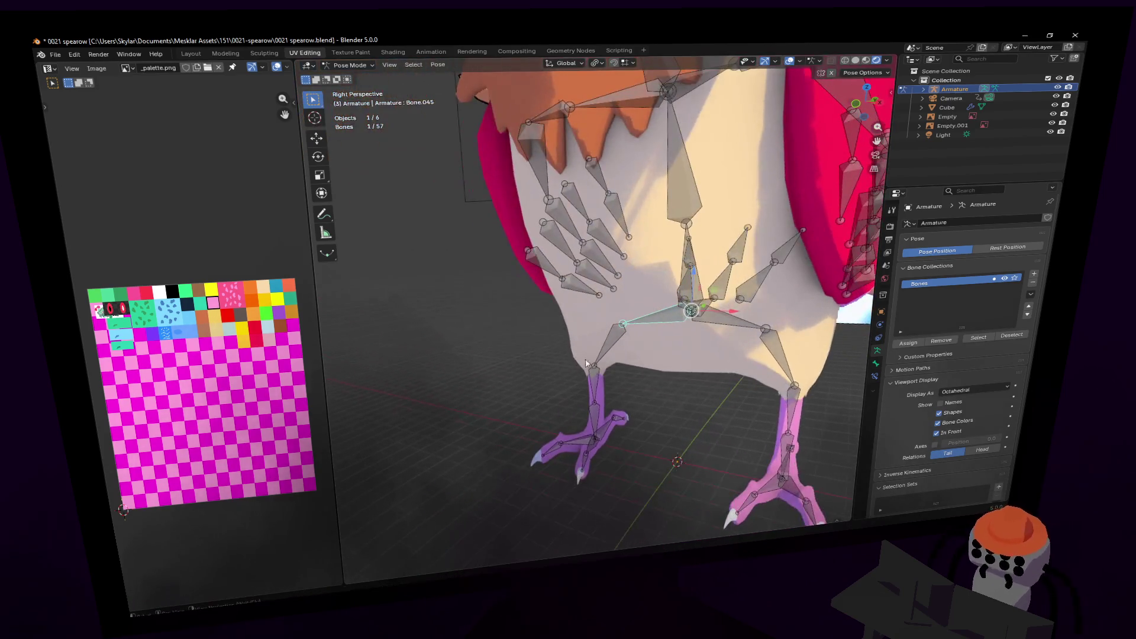
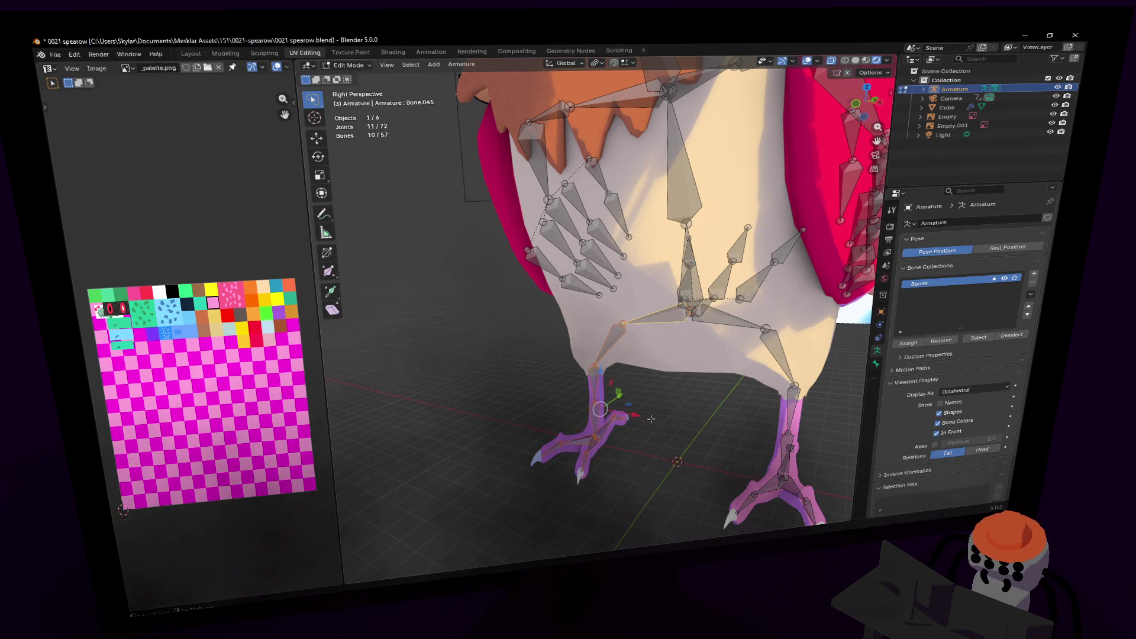
- Delete the extra foot bones and the arm bones on one side of the armature
{"action": "key", "text": "x"}
{"action": "left_click", "coordinate": [560, 306]}
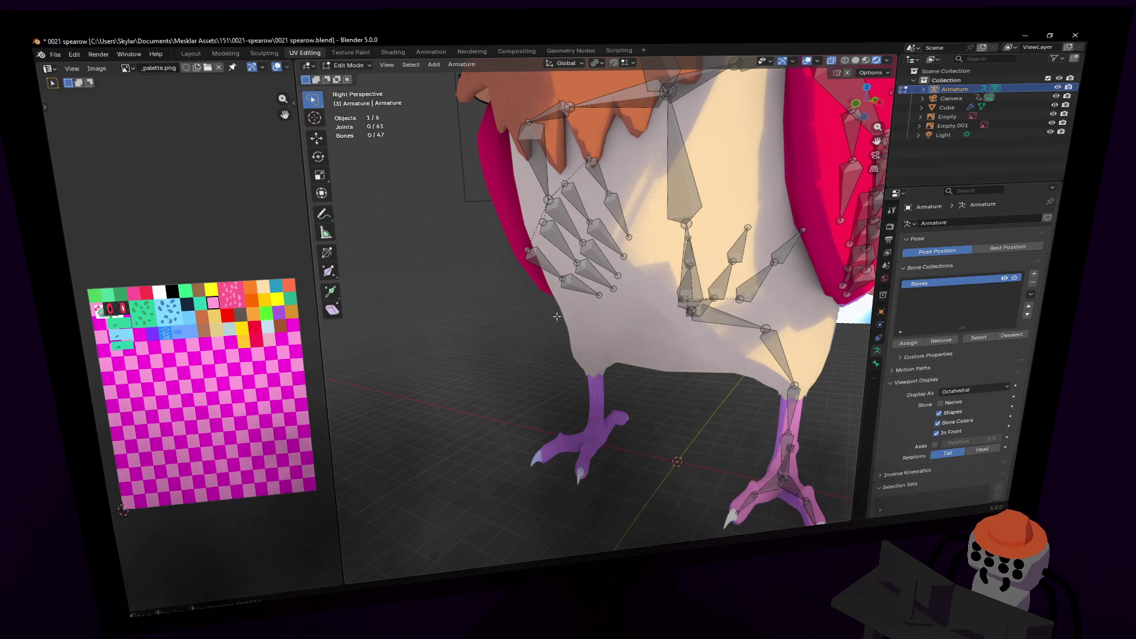
{"action": "key", "text": "shift+grave"}
{"action": "left_click", "coordinate": [616, 333]}
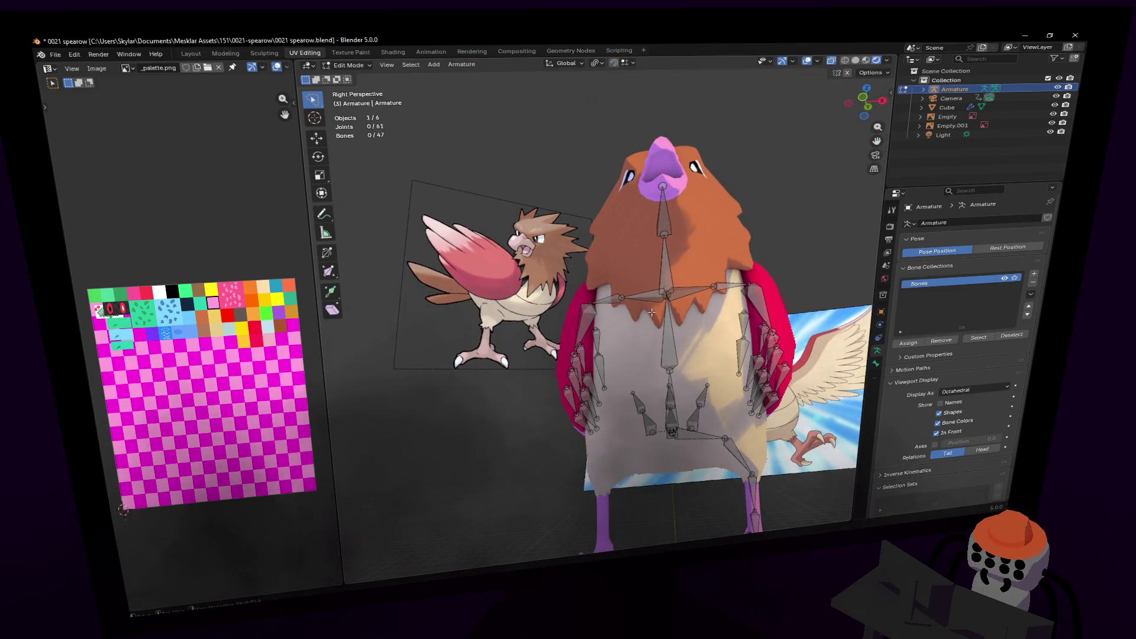
{"action": "left_click_drag", "start_coordinate": [567, 252], "coordinate": [508, 502]}
{"action": "left_click_drag", "start_coordinate": [611, 482], "coordinate": [651, 296]}
{"action": "key", "text": "x"}
{"action": "left_click", "coordinate": [654, 441]}
- Delete the leftover stray bone
{"action": "scroll", "coordinate": [602, 388], "scroll_direction": "up", "scroll_amount": 1}
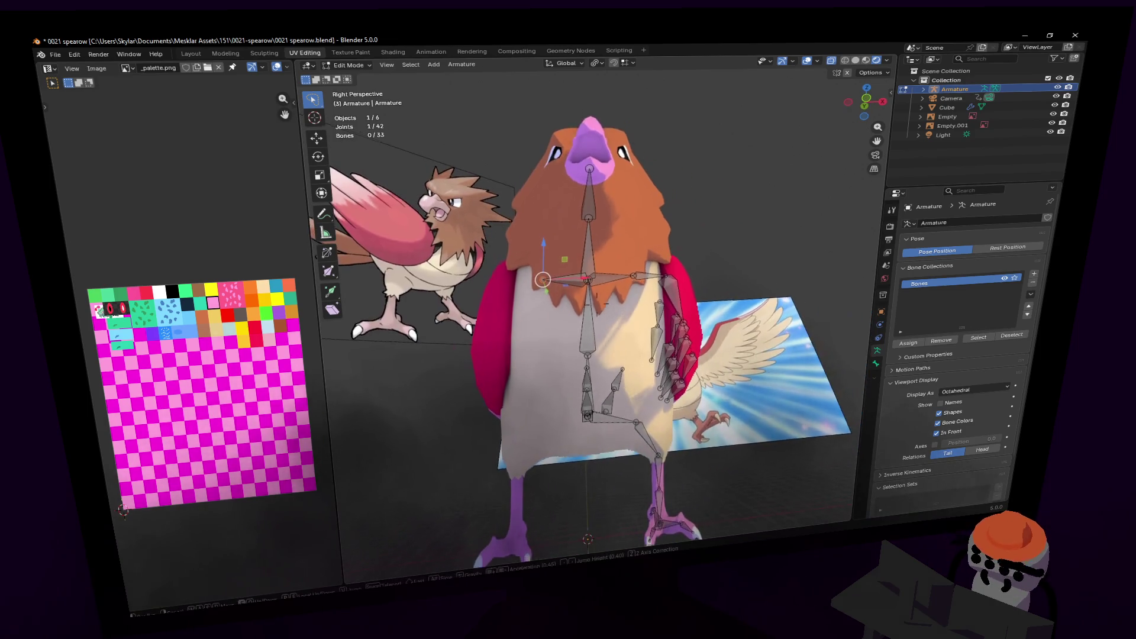
{"action": "left_click", "coordinate": [566, 285]}
{"action": "key", "text": "x"}
{"action": "left_click", "coordinate": [567, 286]}
- Select the lowest spine bone and show its Bone properties for renaming
{"action": "key", "text": "shift+grave"}
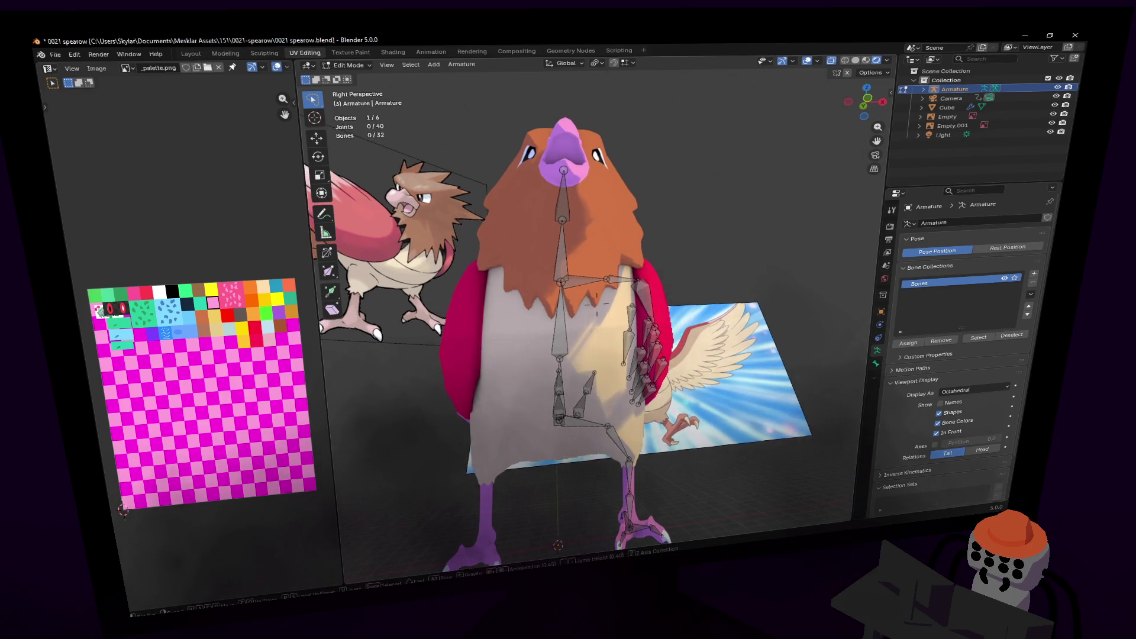
{"action": "key", "text": "w"}
{"action": "left_click", "coordinate": [566, 316]}
{"action": "left_click", "coordinate": [649, 308]}
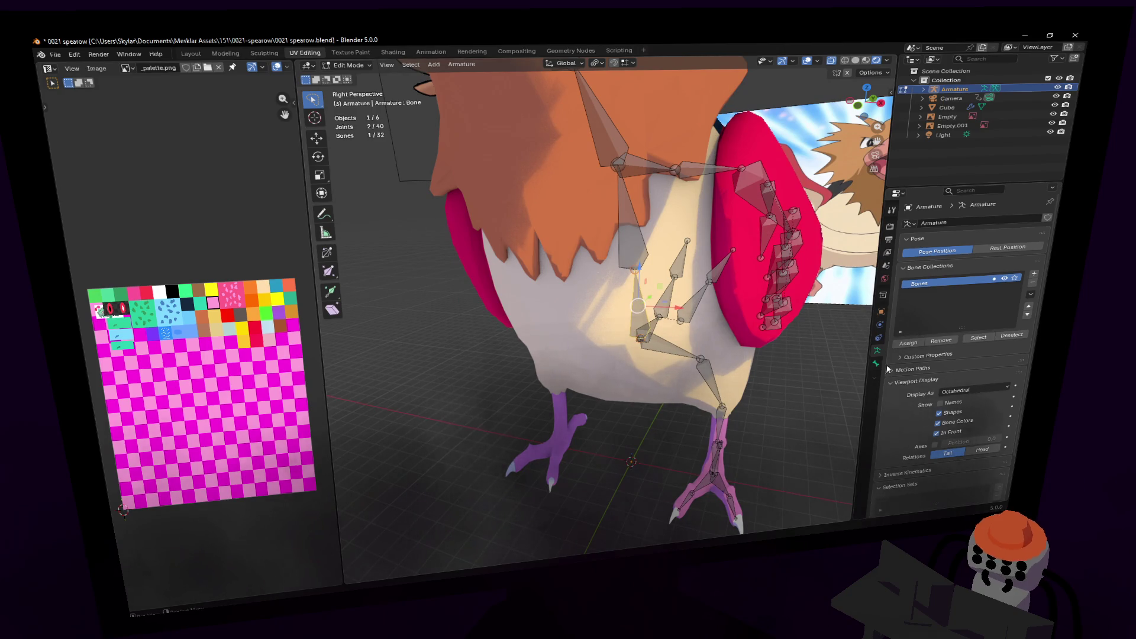
{"action": "left_click", "coordinate": [875, 365]}
{"action": "left_click", "coordinate": [954, 222]}
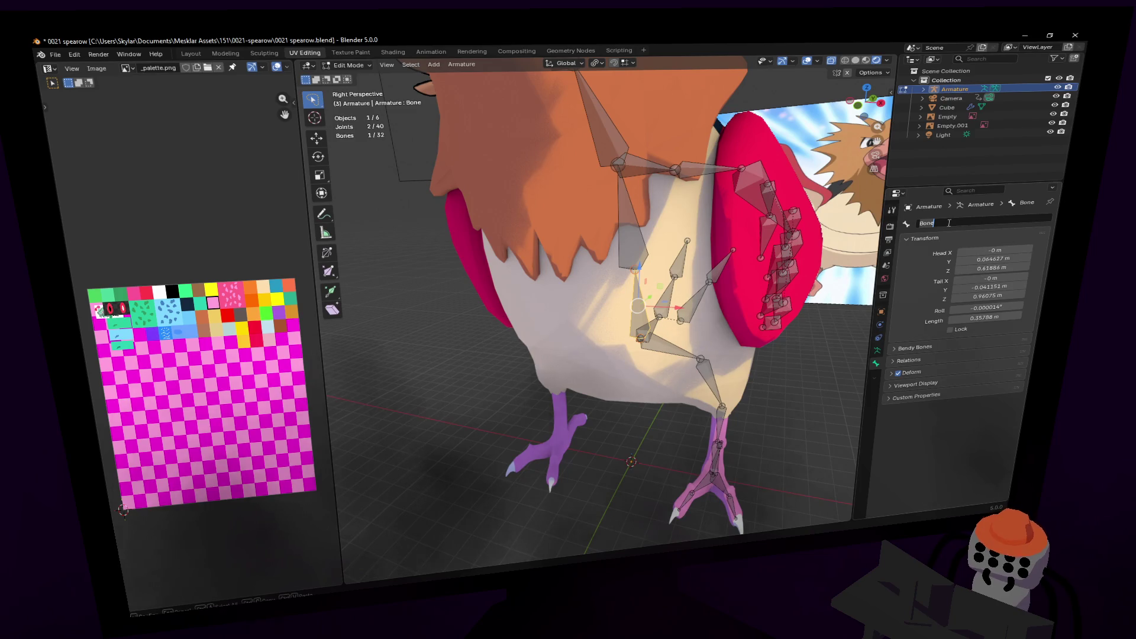
- Name the two lowest spine bones spine1 and spine2
{"action": "type", "text": "spine1"}
{"action": "key", "text": "Return"}
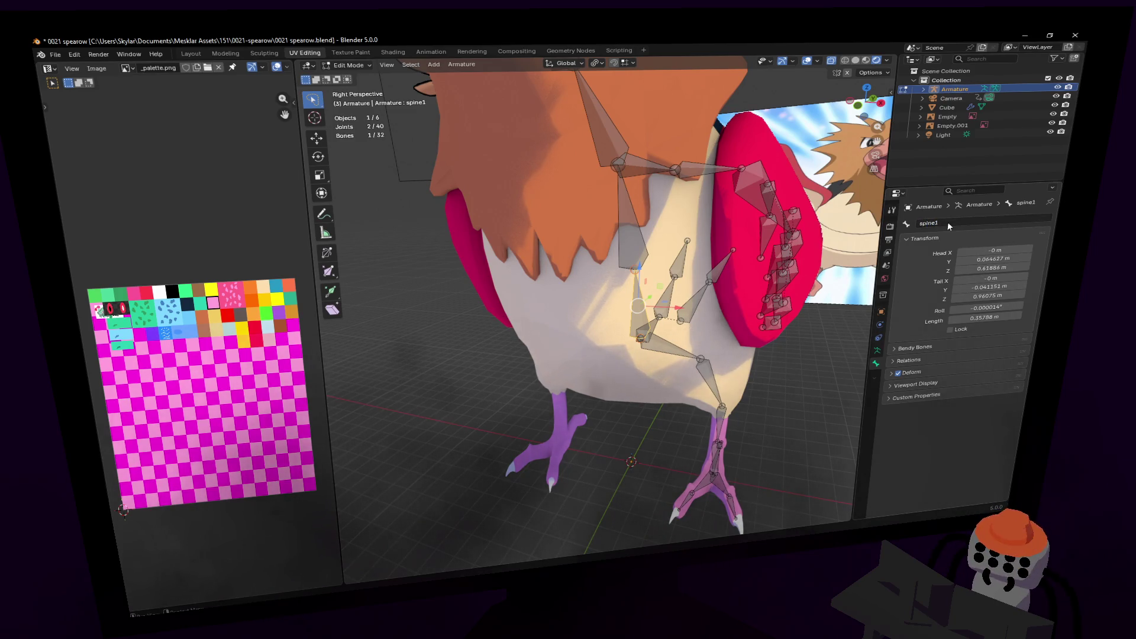
{"action": "left_click", "coordinate": [631, 237]}
{"action": "double_click", "coordinate": [981, 221]}
{"action": "type", "text": "spine2"}
{"action": "key", "text": "Return"}
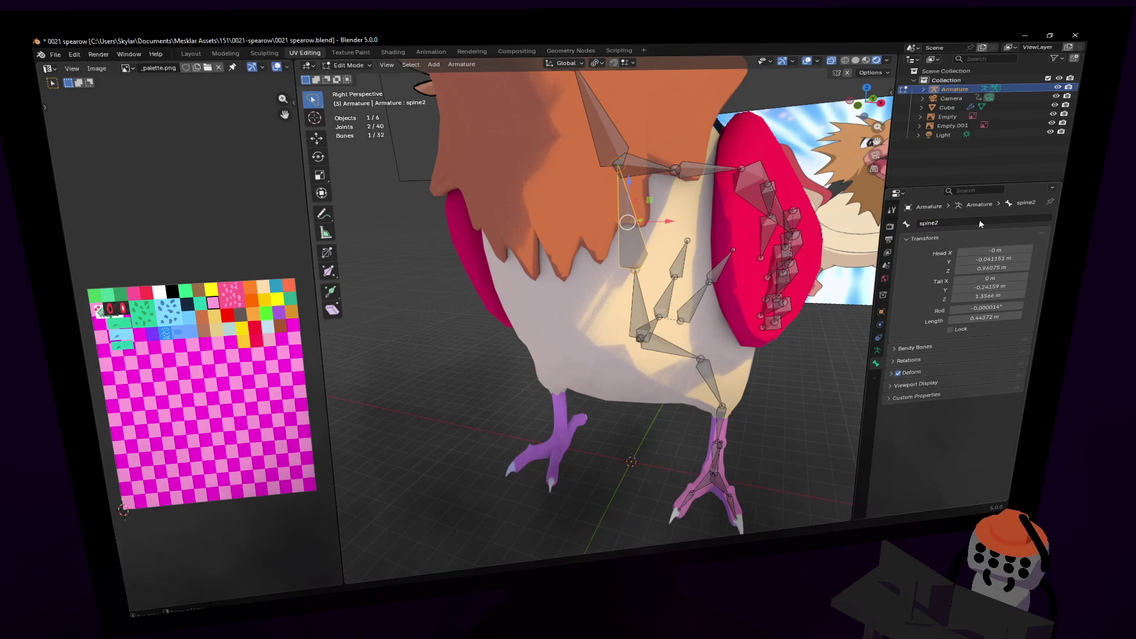
- Name the bone above spine2 neck and the beak bone head
{"action": "left_click", "coordinate": [603, 140]}
{"action": "double_click", "coordinate": [954, 224]}
{"action": "type", "text": "spi"}
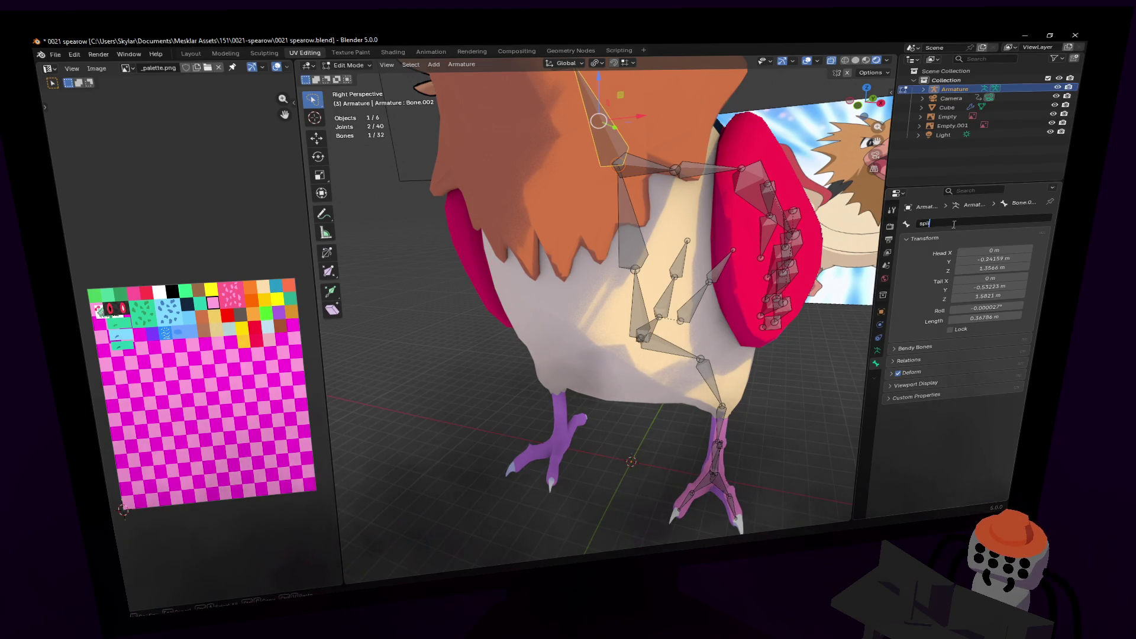
{"action": "key", "text": "Return"}
{"action": "key", "text": "shift+grave"}
{"action": "left_click", "coordinate": [630, 236]}
{"action": "left_click", "coordinate": [657, 192]}
{"action": "double_click", "coordinate": [975, 222]}
{"action": "type", "text": "head"}
{"action": "key", "text": "Return"}
- Name the bone at the base of the neck clavicle.l
{"action": "key", "text": "shift+grave"}
{"action": "left_click", "coordinate": [598, 302]}
{"action": "left_click", "coordinate": [594, 255]}
{"action": "double_click", "coordinate": [964, 222]}
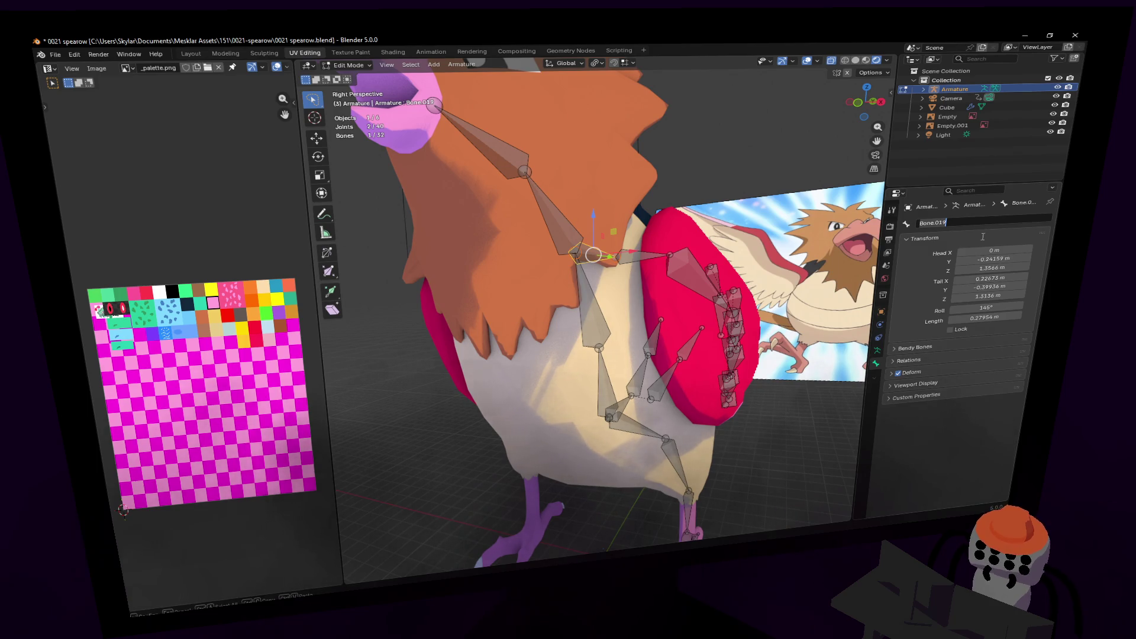
{"action": "type", "text": "clavicle."}
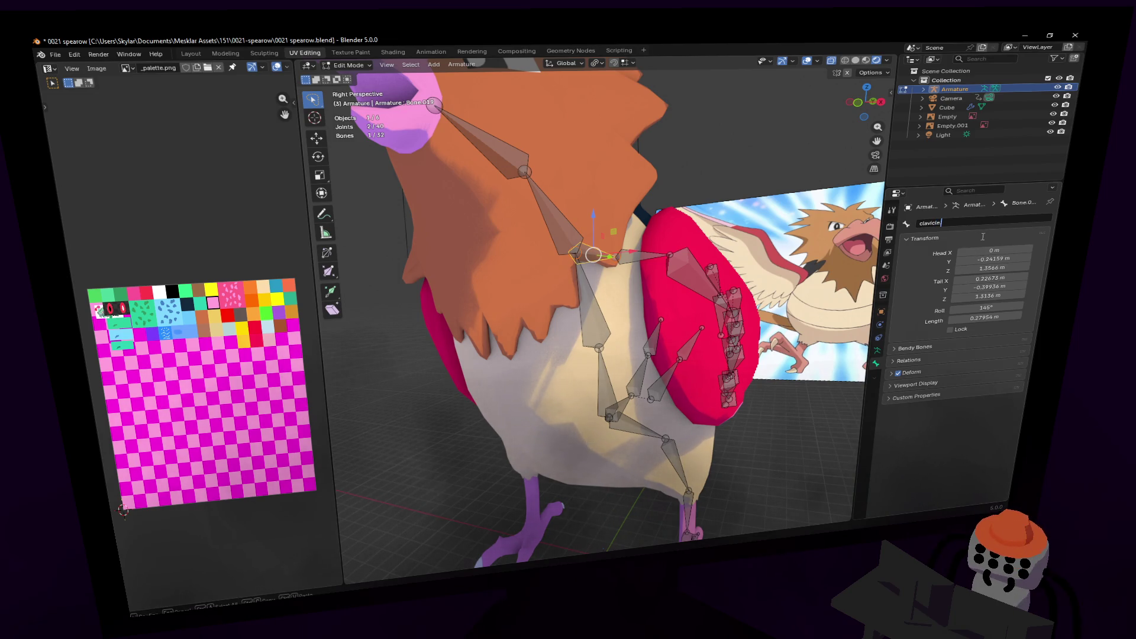
{"action": "key", "text": "Return"}
- Name the bone between the clavicle and the wing shoulder.l
{"action": "middle_click_drag", "start_coordinate": [740, 296], "coordinate": [627, 296]}
{"action": "left_click", "coordinate": [653, 284]}
{"action": "left_click", "coordinate": [965, 222]}
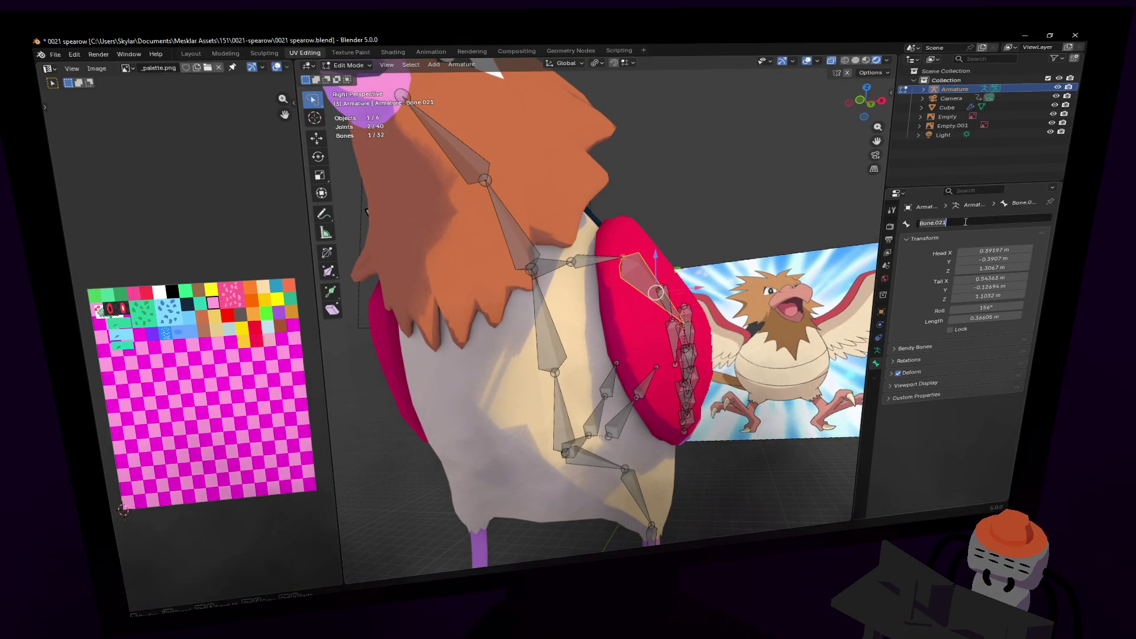
{"action": "left_click", "coordinate": [595, 260]}
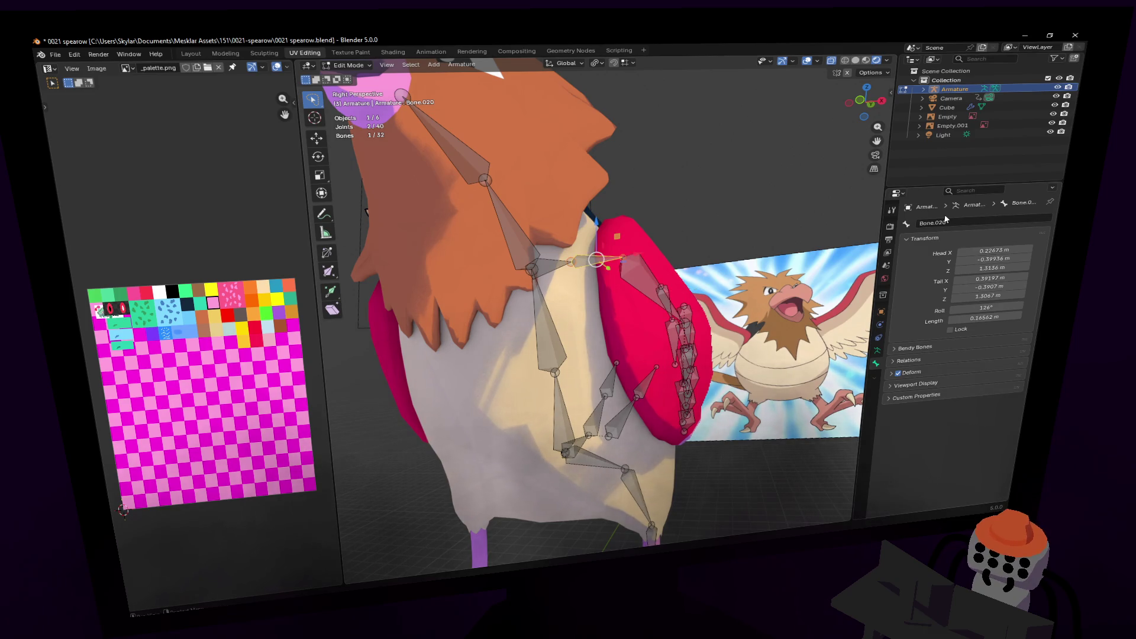
{"action": "left_click", "coordinate": [972, 223]}
{"action": "type", "text": "sh"}
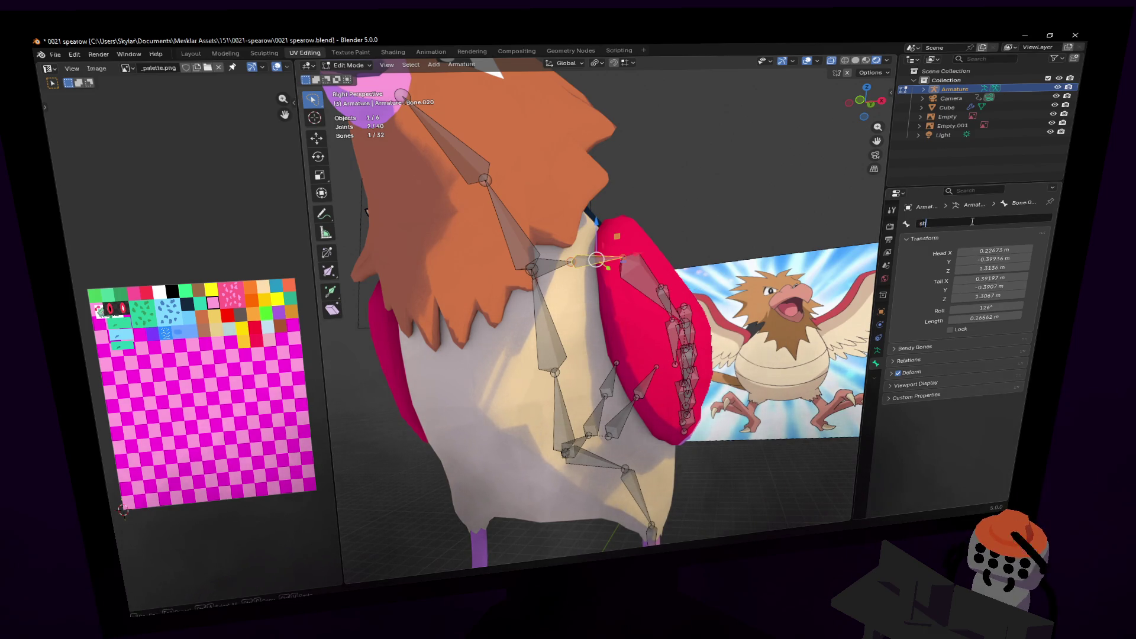
{"action": "type", "text": "oulder"}
{"action": "key", "text": "Return"}
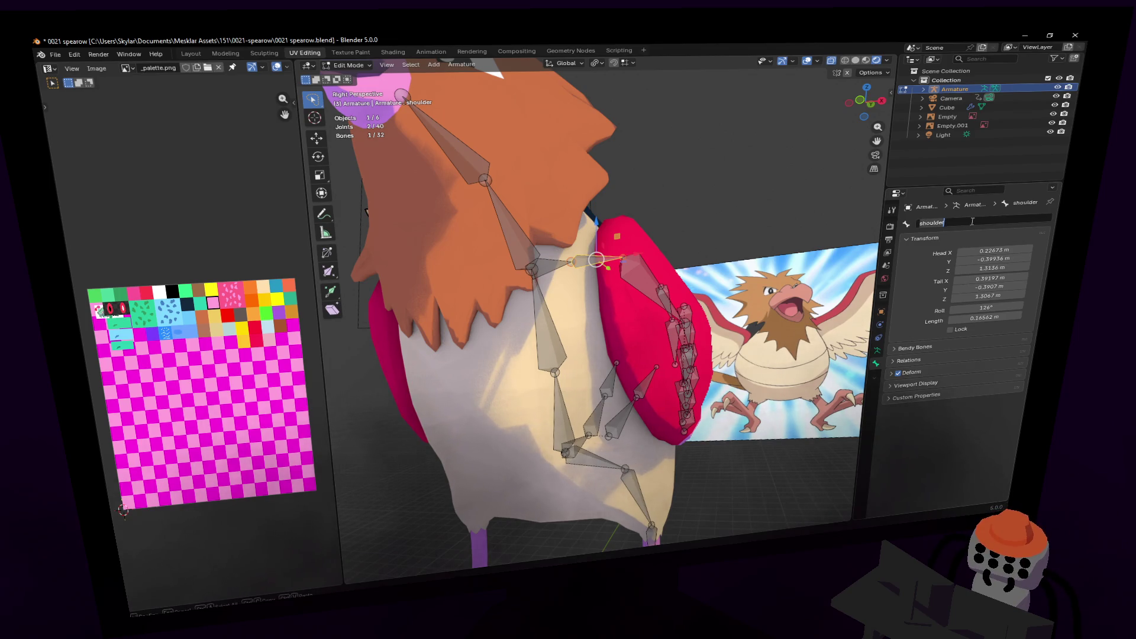
{"action": "type", "text": ".l"}
{"action": "key", "text": "Return"}
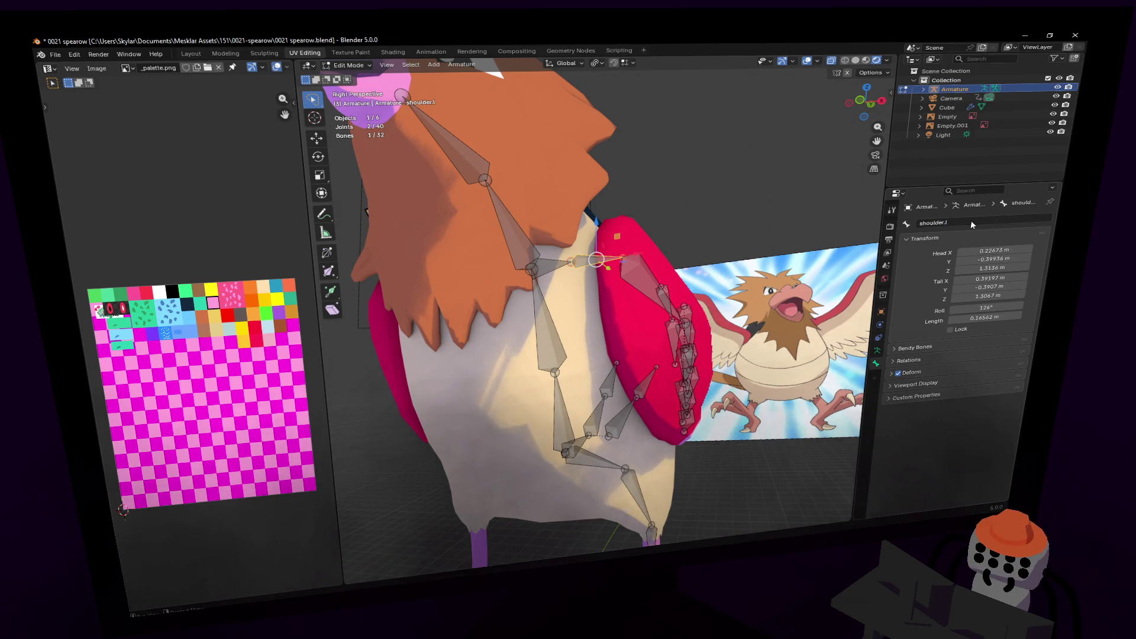
{"action": "left_click_drag", "start_coordinate": [953, 226], "coordinate": [943, 227]}
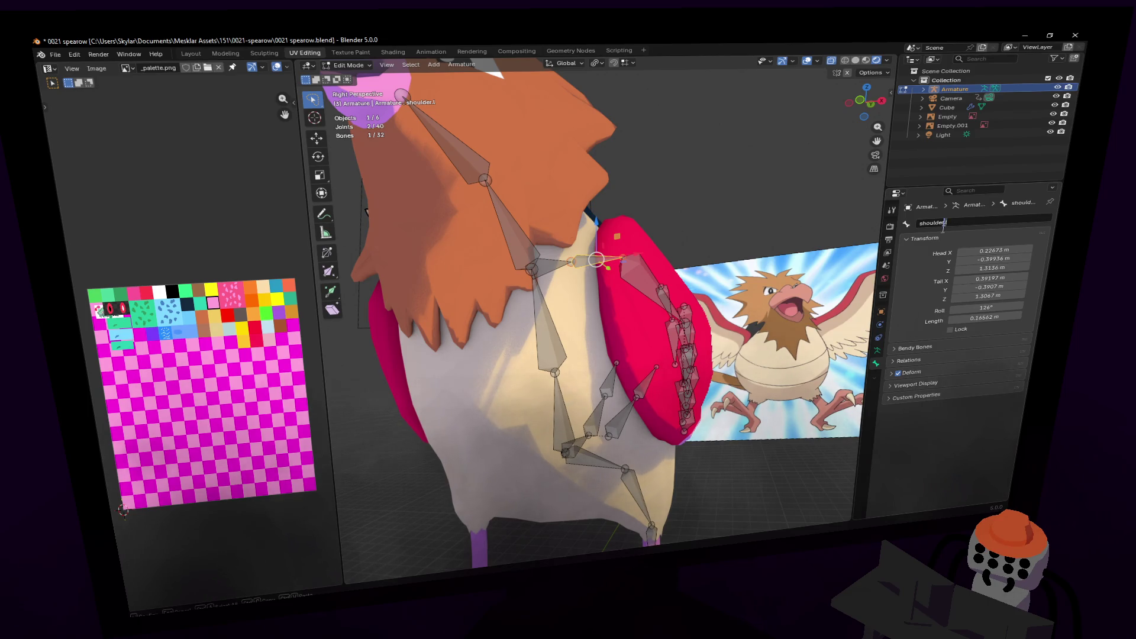
{"action": "left_click", "coordinate": [622, 268]}
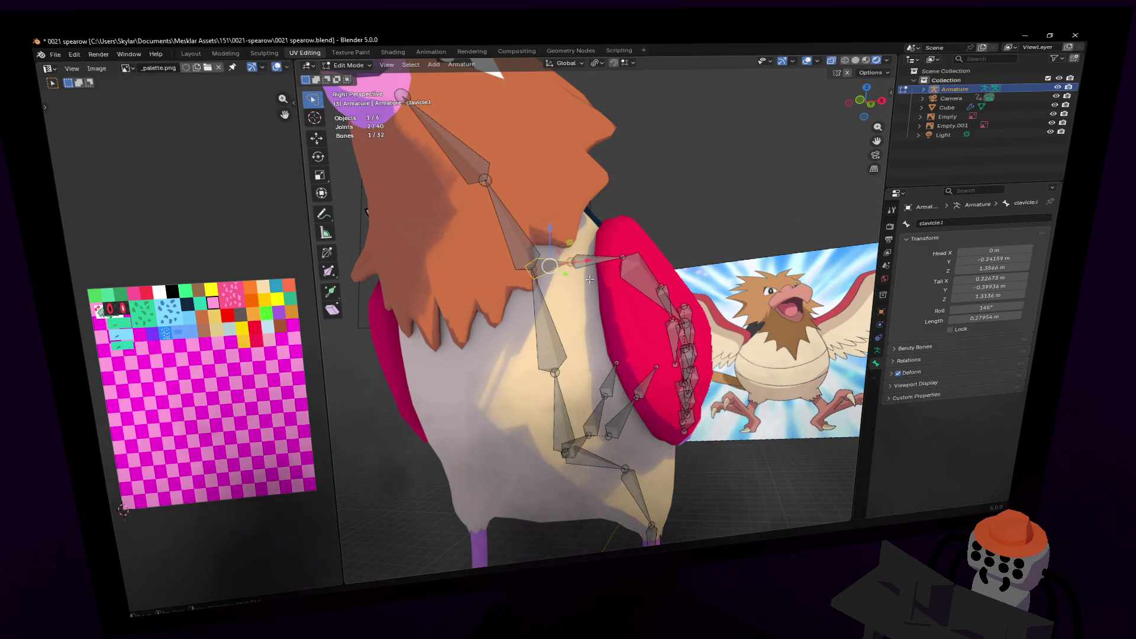
- Name the first wing bone wing1.l
{"action": "middle_click_drag", "start_coordinate": [622, 268], "coordinate": [627, 279]}
{"action": "left_click", "coordinate": [657, 291]}
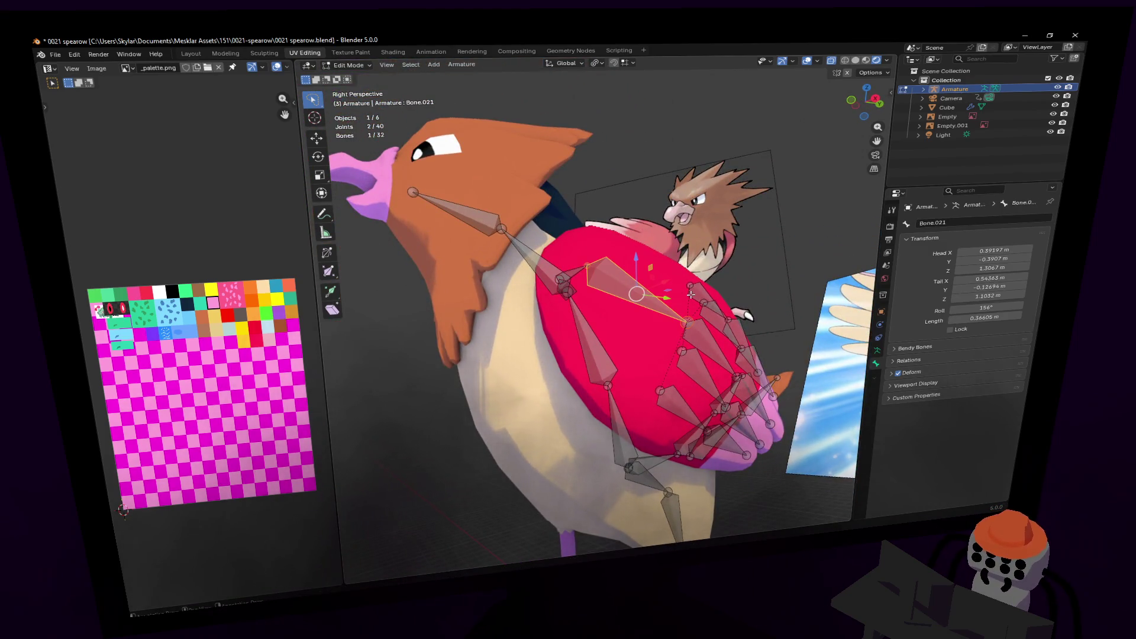
{"action": "middle_click_drag", "start_coordinate": [690, 294], "coordinate": [781, 267]}
{"action": "left_click", "coordinate": [959, 226]}
{"action": "type", "text": "wing 1"}
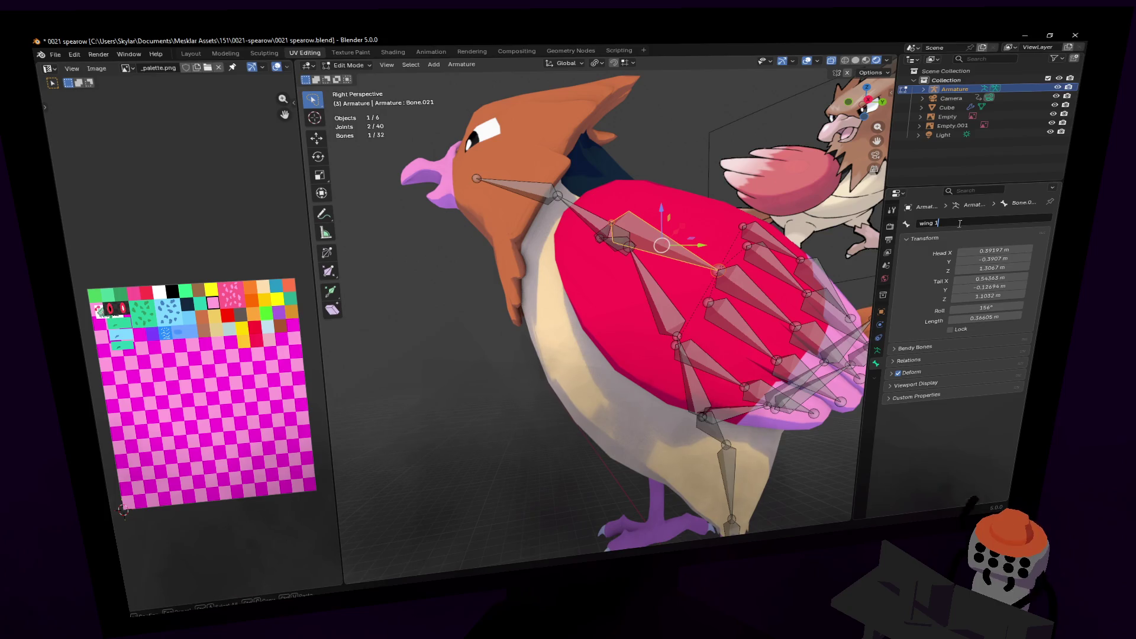
{"action": "key", "text": "BackSpace"}
{"action": "key", "text": "BackSpace"}
{"action": "type", "text": "1"}
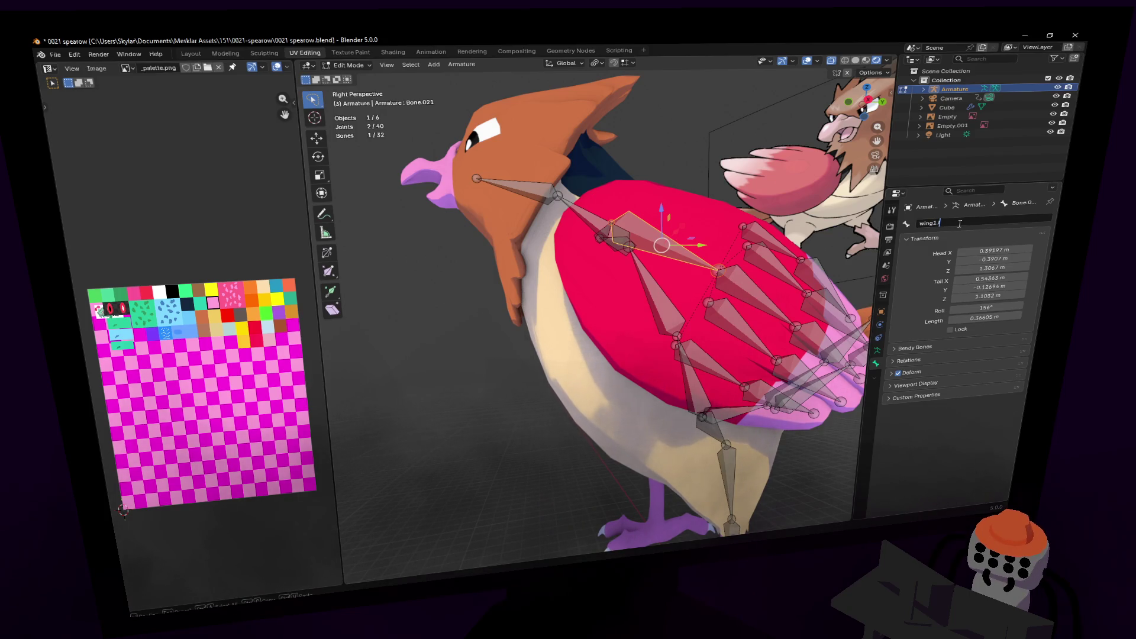
{"action": "key", "text": "Return"}
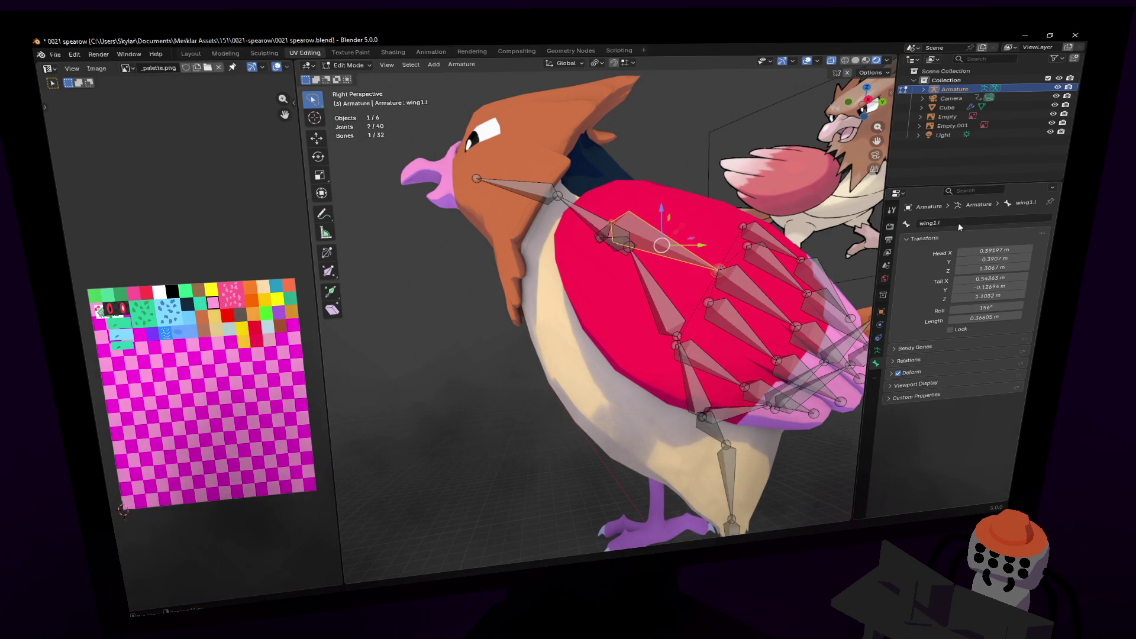
- Name the next two wing bones wing2.l and wing3.l
{"action": "key", "text": "shift+grave"}
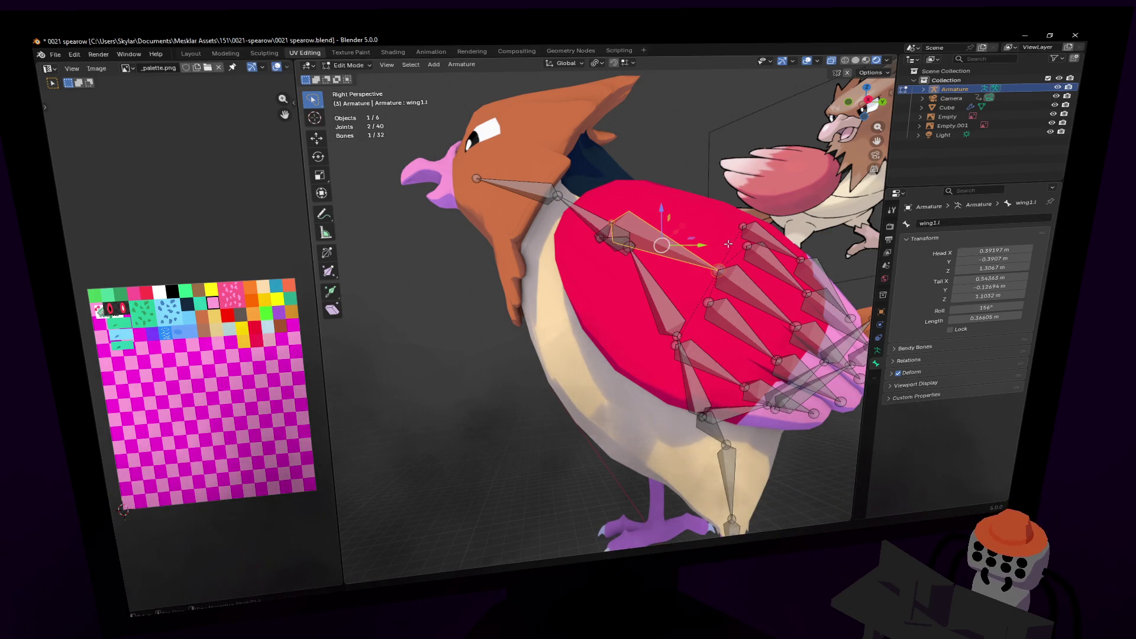
{"action": "key", "text": "w"}
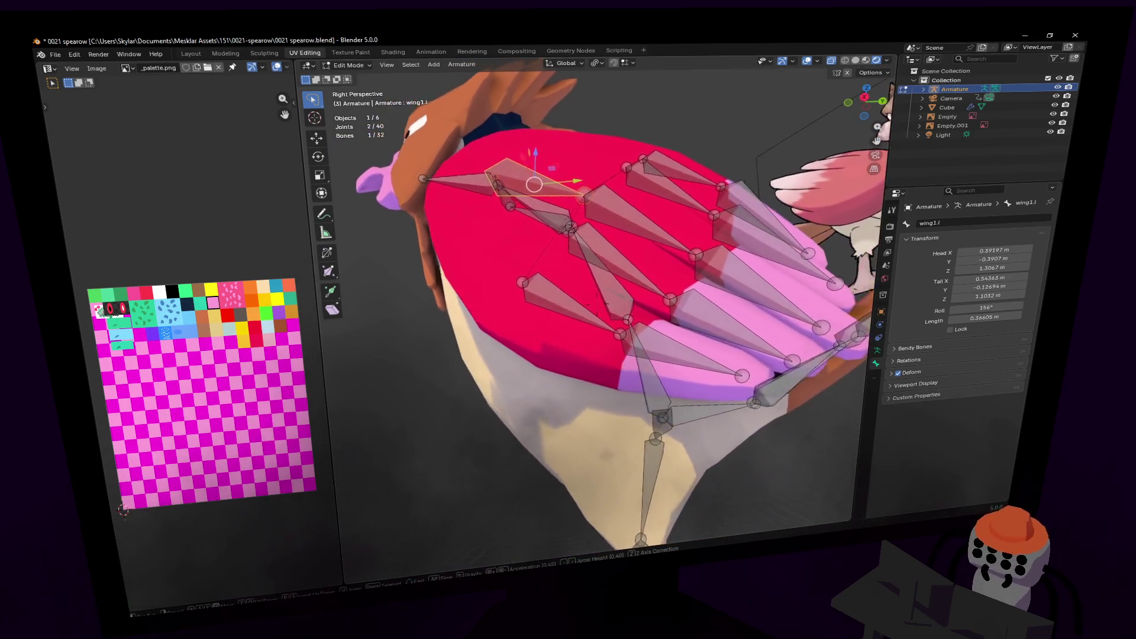
{"action": "left_click", "coordinate": [788, 305]}
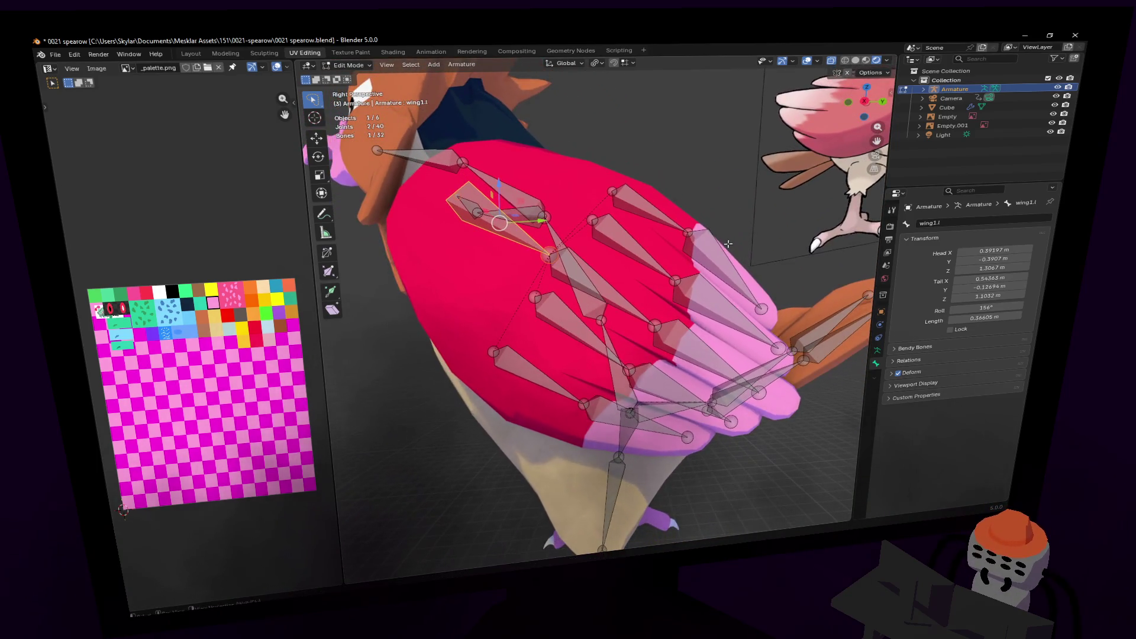
{"action": "left_click", "coordinate": [554, 271]}
{"action": "left_click", "coordinate": [965, 219]}
{"action": "type", "text": "wing2.l"}
{"action": "key", "text": "Return"}
{"action": "left_click", "coordinate": [704, 355]}
{"action": "left_click", "coordinate": [956, 223]}
{"action": "type", "text": "wing3.l"}
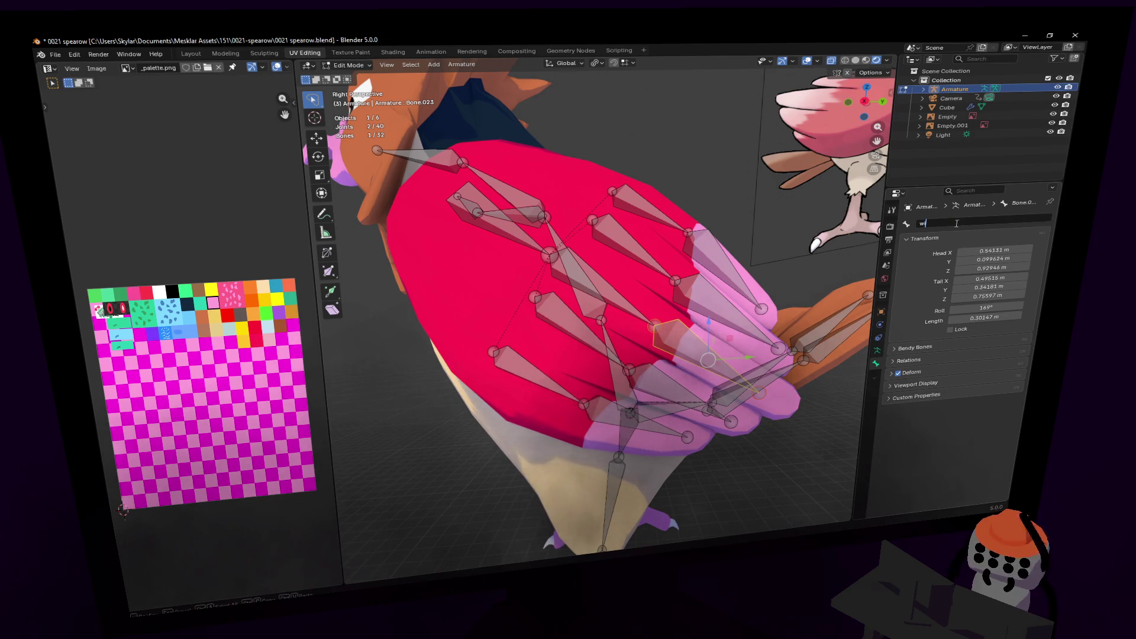
{"action": "key", "text": "Return"}
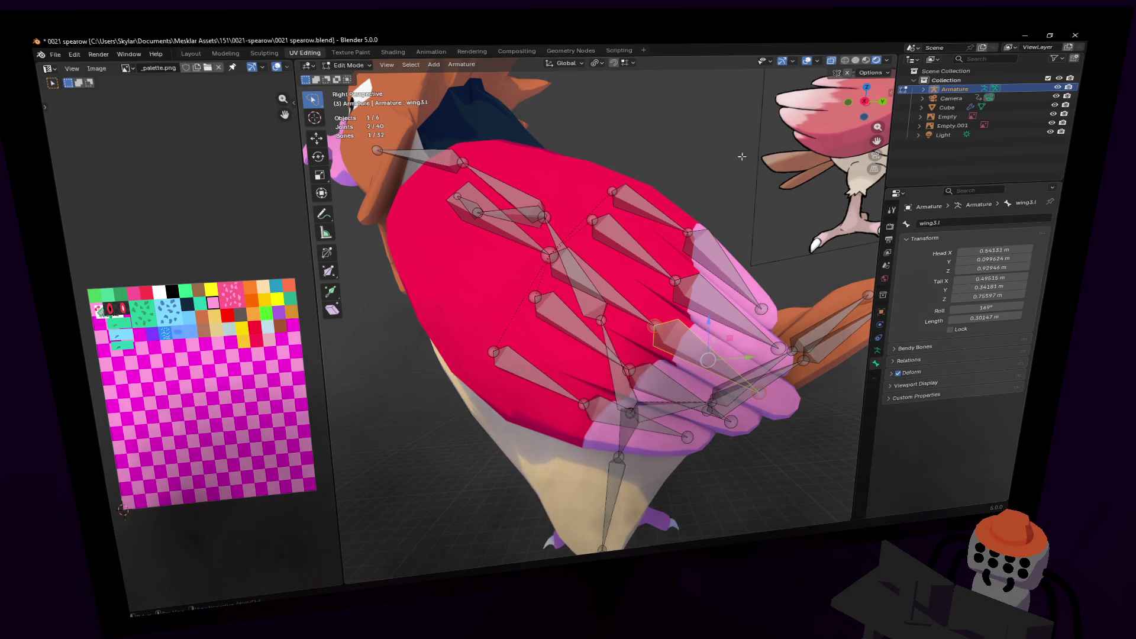
{"action": "key", "text": "shift+grave"}
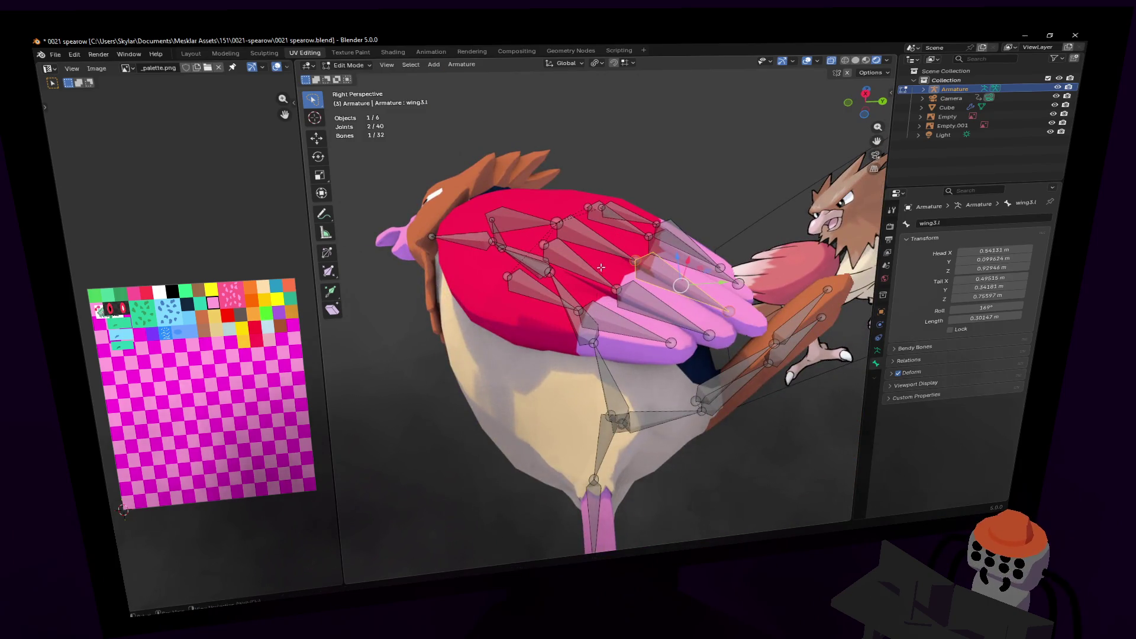
- Name the fourth and fifth wing bones wing4 and wing5
{"action": "left_click", "coordinate": [622, 283]}
{"action": "left_click", "coordinate": [621, 283]}
{"action": "left_click", "coordinate": [622, 283]}
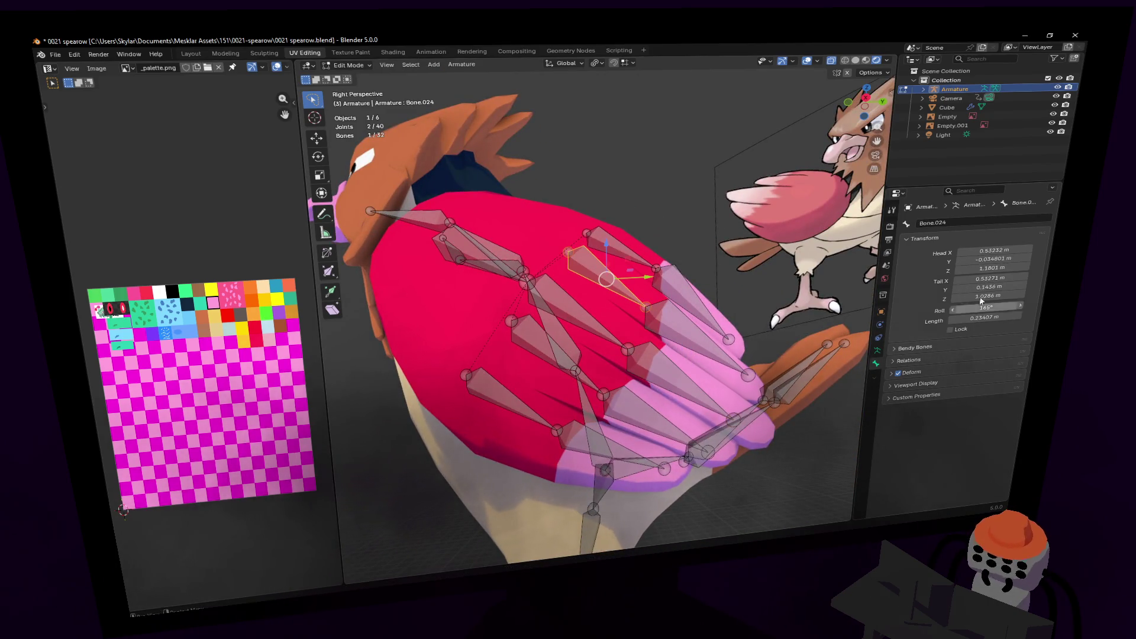
{"action": "left_click", "coordinate": [934, 219]}
{"action": "type", "text": "wing4."}
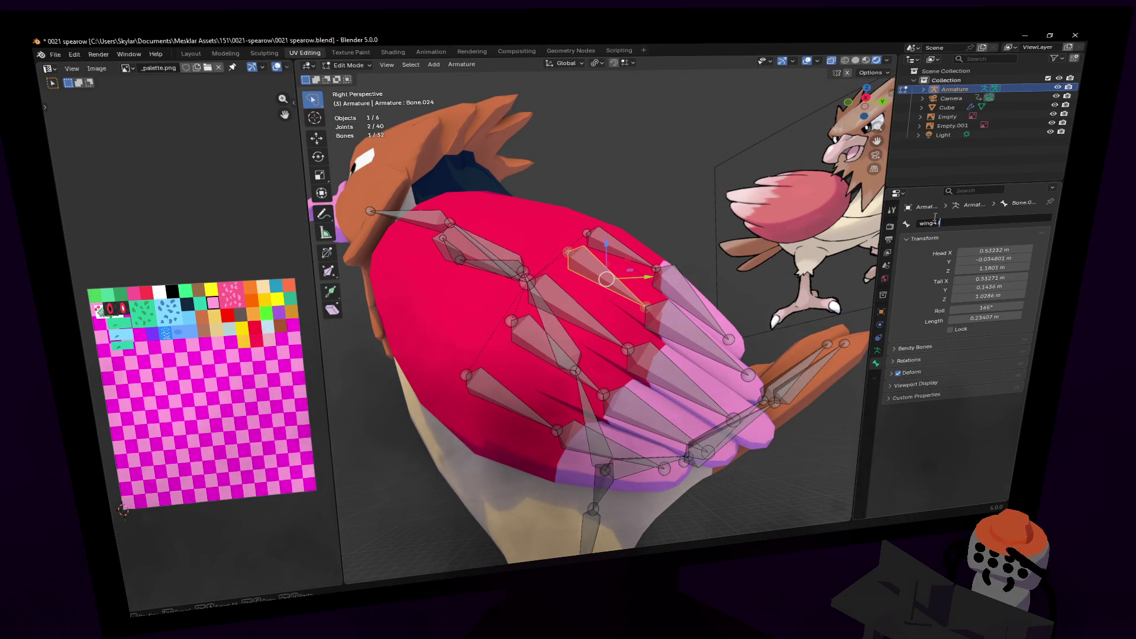
{"action": "key", "text": "Return"}
{"action": "key", "text": "bracketright"}
{"action": "left_click", "coordinate": [952, 223]}
{"action": "type", "text": "w"}
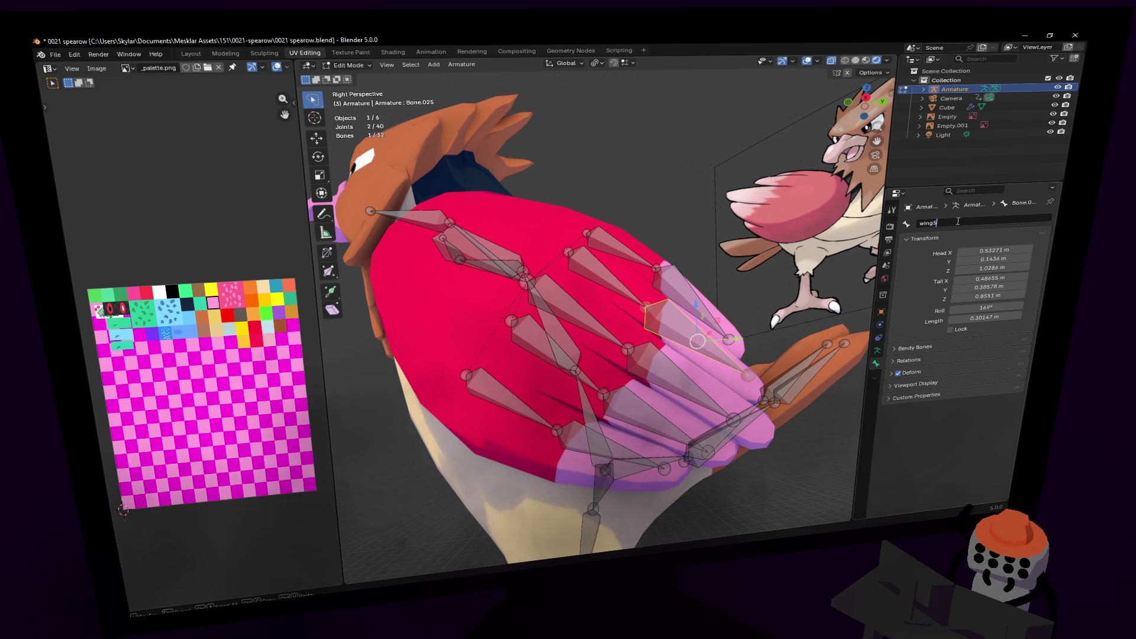
{"action": "key", "text": "Return"}
- Name the following child wing bones wing6.l and wing7.l
{"action": "key", "text": "bracketright"}
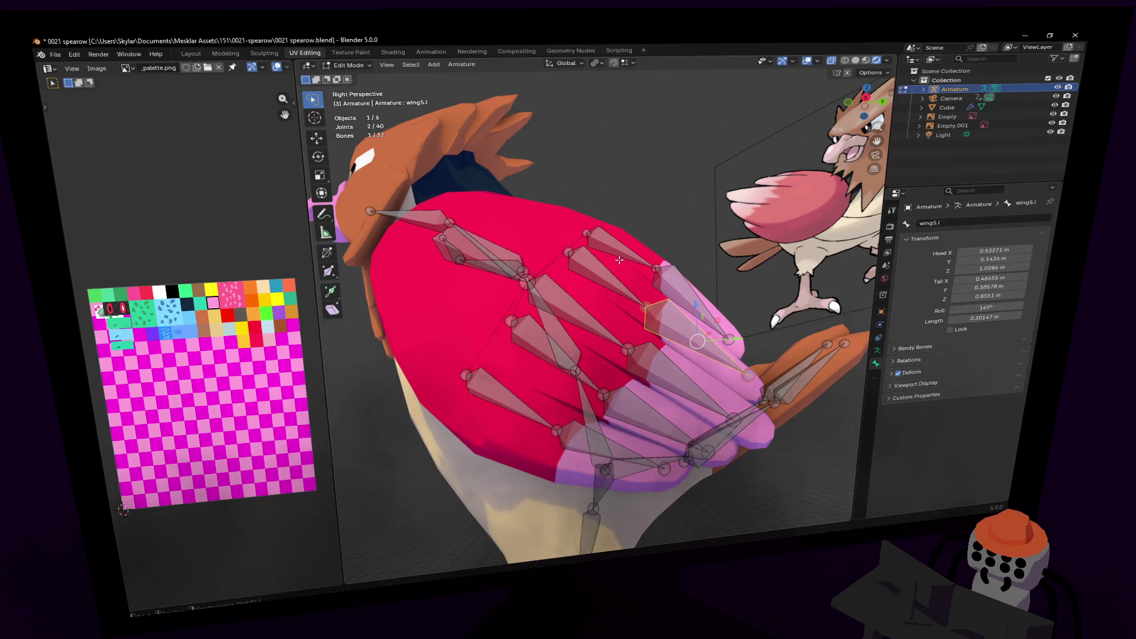
{"action": "left_click", "coordinate": [960, 224]}
{"action": "type", "text": "w"}
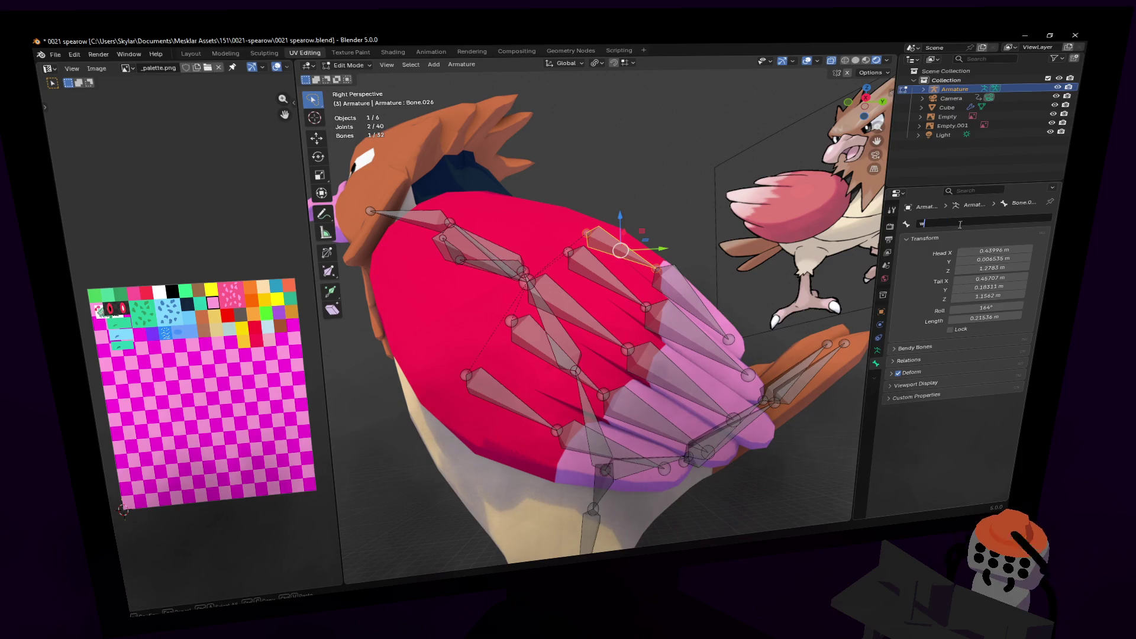
{"action": "type", "text": "ing6.l"}
{"action": "key", "text": "Return"}
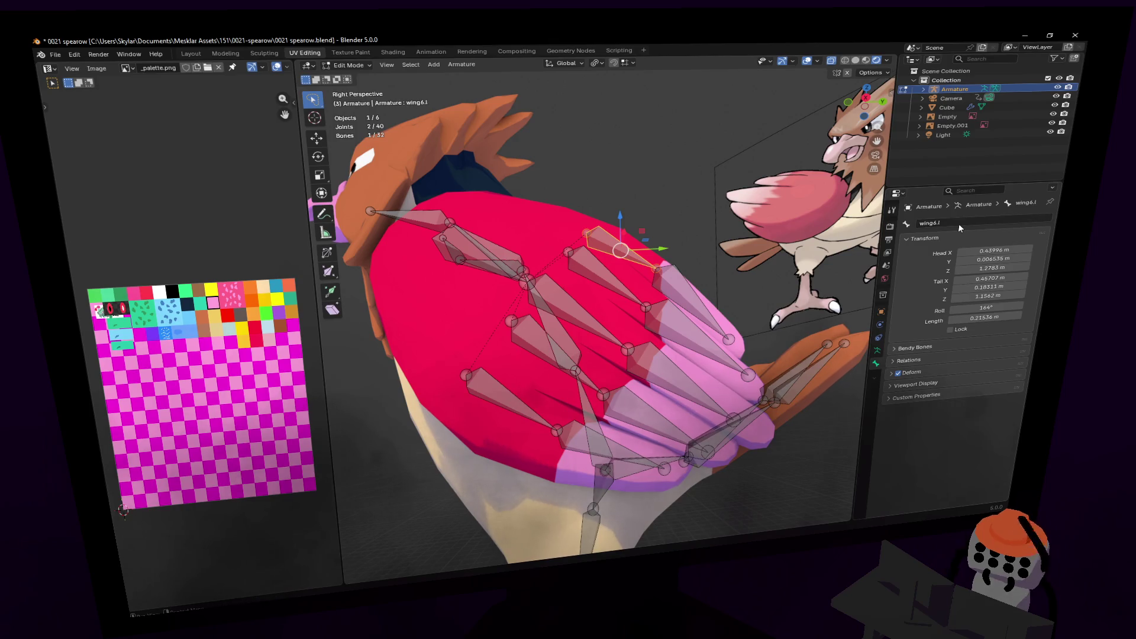
{"action": "key", "text": "bracketright"}
{"action": "left_click", "coordinate": [956, 222]}
{"action": "type", "text": "win"}
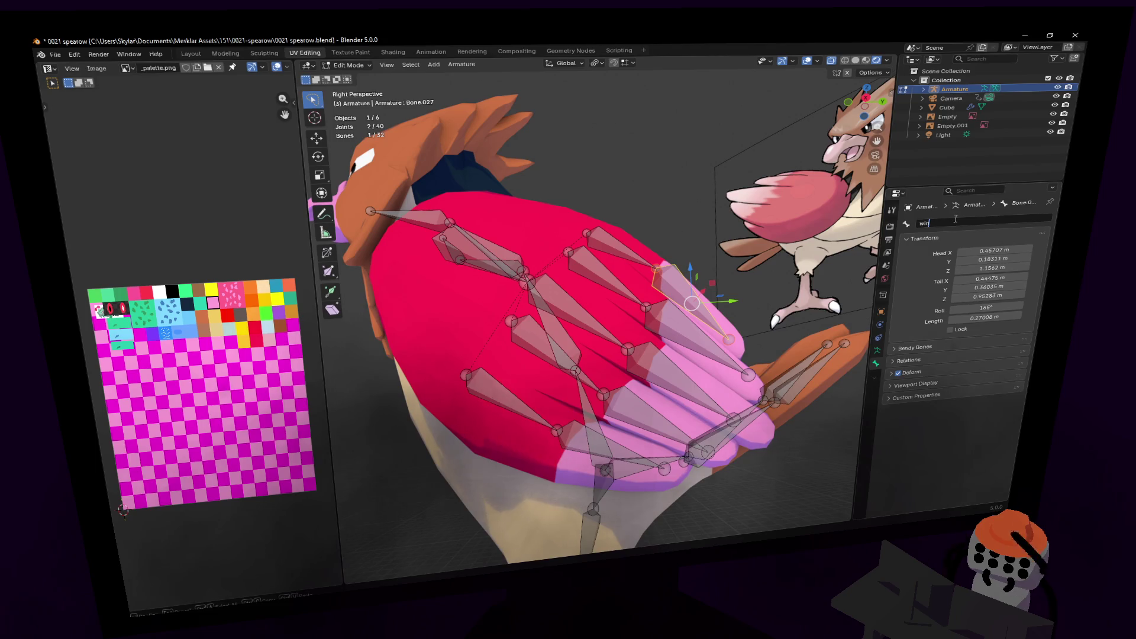
{"action": "key", "text": "Return"}
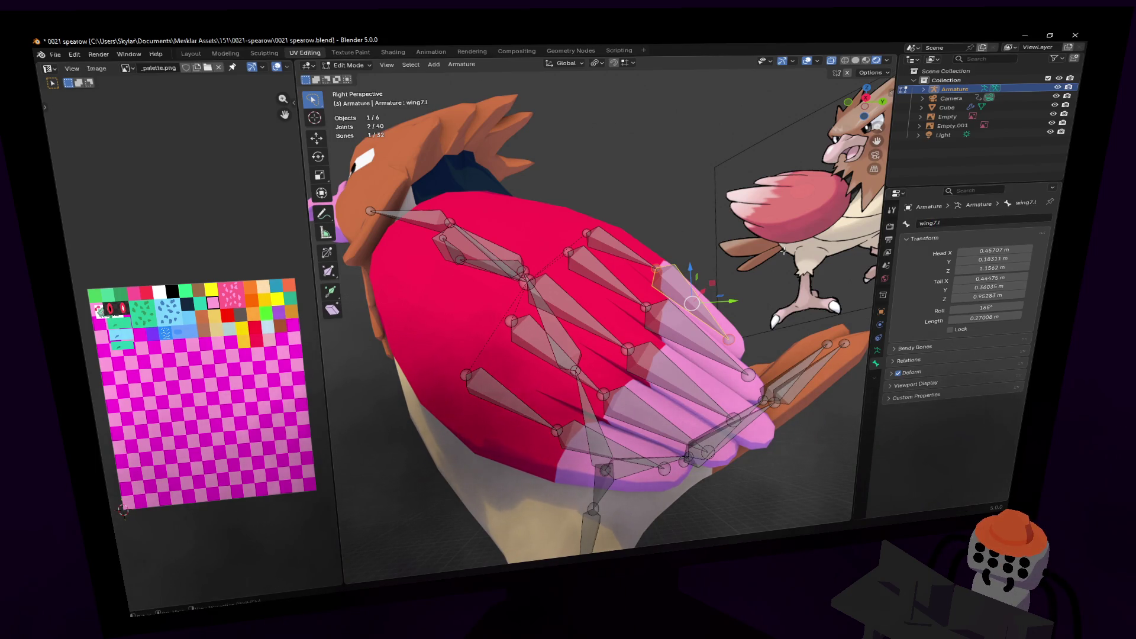
- Rename Bone.028 and Bone.029 to wing8.l and wing9.l
{"action": "left_click", "coordinate": [508, 324]}
{"action": "left_click", "coordinate": [975, 221]}
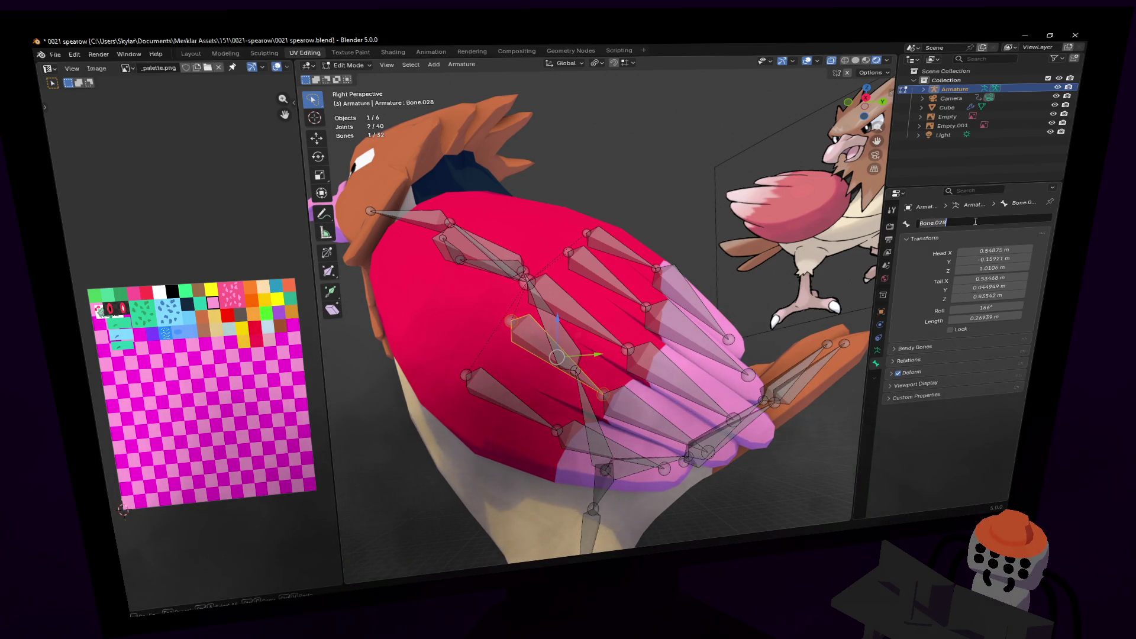
{"action": "type", "text": "wi"}
{"action": "type", "text": "ing"}
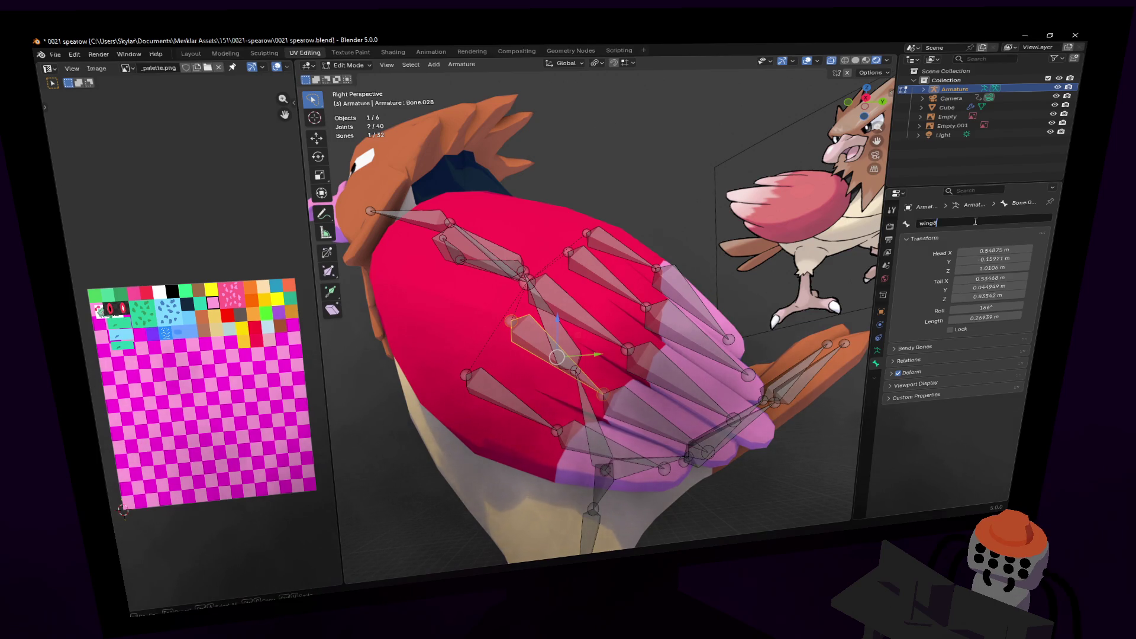
{"action": "key", "text": "Return"}
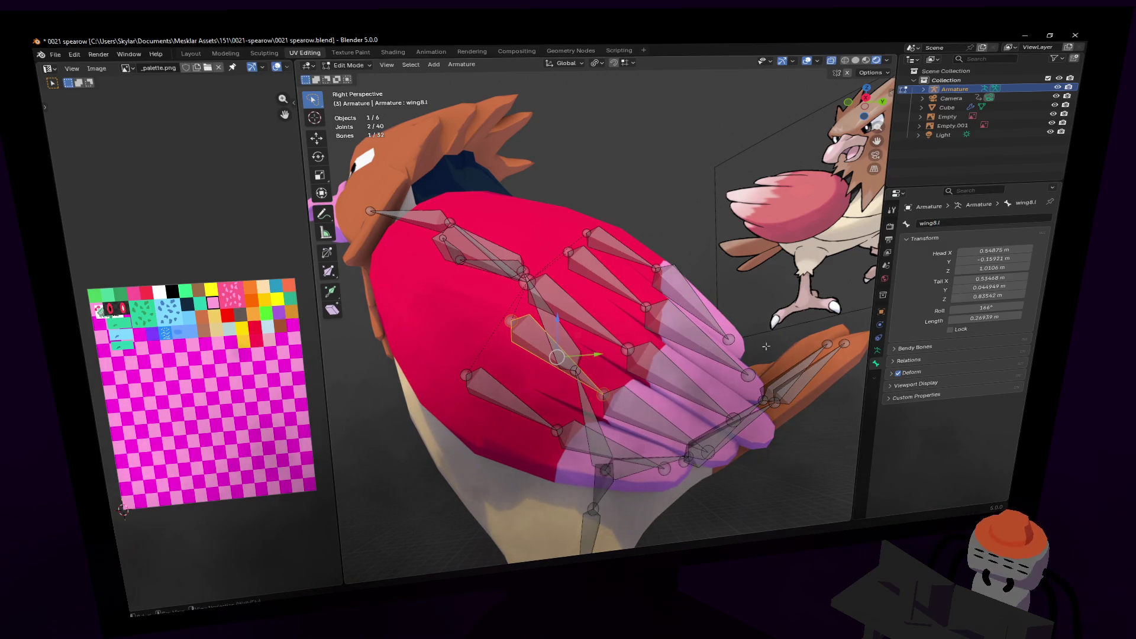
{"action": "left_click", "coordinate": [639, 412]}
{"action": "left_click", "coordinate": [948, 223]}
{"action": "type", "text": "wing9.l"}
{"action": "key", "text": "Return"}
- Rename Bone.030 and Bone.031 to wing10.l and wing11.l
{"action": "left_click", "coordinate": [508, 396]}
{"action": "left_click", "coordinate": [958, 223]}
{"action": "type", "text": "w"}
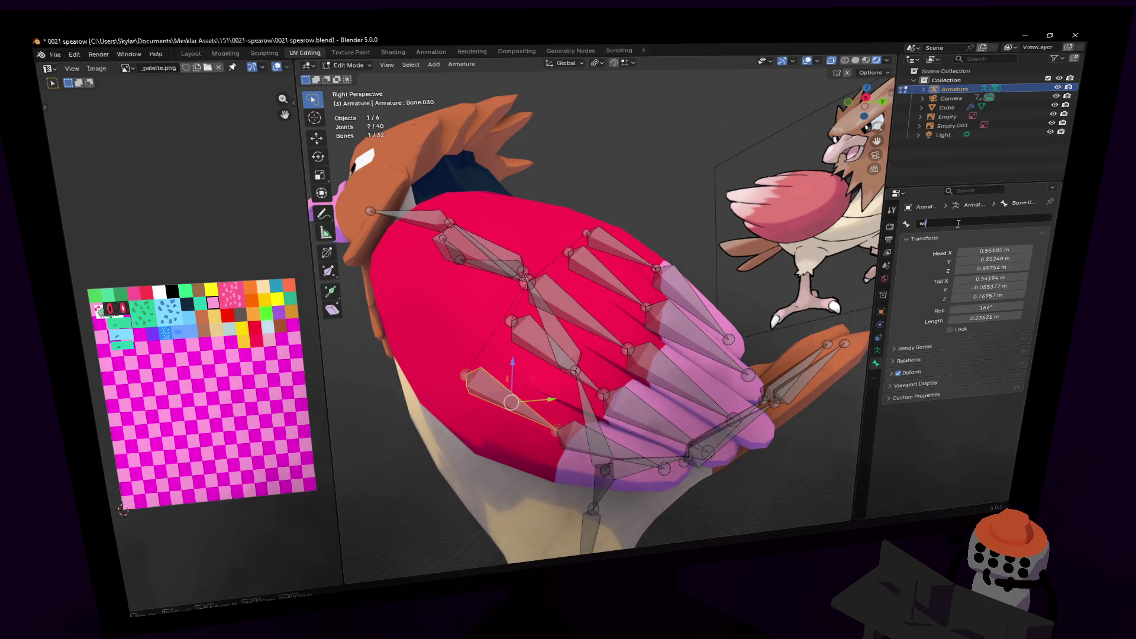
{"action": "type", "text": "ing10.l"}
{"action": "key", "text": "Return"}
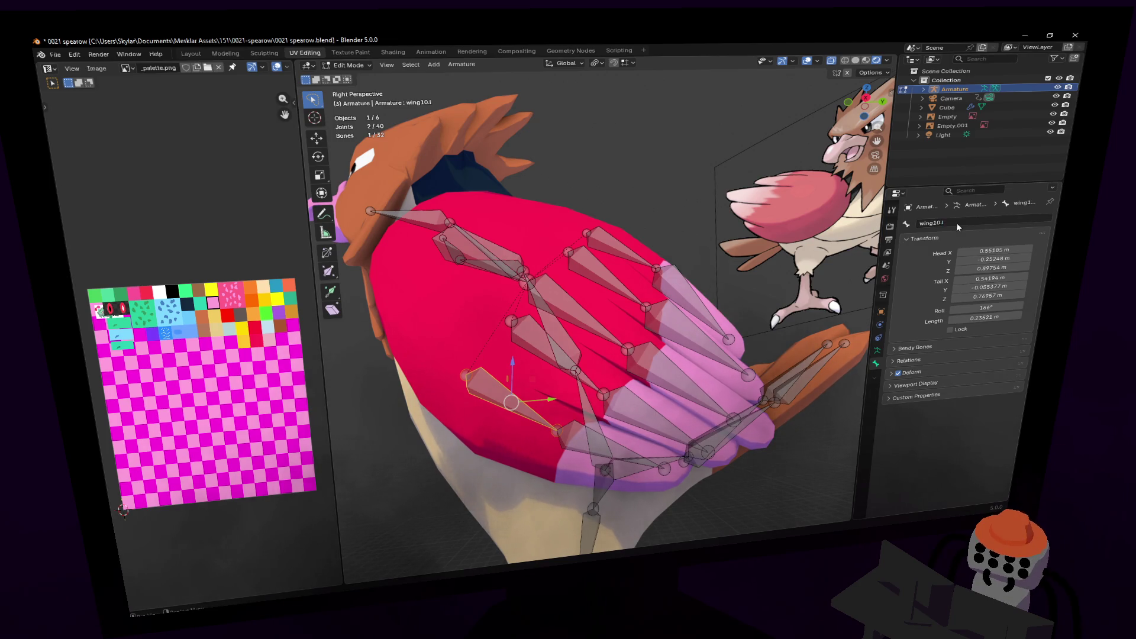
{"action": "left_click", "coordinate": [577, 430]}
{"action": "left_click", "coordinate": [1001, 219]}
{"action": "type", "text": "wir"}
{"action": "type", "text": "g1"}
{"action": "key", "text": "Return"}
- Rename the first tail bone, Bone.014, to tail1
{"action": "key", "text": "shift+grave"}
{"action": "left_click", "coordinate": [964, 374]}
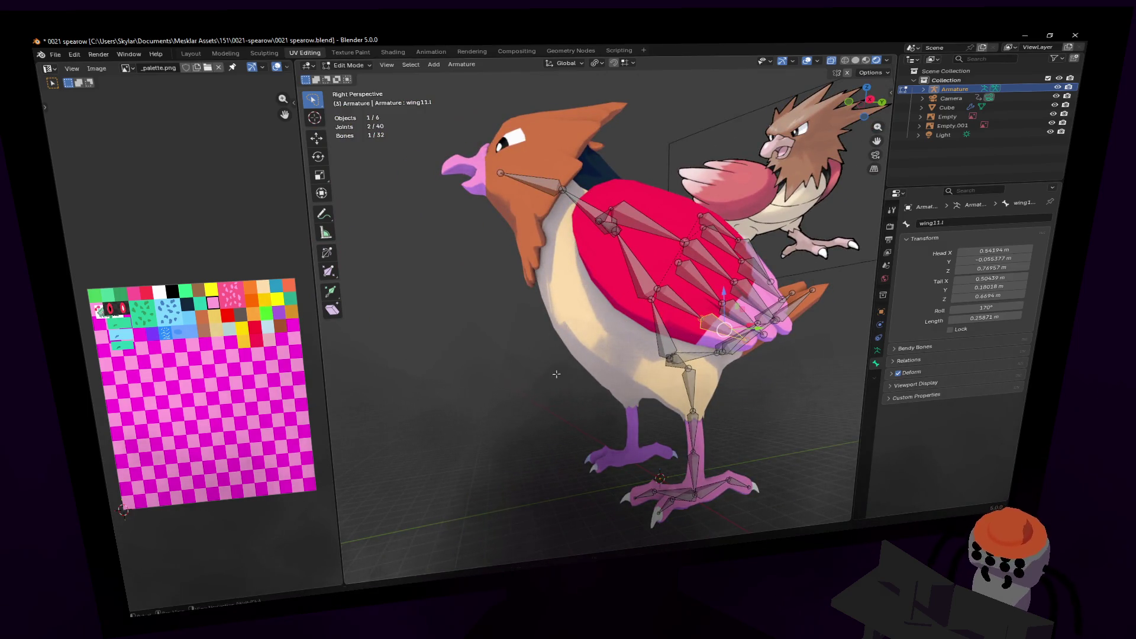
{"action": "key", "text": "shift+grave"}
{"action": "key", "text": "w"}
{"action": "left_click", "coordinate": [592, 323]}
{"action": "left_click", "coordinate": [528, 368]}
{"action": "double_click", "coordinate": [962, 220]}
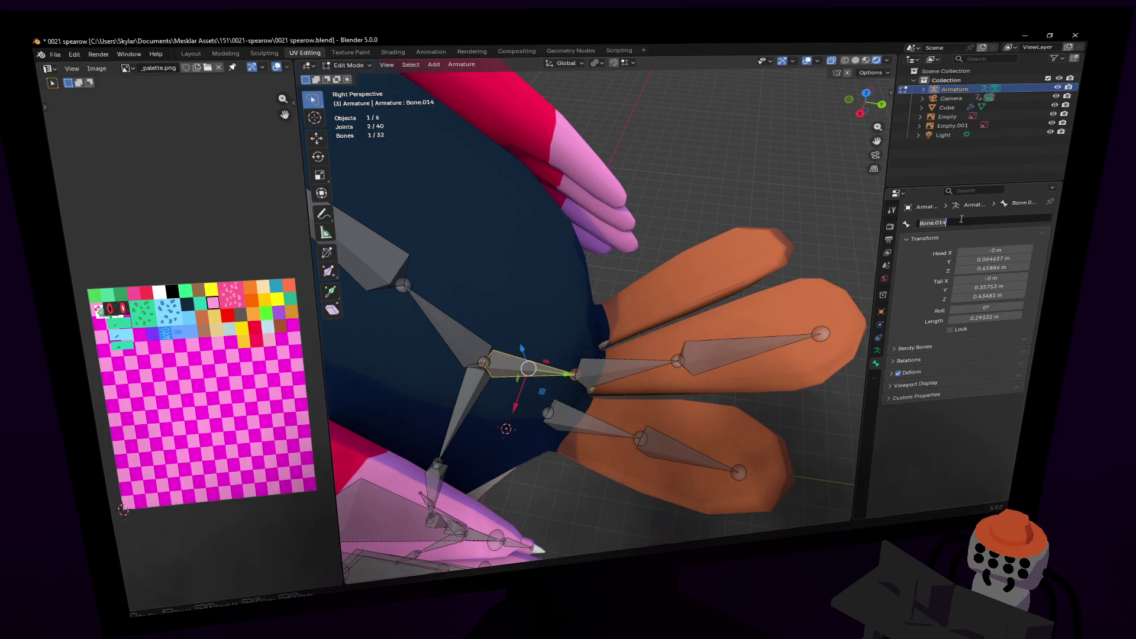
{"action": "type", "text": "tail1"}
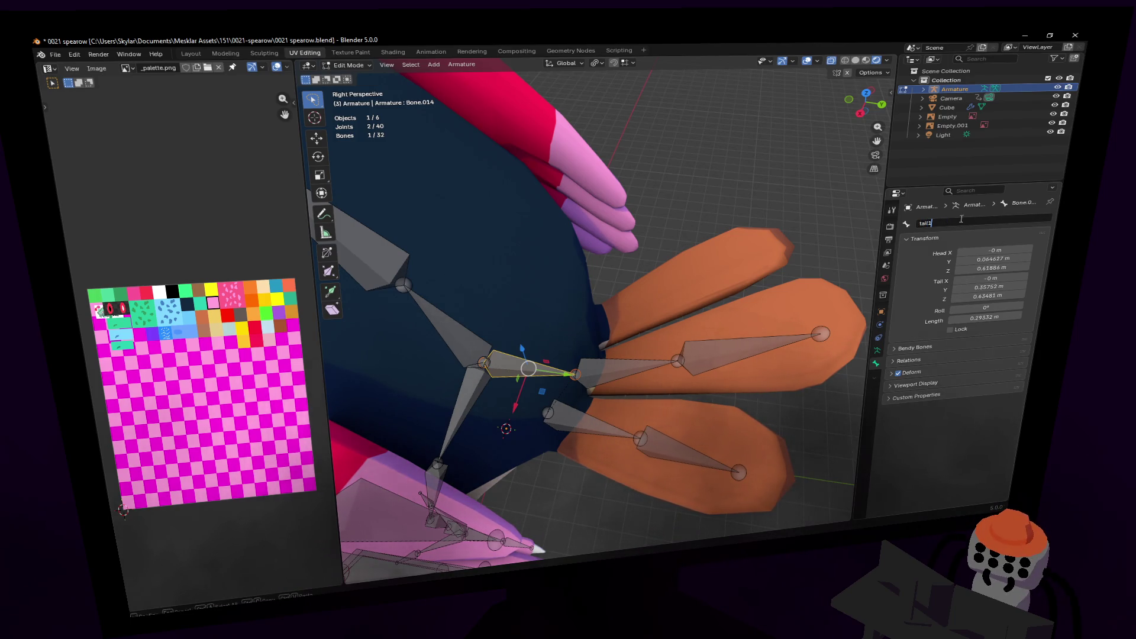
{"action": "key", "text": "Return"}
- Name the next tail bone, Bone.015, tail2, then rename it tail3
{"action": "left_click", "coordinate": [629, 361]}
{"action": "double_click", "coordinate": [963, 225]}
{"action": "type", "text": "tail"}
{"action": "key", "text": "Return"}
{"action": "key", "text": "alt+a"}
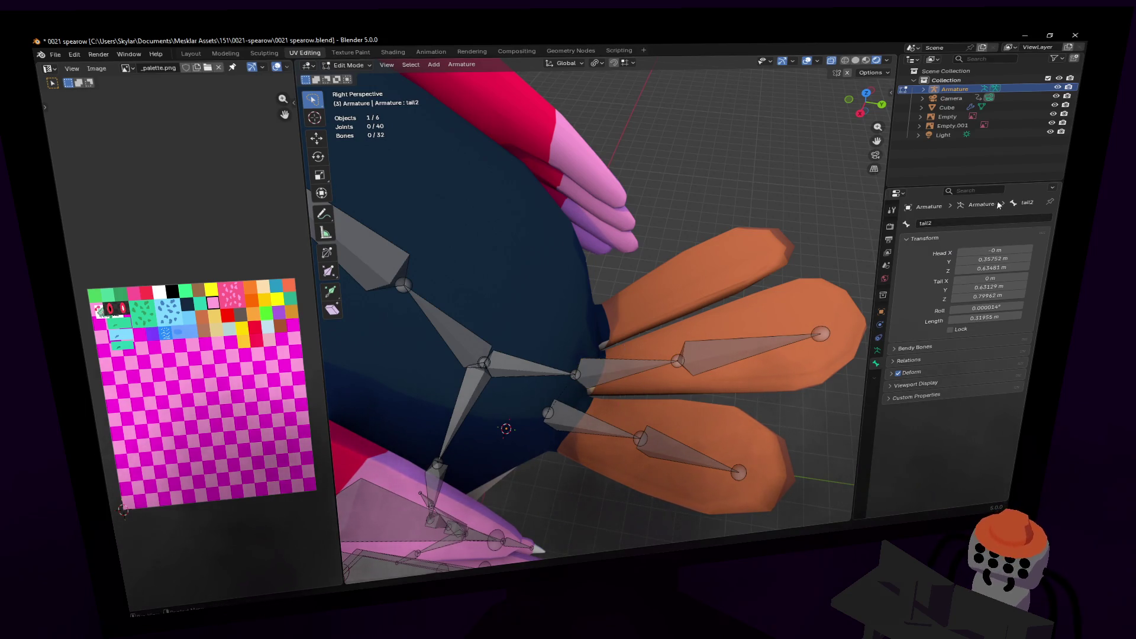
{"action": "double_click", "coordinate": [951, 223]}
{"action": "type", "text": "tail3"}
{"action": "key", "text": "Return"}
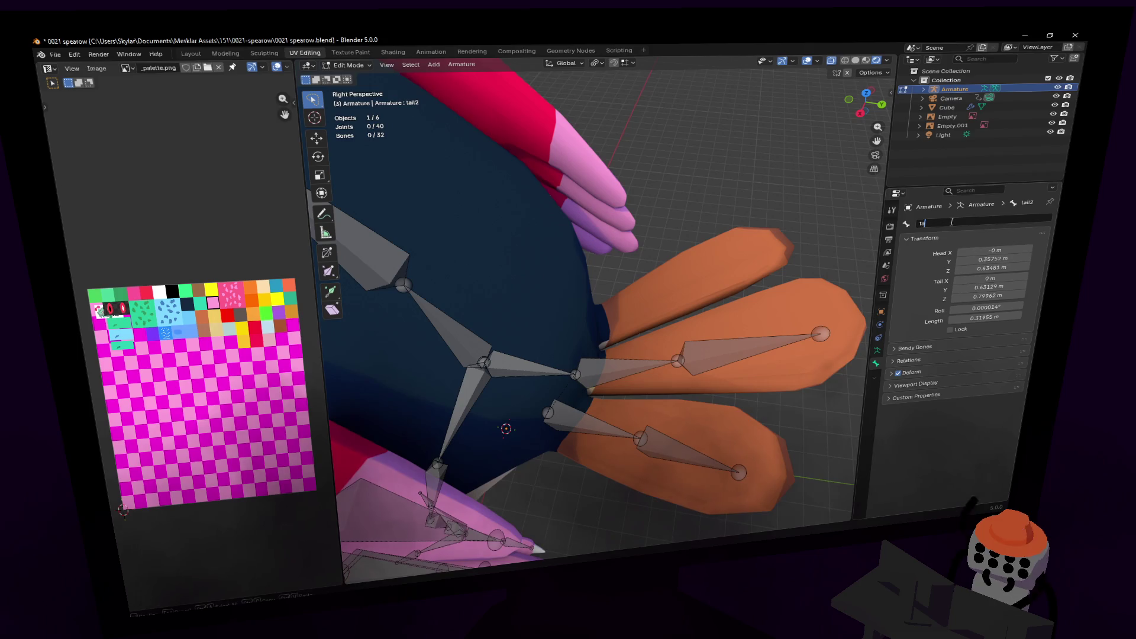
- Rename the side tail feathers Bone.017 and Bone.018 to tail1.l and tail2.l
{"action": "left_click", "coordinate": [588, 423]}
{"action": "double_click", "coordinate": [952, 223]}
{"action": "type", "text": "tai"}
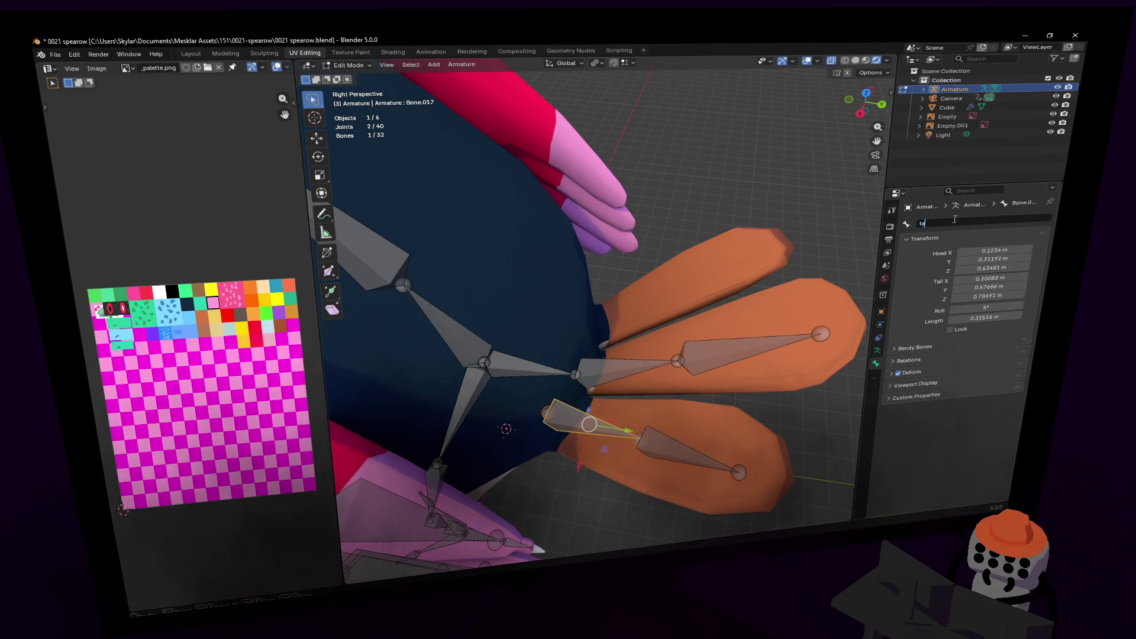
{"action": "type", "text": "l2"}
{"action": "key", "text": "Return"}
{"action": "left_click", "coordinate": [672, 459]}
{"action": "left_click", "coordinate": [961, 222]}
{"action": "type", "text": "tai"}
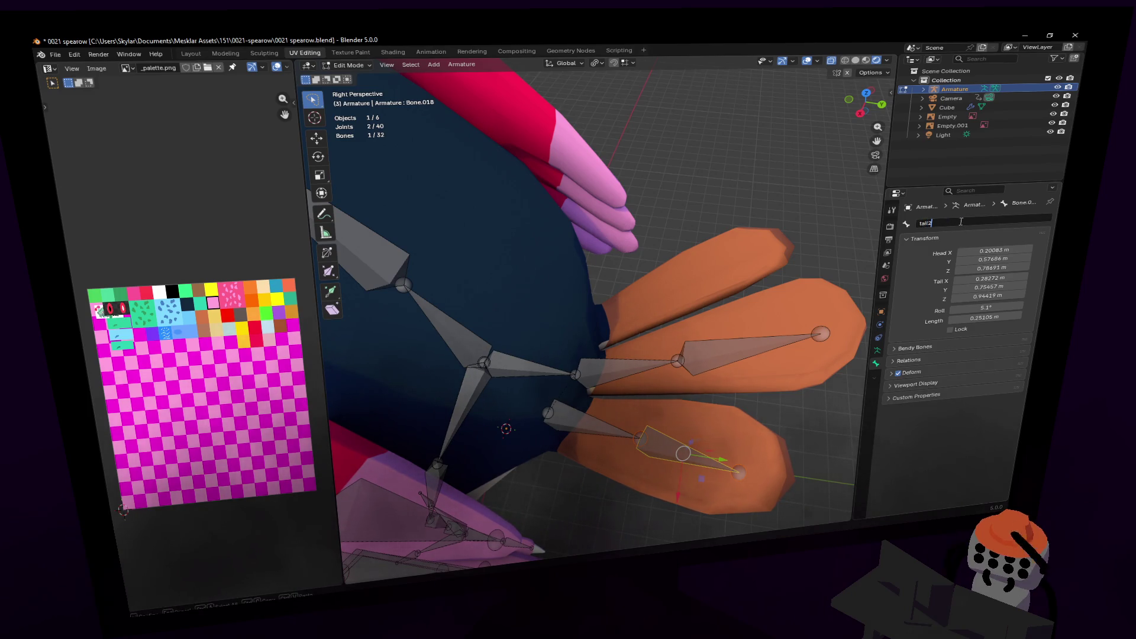
{"action": "type", "text": "l"}
{"action": "key", "text": "Return"}
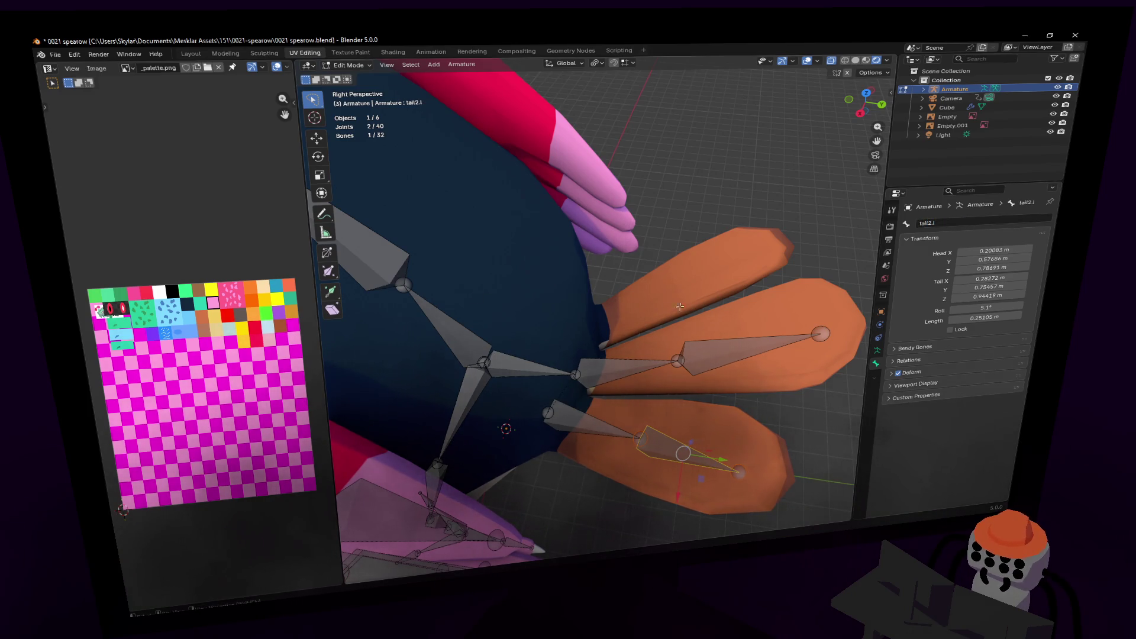
{"action": "key", "text": "shift+grave"}
- Face the bird head-on and select the chest and right leg bones plus Bone.004 and clavicle.l
{"action": "key", "text": "s"}
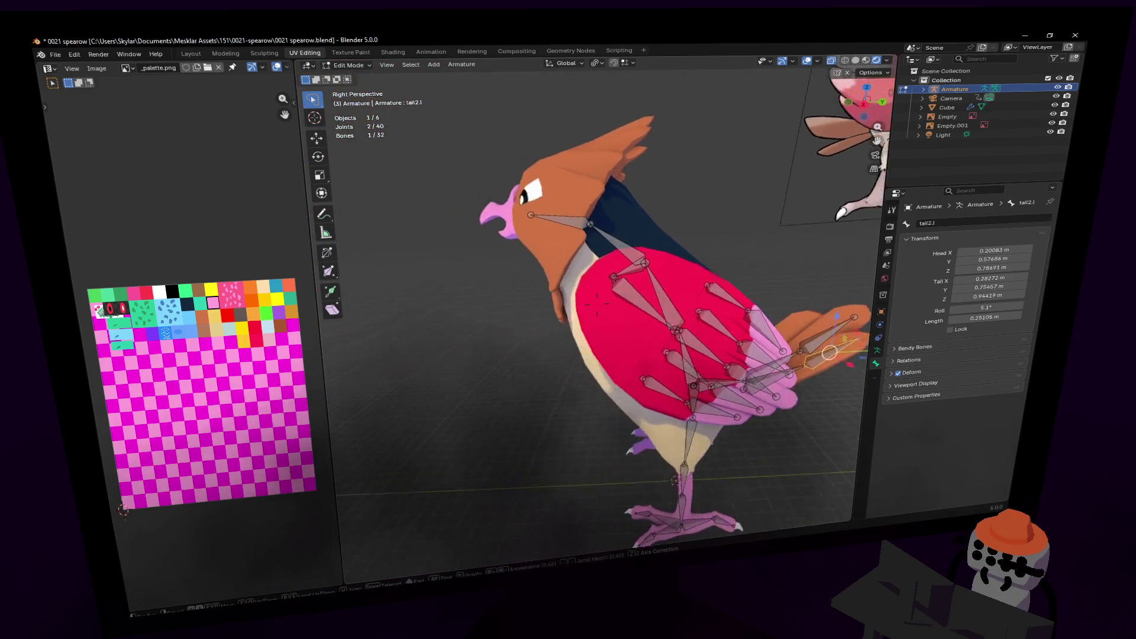
{"action": "key", "text": "w"}
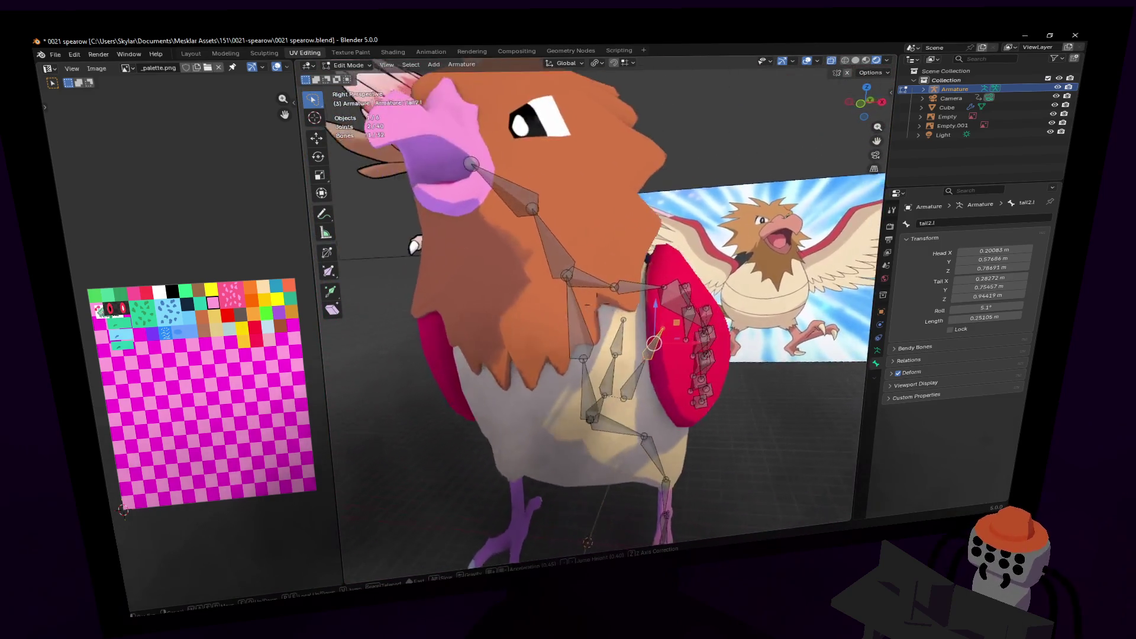
{"action": "left_click", "coordinate": [692, 271]}
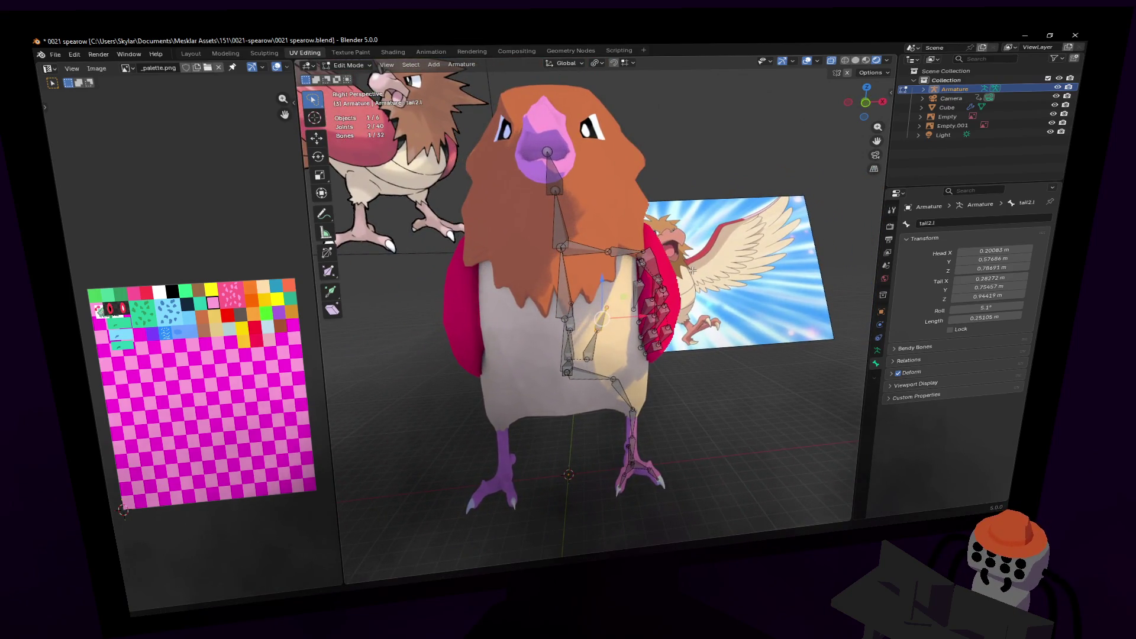
{"action": "mouse_move", "coordinate": [764, 217]}
{"action": "left_mouse_down"}
{"action": "mouse_move", "coordinate": [648, 216]}
{"action": "mouse_move", "coordinate": [583, 261]}
{"action": "mouse_move", "coordinate": [582, 346]}
{"action": "mouse_move", "coordinate": [629, 512]}
{"action": "left_mouse_up"}
{"action": "left_click", "coordinate": [634, 459], "text": "shift"}
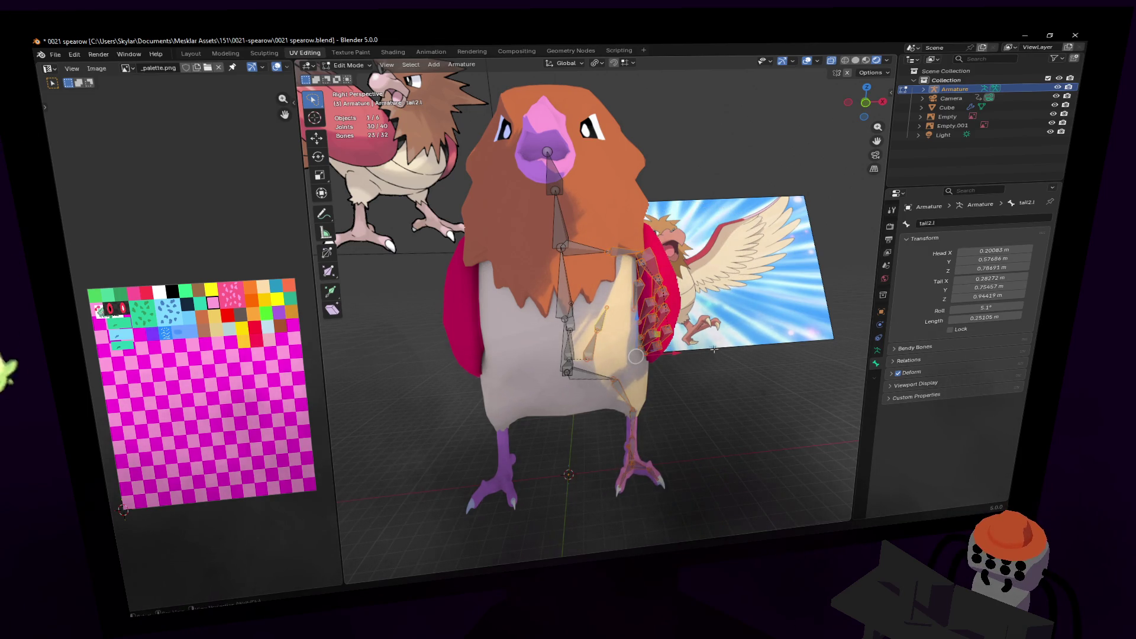
{"action": "scroll", "coordinate": [650, 373], "scroll_direction": "up", "scroll_amount": 3}
{"action": "left_click", "coordinate": [611, 380], "text": "shift"}
{"action": "left_click", "coordinate": [607, 237], "text": "shift"}
- Fly closer to the bird and test moving the selected bones with G
{"action": "key", "text": "shift+grave"}
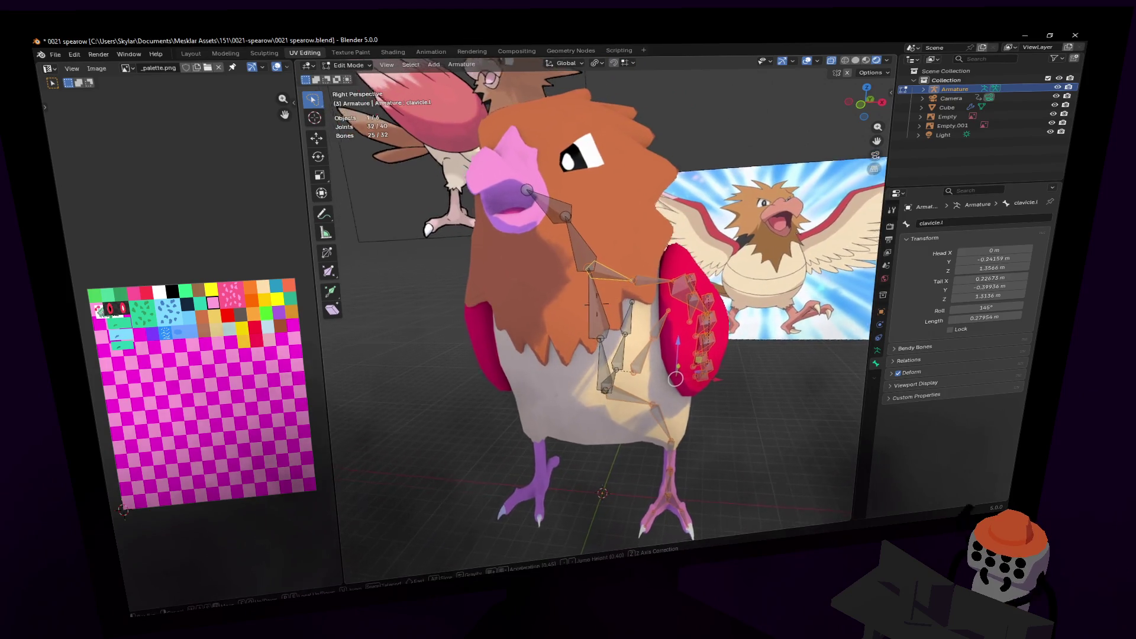
{"action": "left_click", "coordinate": [658, 242]}
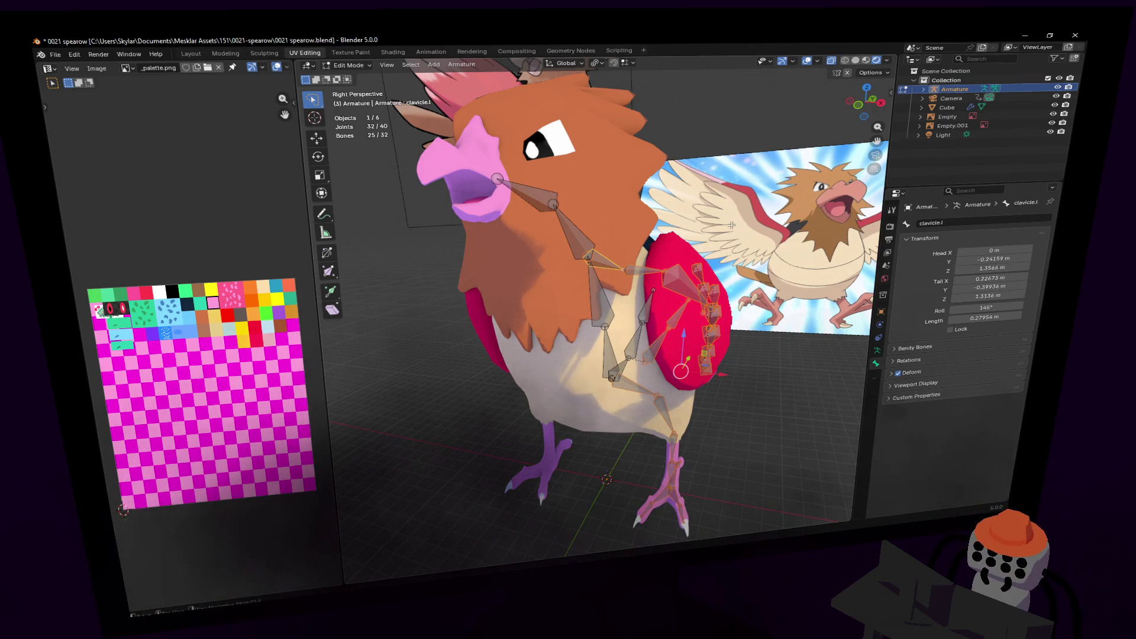
{"action": "key", "text": "f"}
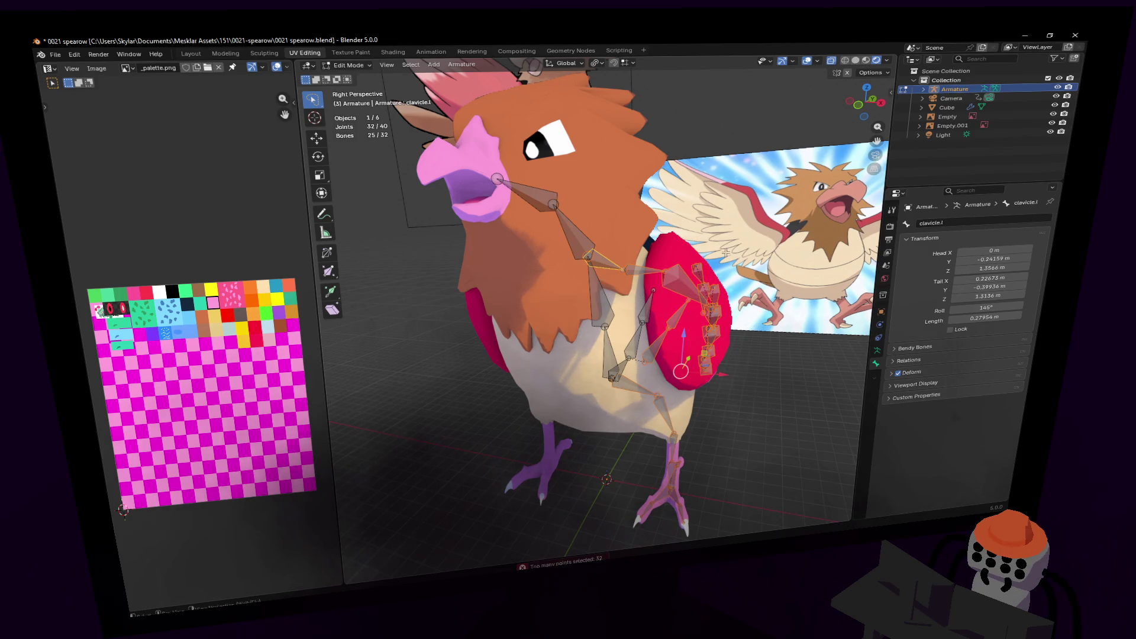
{"action": "key", "text": "g"}
{"action": "key", "text": "Return"}
- Fly the view in near the bird and duplicate the selected bones
{"action": "key", "text": "shift+grave"}
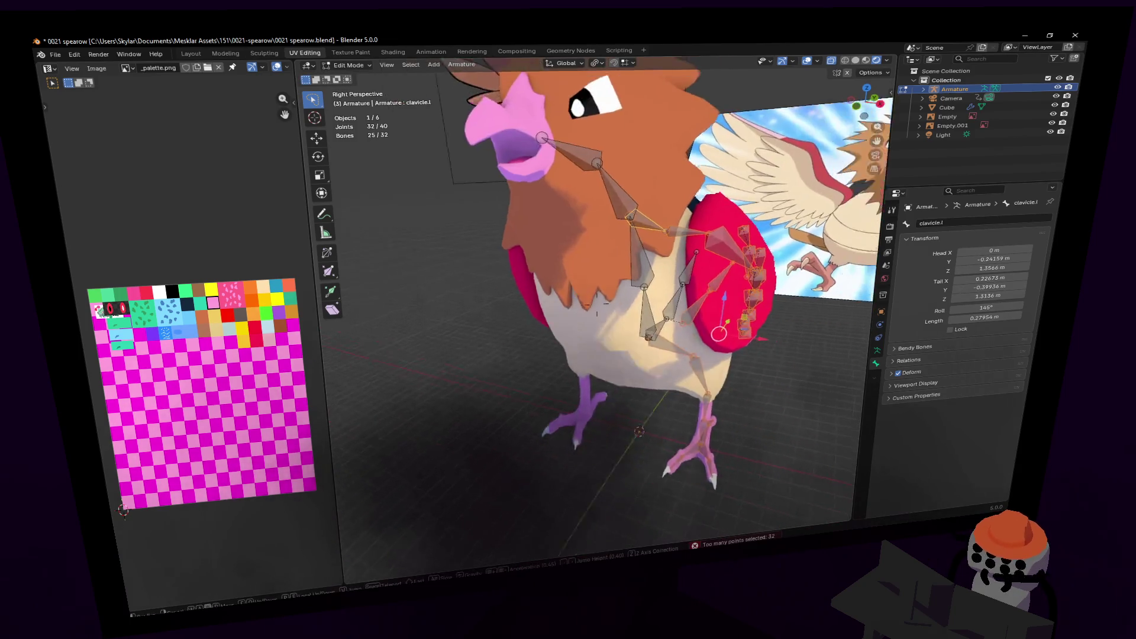
{"action": "key", "text": "w"}
{"action": "key", "text": "Return"}
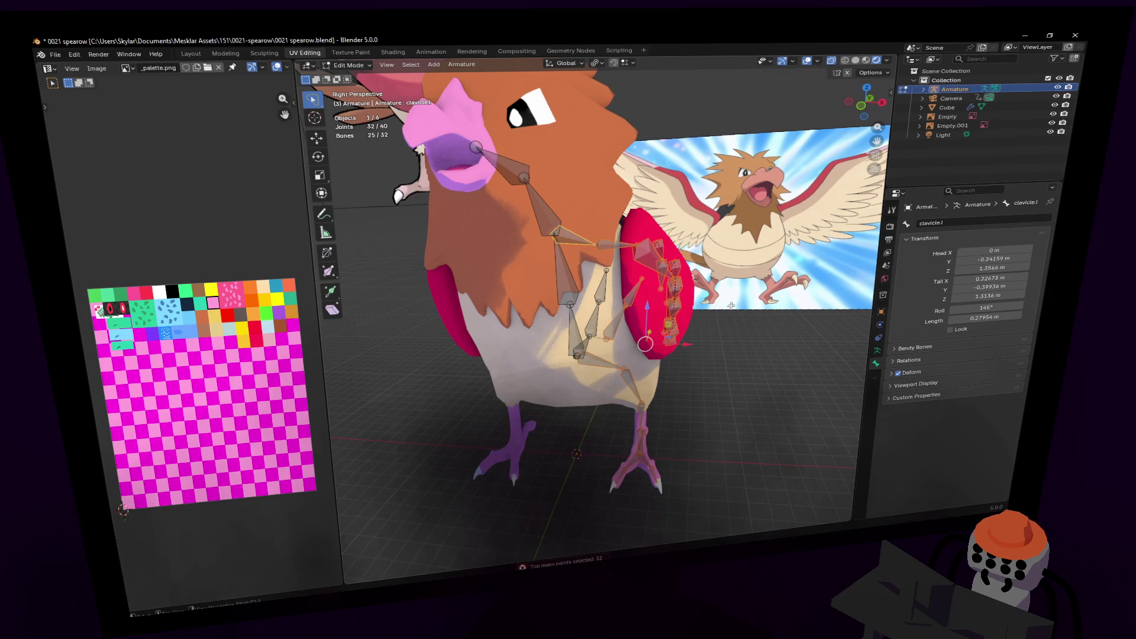
{"action": "scroll", "coordinate": [736, 240], "scroll_direction": "up", "scroll_amount": 1}
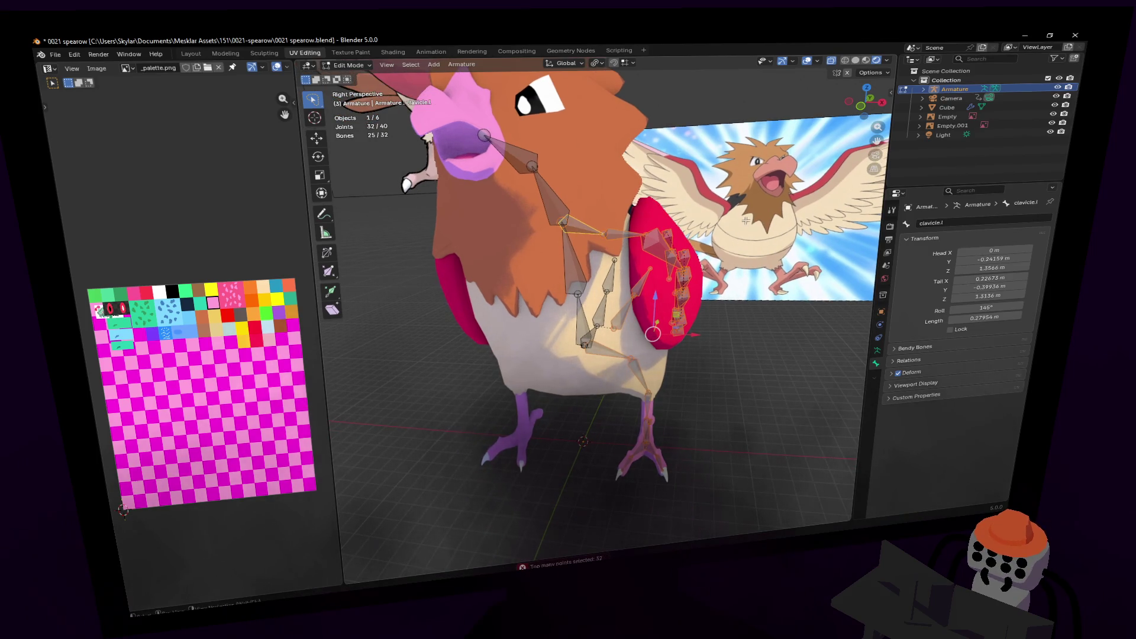
{"action": "key", "text": "shift+d"}
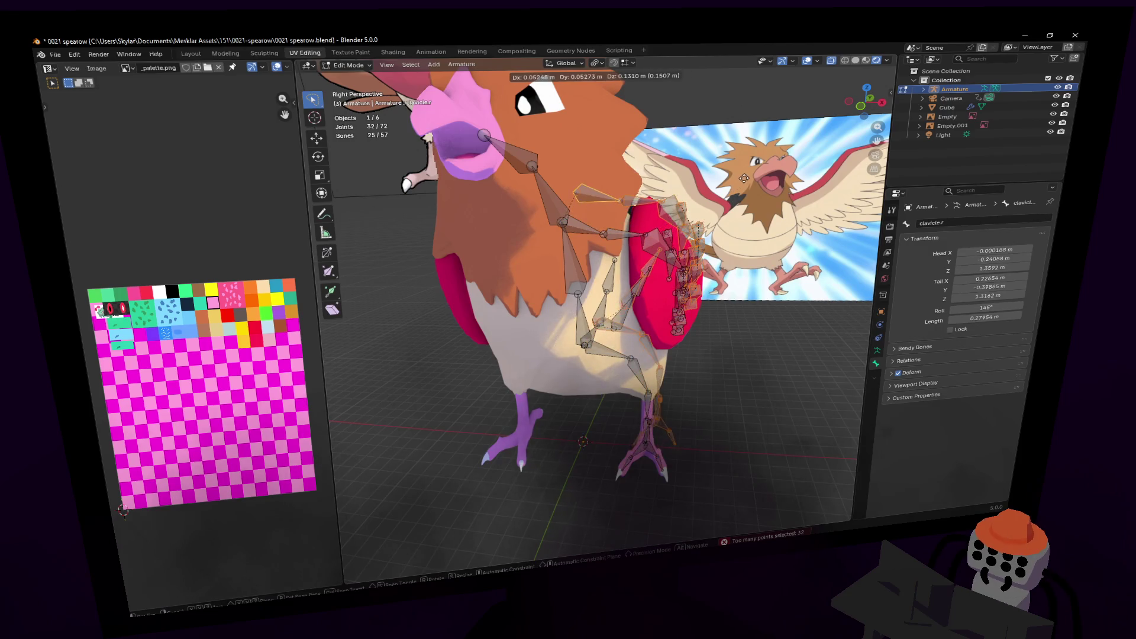
- Cancel the move of the duplicated bones and undo the duplication
{"action": "key", "text": "Escape"}
{"action": "key", "text": "g"}
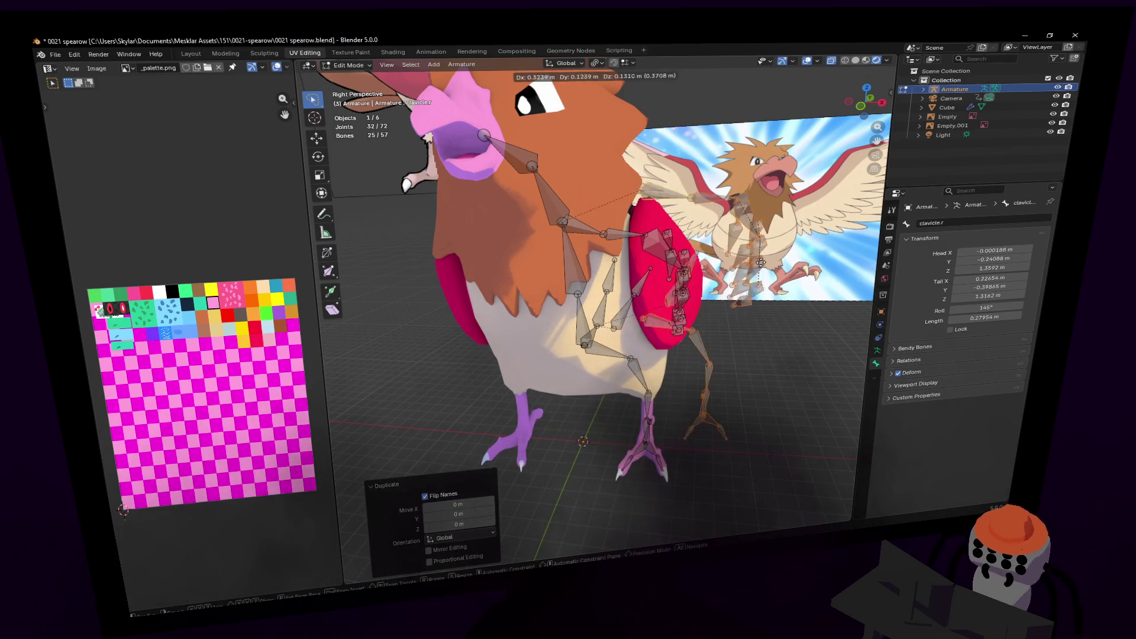
{"action": "key", "text": "Escape"}
{"action": "key", "text": "ctrl+z"}
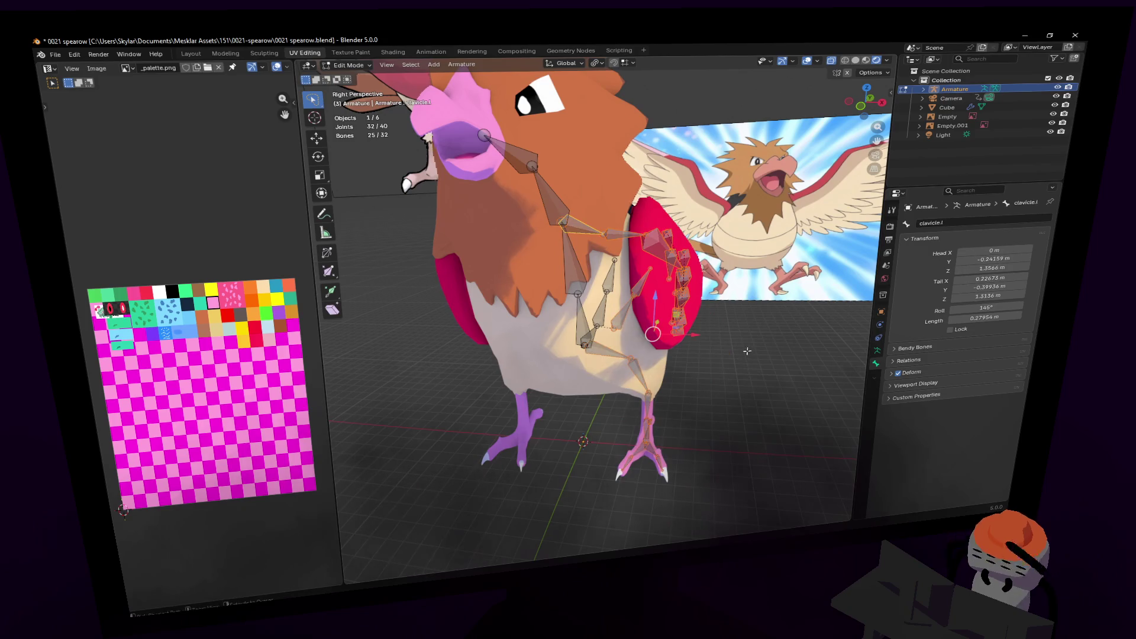
{"action": "key", "text": "g"}
{"action": "key", "text": "Escape"}
- Duplicate the clavicle bones again, leaving the copy in place
{"action": "key", "text": "shift+d"}
{"action": "key", "text": "Escape"}
{"action": "key", "text": "s"}
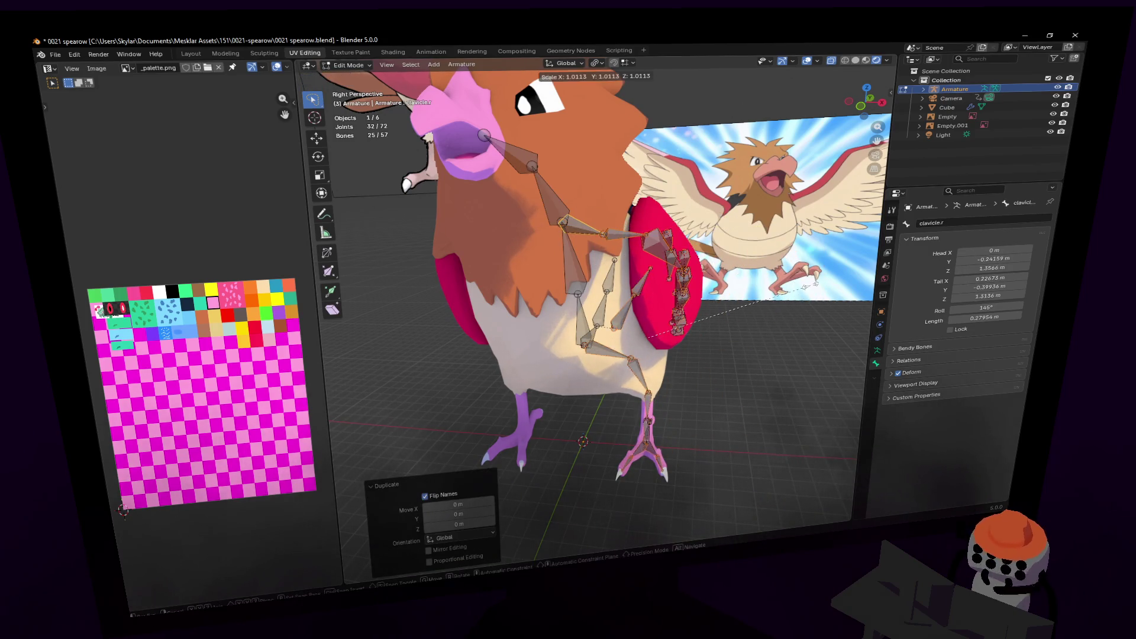
{"action": "key", "text": "Escape"}
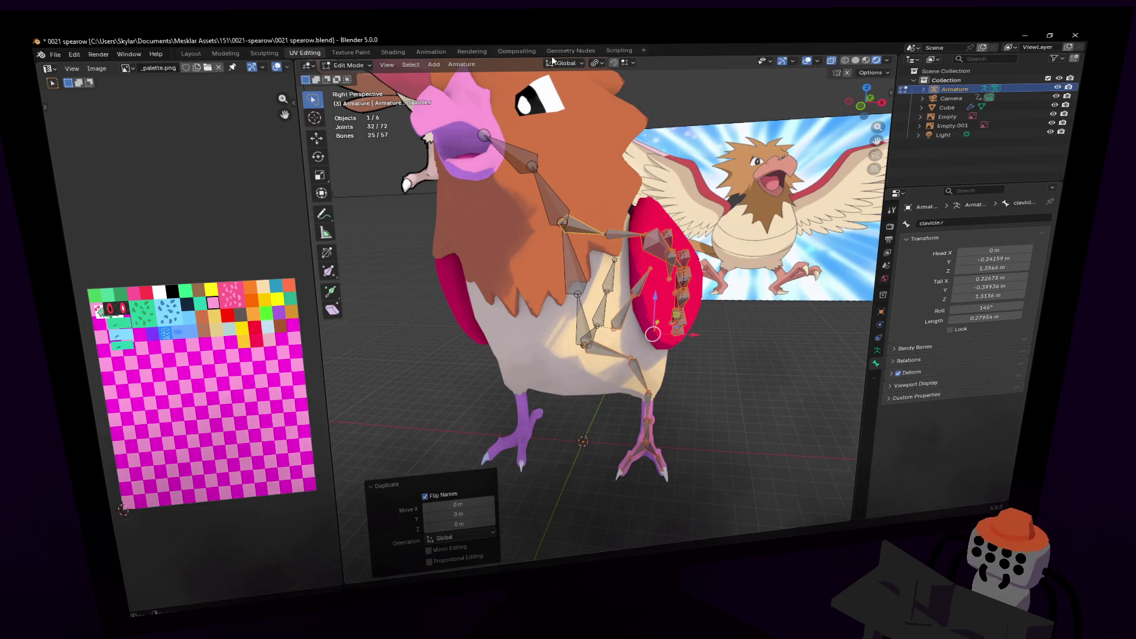
- Set the pivot point to 3D Cursor and mirror the copy across X with S X -1
{"action": "left_click", "coordinate": [595, 62]}
{"action": "left_click", "coordinate": [618, 108]}
{"action": "type", "text": "sx"}
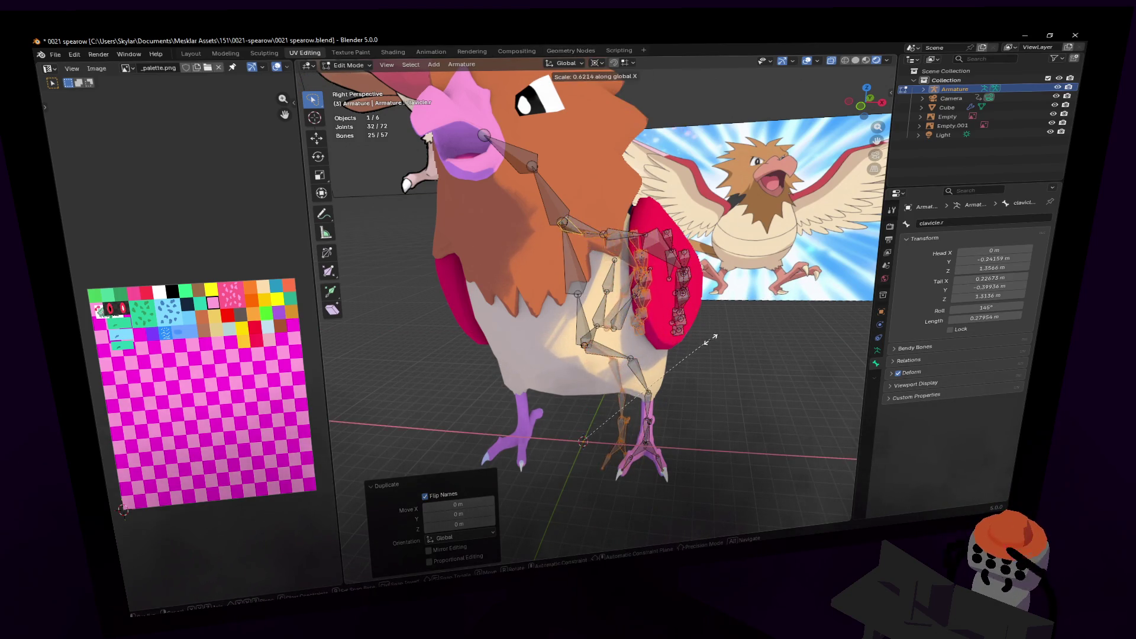
{"action": "type", "text": "-1"}
{"action": "key", "text": "Return"}
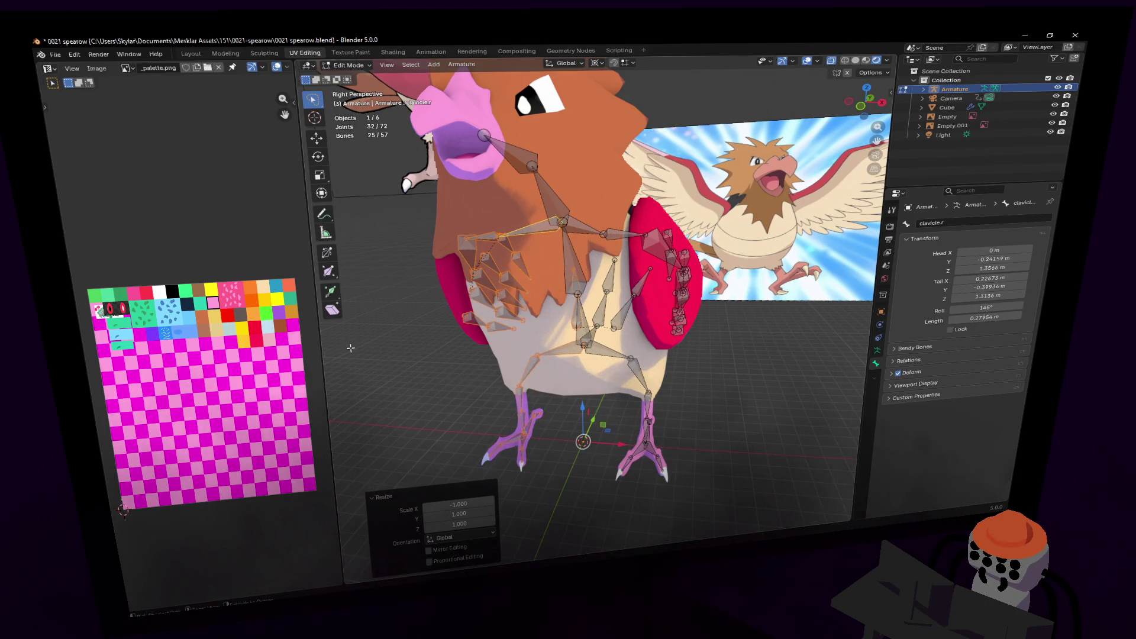
{"action": "key", "text": "shift+grave"}
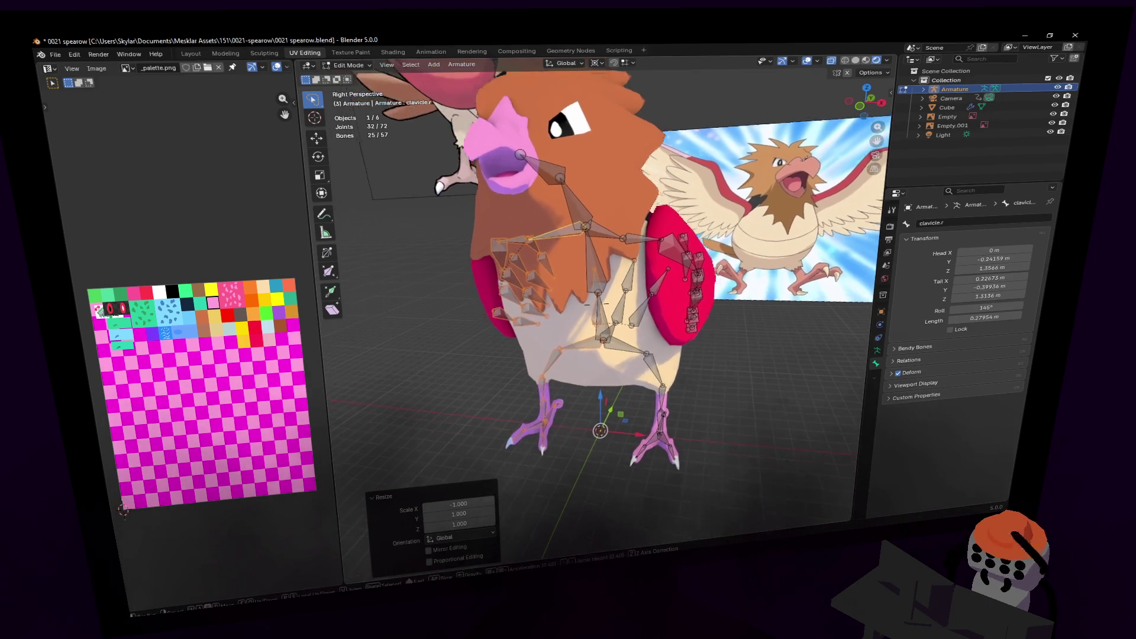
- Orbit around the bird and inspect clavicle.l, Bone.015, Bone.005 and shoulder.l by selecting them
{"action": "key", "text": "s"}
{"action": "left_click", "coordinate": [643, 294]}
{"action": "middle_click_drag", "start_coordinate": [643, 294], "coordinate": [589, 288]}
{"action": "left_click", "coordinate": [589, 288]}
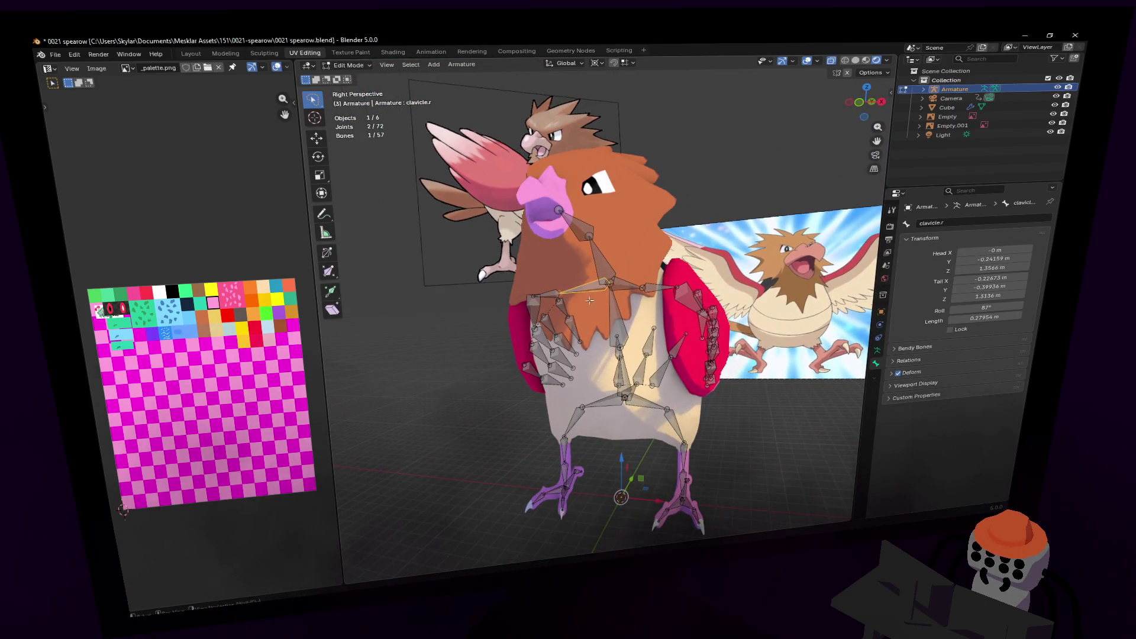
{"action": "left_click", "coordinate": [622, 286]}
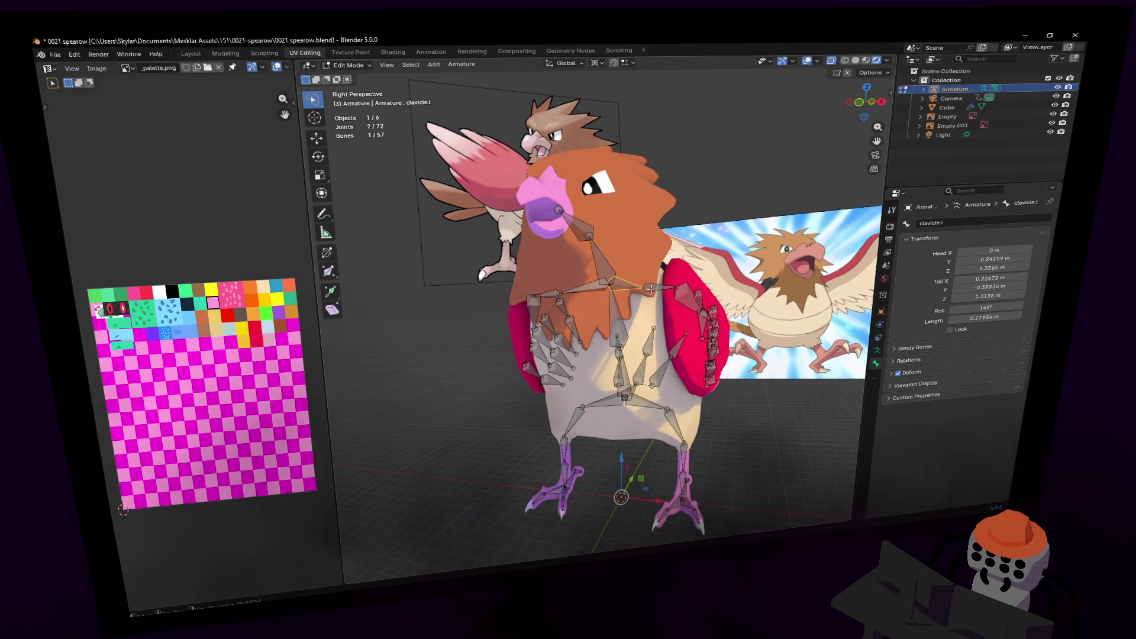
{"action": "left_click", "coordinate": [613, 410]}
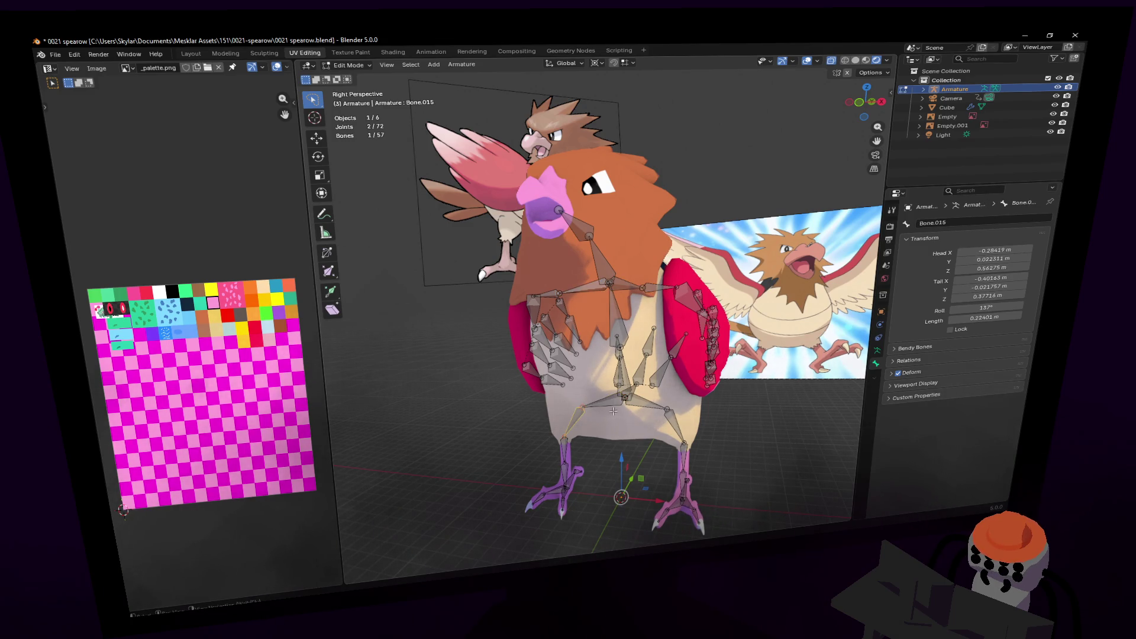
{"action": "left_click", "coordinate": [672, 423]}
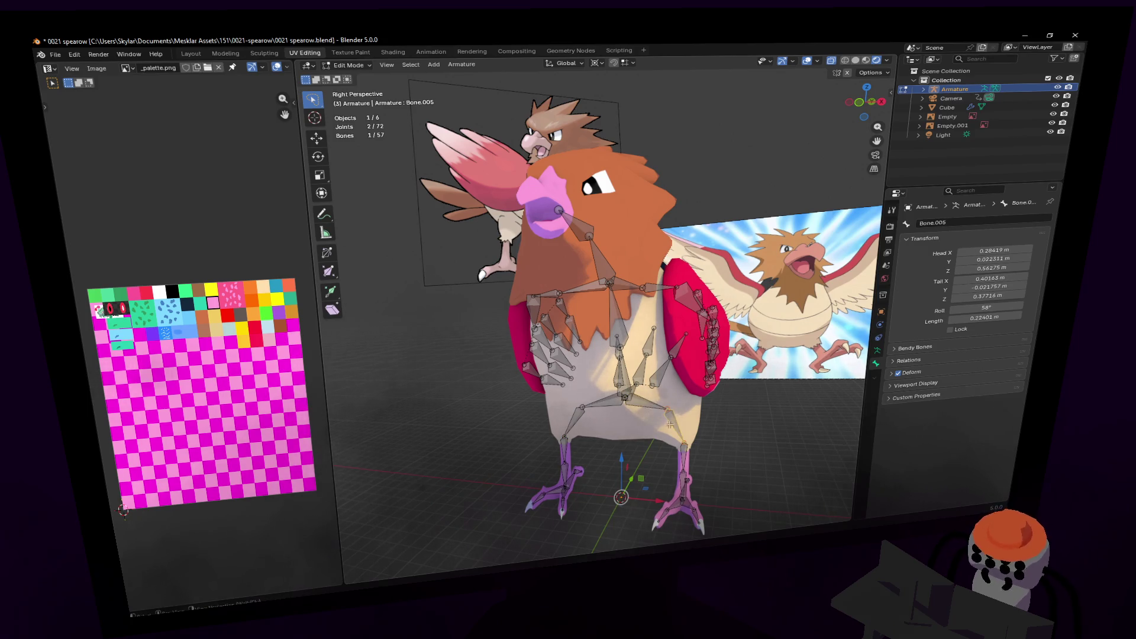
{"action": "middle_click_drag", "start_coordinate": [673, 423], "coordinate": [651, 408]}
{"action": "left_click", "coordinate": [634, 276]}
- Return to the earlier selection, switch to Object Mode, and undo the mirrored bone copy
{"action": "key", "text": "bracketleft"}
{"action": "key", "text": "ctrl+shift+m"}
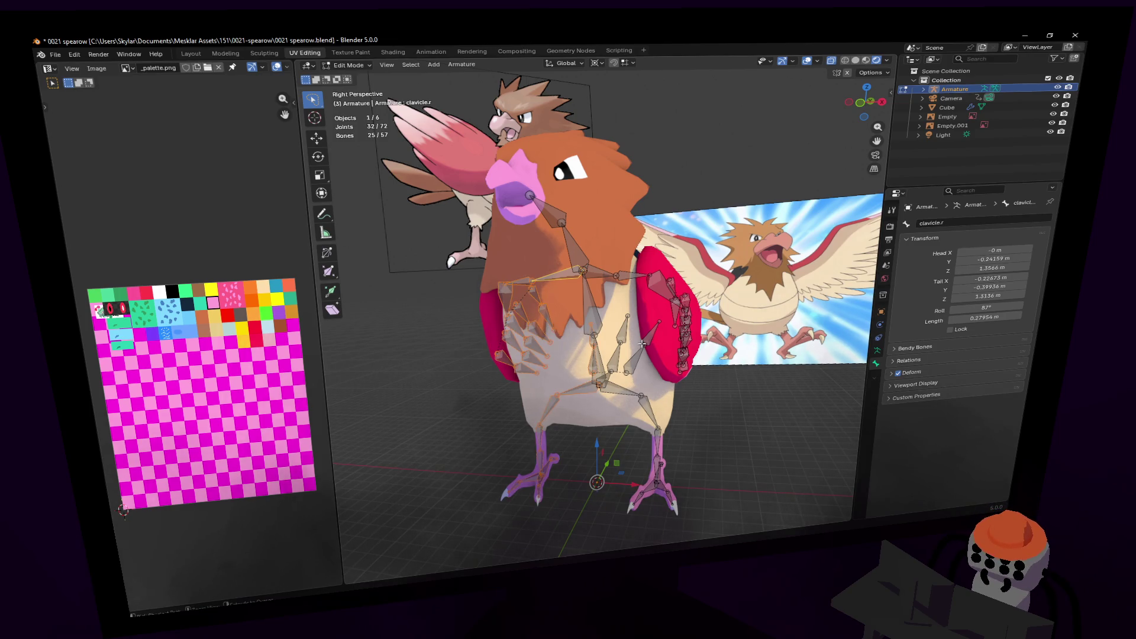
{"action": "key", "text": "Tab"}
{"action": "key", "text": "Tab"}
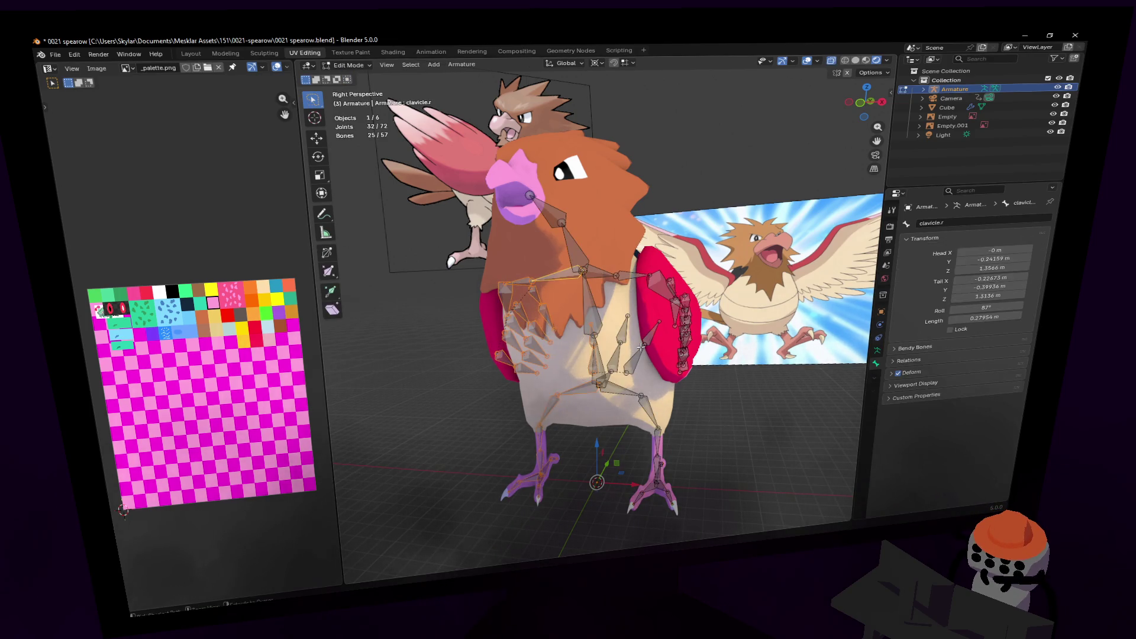
{"action": "key", "text": "ctrl+z"}
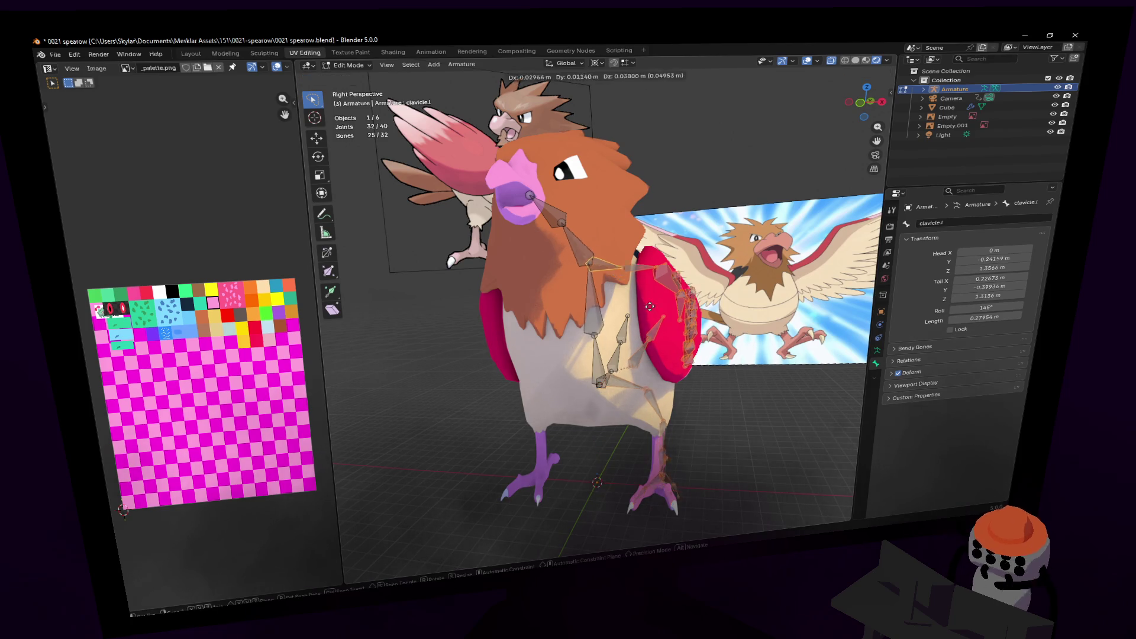
{"action": "scroll", "coordinate": [698, 293], "scroll_direction": "up", "scroll_amount": 5}
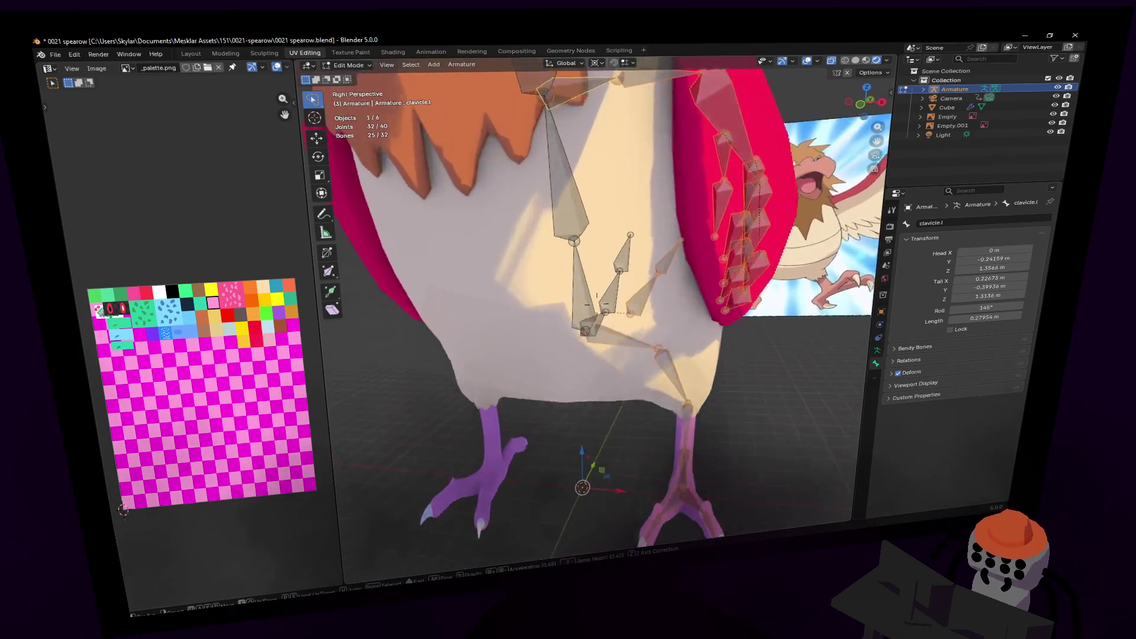
- Rename Bone.004 to hip.l and Bone.005 to leg1.l
{"action": "left_click", "coordinate": [618, 347]}
{"action": "key", "text": "shift+grave"}
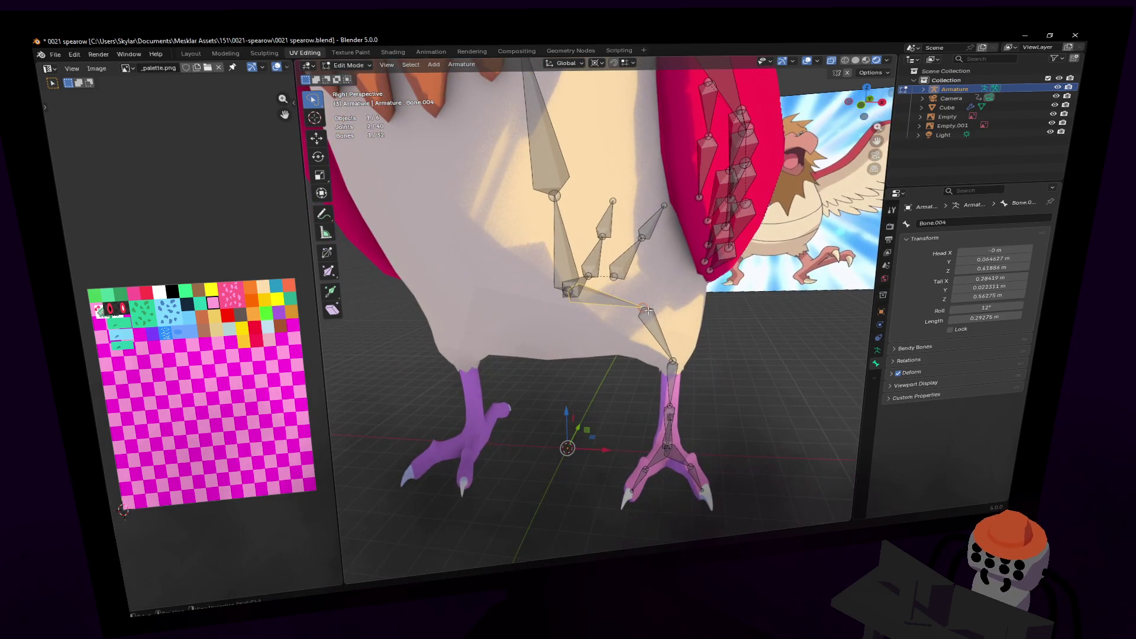
{"action": "left_click", "coordinate": [598, 302]}
{"action": "left_click", "coordinate": [958, 222]}
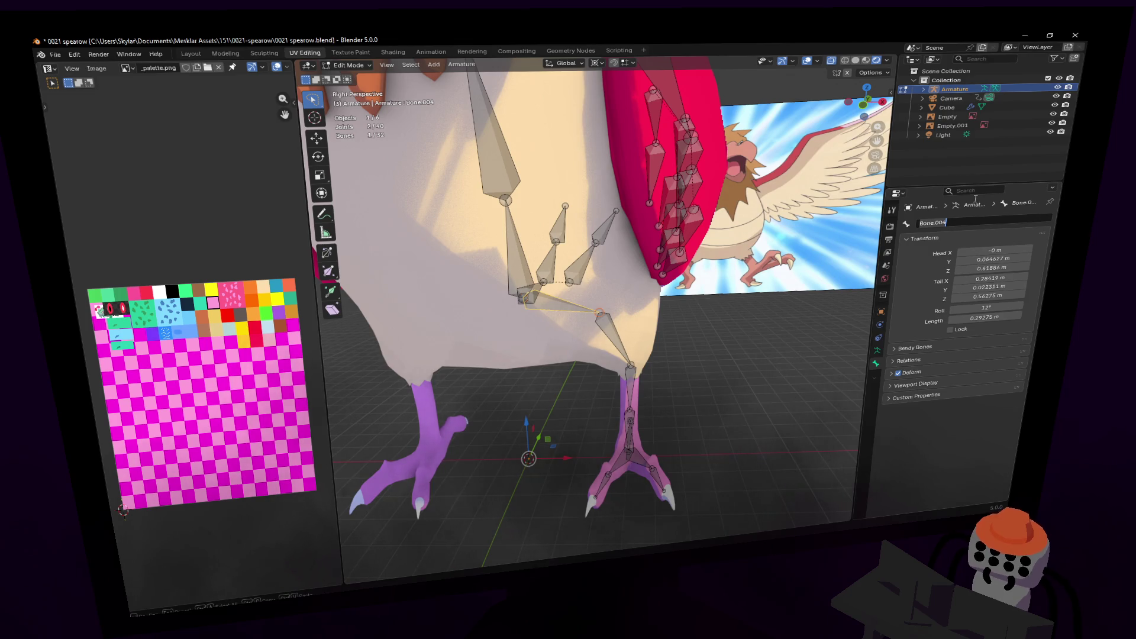
{"action": "type", "text": "hip.r"}
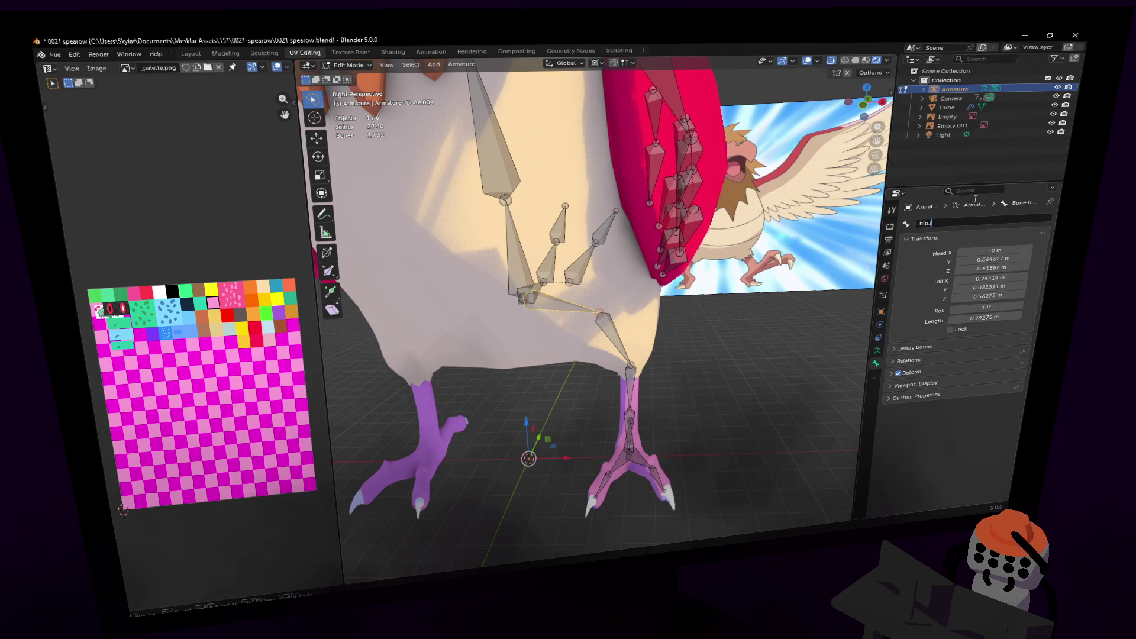
{"action": "key", "text": "Return"}
{"action": "left_click", "coordinate": [833, 270]}
{"action": "left_click", "coordinate": [642, 338]}
{"action": "double_click", "coordinate": [949, 220]}
{"action": "type", "text": "leg"}
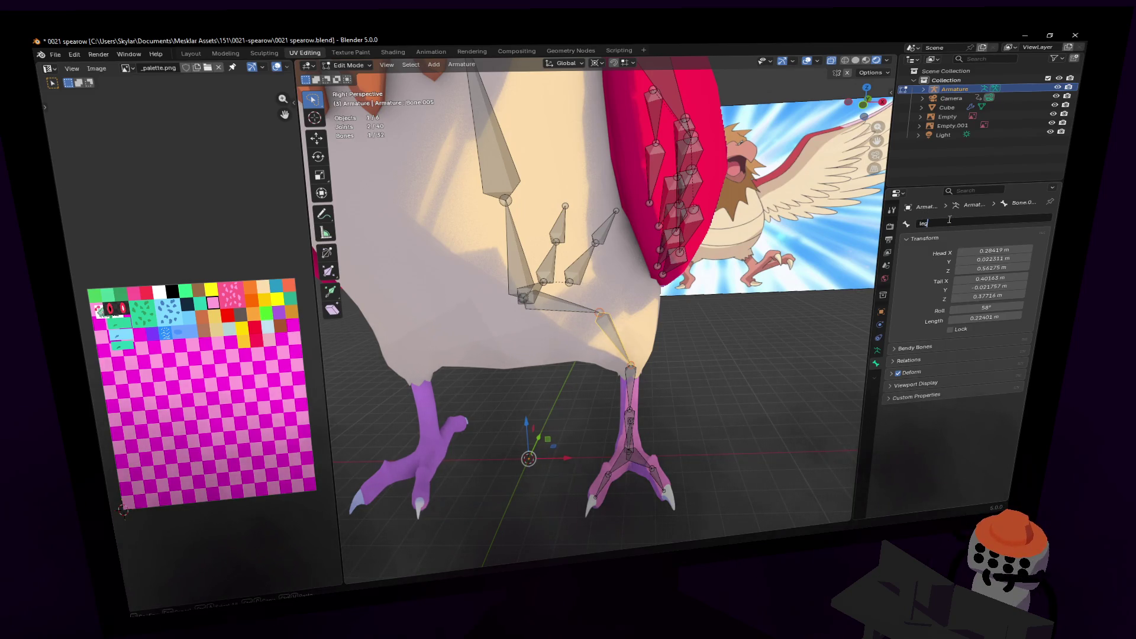
{"action": "type", "text": "1.l"}
{"action": "key", "text": "Return"}
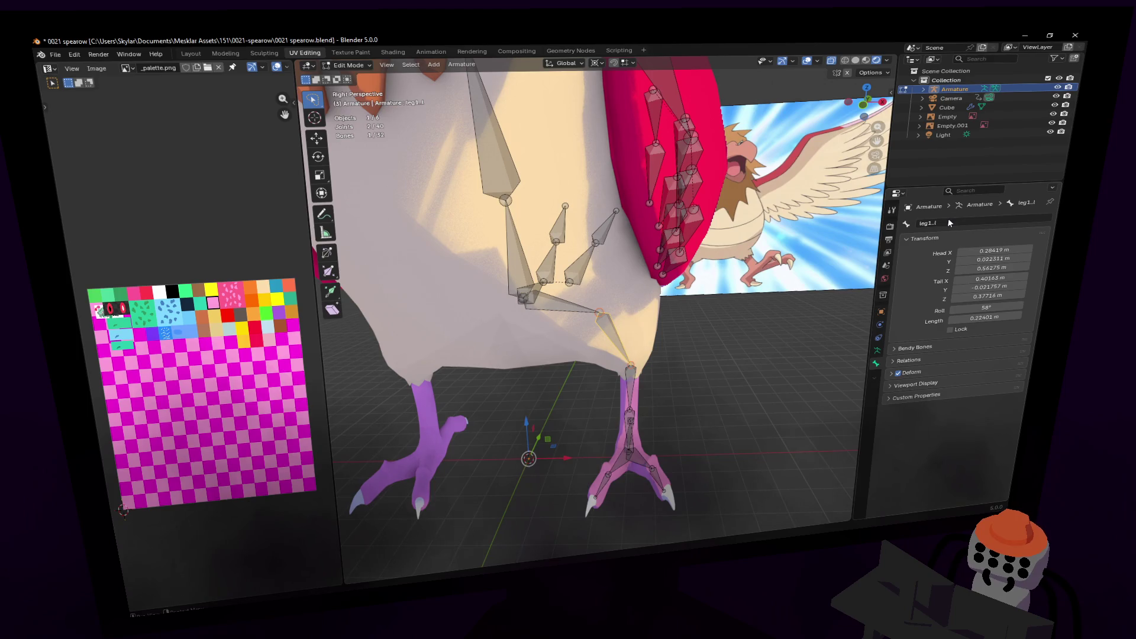
- Rename Bone.006 to leg2.l and its child Bone.007 to leg3.l
{"action": "left_click", "coordinate": [633, 402]}
{"action": "middle_click_drag", "start_coordinate": [633, 402], "coordinate": [938, 292]}
{"action": "left_click", "coordinate": [943, 223]}
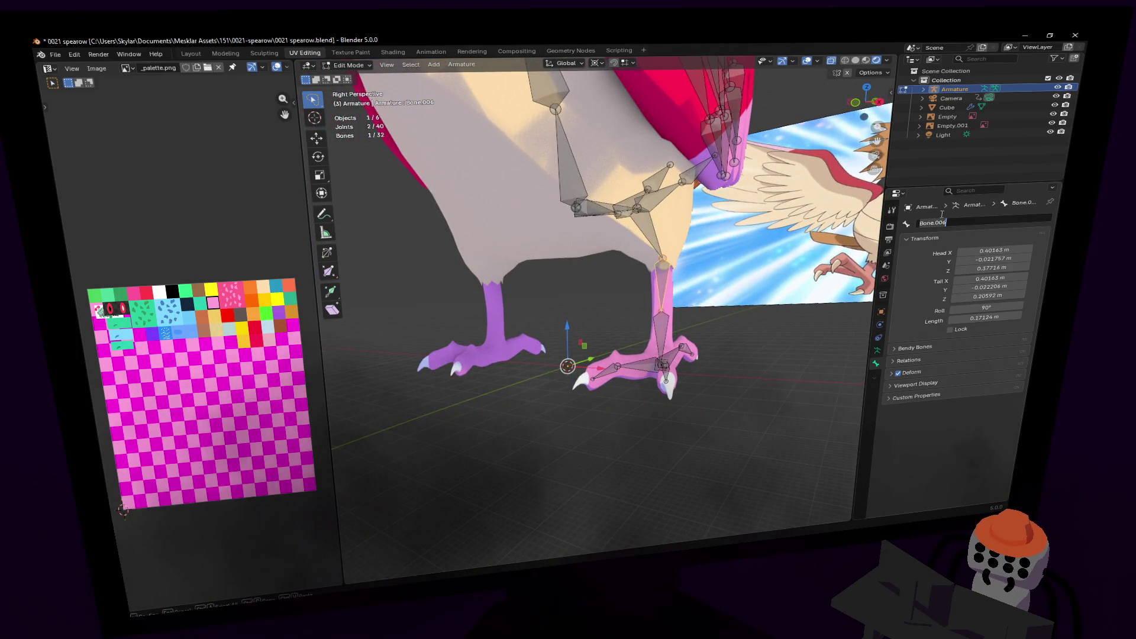
{"action": "type", "text": "leg2.l"}
{"action": "key", "text": "Return"}
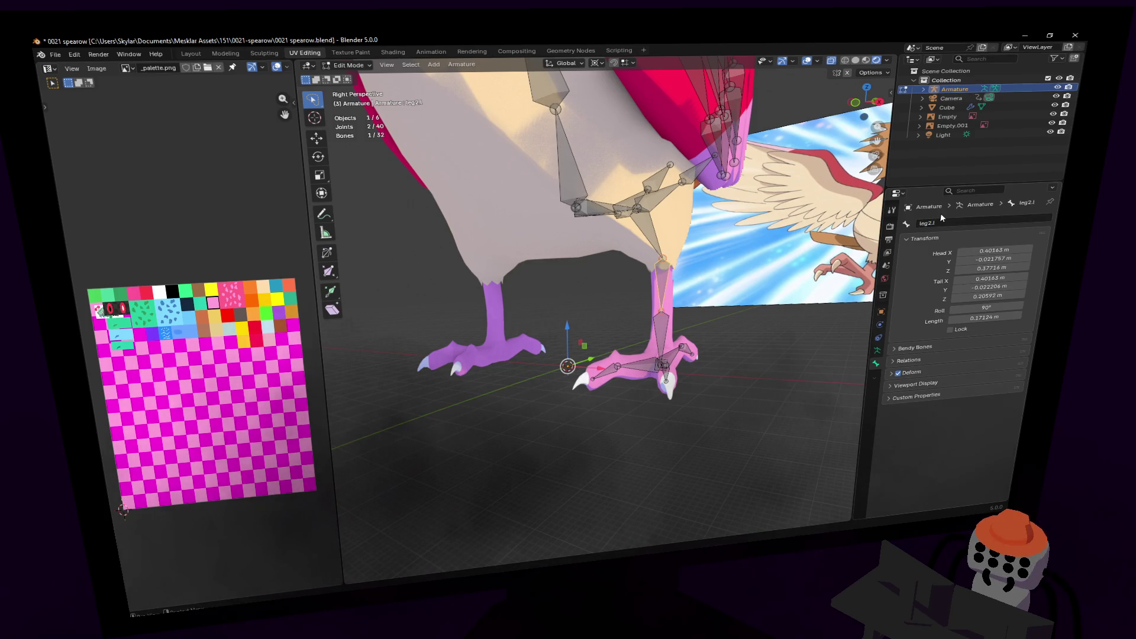
{"action": "key", "text": "bracketright"}
{"action": "left_click", "coordinate": [960, 221]}
{"action": "key", "text": "BackSpace"}
{"action": "type", "text": "l"}
{"action": "key", "text": "Return"}
- Move in toward the feet and rename toe bone Bone.012 to talon1.l
{"action": "key", "text": "shift+grave"}
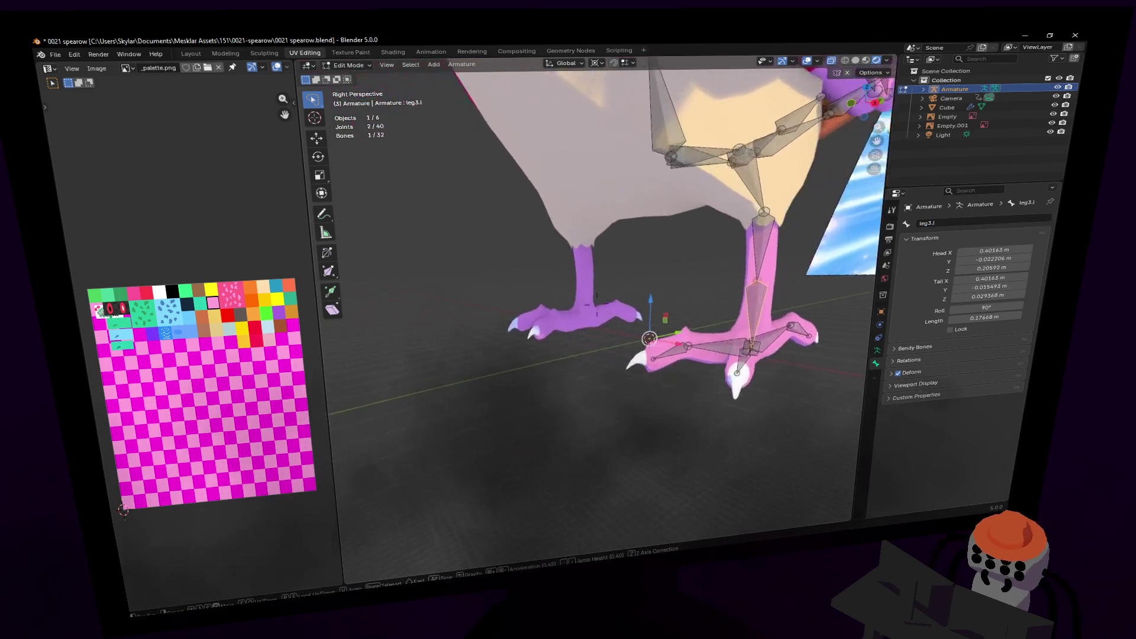
{"action": "key", "text": "w"}
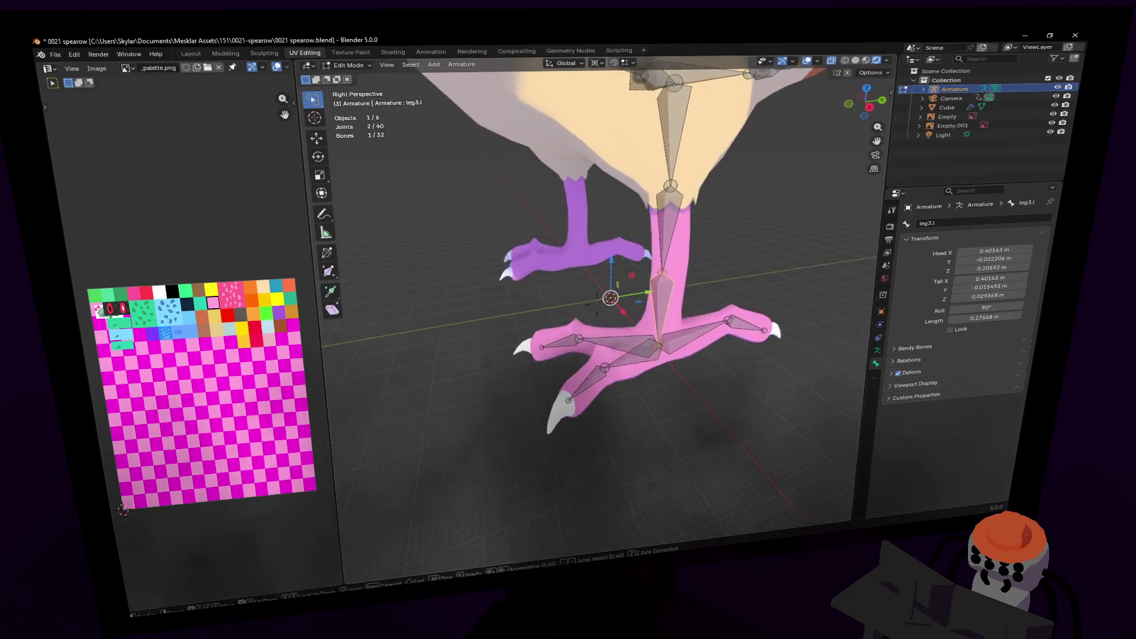
{"action": "left_click", "coordinate": [758, 353]}
{"action": "left_click", "coordinate": [638, 307]}
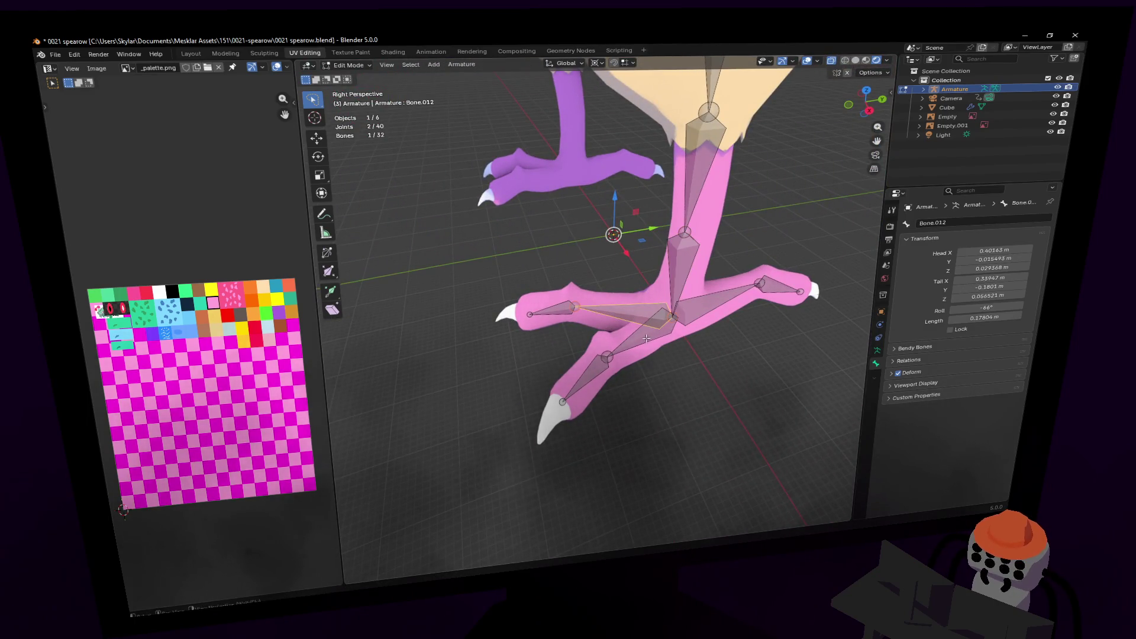
{"action": "double_click", "coordinate": [959, 224]}
{"action": "type", "text": "leg3"}
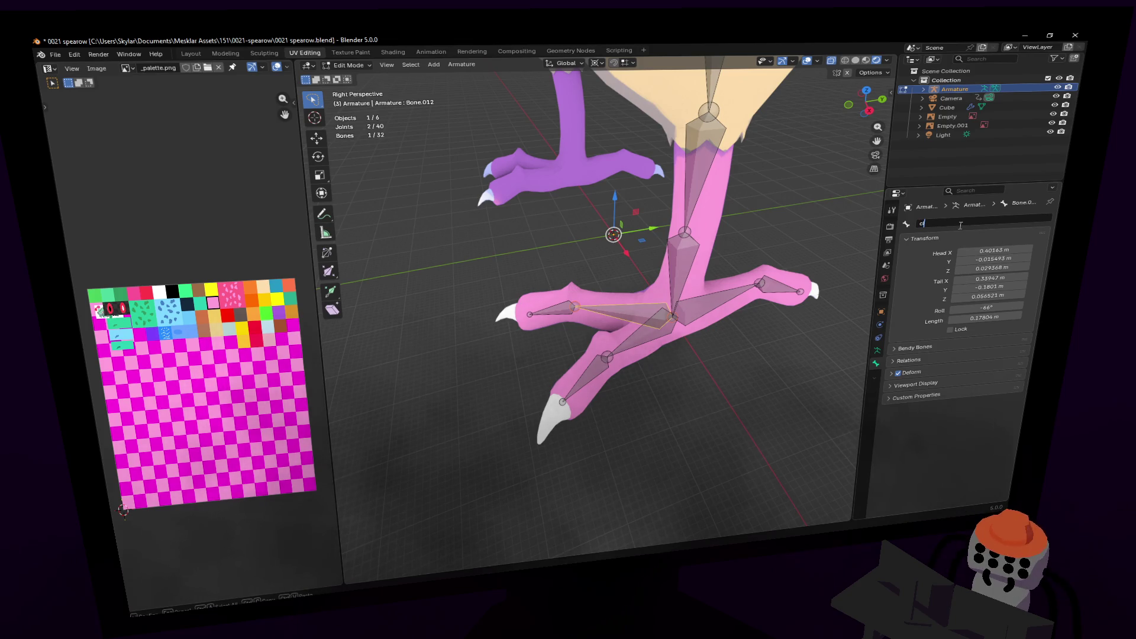
{"action": "type", "text": "n1"}
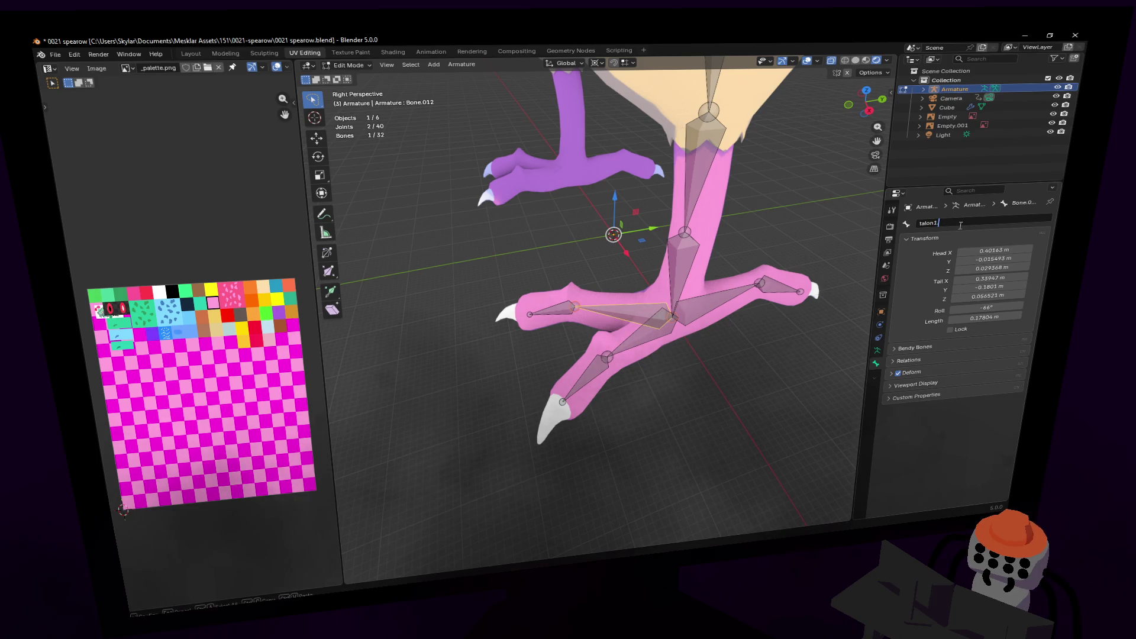
{"action": "key", "text": "Return"}
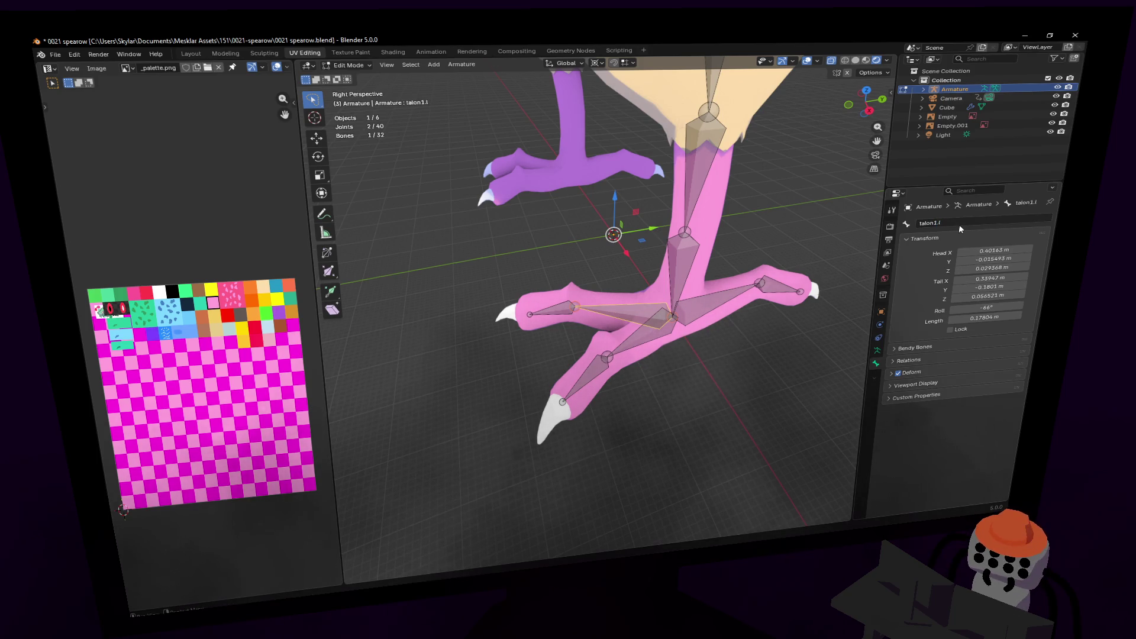
- Rename Bone.013 to talon2.l and Bone.008 to talon3.l
{"action": "left_click", "coordinate": [660, 301]}
{"action": "left_click", "coordinate": [989, 222]}
{"action": "type", "text": "talon2"}
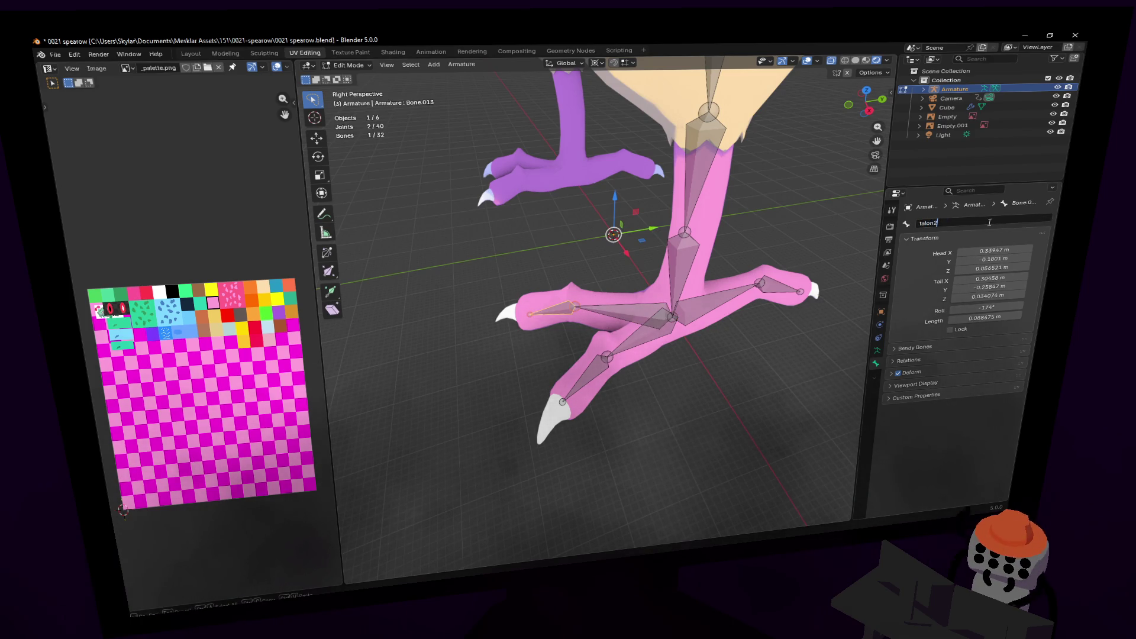
{"action": "key", "text": "Return"}
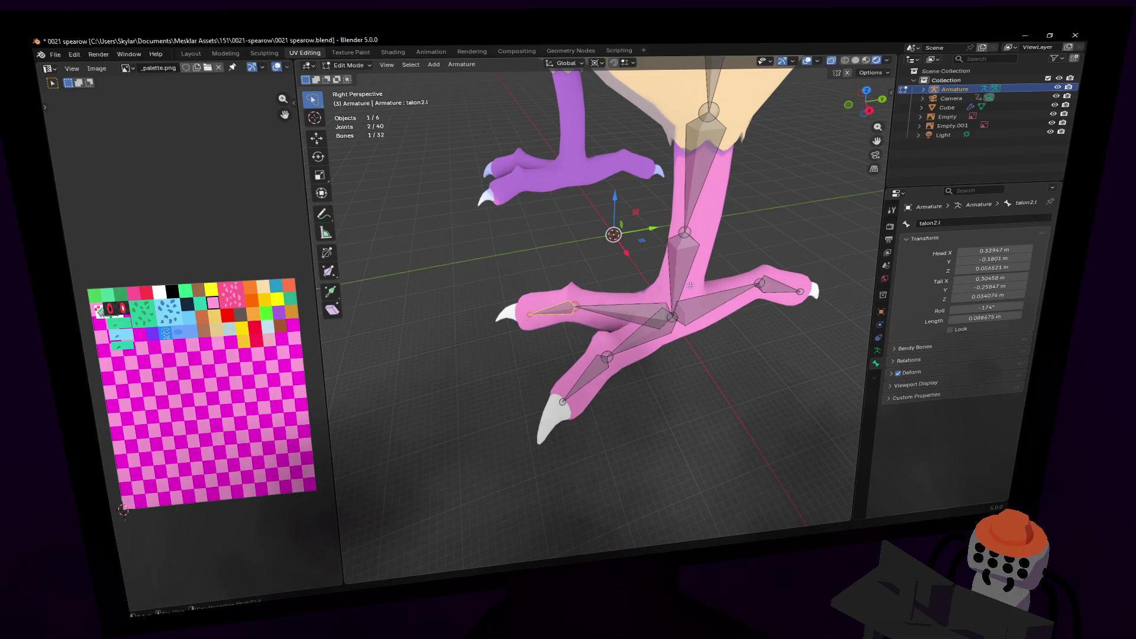
{"action": "left_click", "coordinate": [634, 335]}
{"action": "left_click", "coordinate": [949, 222]}
{"action": "type", "text": "ta"}
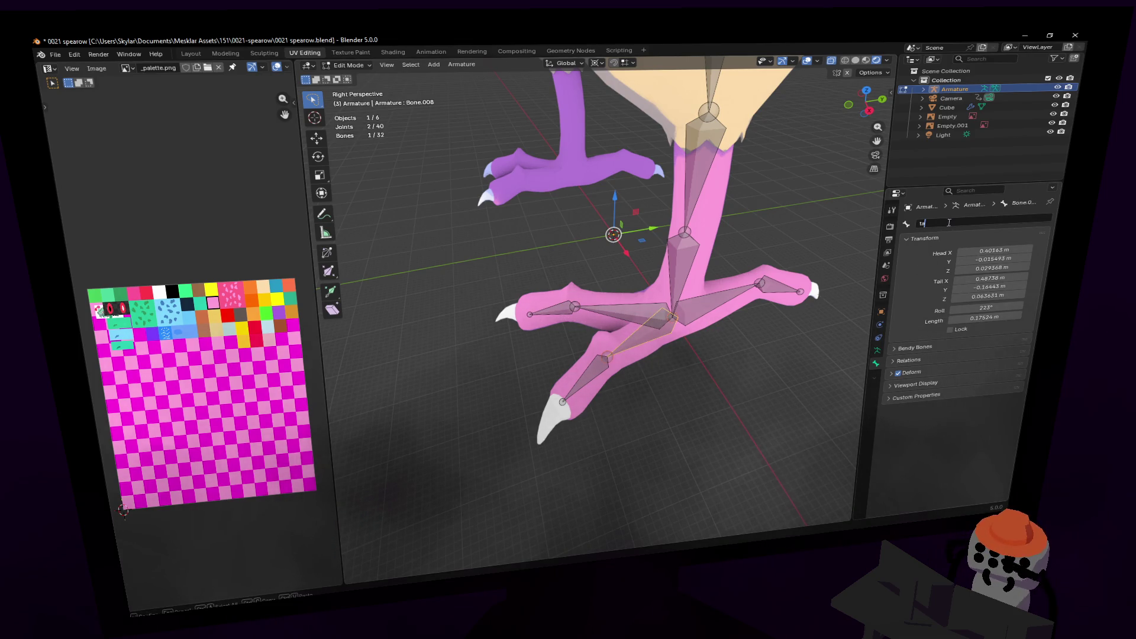
{"action": "key", "text": "Return"}
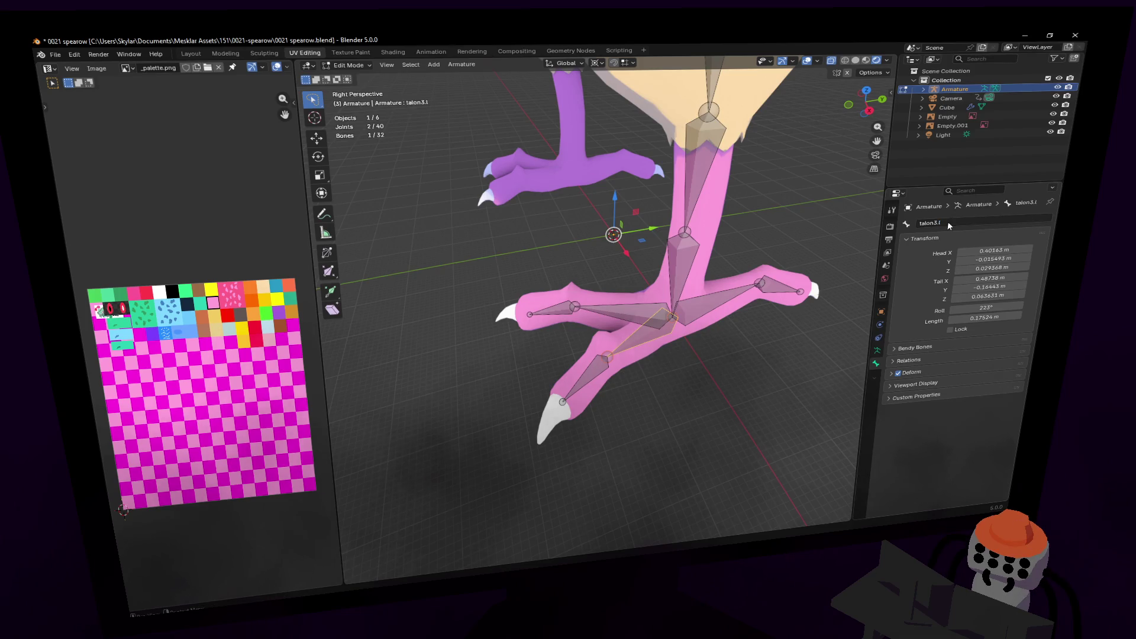
- Rename Bone.009 to talon4.l, then enter talon5.l in the active bone's name field
{"action": "left_click", "coordinate": [611, 375]}
{"action": "left_click", "coordinate": [960, 221]}
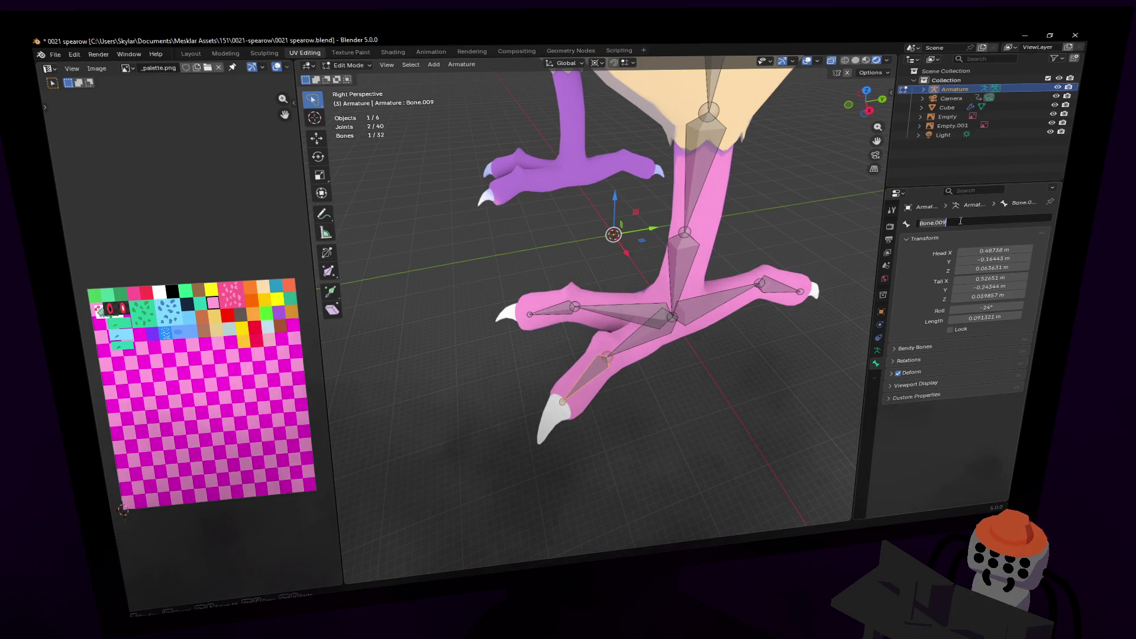
{"action": "type", "text": "talon4"}
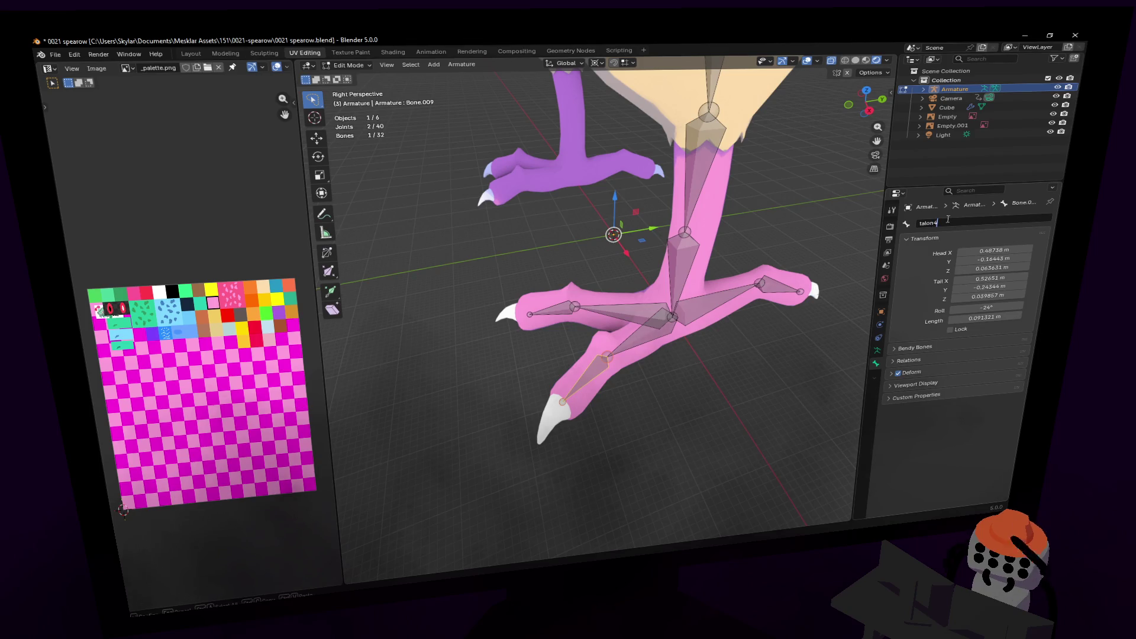
{"action": "type", "text": ".l"}
{"action": "key", "text": "Return"}
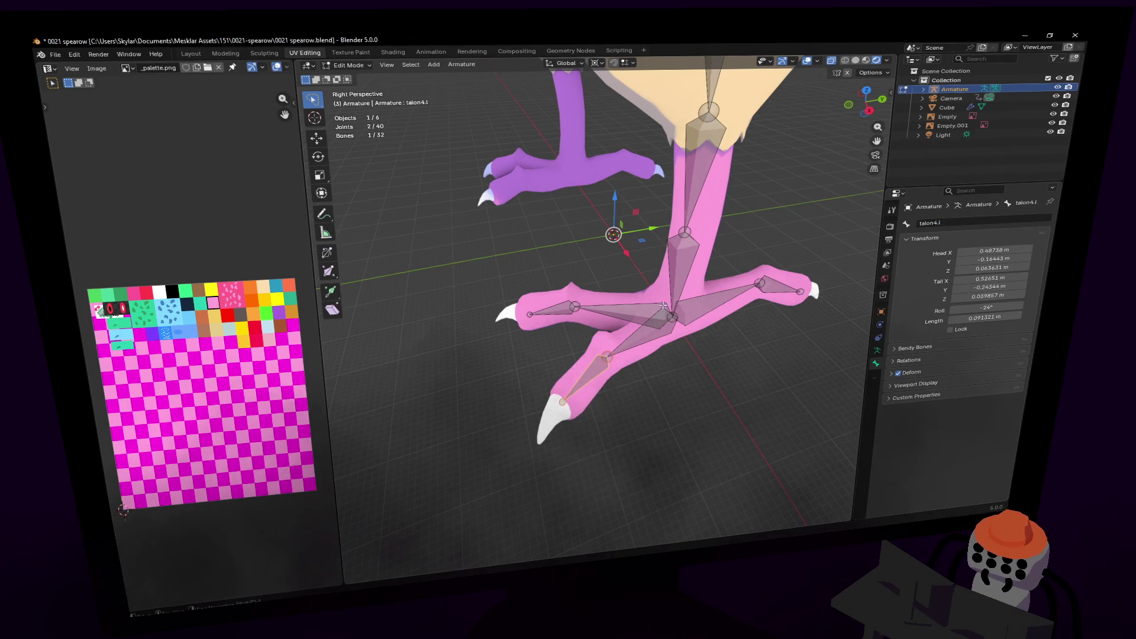
{"action": "key", "text": "alt+a"}
{"action": "double_click", "coordinate": [972, 222]}
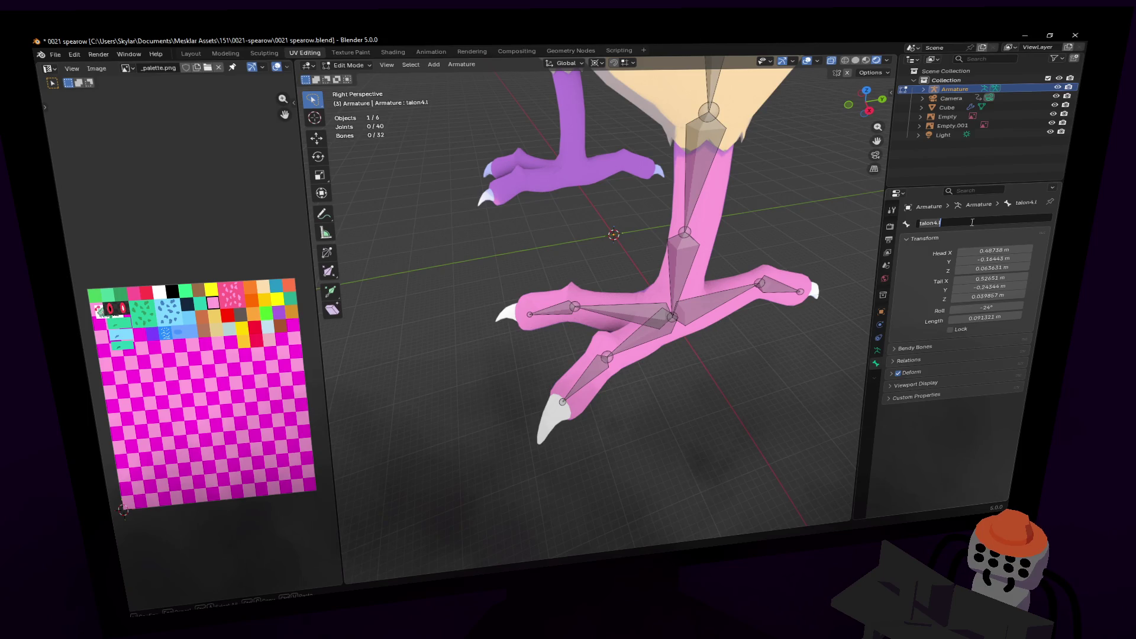
{"action": "type", "text": "talon5.l"}
{"action": "key", "text": "Return"}
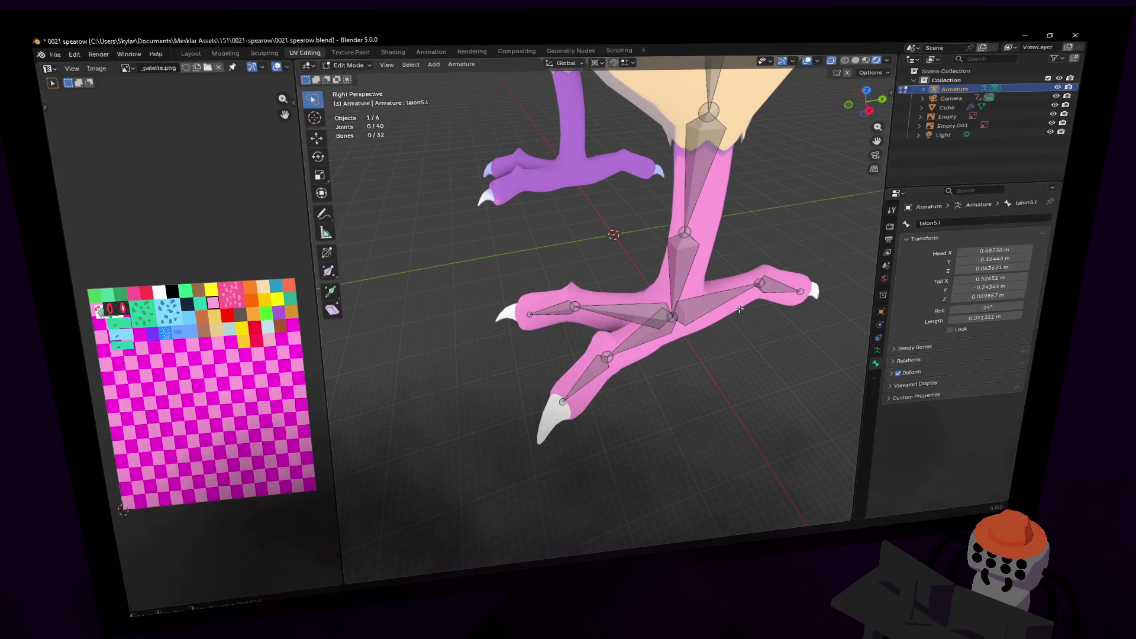
- Undo the misplaced talon5.l name and give Bone.010 the name talon5.l instead
{"action": "left_click", "coordinate": [713, 302]}
{"action": "left_click", "coordinate": [641, 343]}
{"action": "left_click", "coordinate": [591, 369]}
{"action": "left_click", "coordinate": [722, 306]}
{"action": "left_click", "coordinate": [623, 340]}
{"action": "left_click", "coordinate": [617, 357]}
{"action": "left_click", "coordinate": [933, 223]}
{"action": "key", "text": "Escape"}
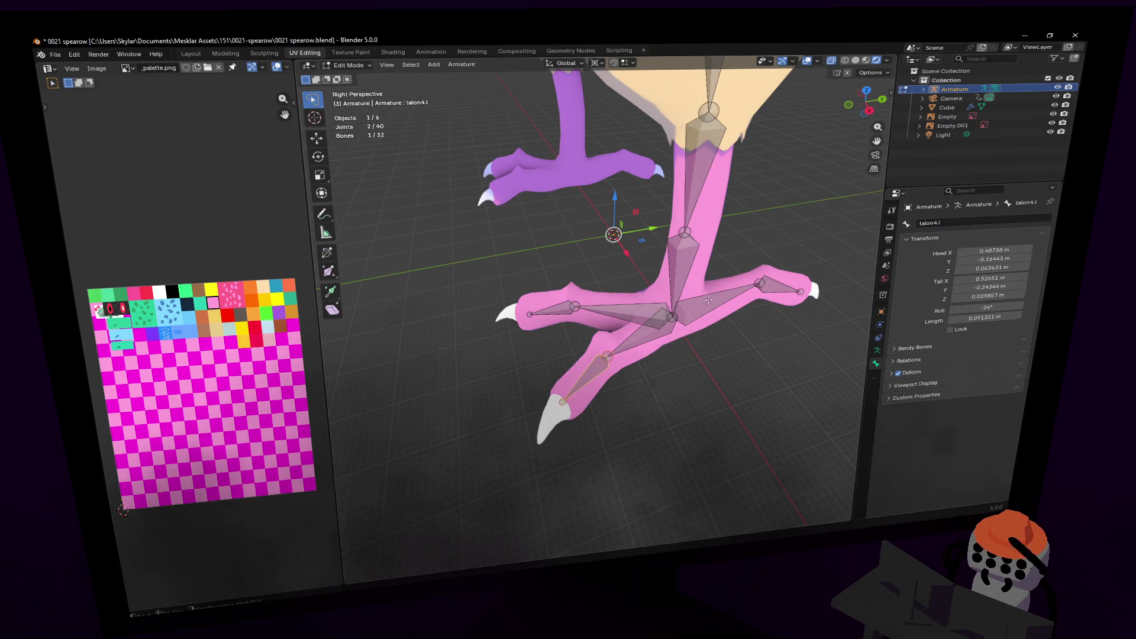
{"action": "key", "text": "ctrl+z"}
{"action": "key", "text": "ctrl+z"}
{"action": "left_click", "coordinate": [969, 224]}
{"action": "type", "text": "ta"}
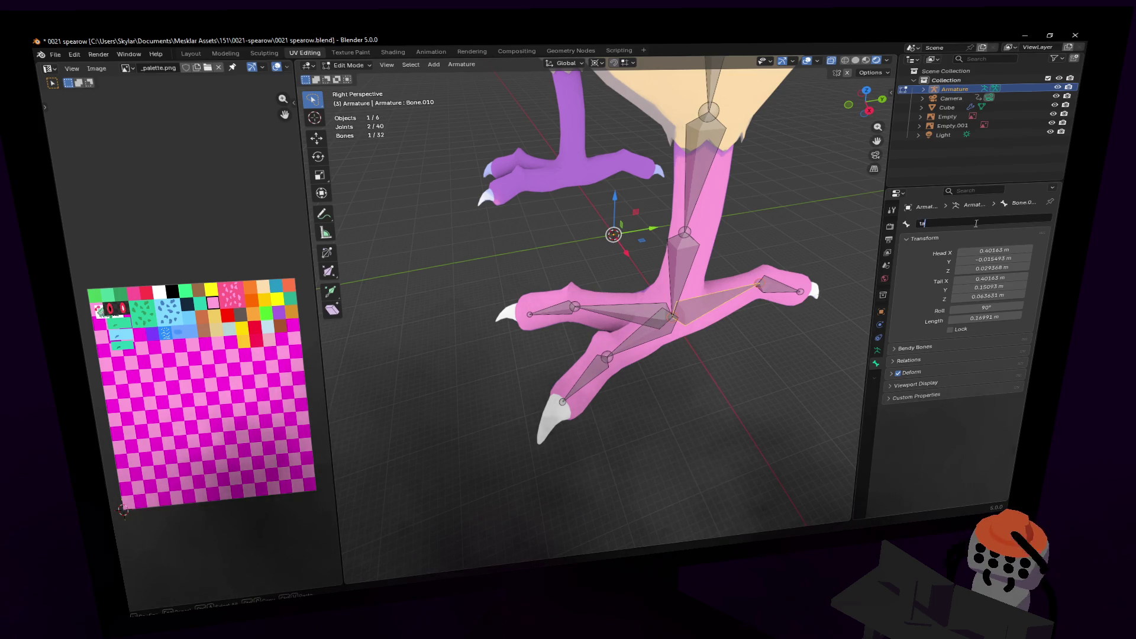
{"action": "type", "text": "lon5.l"}
{"action": "key", "text": "Return"}
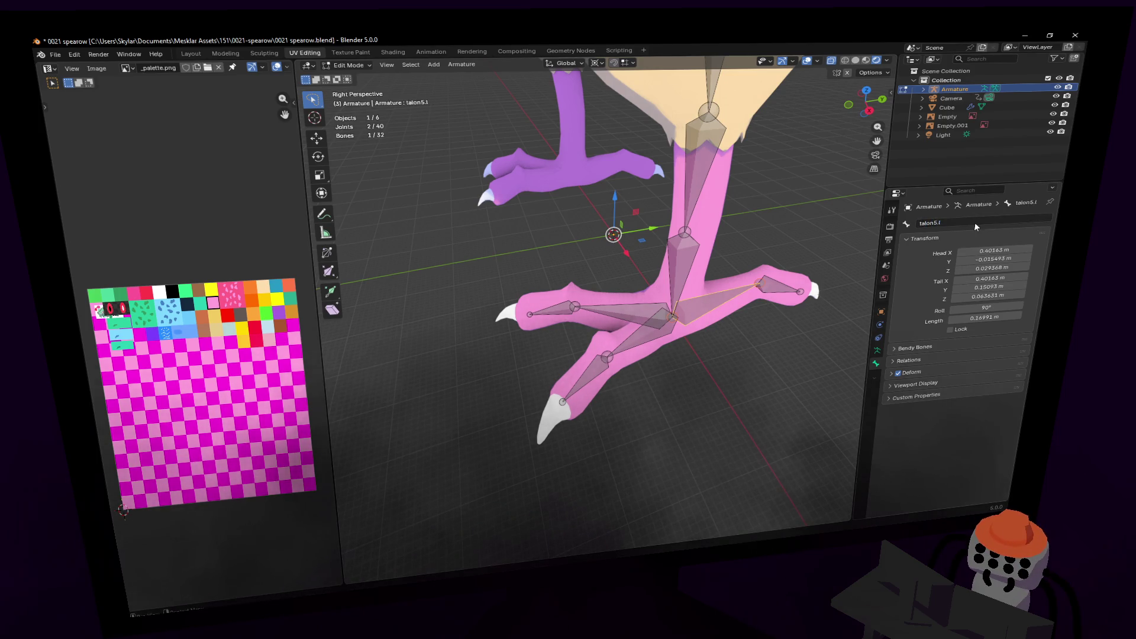
- Rename Bone.011 to talon6.l and return the armature to Object Mode
{"action": "left_click", "coordinate": [782, 286]}
{"action": "left_click", "coordinate": [964, 224]}
{"action": "type", "text": "talon5"}
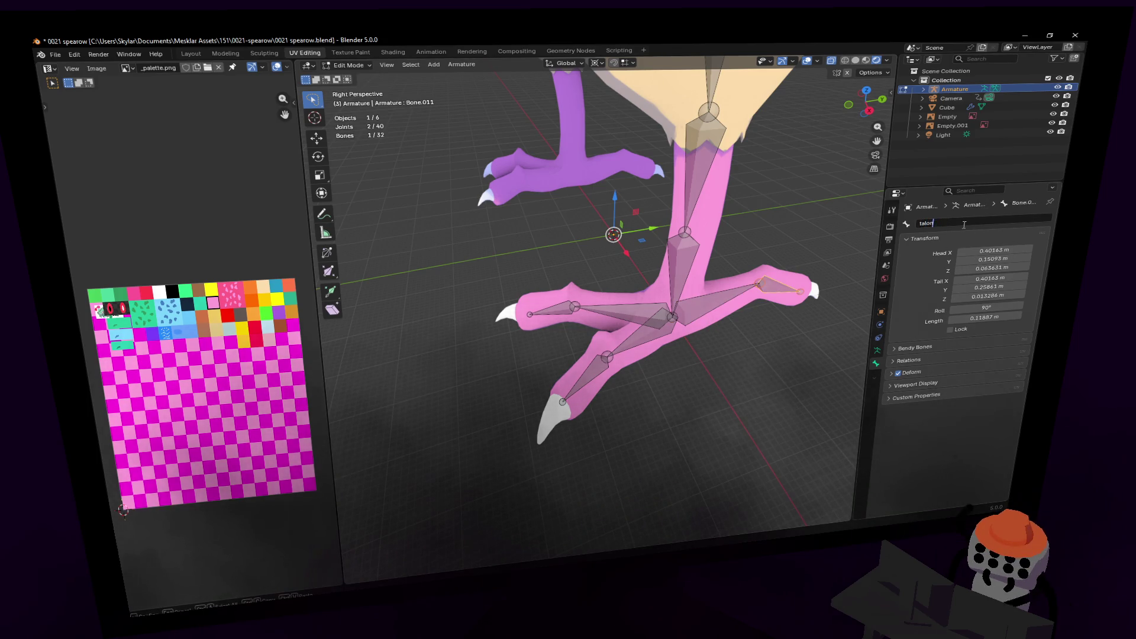
{"action": "type", "text": ".l"}
{"action": "key", "text": "Return"}
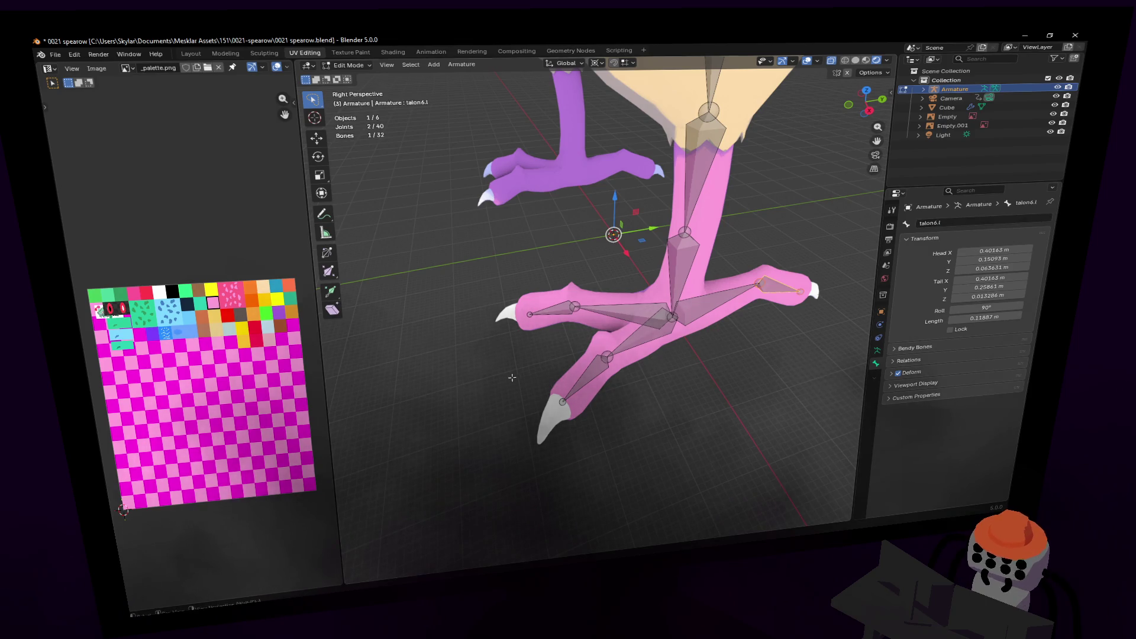
{"action": "key", "text": "shift+grave"}
{"action": "key", "text": "Tab"}
- Fly in close to the bird's body and legs, then enter Edit Mode on the armature
{"action": "key", "text": "s"}
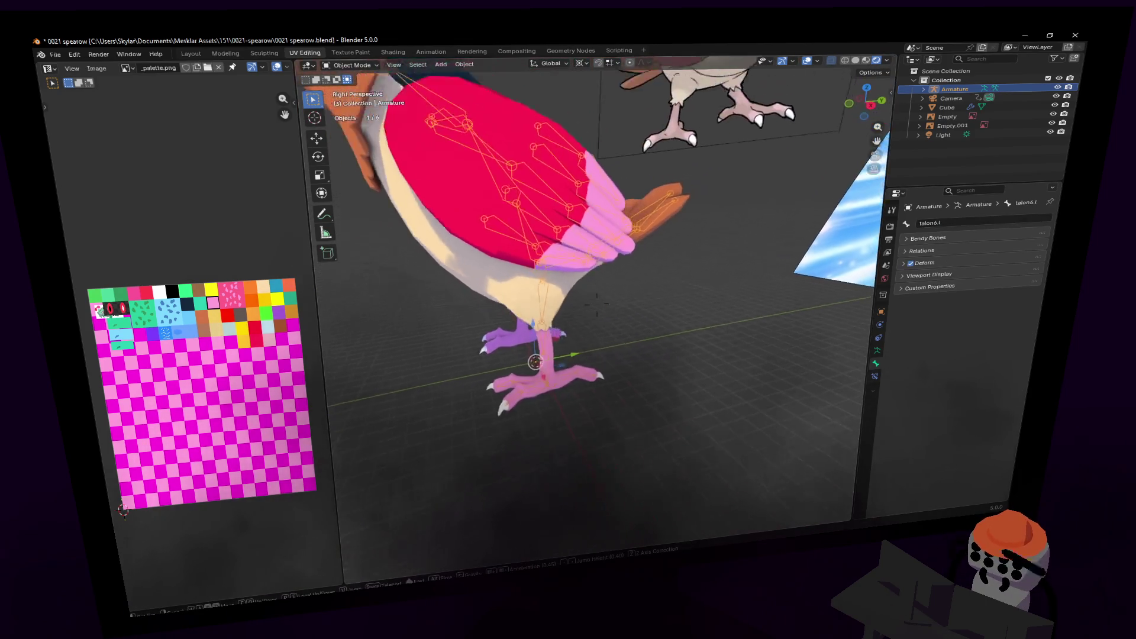
{"action": "key", "text": "w"}
{"action": "left_click", "coordinate": [533, 356]}
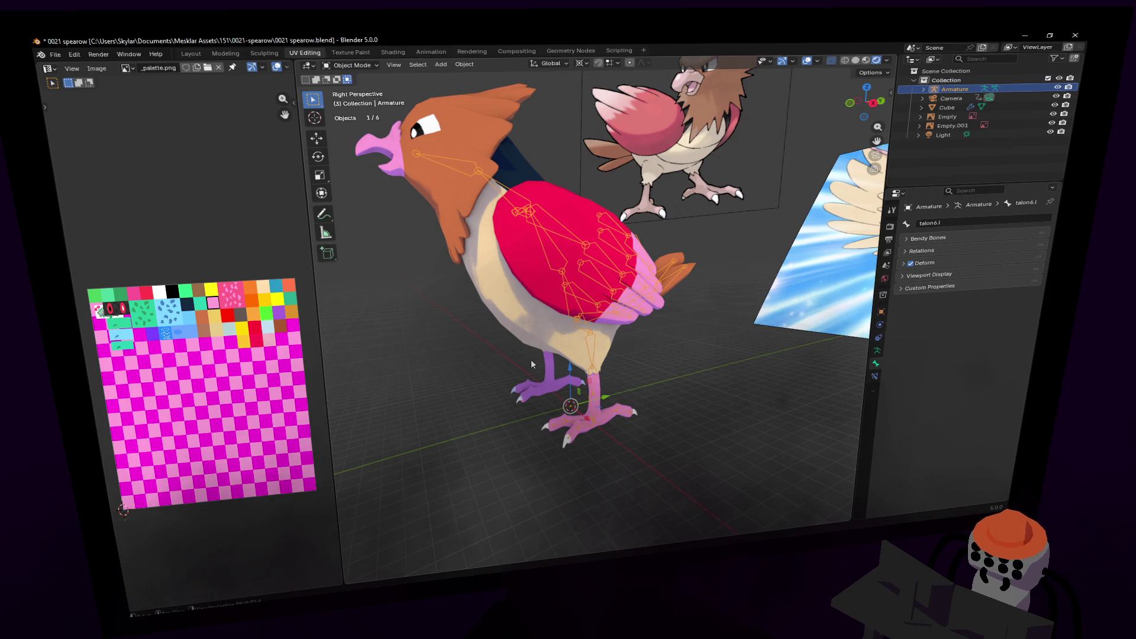
{"action": "key", "text": "shift+grave"}
{"action": "key", "text": "w"}
{"action": "left_click", "coordinate": [583, 305]}
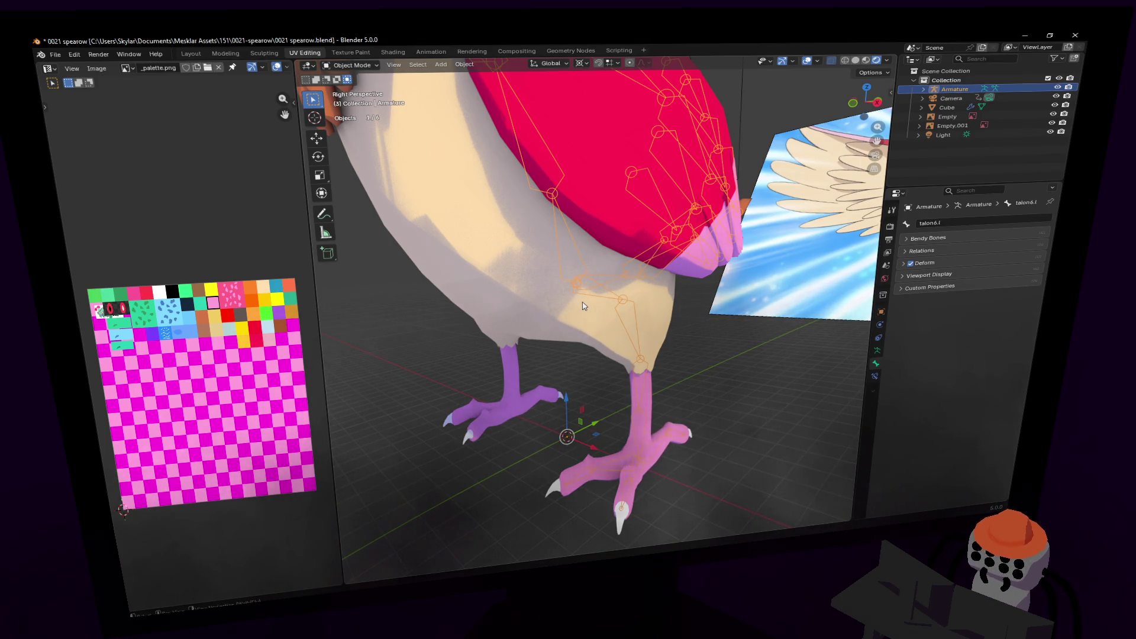
{"action": "key", "text": "shift+grave"}
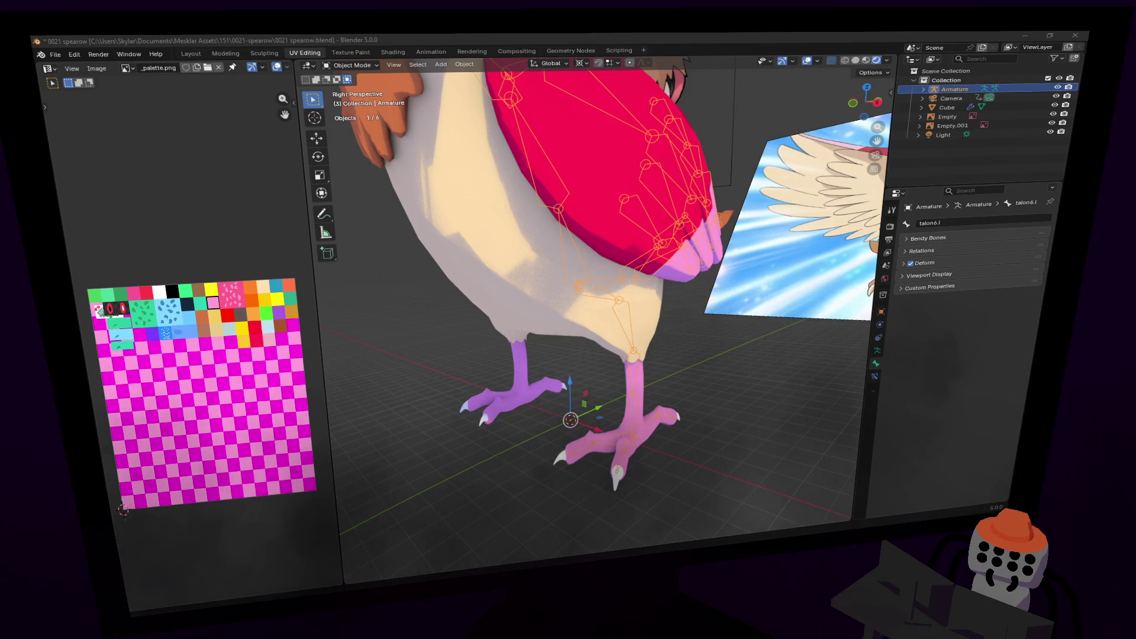
{"action": "middle_click_drag", "start_coordinate": [647, 330], "coordinate": [635, 239], "text": "shift"}
{"action": "scroll", "coordinate": [634, 238], "scroll_direction": "up", "scroll_amount": 2}
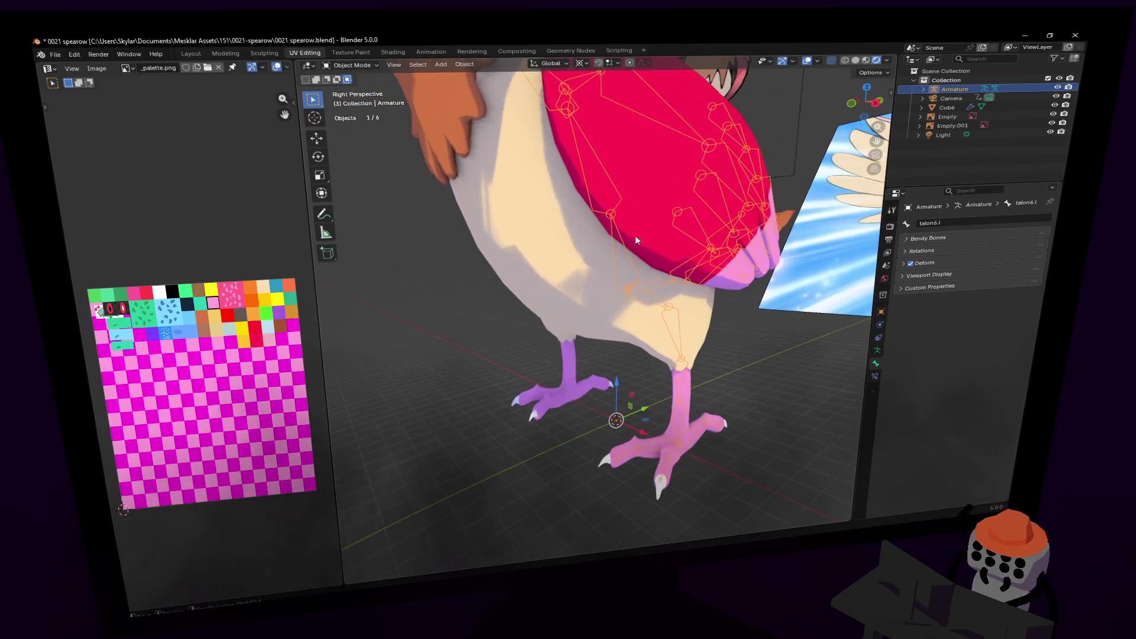
{"action": "key", "text": "Tab"}
{"action": "key", "text": "shift+grave"}
{"action": "key", "text": "Escape"}
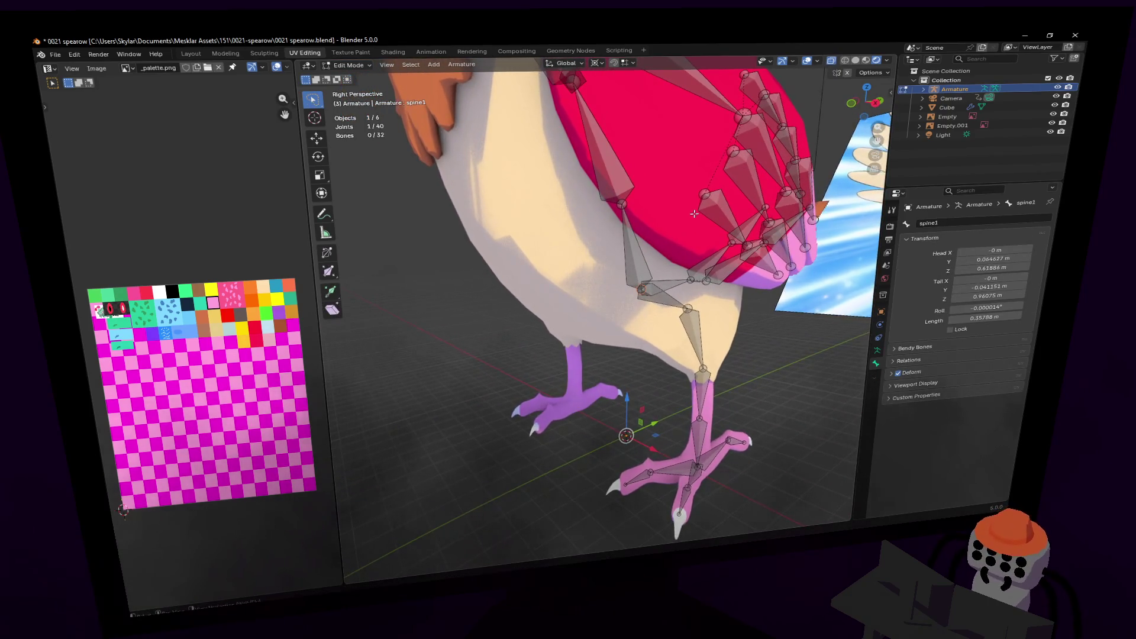
- Extrude a new bone from the spine joint, constrained along the Y axis
{"action": "key", "text": "e"}
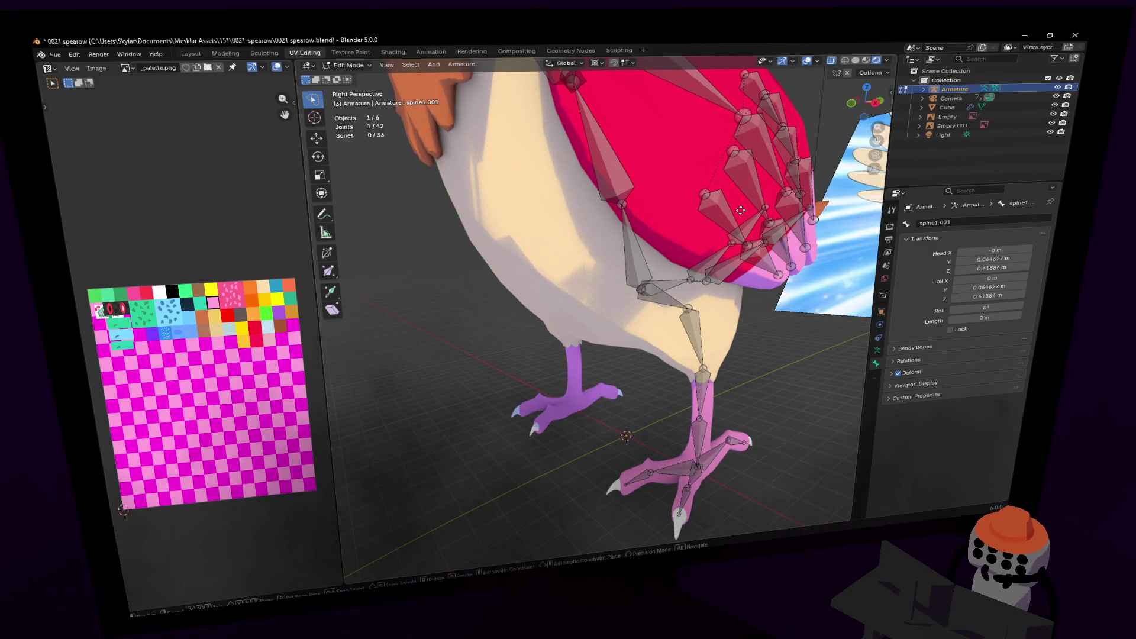
{"action": "key", "text": "x"}
{"action": "key", "text": "y"}
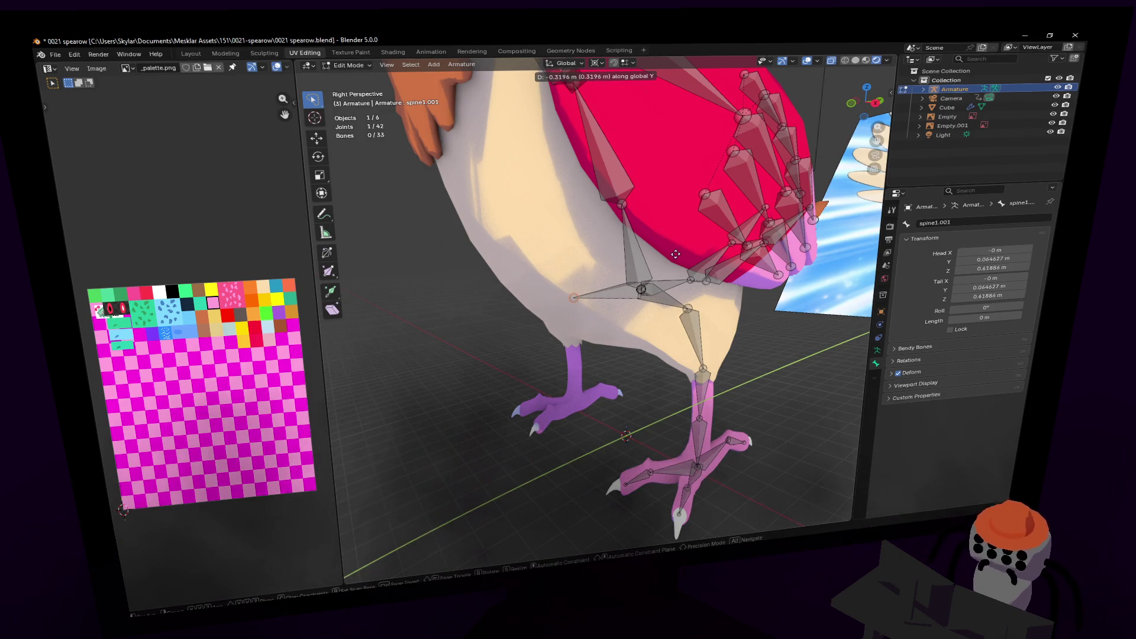
{"action": "left_click", "coordinate": [680, 254]}
- Turn off Deform for the new bone spine1.001 in its Bone properties
{"action": "left_click", "coordinate": [610, 298]}
{"action": "left_click", "coordinate": [877, 350]}
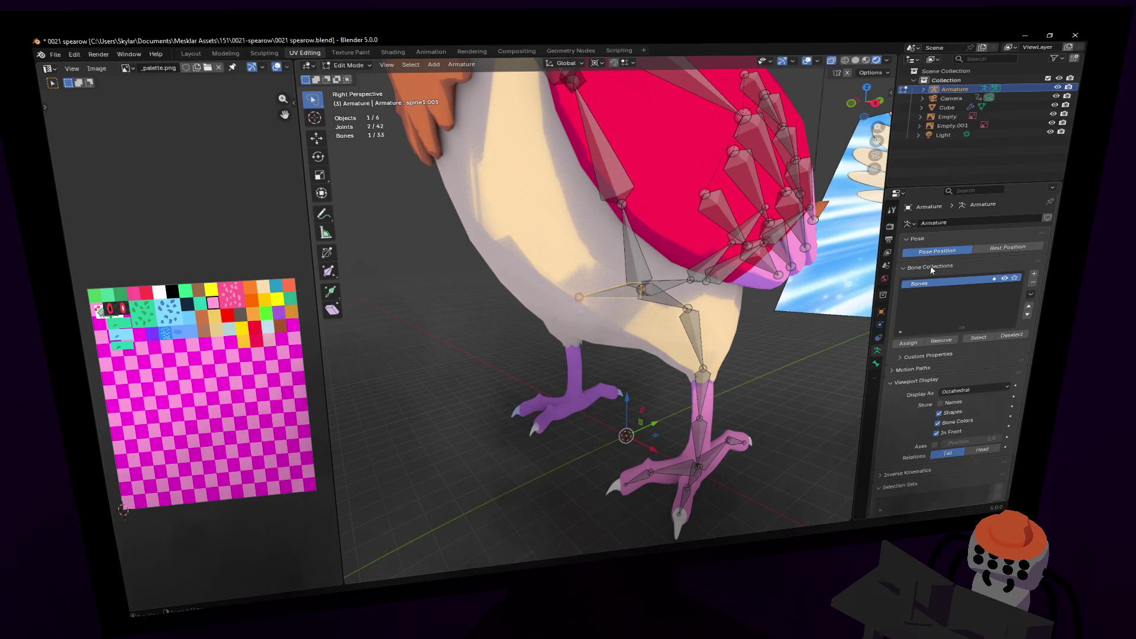
{"action": "left_click", "coordinate": [876, 364]}
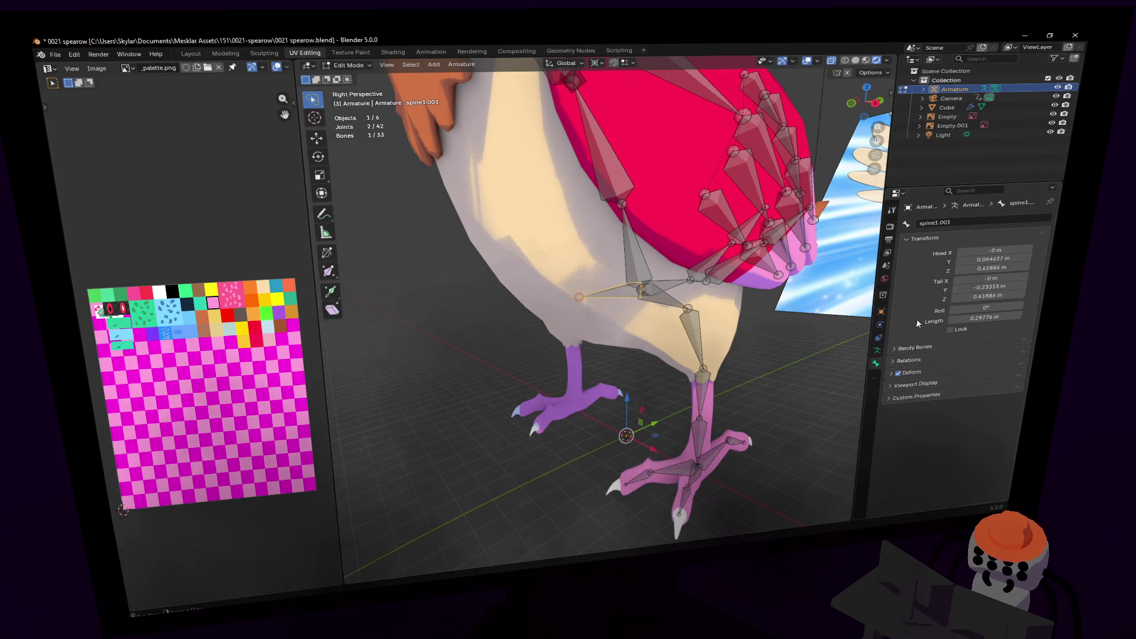
{"action": "left_click", "coordinate": [898, 373]}
{"action": "mouse_move", "coordinate": [597, 278]}
{"action": "middle_mouse_down"}
{"action": "mouse_move", "coordinate": [621, 278]}
{"action": "mouse_move", "coordinate": [568, 278]}
{"action": "mouse_move", "coordinate": [609, 277]}
{"action": "mouse_move", "coordinate": [599, 277]}
{"action": "middle_mouse_up"}
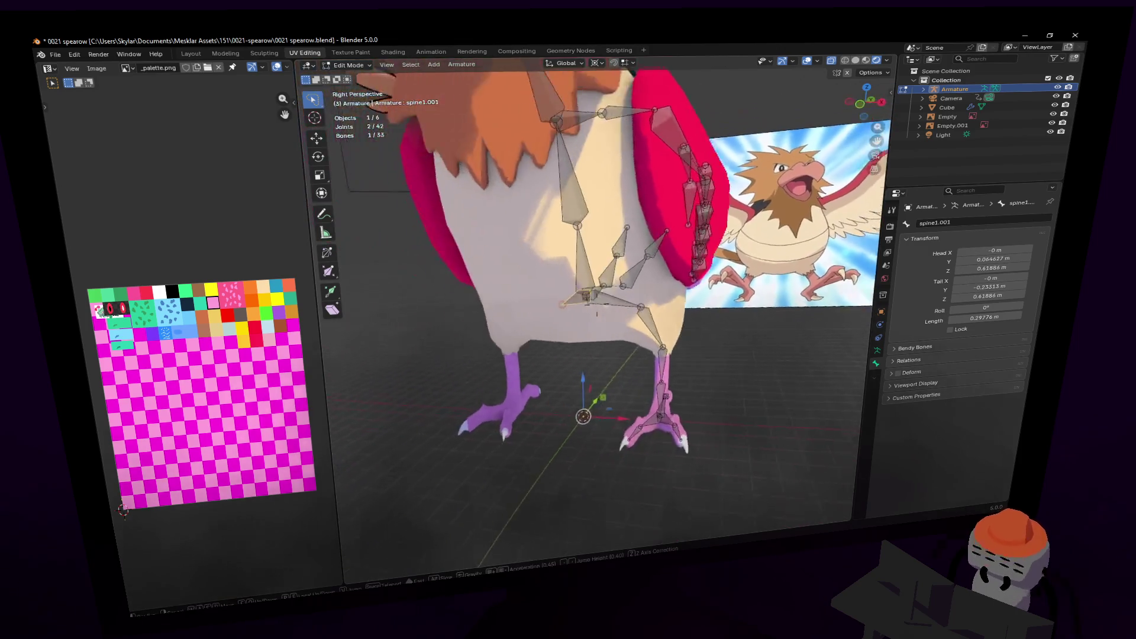
- Back in Edit Mode, select the wing and leg bones down one side and duplicate them in place
{"action": "left_click", "coordinate": [361, 62]}
{"action": "left_click", "coordinate": [354, 73]}
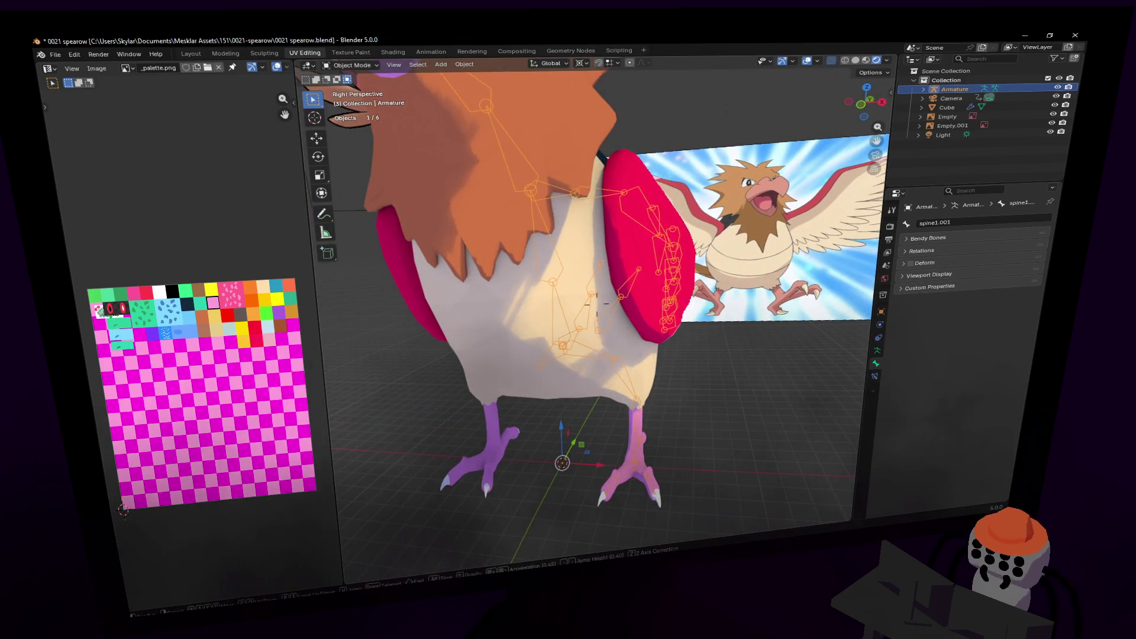
{"action": "key", "text": "Tab"}
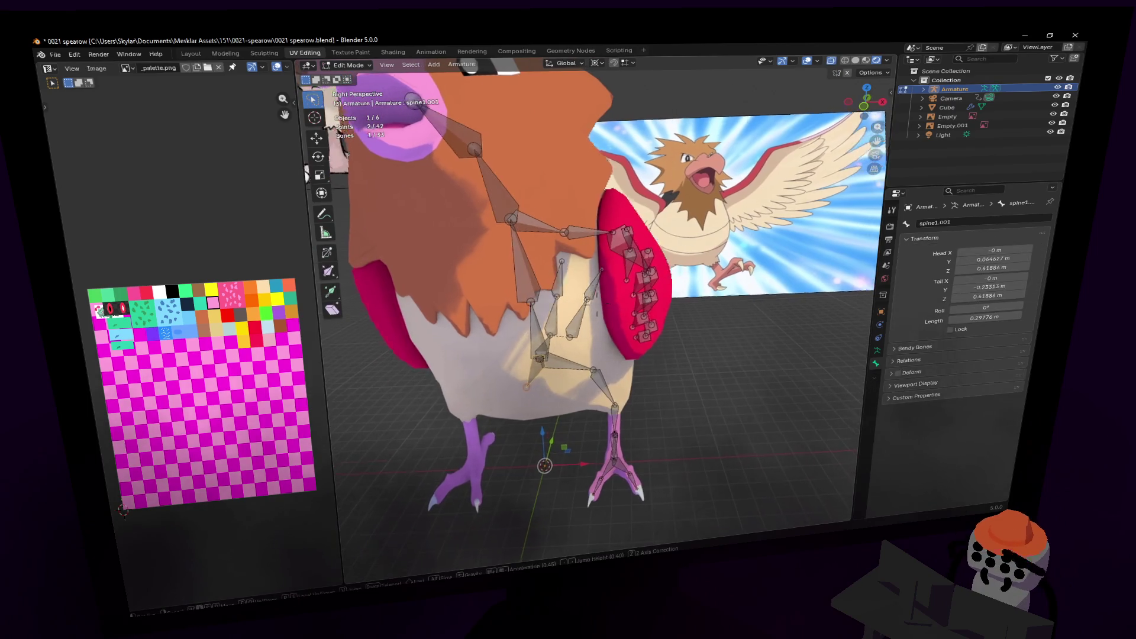
{"action": "left_click", "coordinate": [596, 294]}
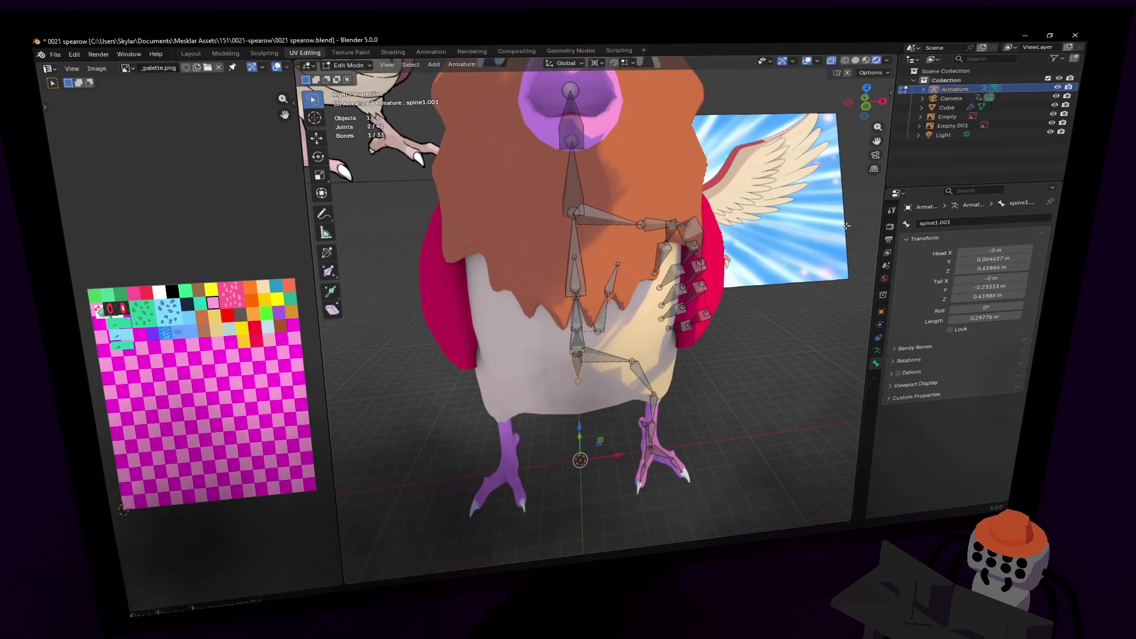
{"action": "mouse_move", "coordinate": [667, 193]}
{"action": "left_mouse_down"}
{"action": "mouse_move", "coordinate": [603, 237]}
{"action": "mouse_move", "coordinate": [593, 295]}
{"action": "mouse_move", "coordinate": [623, 464]}
{"action": "mouse_move", "coordinate": [760, 461]}
{"action": "mouse_move", "coordinate": [766, 367]}
{"action": "left_mouse_up"}
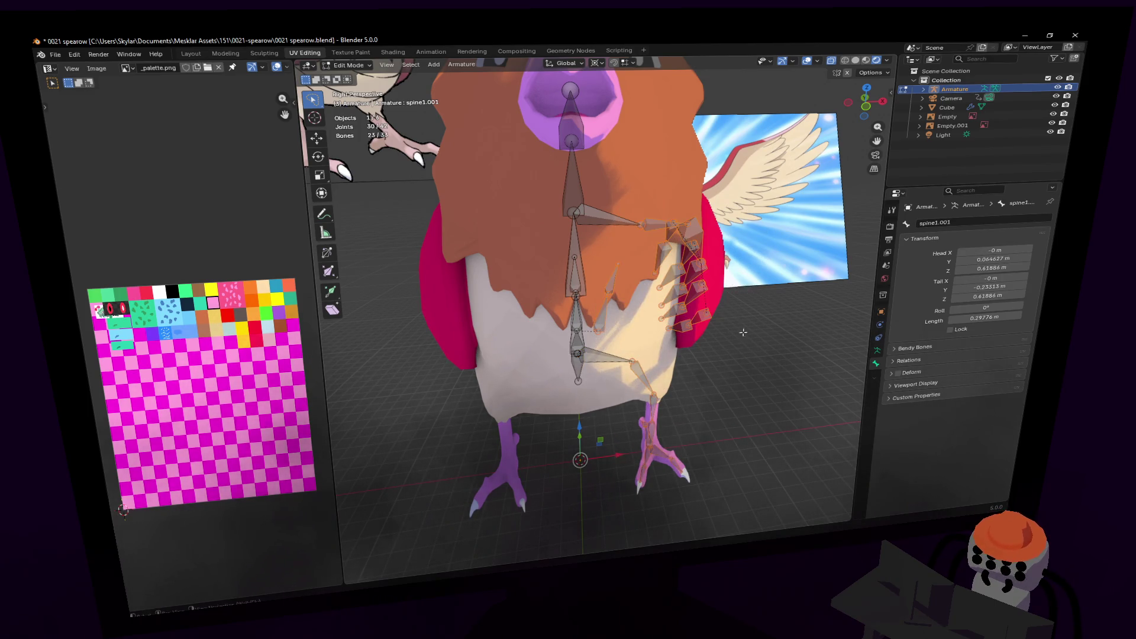
{"action": "key", "text": "shift+d"}
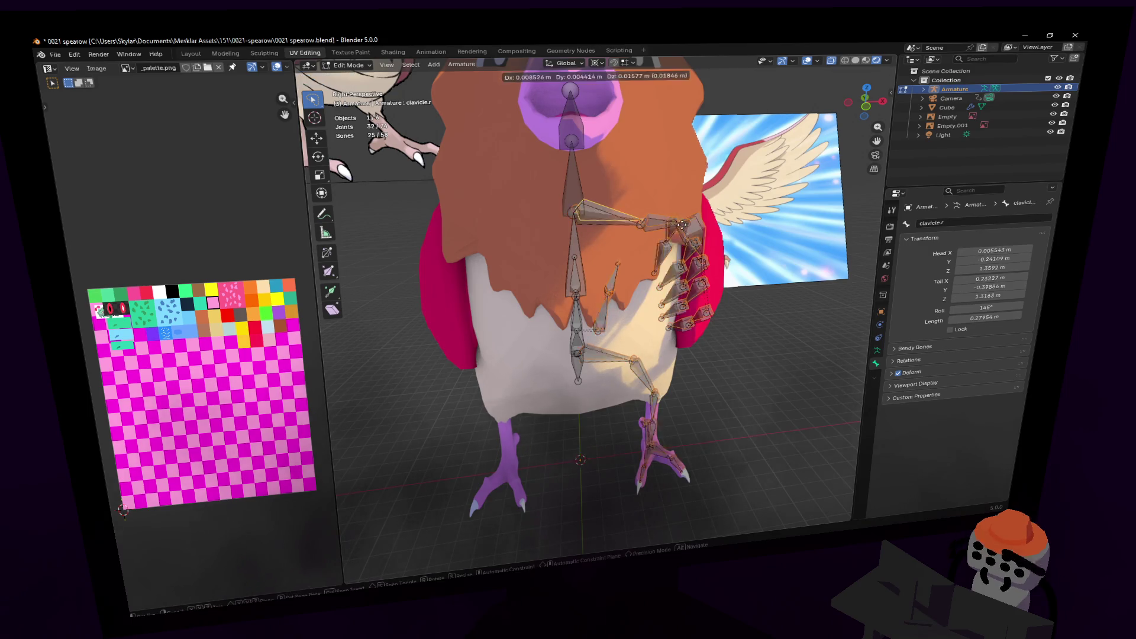
{"action": "right_click", "coordinate": [694, 204]}
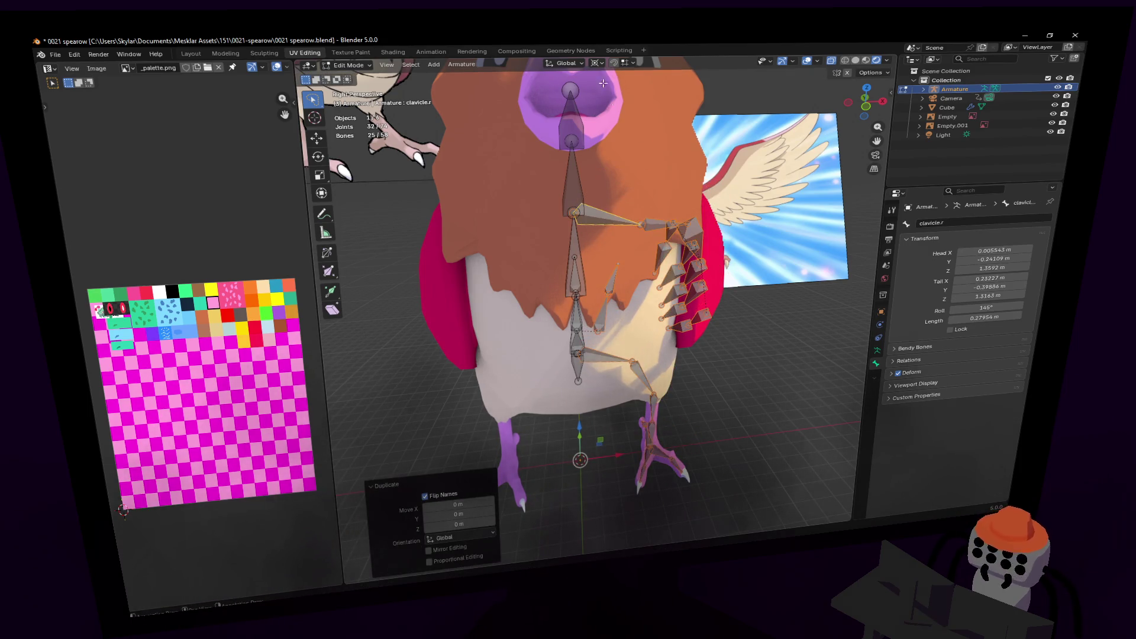
- Mirror the duplicated bones across the X axis with a scale of -1
{"action": "key", "text": "s"}
{"action": "key", "text": "x"}
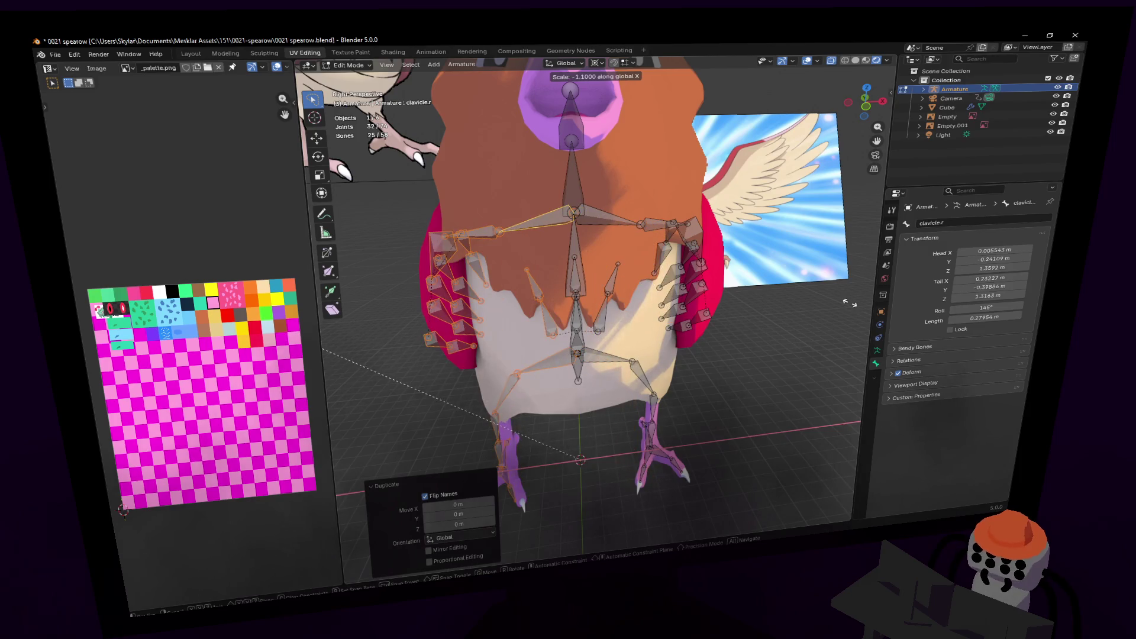
{"action": "key", "text": "Return"}
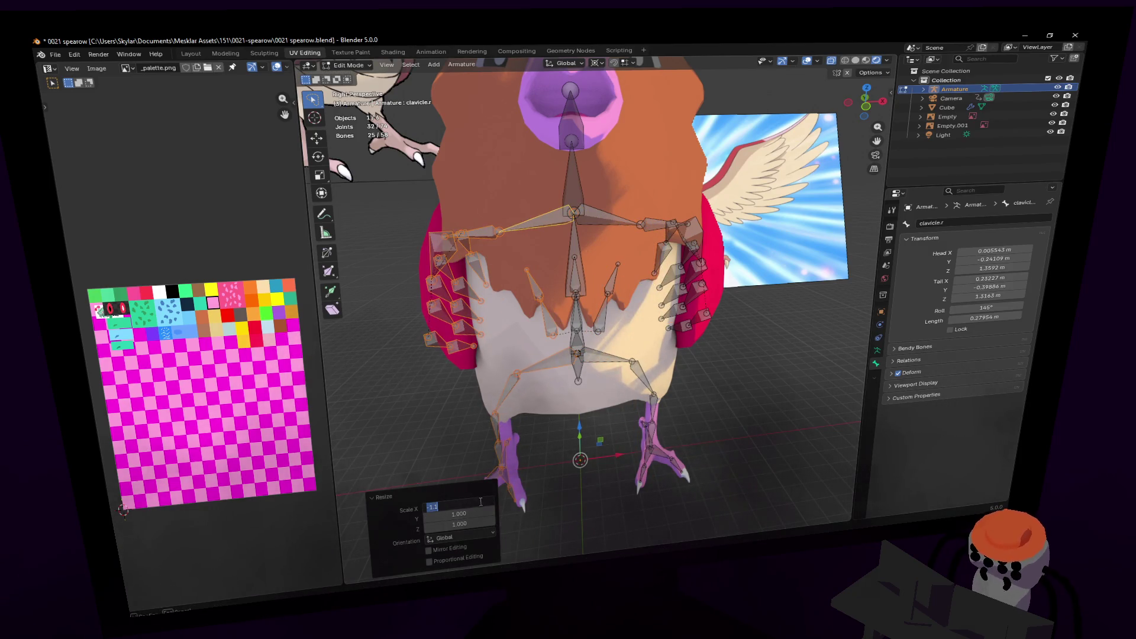
{"action": "type", "text": "-"}
{"action": "key", "text": "Return"}
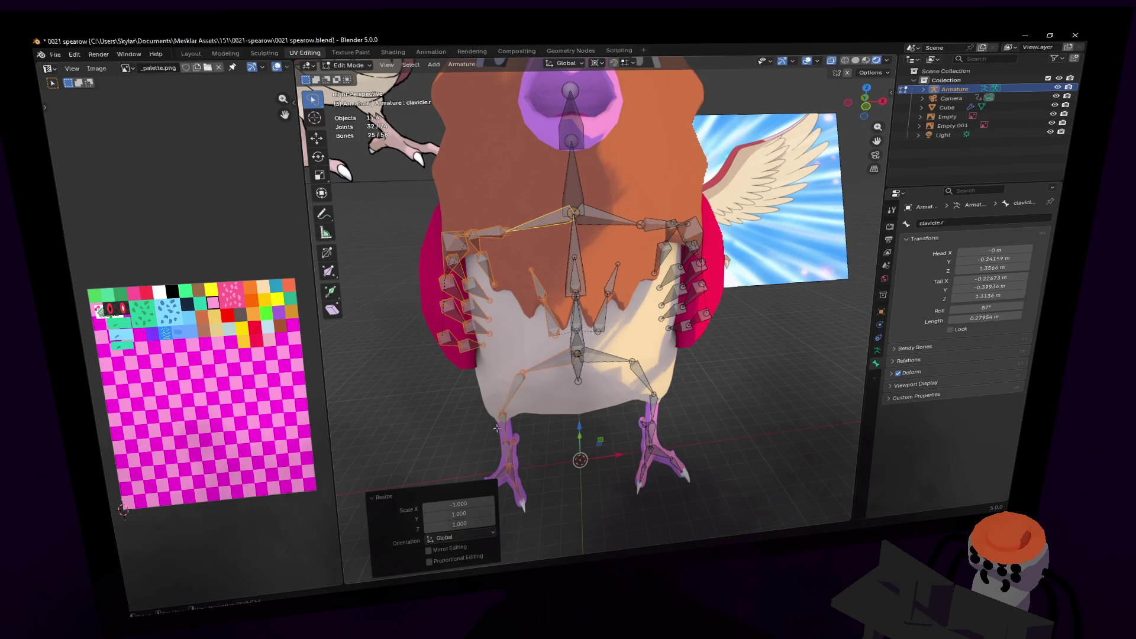
{"action": "key", "text": "shift+grave"}
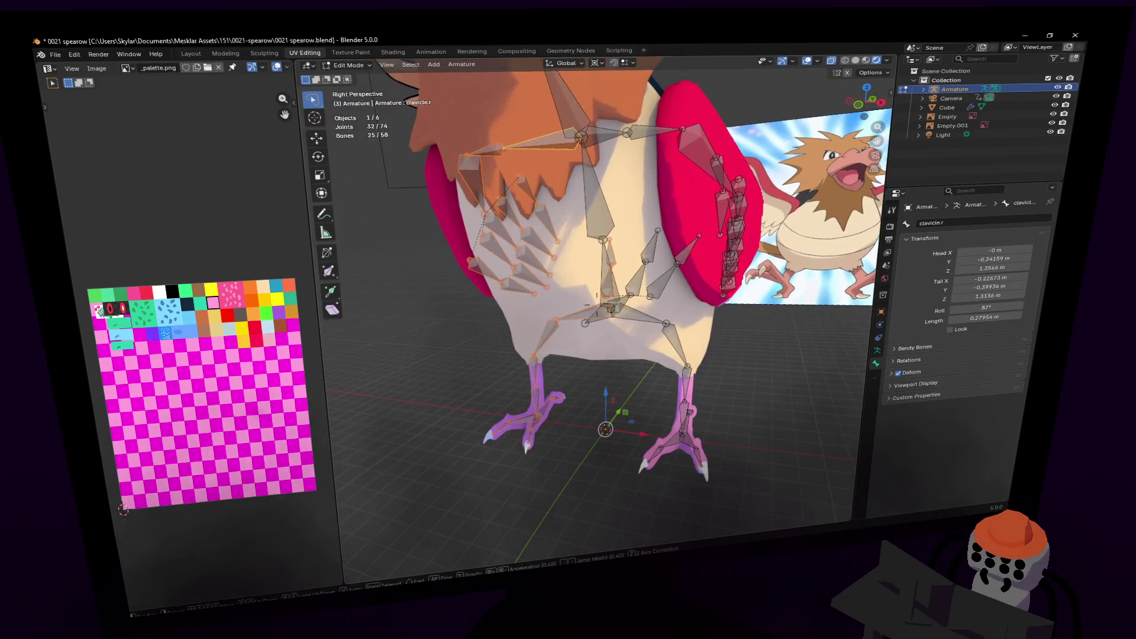
- Select the hip.l bone and switch the armature into Pose Mode
{"action": "key", "text": "w"}
{"action": "left_click", "coordinate": [562, 223]}
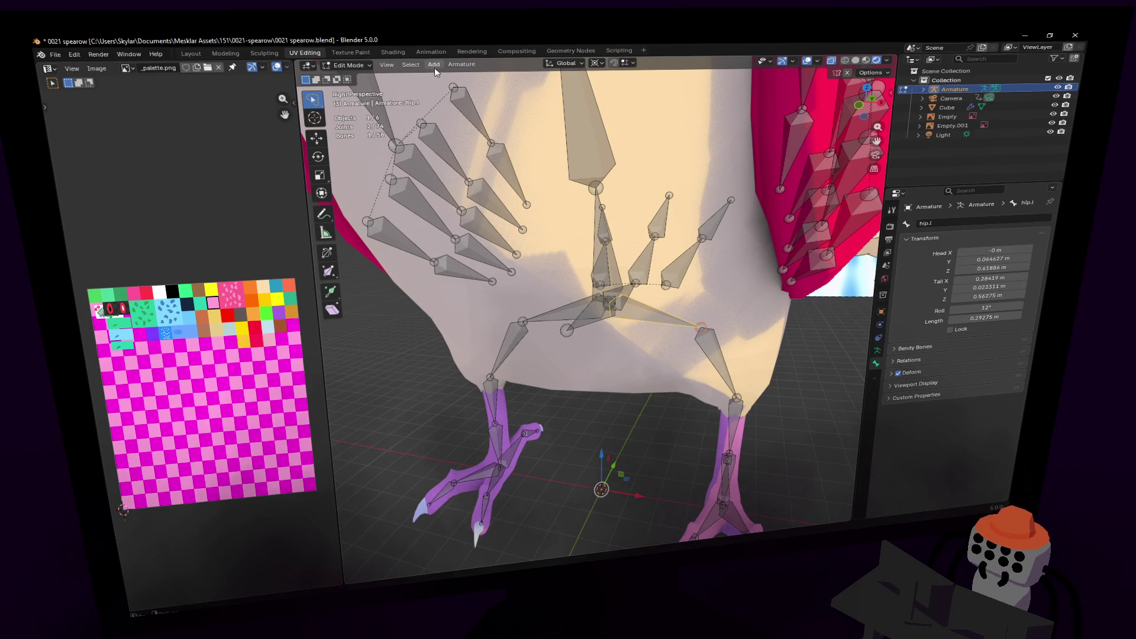
{"action": "left_click", "coordinate": [331, 66]}
{"action": "left_click", "coordinate": [352, 100]}
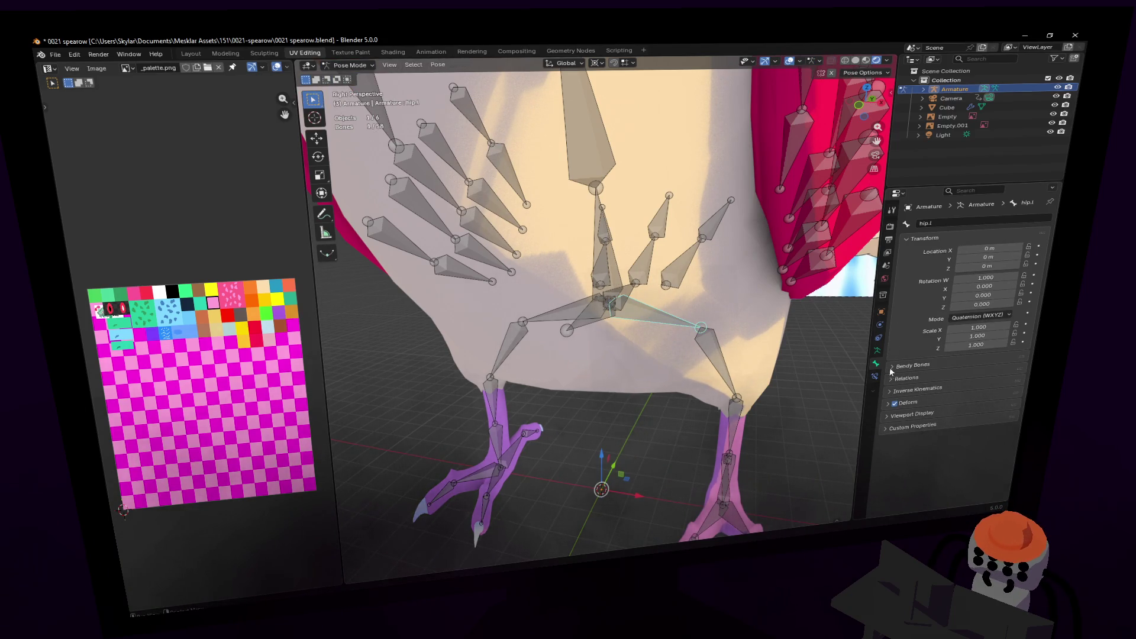
- Give hip.l a Child Of constraint targeting the Armature's spine1.001 bone
{"action": "left_click", "coordinate": [874, 377]}
{"action": "left_click", "coordinate": [959, 228]}
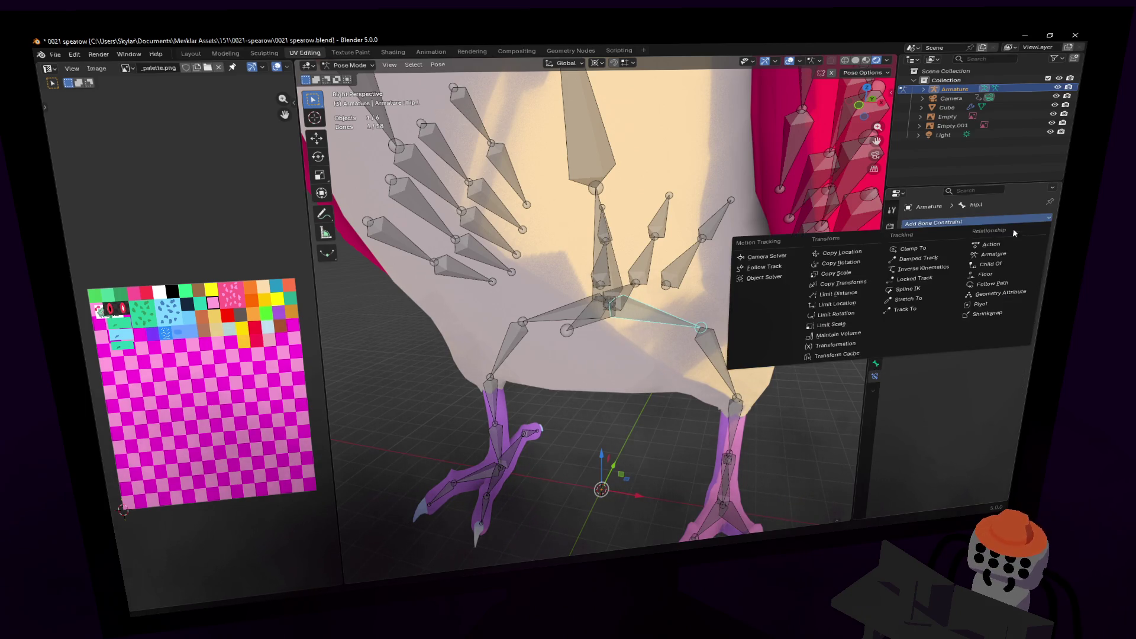
{"action": "left_click", "coordinate": [1009, 263]}
{"action": "left_click", "coordinate": [568, 325]}
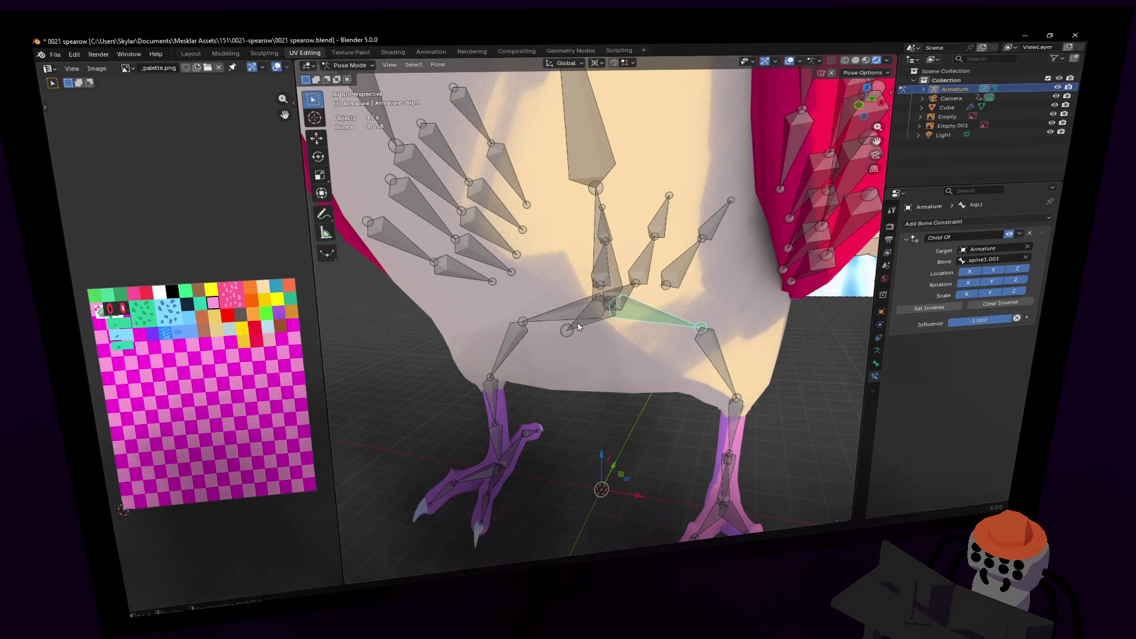
{"action": "left_click", "coordinate": [579, 327]}
{"action": "key", "text": "shift+grave"}
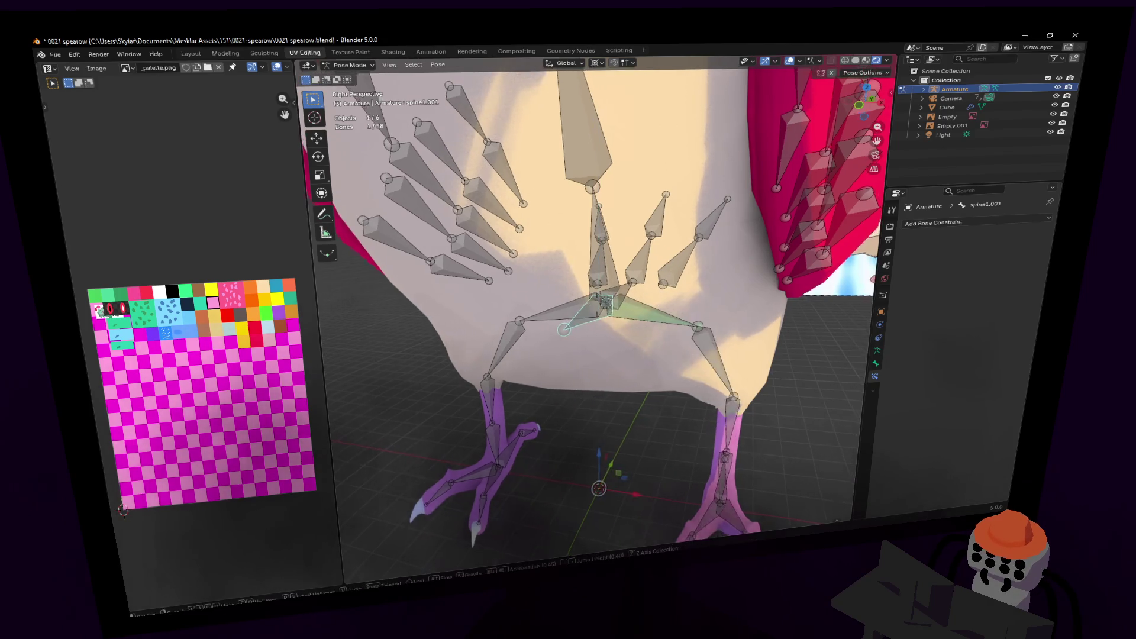
{"action": "key", "text": "s"}
{"action": "key", "text": "Return"}
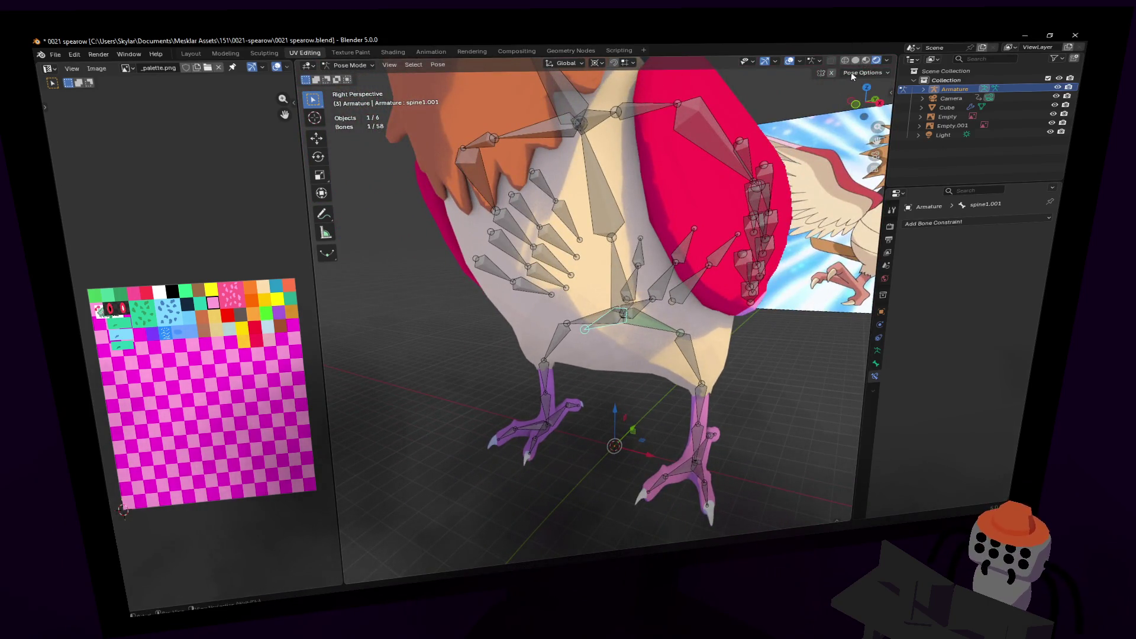
- Test-move the leg3.l and spine1.001 bones, cancelling each move to keep the rest pose
{"action": "left_click", "coordinate": [856, 61]}
{"action": "left_click", "coordinate": [875, 60]}
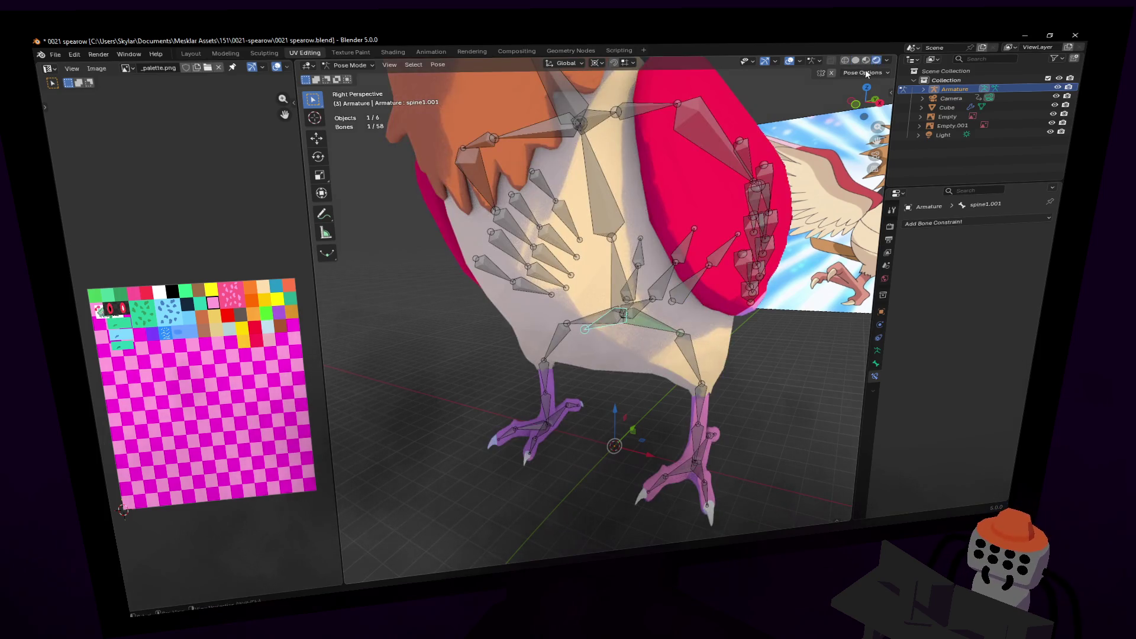
{"action": "left_click", "coordinate": [865, 71]}
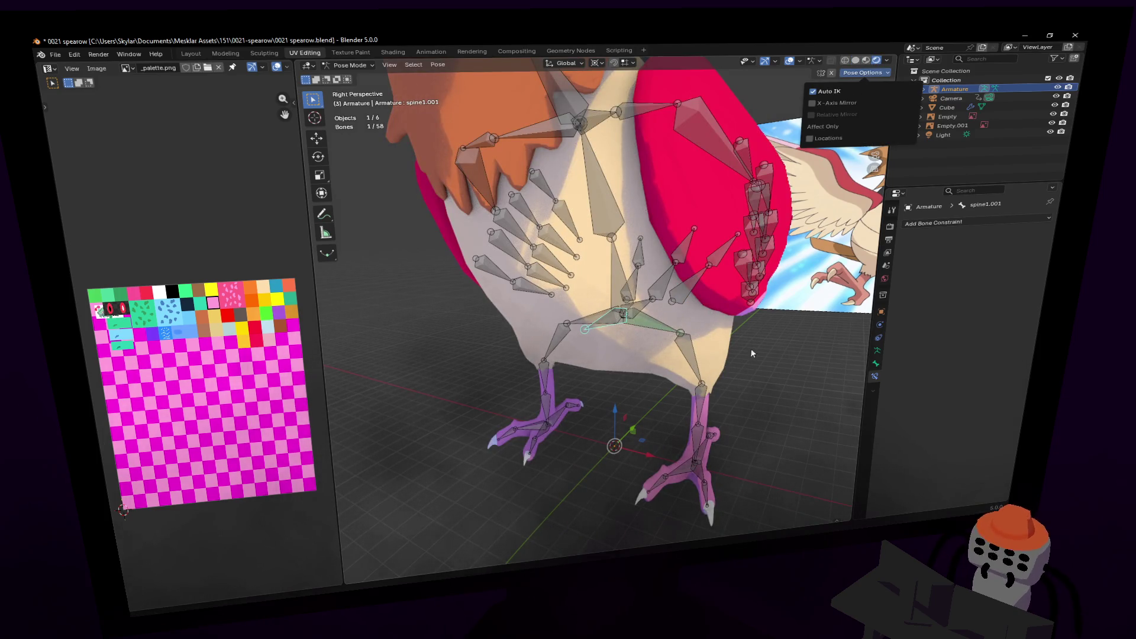
{"action": "left_click_drag", "start_coordinate": [691, 449], "coordinate": [709, 383]}
{"action": "key", "text": "Escape"}
{"action": "key", "text": "z"}
{"action": "left_click_drag", "start_coordinate": [604, 323], "coordinate": [670, 304]}
{"action": "key", "text": "Escape"}
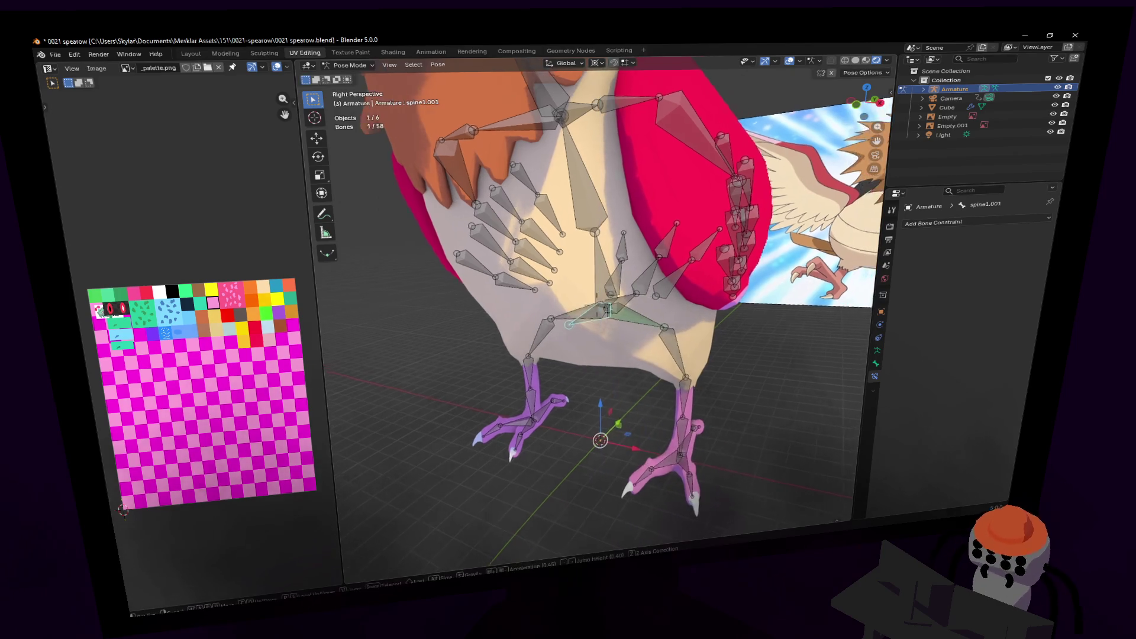
{"action": "key", "text": "g"}
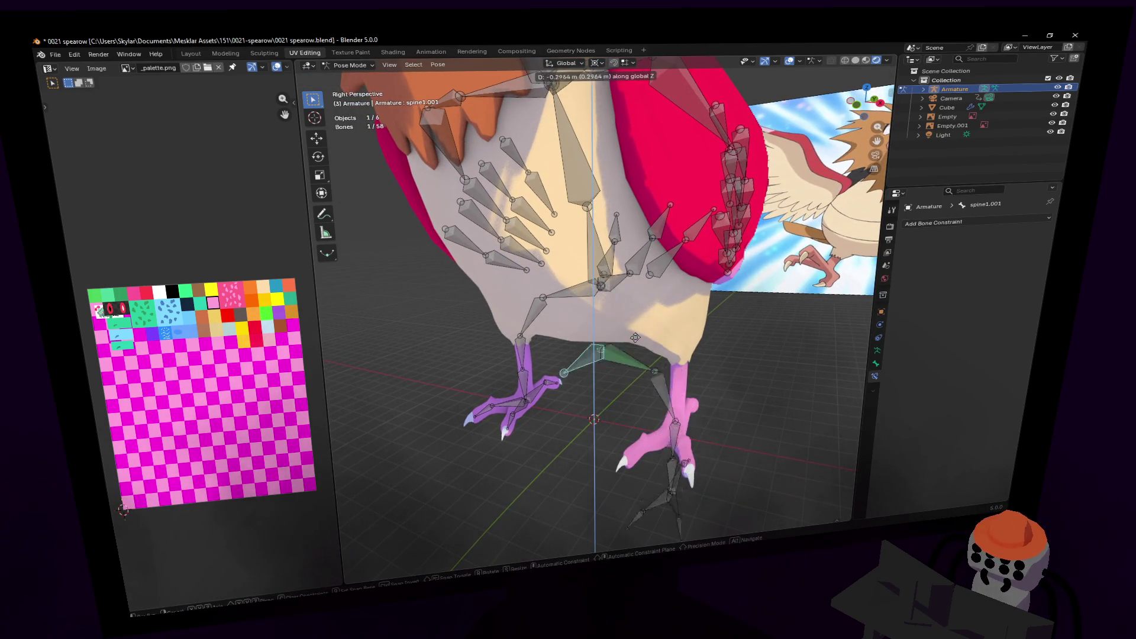
{"action": "key", "text": "Escape"}
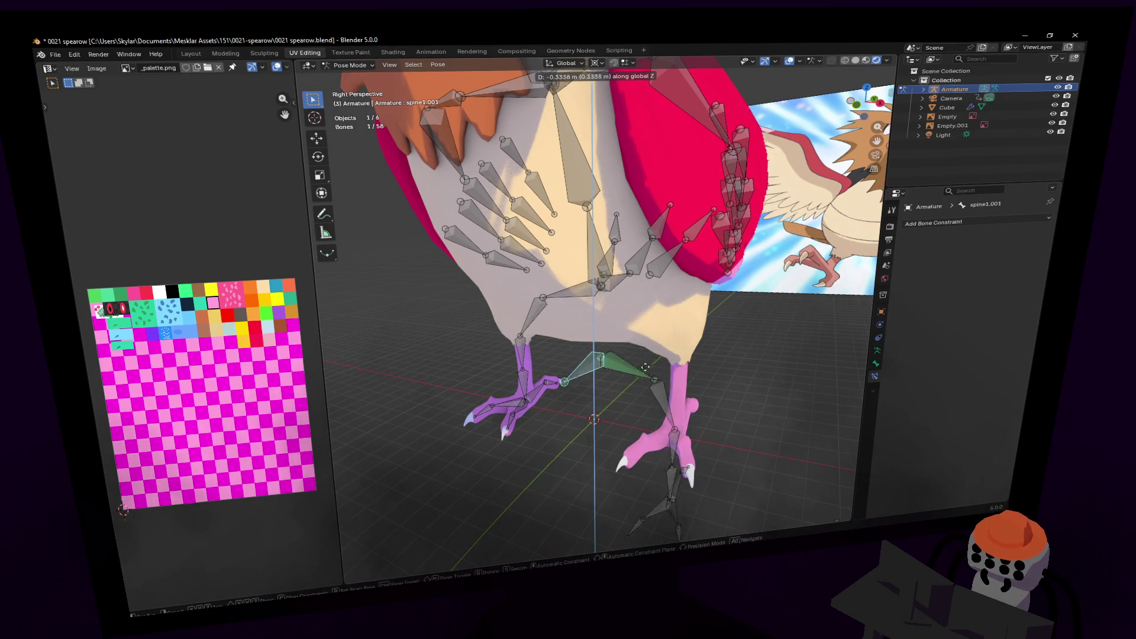
- Fly in closer and test-grab the spine bone once more, cancelling the move
{"action": "key", "text": "shift+grave"}
{"action": "key", "text": "w"}
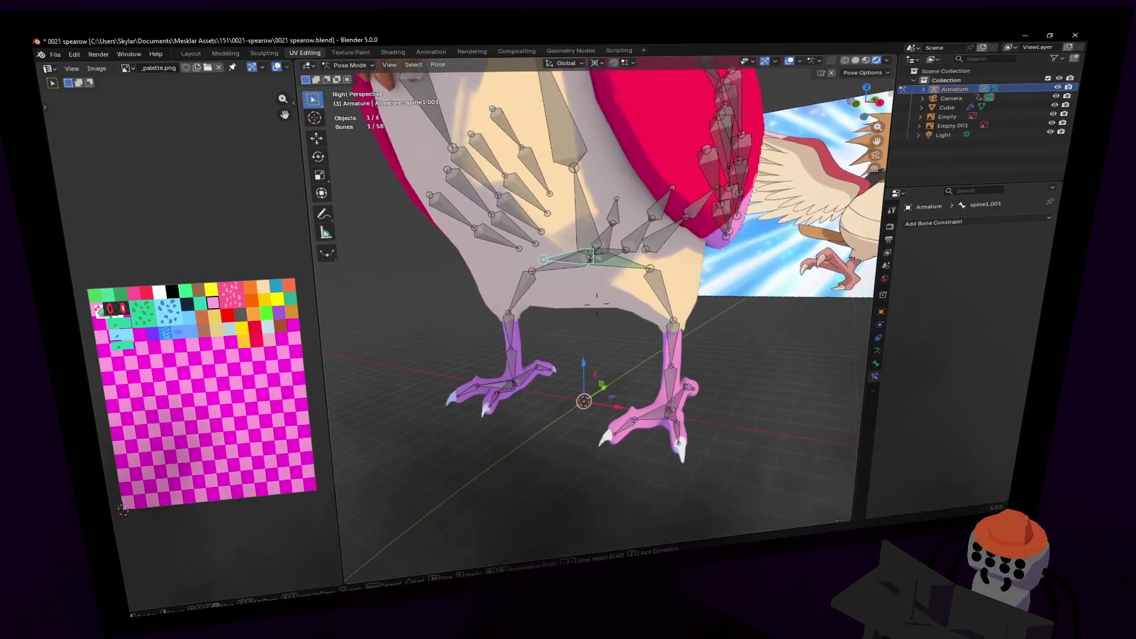
{"action": "left_click", "coordinate": [668, 320]}
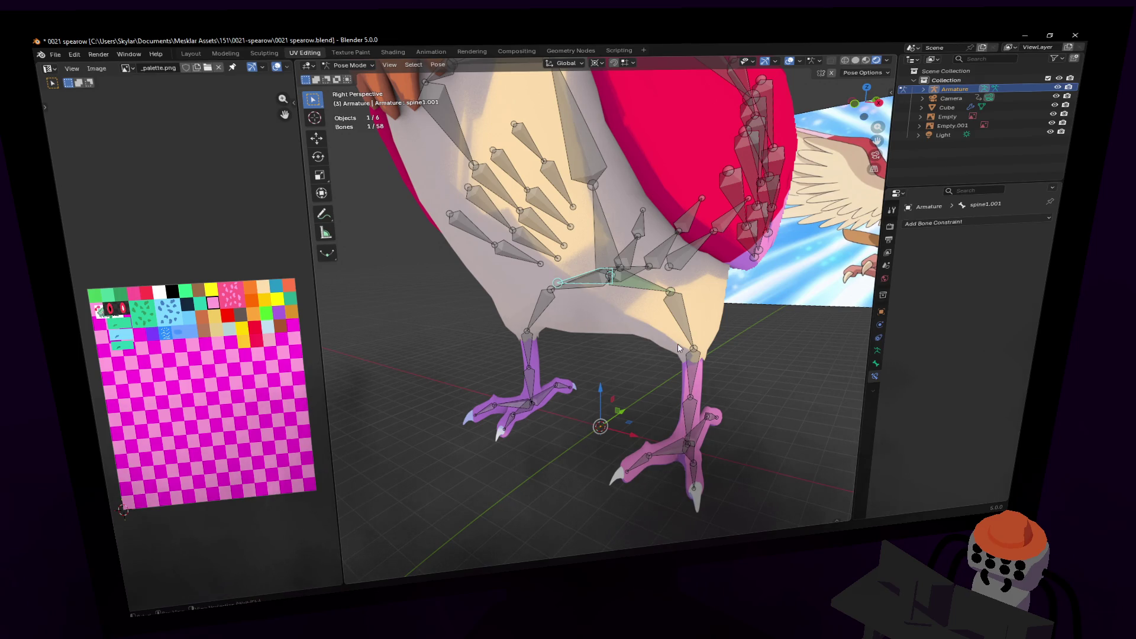
{"action": "key", "text": "g"}
{"action": "key", "text": "Escape"}
{"action": "key", "text": "shift+grave"}
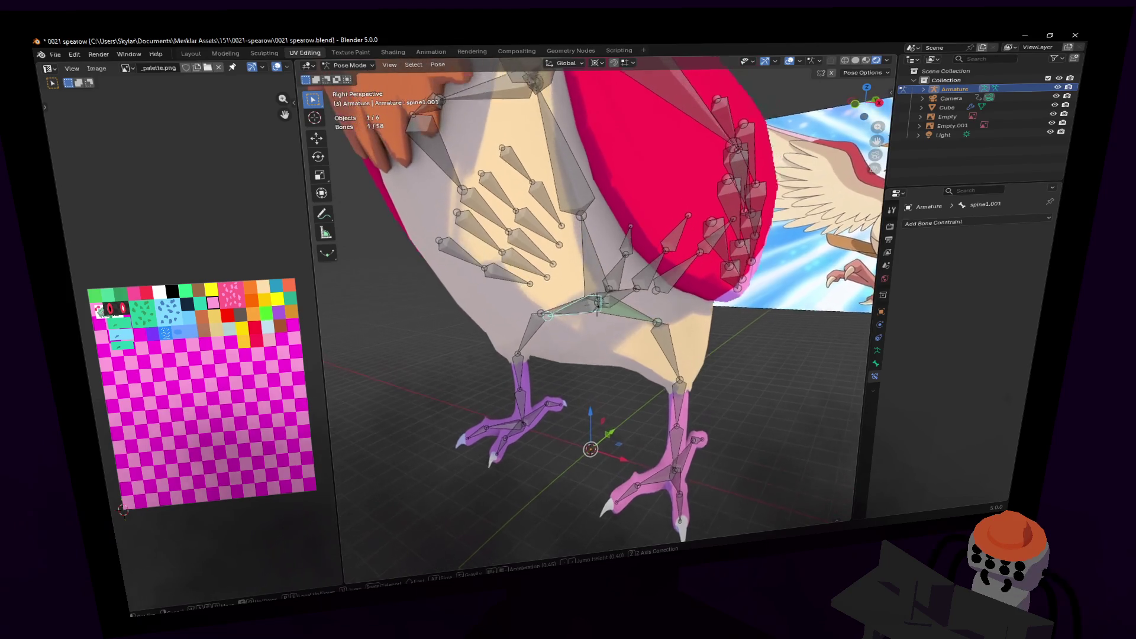
{"action": "left_click", "coordinate": [863, 67]}
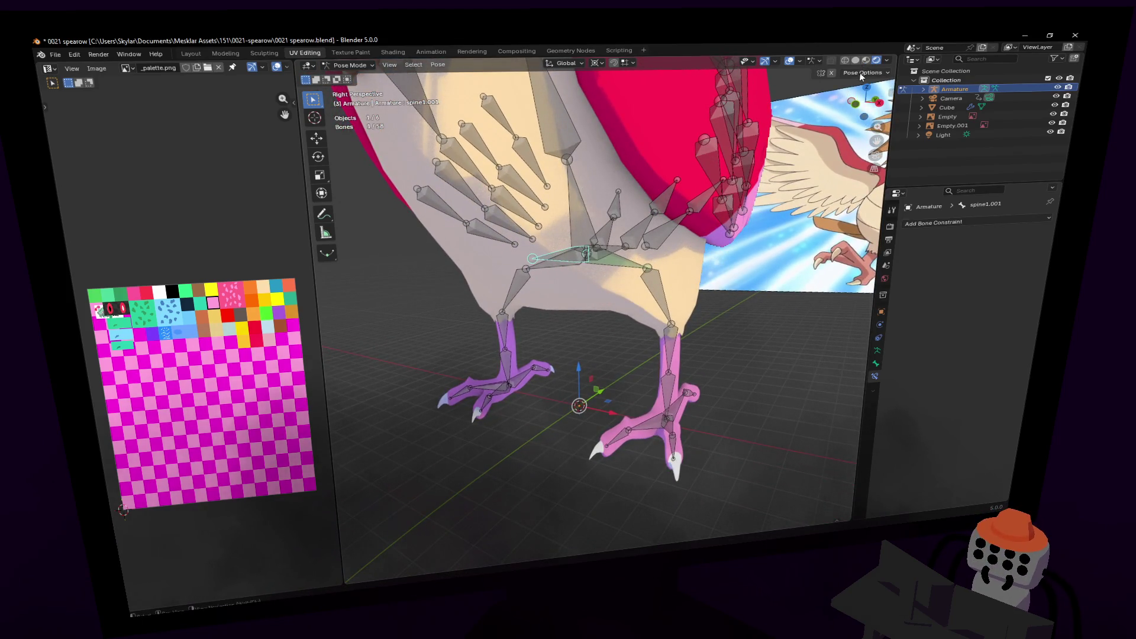
{"action": "middle_click_drag", "start_coordinate": [695, 398], "coordinate": [688, 394]}
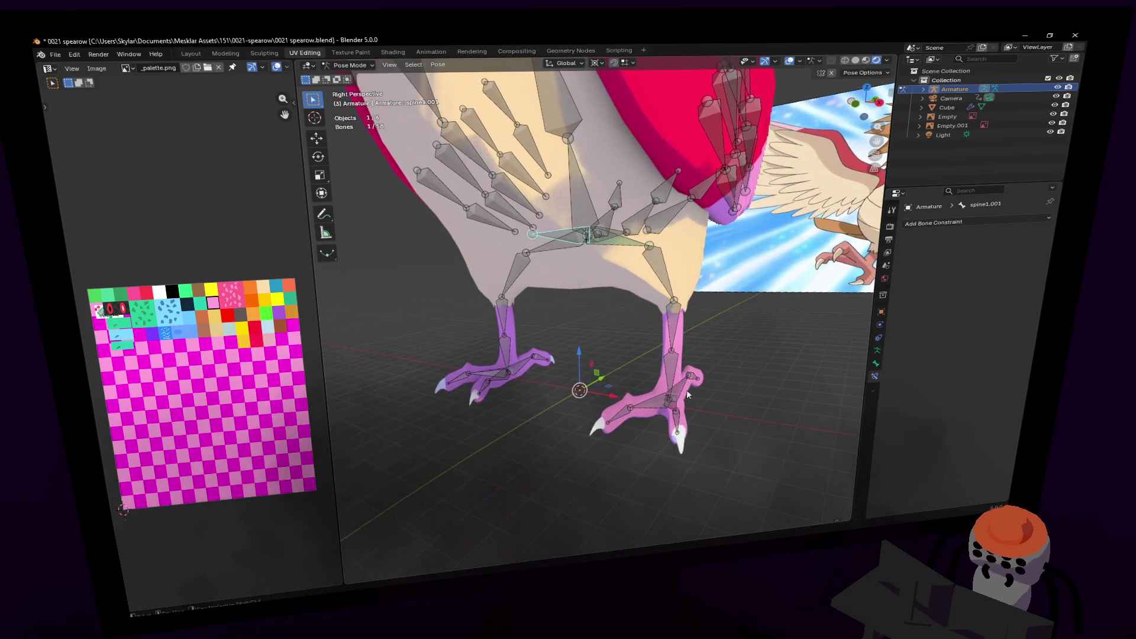
- Add a target-less IK constraint to leg3.l, then select leg3.r
{"action": "key", "text": "shift+i"}
{"action": "left_click", "coordinate": [675, 357]}
{"action": "middle_click_drag", "start_coordinate": [662, 357], "coordinate": [509, 353]}
{"action": "left_click", "coordinate": [486, 353]}
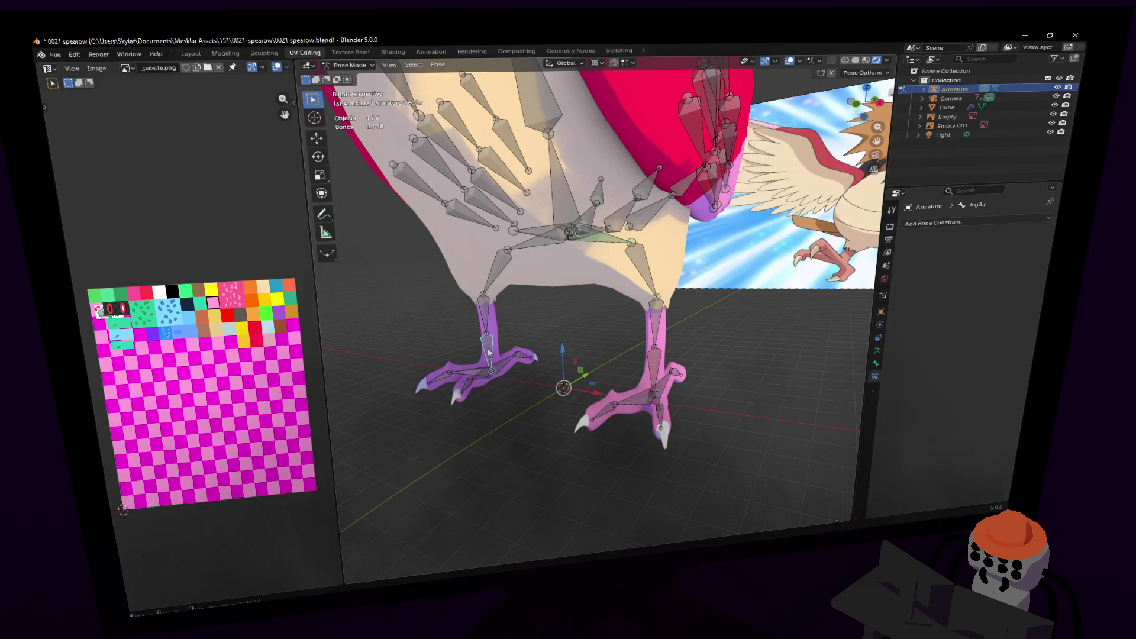
- Add a target-less IK constraint to leg3.r
{"action": "key", "text": "shift+i"}
{"action": "left_click", "coordinate": [512, 354]}
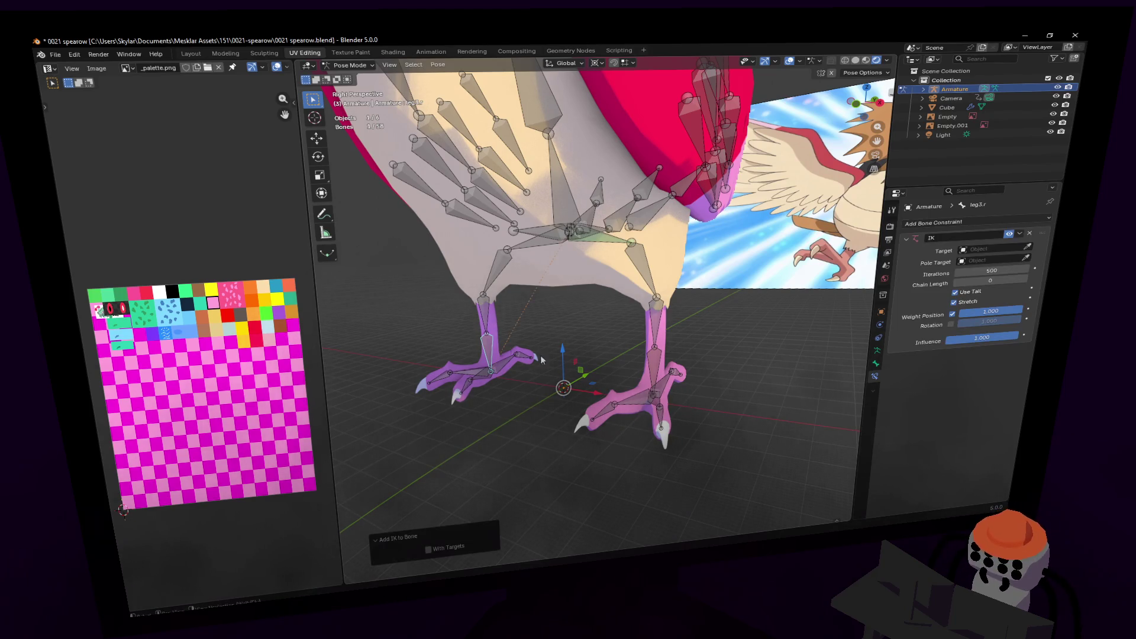
{"action": "middle_click_drag", "start_coordinate": [645, 386], "coordinate": [656, 379]}
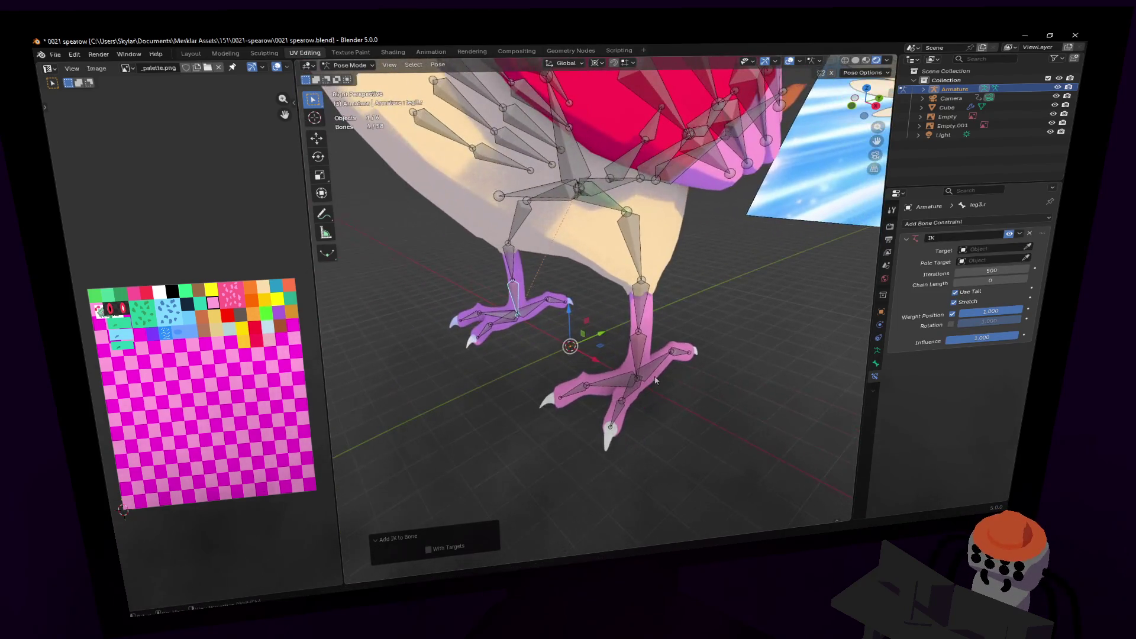
{"action": "left_click", "coordinate": [638, 382]}
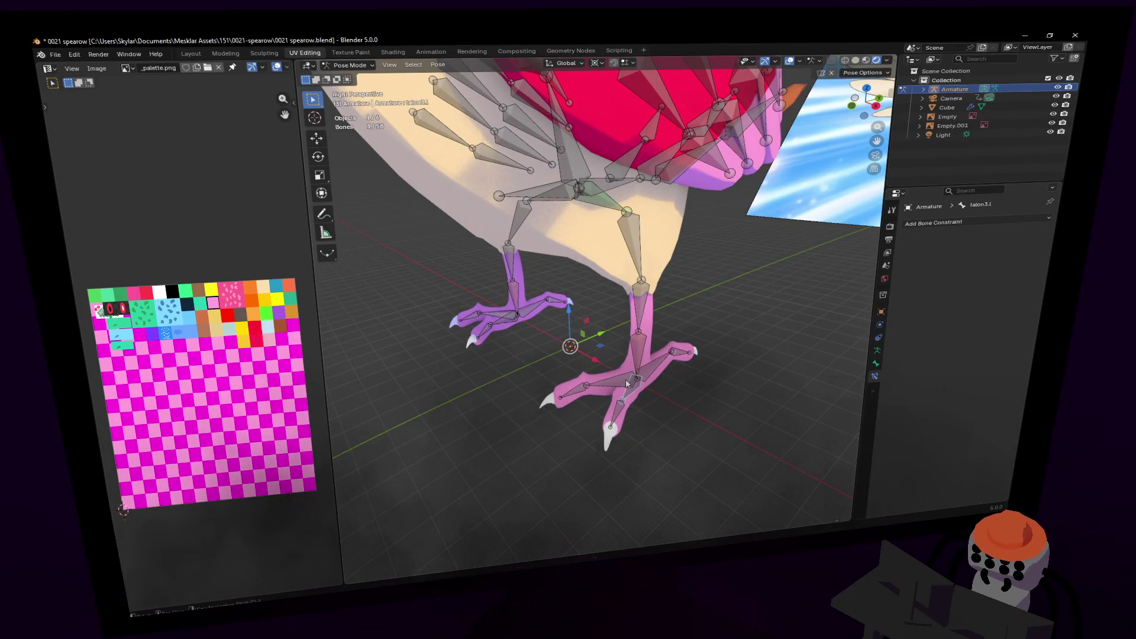
{"action": "middle_click_drag", "start_coordinate": [460, 120], "coordinate": [445, 118], "text": "shift"}
- Cycle through Object Mode back to Pose Mode and select leg3.l to check its IK
{"action": "left_click", "coordinate": [350, 66]}
{"action": "left_click", "coordinate": [349, 78]}
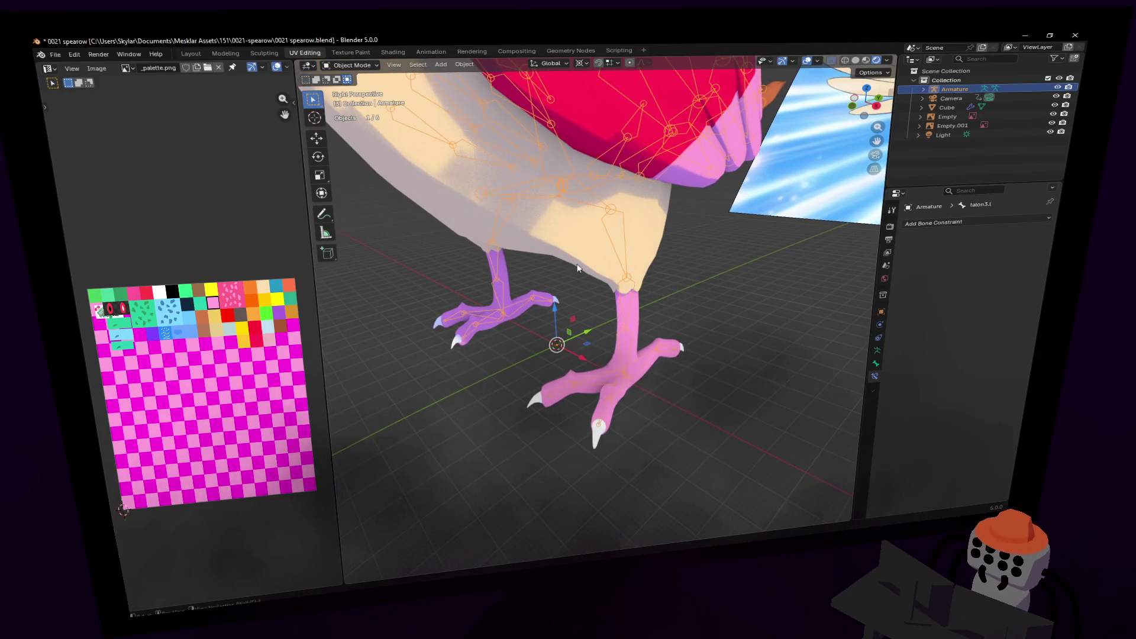
{"action": "left_click", "coordinate": [351, 65]}
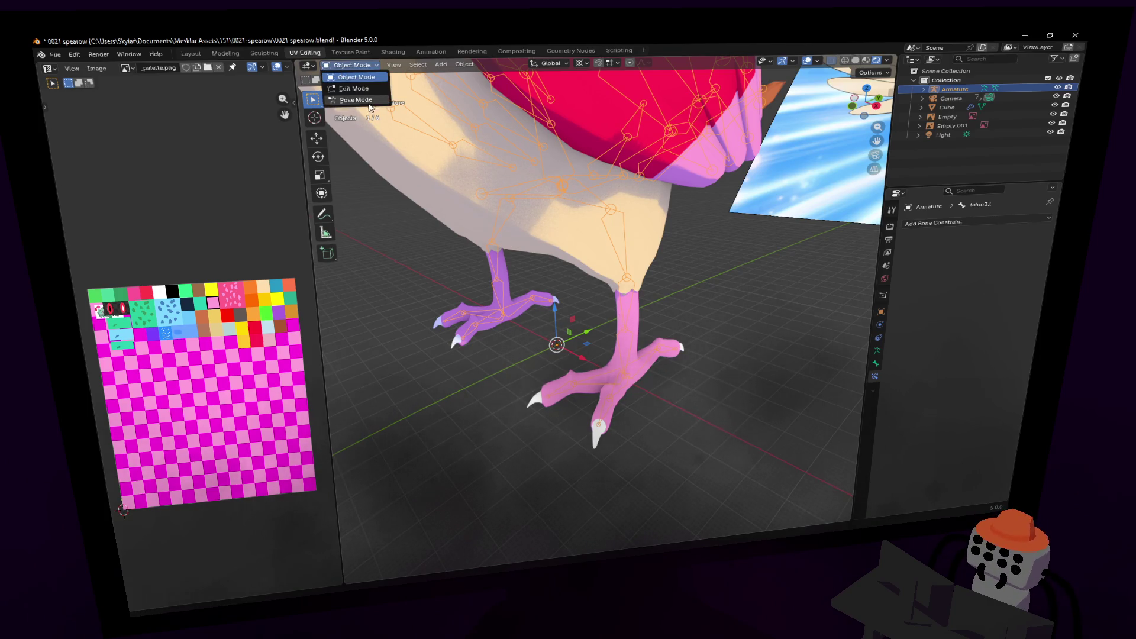
{"action": "left_click", "coordinate": [349, 104]}
{"action": "left_click", "coordinate": [623, 360]}
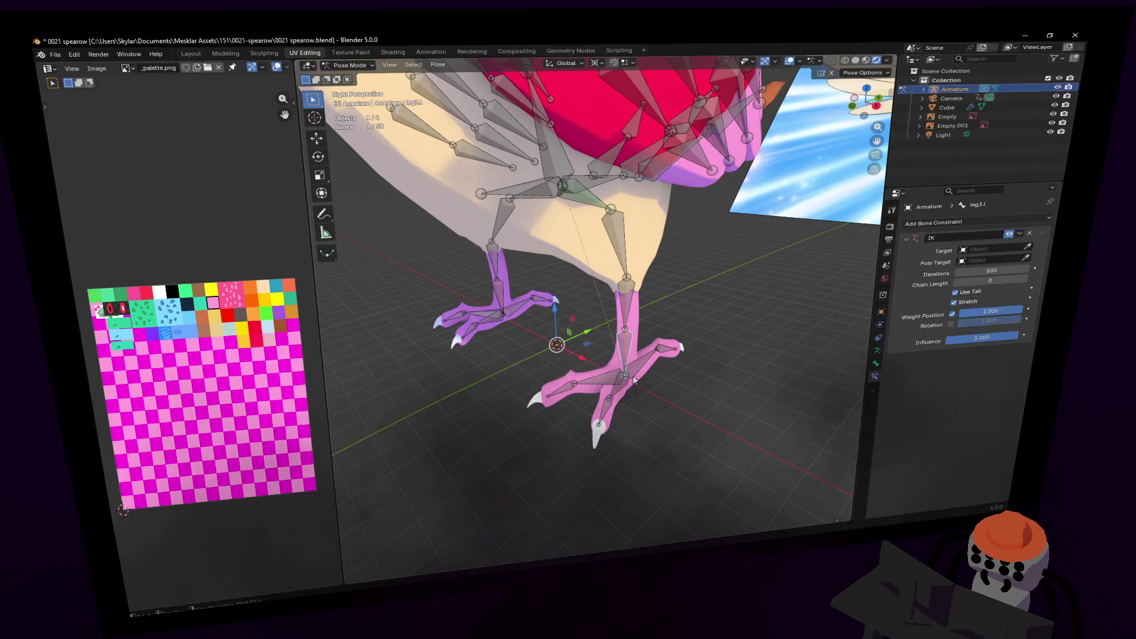
- In Edit Mode, extrude a new bone from the foot joint along X
{"action": "left_click", "coordinate": [345, 62]}
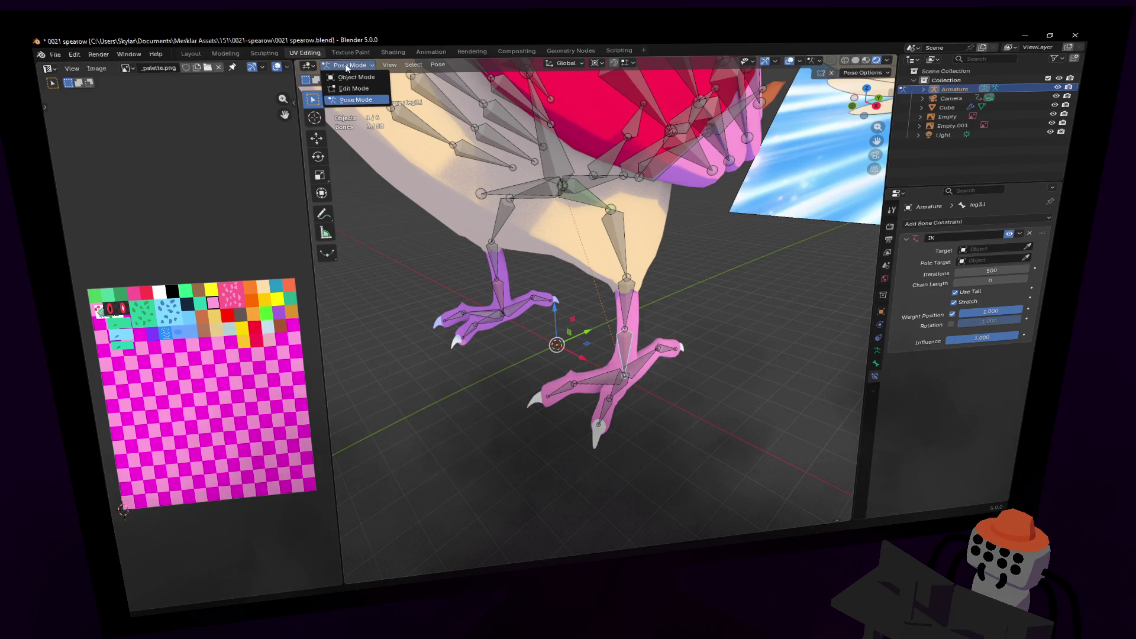
{"action": "left_click", "coordinate": [349, 92]}
{"action": "key", "text": "e"}
{"action": "key", "text": "x"}
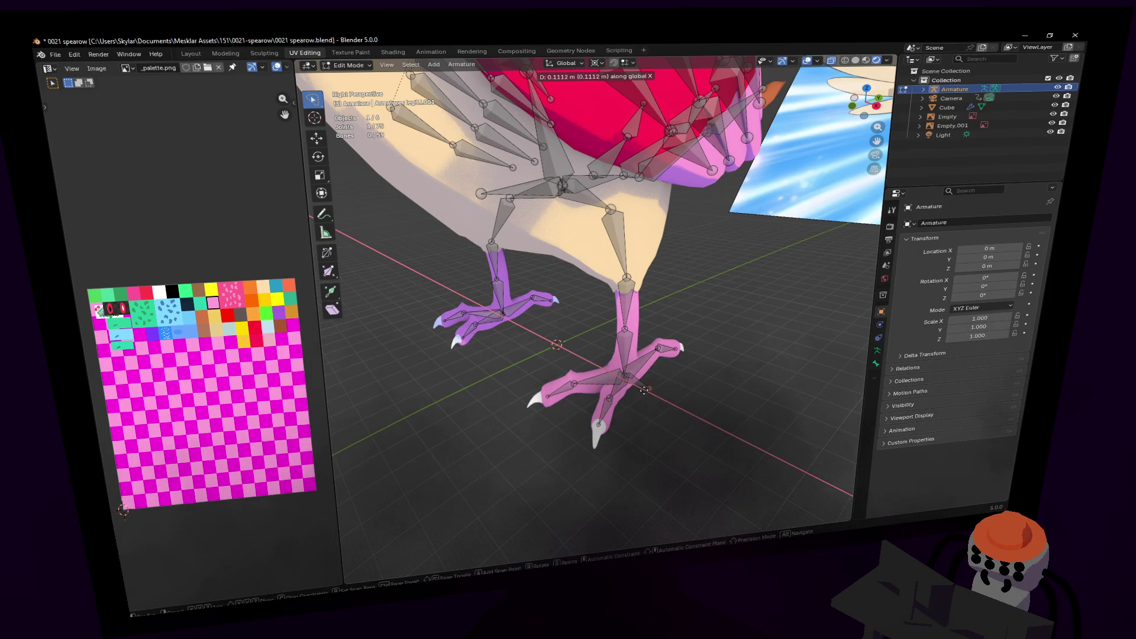
- Confirm the extruded foot bone, then lasso-select the bones around the screen-left wing and leg
{"action": "left_click", "coordinate": [650, 393]}
{"action": "mouse_move", "coordinate": [650, 394]}
{"action": "middle_mouse_down"}
{"action": "mouse_move", "coordinate": [615, 394]}
{"action": "mouse_move", "coordinate": [650, 394]}
{"action": "mouse_move", "coordinate": [625, 370]}
{"action": "mouse_move", "coordinate": [584, 363]}
{"action": "middle_mouse_up"}
{"action": "key", "text": "shift+grave"}
{"action": "key", "text": "s"}
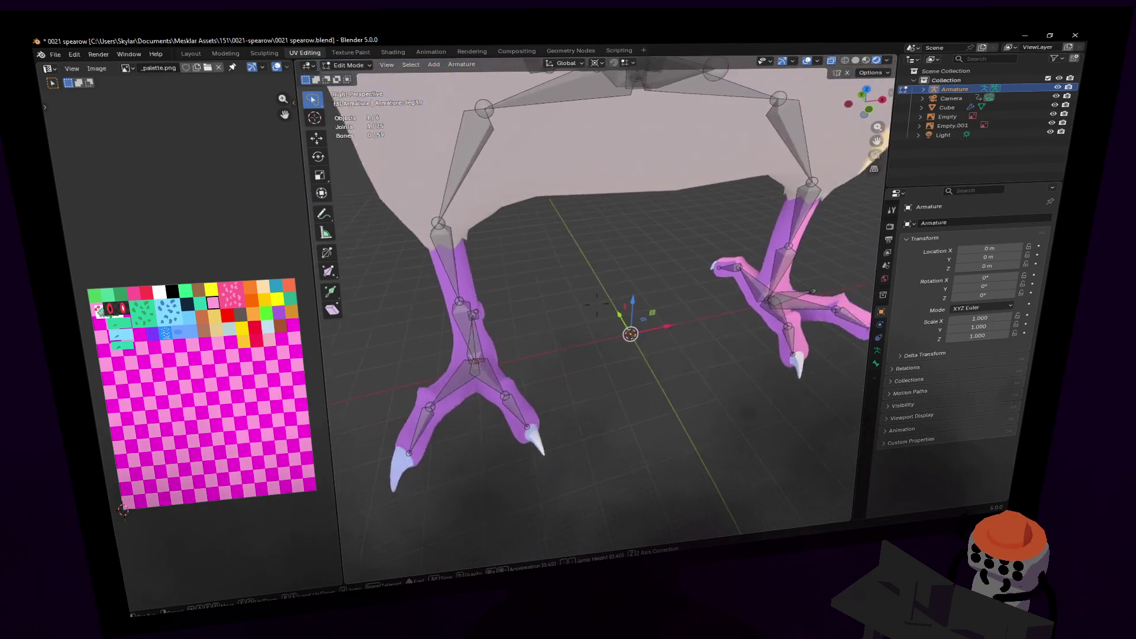
{"action": "key", "text": "d"}
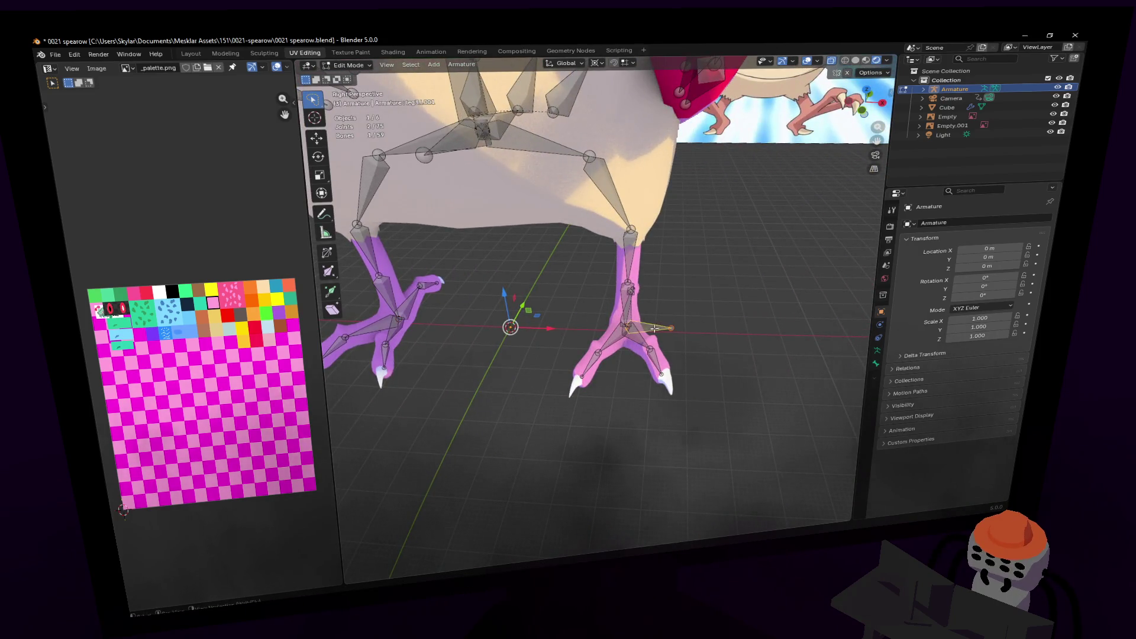
{"action": "key", "text": "s"}
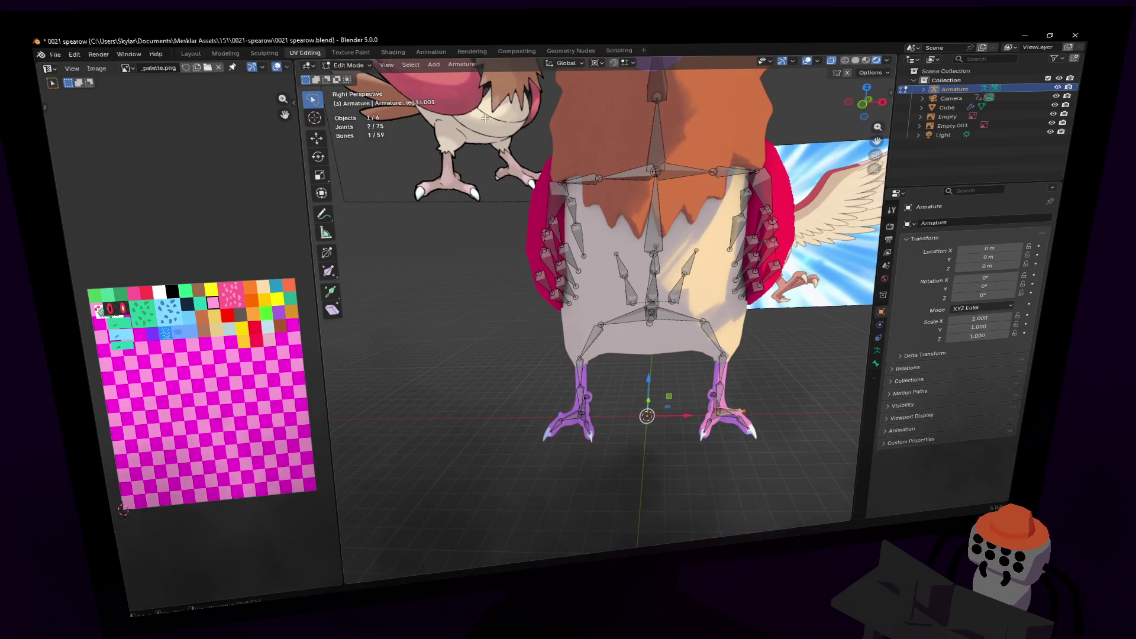
{"action": "mouse_move", "coordinate": [462, 377]}
{"action": "left_mouse_down"}
{"action": "mouse_move", "coordinate": [571, 492]}
{"action": "mouse_move", "coordinate": [630, 355]}
{"action": "mouse_move", "coordinate": [644, 187]}
{"action": "left_mouse_up"}
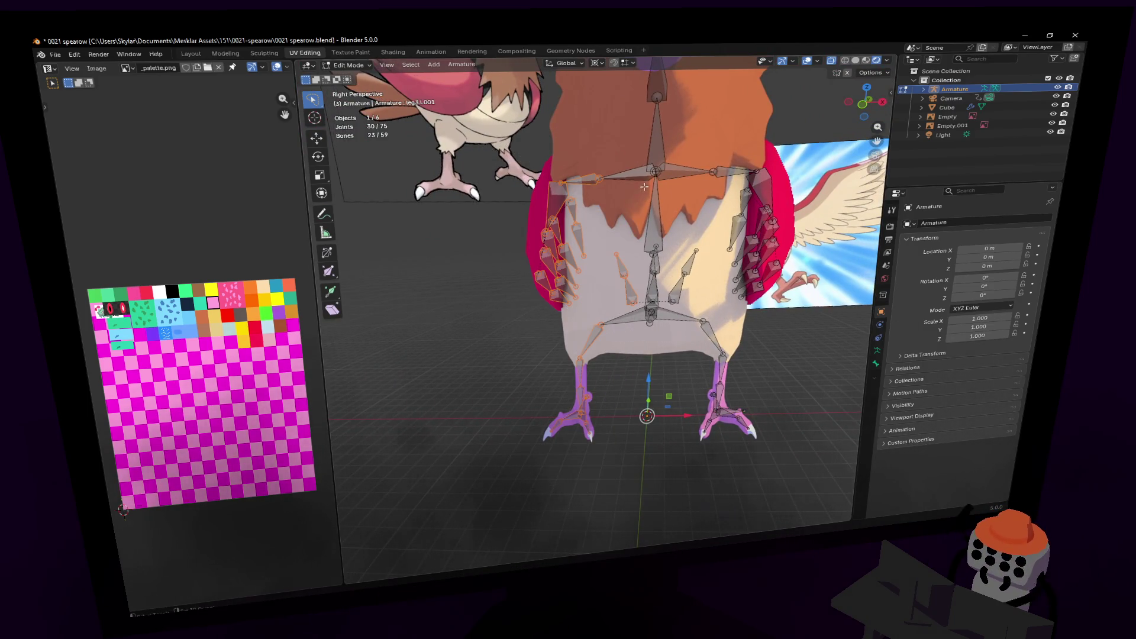
- Delete the selected old side bones
{"action": "key", "text": "x"}
{"action": "left_click", "coordinate": [620, 310]}
{"action": "key", "text": "shift+grave"}
{"action": "key", "text": "w"}
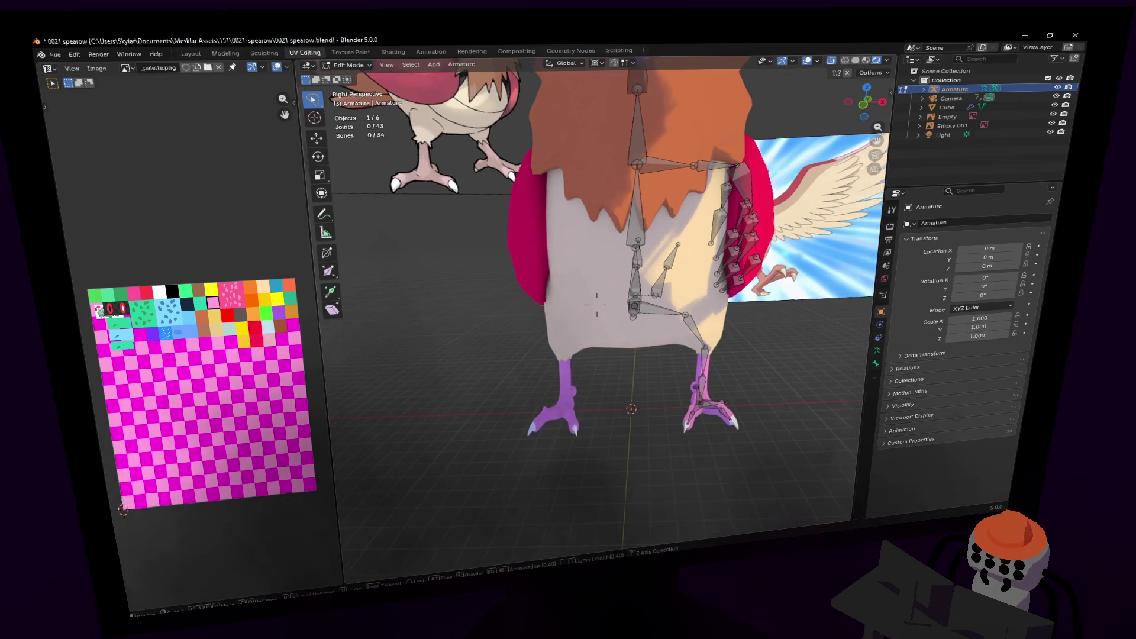
{"action": "left_click", "coordinate": [668, 323]}
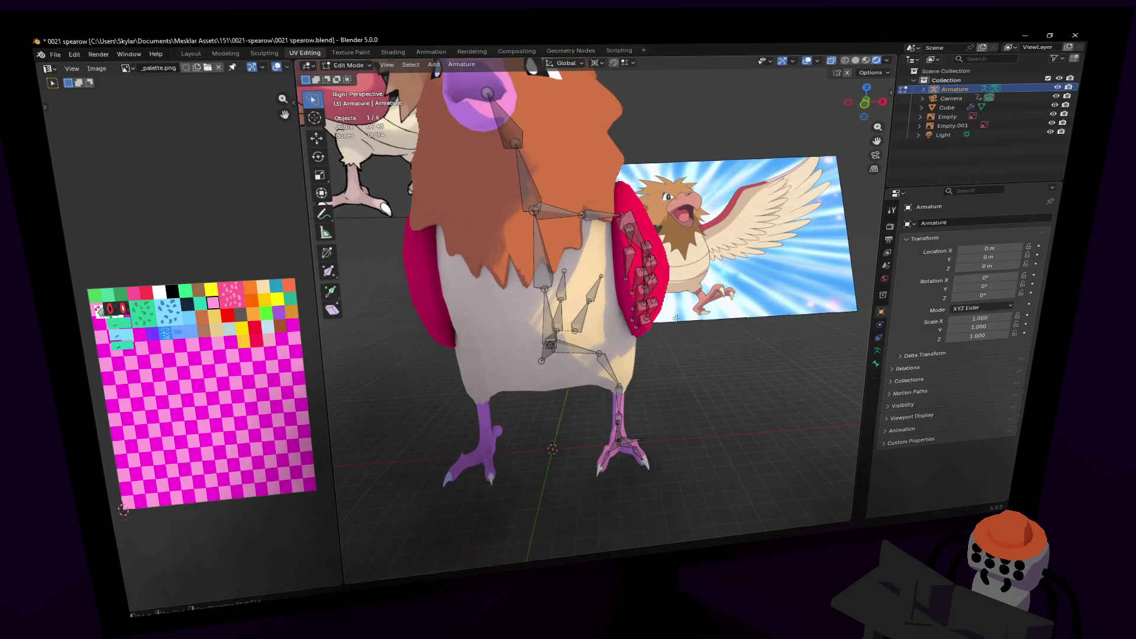
- Select the remaining left-side bones together with the clavicle bone
{"action": "mouse_move", "coordinate": [693, 207]}
{"action": "left_mouse_down"}
{"action": "mouse_move", "coordinate": [612, 181]}
{"action": "mouse_move", "coordinate": [559, 228]}
{"action": "mouse_move", "coordinate": [586, 456]}
{"action": "mouse_move", "coordinate": [639, 509]}
{"action": "mouse_move", "coordinate": [726, 321]}
{"action": "left_mouse_up"}
{"action": "middle_click_drag", "start_coordinate": [726, 321], "coordinate": [721, 316], "text": "shift"}
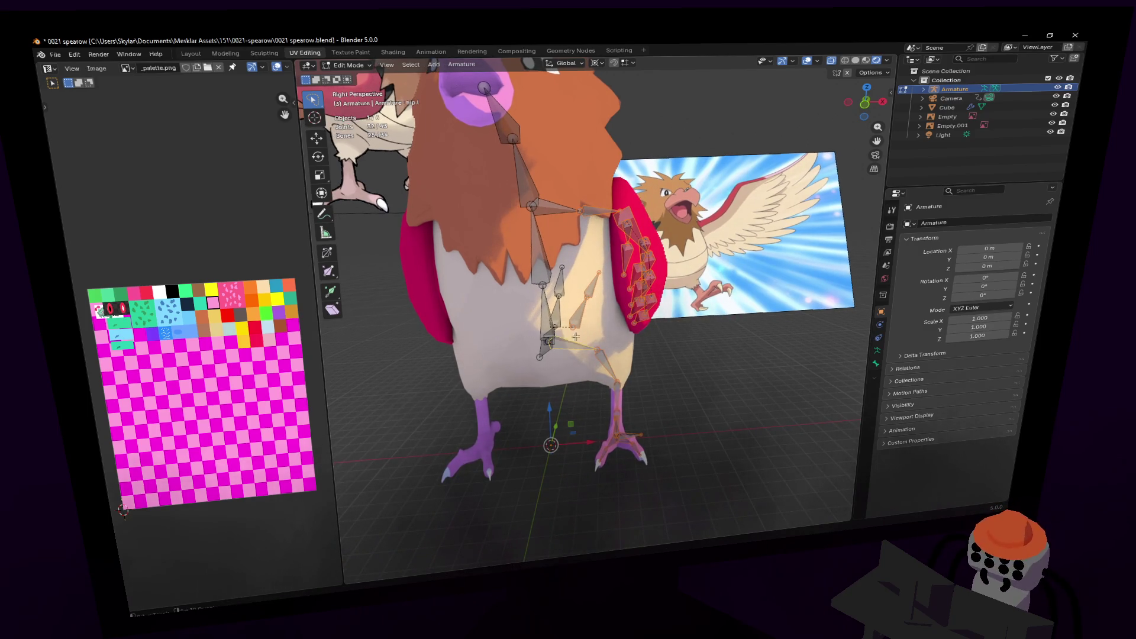
{"action": "left_click", "coordinate": [558, 207], "text": "shift"}
{"action": "middle_click_drag", "start_coordinate": [559, 207], "coordinate": [651, 199]}
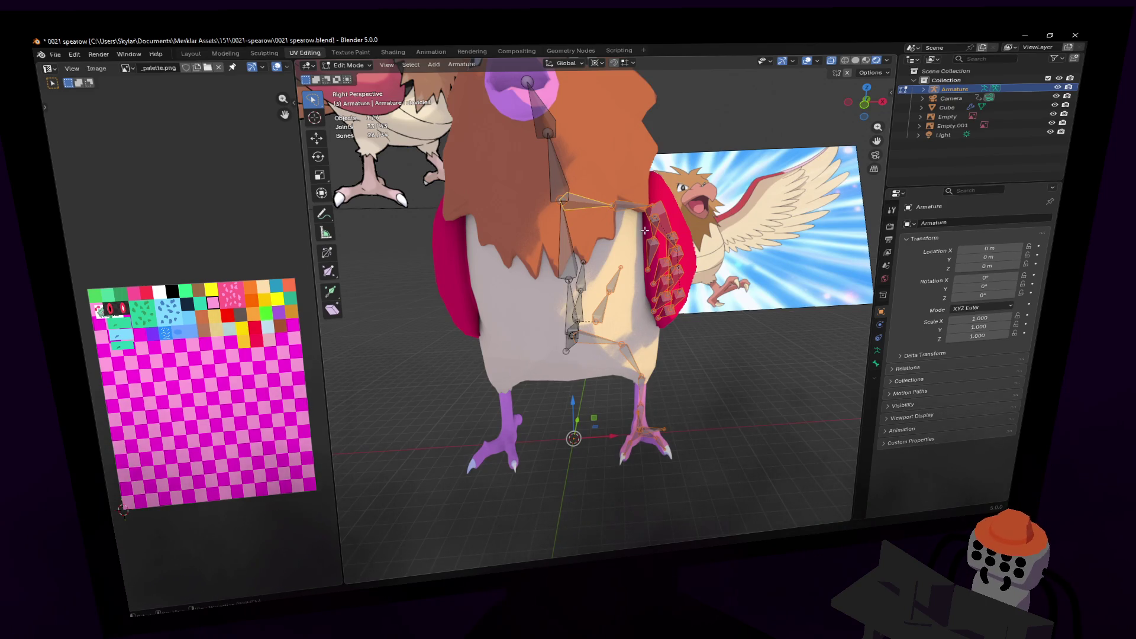
{"action": "middle_click_drag", "start_coordinate": [648, 206], "coordinate": [652, 211]}
- Duplicate the selection and mirror it across X with a scale of -1
{"action": "key", "text": "shift+d"}
{"action": "key", "text": "Escape"}
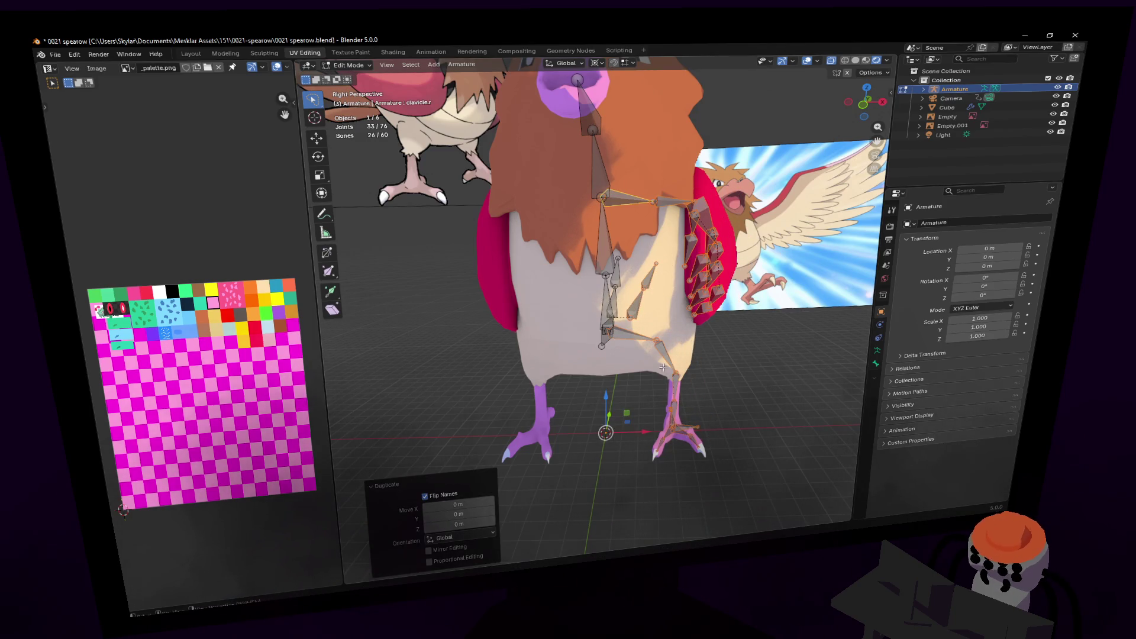
{"action": "key", "text": "s"}
{"action": "key", "text": "x"}
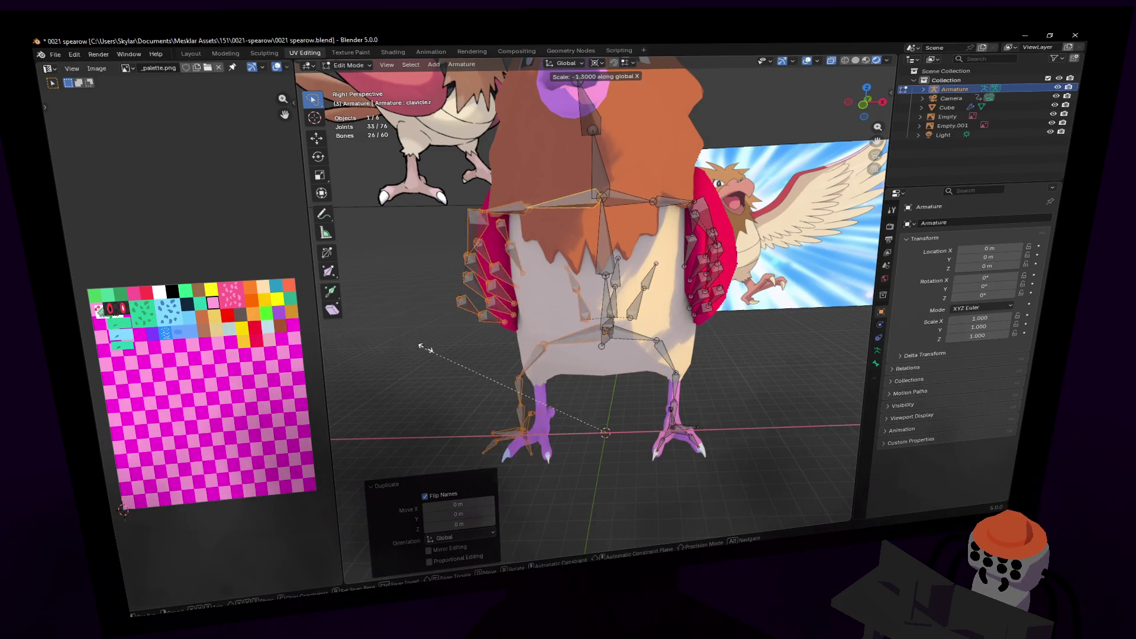
{"action": "key", "text": "Return"}
{"action": "key", "text": "shift+grave"}
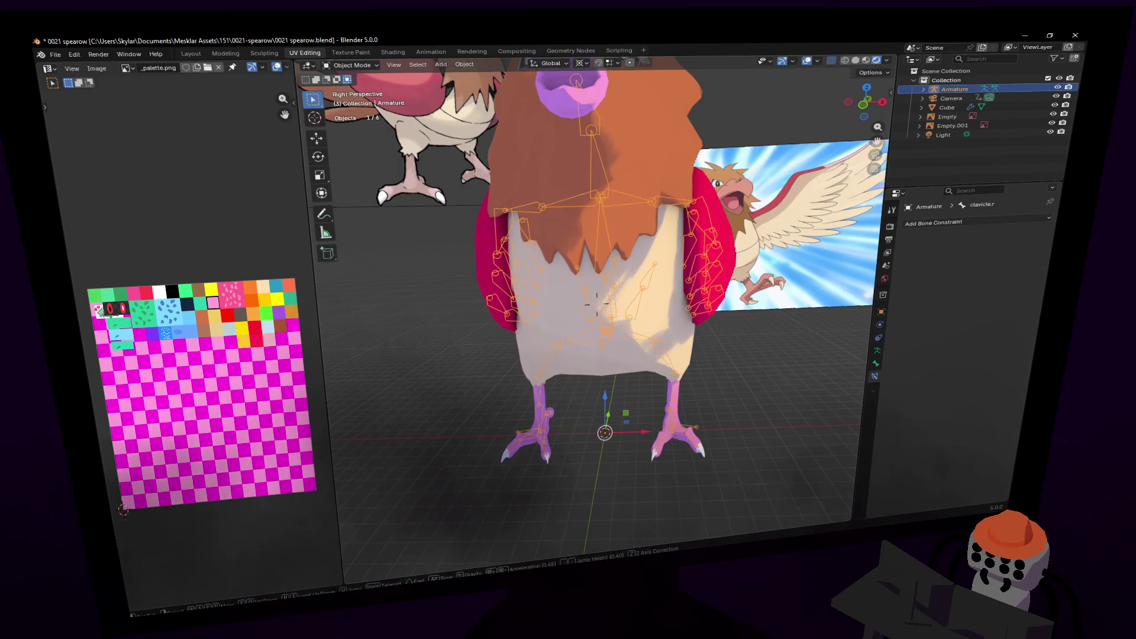
- Switch to Pose Mode and select leg3.L to show its IK constraint
{"action": "key", "text": "w"}
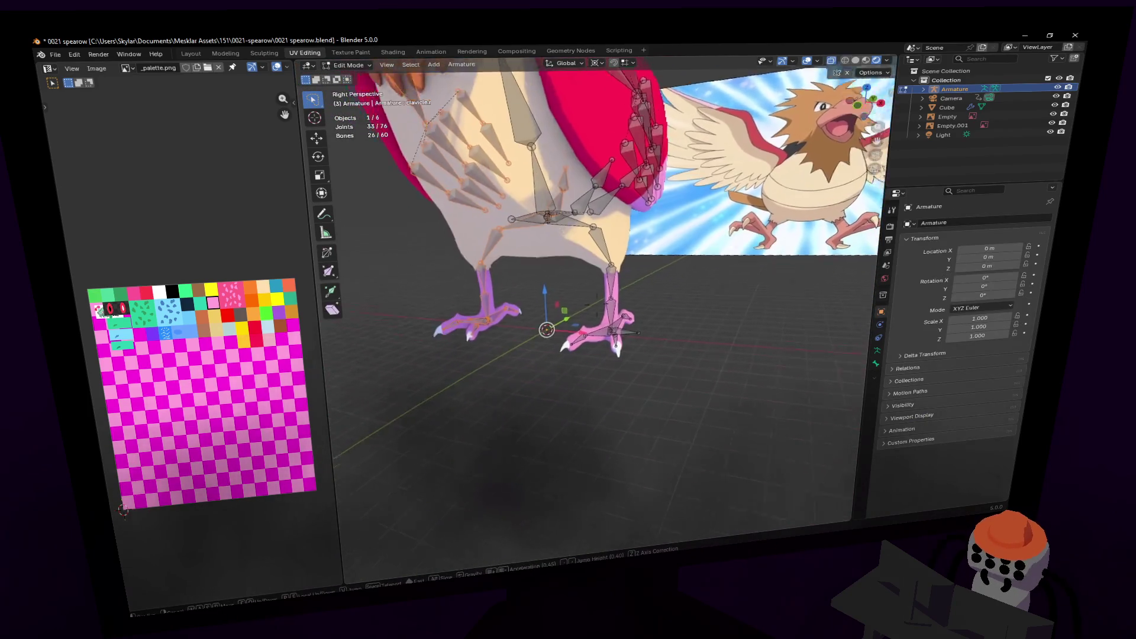
{"action": "left_click", "coordinate": [616, 284]}
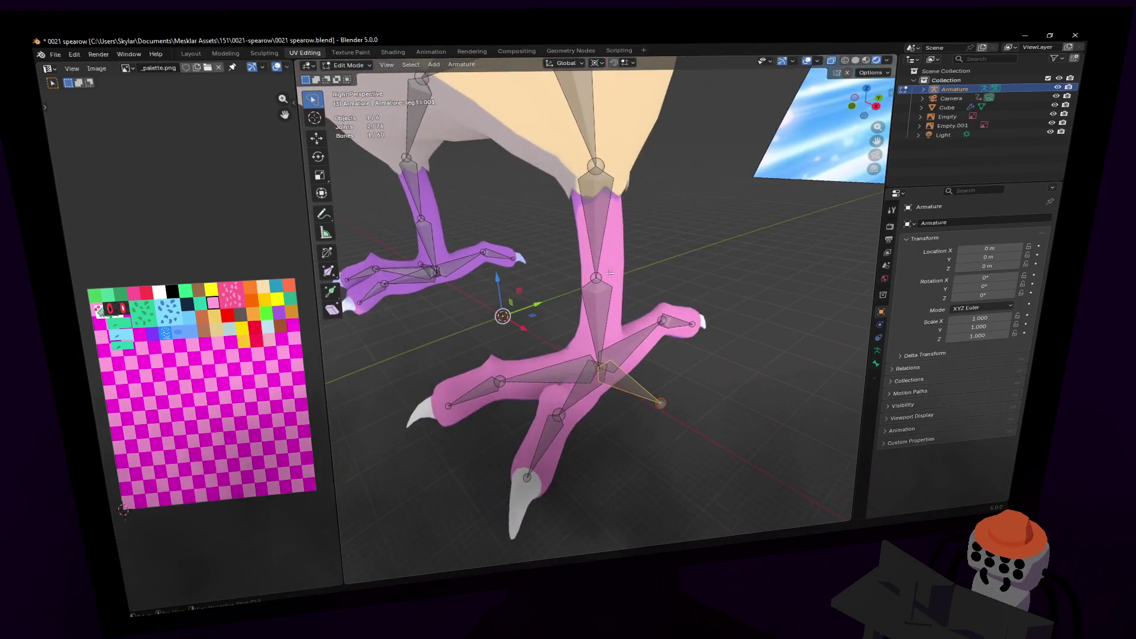
{"action": "left_click", "coordinate": [347, 65]}
{"action": "left_click", "coordinate": [349, 102]}
{"action": "scroll", "coordinate": [604, 348], "scroll_direction": "down", "scroll_amount": 2}
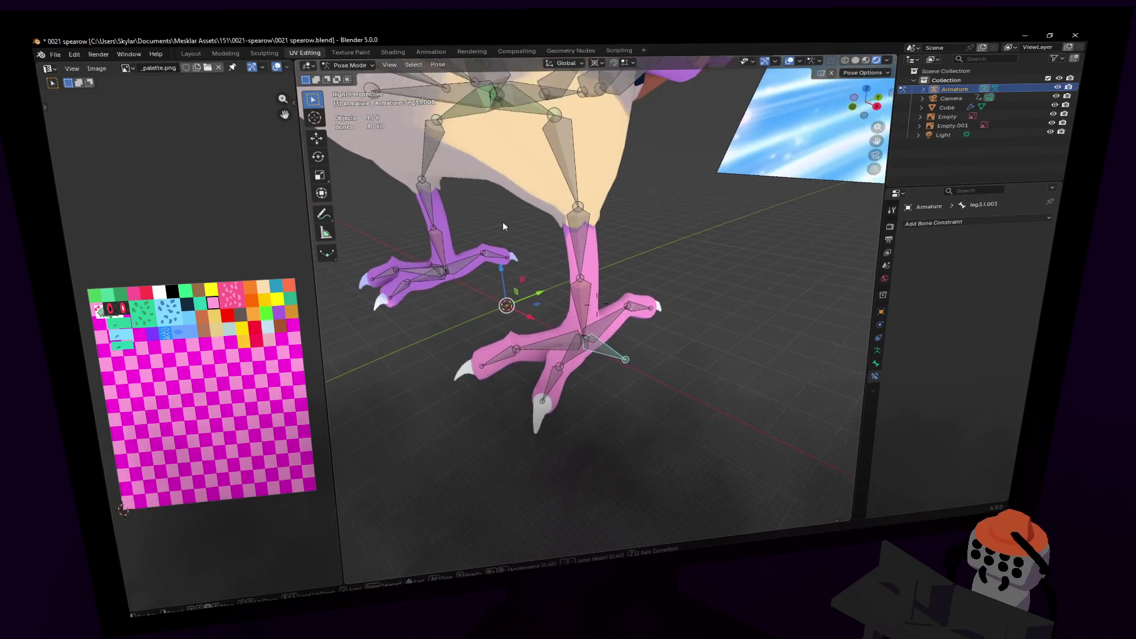
{"action": "left_click", "coordinate": [585, 318]}
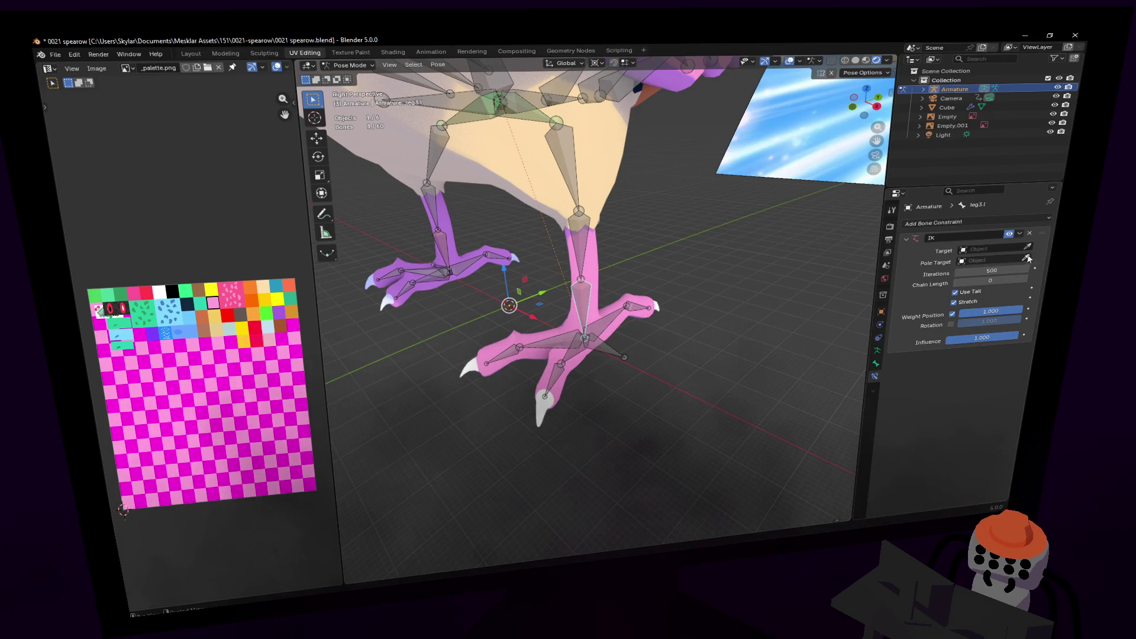
- Set leg3.L's IK target to the Armature with bone leg3.L.001, then return to Edit Mode
{"action": "left_click", "coordinate": [613, 357]}
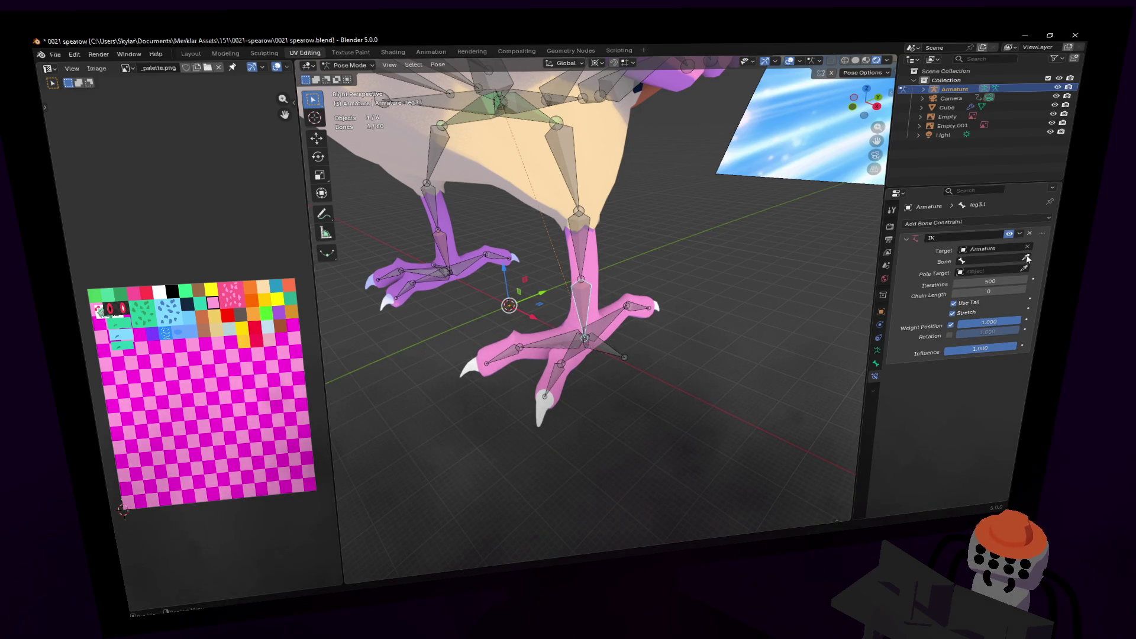
{"action": "left_click", "coordinate": [602, 354]}
{"action": "middle_click_drag", "start_coordinate": [602, 354], "coordinate": [643, 313]}
{"action": "left_click", "coordinate": [483, 284]}
{"action": "middle_click_drag", "start_coordinate": [483, 284], "coordinate": [628, 294]}
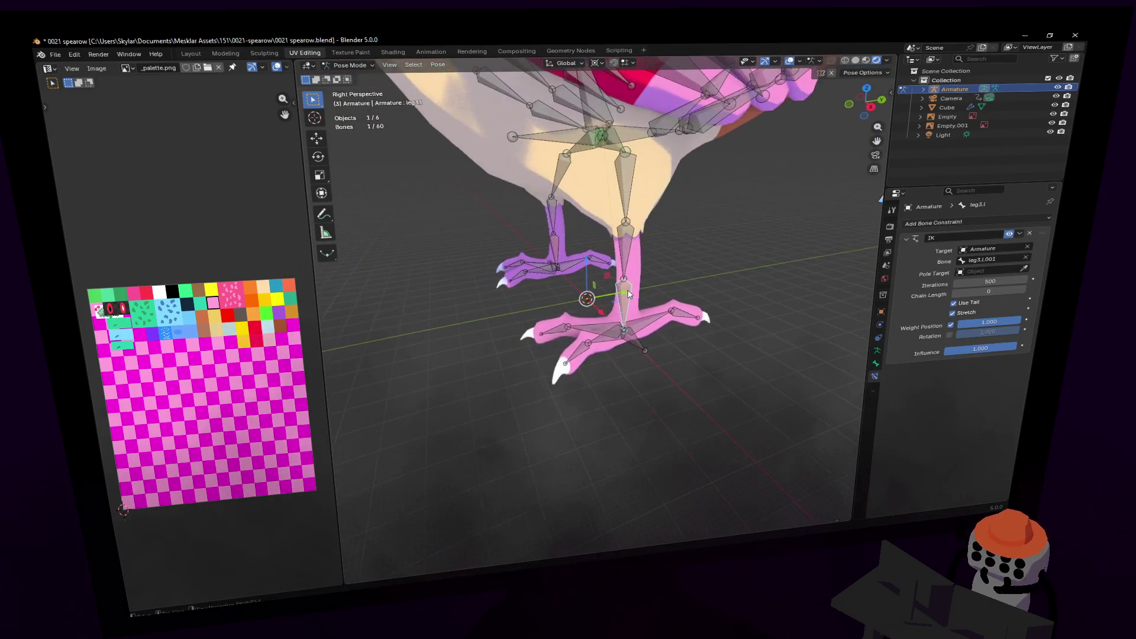
{"action": "left_click", "coordinate": [630, 338]}
{"action": "middle_click_drag", "start_coordinate": [631, 337], "coordinate": [566, 292]}
{"action": "left_click", "coordinate": [349, 66]}
{"action": "left_click", "coordinate": [348, 89]}
{"action": "middle_click_drag", "start_coordinate": [667, 323], "coordinate": [635, 347]}
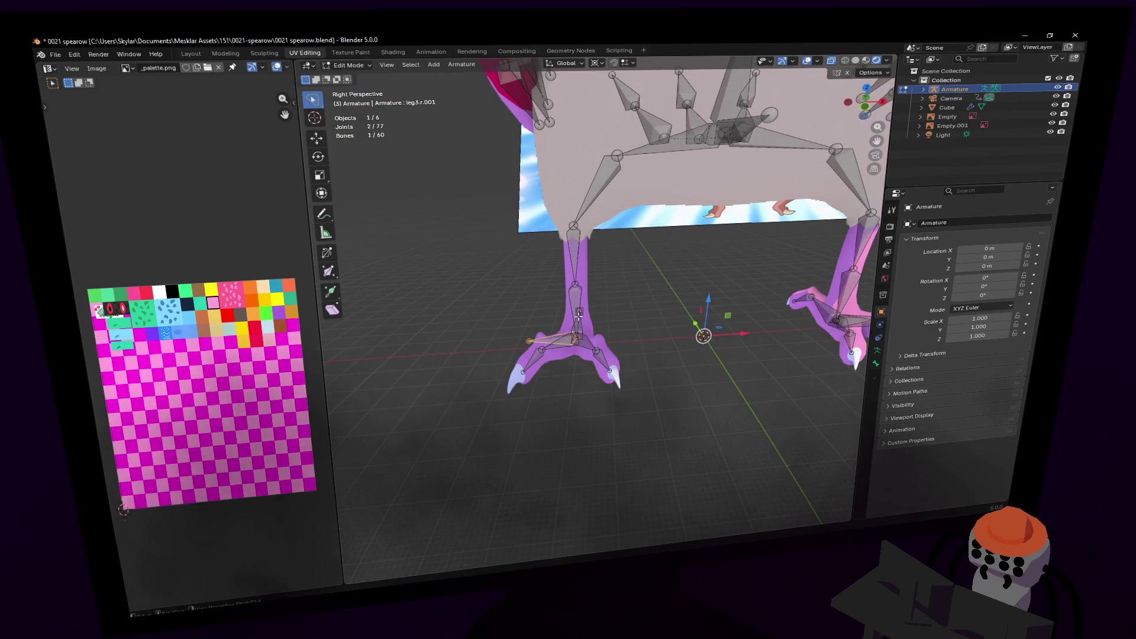
- In Pose Mode, test-move the leg3.L.001 foot bone vertically, cancelling back to rest
{"action": "middle_click_drag", "start_coordinate": [579, 315], "coordinate": [419, 123]}
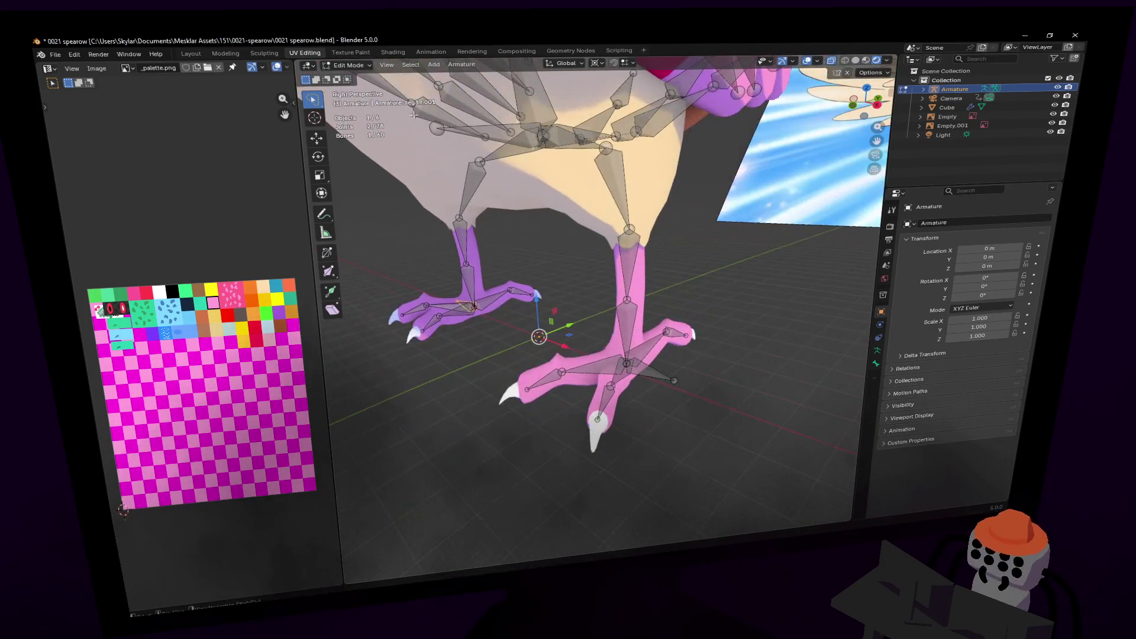
{"action": "left_click", "coordinate": [355, 67]}
{"action": "left_click", "coordinate": [350, 105]}
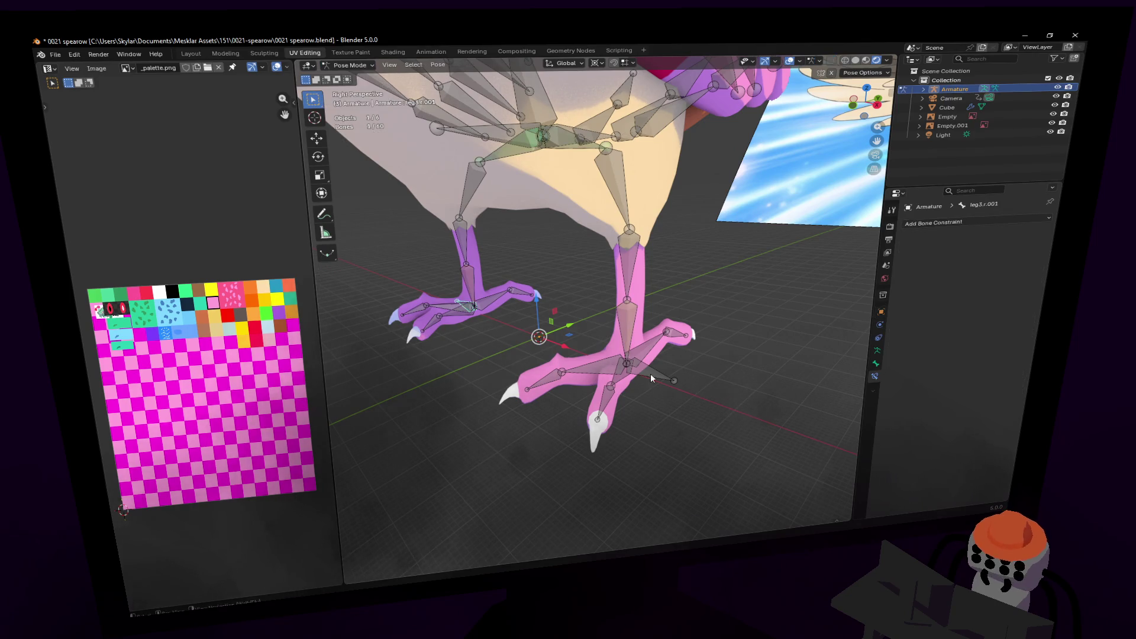
{"action": "left_click", "coordinate": [654, 375]}
{"action": "mouse_move", "coordinate": [663, 350]}
{"action": "middle_mouse_down"}
{"action": "mouse_move", "coordinate": [633, 340]}
{"action": "mouse_move", "coordinate": [648, 331]}
{"action": "middle_mouse_up"}
{"action": "key", "text": "g"}
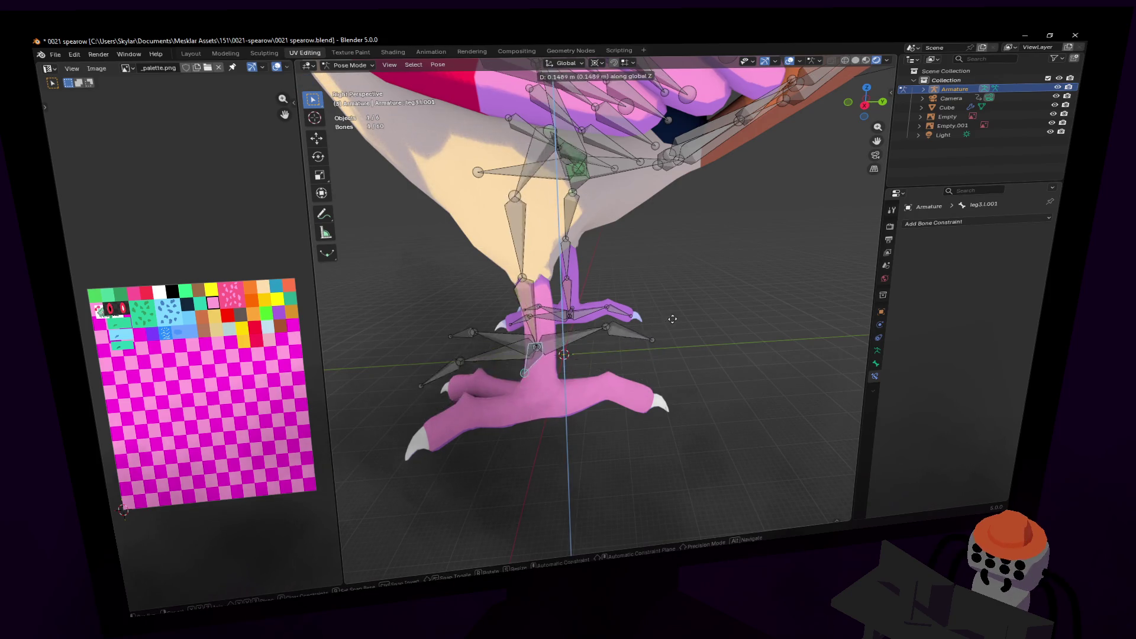
{"action": "key", "text": "Escape"}
{"action": "key", "text": "shift+grave"}
{"action": "left_click", "coordinate": [599, 305]}
{"action": "key", "text": "g"}
{"action": "key", "text": "z"}
{"action": "key", "text": "z"}
{"action": "key", "text": "z"}
{"action": "key", "text": "Escape"}
- Set the right leg's IK target to the Armature and test-move the leg3.r.001 foot bone
{"action": "scroll", "coordinate": [670, 317], "scroll_direction": "down", "scroll_amount": 3}
{"action": "key", "text": "shift+grave"}
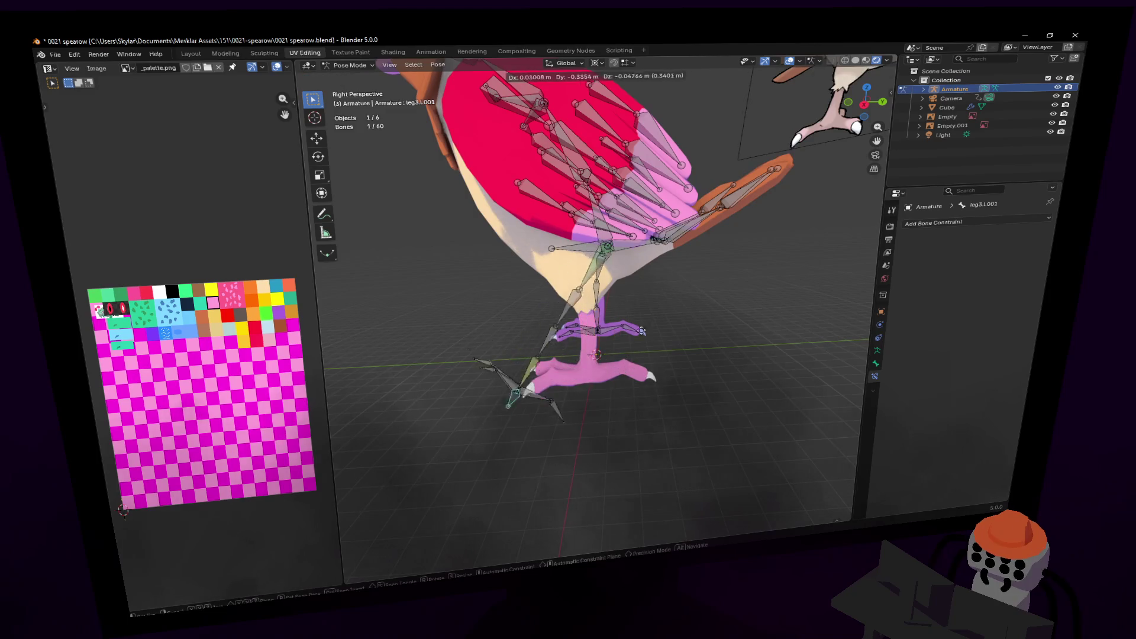
{"action": "key", "text": "w"}
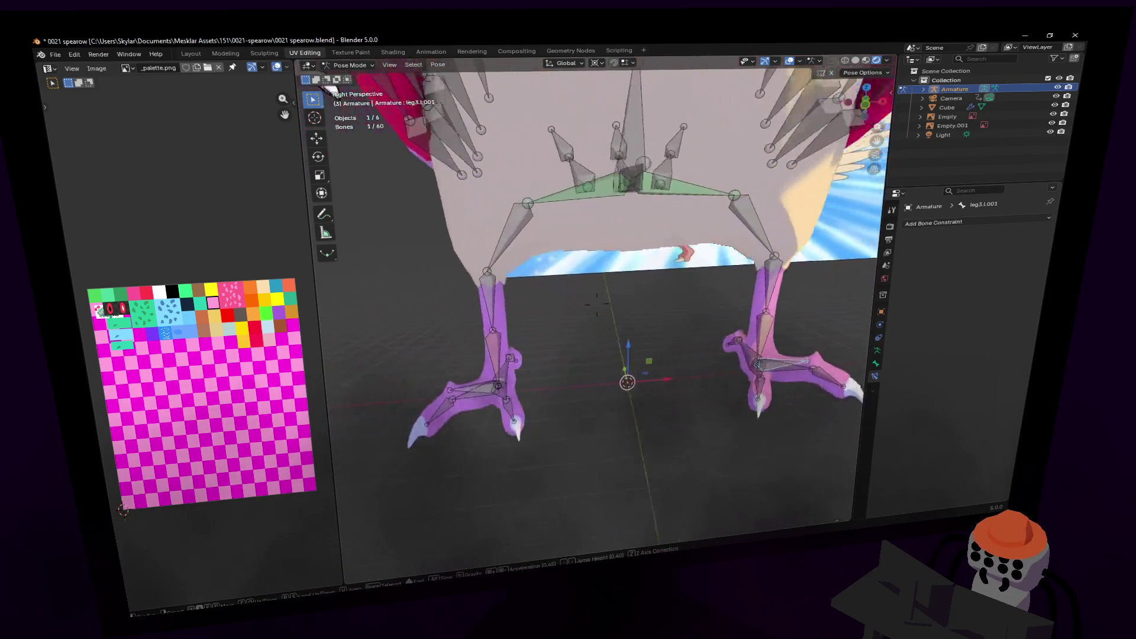
{"action": "left_click", "coordinate": [598, 304]}
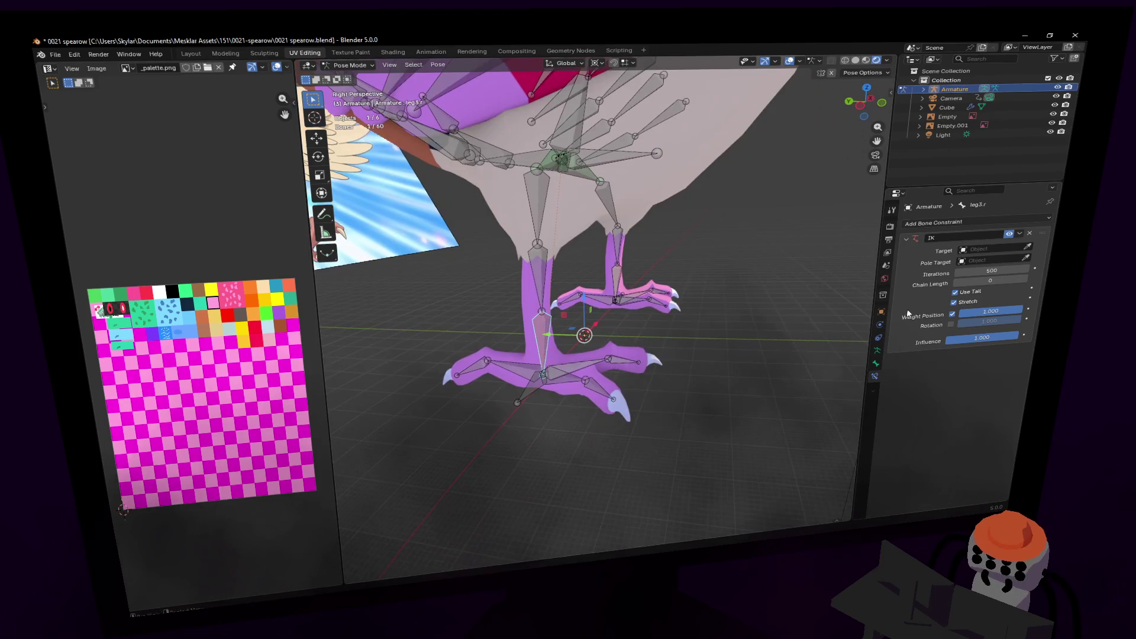
{"action": "left_click", "coordinate": [540, 395]}
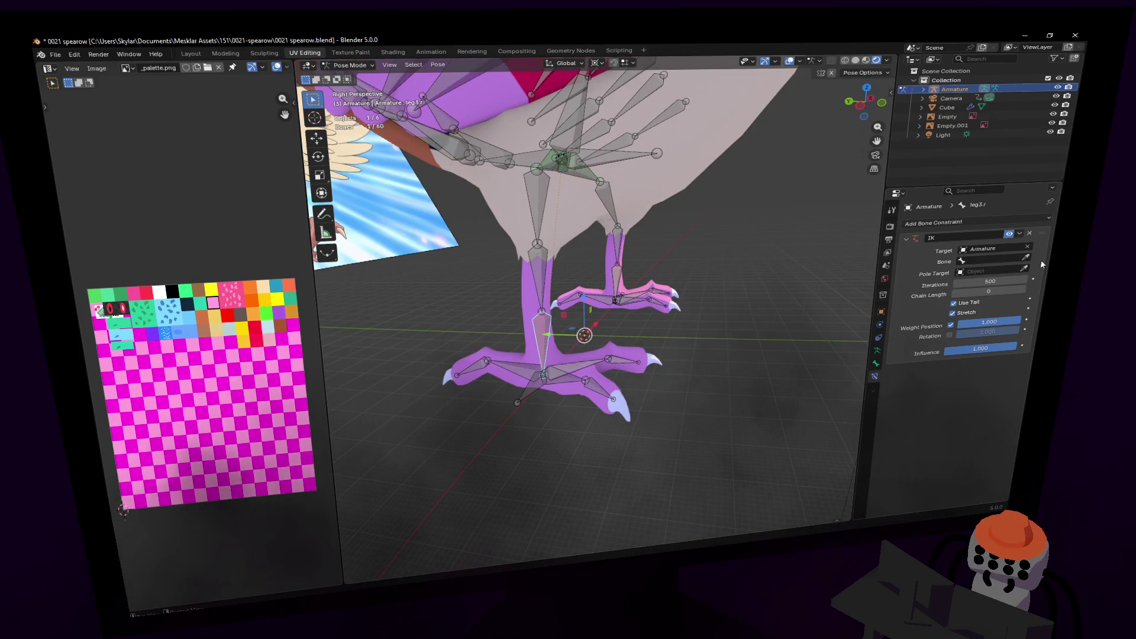
{"action": "left_click", "coordinate": [533, 383]}
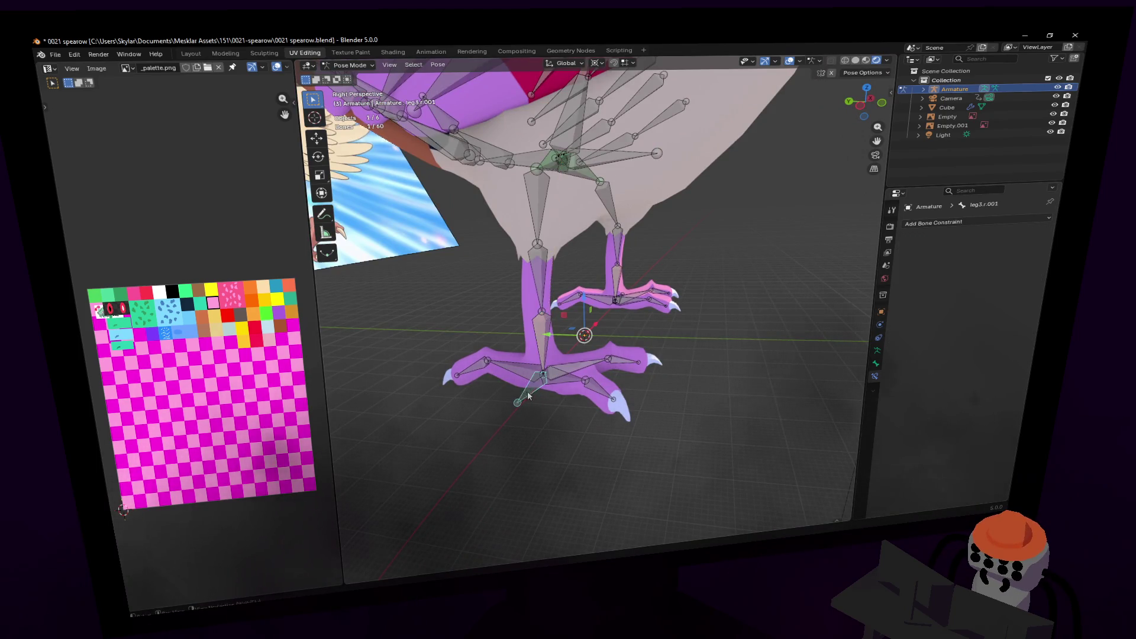
{"action": "key", "text": "g"}
{"action": "left_click", "coordinate": [507, 388]}
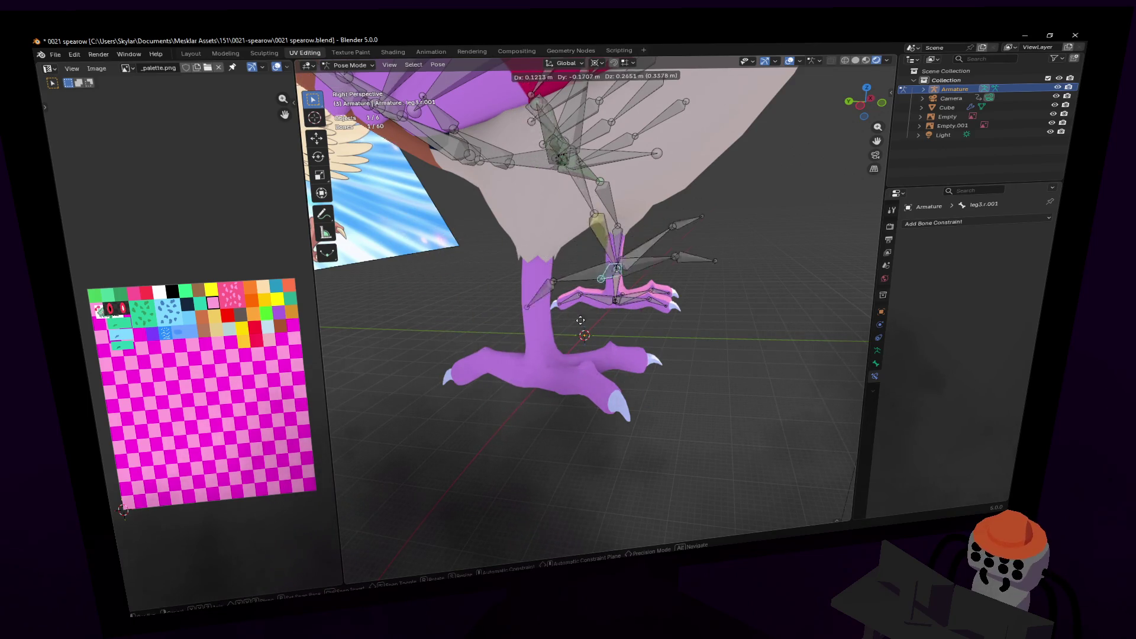
- Select spine1.001 and try vertical hip moves, cancelling each attempt
{"action": "key", "text": "shift+grave"}
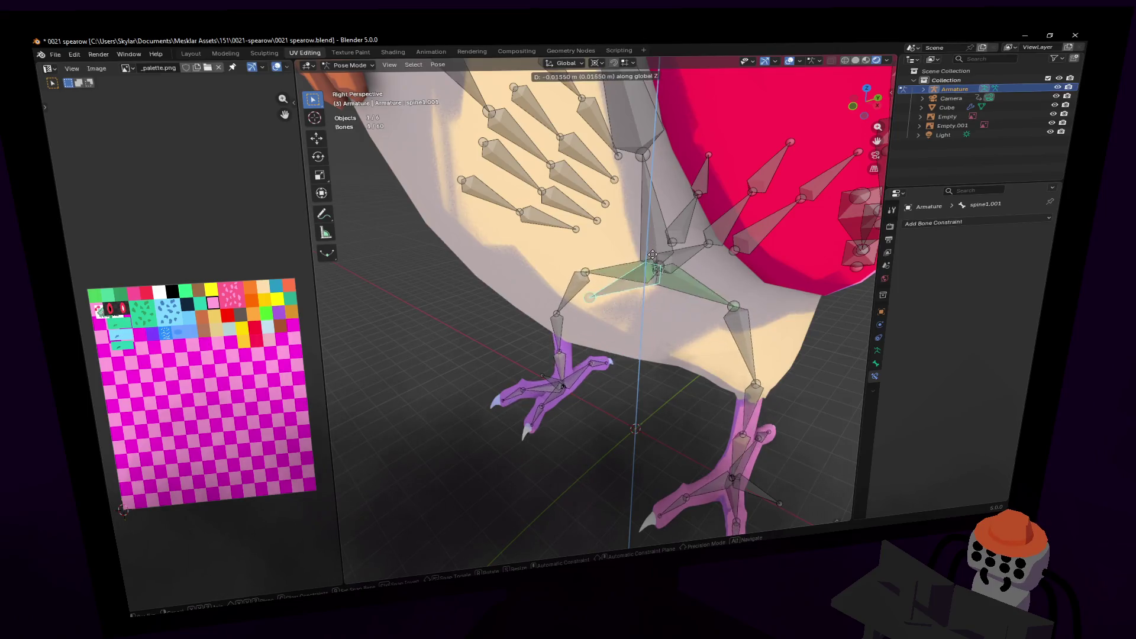
{"action": "left_click", "coordinate": [597, 304]}
{"action": "left_click", "coordinate": [677, 283]}
{"action": "key", "text": "g"}
{"action": "key", "text": "z"}
{"action": "key", "text": "Escape"}
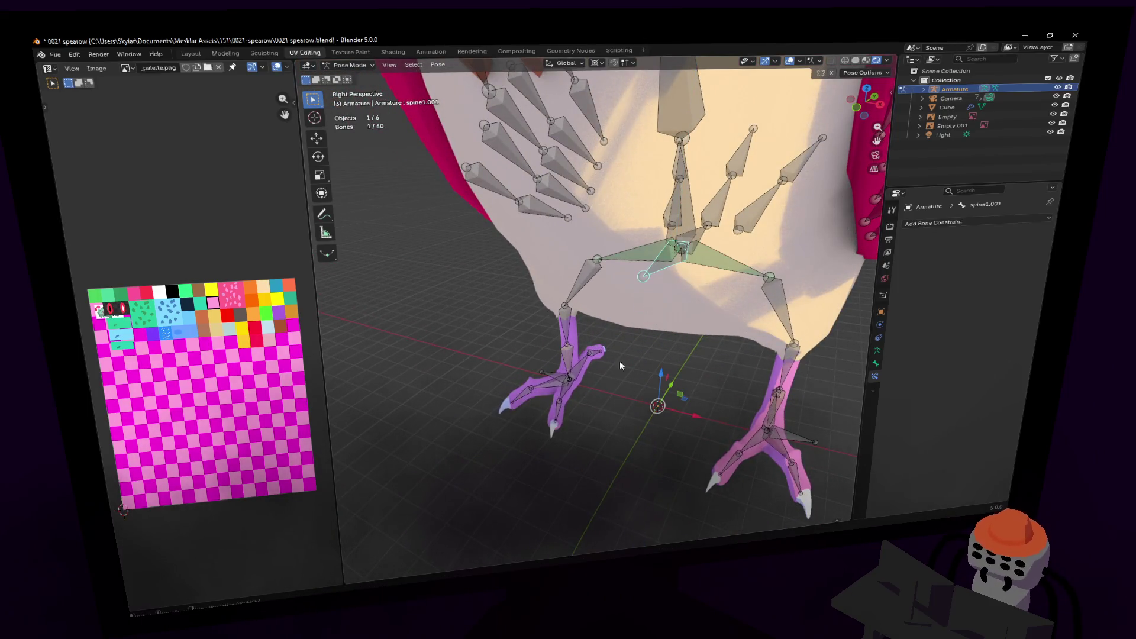
{"action": "key", "text": "g"}
{"action": "key", "text": "Escape"}
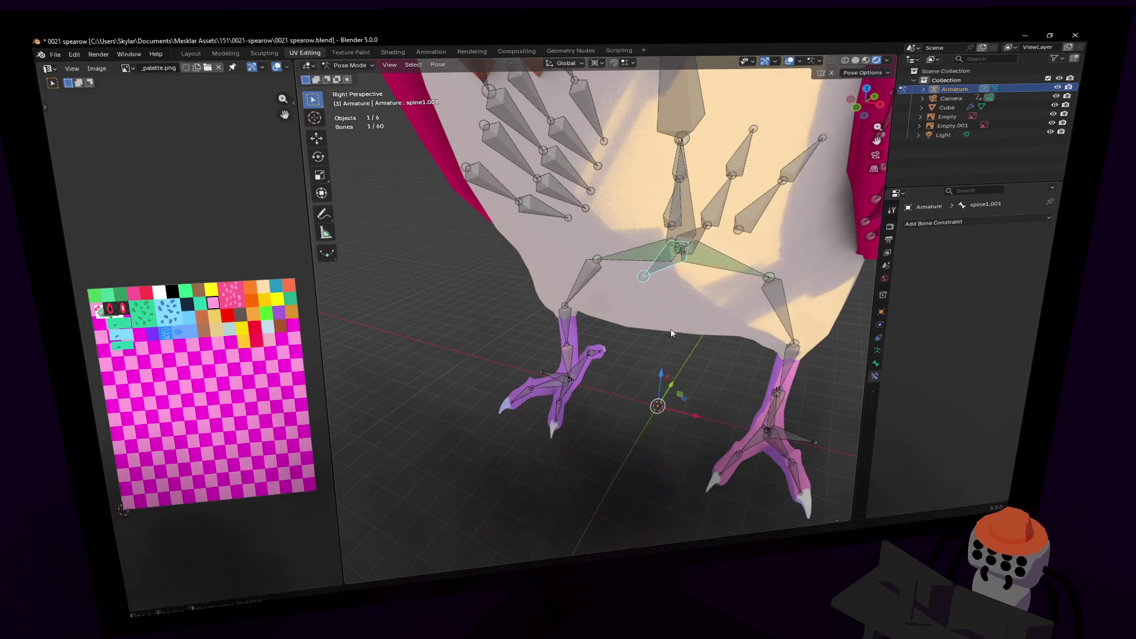
{"action": "key", "text": "shift+grave"}
{"action": "left_click", "coordinate": [651, 367]}
{"action": "key", "text": "shift+grave"}
{"action": "key", "text": "s"}
- Move the spine1.001 hip bone along Z and confirm the pose to check leg bending
{"action": "key", "text": "Return"}
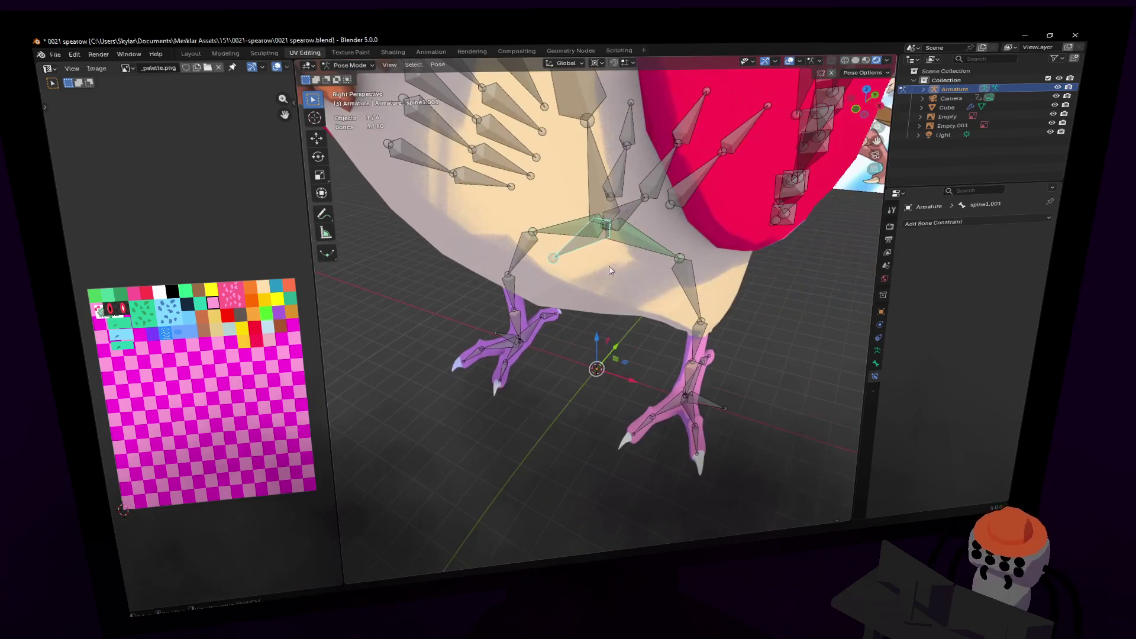
{"action": "key", "text": "g"}
{"action": "key", "text": "z"}
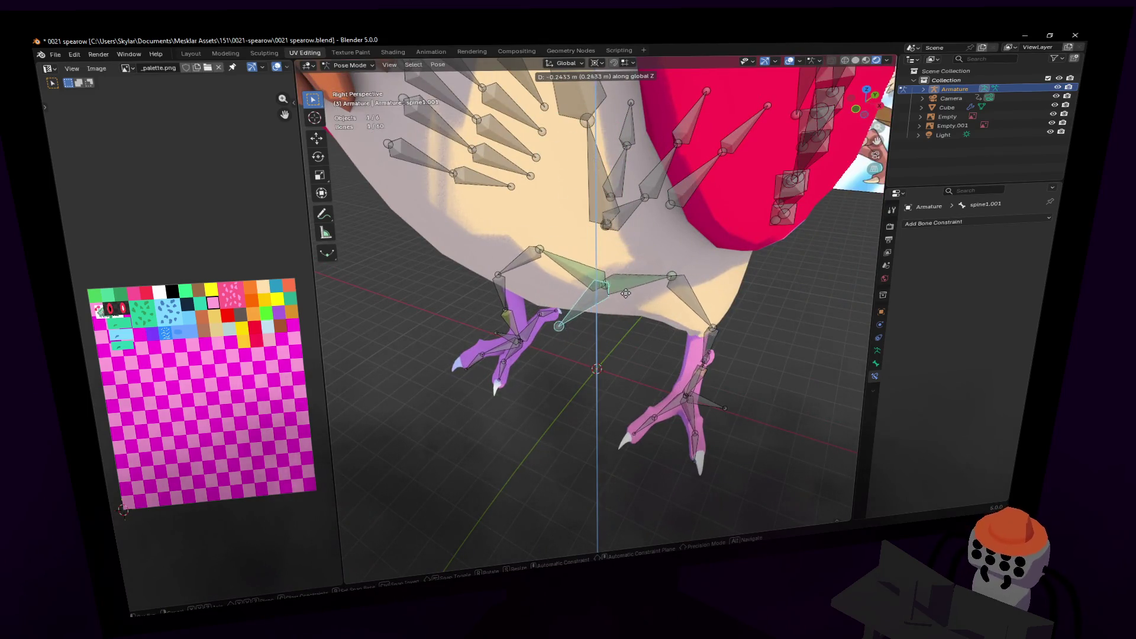
{"action": "left_click", "coordinate": [627, 287]}
- Move in close to the foot and select the talon5.r bone
{"action": "key", "text": "shift+grave"}
{"action": "key", "text": "w"}
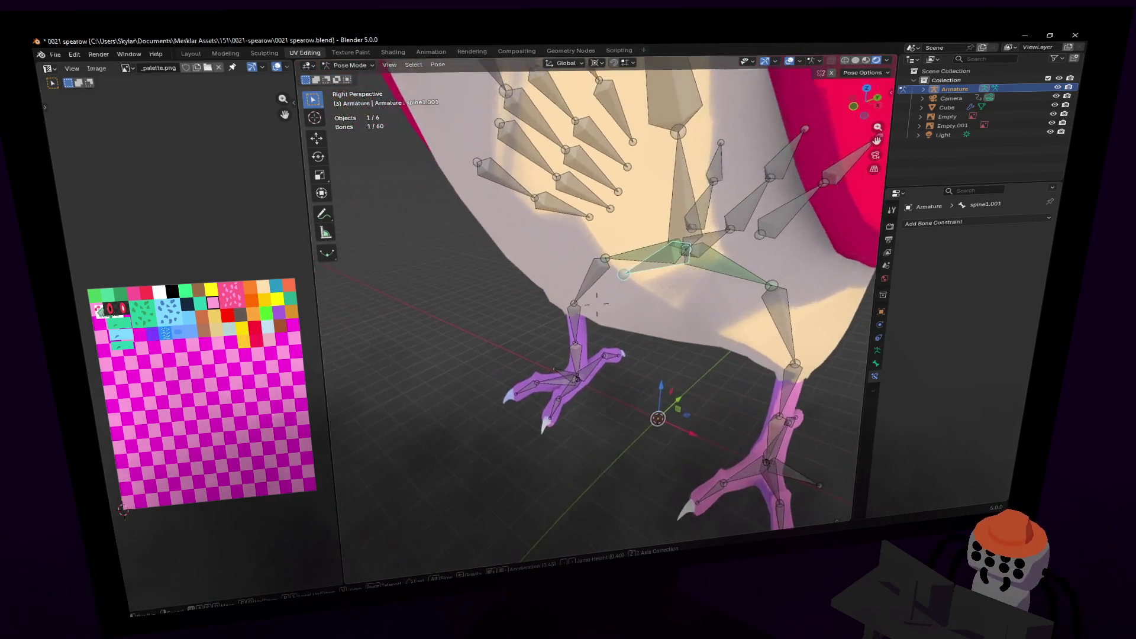
{"action": "left_click", "coordinate": [622, 314]}
{"action": "scroll", "coordinate": [621, 314], "scroll_direction": "up", "scroll_amount": 3}
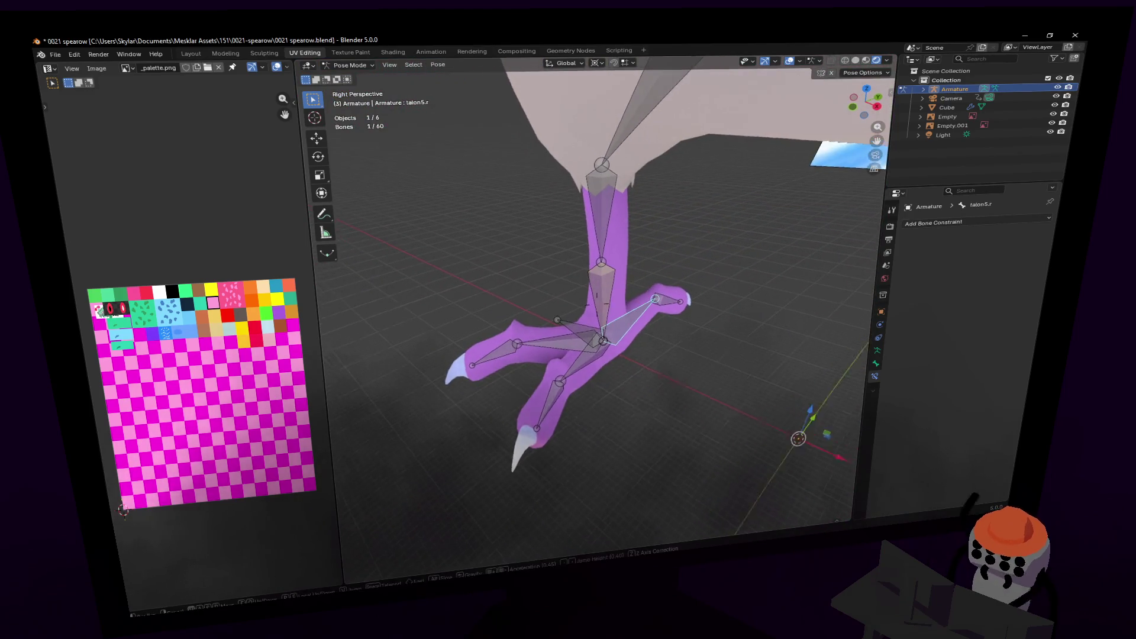
- Enter the armature's Edit Mode and connect the first talon bone to its parent
{"action": "left_click", "coordinate": [350, 64]}
{"action": "left_click", "coordinate": [355, 92]}
{"action": "middle_click_drag", "start_coordinate": [564, 361], "coordinate": [622, 337]}
{"action": "left_click", "coordinate": [769, 289], "text": "shift"}
{"action": "left_click", "coordinate": [744, 314], "text": "shift"}
{"action": "left_click", "coordinate": [746, 304]}
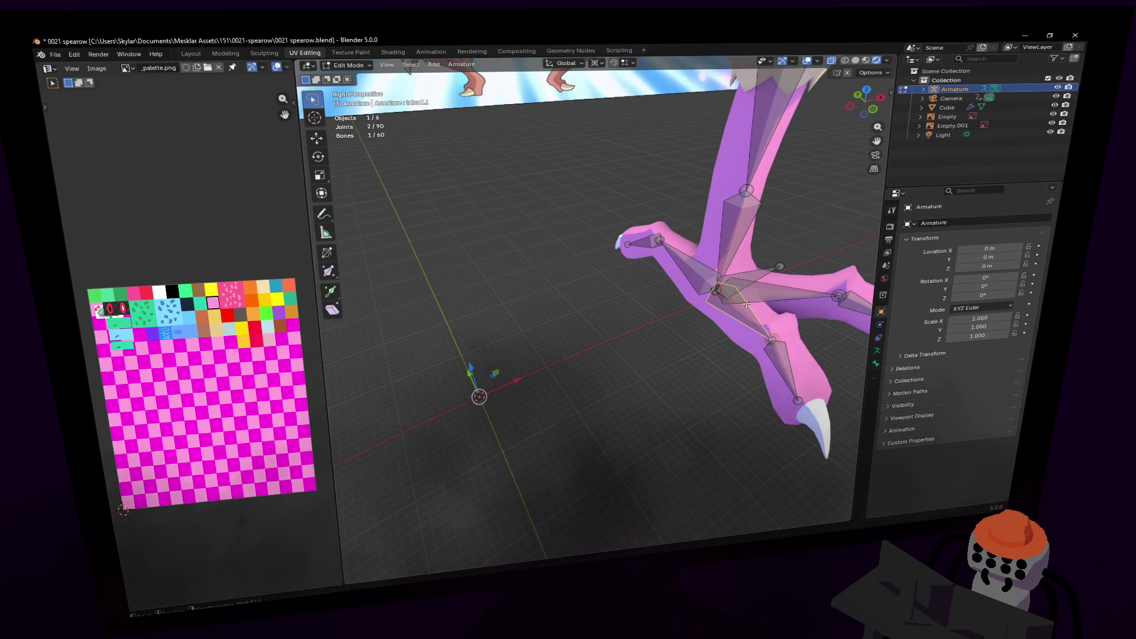
{"action": "middle_click_drag", "start_coordinate": [747, 304], "coordinate": [711, 313]}
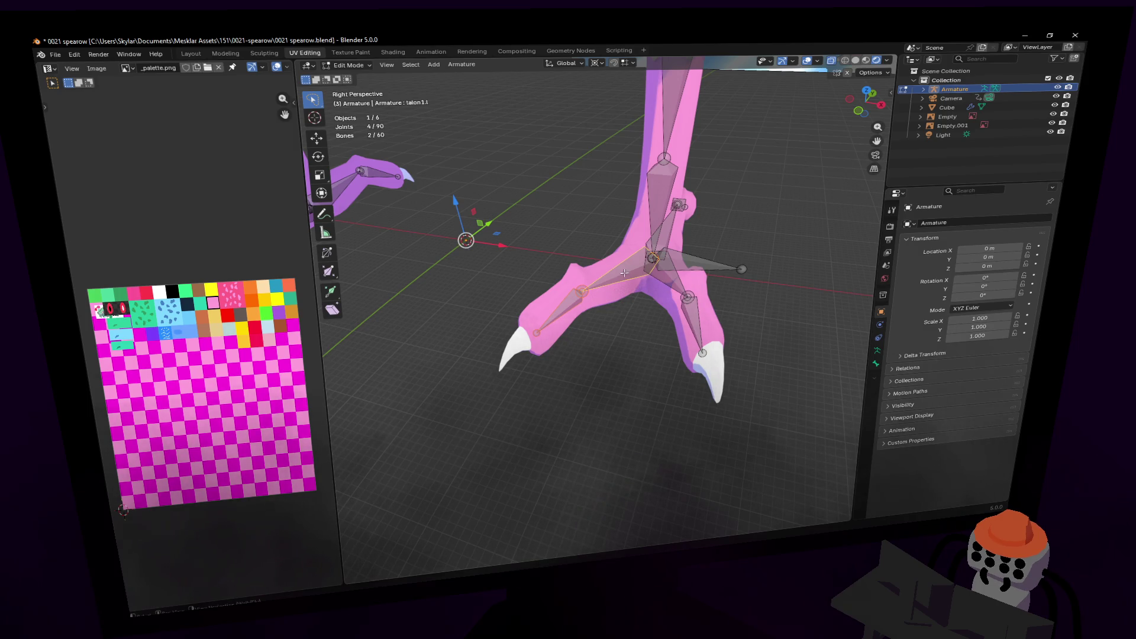
{"action": "key", "text": "ctrl+p"}
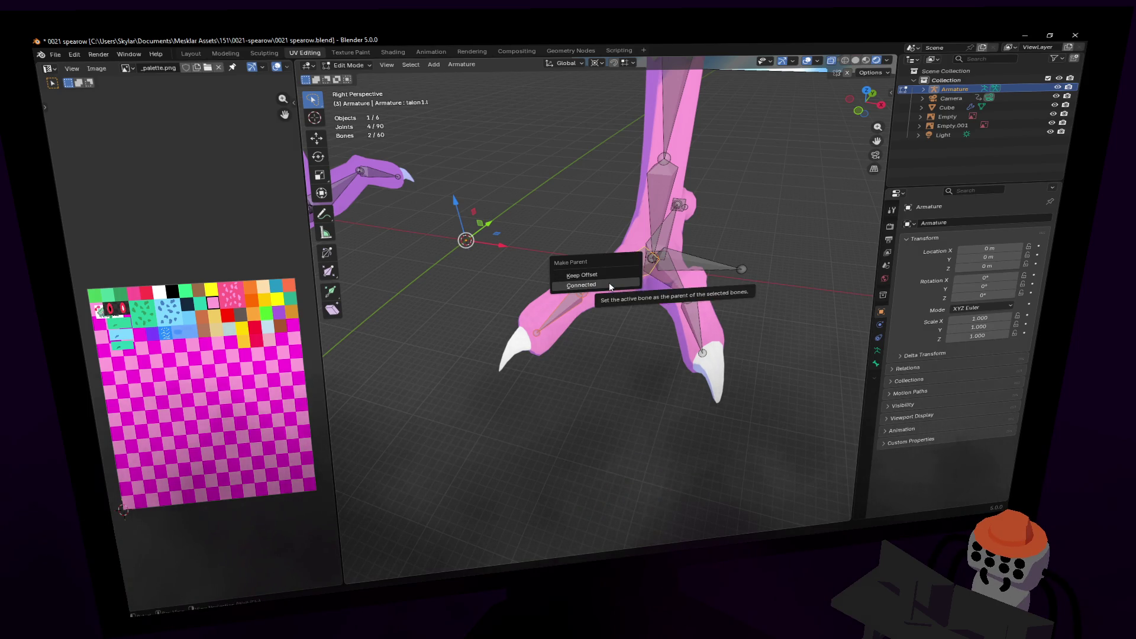
{"action": "left_click", "coordinate": [609, 283]}
- Connect the next two talon bones of that foot to their parents
{"action": "left_click", "coordinate": [686, 301]}
{"action": "key", "text": "ctrl+p"}
{"action": "left_click", "coordinate": [673, 273]}
{"action": "middle_click_drag", "start_coordinate": [673, 273], "coordinate": [847, 294]}
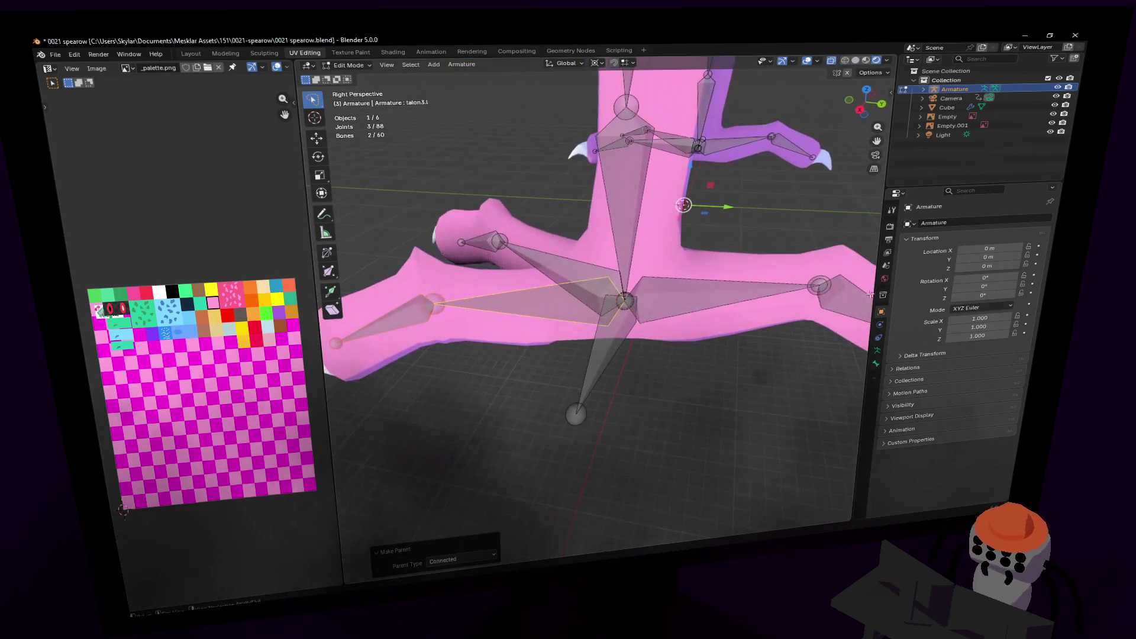
{"action": "left_click", "coordinate": [771, 288]}
{"action": "key", "text": "ctrl+p"}
{"action": "left_click", "coordinate": [774, 283]}
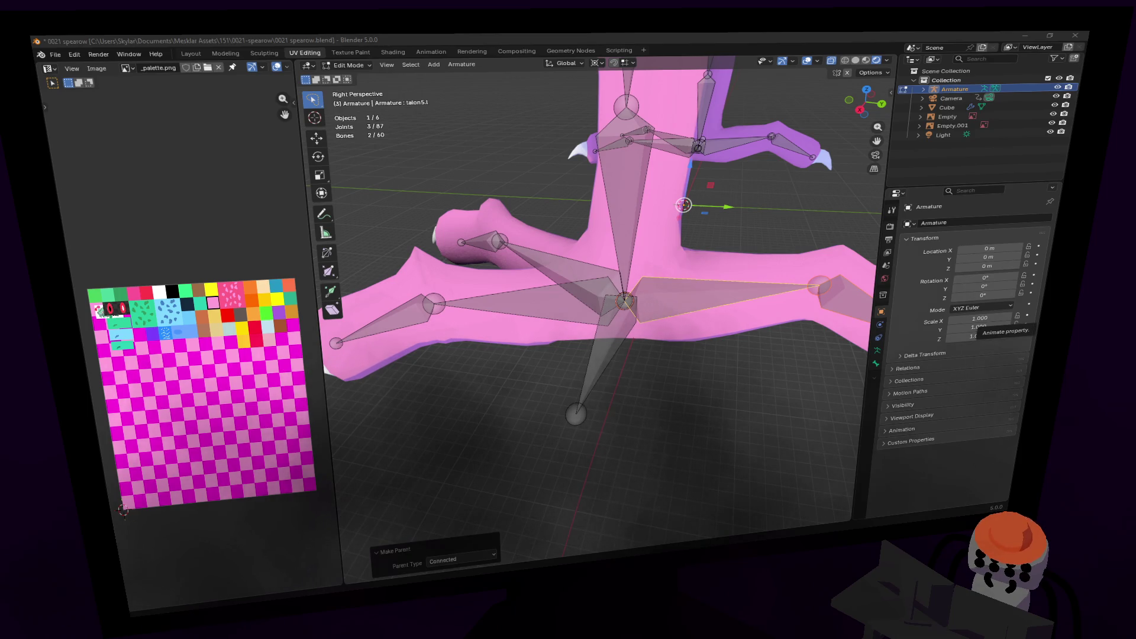
- On the other foot, connect talon5.r and talon3.r to their parent bones
{"action": "key", "text": "shift+grave"}
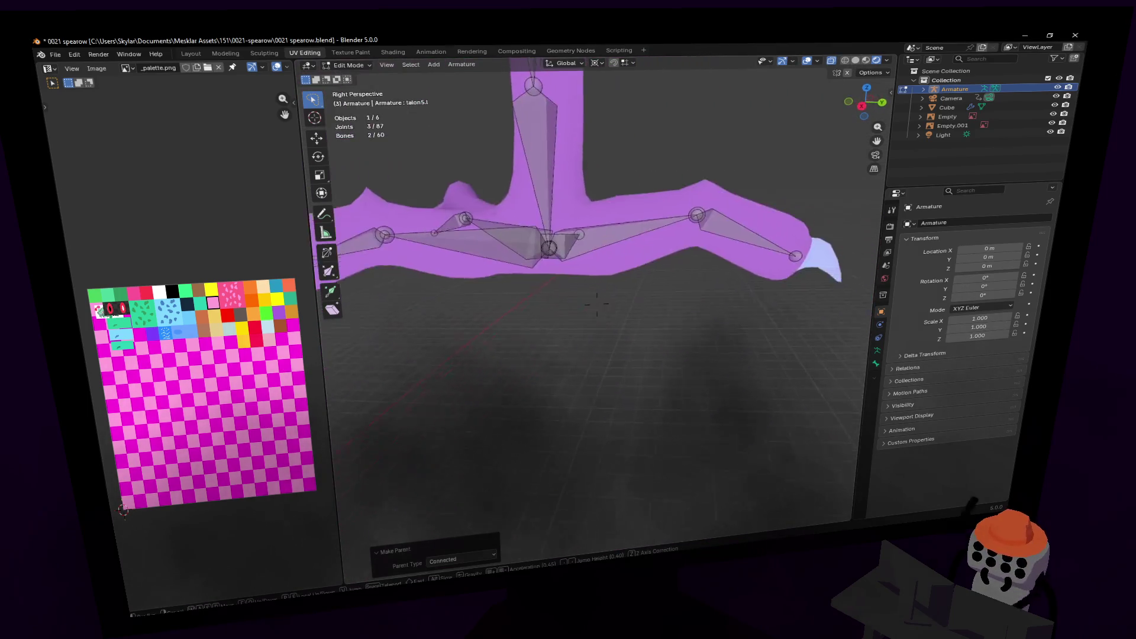
{"action": "left_click", "coordinate": [596, 304]}
{"action": "left_click", "coordinate": [683, 303]}
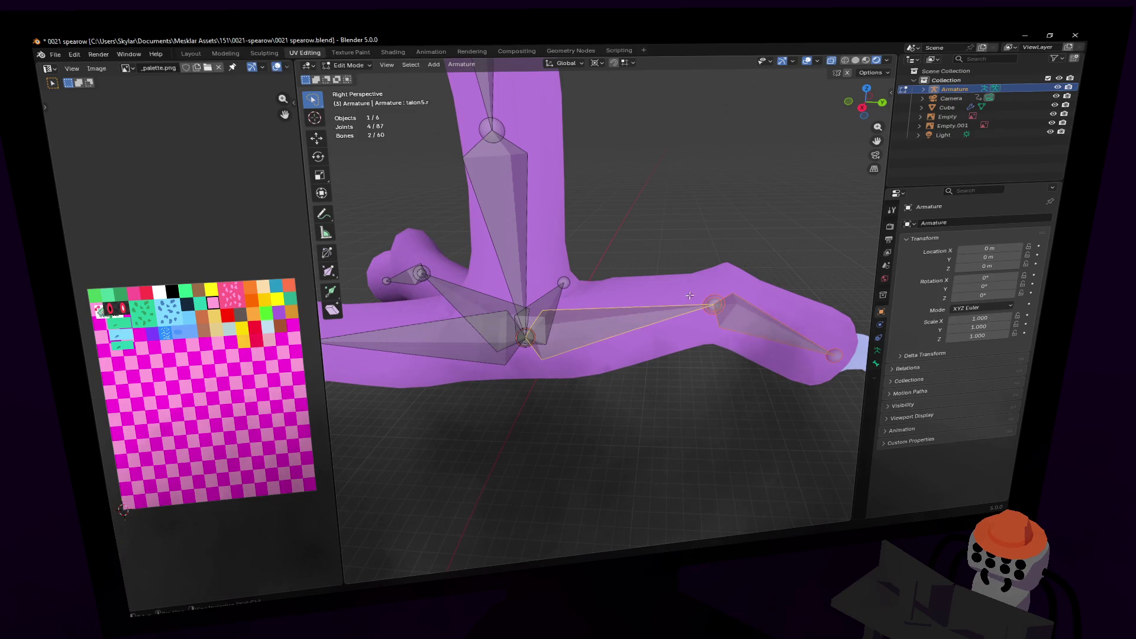
{"action": "key", "text": "ctrl+p"}
{"action": "left_click", "coordinate": [689, 294]}
{"action": "key", "text": "shift+grave"}
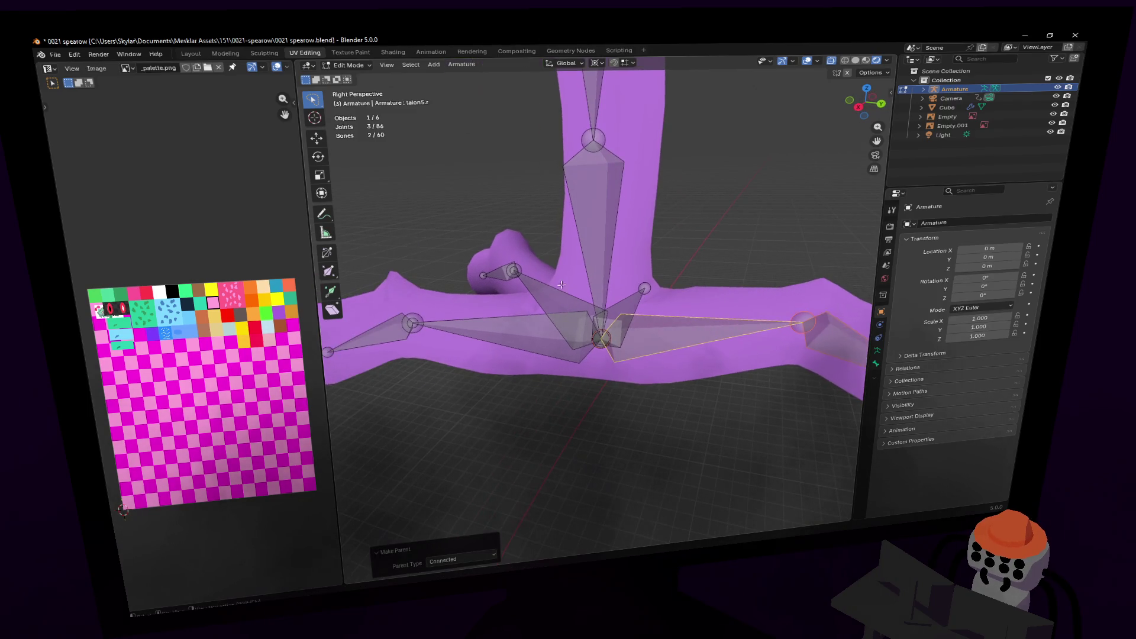
{"action": "left_click", "coordinate": [540, 291]}
{"action": "key", "text": "ctrl+p"}
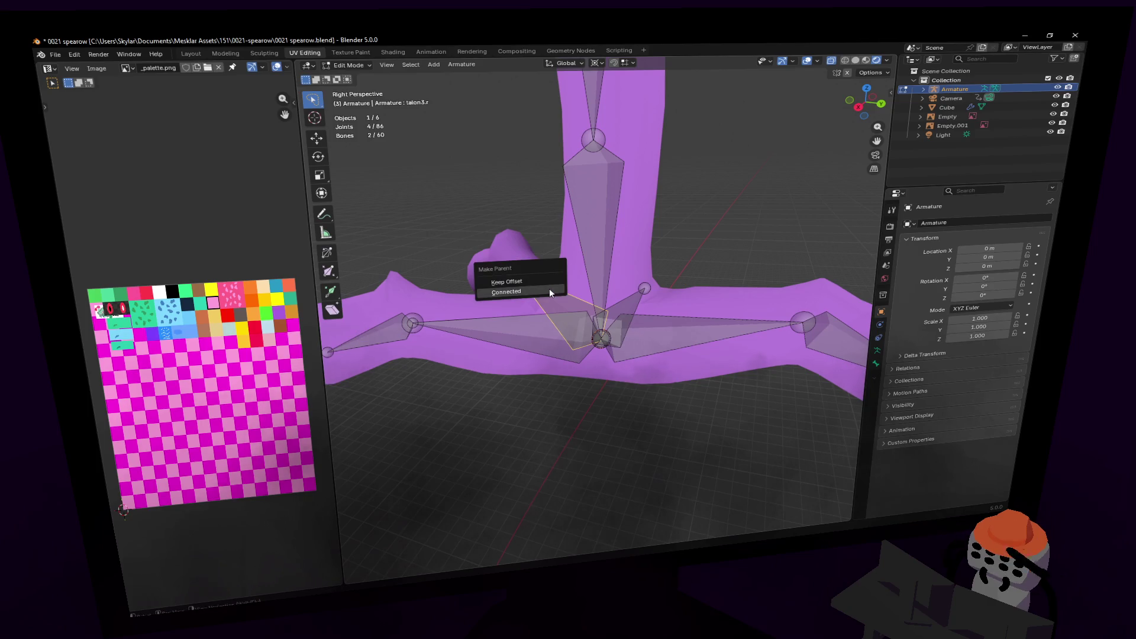
{"action": "left_click", "coordinate": [540, 287]}
- Undo an accidental bone separation, connect talon1.r to its parent, and leave Edit Mode
{"action": "left_click", "coordinate": [471, 331]}
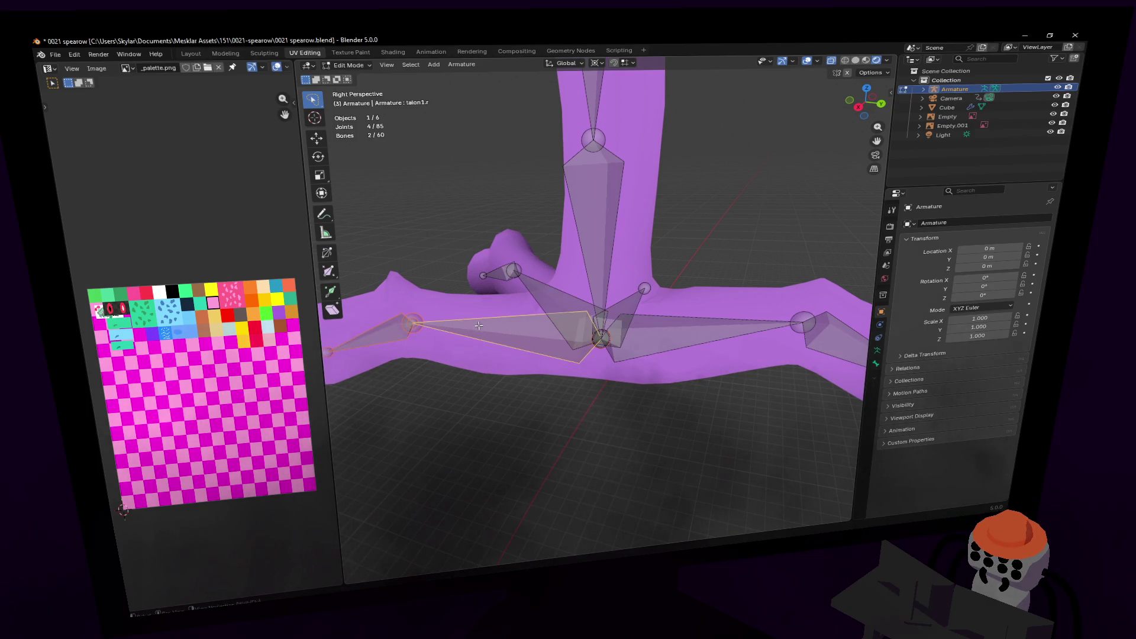
{"action": "key", "text": "p"}
{"action": "key", "text": "ctrl+z"}
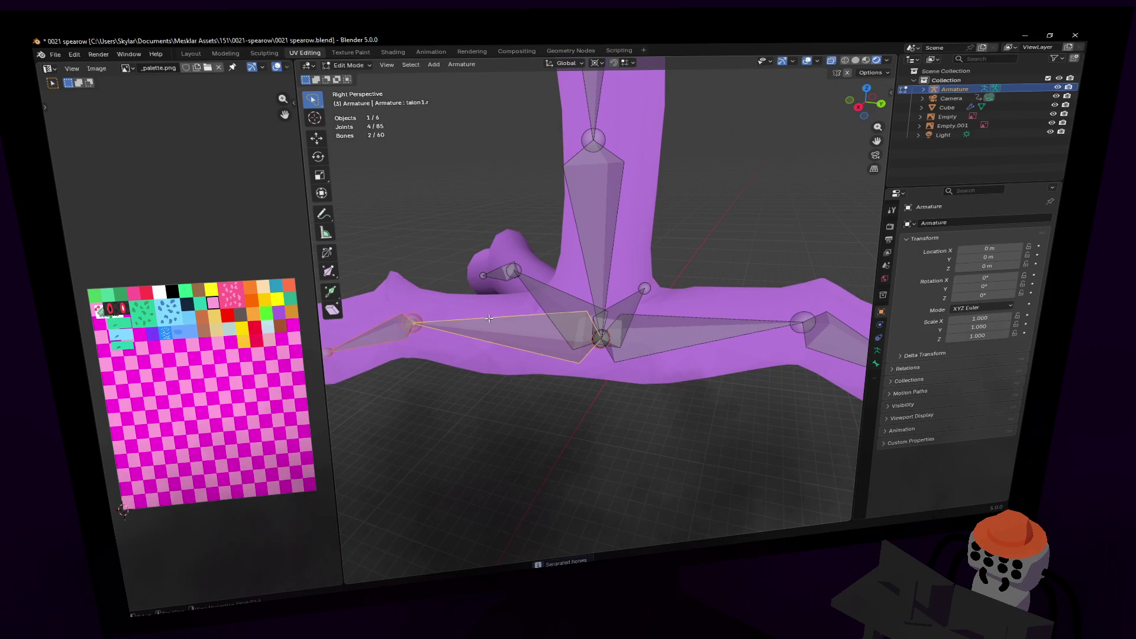
{"action": "key", "text": "ctrl+p"}
{"action": "left_click", "coordinate": [488, 317]}
{"action": "key", "text": "shift+grave"}
{"action": "key", "text": "s"}
{"action": "key", "text": "w"}
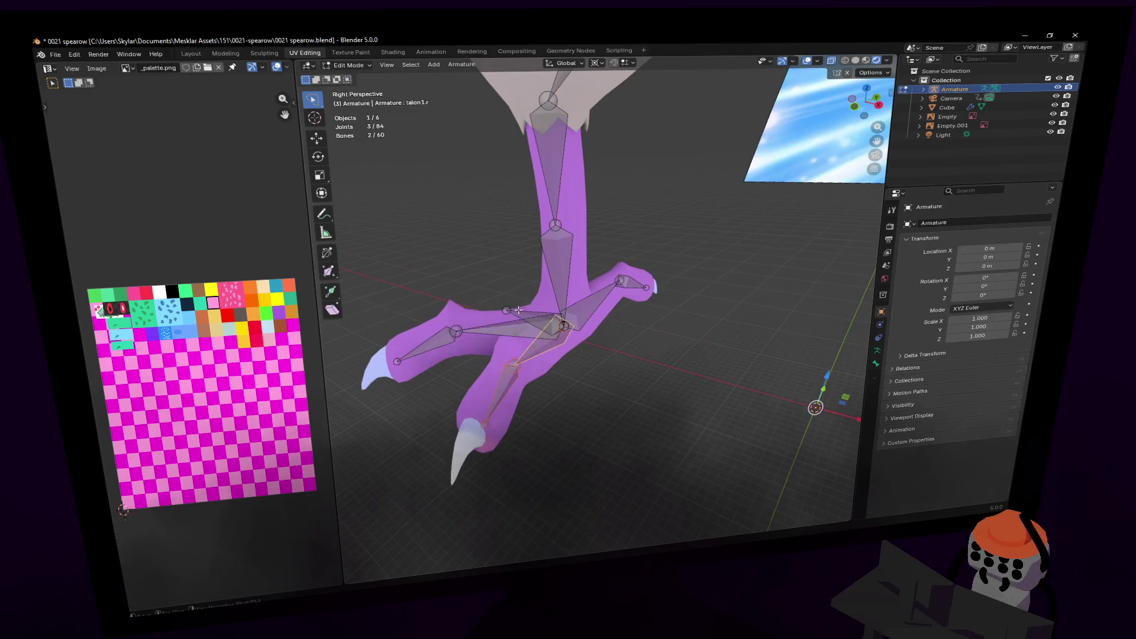
{"action": "left_click", "coordinate": [596, 304]}
{"action": "key", "text": "Tab"}
{"action": "left_click", "coordinate": [353, 66]}
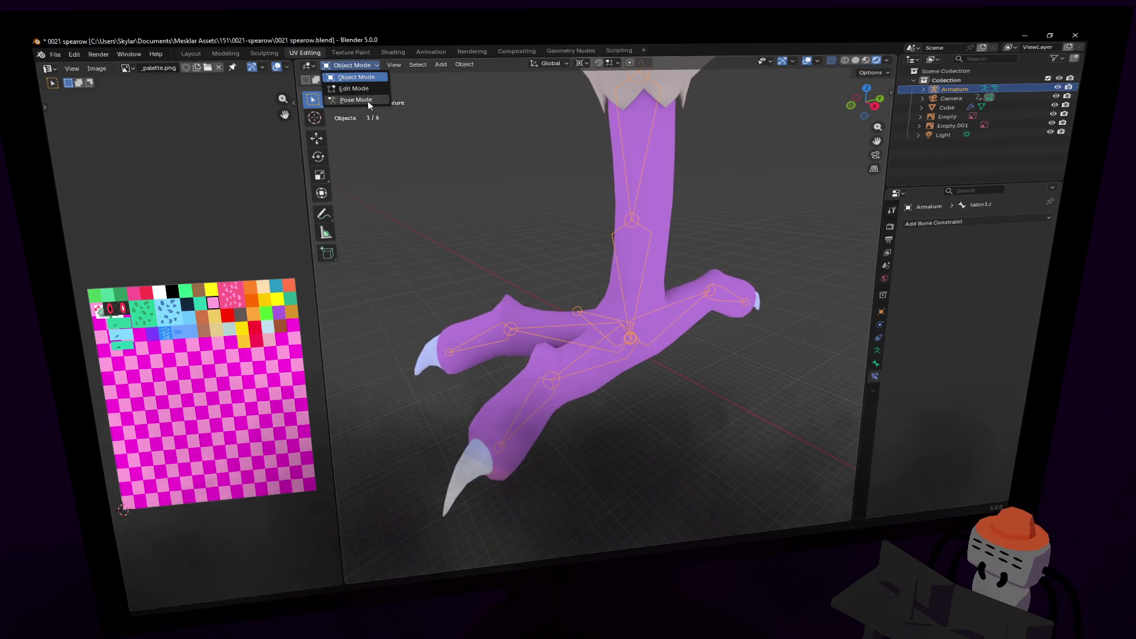
- Switch the armature to Pose Mode and set the pivot point to Median Point
{"action": "left_click", "coordinate": [350, 100]}
{"action": "key", "text": "r"}
{"action": "right_click", "coordinate": [505, 207]}
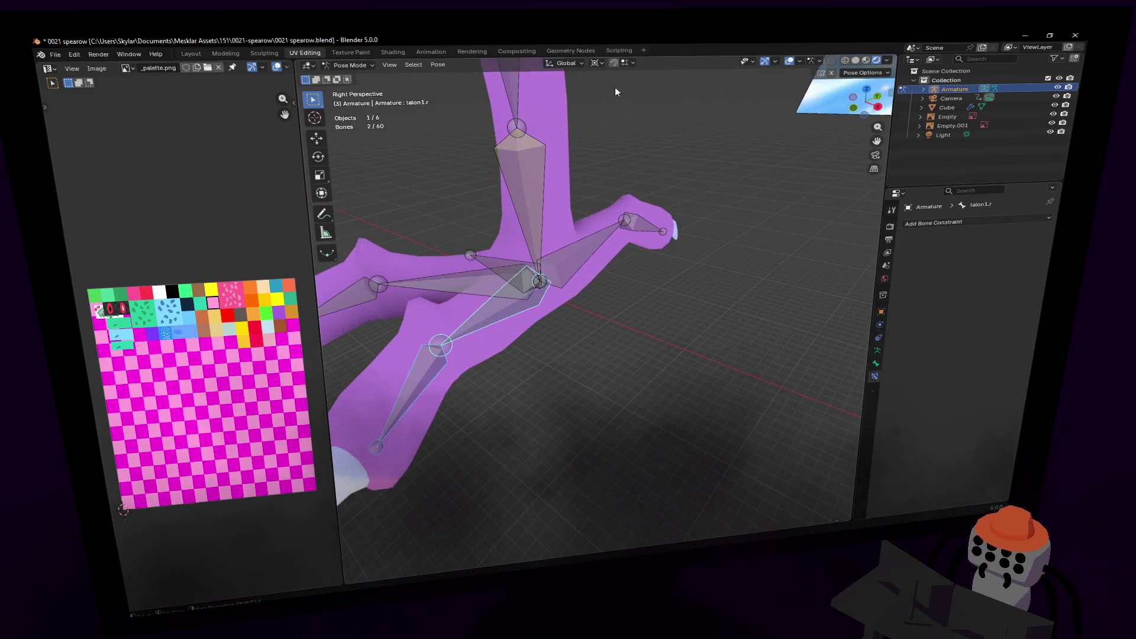
{"action": "left_click", "coordinate": [597, 63]}
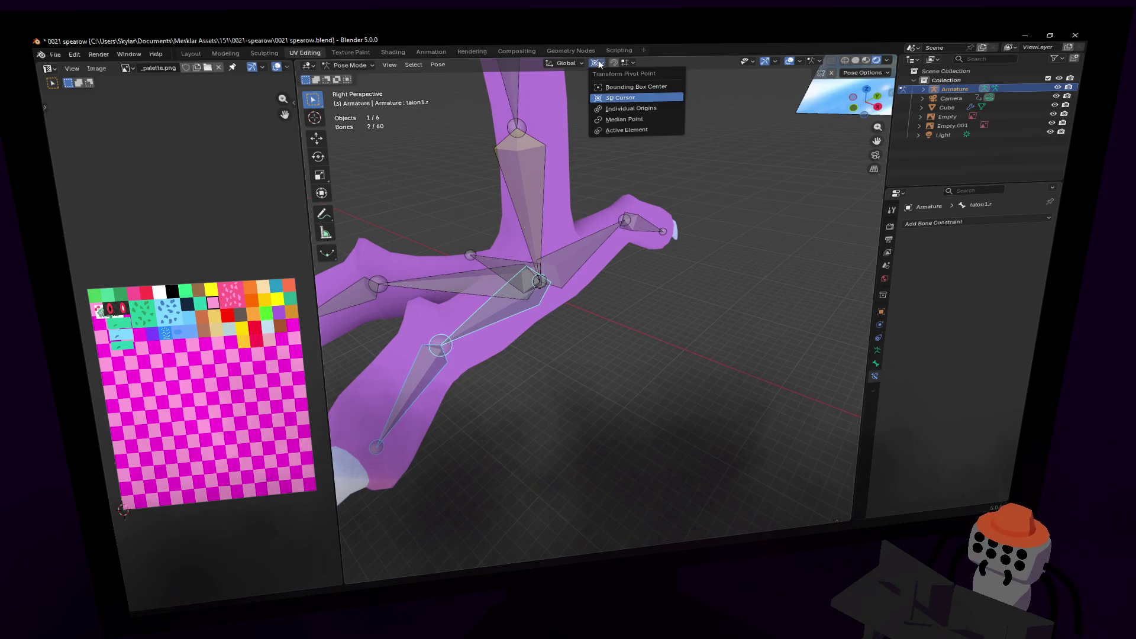
{"action": "left_click", "coordinate": [625, 119]}
{"action": "key", "text": "shift+grave"}
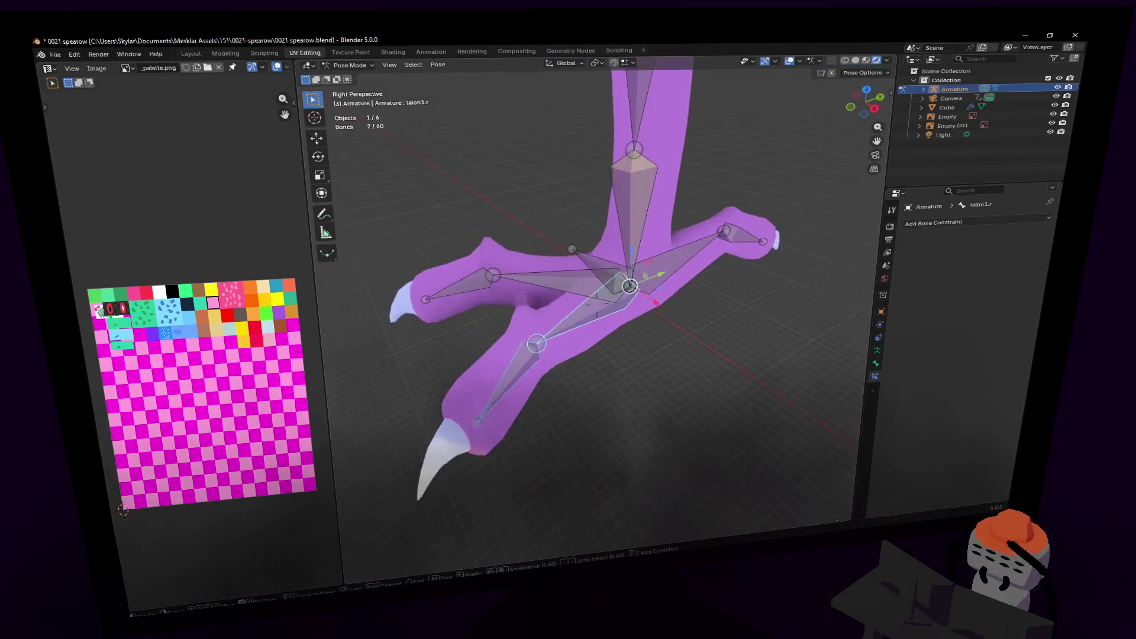
{"action": "left_click", "coordinate": [619, 322]}
- Give talon1.r, talon3.r and talon5.r each a Child Of constraint targeting the Armature
{"action": "left_click", "coordinate": [970, 222]}
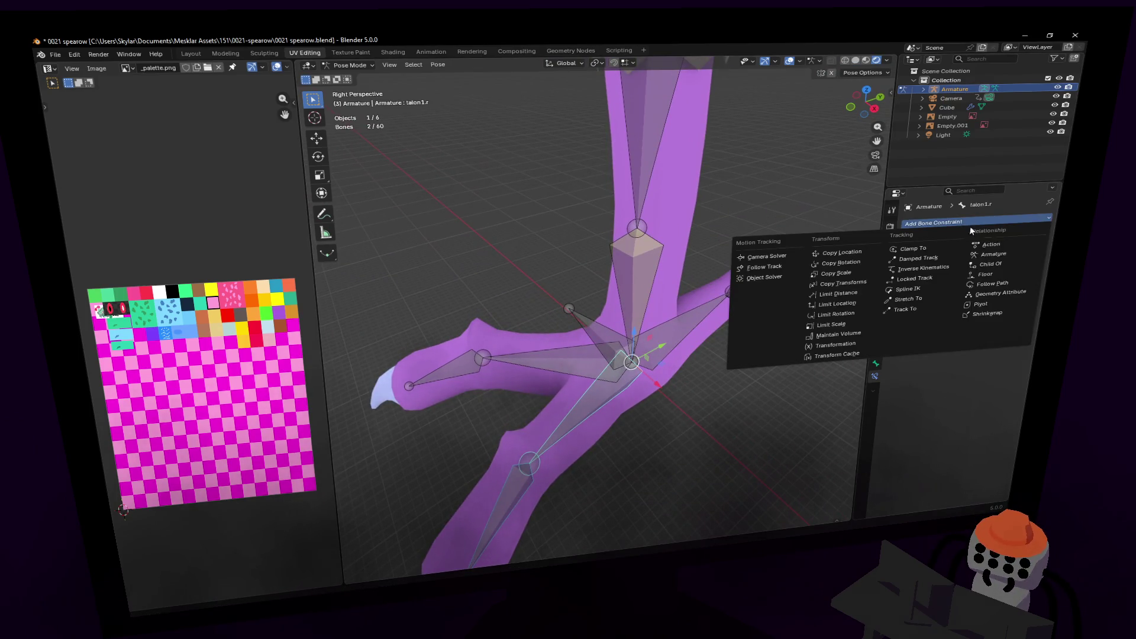
{"action": "left_click", "coordinate": [1006, 266]}
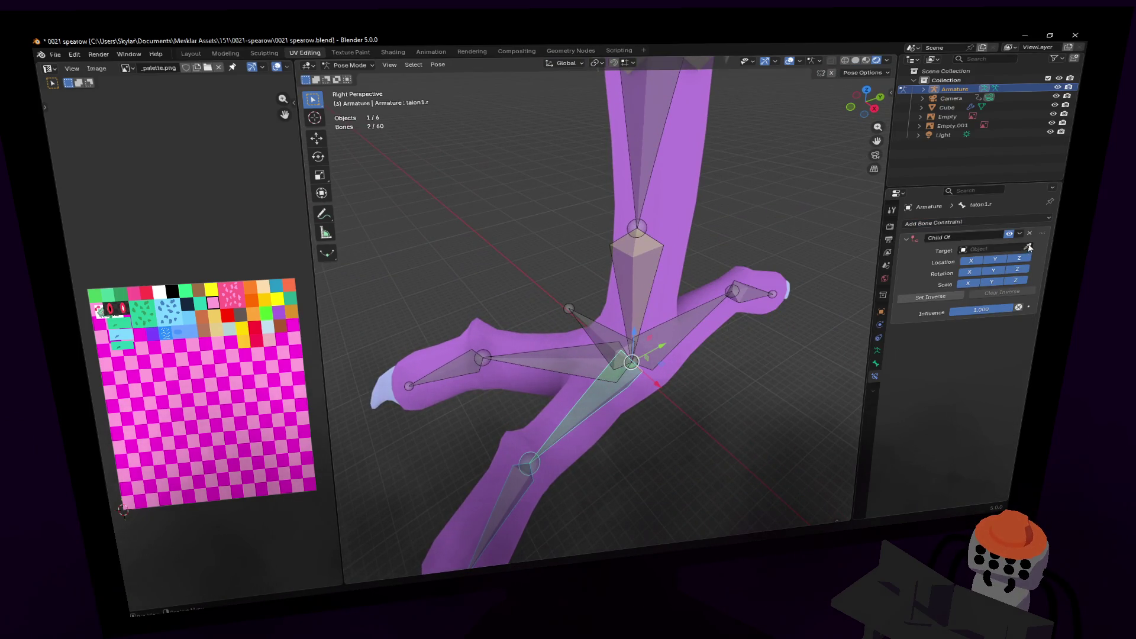
{"action": "left_click", "coordinate": [580, 317]}
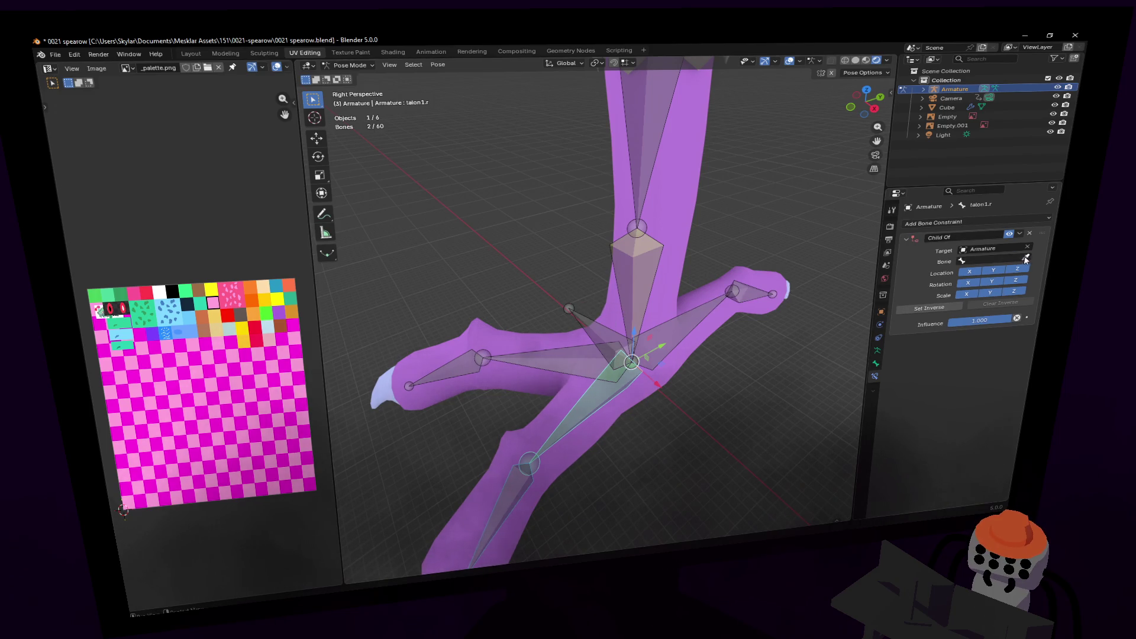
{"action": "left_click", "coordinate": [609, 334]}
{"action": "left_click", "coordinate": [1027, 222]}
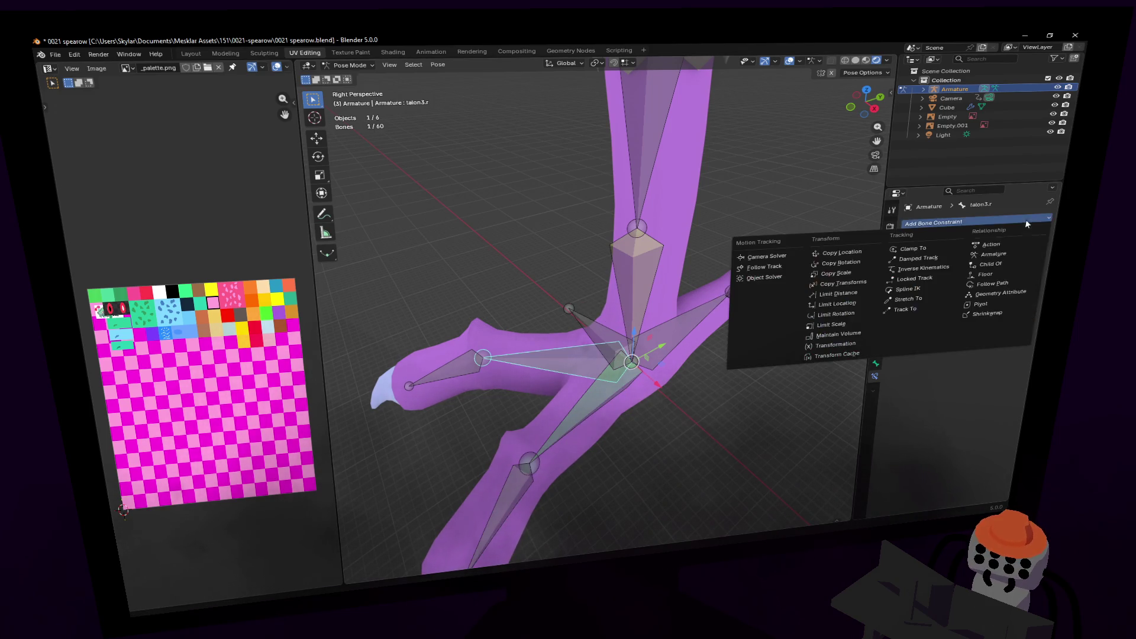
{"action": "left_click", "coordinate": [1013, 266]}
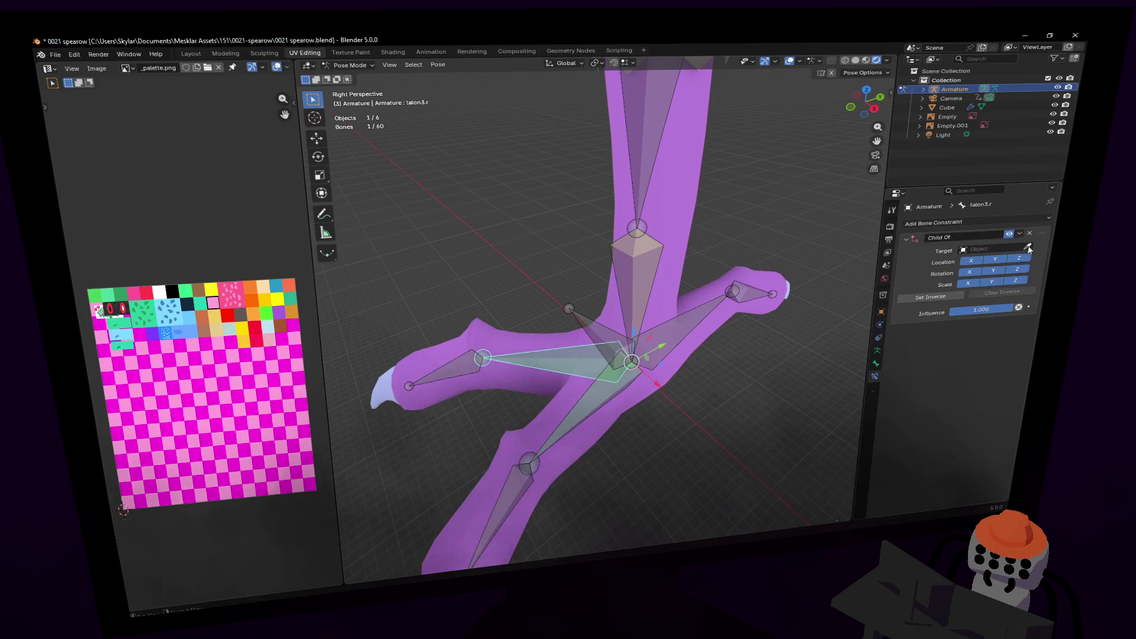
{"action": "left_click", "coordinate": [599, 329]}
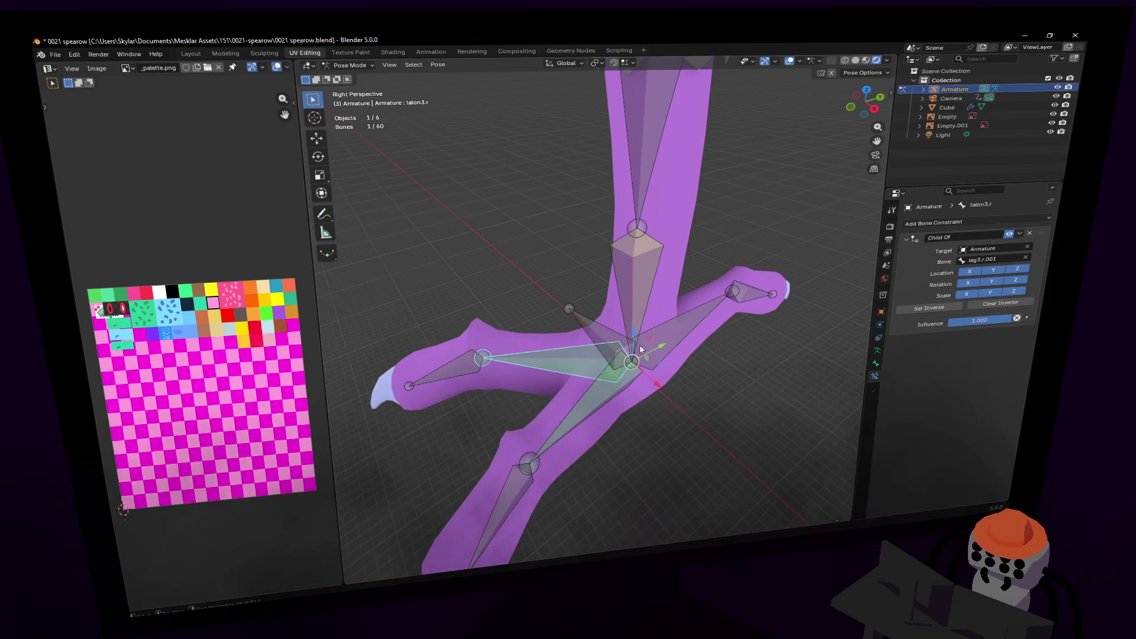
{"action": "left_click", "coordinate": [670, 335]}
{"action": "left_click", "coordinate": [1007, 218]}
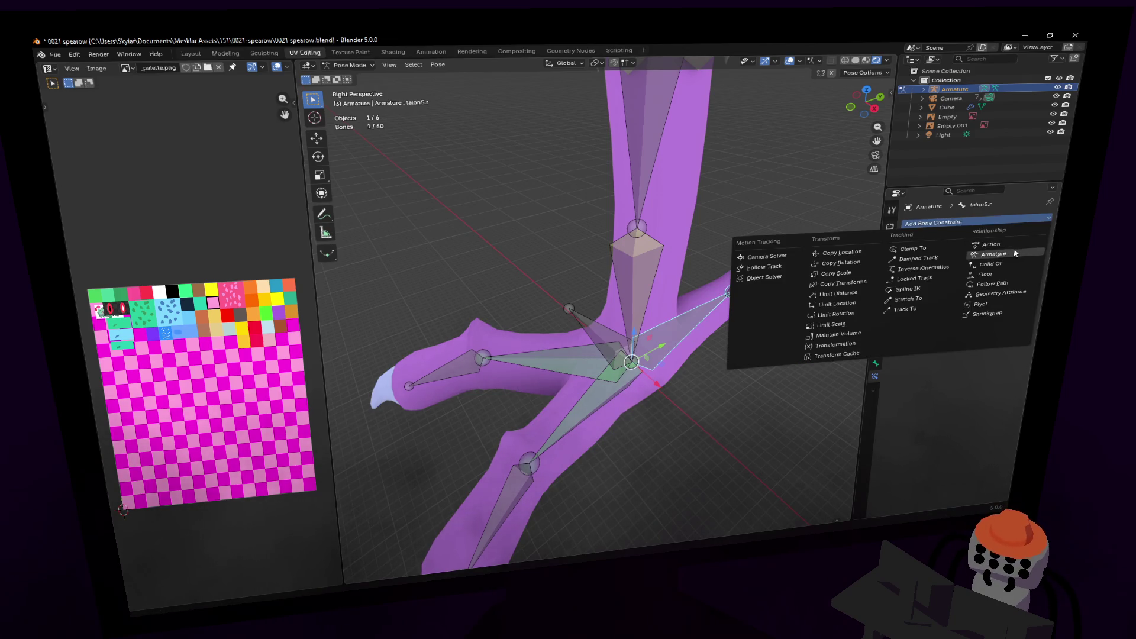
{"action": "left_click", "coordinate": [1004, 265]}
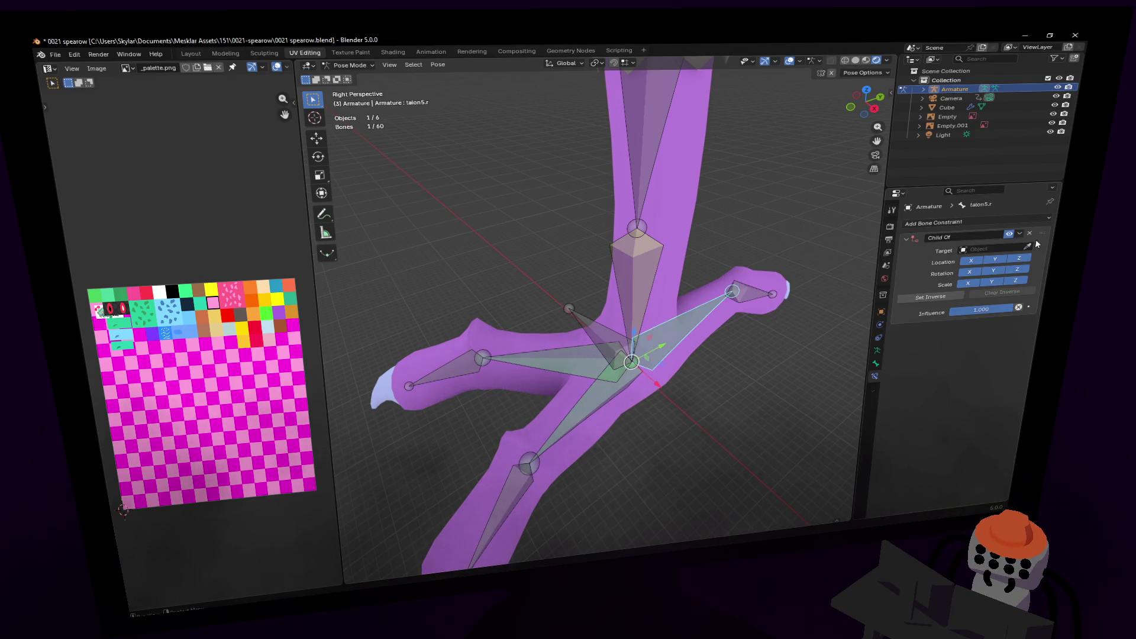
{"action": "left_click", "coordinate": [591, 313]}
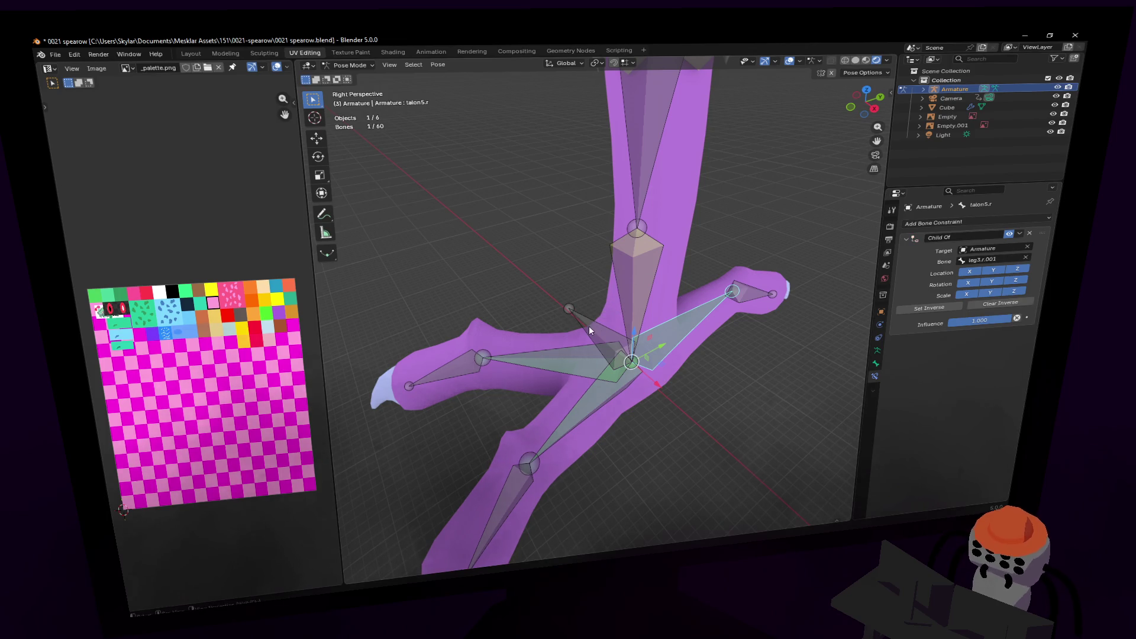
{"action": "key", "text": "shift+grave"}
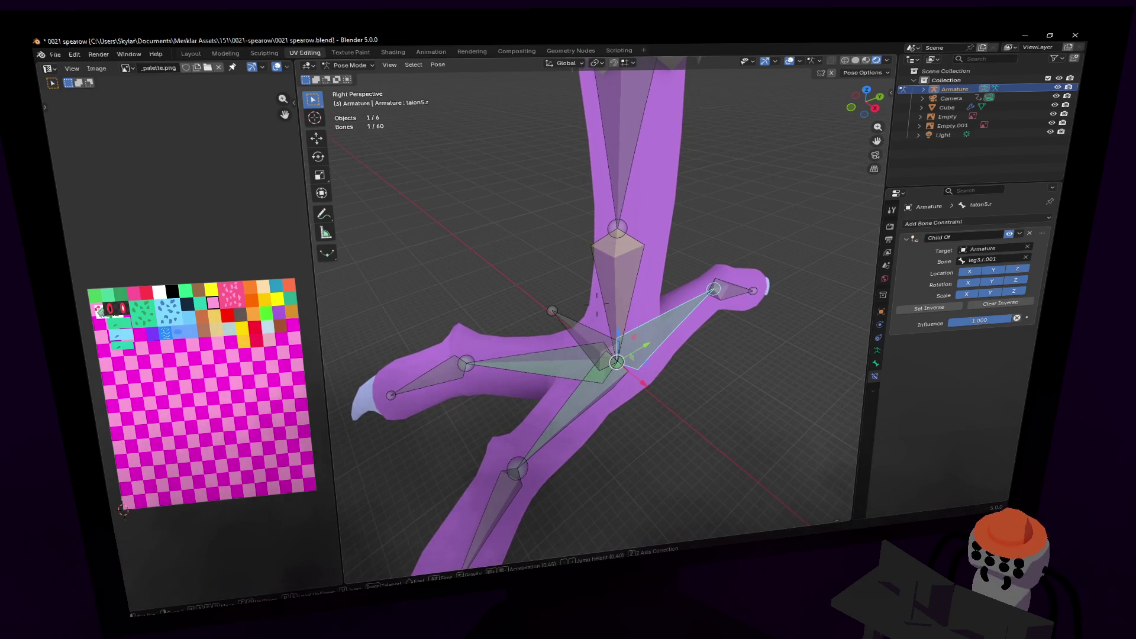
- Select talon5.l and add a Child Of constraint targeting the Armature
{"action": "key", "text": "s"}
{"action": "key", "text": "w"}
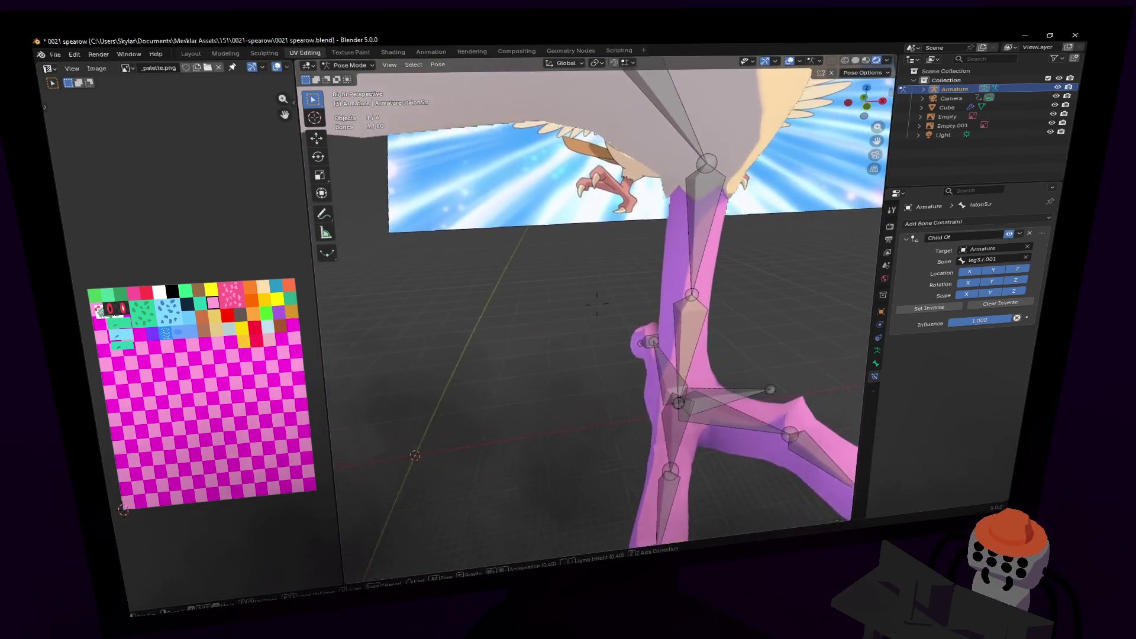
{"action": "left_click", "coordinate": [587, 345]}
{"action": "left_click", "coordinate": [565, 349]}
{"action": "middle_click_drag", "start_coordinate": [565, 349], "coordinate": [623, 335]}
{"action": "key", "text": "g"}
{"action": "key", "text": "Escape"}
{"action": "key", "text": "shift+grave"}
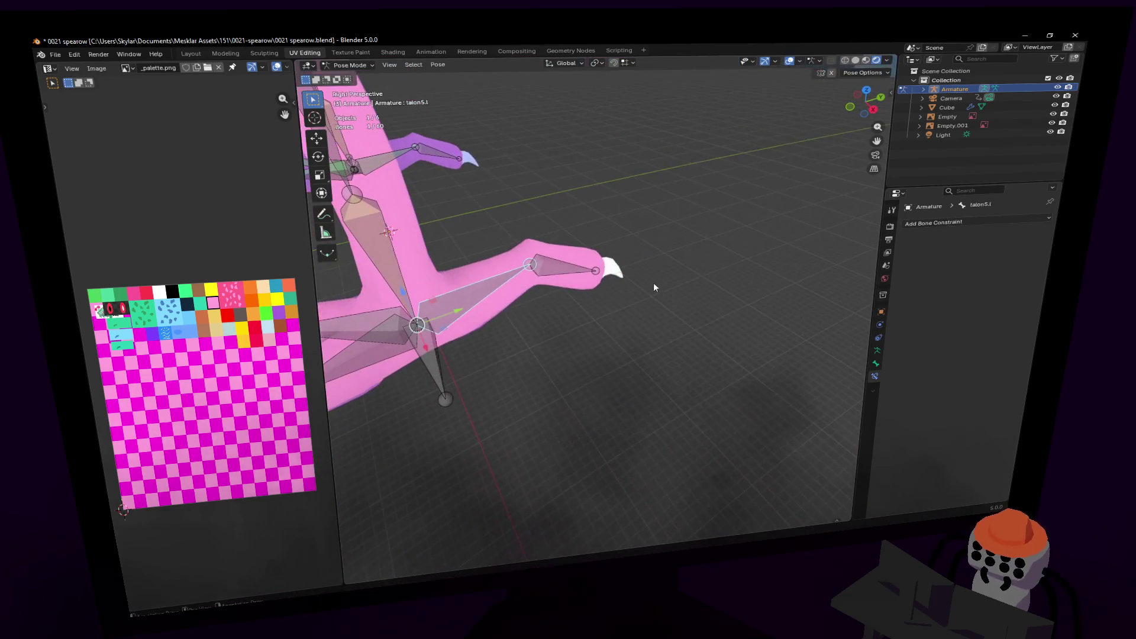
{"action": "key", "text": "Escape"}
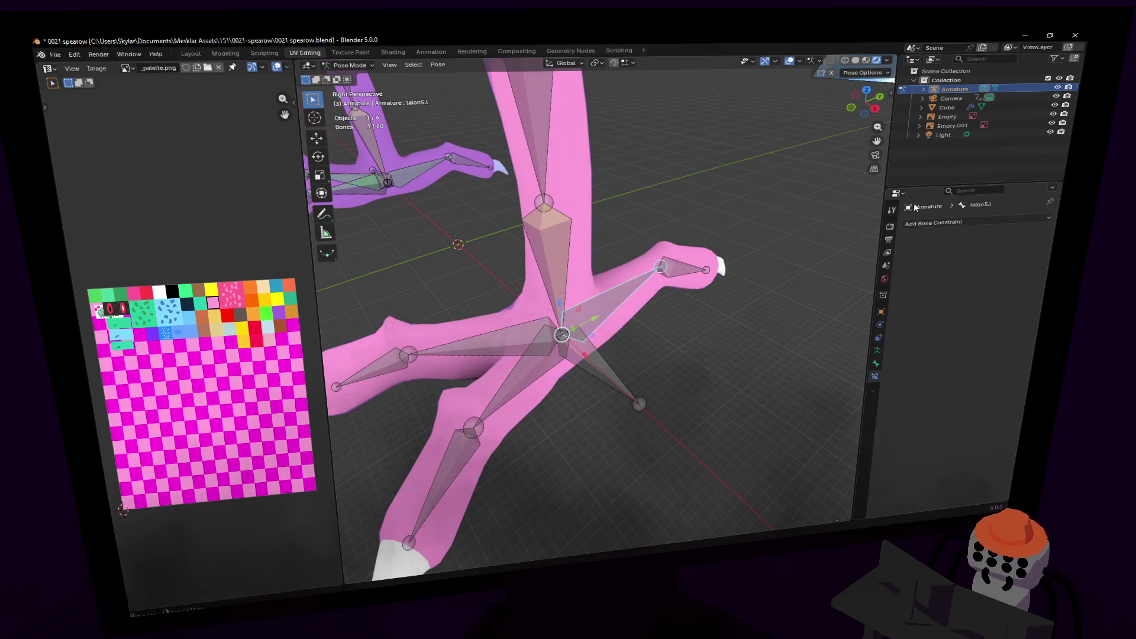
{"action": "left_click", "coordinate": [975, 225]}
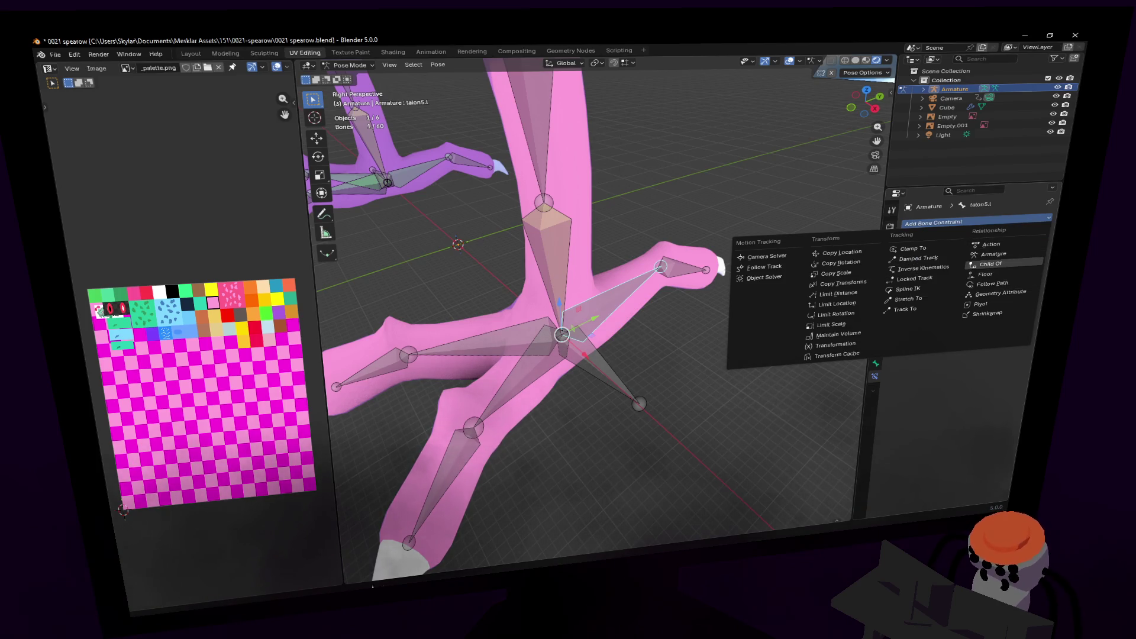
{"action": "left_click", "coordinate": [997, 263]}
{"action": "left_click", "coordinate": [598, 382]}
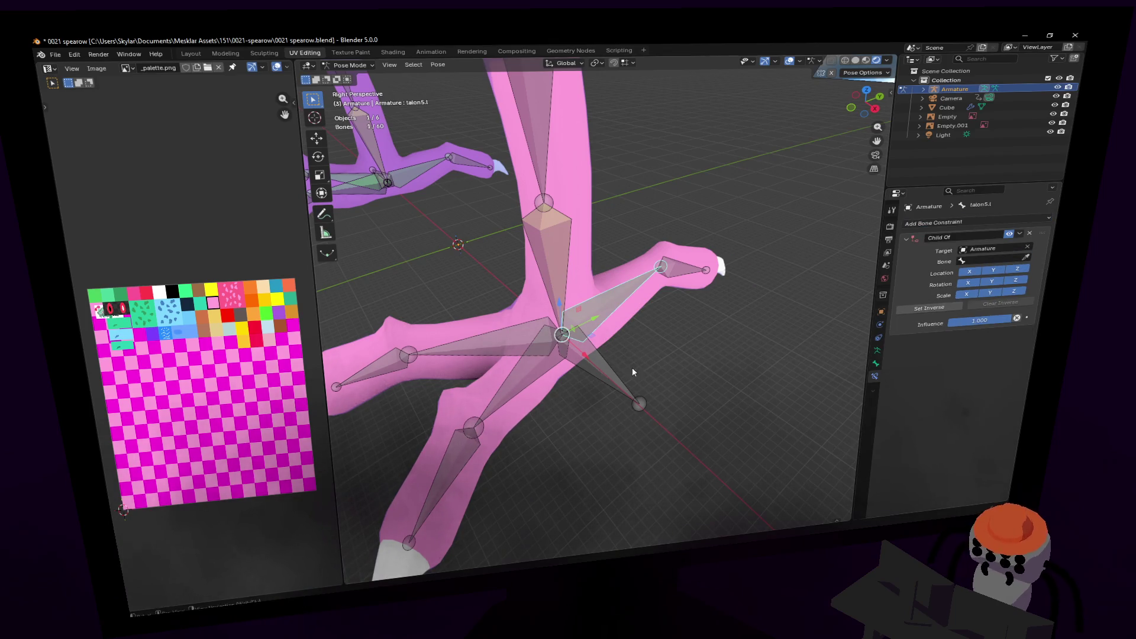
- Give talon3.l and talon1.l Child Of constraints targeting the Armature's leg3.l.001 bone
{"action": "left_click", "coordinate": [517, 361]}
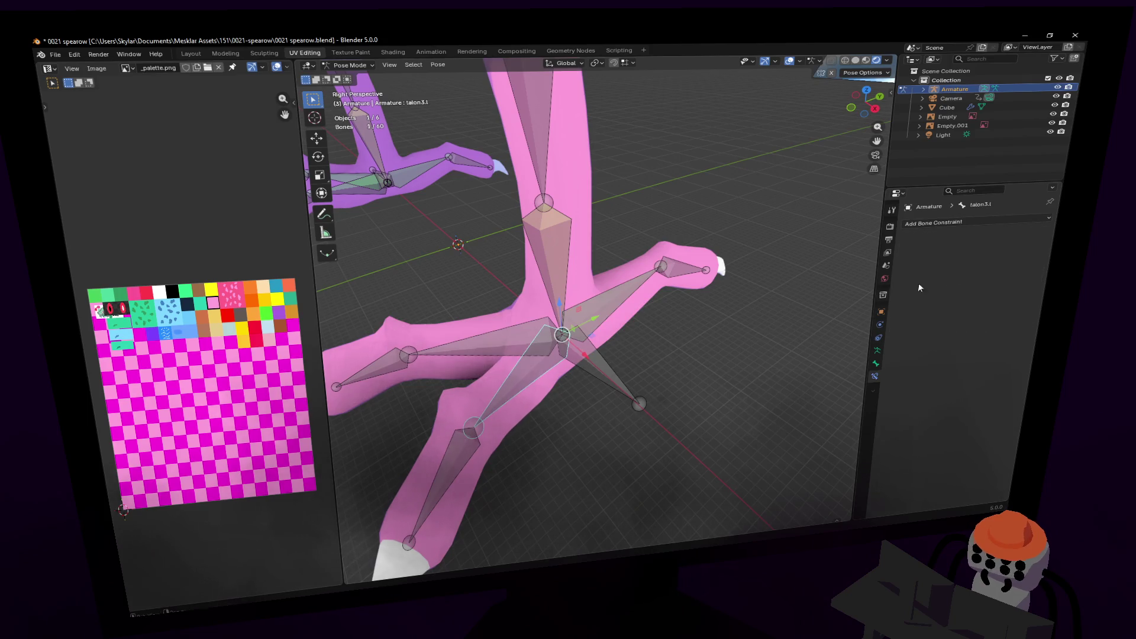
{"action": "left_click", "coordinate": [962, 225]}
{"action": "left_click", "coordinate": [1002, 266]}
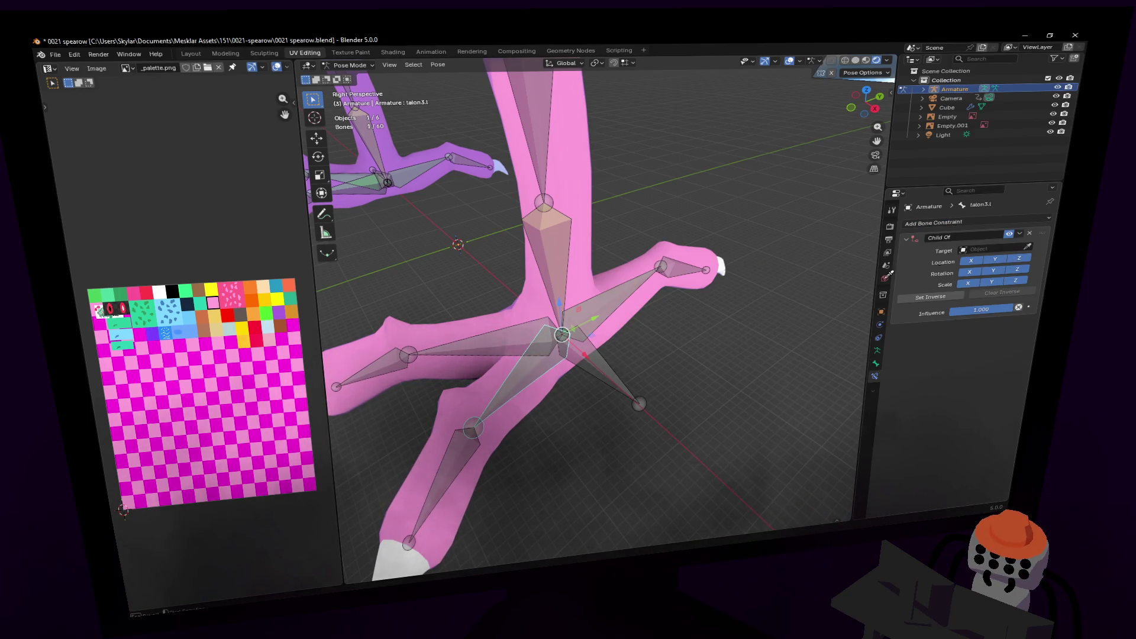
{"action": "left_click", "coordinate": [605, 367]}
{"action": "left_click", "coordinate": [524, 362]}
{"action": "left_click", "coordinate": [532, 340]}
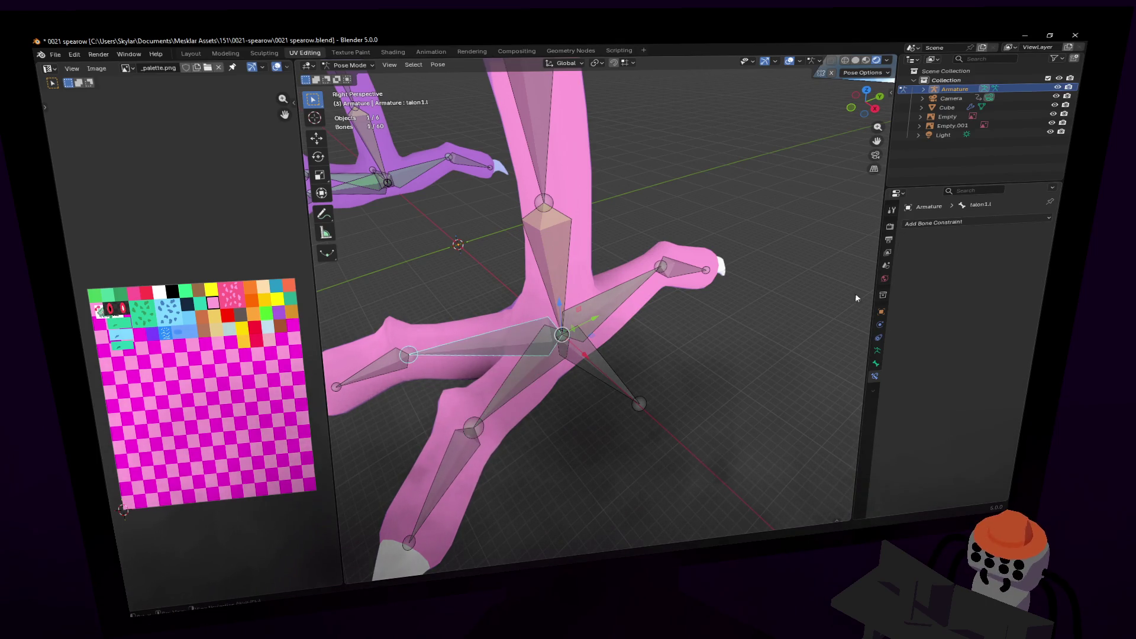
{"action": "left_click", "coordinate": [1015, 223]}
{"action": "left_click", "coordinate": [1015, 259]}
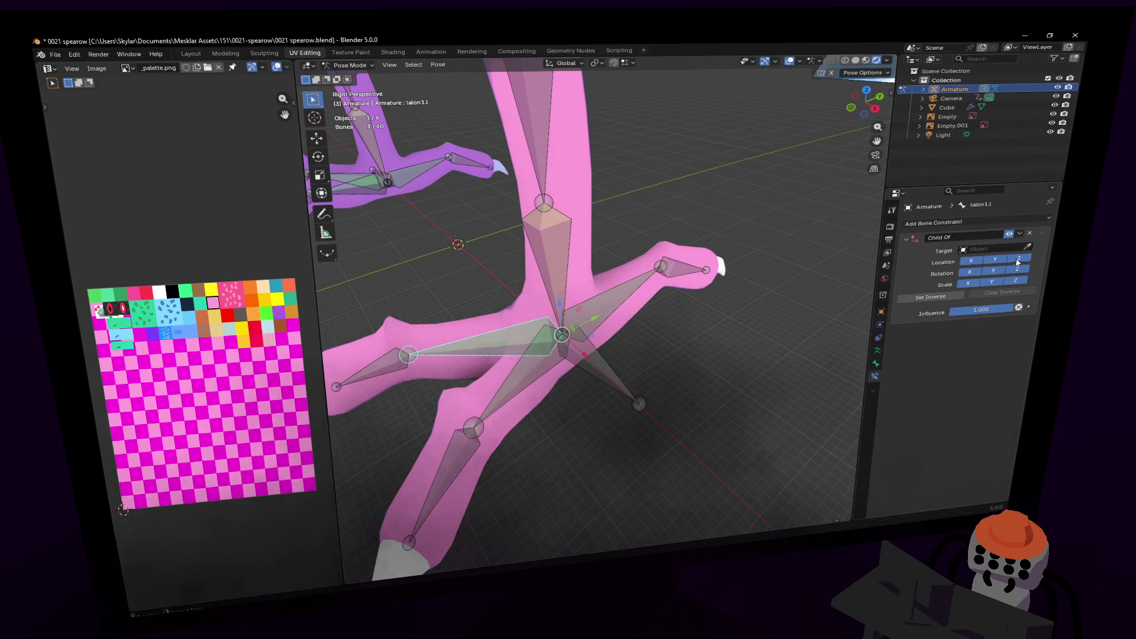
{"action": "left_click", "coordinate": [609, 370]}
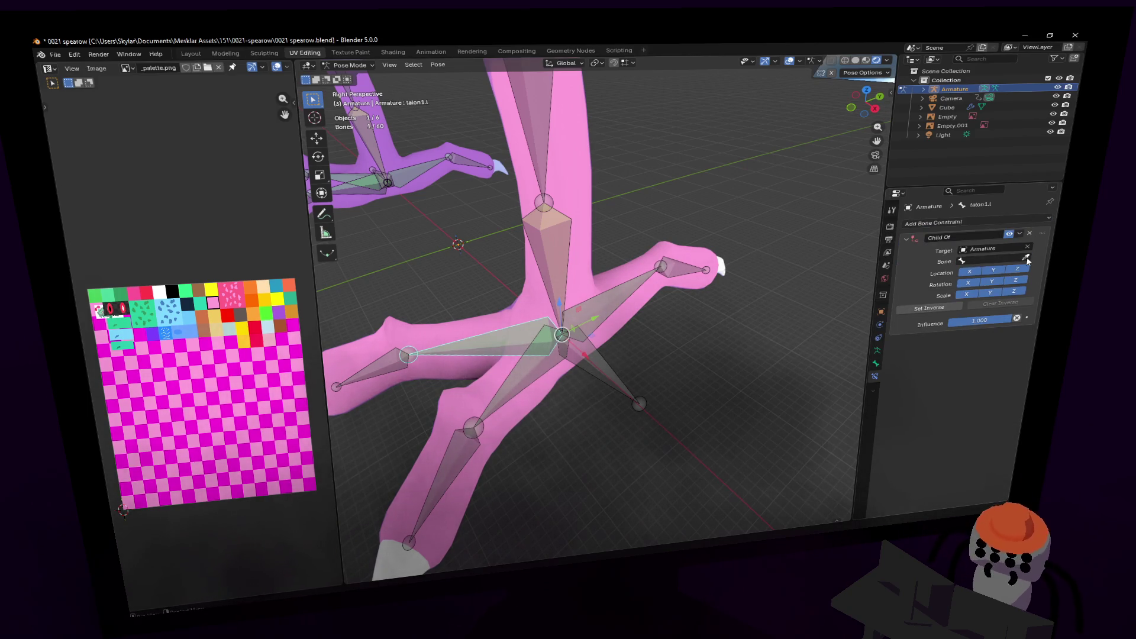
{"action": "left_click", "coordinate": [585, 377]}
{"action": "scroll", "coordinate": [638, 374], "scroll_direction": "down", "scroll_amount": 4}
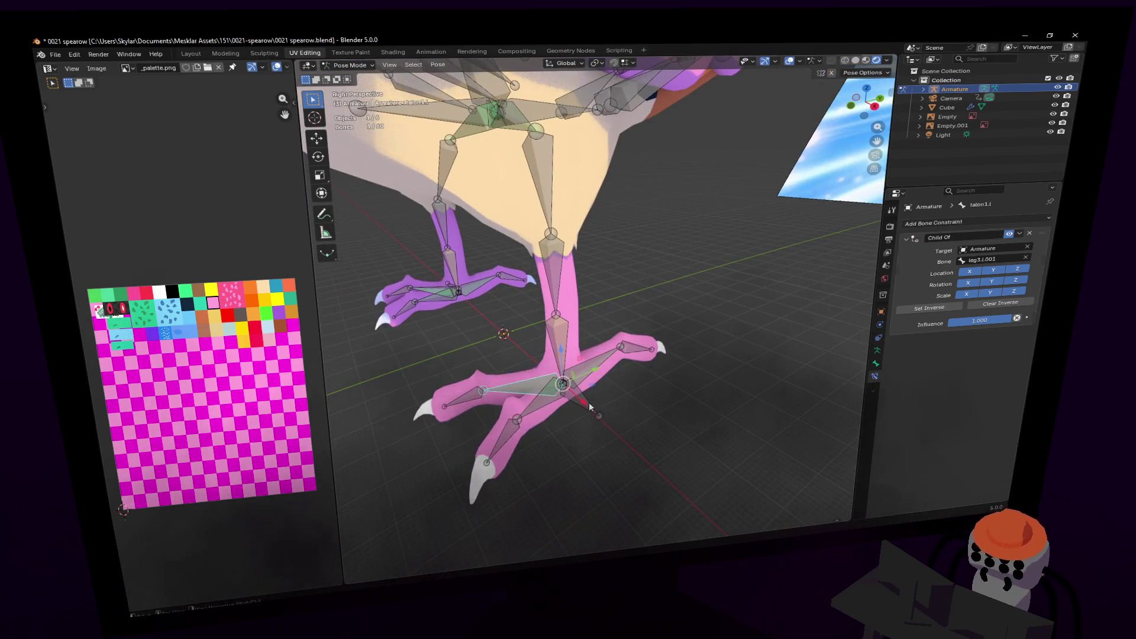
{"action": "left_click", "coordinate": [588, 403]}
{"action": "key", "text": "g"}
{"action": "key", "text": "z"}
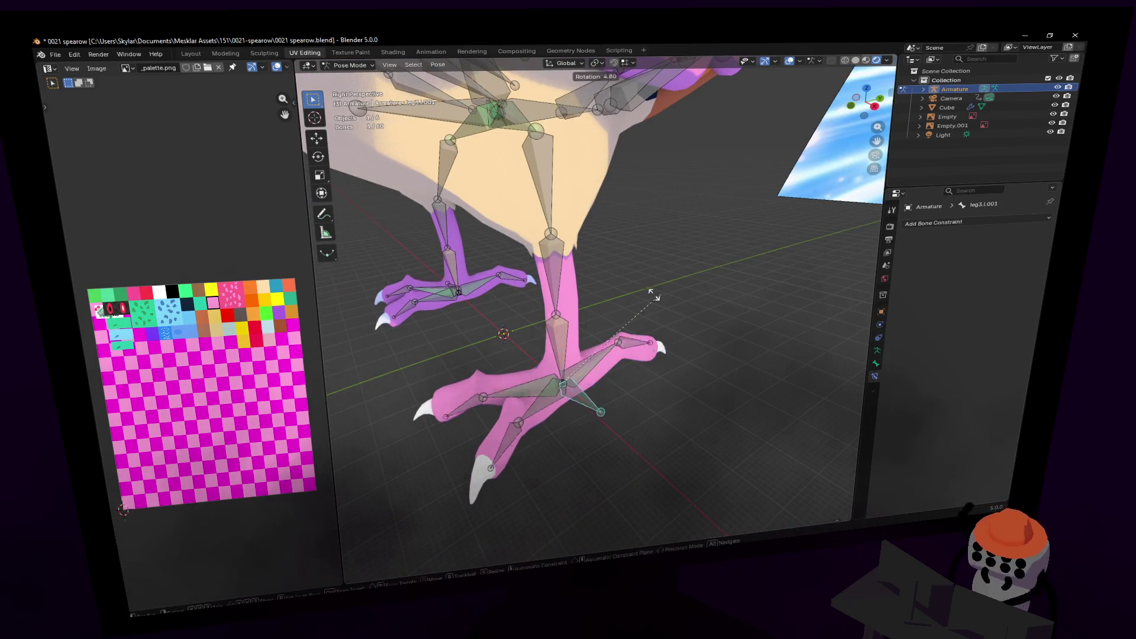
{"action": "key", "text": "z"}
{"action": "key", "text": "z"}
{"action": "middle_click_drag", "start_coordinate": [600, 375], "coordinate": [730, 335]}
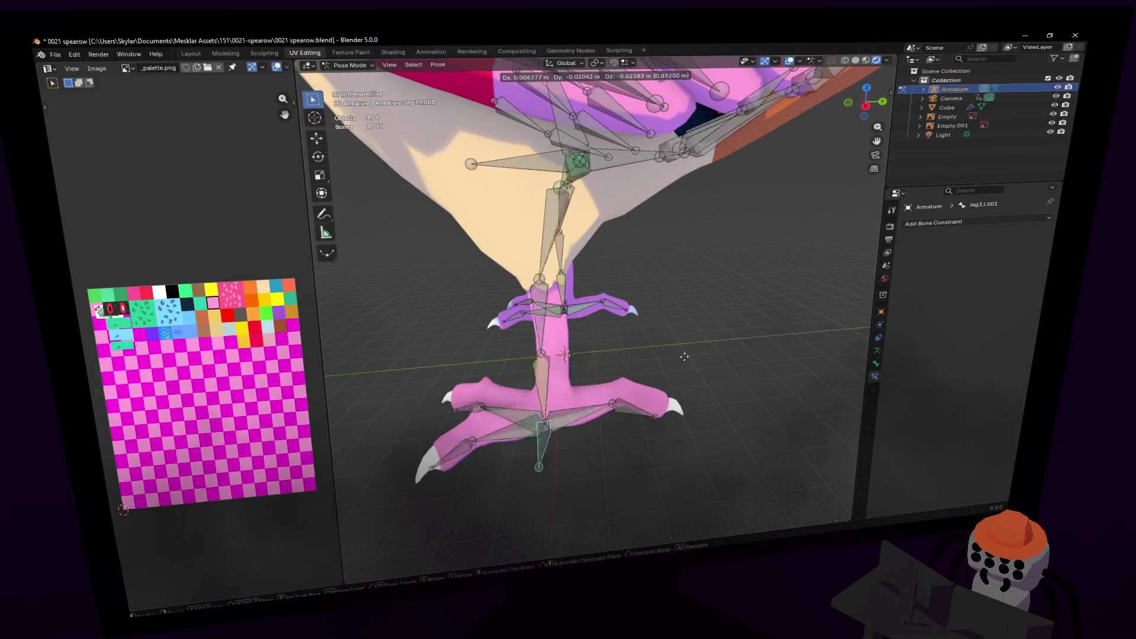
{"action": "right_click", "coordinate": [630, 259]}
{"action": "key", "text": "shift+grave"}
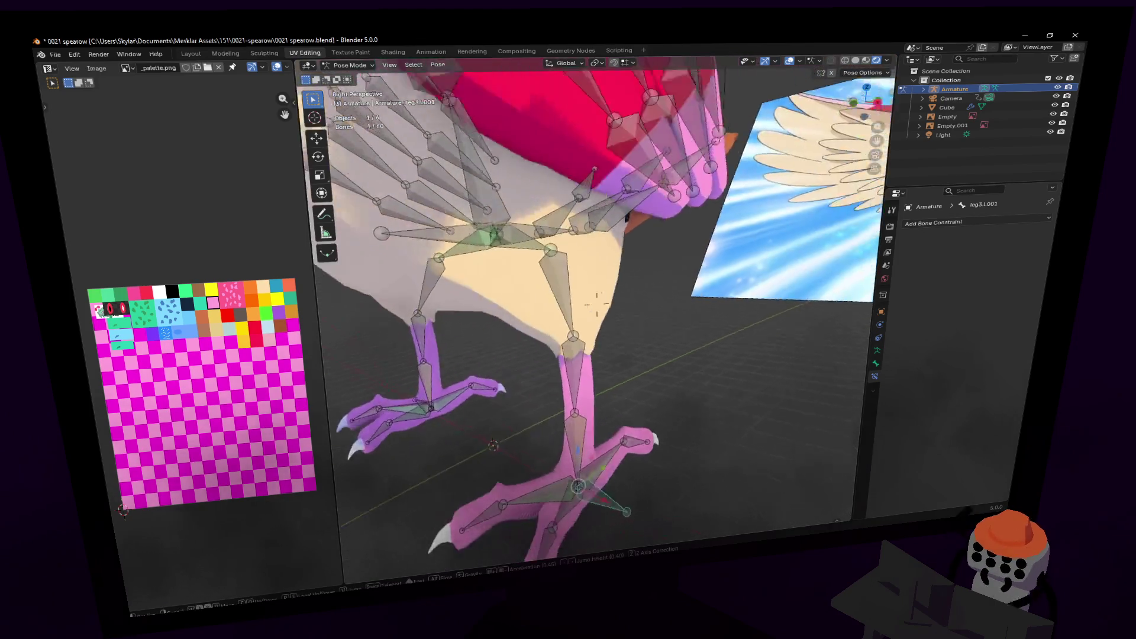
{"action": "left_click", "coordinate": [597, 305]}
{"action": "left_click", "coordinate": [590, 249]}
{"action": "key", "text": "g"}
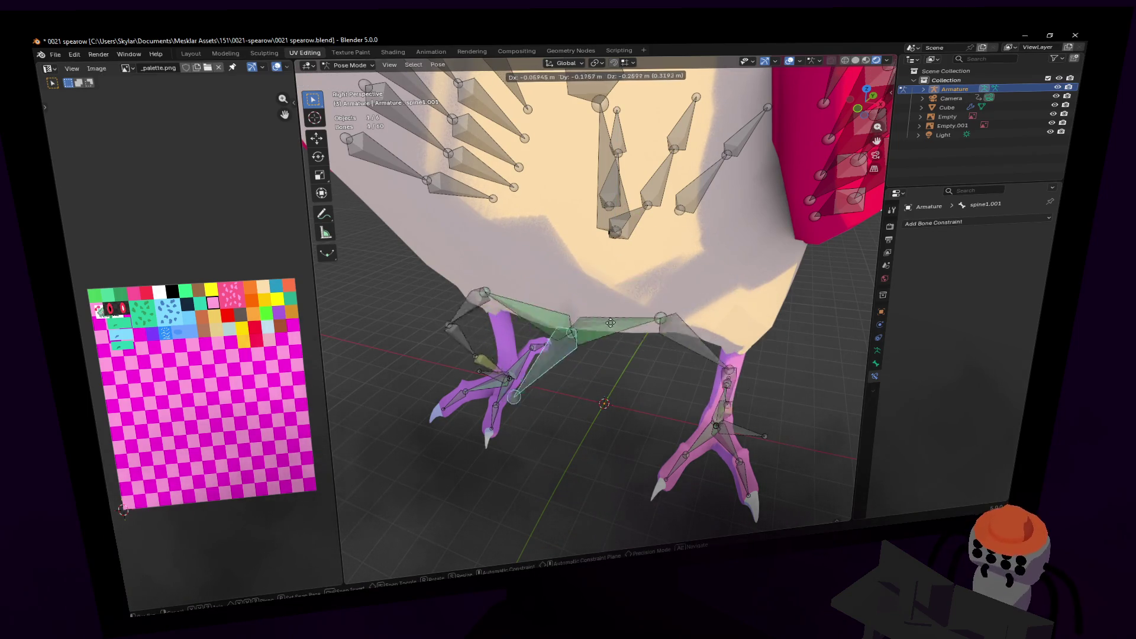
{"action": "key", "text": "Escape"}
{"action": "key", "text": "shift+grave"}
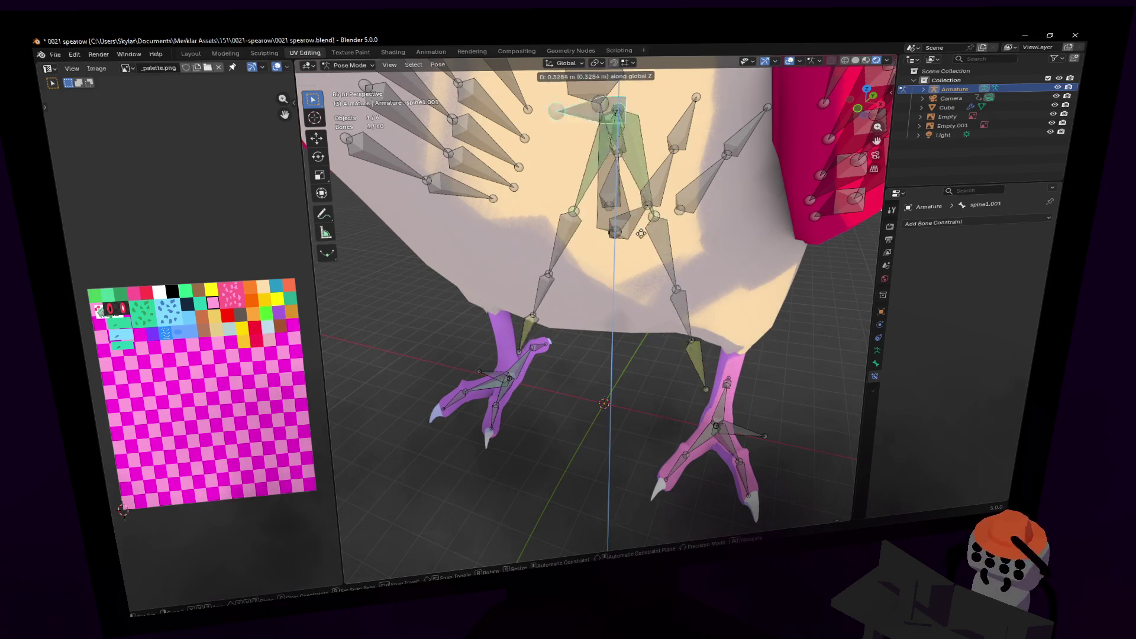
{"action": "key", "text": "w"}
{"action": "key", "text": "Escape"}
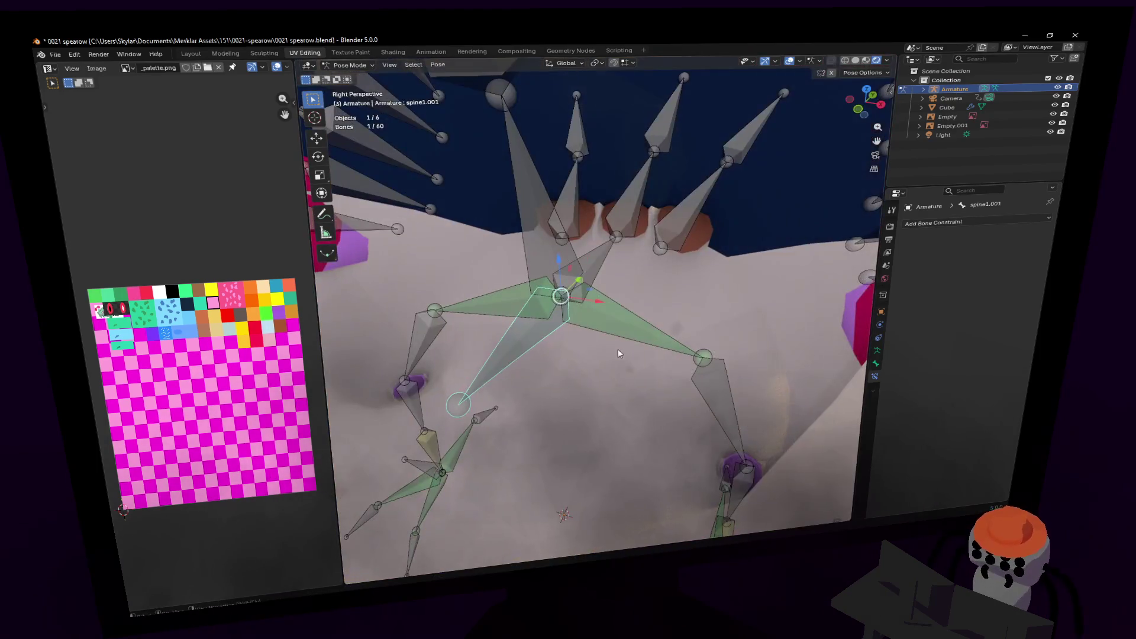
- Add a Child Of constraint targeting the Armature to the tail1 bone
{"action": "left_click", "coordinate": [644, 285]}
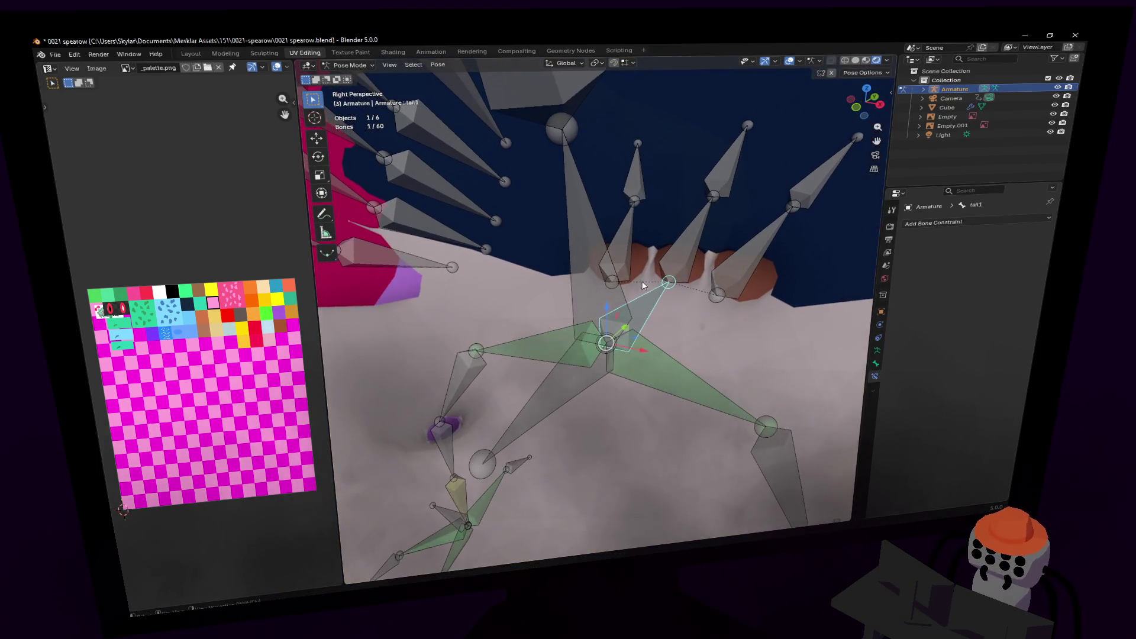
{"action": "left_click", "coordinate": [974, 224]}
{"action": "left_click", "coordinate": [1008, 266]}
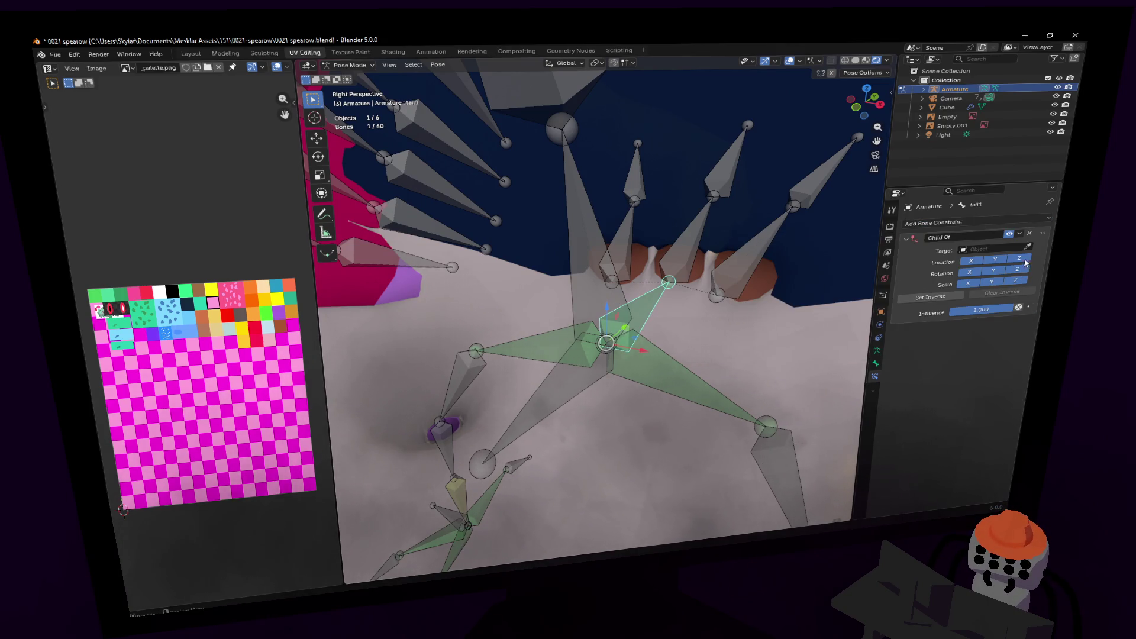
{"action": "left_click", "coordinate": [583, 348]}
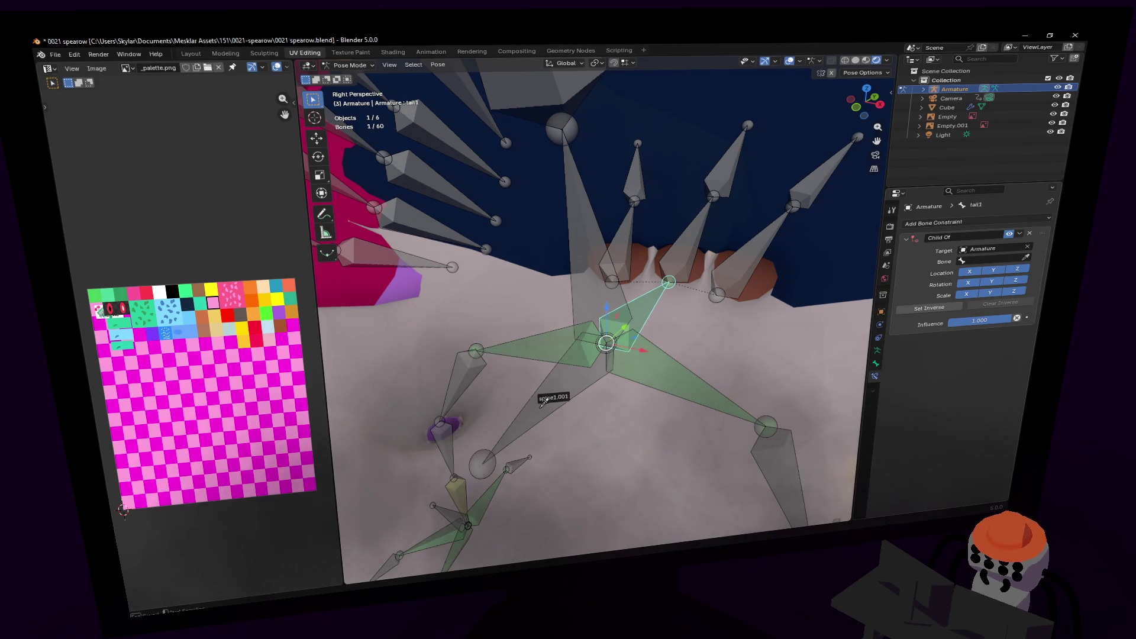
- Give spine1 a Child Of constraint targeting the Armature bone spine1.001, then select spine1.001
{"action": "left_click", "coordinate": [591, 266]}
{"action": "left_click", "coordinate": [970, 223]}
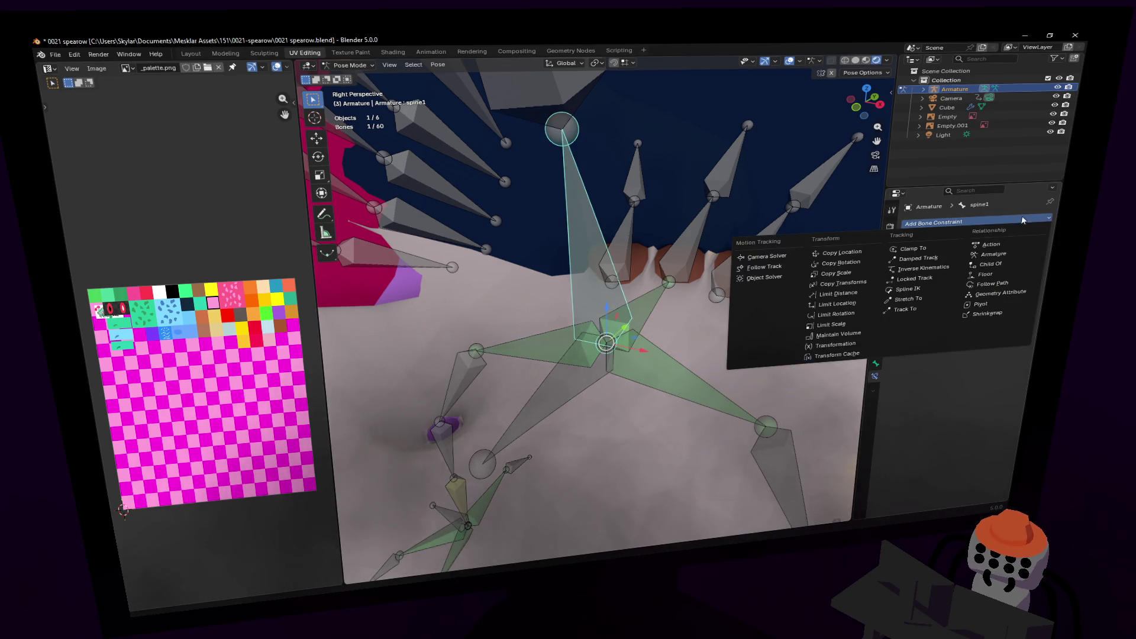
{"action": "left_click", "coordinate": [1004, 263]}
{"action": "left_click", "coordinate": [540, 396]}
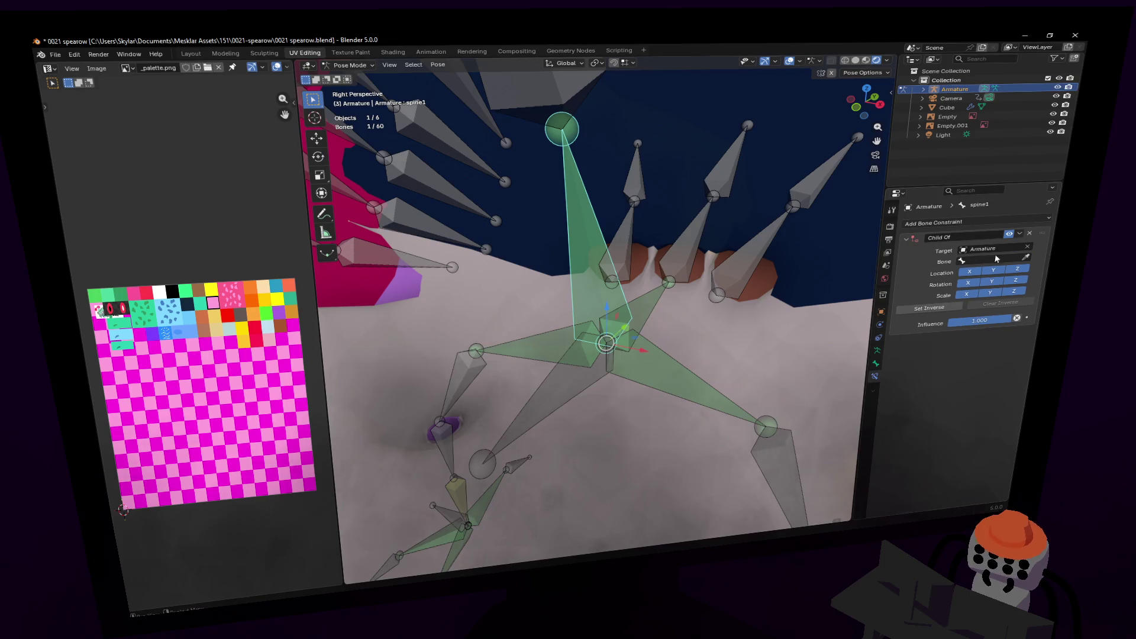
{"action": "left_click", "coordinate": [602, 371]}
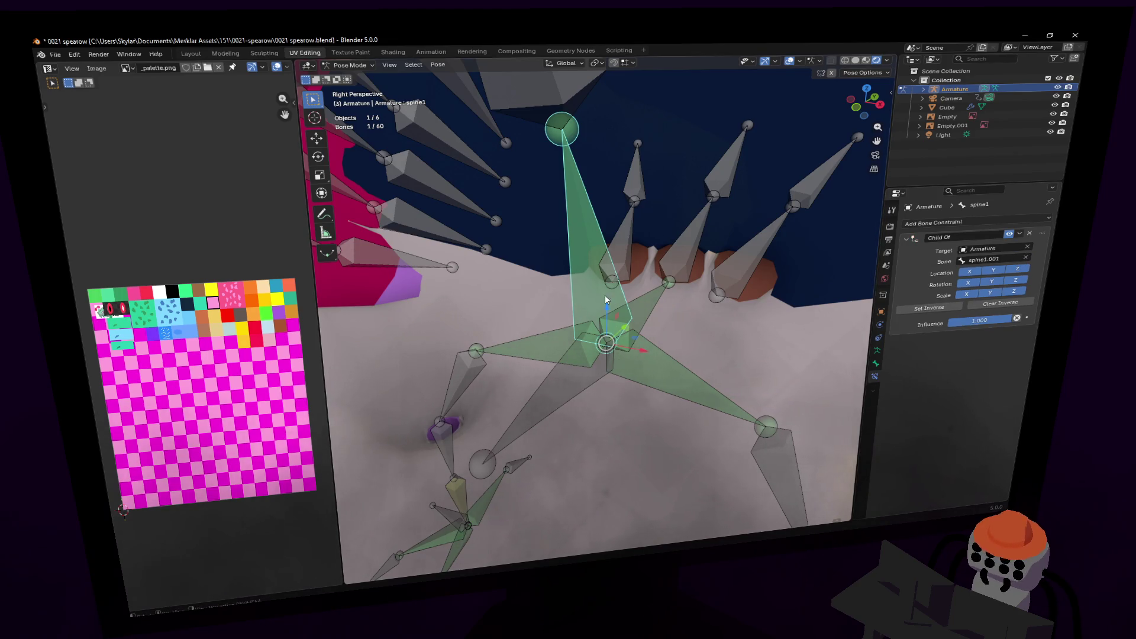
{"action": "left_click", "coordinate": [602, 355]}
{"action": "key", "text": "shift+grave"}
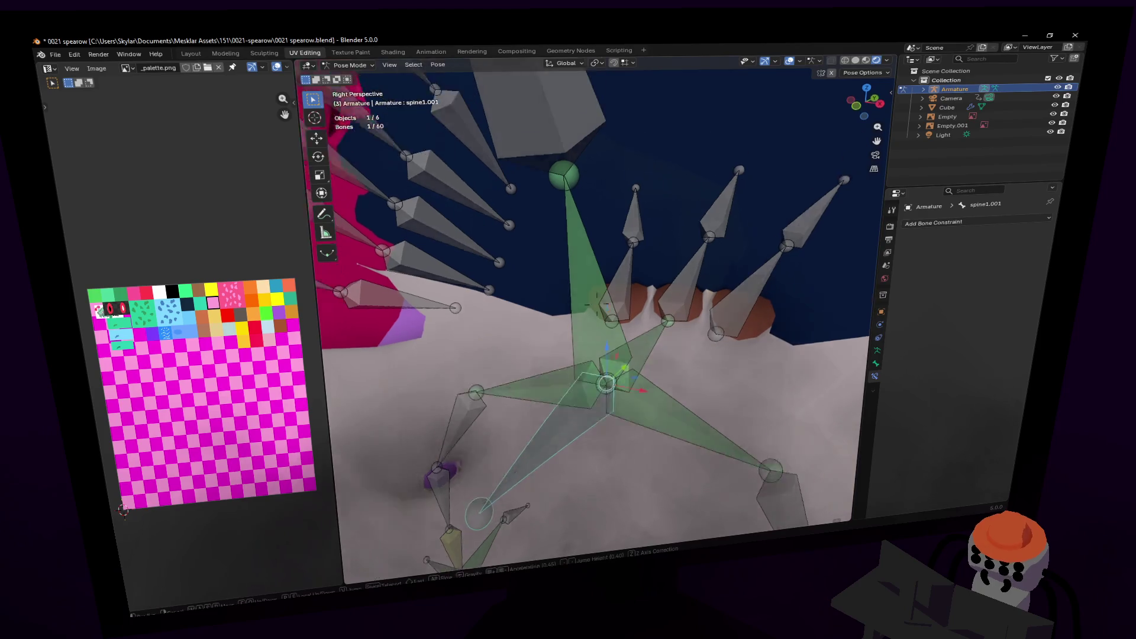
{"action": "key", "text": "s"}
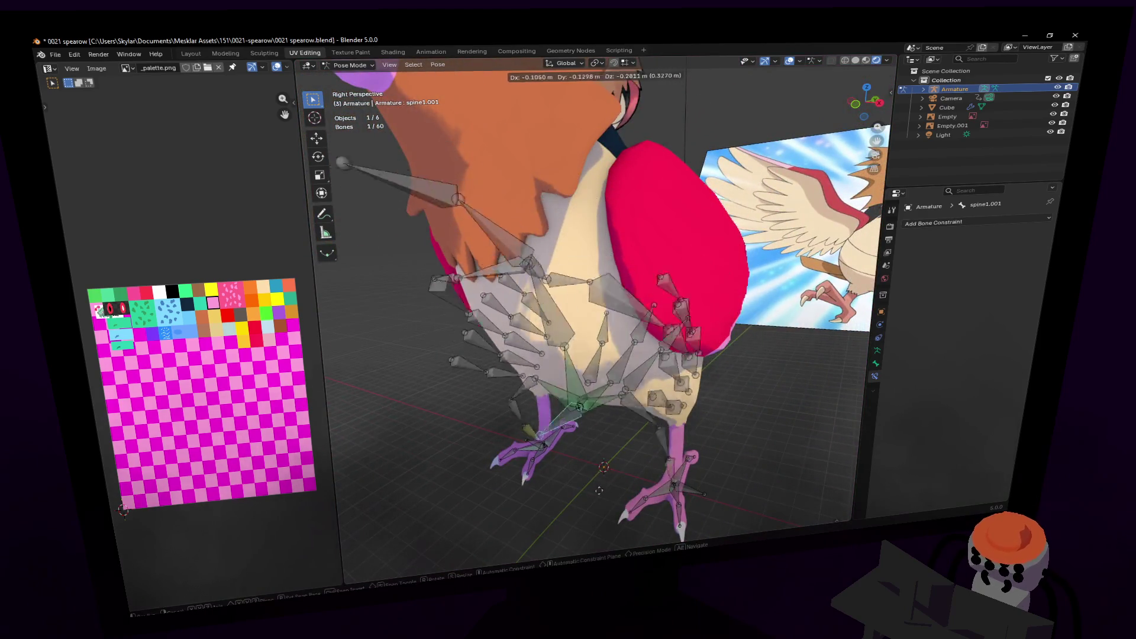
{"action": "key", "text": "Return"}
{"action": "key", "text": "r"}
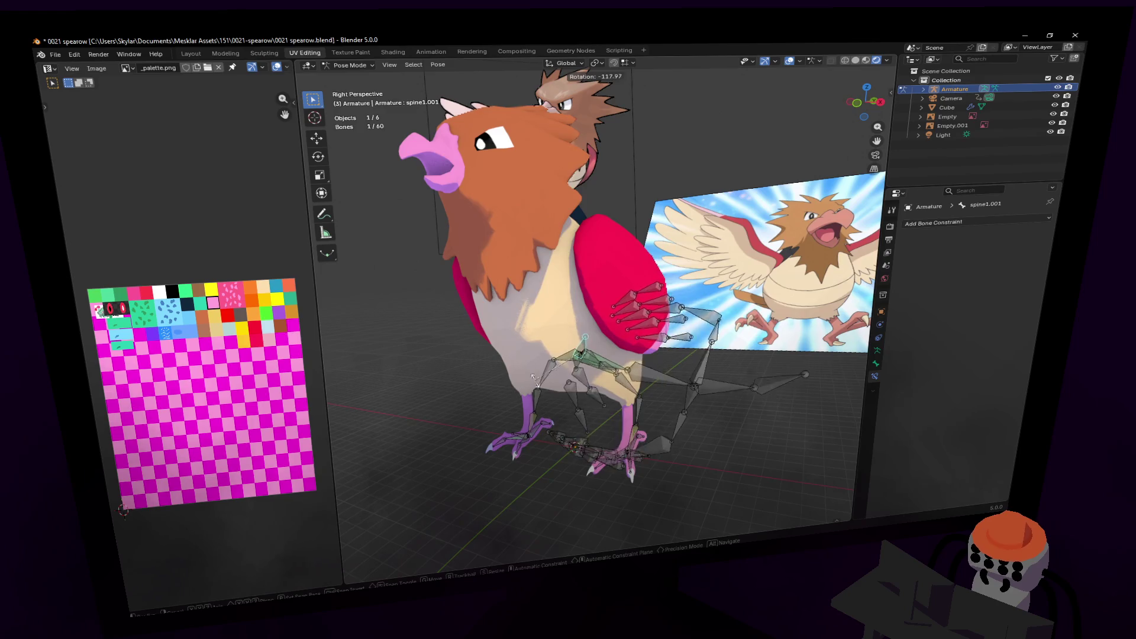
{"action": "right_click", "coordinate": [644, 381]}
{"action": "left_click", "coordinate": [500, 200]}
{"action": "key", "text": "g"}
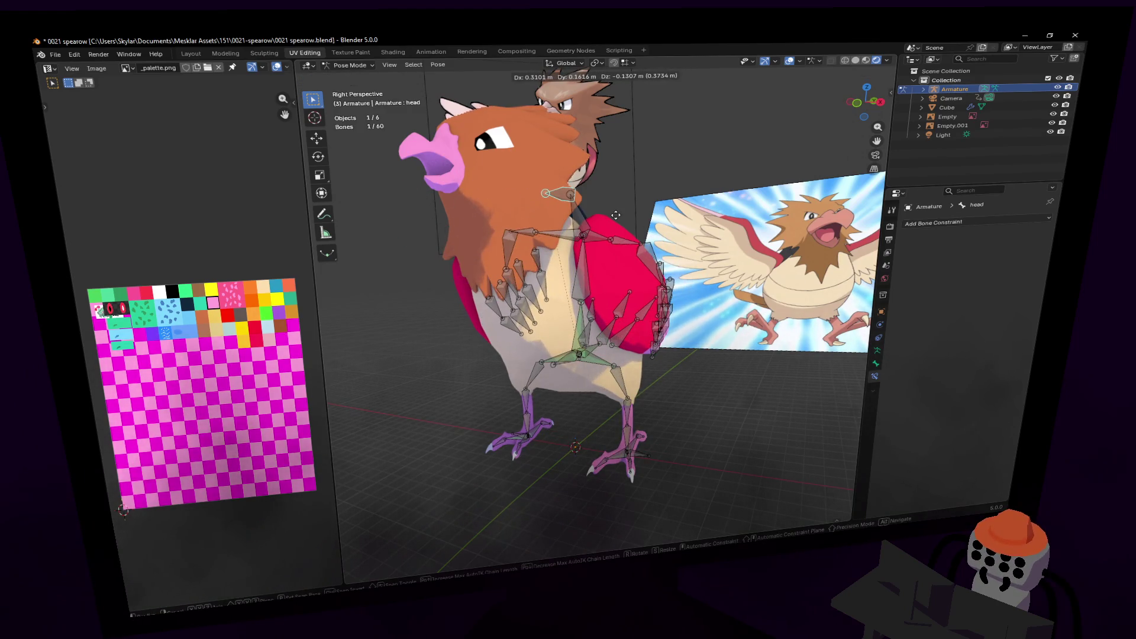
{"action": "right_click", "coordinate": [589, 229]}
{"action": "mouse_move", "coordinate": [588, 230]}
{"action": "middle_mouse_down", "text": "shift"}
{"action": "mouse_move", "coordinate": [619, 237]}
{"action": "mouse_move", "coordinate": [622, 261]}
{"action": "middle_mouse_up", "text": "shift"}
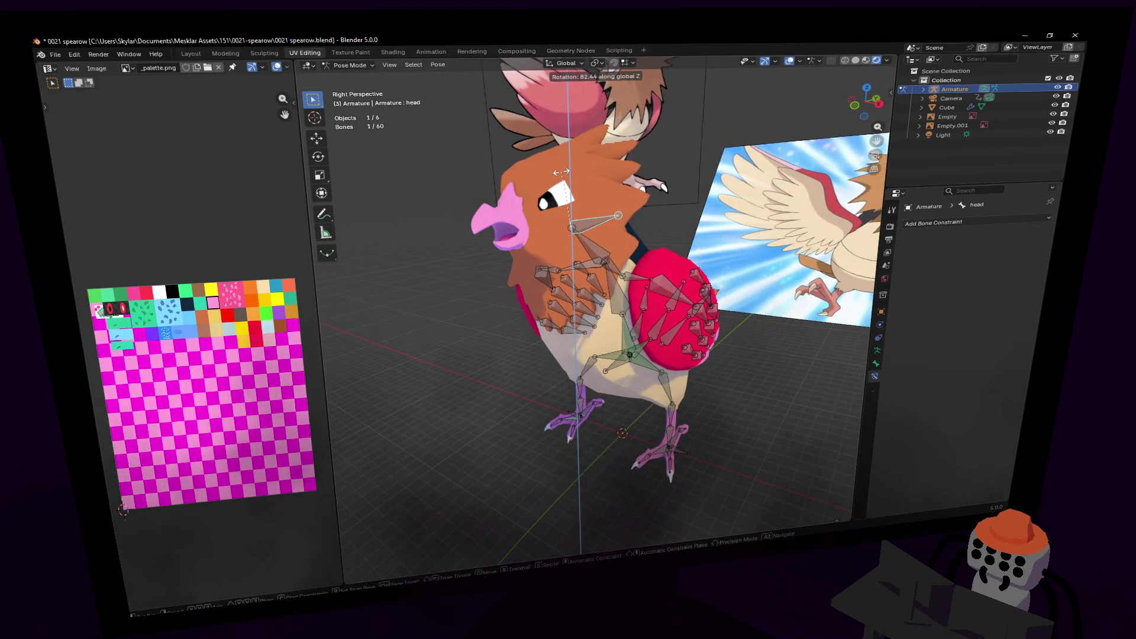
{"action": "key", "text": "r"}
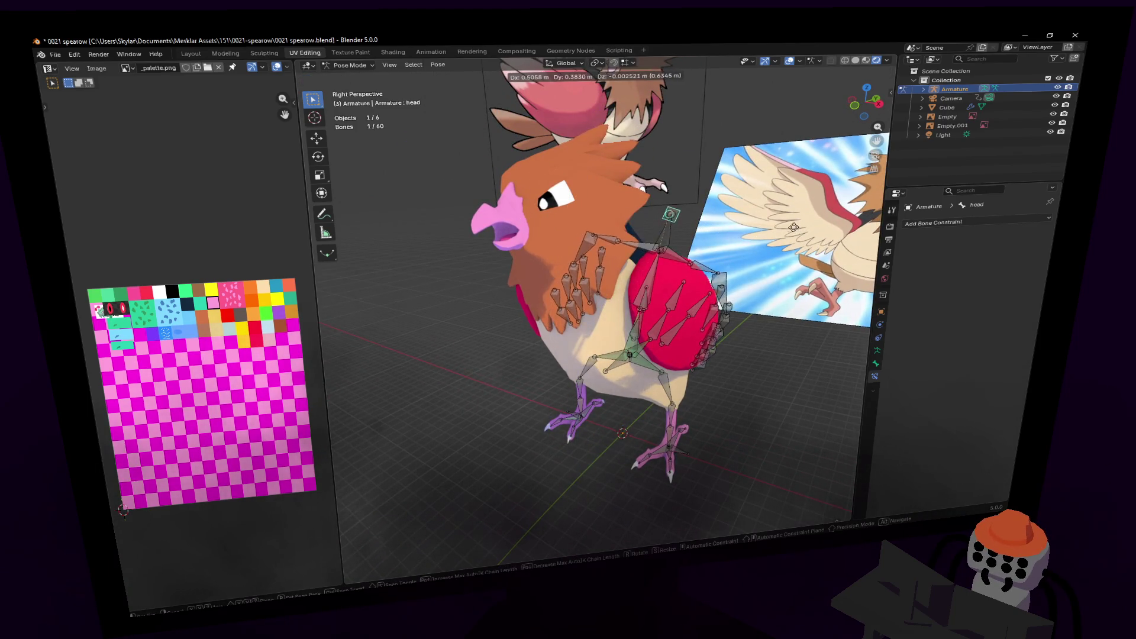
{"action": "left_click", "coordinate": [727, 178]}
{"action": "key", "text": "g"}
{"action": "key", "text": "shift+z"}
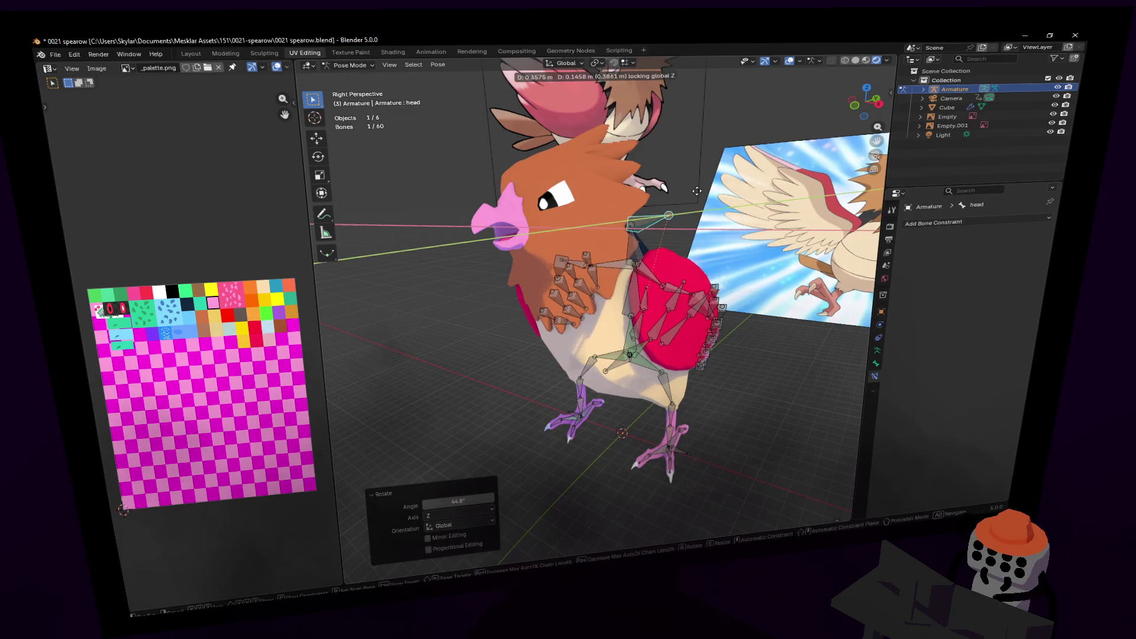
{"action": "key", "text": "Escape"}
{"action": "key", "text": "ctrl+z"}
{"action": "mouse_move", "coordinate": [714, 267]}
{"action": "middle_mouse_down"}
{"action": "mouse_move", "coordinate": [569, 261]}
{"action": "mouse_move", "coordinate": [580, 241]}
{"action": "mouse_move", "coordinate": [605, 247]}
{"action": "mouse_move", "coordinate": [684, 224]}
{"action": "middle_mouse_up"}
{"action": "key", "text": "r"}
{"action": "key", "text": "z"}
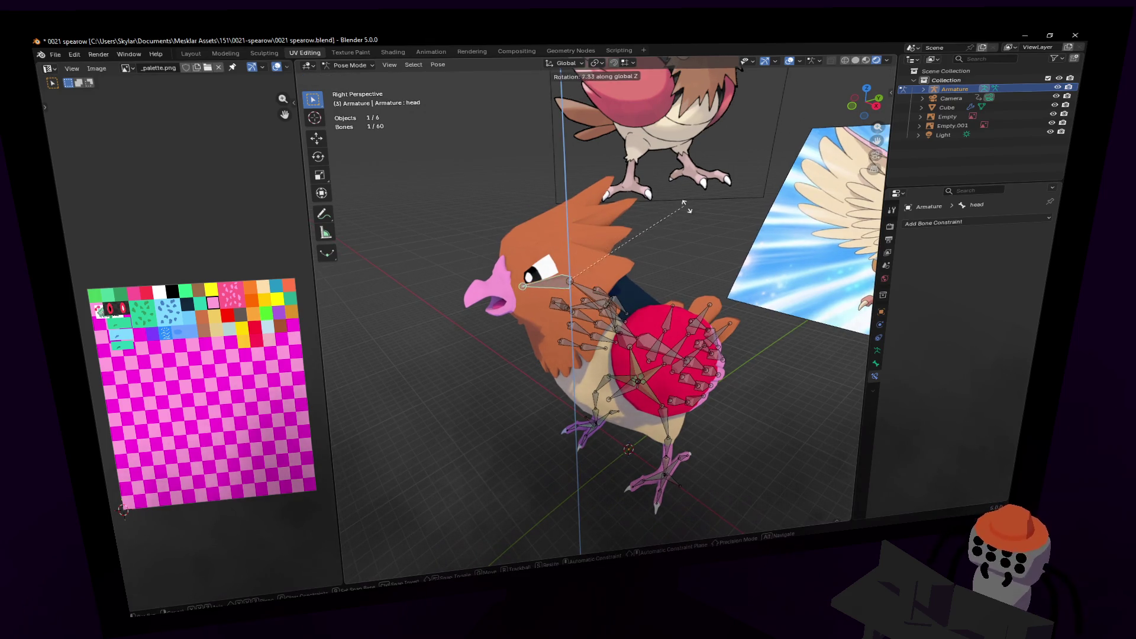
{"action": "left_click", "coordinate": [507, 195]}
{"action": "key", "text": "g"}
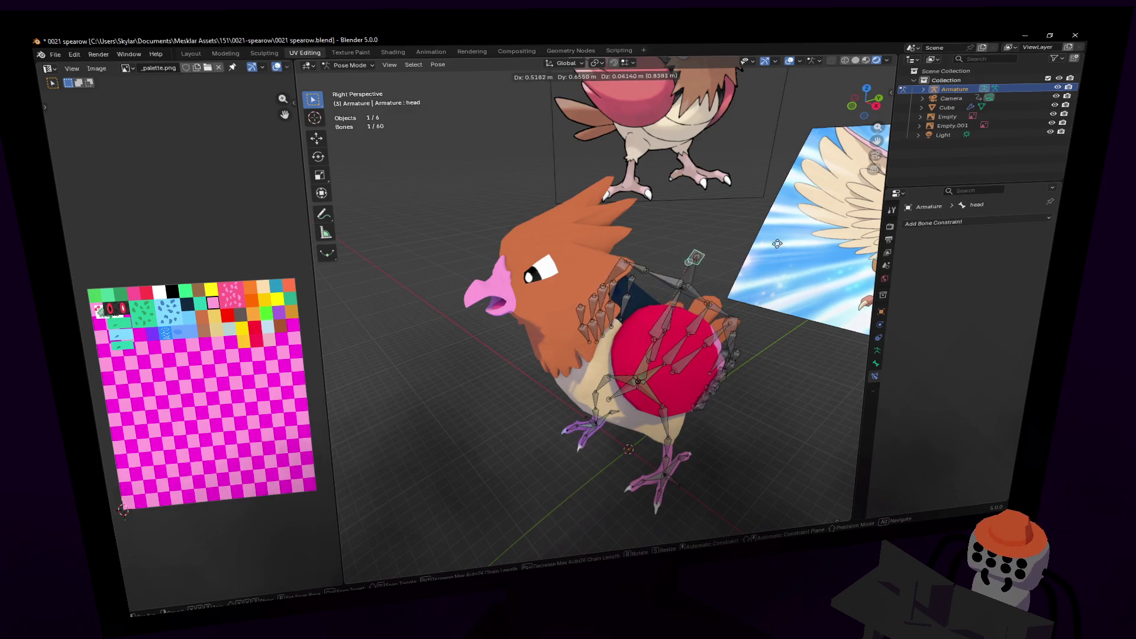
{"action": "left_click", "coordinate": [611, 261]}
{"action": "key", "text": "shift+grave"}
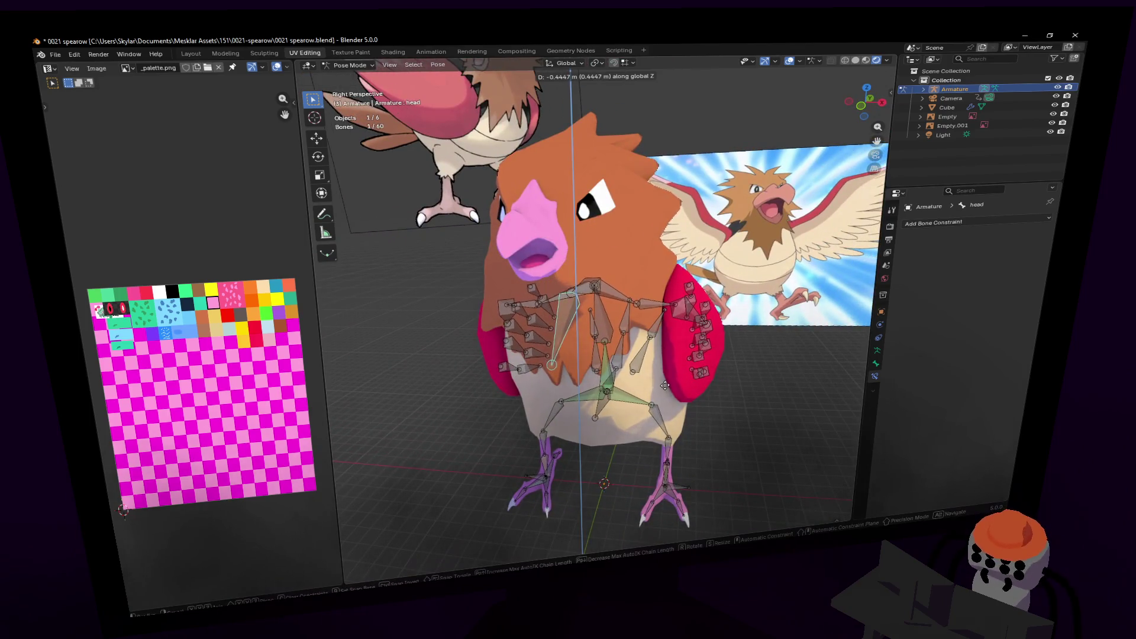
{"action": "left_click", "coordinate": [645, 371]}
{"action": "middle_click_drag", "start_coordinate": [645, 371], "coordinate": [667, 419]}
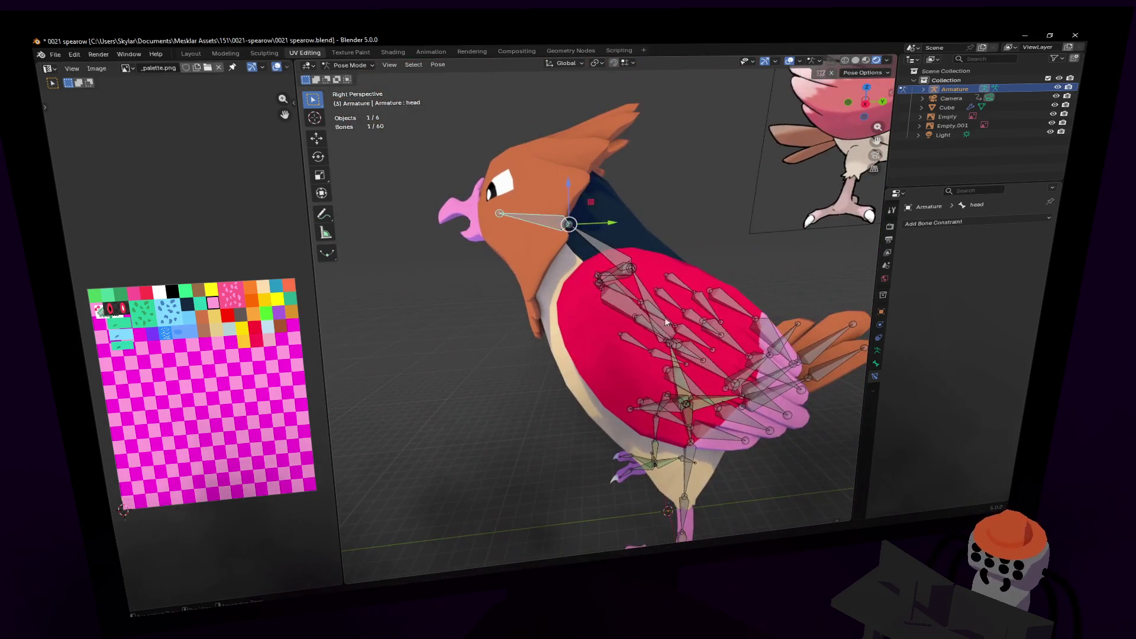
{"action": "key", "text": "g"}
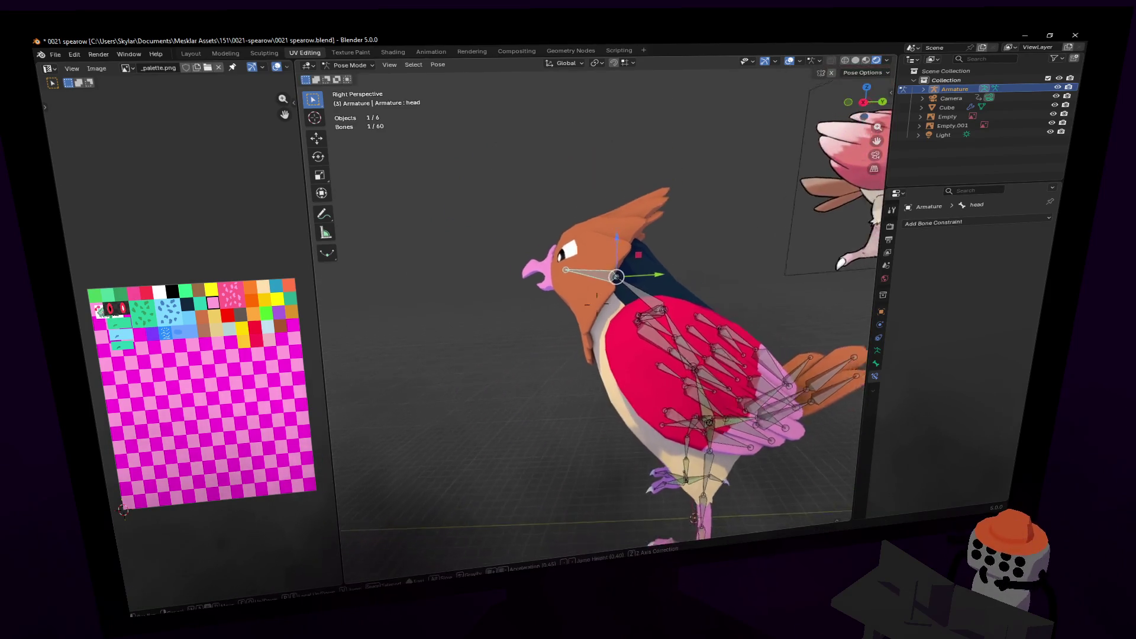
- Test-move a leg bone, then undo it back to its rest position
{"action": "right_click", "coordinate": [606, 196]}
{"action": "key", "text": "g"}
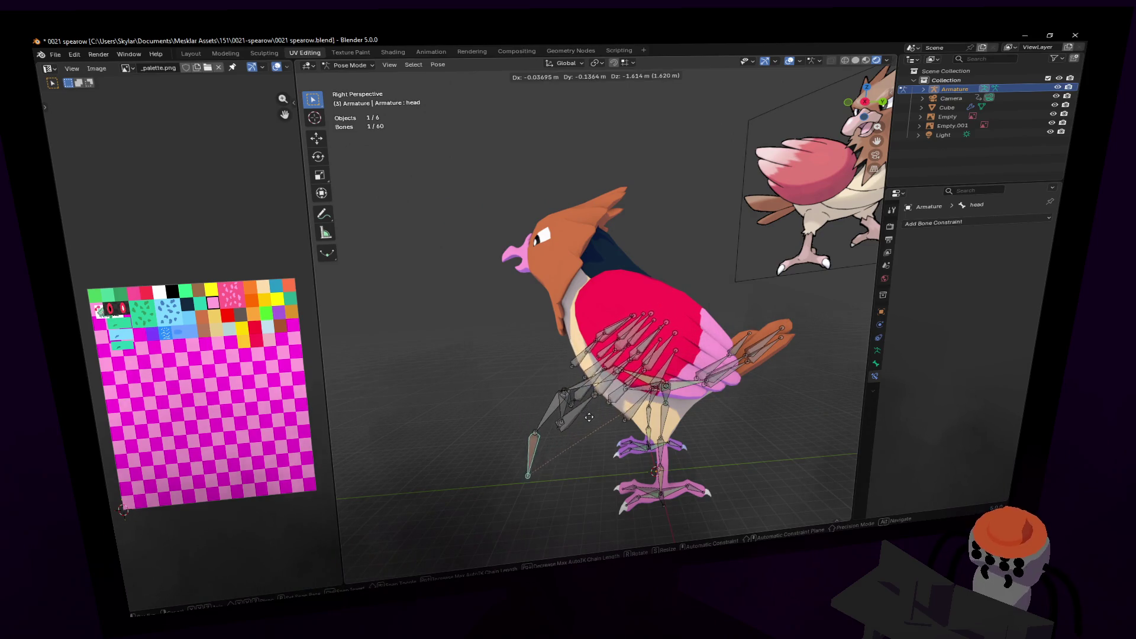
{"action": "left_click", "coordinate": [589, 419]}
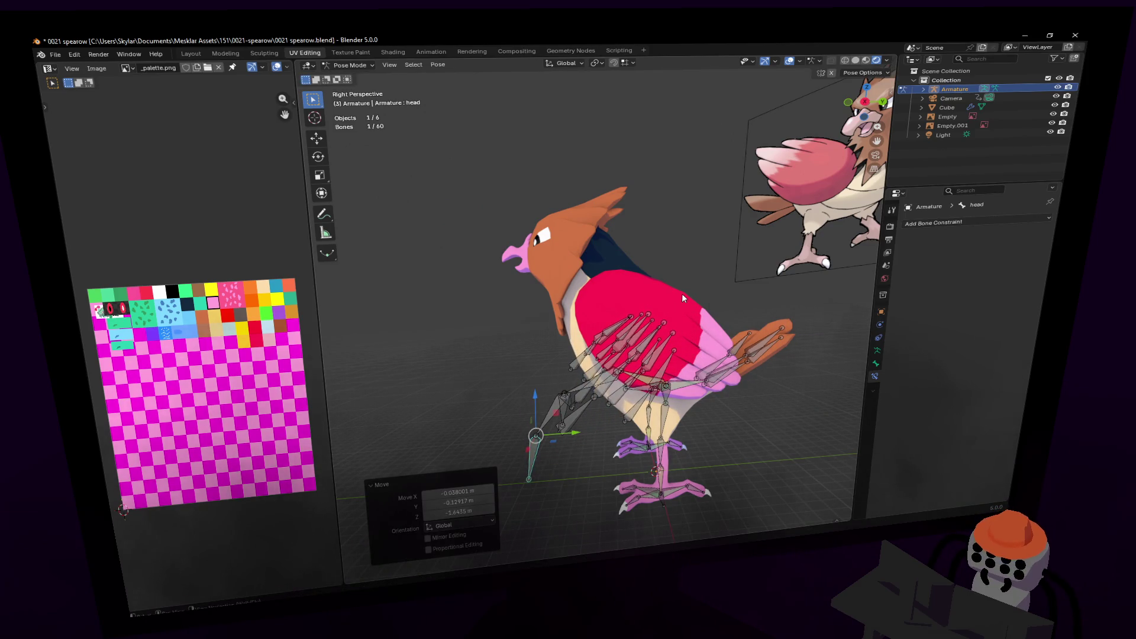
{"action": "key", "text": "ctrl+z"}
- Select the head bone, test-move it and cancel the move
{"action": "key", "text": "shift+grave"}
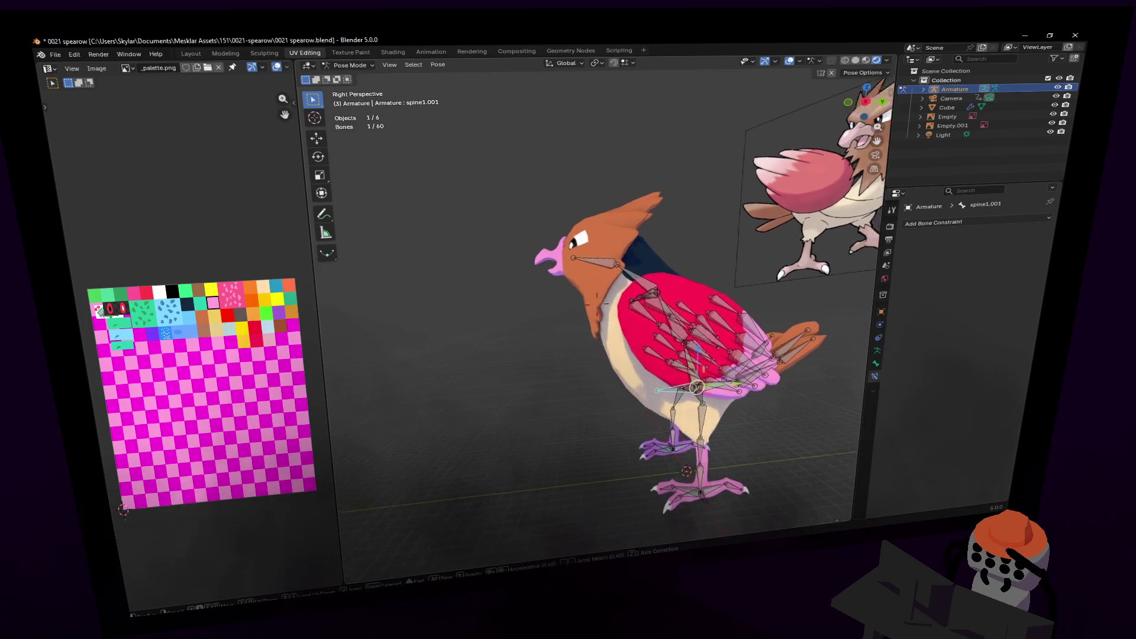
{"action": "left_click", "coordinate": [597, 318]}
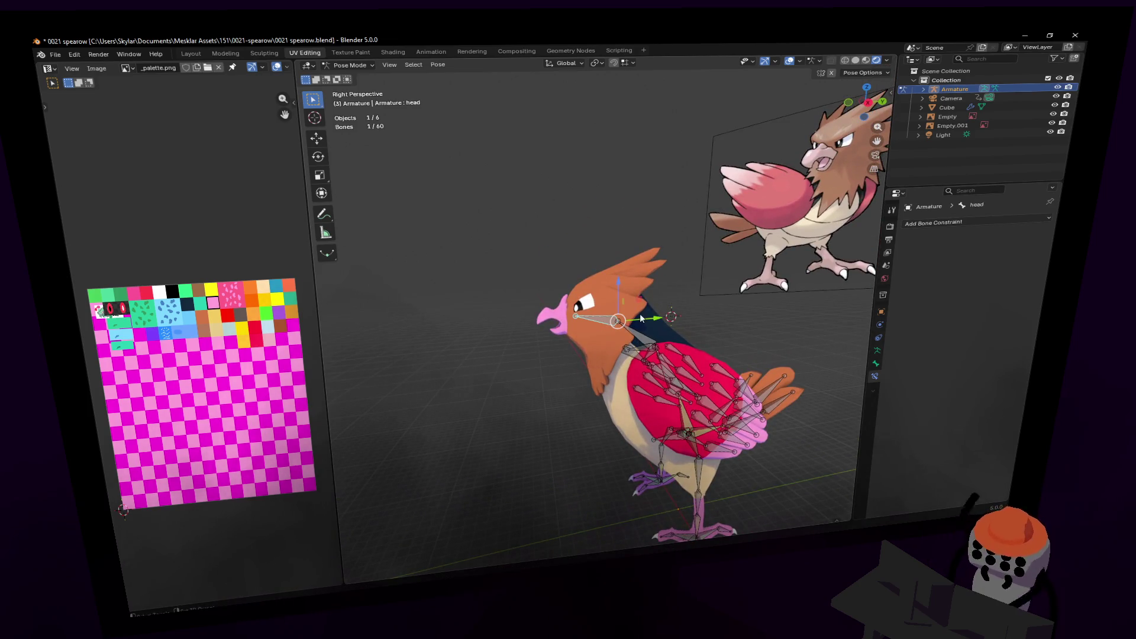
{"action": "key", "text": "Return"}
{"action": "key", "text": "g"}
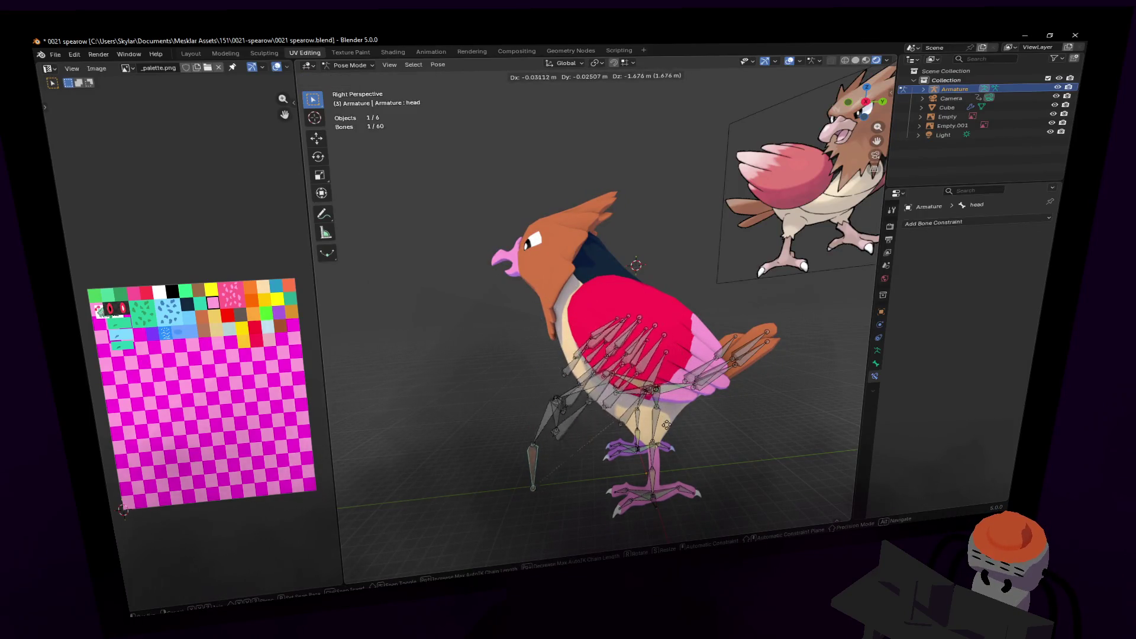
{"action": "key", "text": "Escape"}
{"action": "key", "text": "shift+grave"}
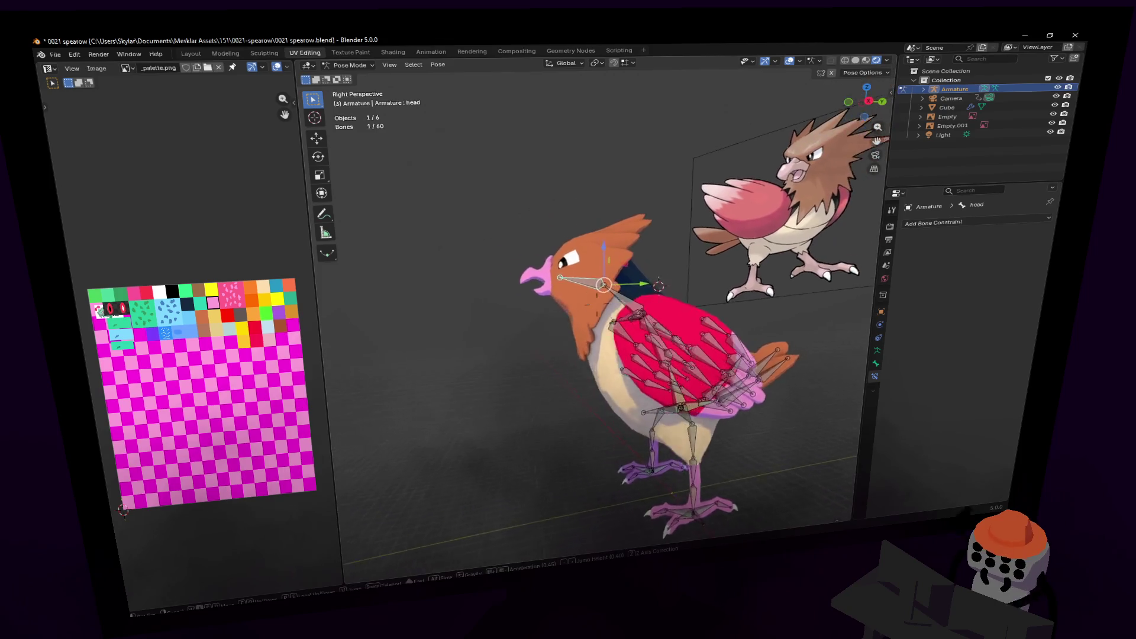
{"action": "left_click", "coordinate": [644, 291]}
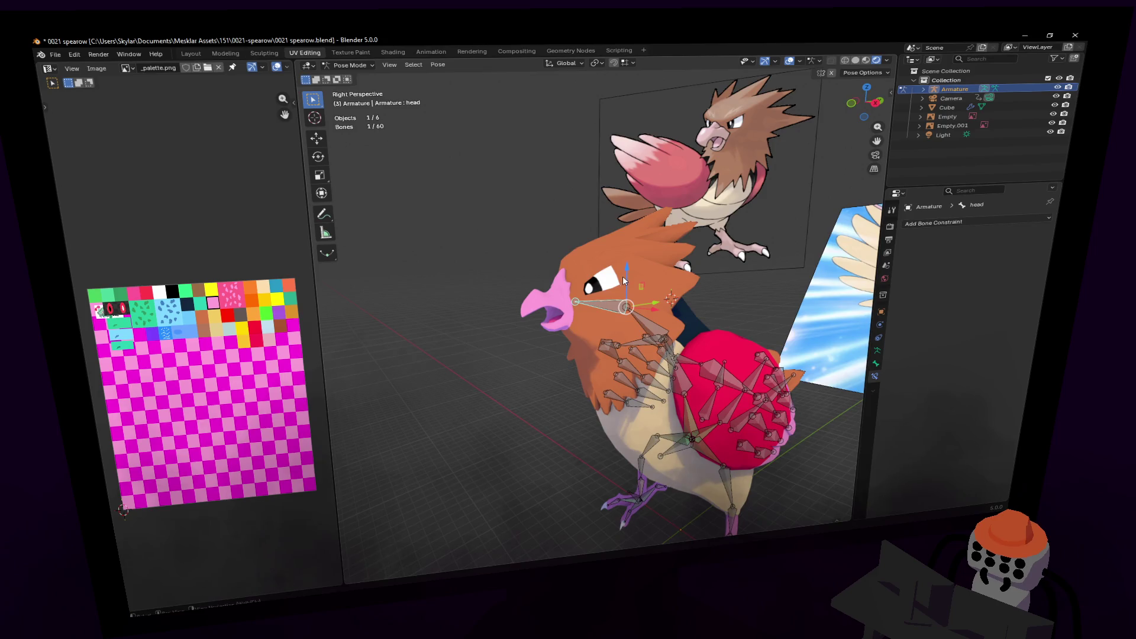
{"action": "key", "text": "shift+grave"}
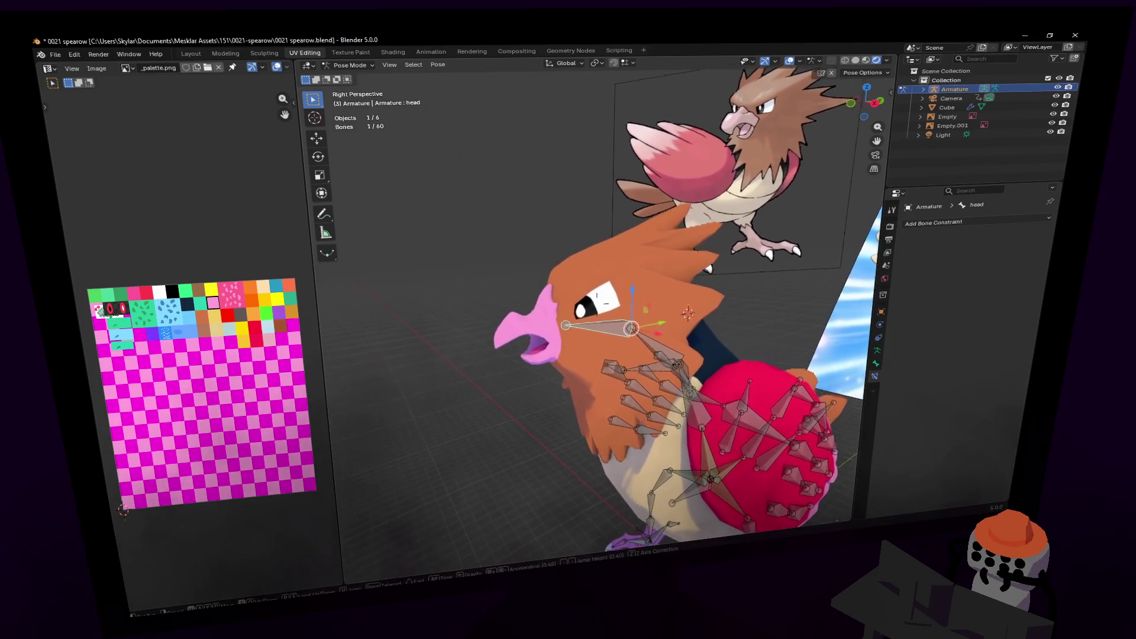
{"action": "left_click", "coordinate": [852, 358]}
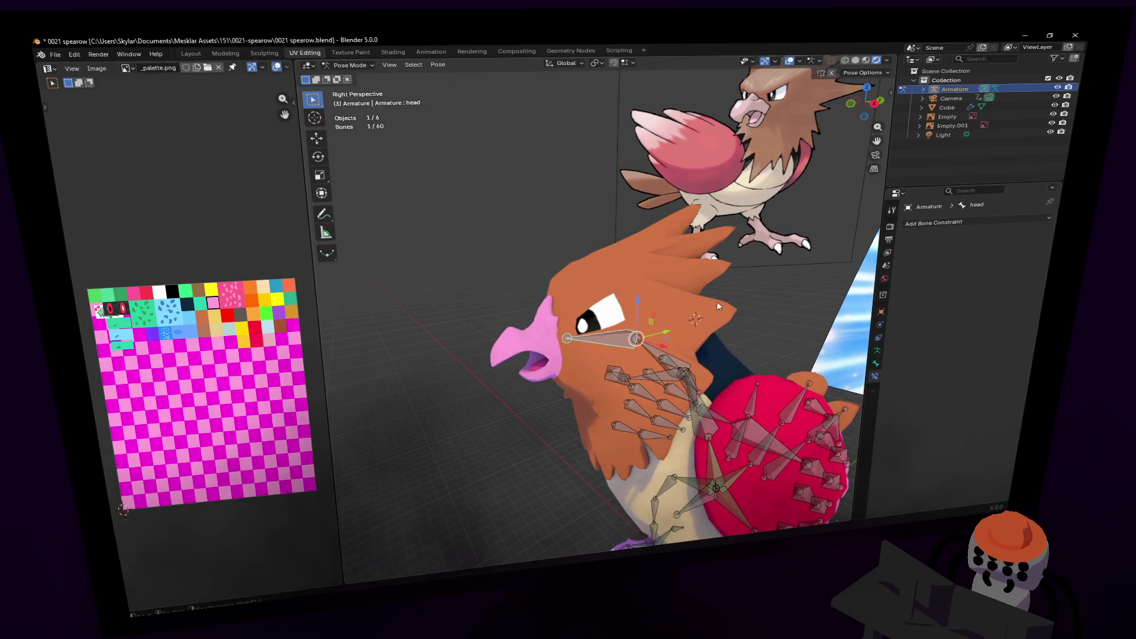
{"action": "key", "text": "shift+grave"}
{"action": "key", "text": "Escape"}
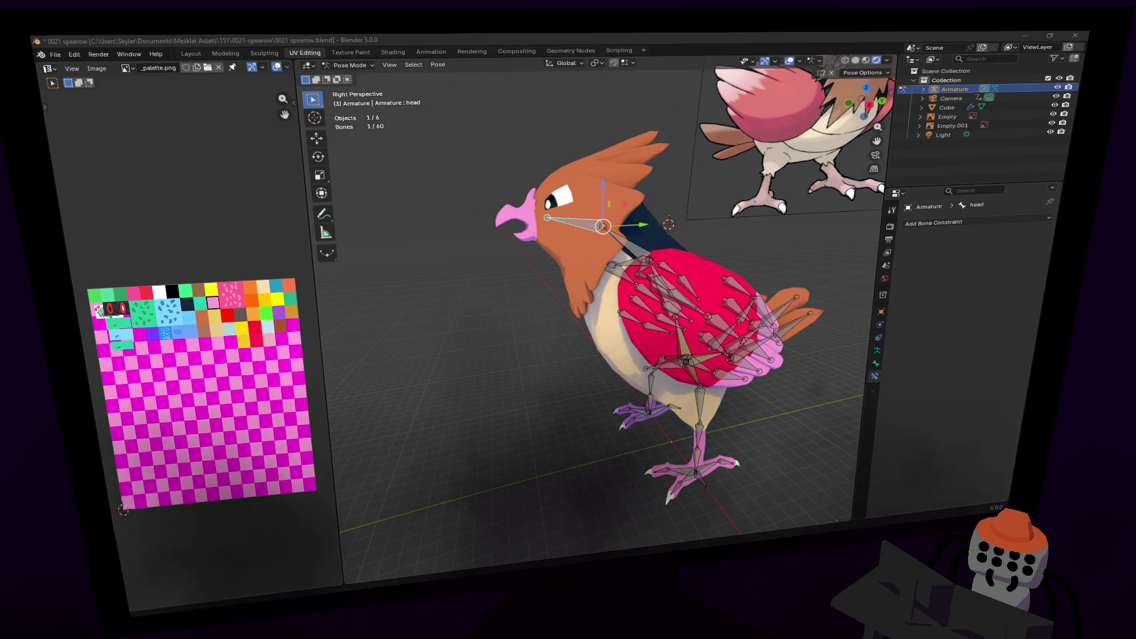
- Move the view around the bird and return the armature to Object Mode
{"action": "key", "text": "shift+grave"}
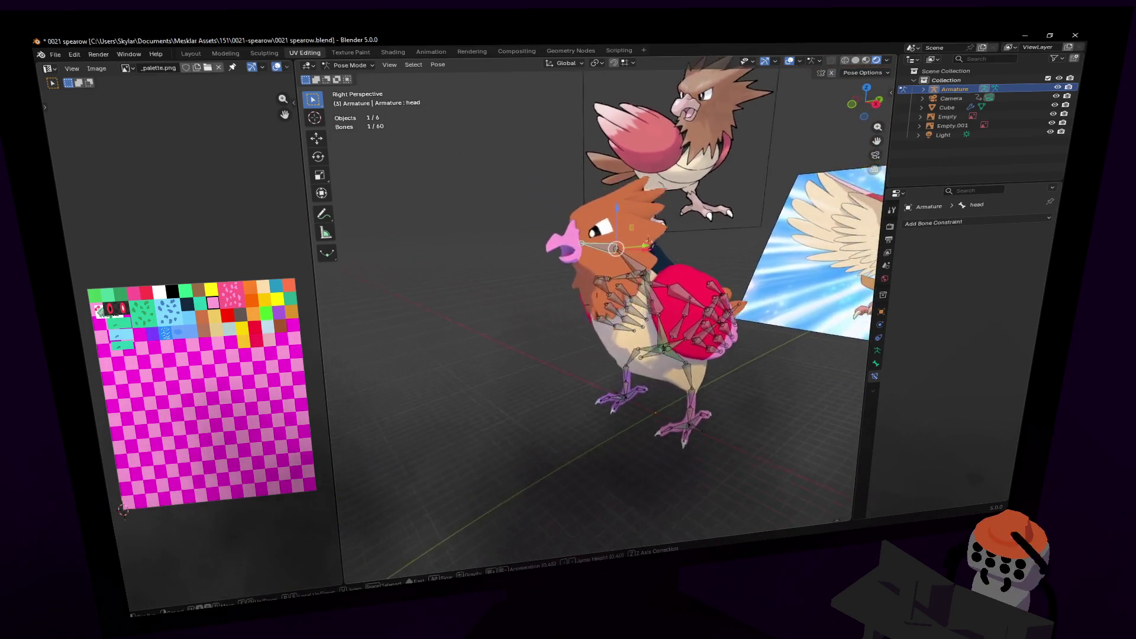
{"action": "key", "text": "w"}
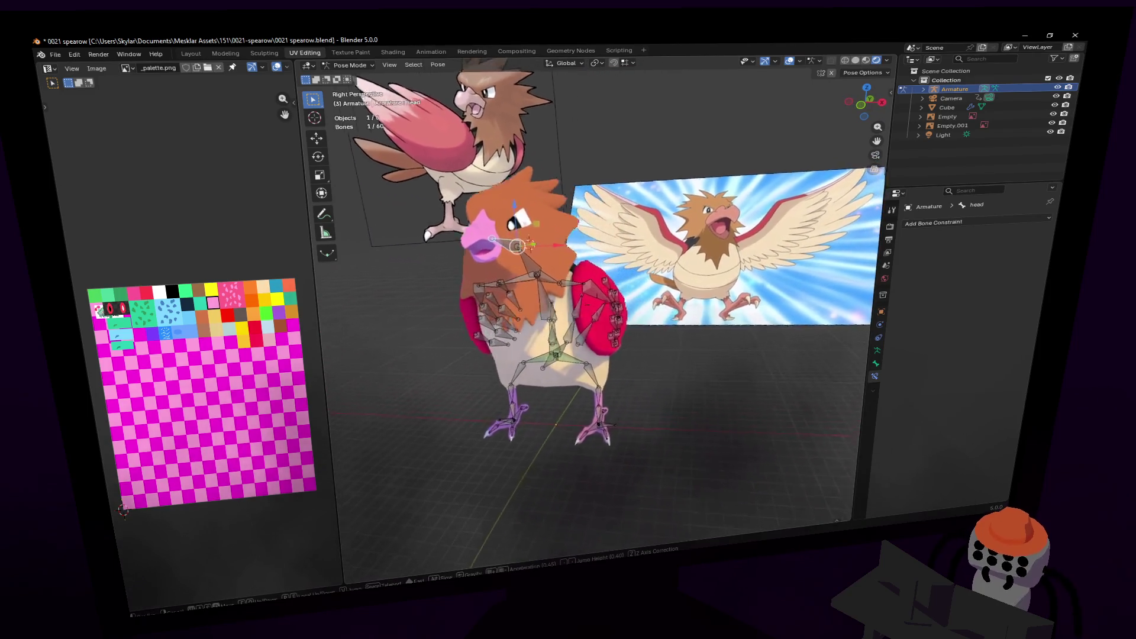
{"action": "key", "text": "a"}
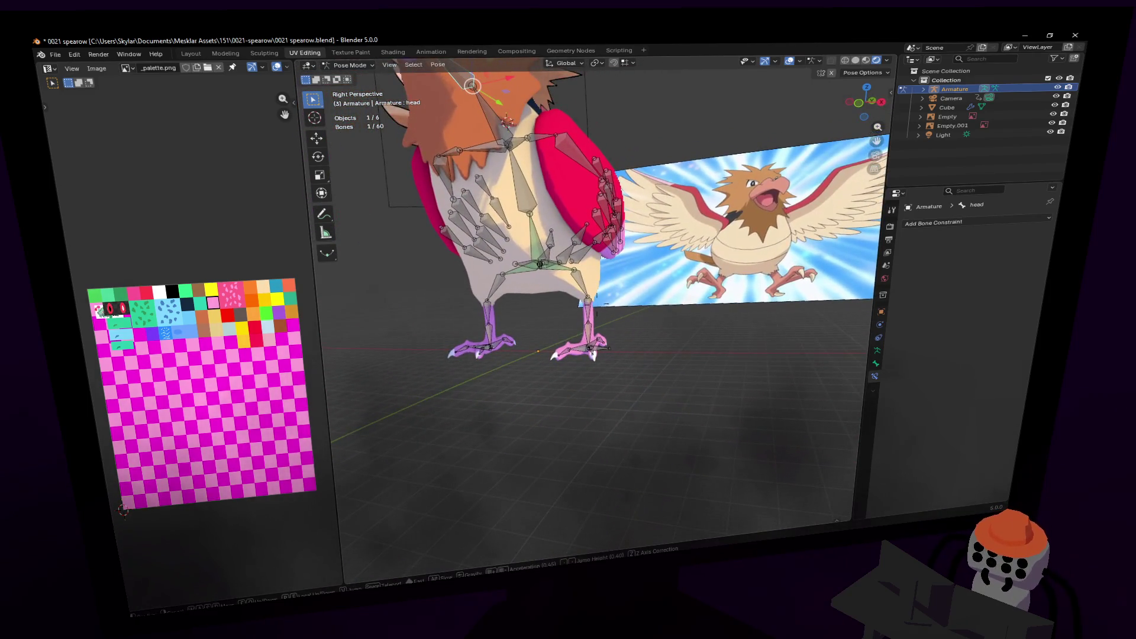
{"action": "key", "text": "s"}
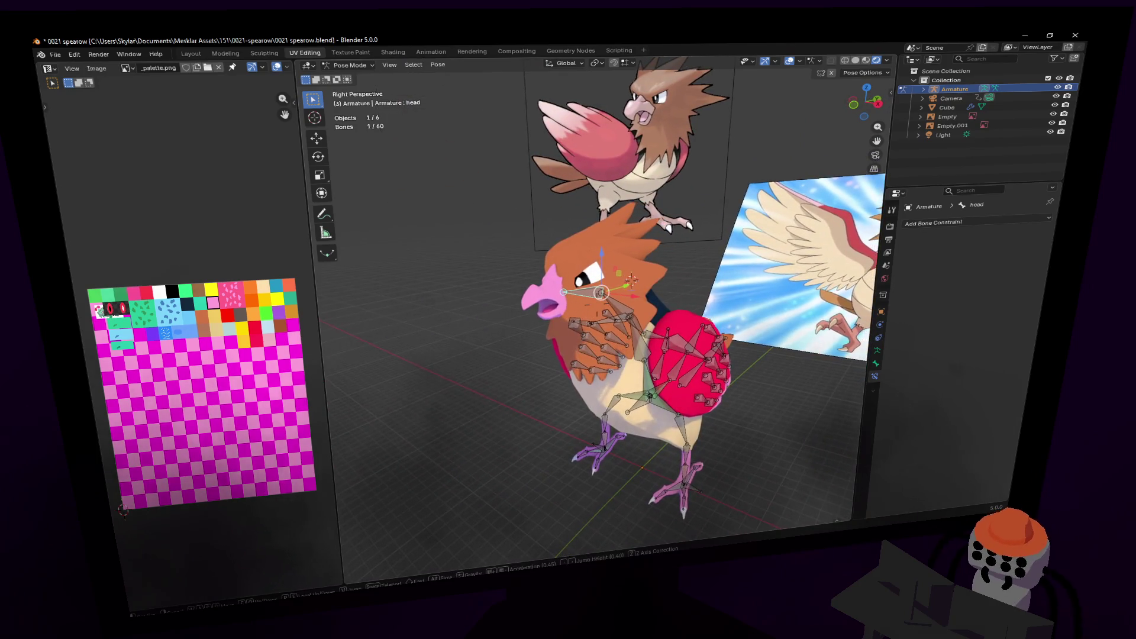
{"action": "key", "text": "w"}
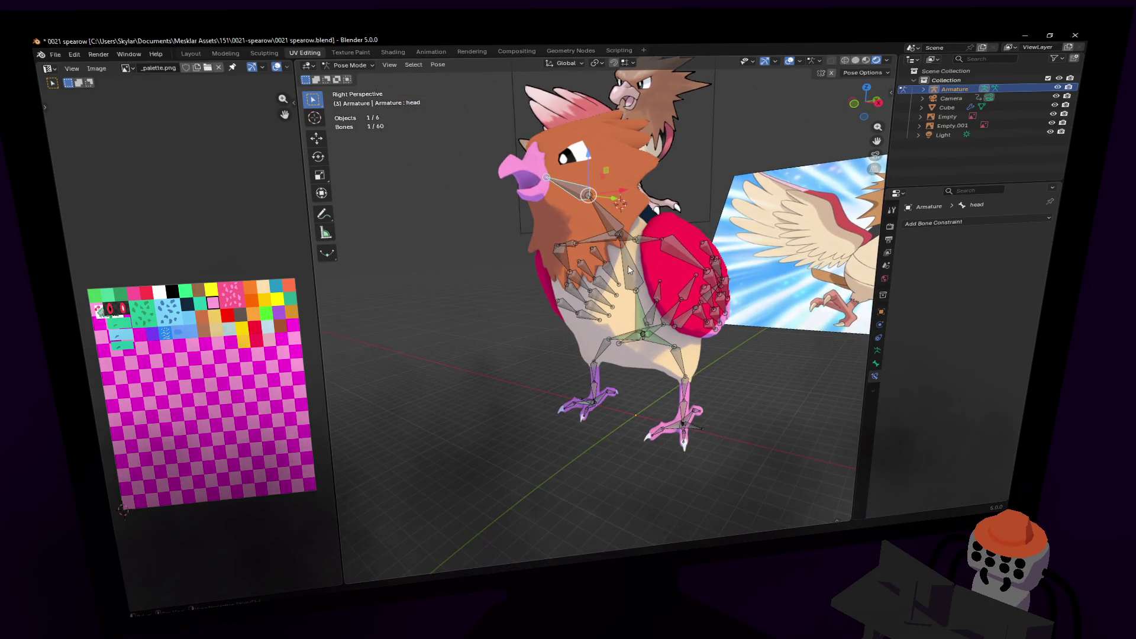
{"action": "key", "text": "w"}
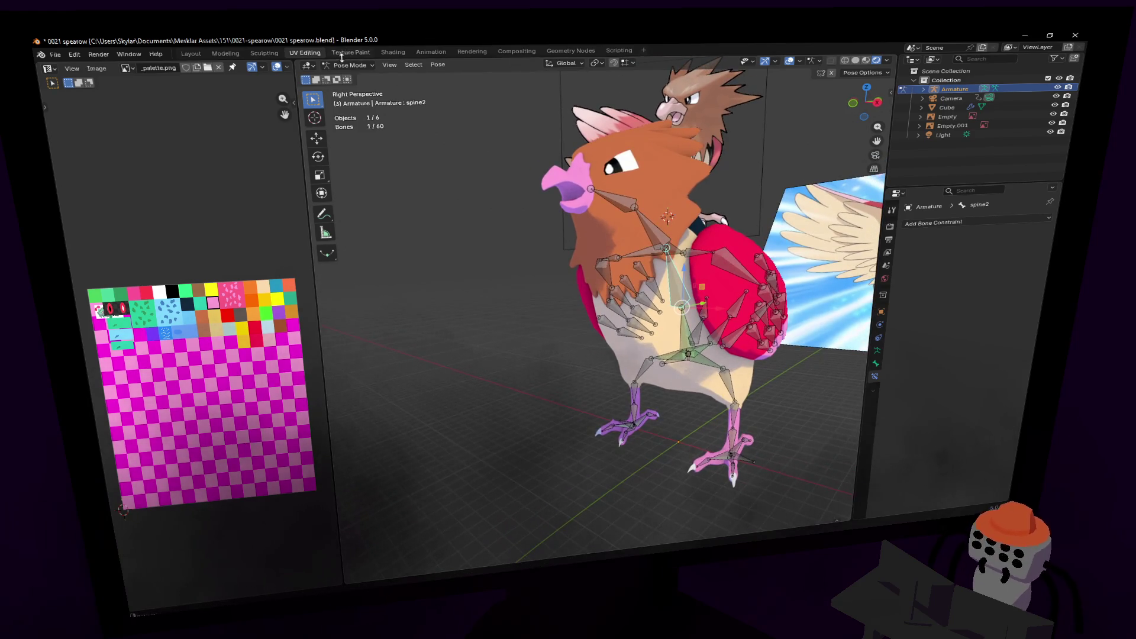
{"action": "left_click", "coordinate": [352, 77]}
- Switch the armature to Edit Mode and select the left leg bone
{"action": "key", "text": "w"}
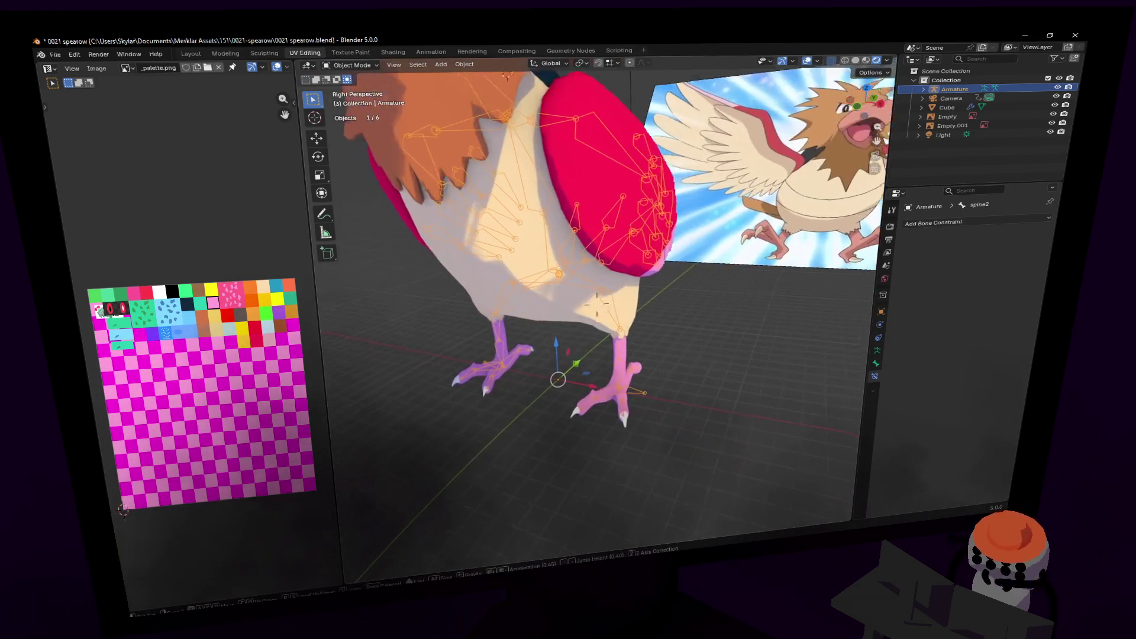
{"action": "left_click", "coordinate": [353, 88]}
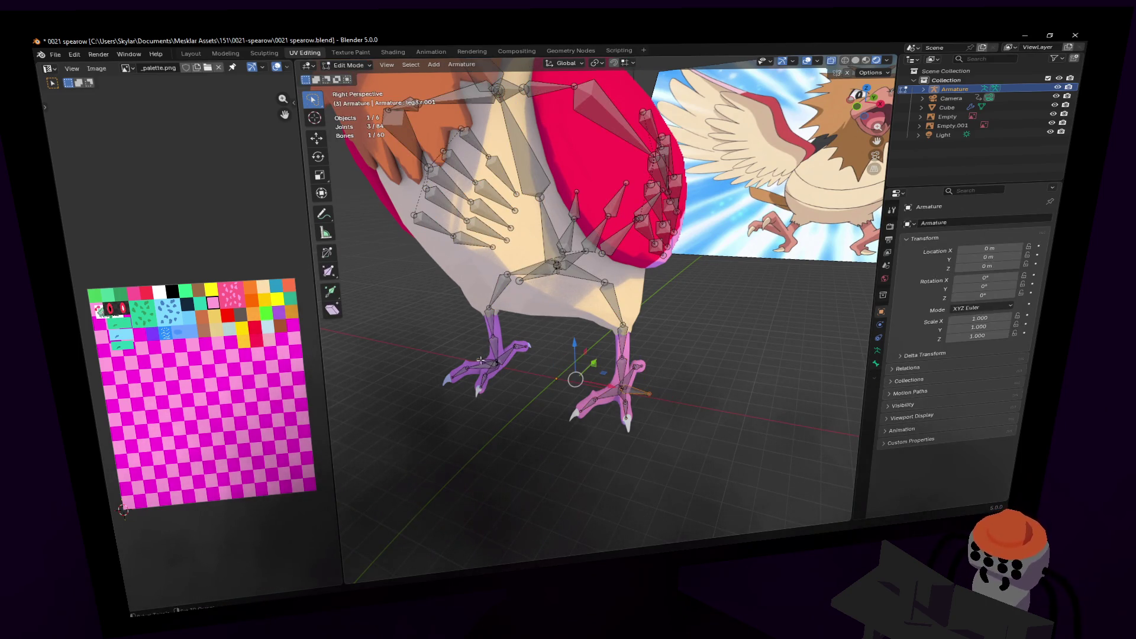
{"action": "scroll", "coordinate": [609, 349], "scroll_direction": "up", "scroll_amount": 4}
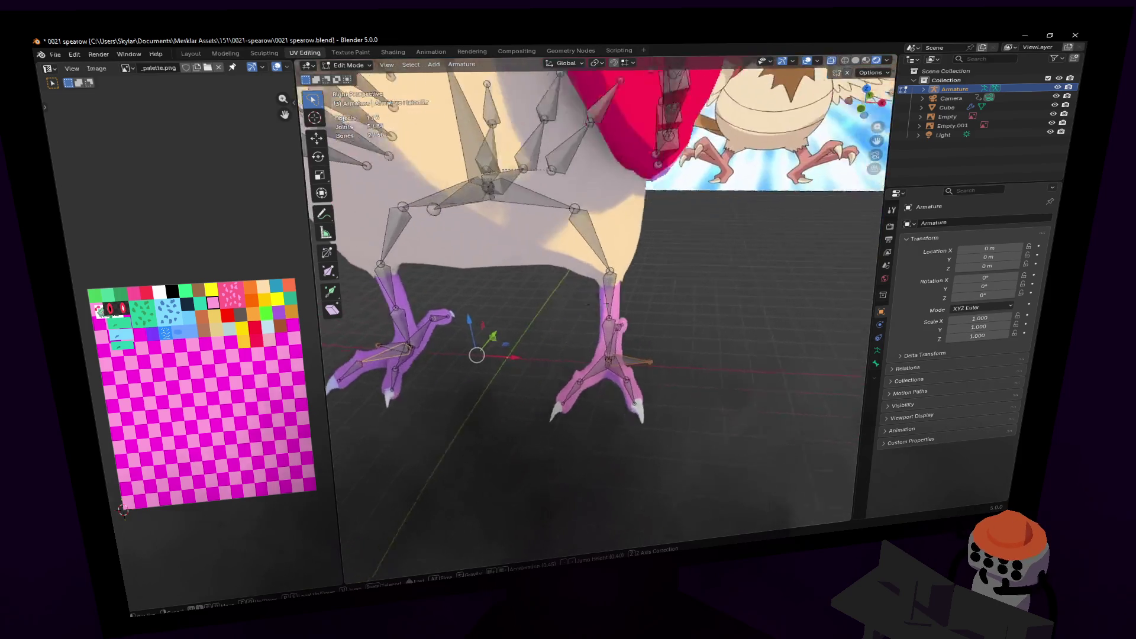
{"action": "left_click", "coordinate": [653, 344]}
{"action": "scroll", "coordinate": [534, 337], "scroll_direction": "up", "scroll_amount": 5, "text": "ctrl"}
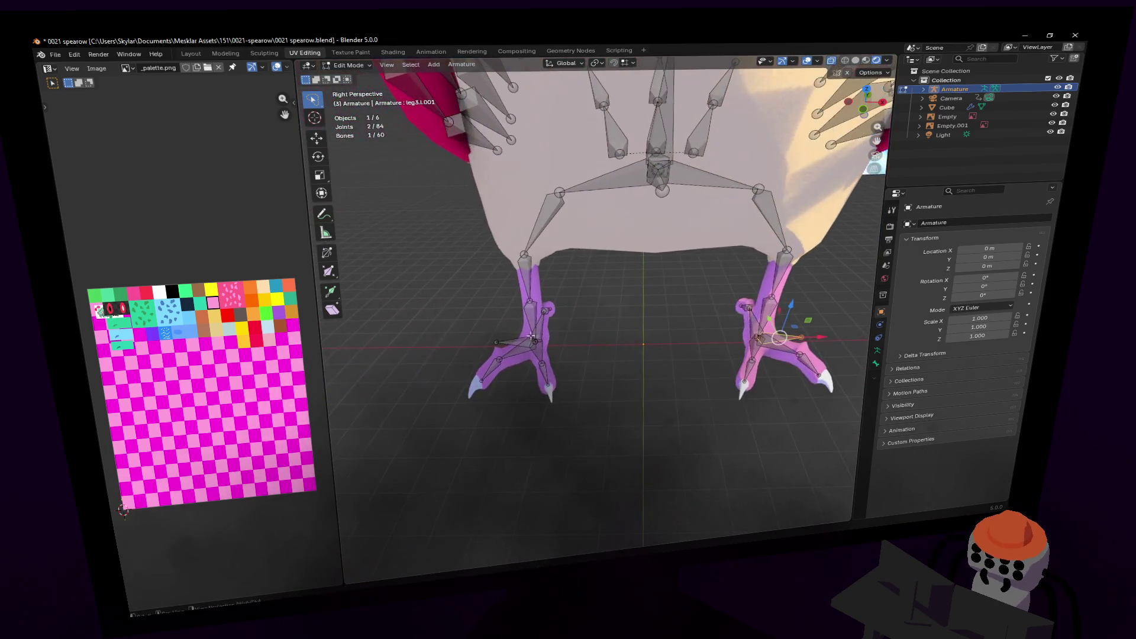
- Show the Armature Data and Bone properties, then select the spine1.001 bone
{"action": "left_click", "coordinate": [875, 351]}
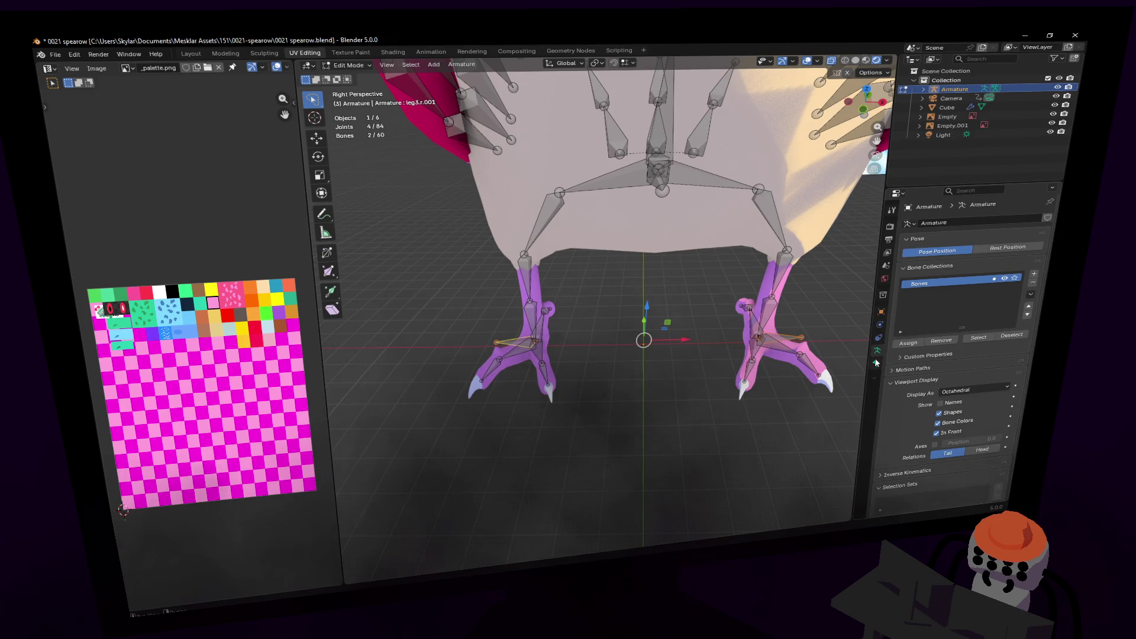
{"action": "left_click", "coordinate": [877, 362]}
{"action": "scroll", "coordinate": [596, 302], "scroll_direction": "down", "scroll_amount": 5}
{"action": "mouse_move", "coordinate": [596, 302]}
{"action": "middle_mouse_down"}
{"action": "mouse_move", "coordinate": [557, 217]}
{"action": "mouse_move", "coordinate": [636, 196]}
{"action": "middle_mouse_up"}
{"action": "left_click", "coordinate": [649, 326]}
{"action": "middle_click_drag", "start_coordinate": [649, 326], "coordinate": [698, 320]}
{"action": "key", "text": "shift+grave"}
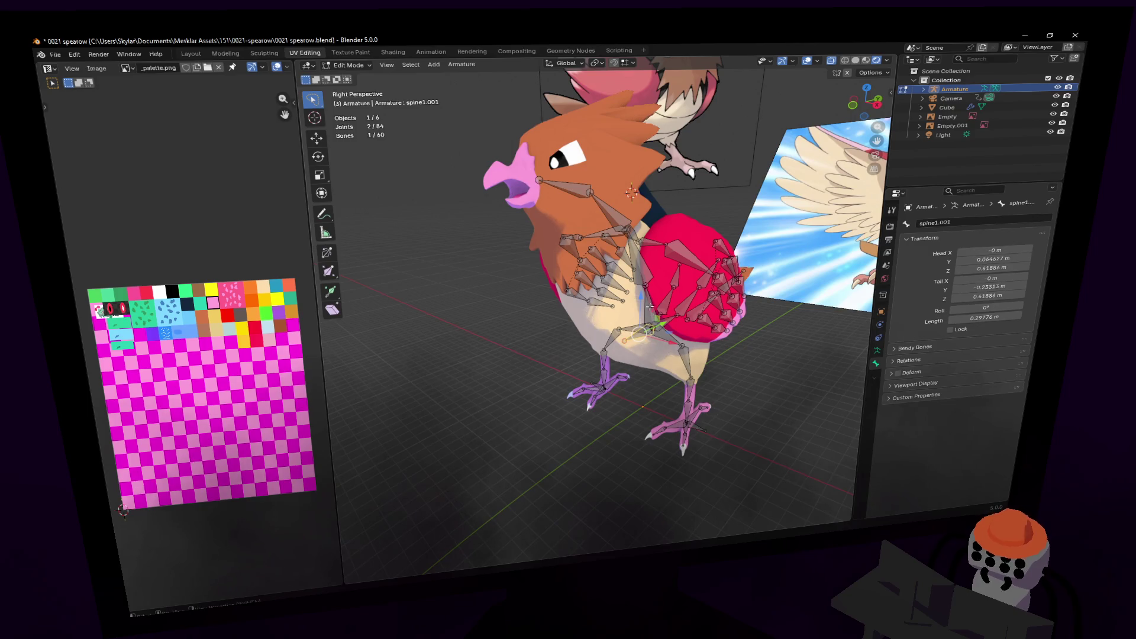
- Return to Object Mode and parent the Cube mesh to the armature with automatic weights
{"action": "key", "text": "Tab"}
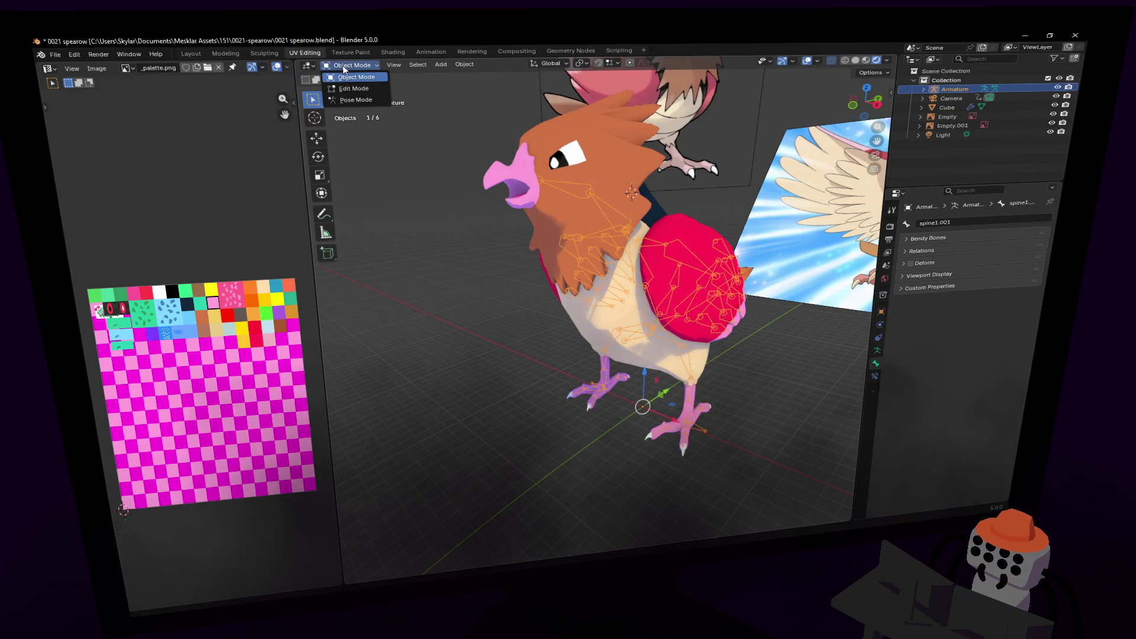
{"action": "key", "text": "r"}
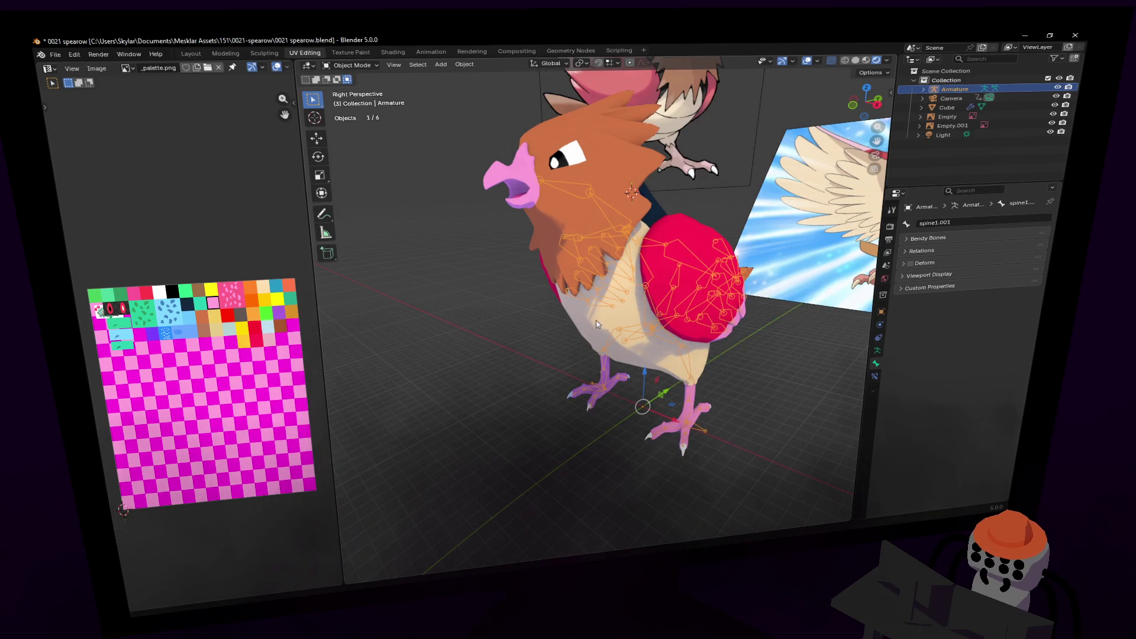
{"action": "left_click", "coordinate": [632, 312]}
{"action": "left_click", "coordinate": [644, 293], "text": "shift"}
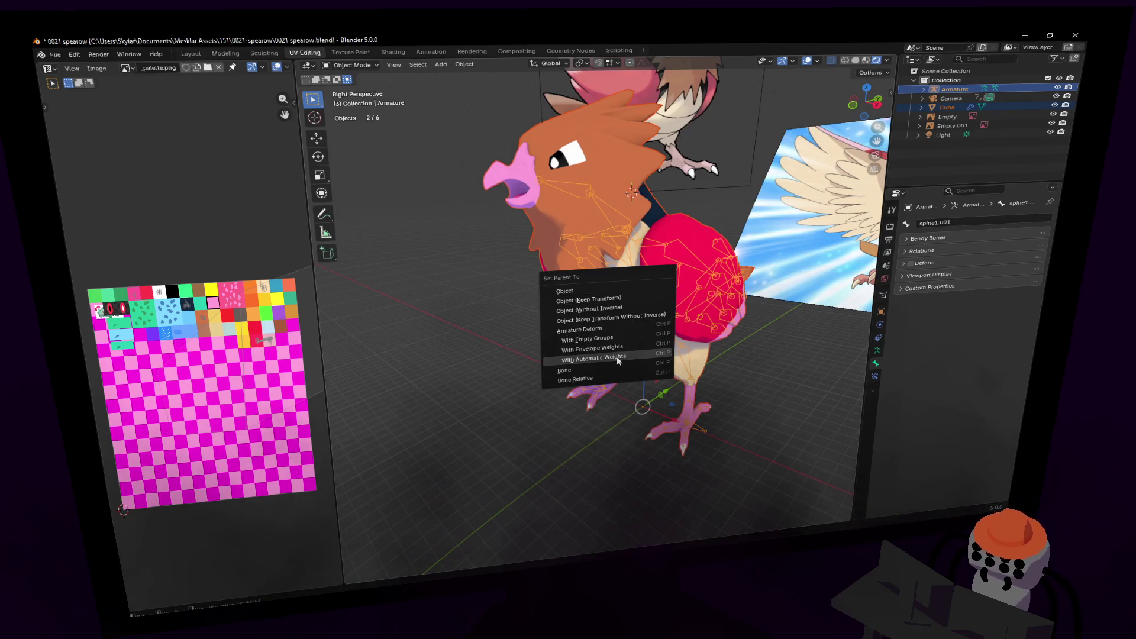
{"action": "left_click", "coordinate": [617, 356]}
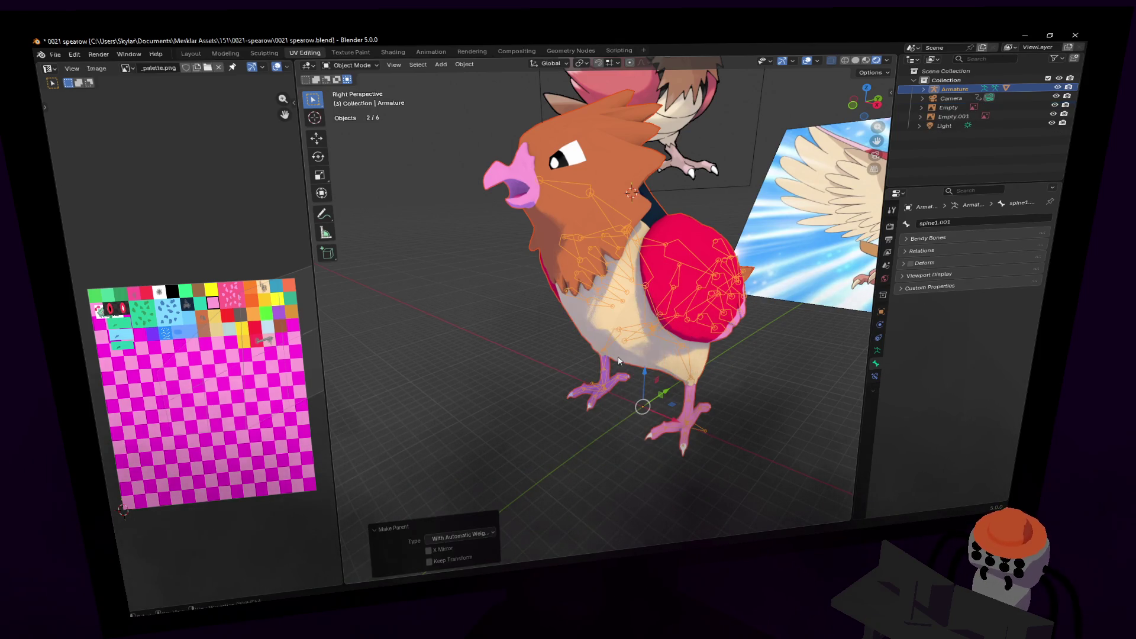
- Put the armature in Pose Mode and start moving the head bone
{"action": "middle_click_drag", "start_coordinate": [647, 313], "coordinate": [392, 83]}
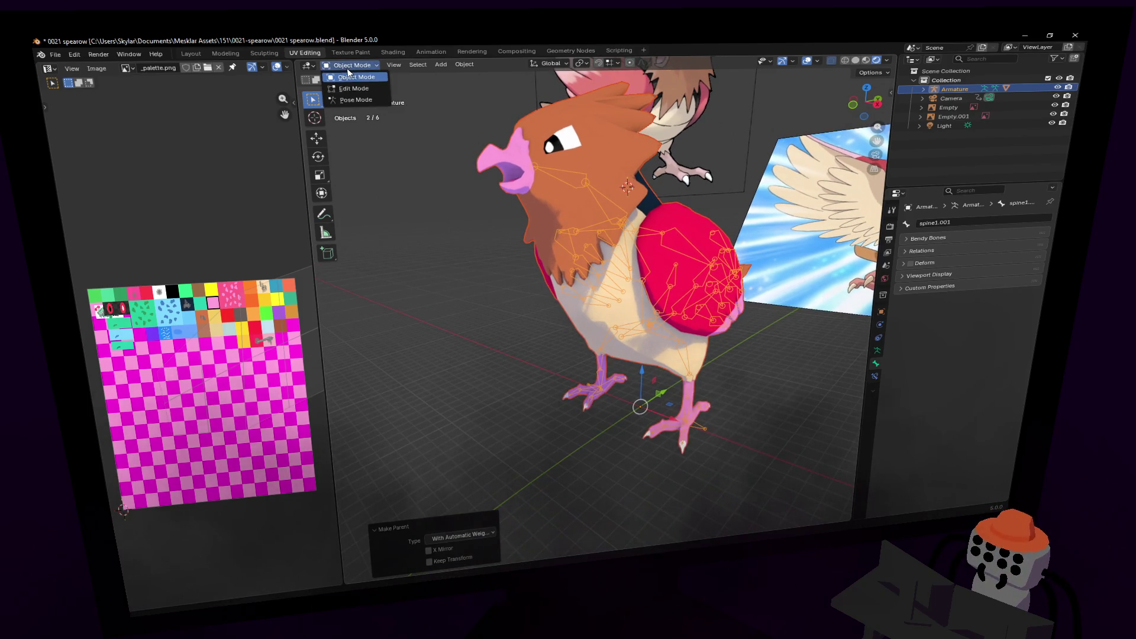
{"action": "left_click", "coordinate": [355, 99]}
{"action": "key", "text": "g"}
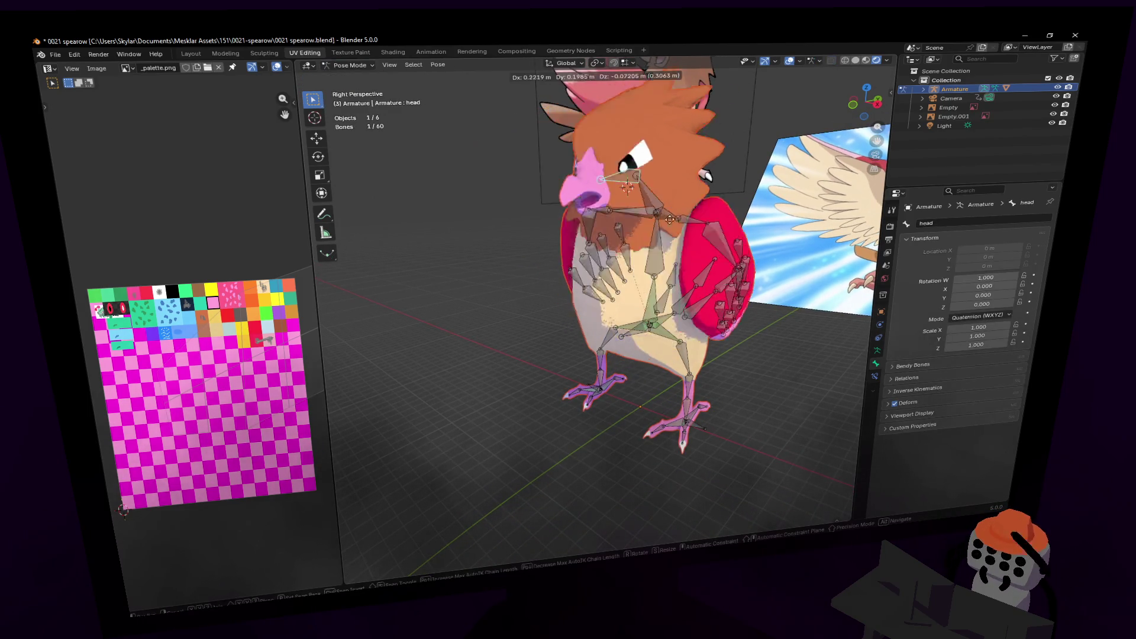
{"action": "key", "text": "Escape"}
{"action": "key", "text": "shift+grave"}
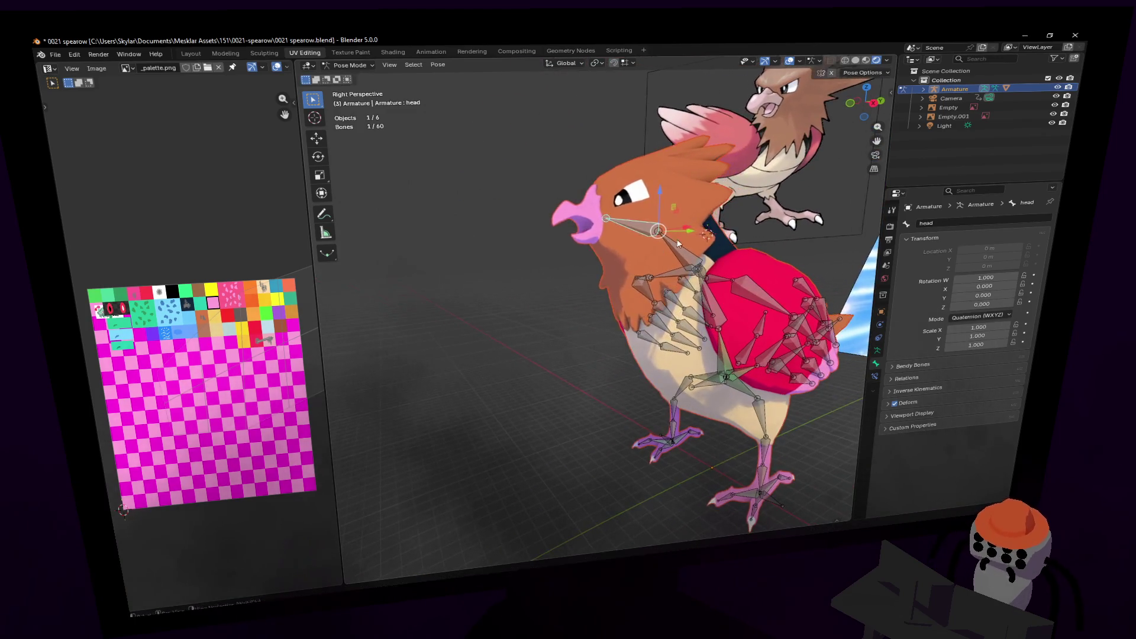
{"action": "key", "text": "Return"}
{"action": "key", "text": "g"}
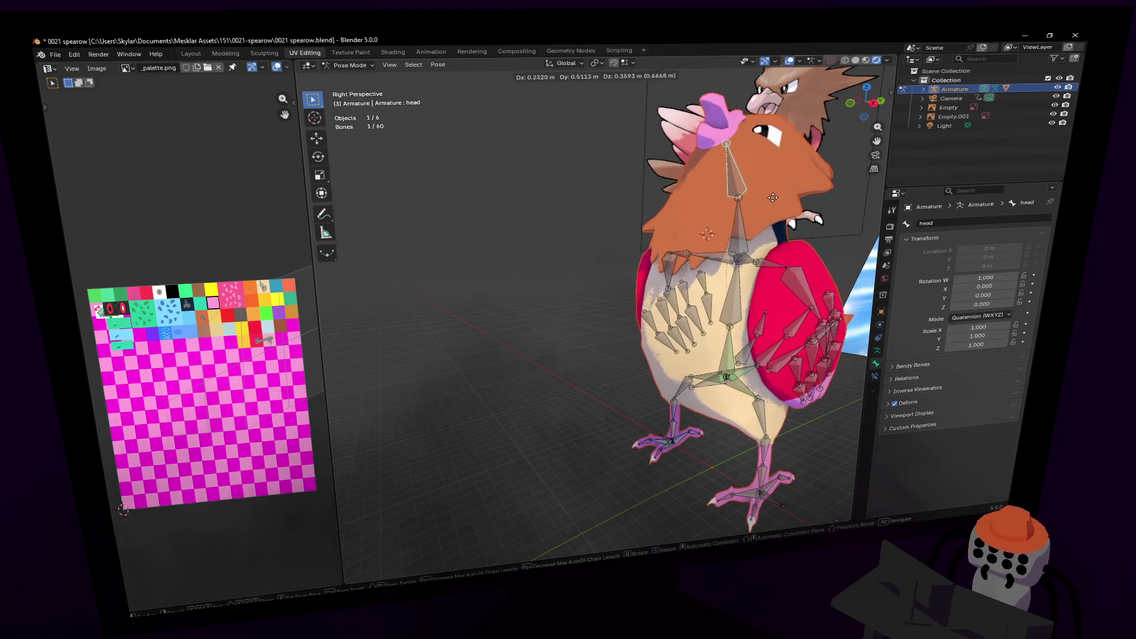
{"action": "key", "text": "Escape"}
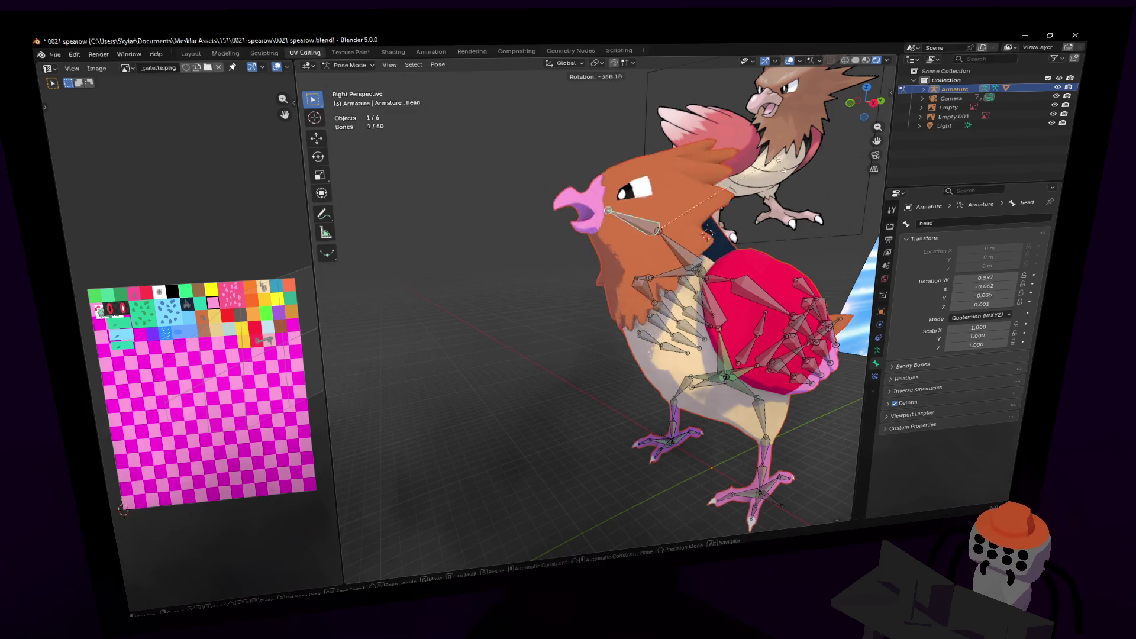
{"action": "key", "text": "g"}
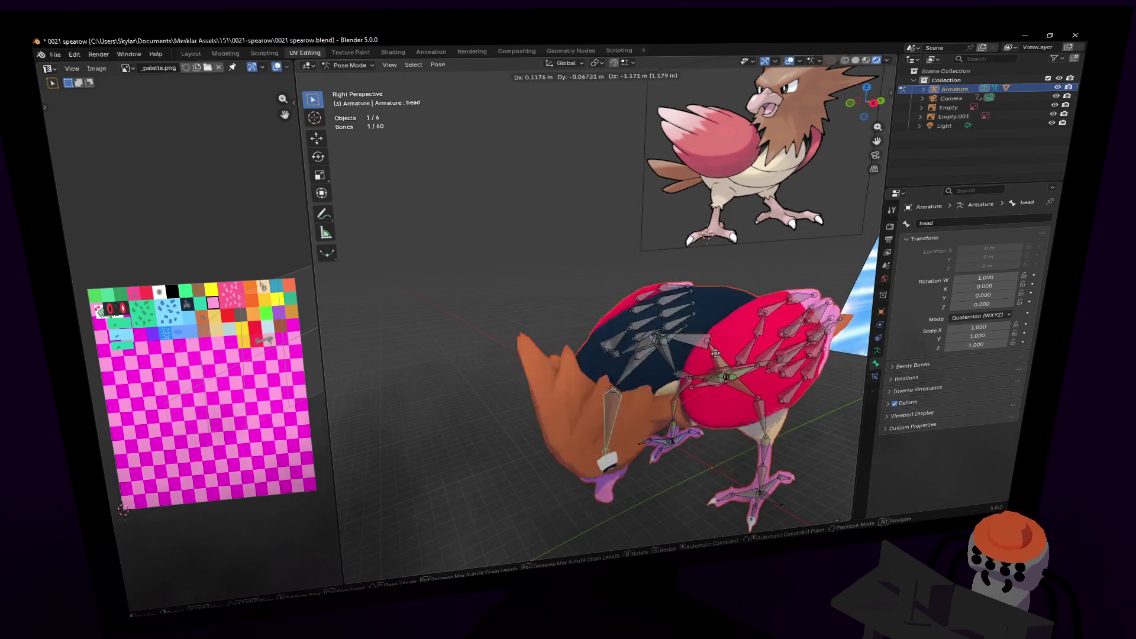
{"action": "middle_click_drag", "start_coordinate": [708, 296], "coordinate": [723, 402], "text": "alt"}
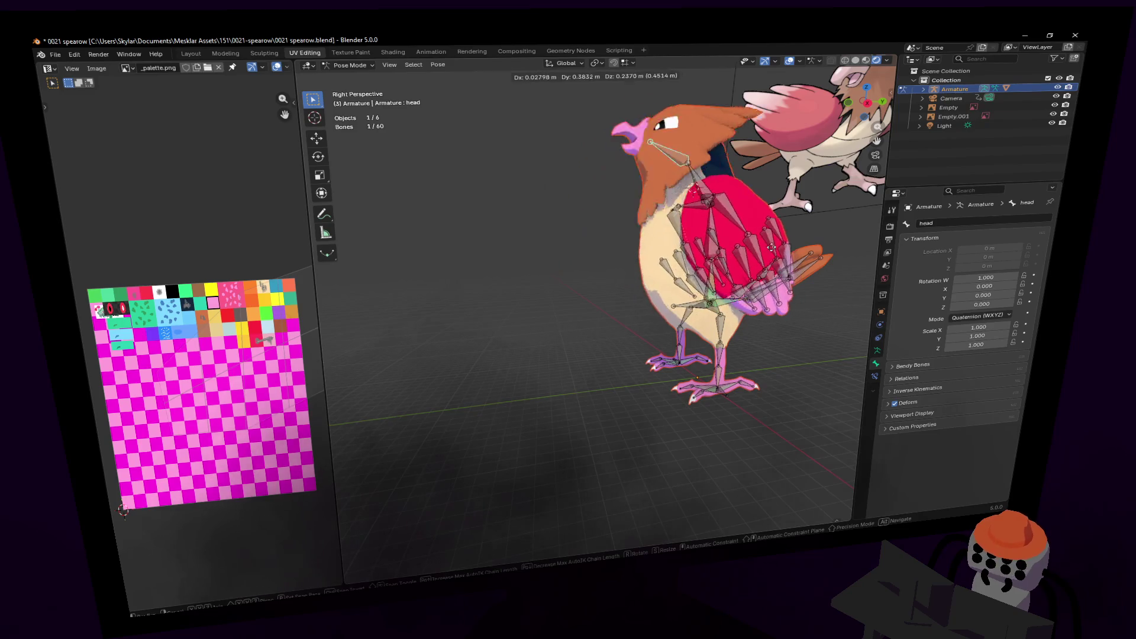
{"action": "key", "text": "Escape"}
{"action": "key", "text": "shift+grave"}
{"action": "left_click", "coordinate": [641, 209]}
{"action": "key", "text": "r"}
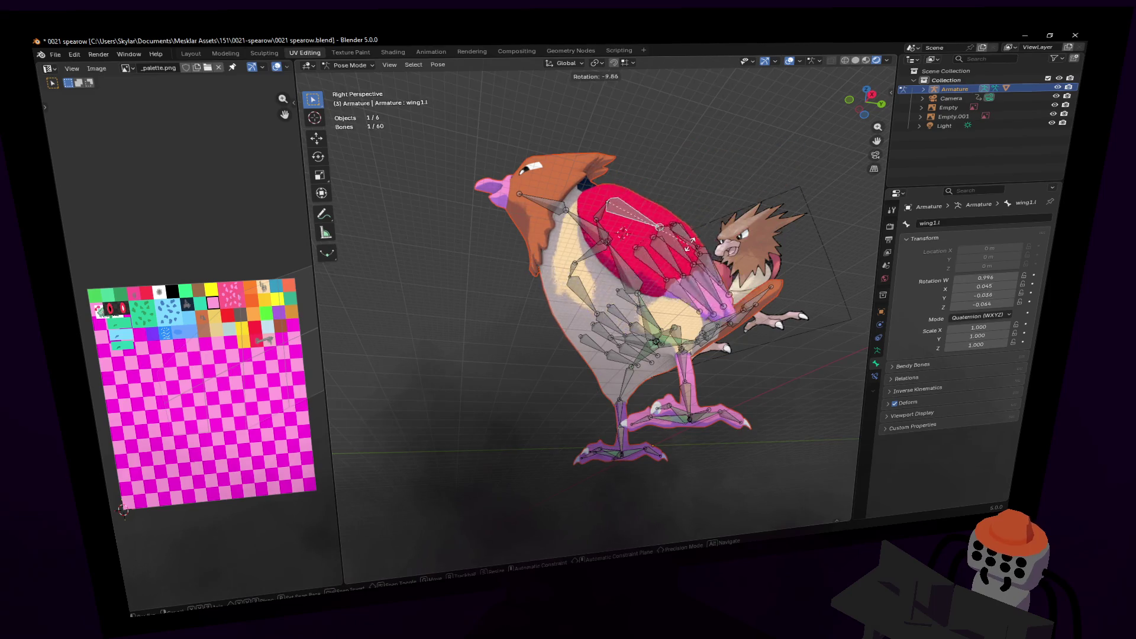
{"action": "key", "text": "shift+grave"}
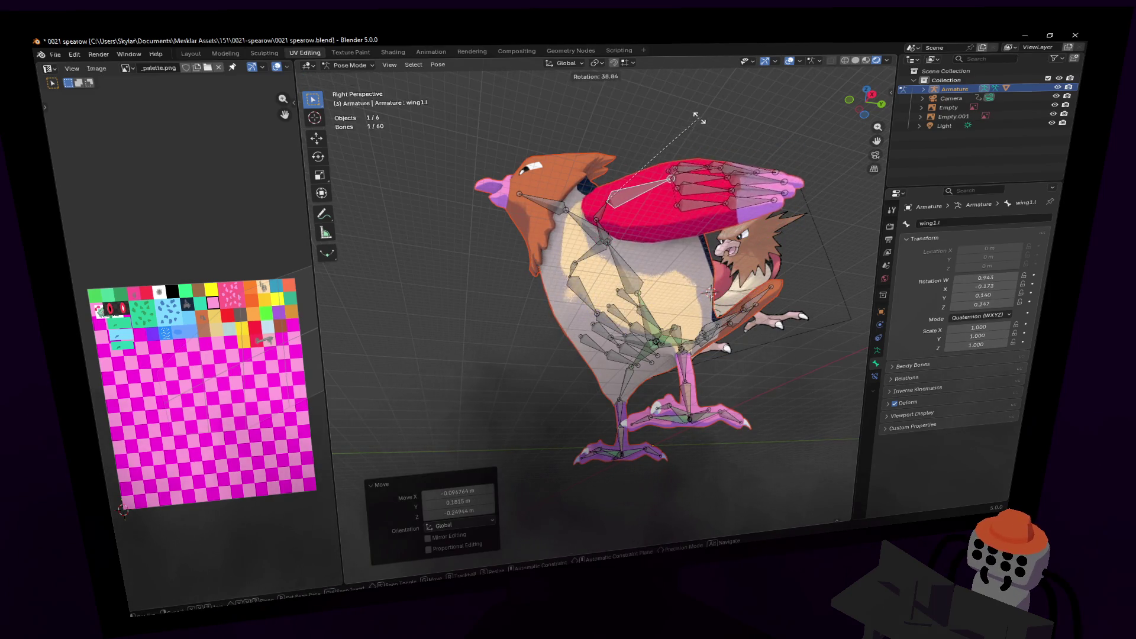
{"action": "key", "text": "w"}
{"action": "key", "text": "Return"}
{"action": "key", "text": "r"}
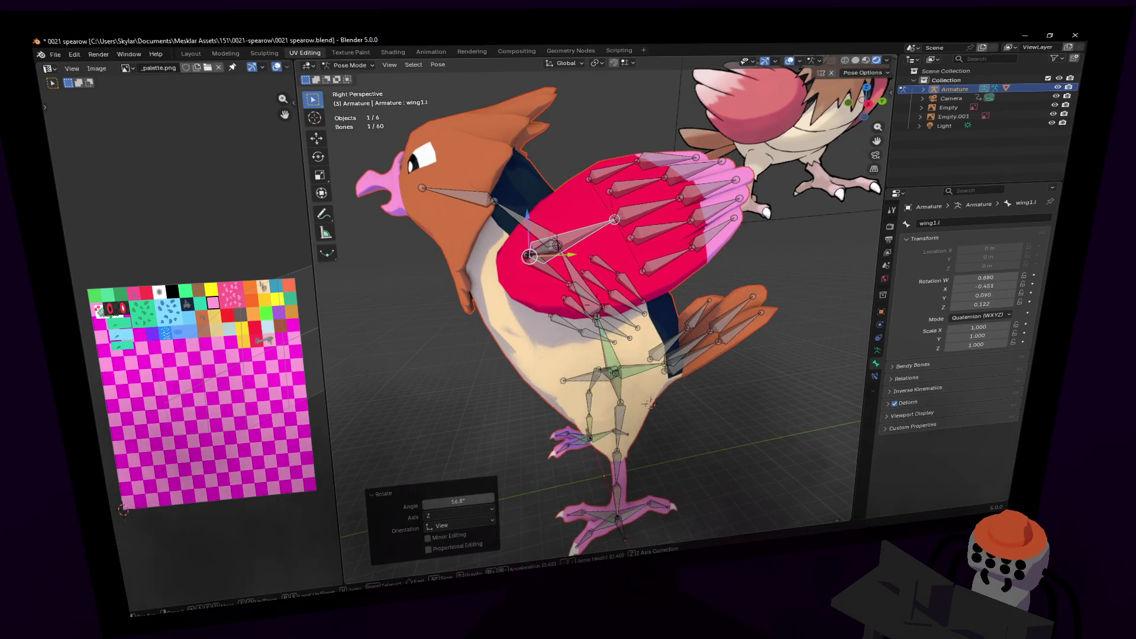
{"action": "key", "text": "w"}
{"action": "key", "text": "s"}
{"action": "key", "text": "Return"}
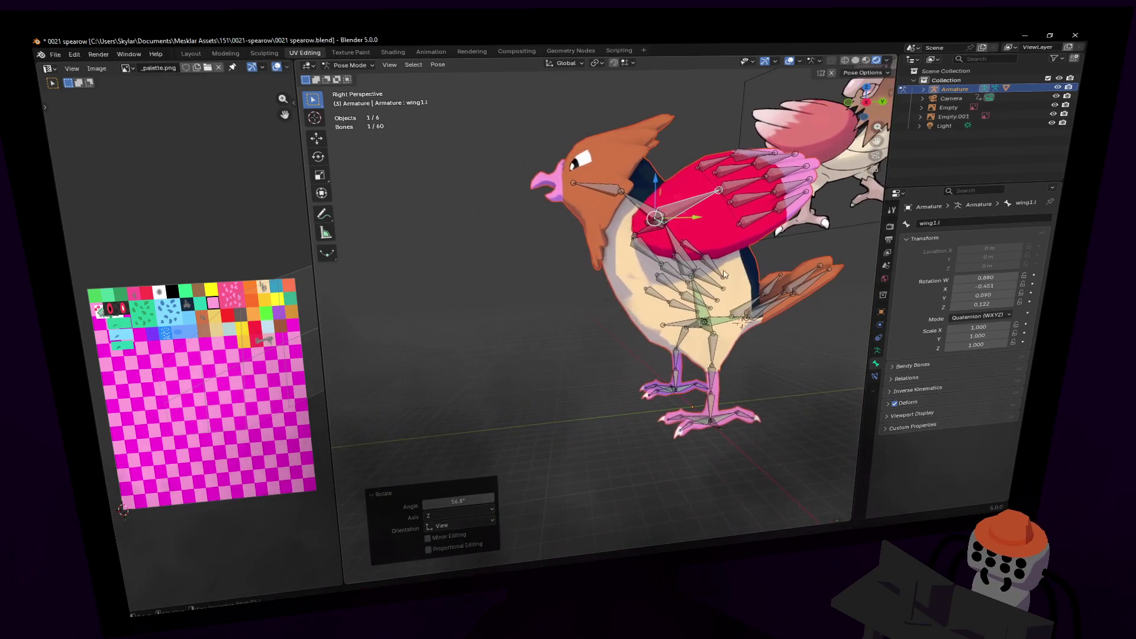
{"action": "key", "text": "ctrl+z"}
{"action": "scroll", "coordinate": [710, 273], "scroll_direction": "up", "scroll_amount": 4}
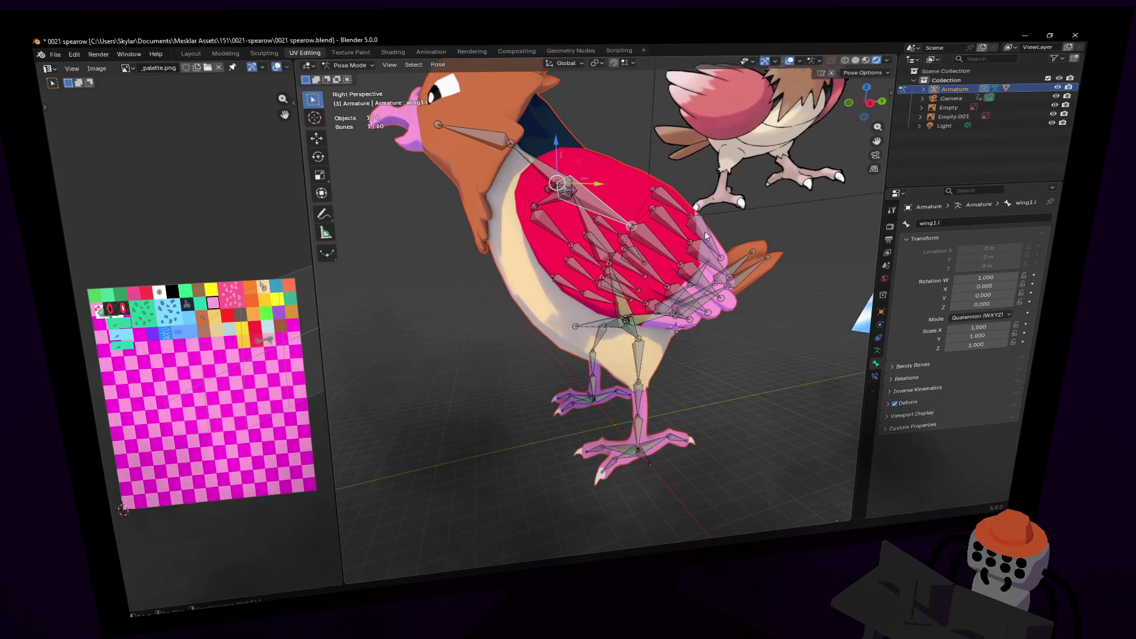
{"action": "scroll", "coordinate": [739, 230], "scroll_direction": "up", "scroll_amount": 4}
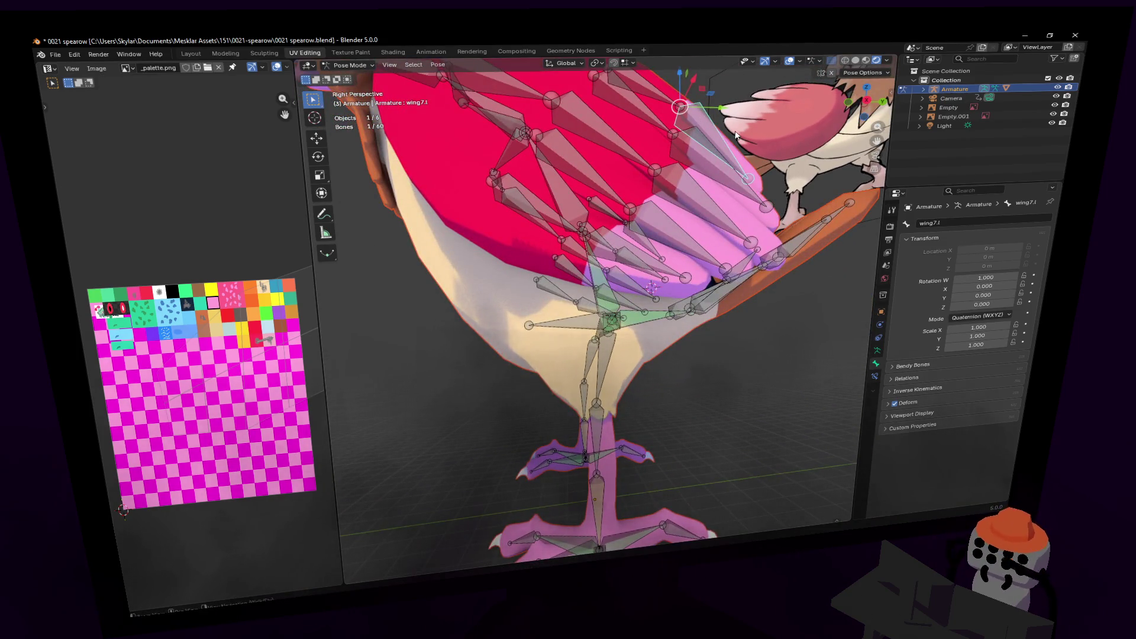
{"action": "scroll", "coordinate": [736, 135], "scroll_direction": "down", "scroll_amount": 4}
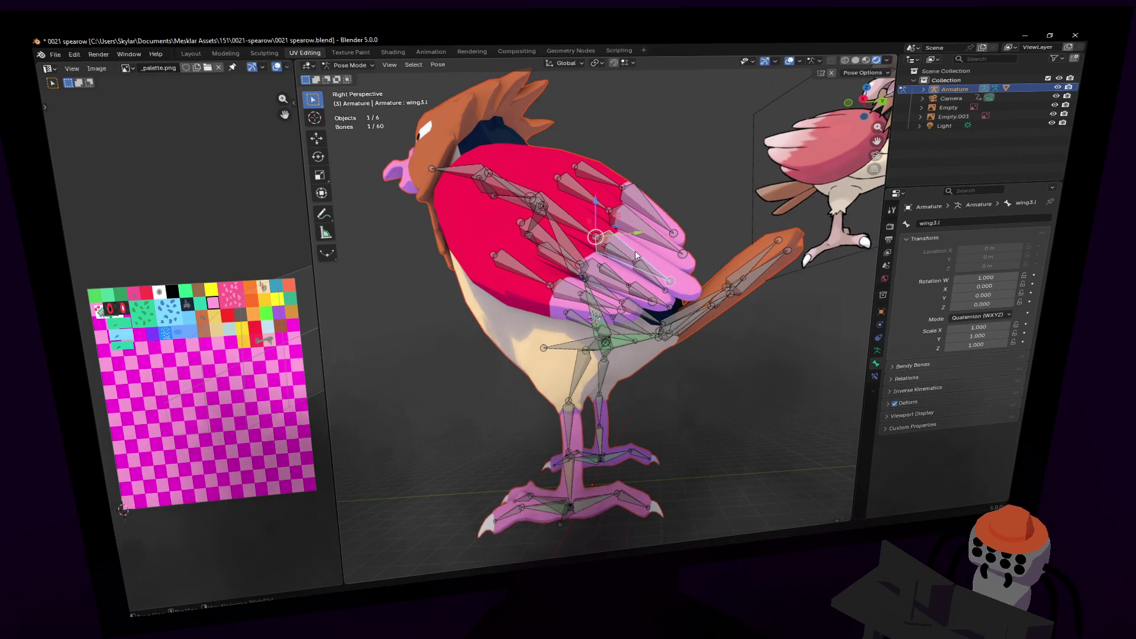
{"action": "key", "text": "shift+grave"}
{"action": "key", "text": "w"}
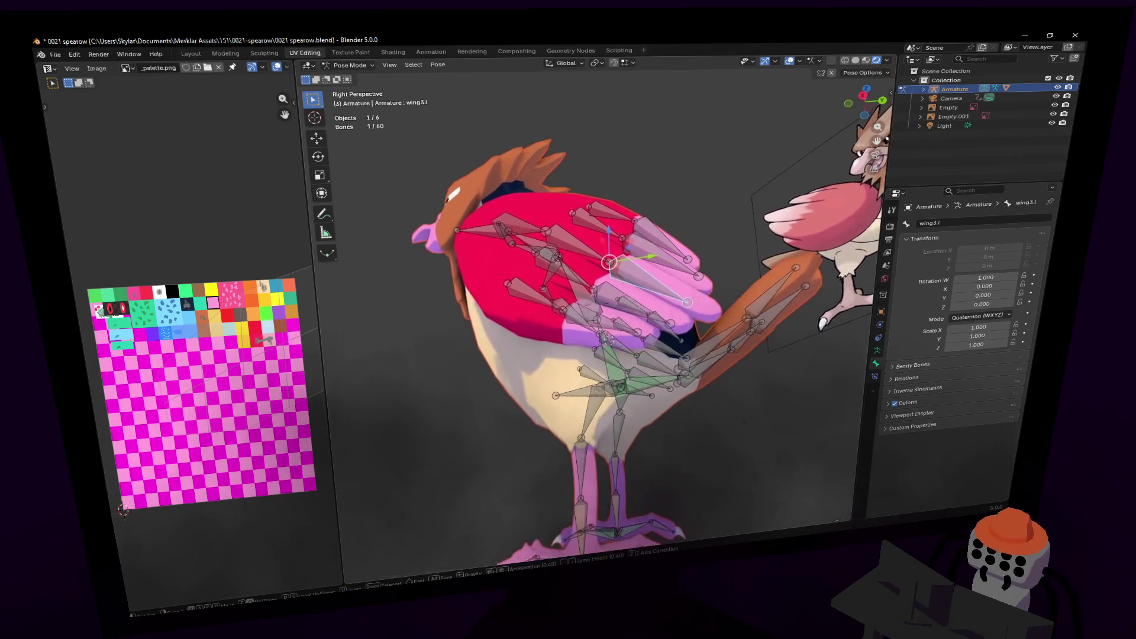
{"action": "key", "text": "Return"}
{"action": "key", "text": "g"}
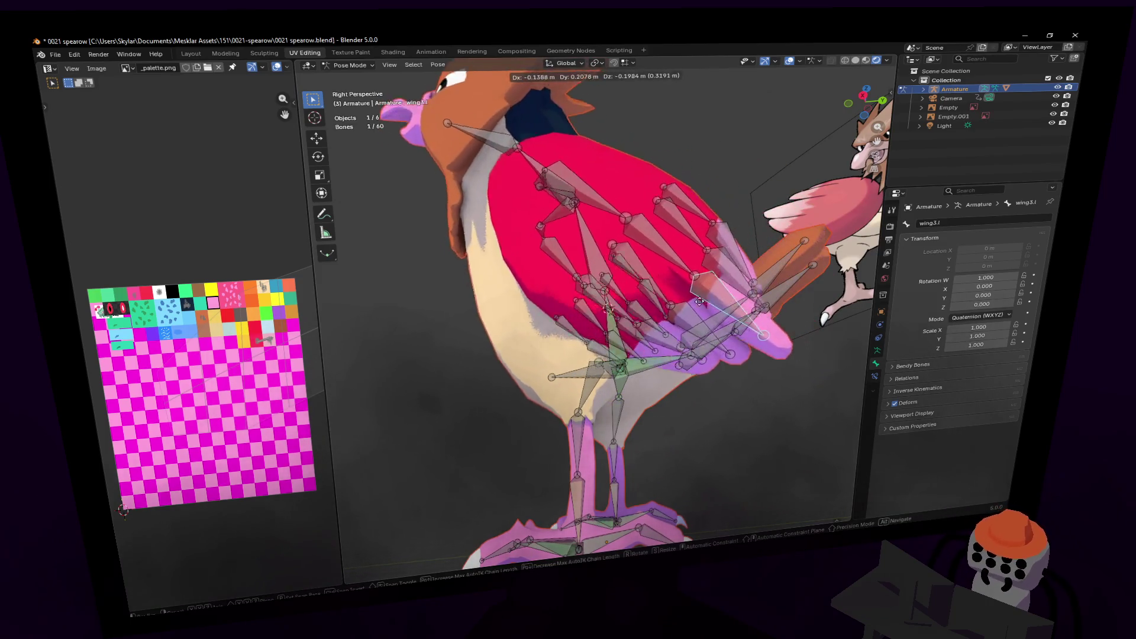
{"action": "right_click", "coordinate": [740, 130]}
{"action": "key", "text": "shift+grave"}
{"action": "key", "text": "s"}
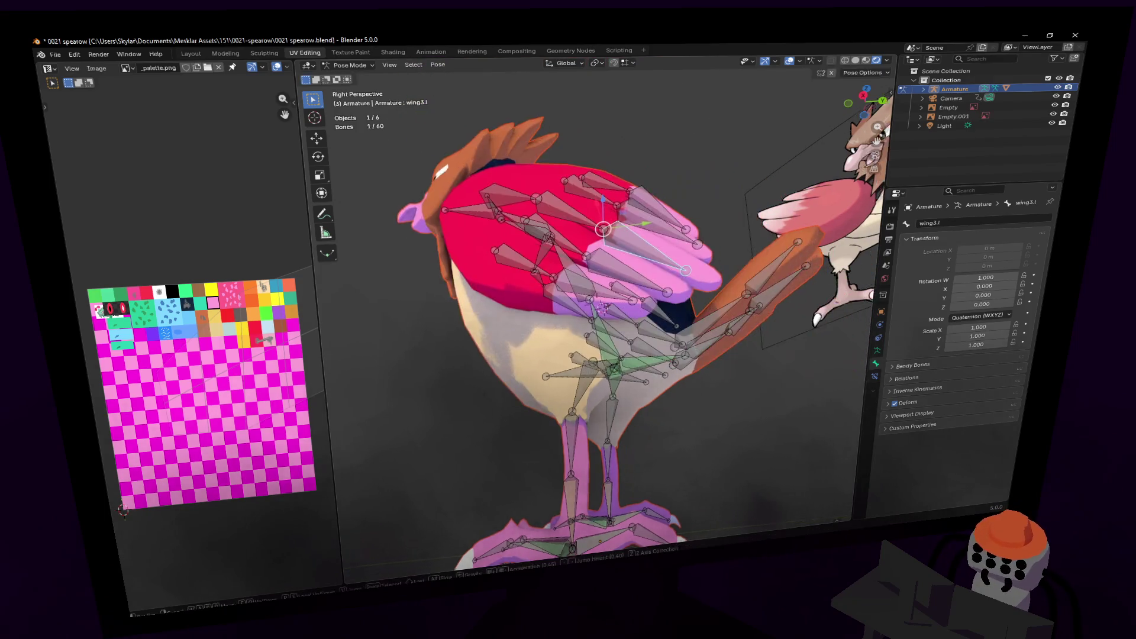
{"action": "key", "text": "w"}
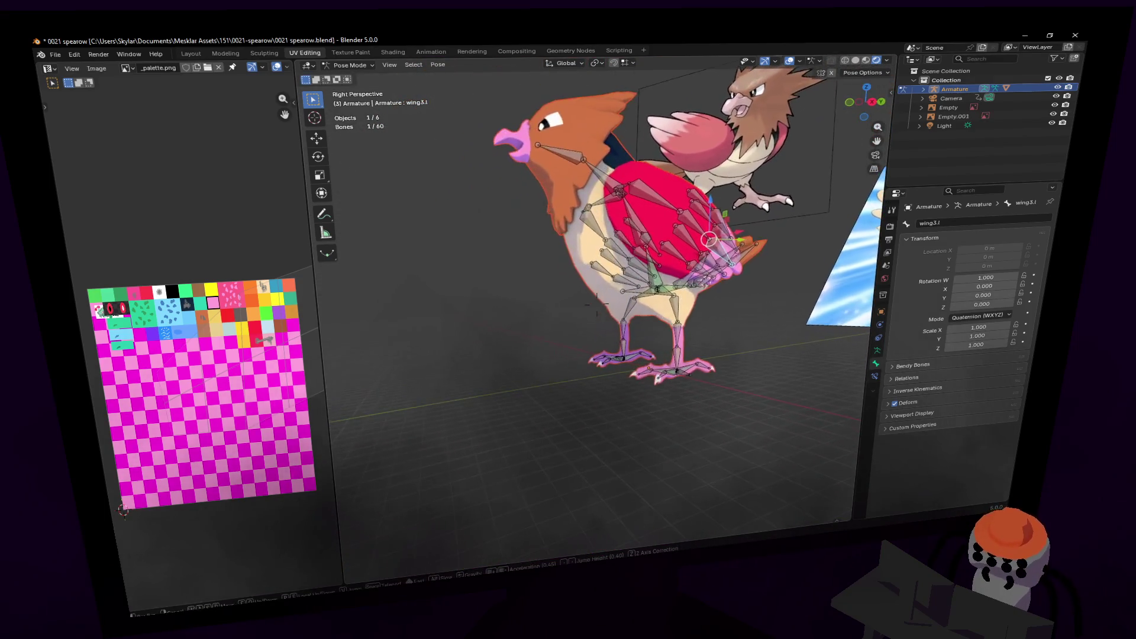
{"action": "key", "text": "Return"}
{"action": "key", "text": "g"}
{"action": "right_click", "coordinate": [818, 320]}
{"action": "key", "text": "shift+grave"}
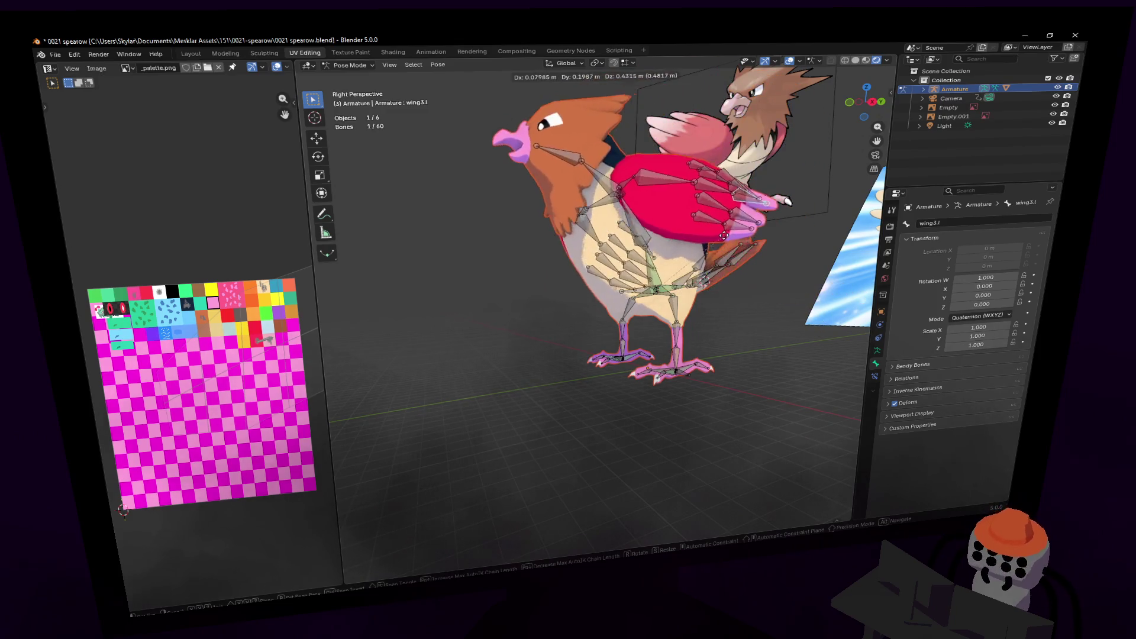
{"action": "key", "text": "s"}
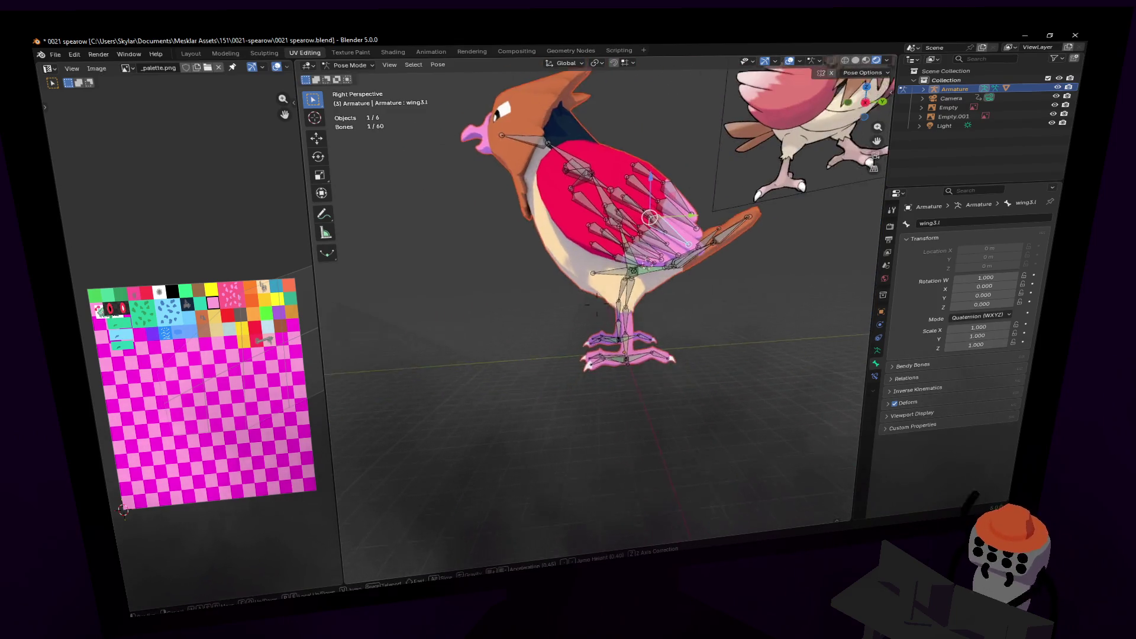
{"action": "key", "text": "Return"}
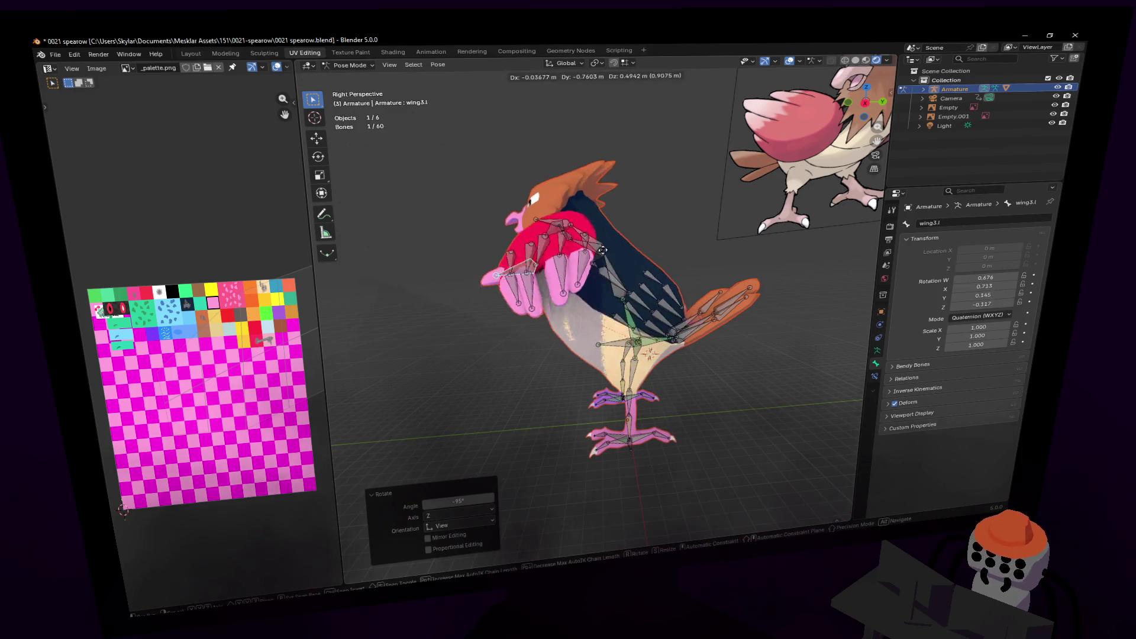
{"action": "right_click", "coordinate": [526, 345]}
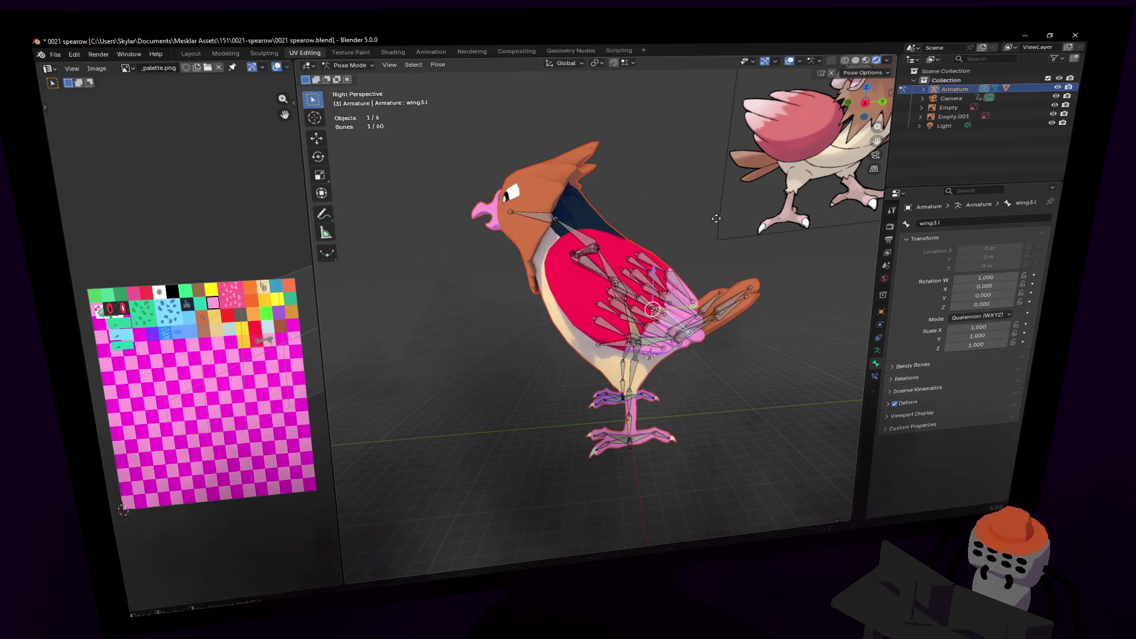
{"action": "key", "text": "g"}
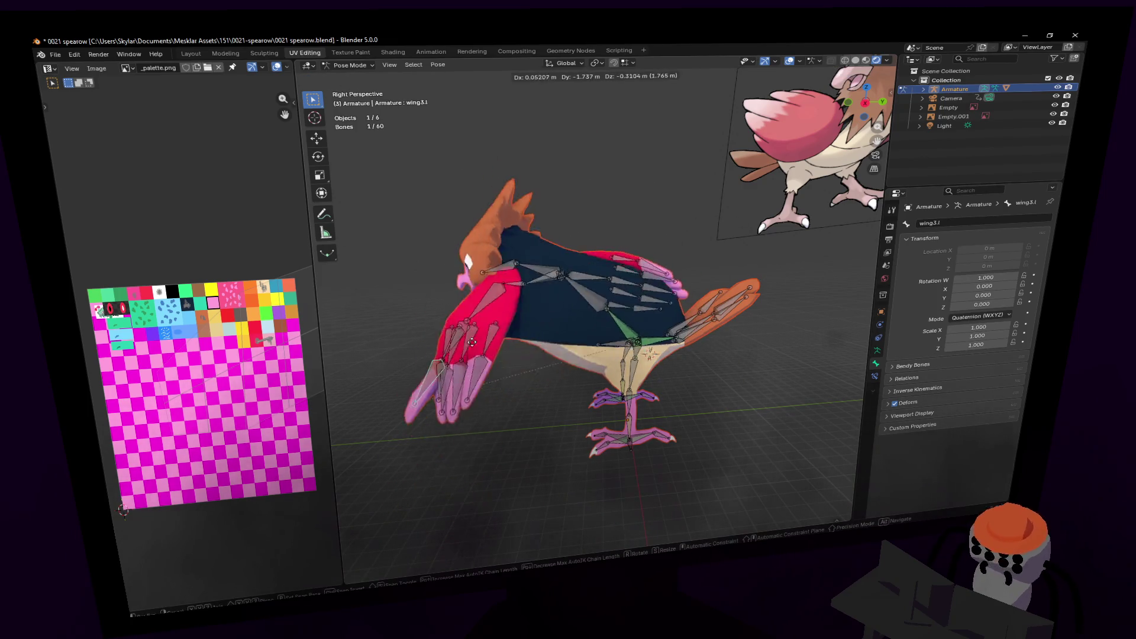
{"action": "right_click", "coordinate": [485, 399]}
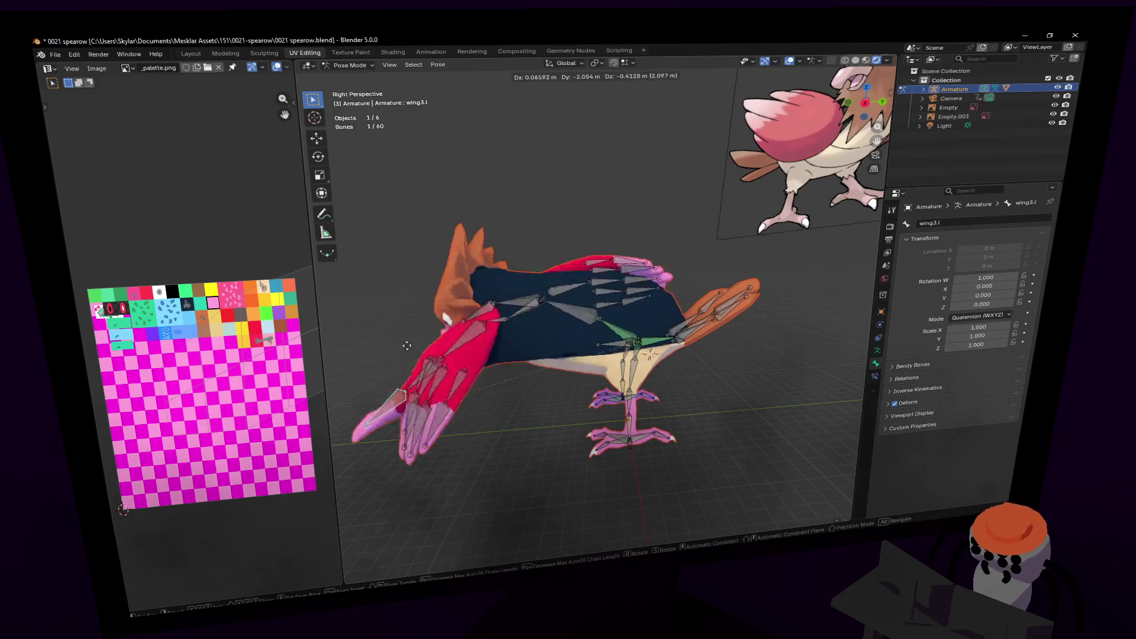
{"action": "key", "text": "Escape"}
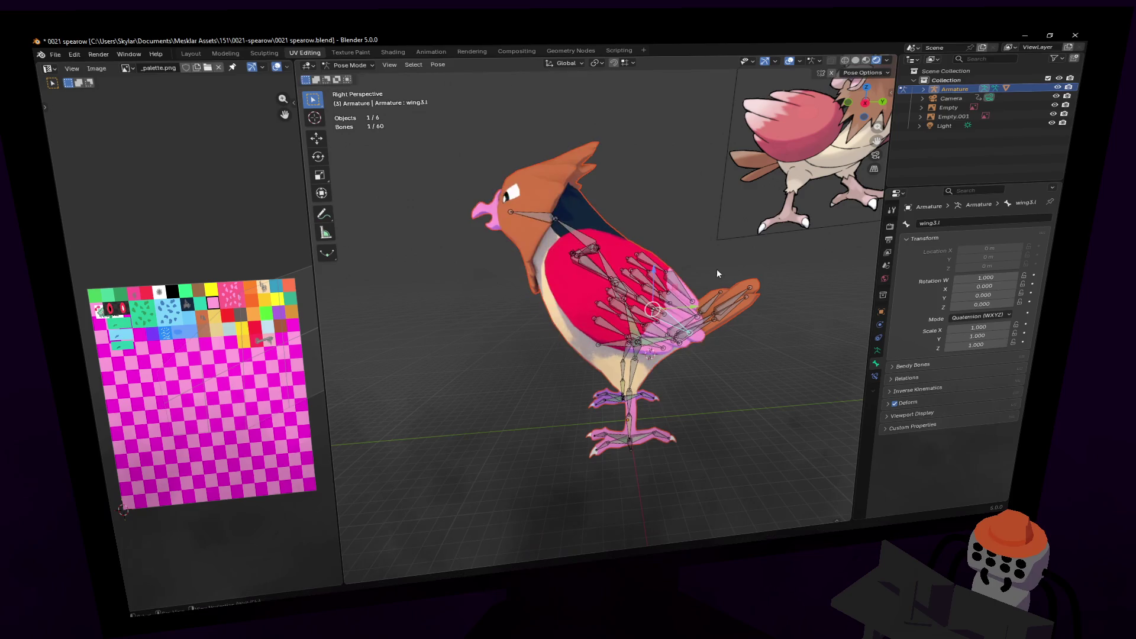
{"action": "key", "text": "shift+grave"}
- Bring the whole bird into a front view, abandoning a trial move of the wing bone
{"action": "key", "text": "w"}
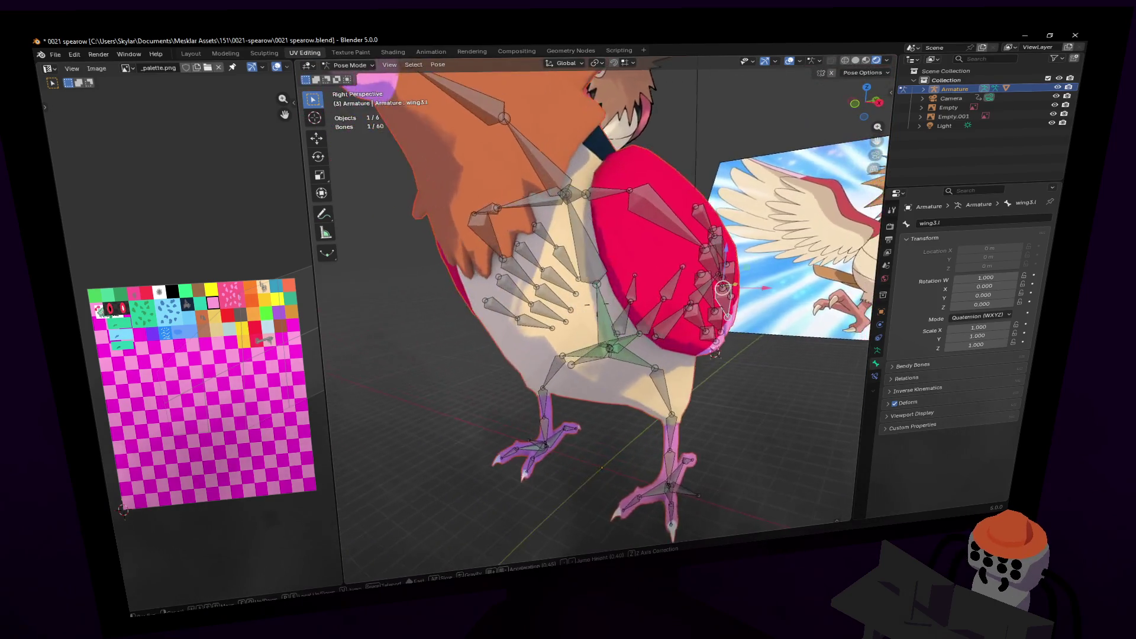
{"action": "key", "text": "s"}
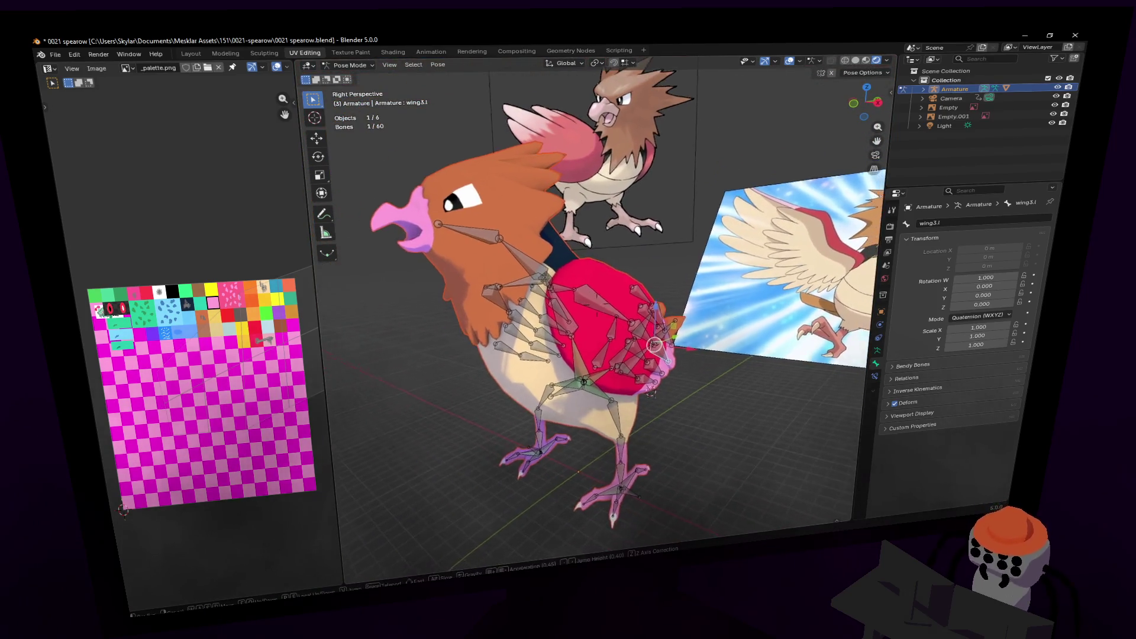
{"action": "left_click", "coordinate": [602, 345]}
{"action": "key", "text": "g"}
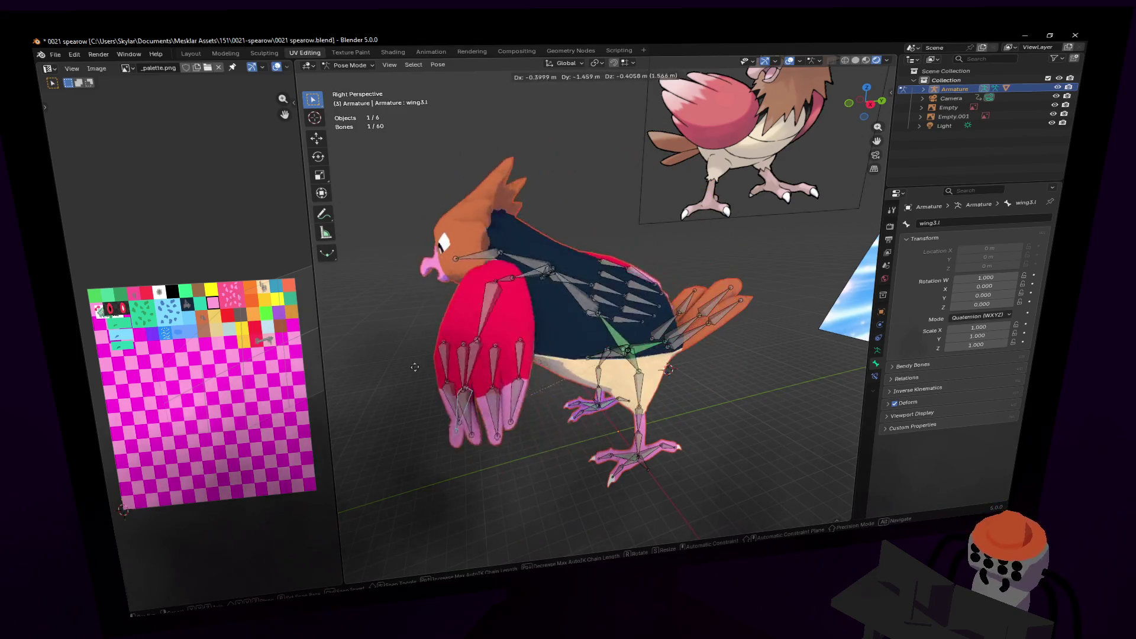
{"action": "middle_click_drag", "start_coordinate": [339, 236], "coordinate": [570, 197]}
{"action": "key", "text": "Escape"}
- From a side view, rotate wing1.l forward by -107 degrees
{"action": "key", "text": "shift+grave"}
{"action": "left_click", "coordinate": [659, 222]}
{"action": "middle_click_drag", "start_coordinate": [626, 285], "coordinate": [556, 295]}
{"action": "key", "text": "shift+grave"}
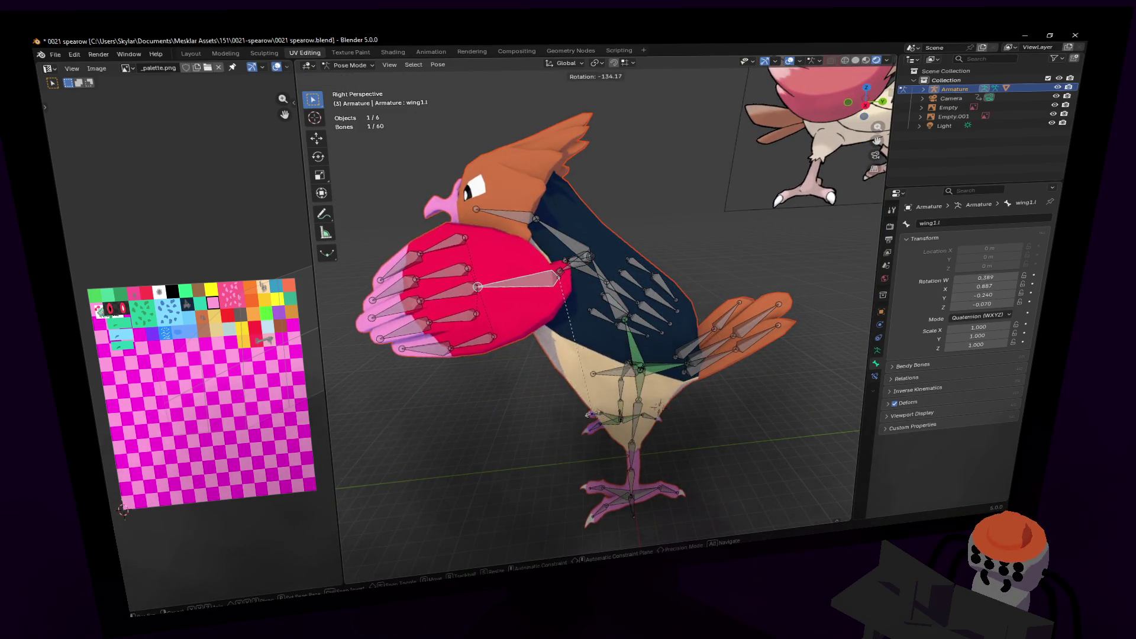
{"action": "left_click", "coordinate": [592, 295]}
{"action": "key", "text": "r"}
{"action": "left_click", "coordinate": [628, 374]}
- Pull wing3.l forward so the left wing swings out in front of the body
{"action": "middle_click_drag", "start_coordinate": [581, 288], "coordinate": [564, 321]}
{"action": "middle_click_drag", "start_coordinate": [536, 232], "coordinate": [562, 177]}
{"action": "key", "text": "g"}
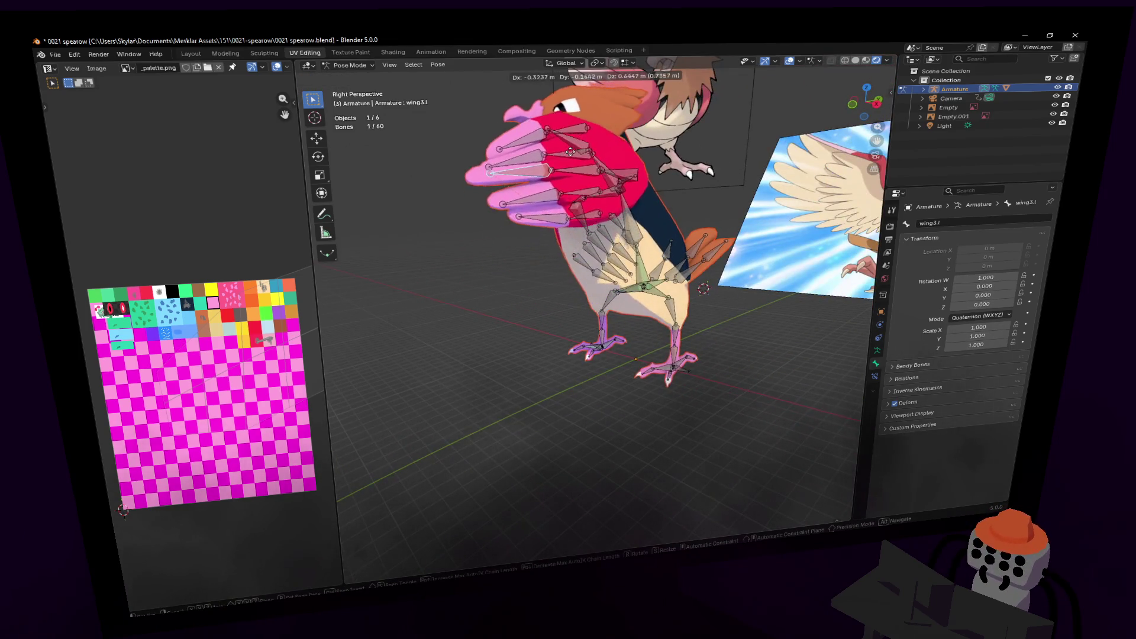
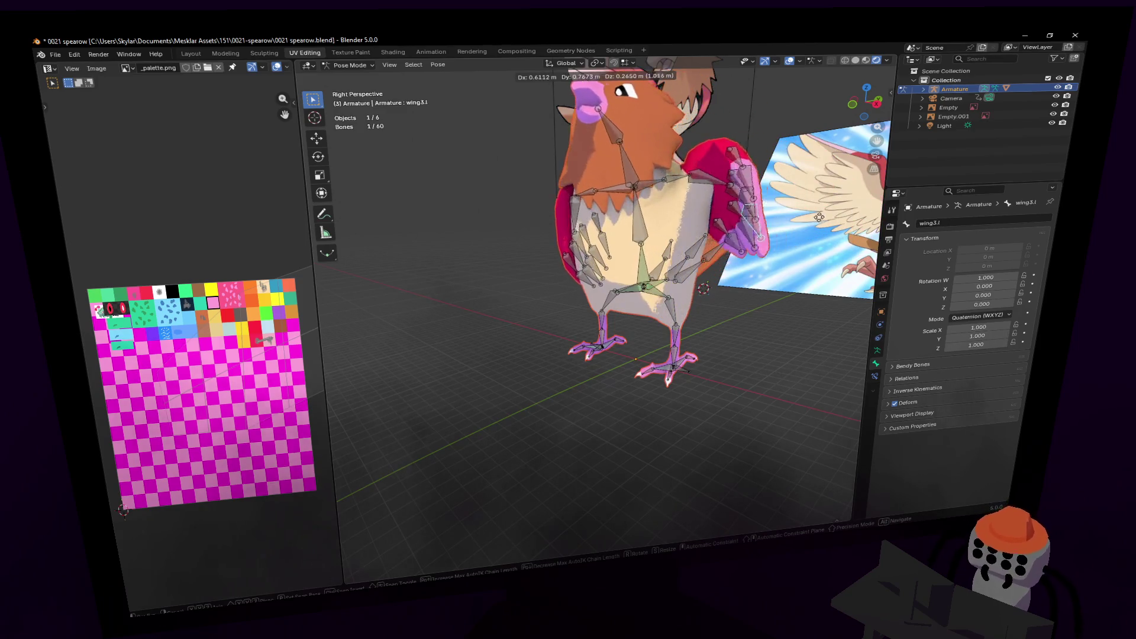
- Confirm the folded wing position and clear the rotation of every bone back to rest
{"action": "left_click", "coordinate": [635, 374]}
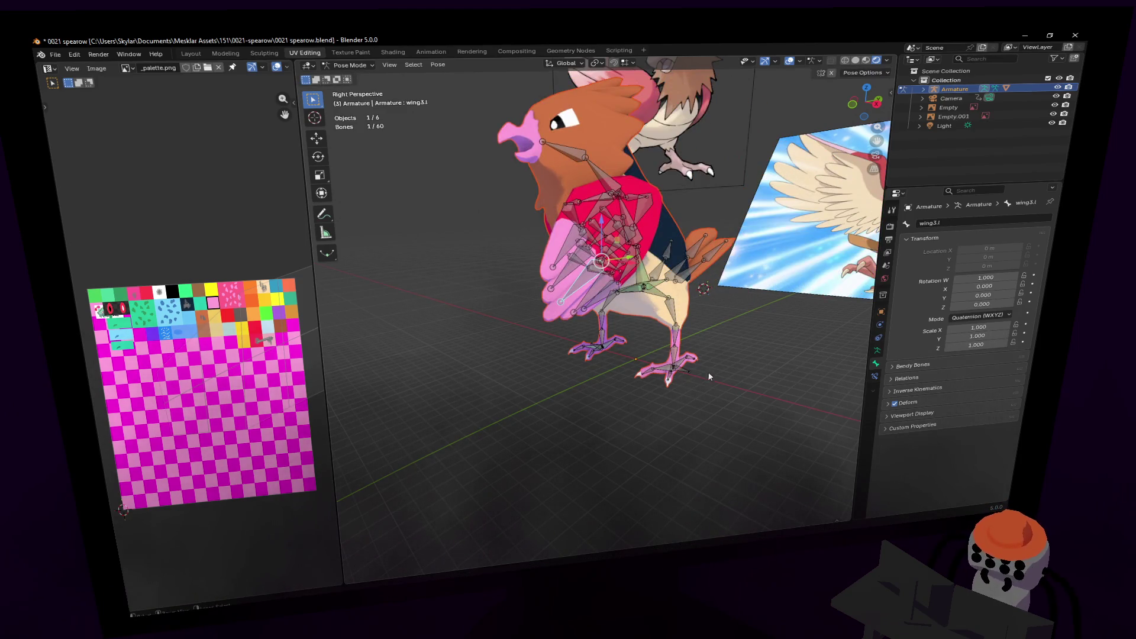
{"action": "key", "text": "a"}
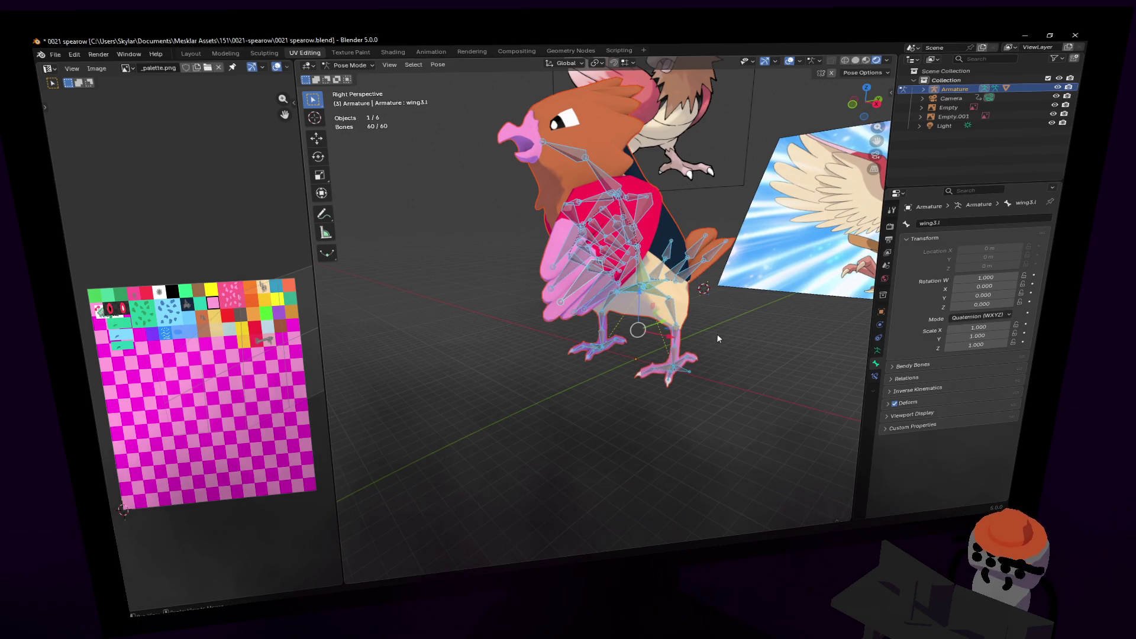
{"action": "key", "text": "alt+r"}
{"action": "scroll", "coordinate": [690, 339], "scroll_direction": "up", "scroll_amount": 8}
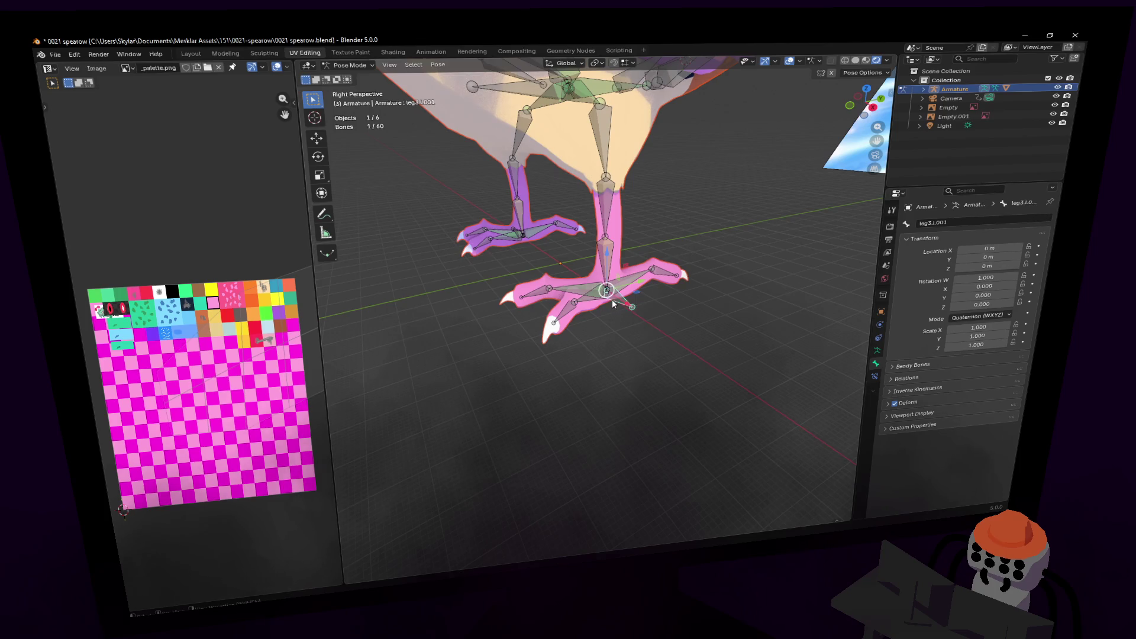
- Select left leg bone leg3.l.001, trial-move it, and cancel the move
{"action": "left_click", "coordinate": [611, 299]}
{"action": "scroll", "coordinate": [647, 290], "scroll_direction": "down", "scroll_amount": 6}
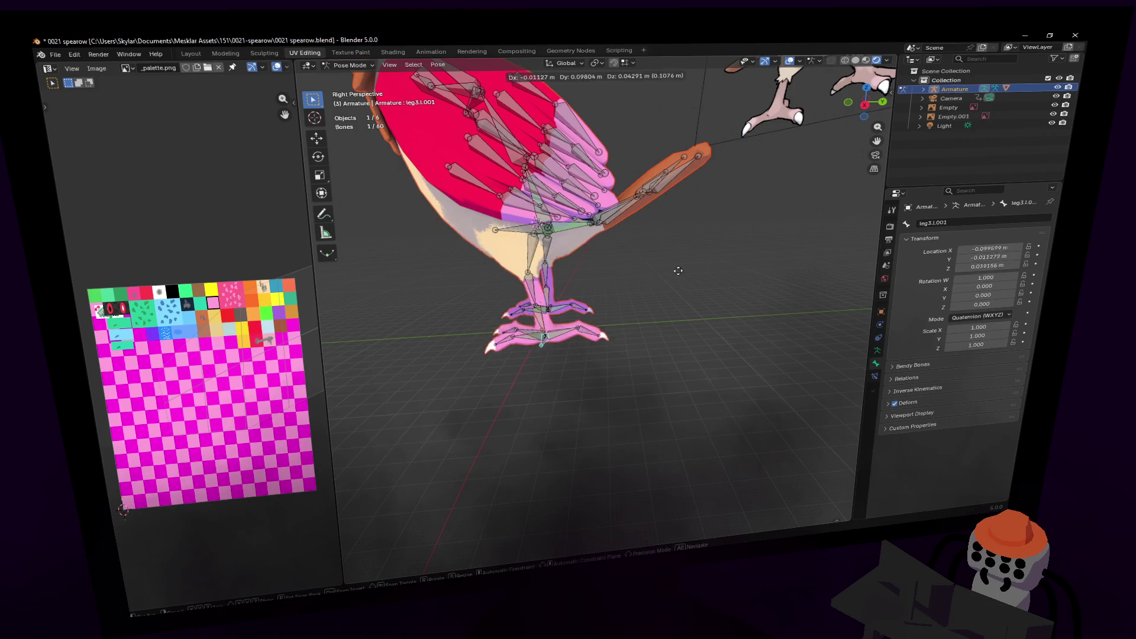
{"action": "right_click", "coordinate": [649, 220]}
{"action": "middle_click_drag", "start_coordinate": [649, 220], "coordinate": [603, 258]}
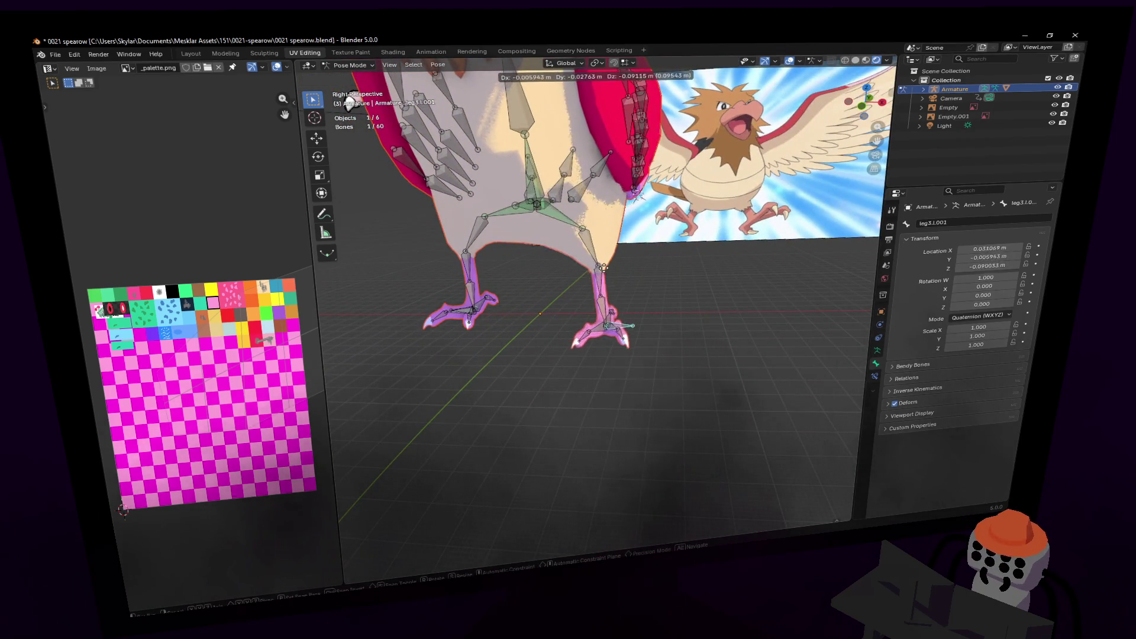
{"action": "key", "text": "shift+grave"}
{"action": "left_click", "coordinate": [596, 303]}
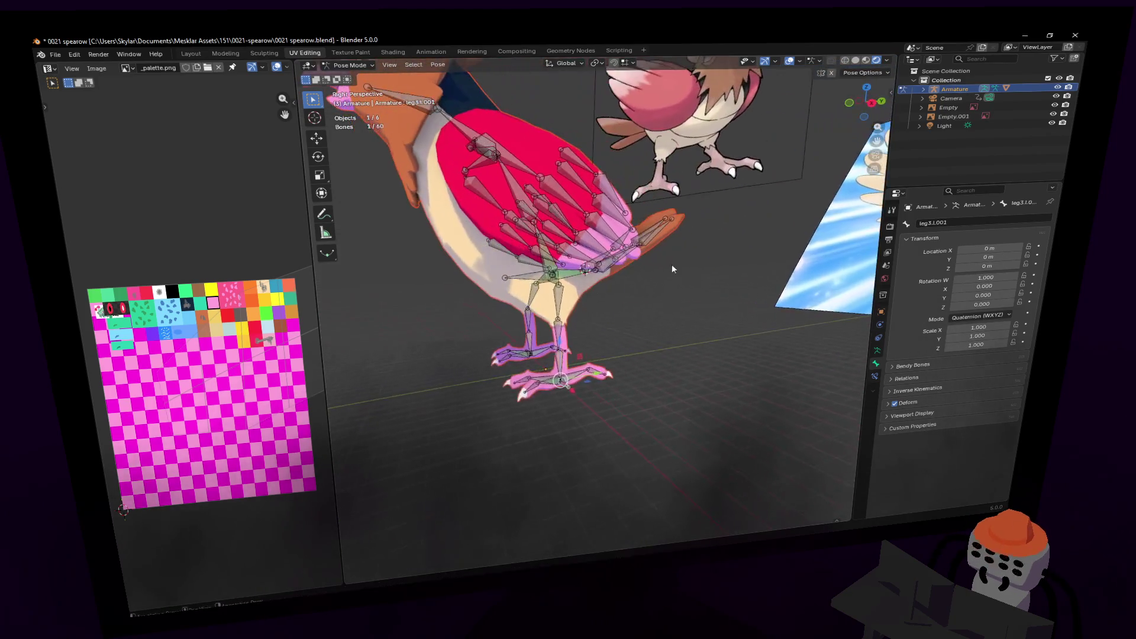
{"action": "key", "text": "g"}
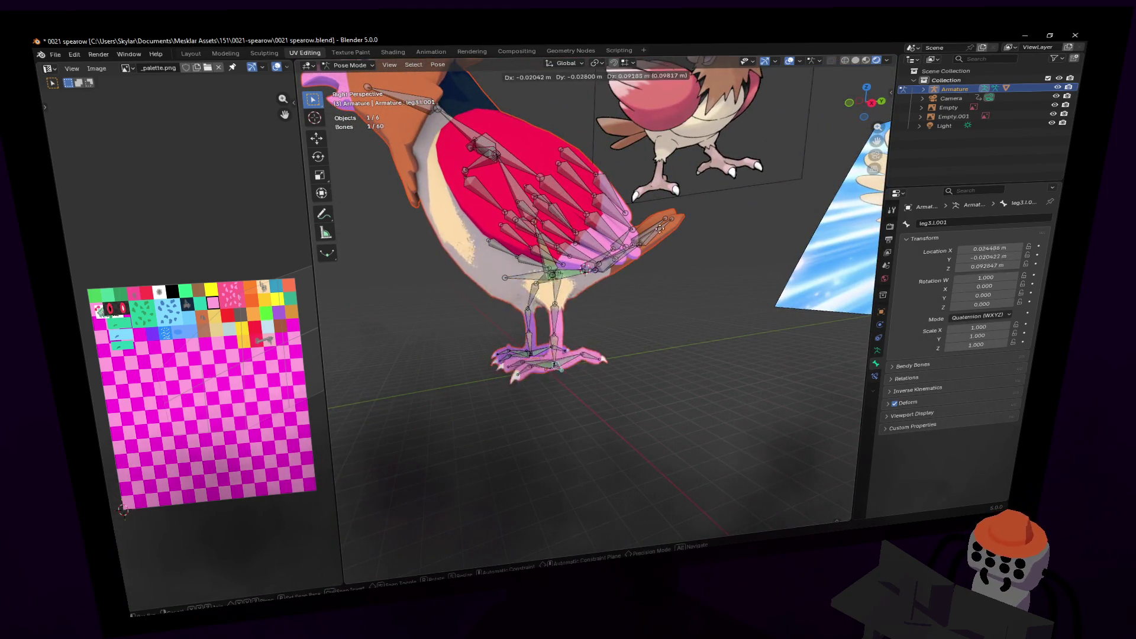
{"action": "key", "text": "Escape"}
- Deselect all, view the bird from the front, then trial-move right leg bone leg3.r.001 and cancel
{"action": "key", "text": "alt+a"}
{"action": "key", "text": "shift+grave"}
{"action": "key", "text": "a"}
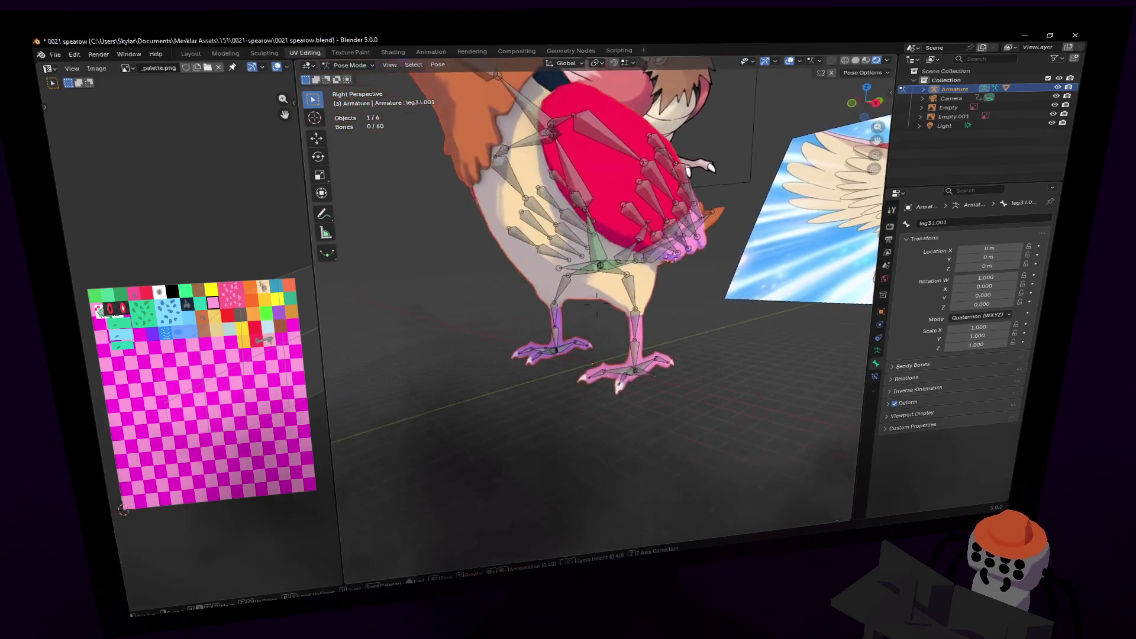
{"action": "key", "text": "e"}
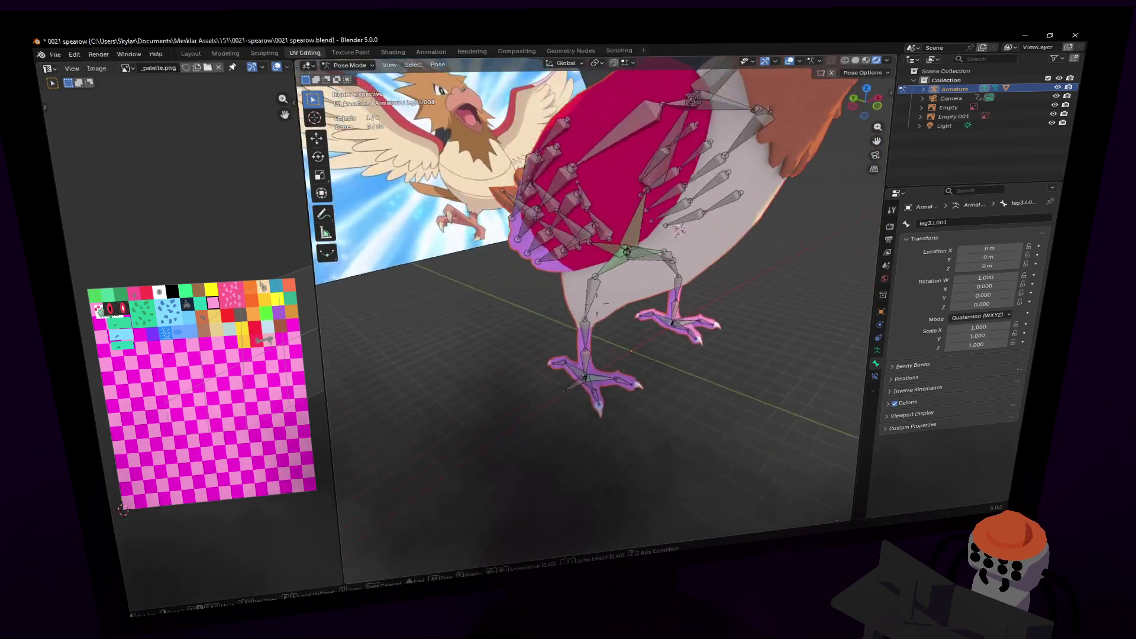
{"action": "left_click", "coordinate": [570, 379]}
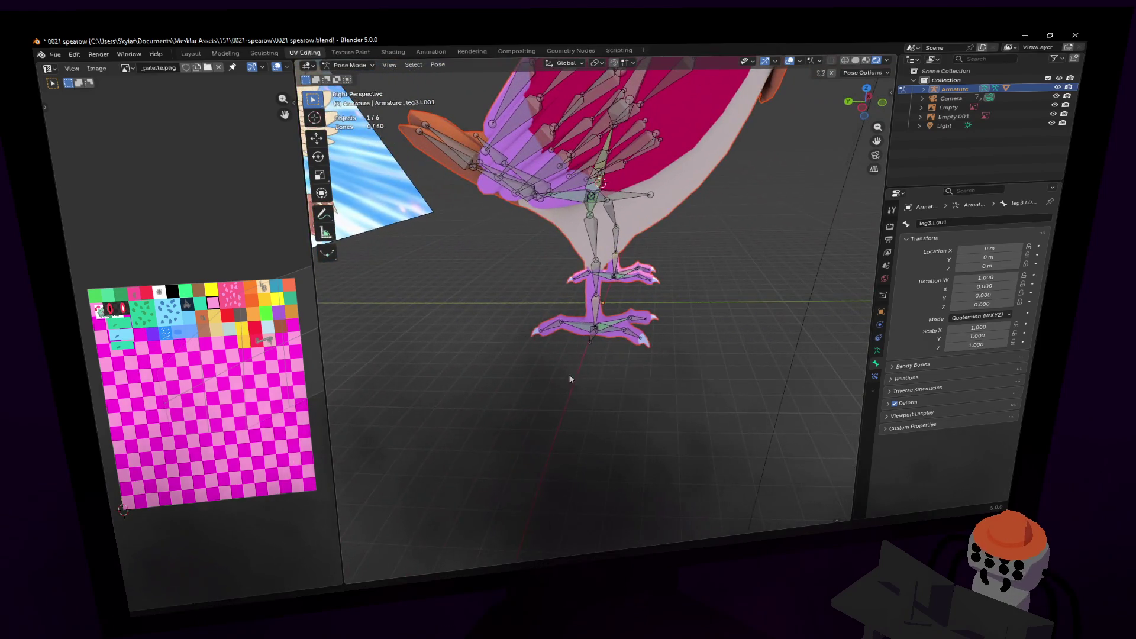
{"action": "left_click", "coordinate": [589, 343]}
{"action": "key", "text": "g"}
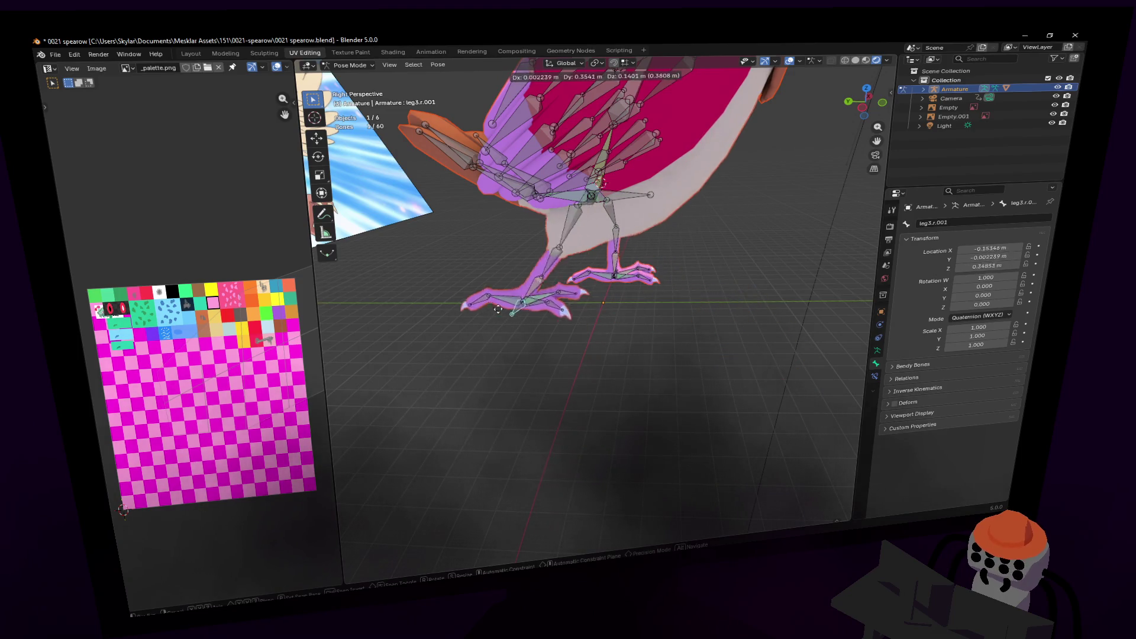
{"action": "key", "text": "Escape"}
- Select the spine1.001 bone and begin moving it
{"action": "key", "text": "shift+grave"}
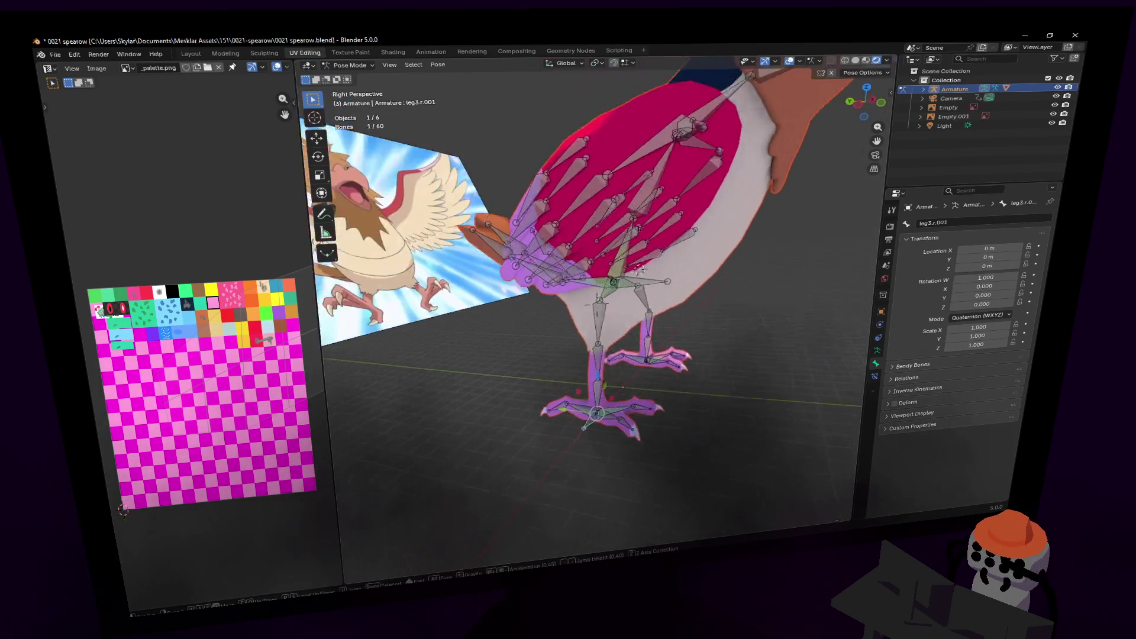
{"action": "left_click", "coordinate": [611, 307]}
{"action": "left_click", "coordinate": [562, 288]}
{"action": "key", "text": "g"}
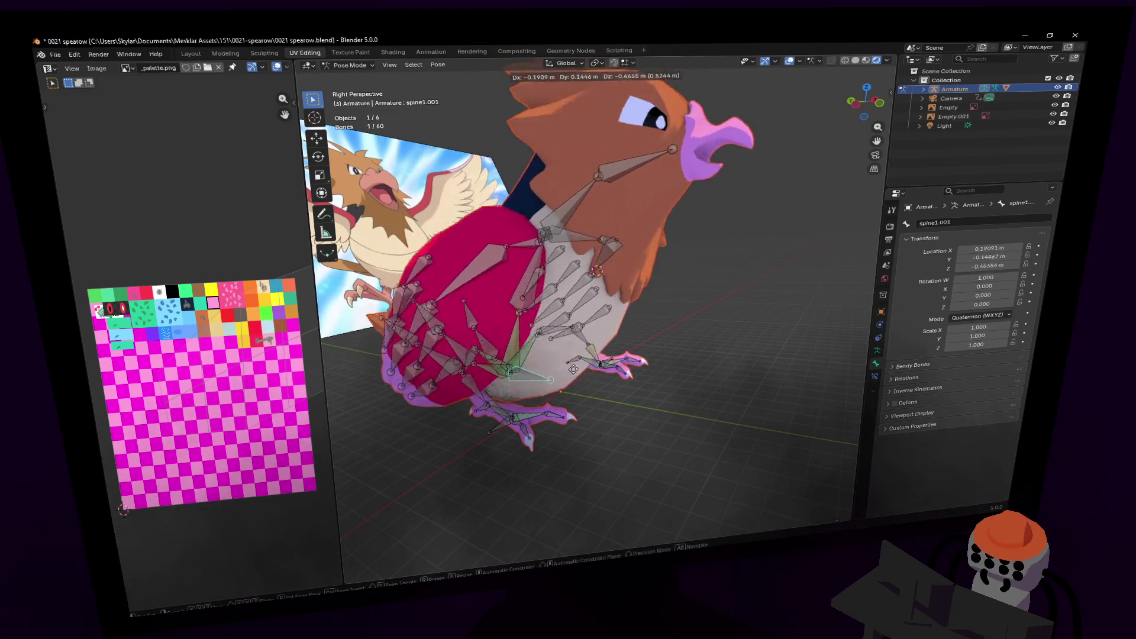
{"action": "mouse_move", "coordinate": [605, 332]}
{"action": "middle_mouse_down", "text": "alt"}
{"action": "mouse_move", "coordinate": [450, 334]}
{"action": "mouse_move", "coordinate": [485, 334]}
{"action": "middle_mouse_up", "text": "alt"}
{"action": "key", "text": "r"}
{"action": "middle_click_drag", "start_coordinate": [694, 408], "coordinate": [704, 319], "text": "alt"}
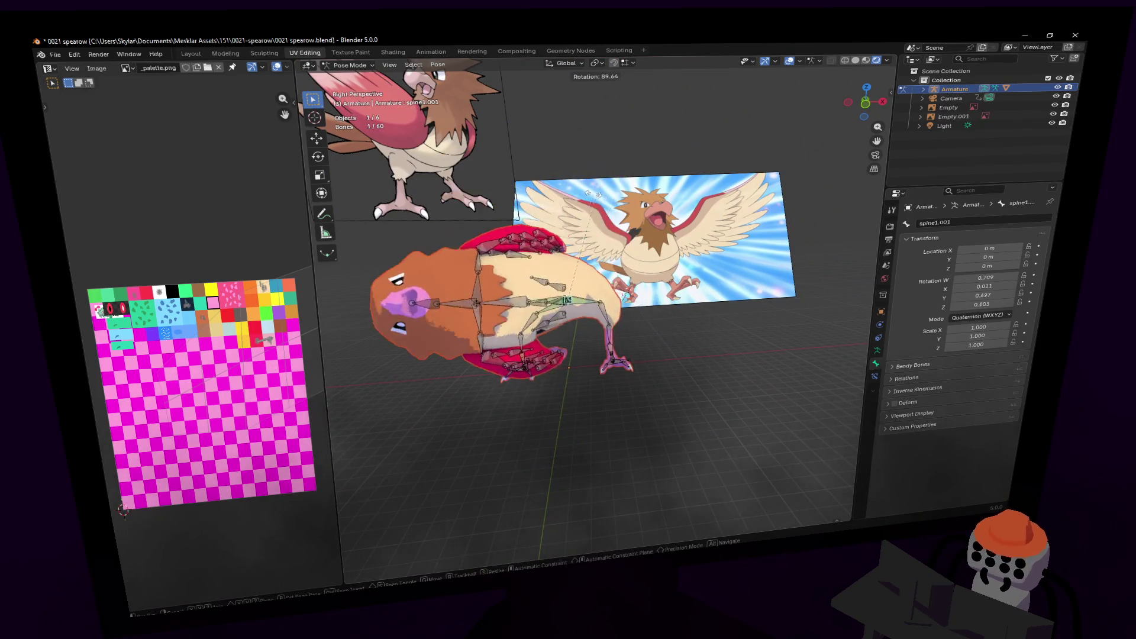
{"action": "key", "text": "Escape"}
{"action": "key", "text": "shift+grave"}
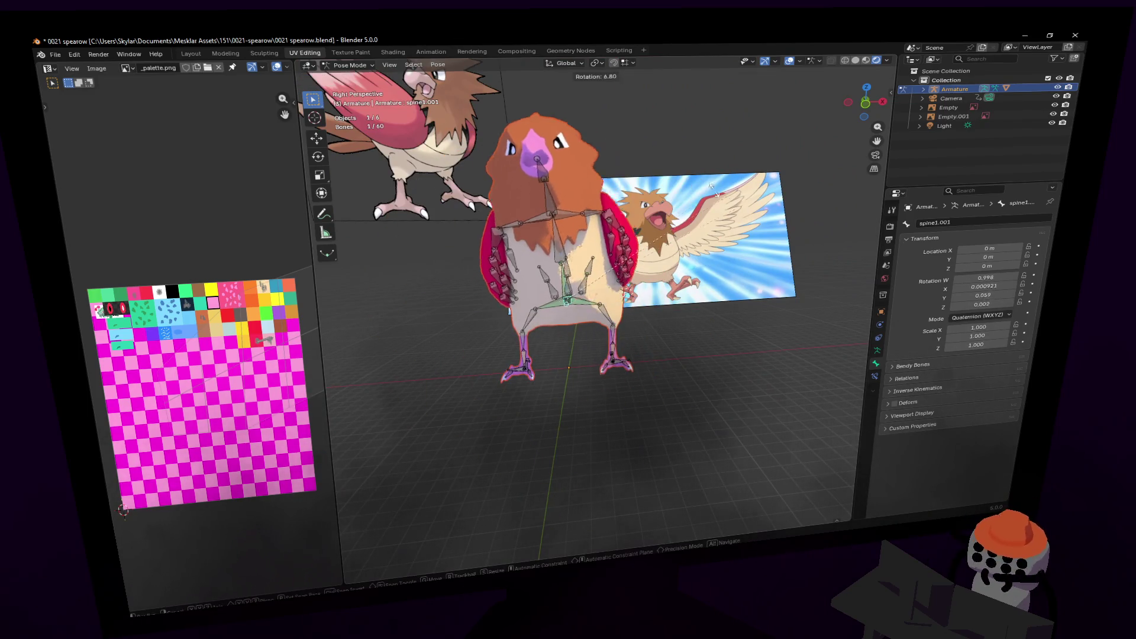
{"action": "key", "text": "w"}
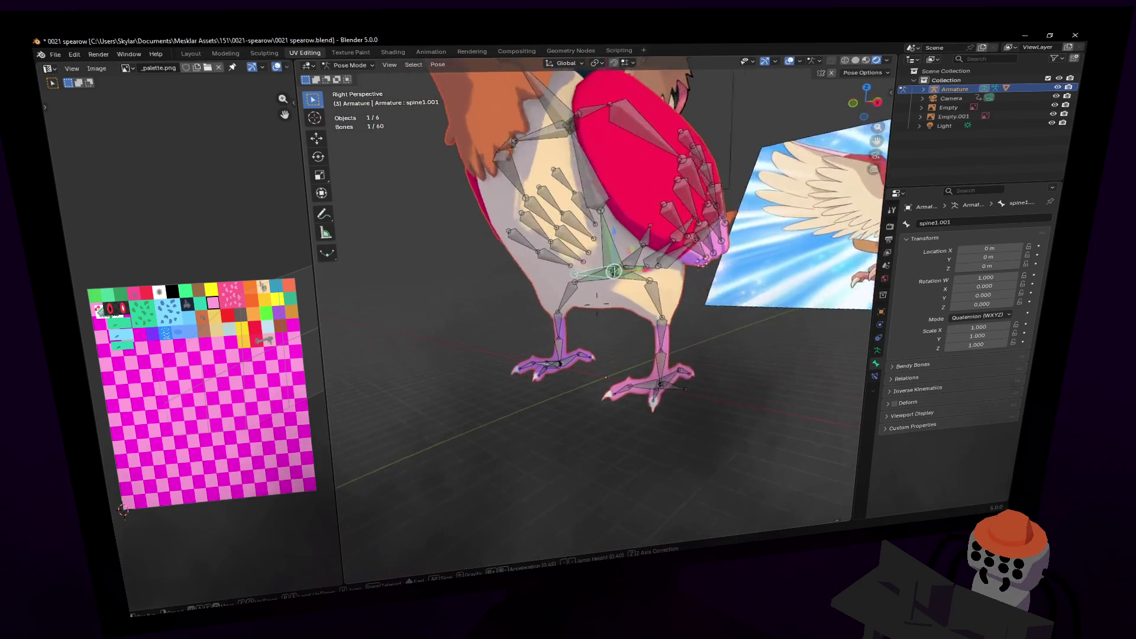
{"action": "left_click", "coordinate": [689, 282]}
{"action": "left_click", "coordinate": [552, 342]}
{"action": "key", "text": "r"}
{"action": "key", "text": "Escape"}
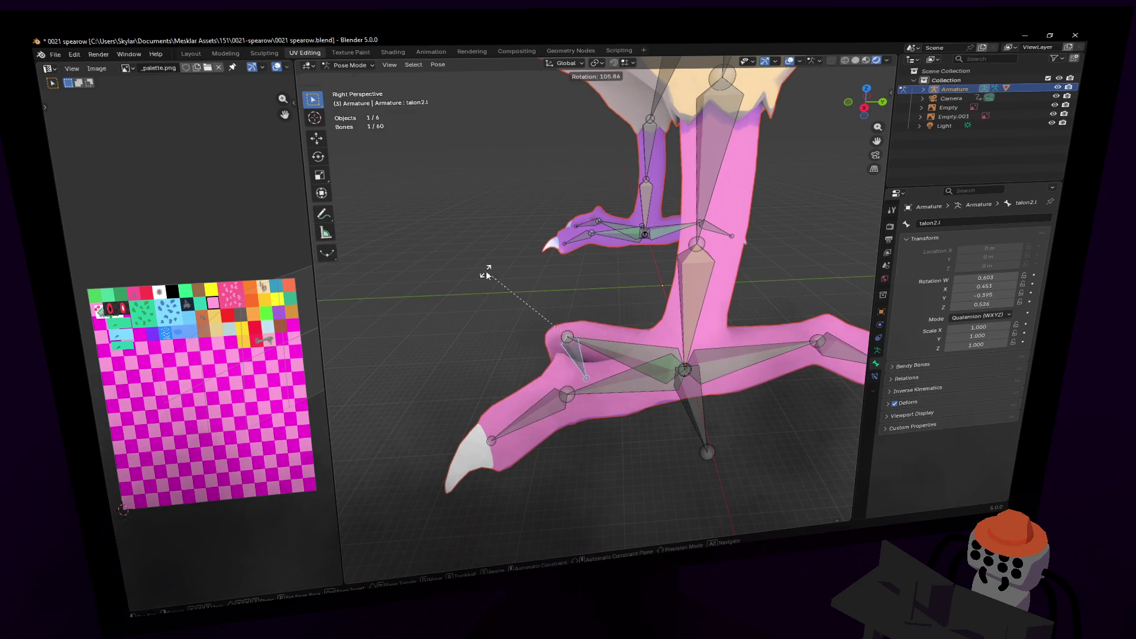
{"action": "key", "text": "shift+grave"}
{"action": "key", "text": "Escape"}
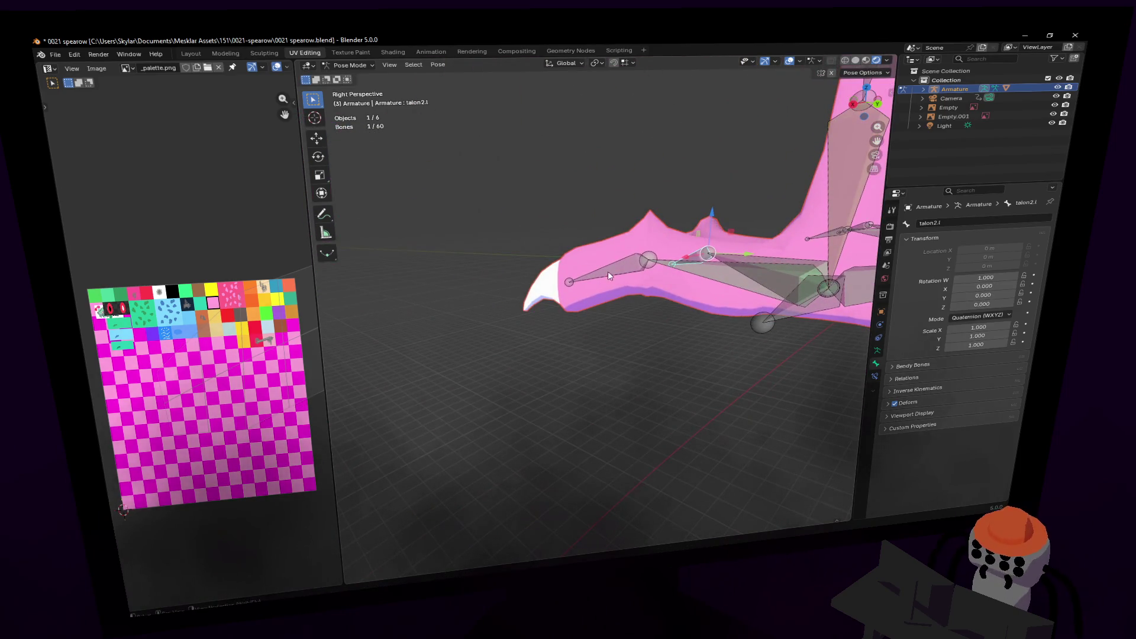
{"action": "left_click", "coordinate": [621, 273]}
{"action": "key", "text": "r"}
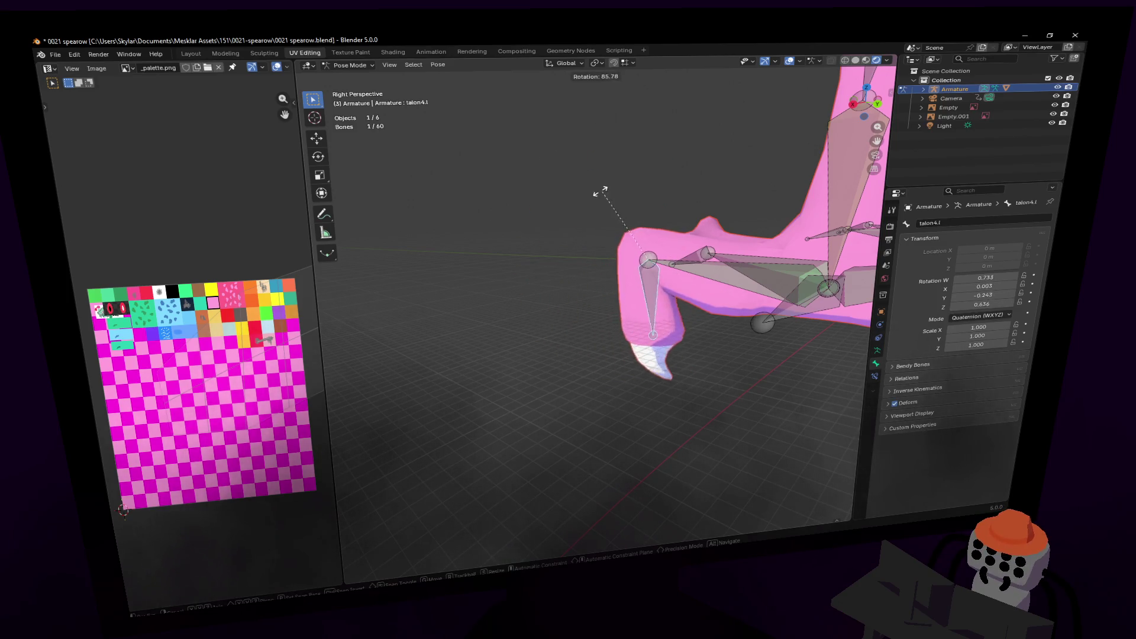
{"action": "key", "text": "Escape"}
{"action": "key", "text": "shift+grave"}
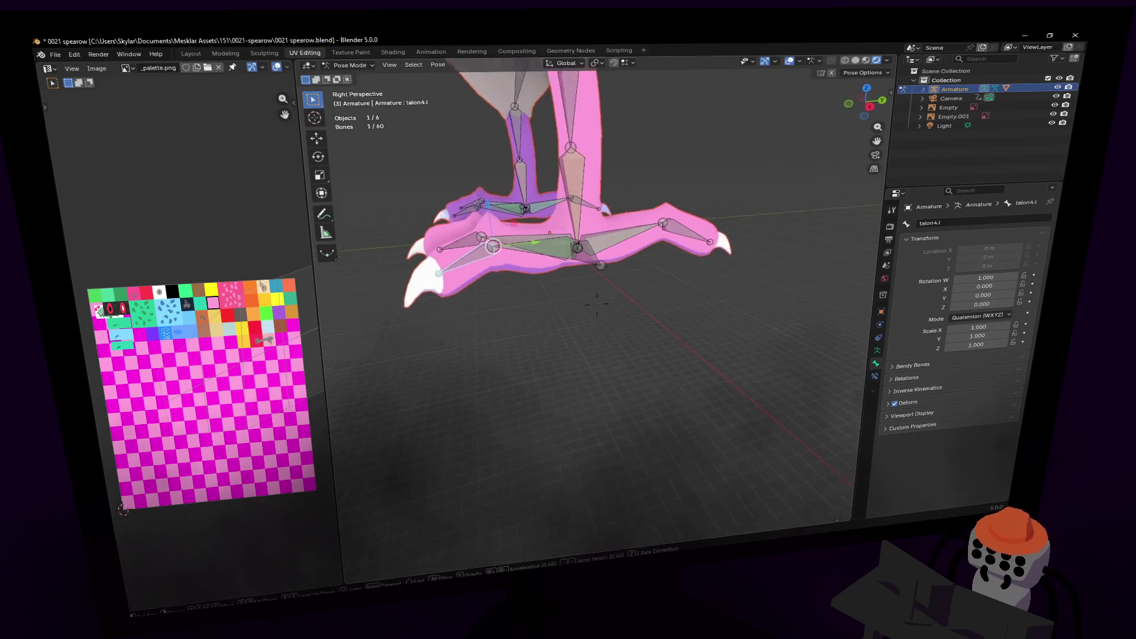
{"action": "key", "text": "w"}
{"action": "left_click", "coordinate": [603, 234]}
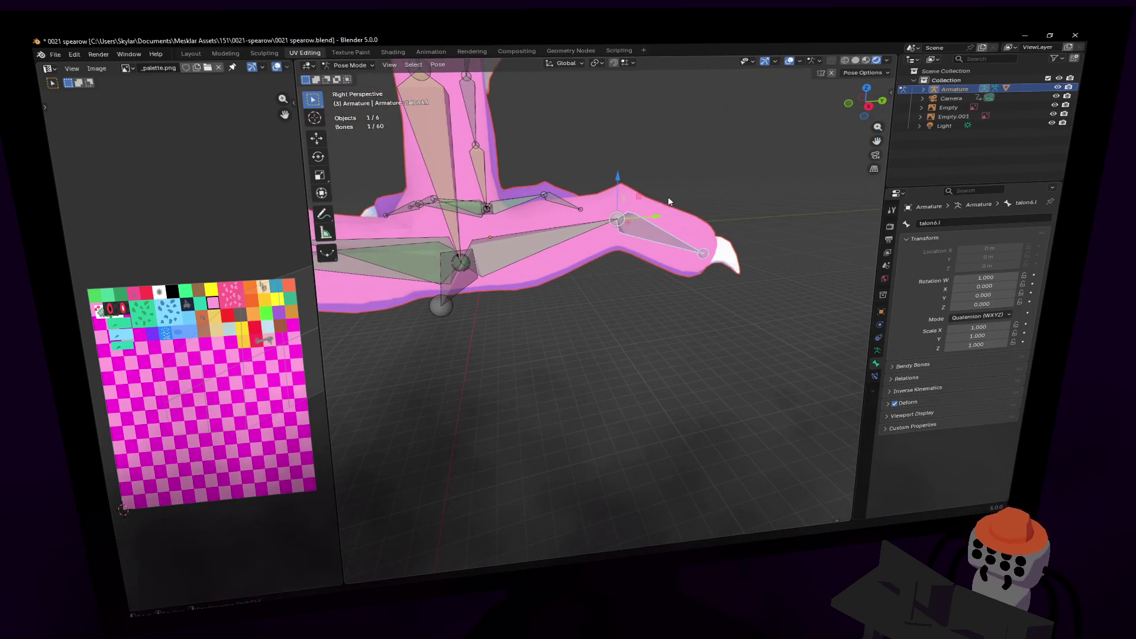
{"action": "key", "text": "r"}
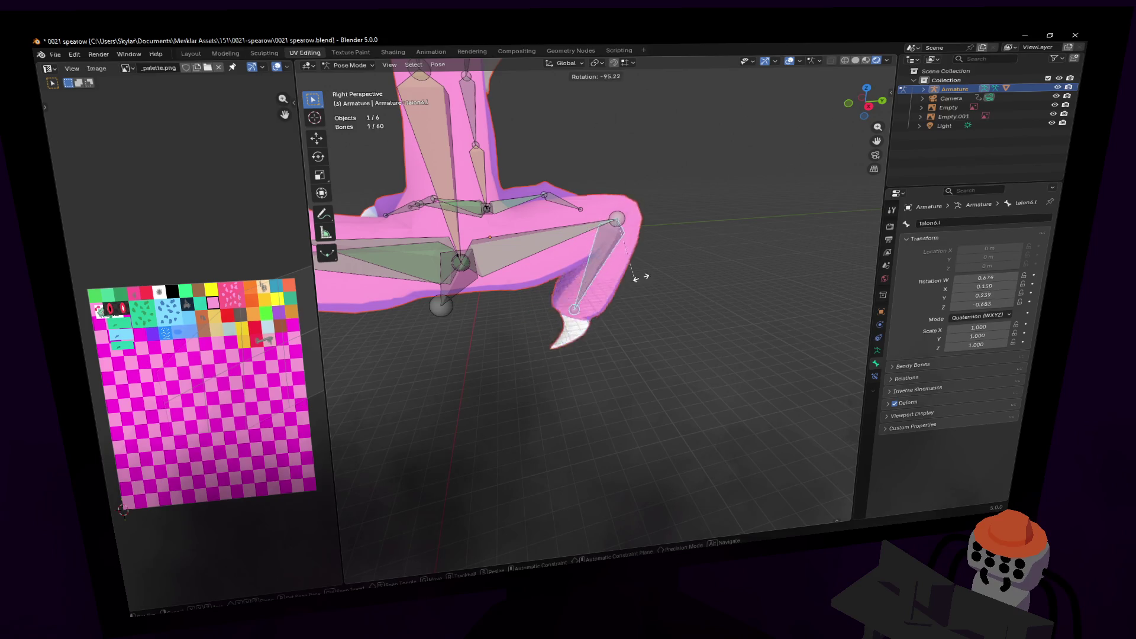
{"action": "key", "text": "Escape"}
{"action": "key", "text": "shift+grave"}
{"action": "key", "text": "w"}
{"action": "left_click", "coordinate": [650, 222]}
{"action": "key", "text": "r"}
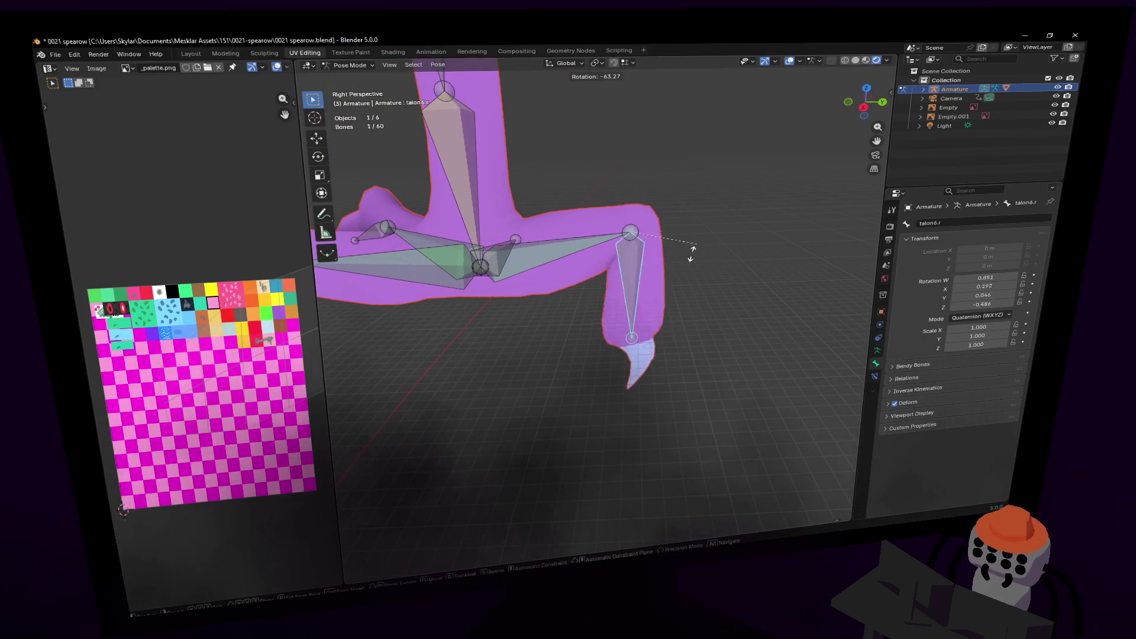
{"action": "key", "text": "Escape"}
{"action": "key", "text": "shift+grave"}
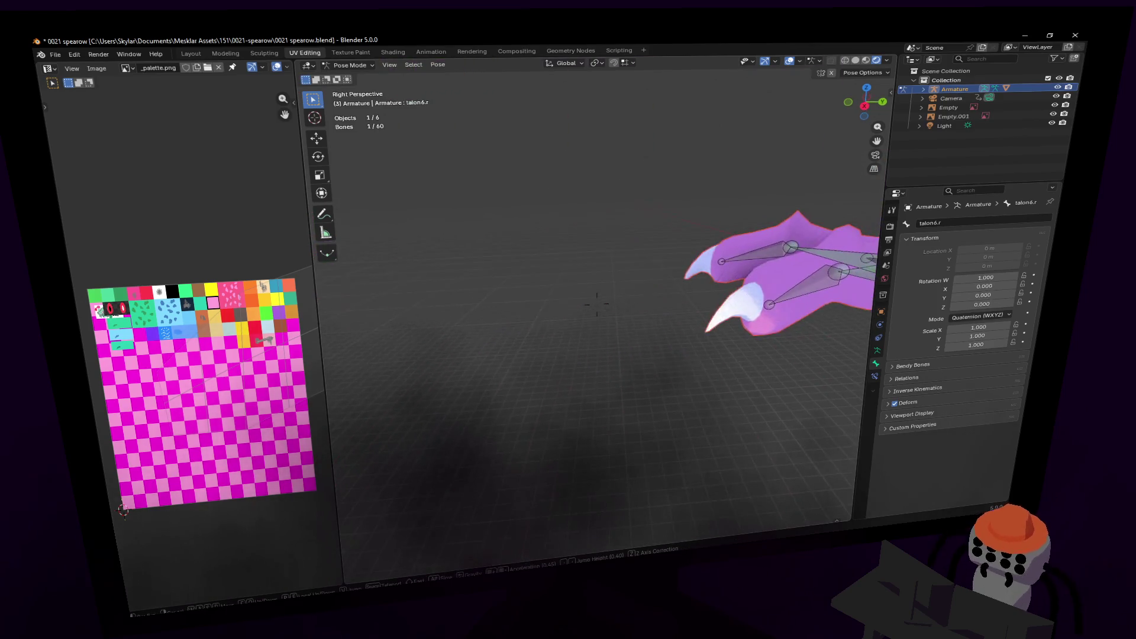
{"action": "left_click", "coordinate": [529, 300]}
{"action": "key", "text": "r"}
{"action": "key", "text": "Escape"}
{"action": "left_click", "coordinate": [506, 308]}
{"action": "key", "text": "r"}
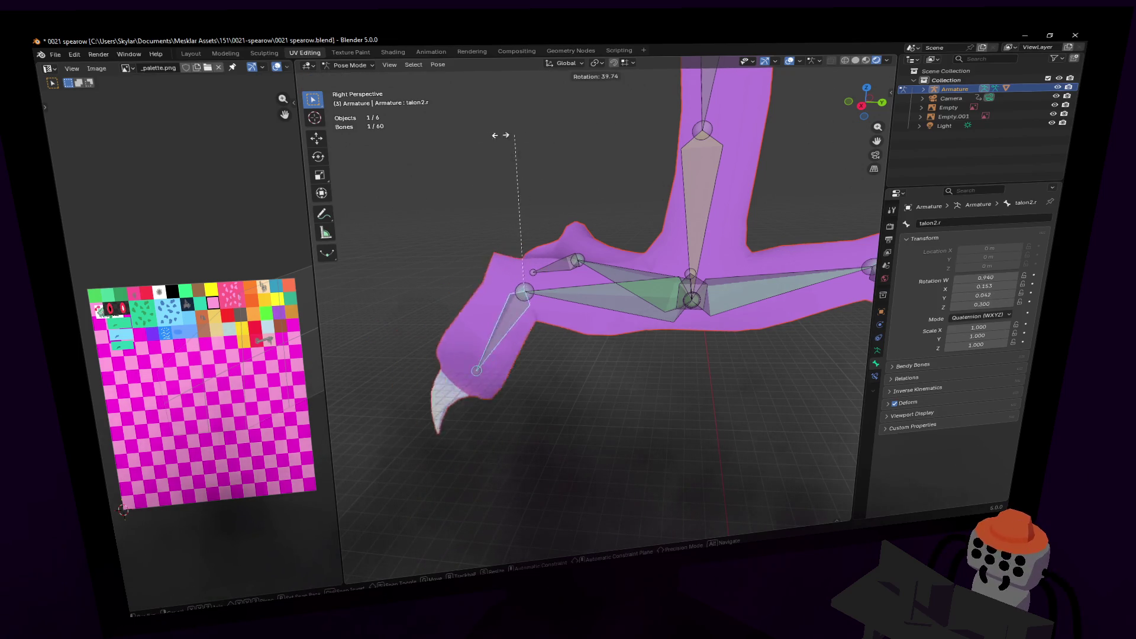
{"action": "key", "text": "Escape"}
{"action": "key", "text": "shift+grave"}
{"action": "key", "text": "s"}
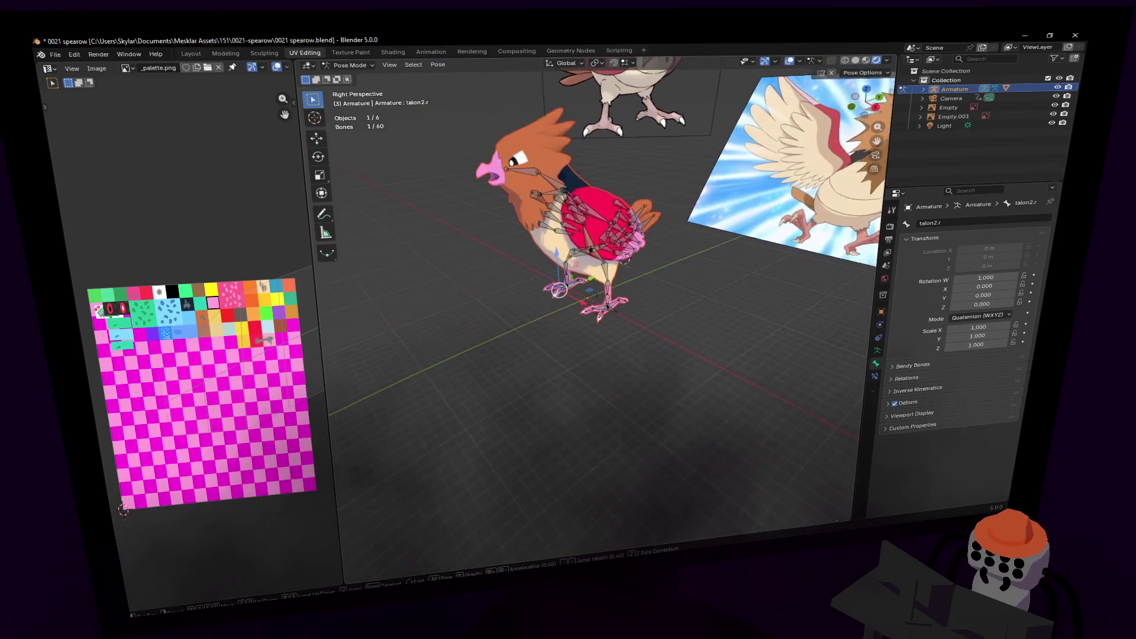
- Select all bones, then move the left wing bone wing3.l to a new position
{"action": "left_click", "coordinate": [400, 279]}
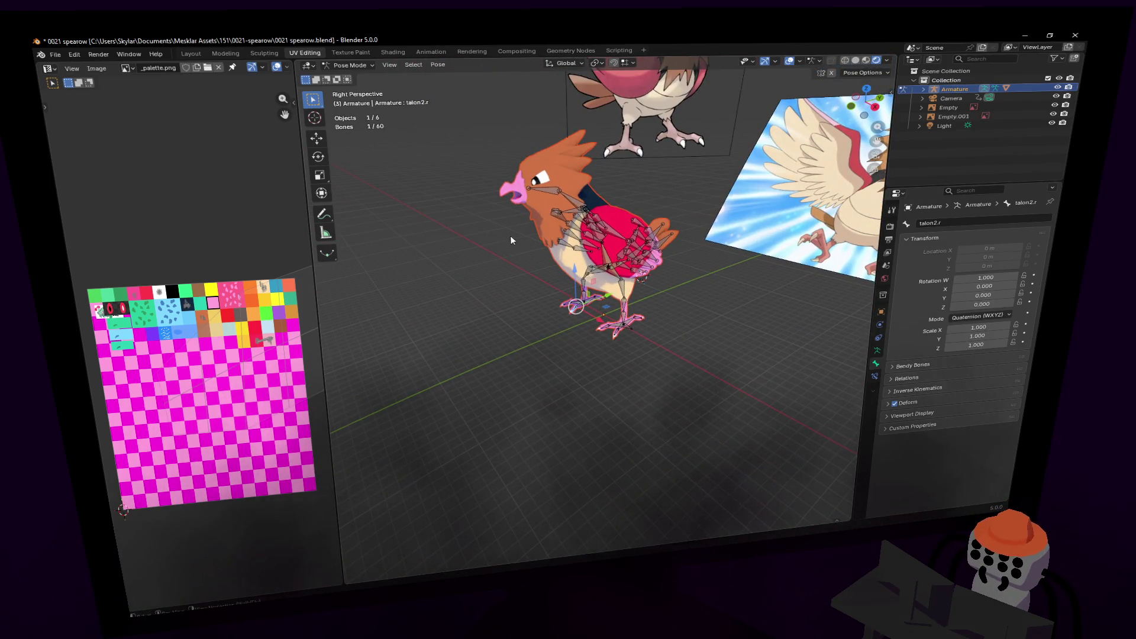
{"action": "key", "text": "a"}
{"action": "middle_click_drag", "start_coordinate": [573, 208], "coordinate": [628, 234]}
{"action": "left_click", "coordinate": [667, 255]}
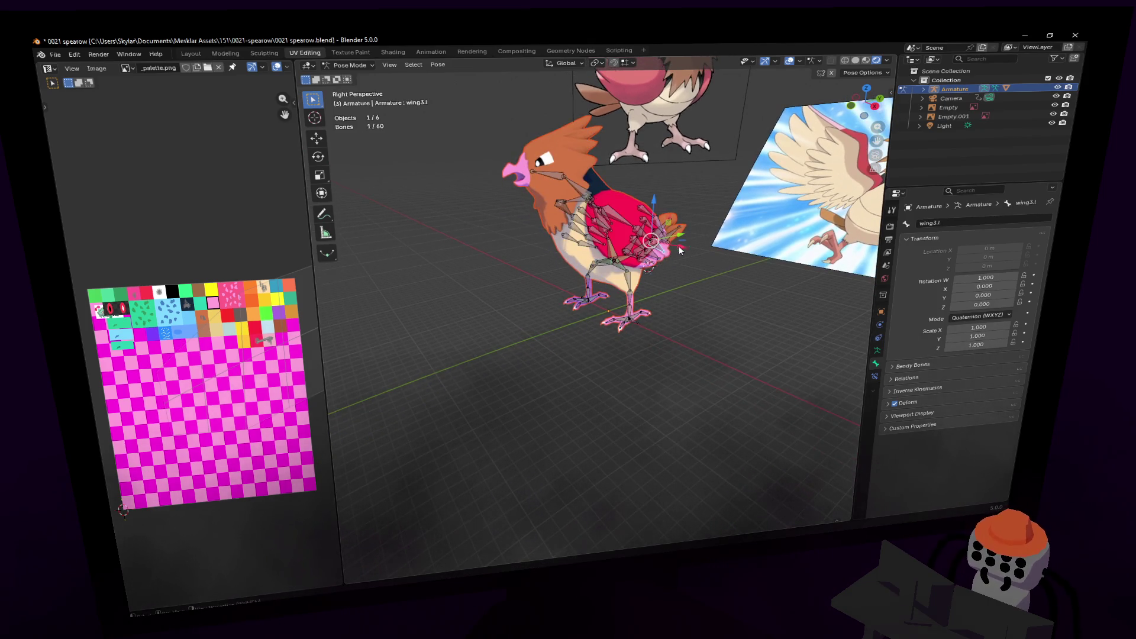
{"action": "key", "text": "g"}
{"action": "key", "text": "Escape"}
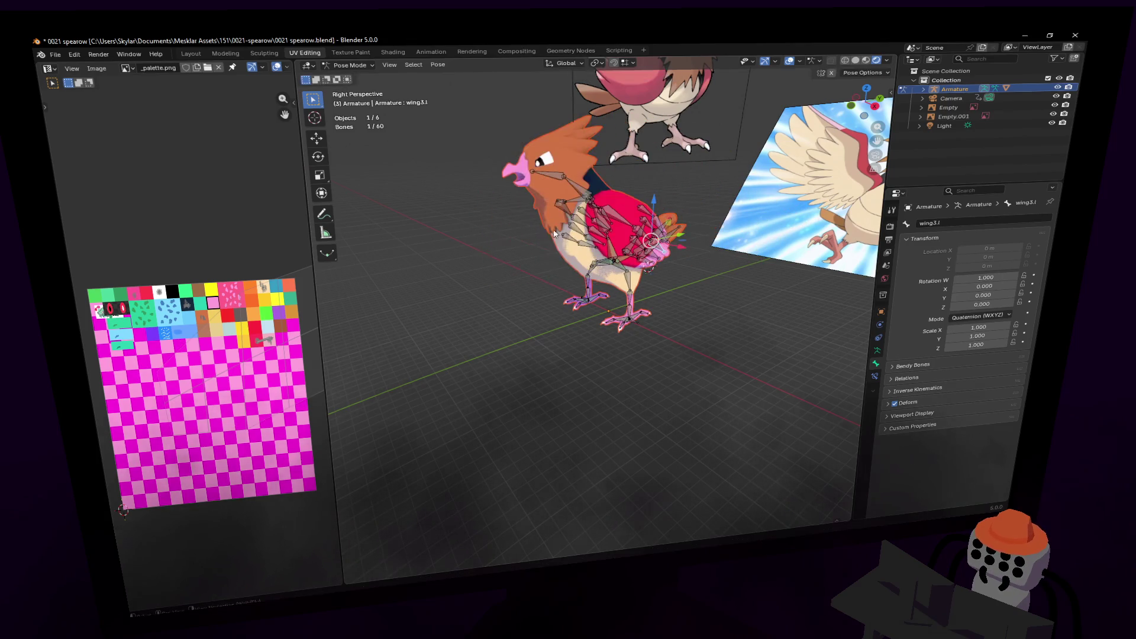
{"action": "key", "text": "g"}
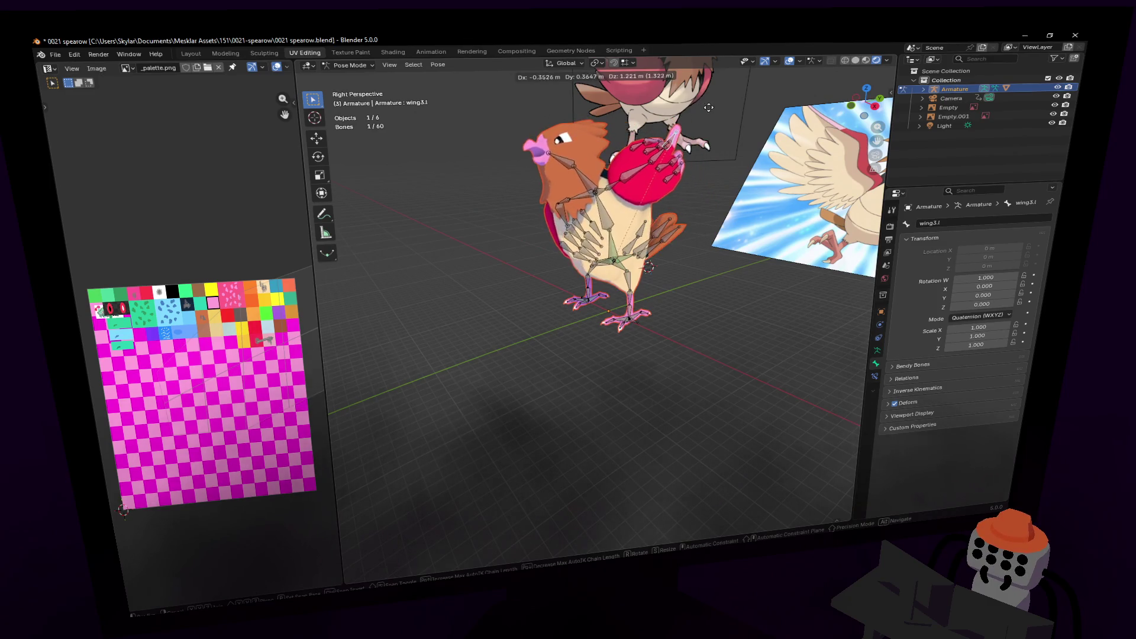
{"action": "left_click", "coordinate": [828, 334]}
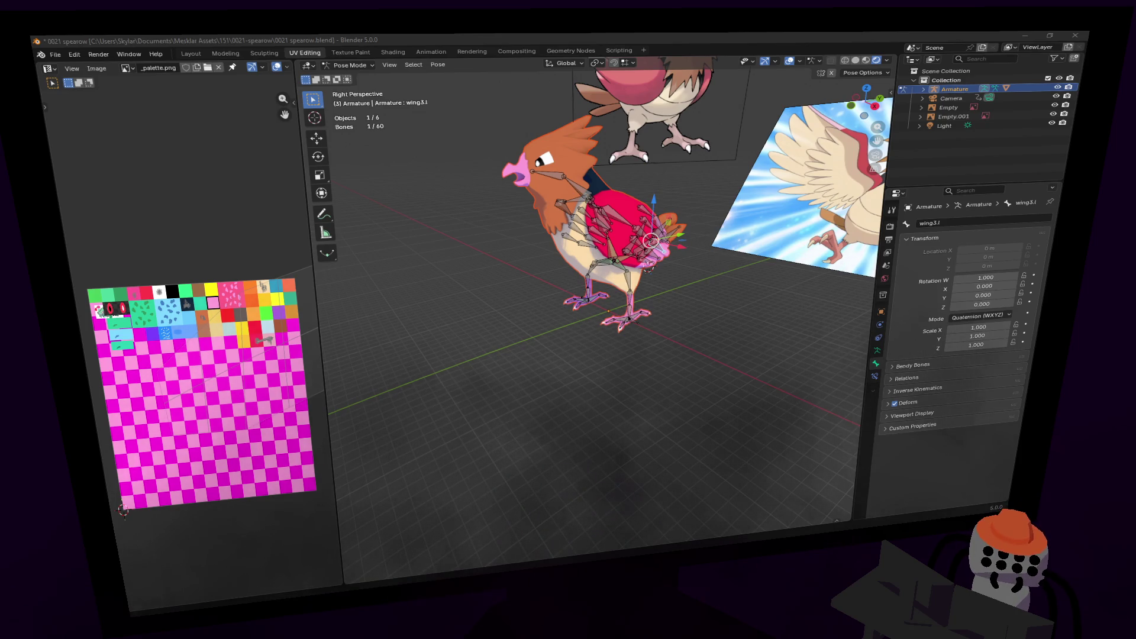
- Zoom in and walk the view toward and away from the rig to a nearer, turned vantage
{"action": "left_click_drag", "start_coordinate": [875, 128], "coordinate": [769, 251]}
{"action": "key", "text": "shift+grave"}
{"action": "key", "text": "s"}
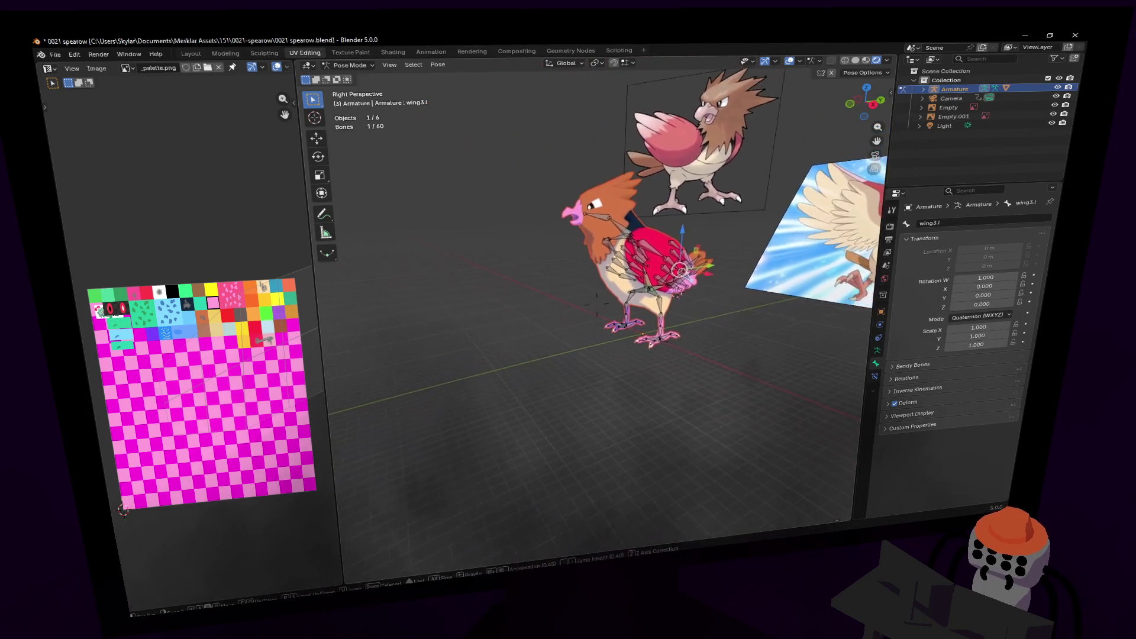
{"action": "key", "text": "w"}
{"action": "key", "text": "s"}
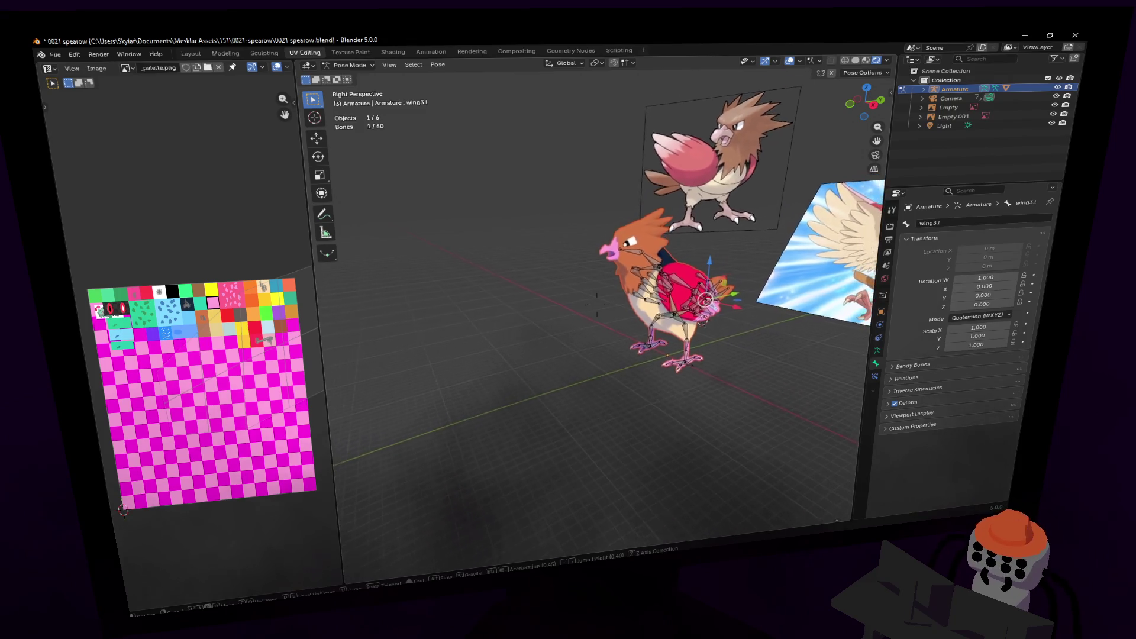
{"action": "left_click", "coordinate": [677, 293]}
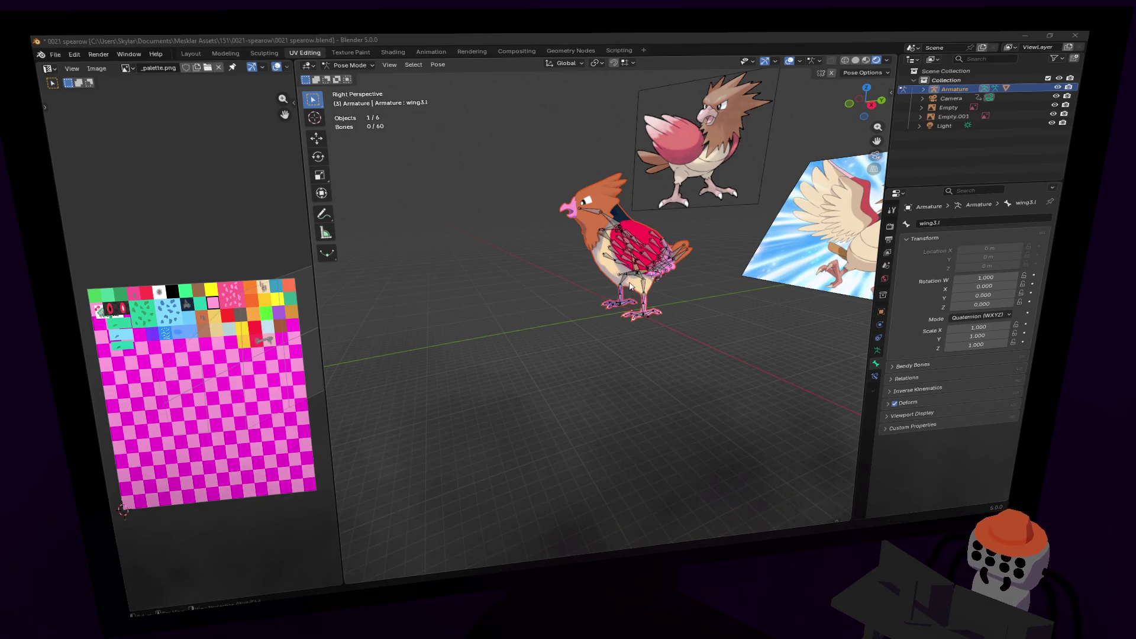
- Turn the view around the rig and save the Spearow file with Ctrl+S
{"action": "key", "text": "shift+grave"}
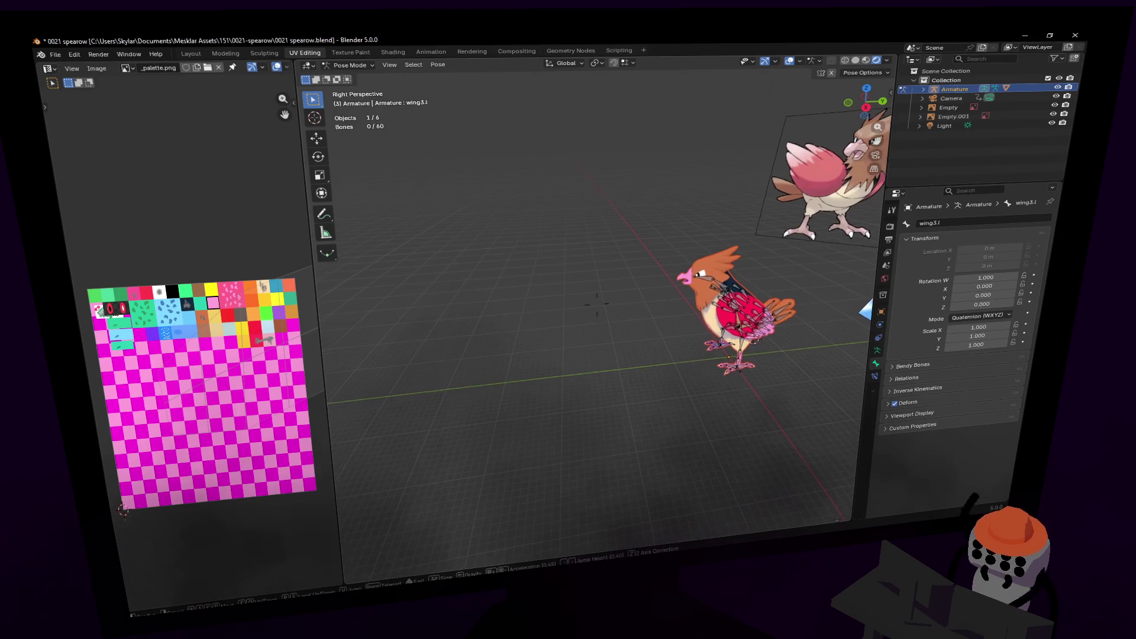
{"action": "left_click", "coordinate": [677, 300]}
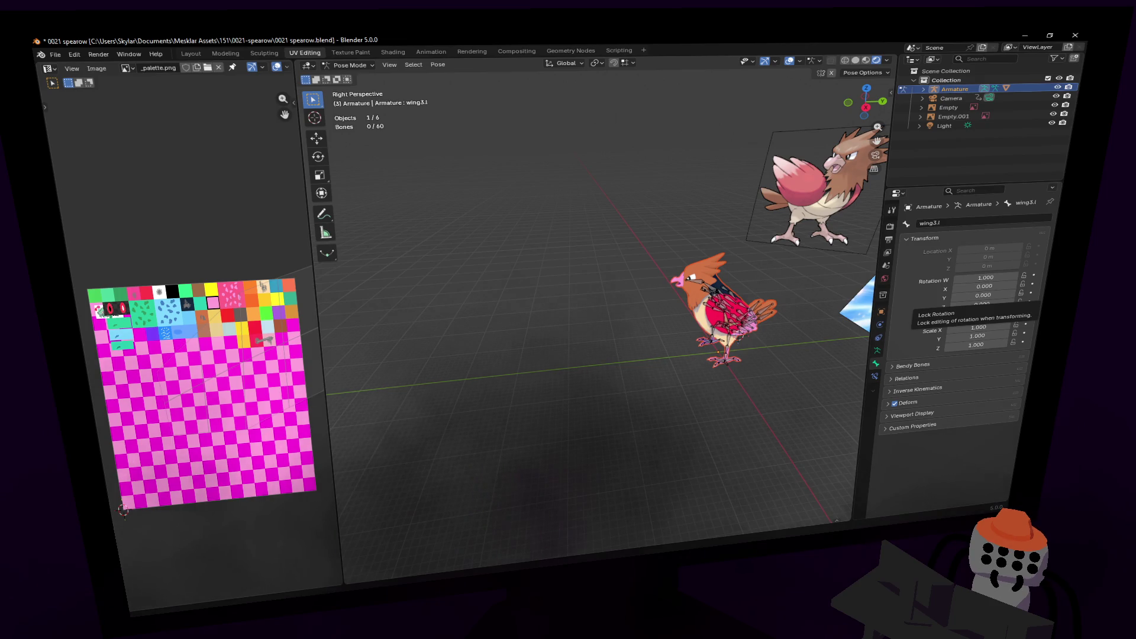
{"action": "key", "text": "shift+grave"}
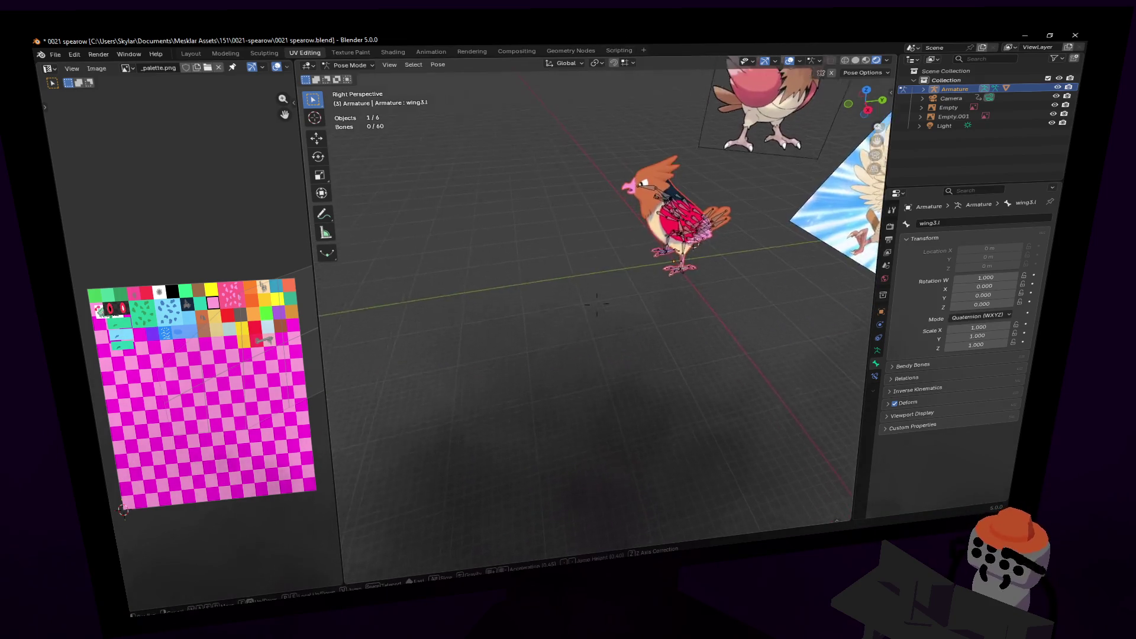
{"action": "left_click", "coordinate": [556, 148]}
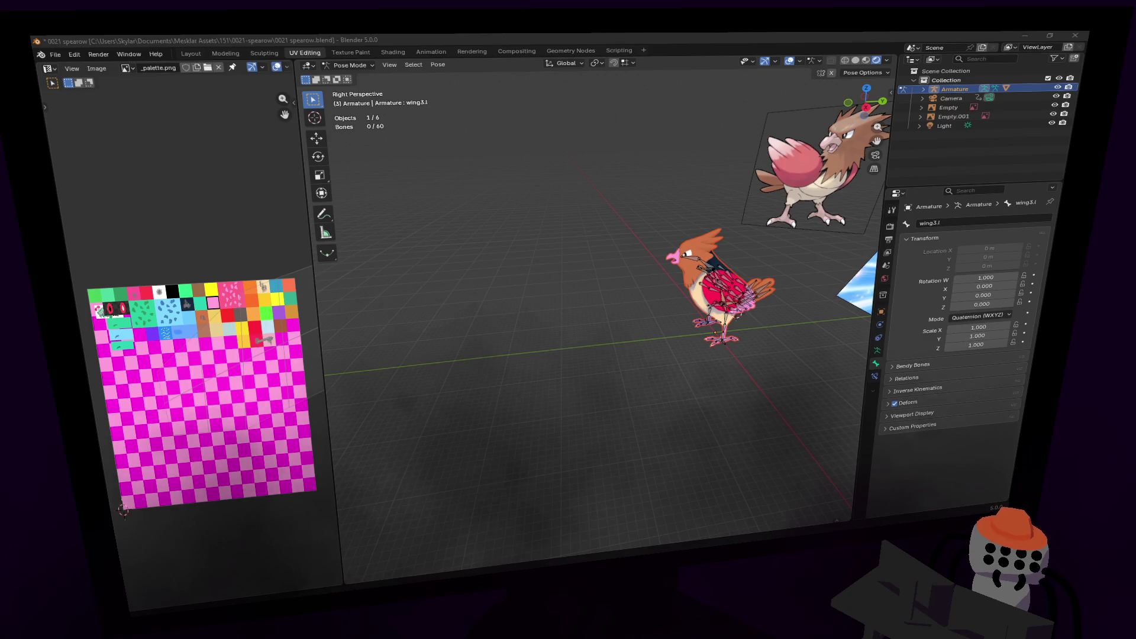
{"action": "key", "text": "ctrl+s"}
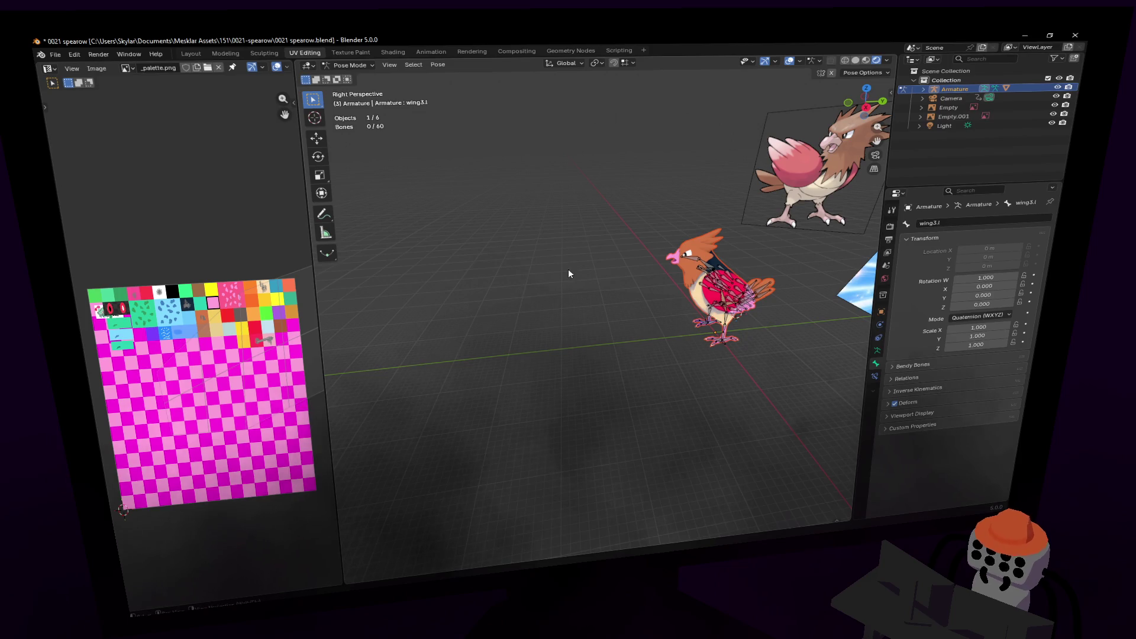
- Walk the view closer to the bird and drag out a second editor area
{"action": "key", "text": "shift+grave"}
{"action": "key", "text": "w"}
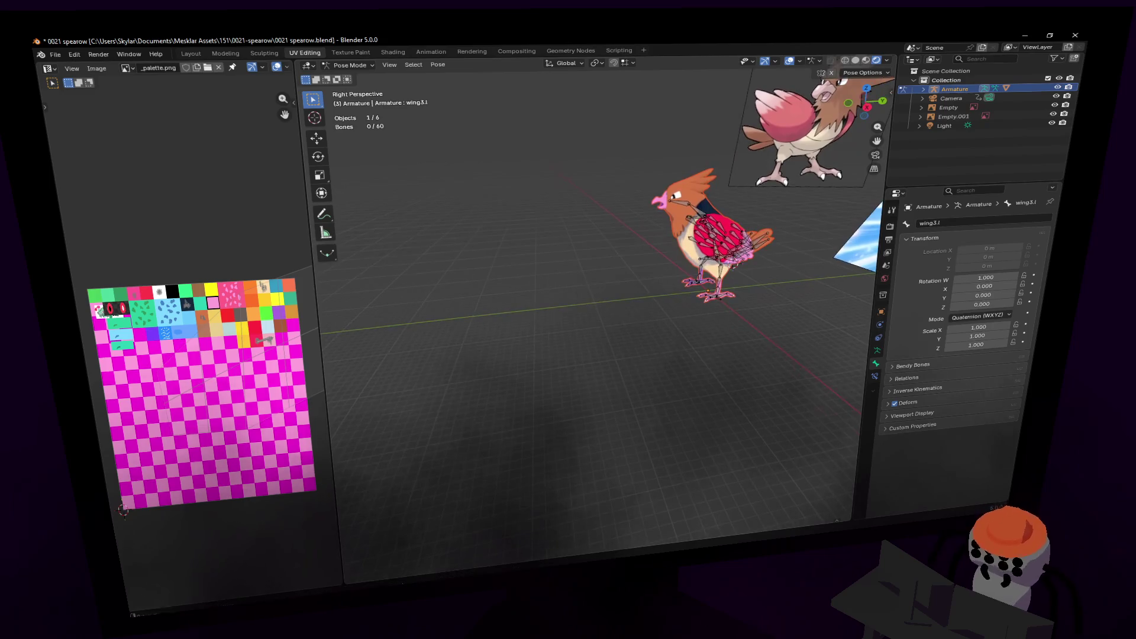
{"action": "key", "text": "Return"}
{"action": "left_click_drag", "start_coordinate": [348, 560], "coordinate": [460, 410]}
- Turn the new lower area into a Dope Sheet editor
{"action": "left_click", "coordinate": [374, 467]}
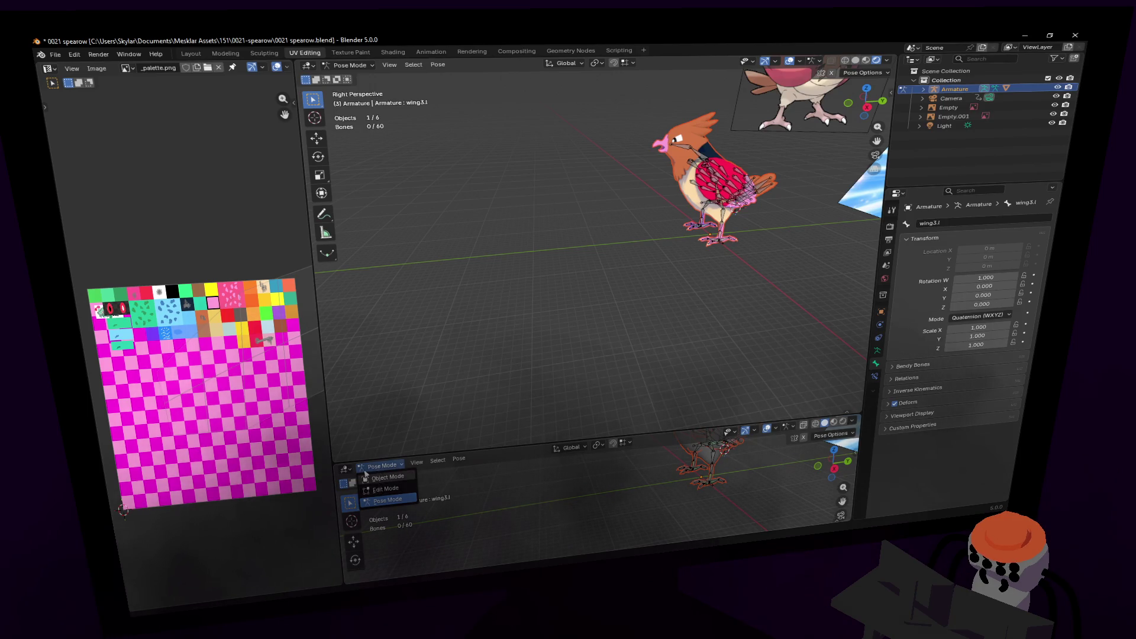
{"action": "left_click", "coordinate": [345, 469]}
{"action": "left_click", "coordinate": [488, 356]}
- Switch the armature to Object Mode and look through the scene camera
{"action": "mouse_move", "coordinate": [524, 392]}
{"action": "middle_mouse_down"}
{"action": "mouse_move", "coordinate": [596, 249]}
{"action": "mouse_move", "coordinate": [557, 318]}
{"action": "middle_mouse_up"}
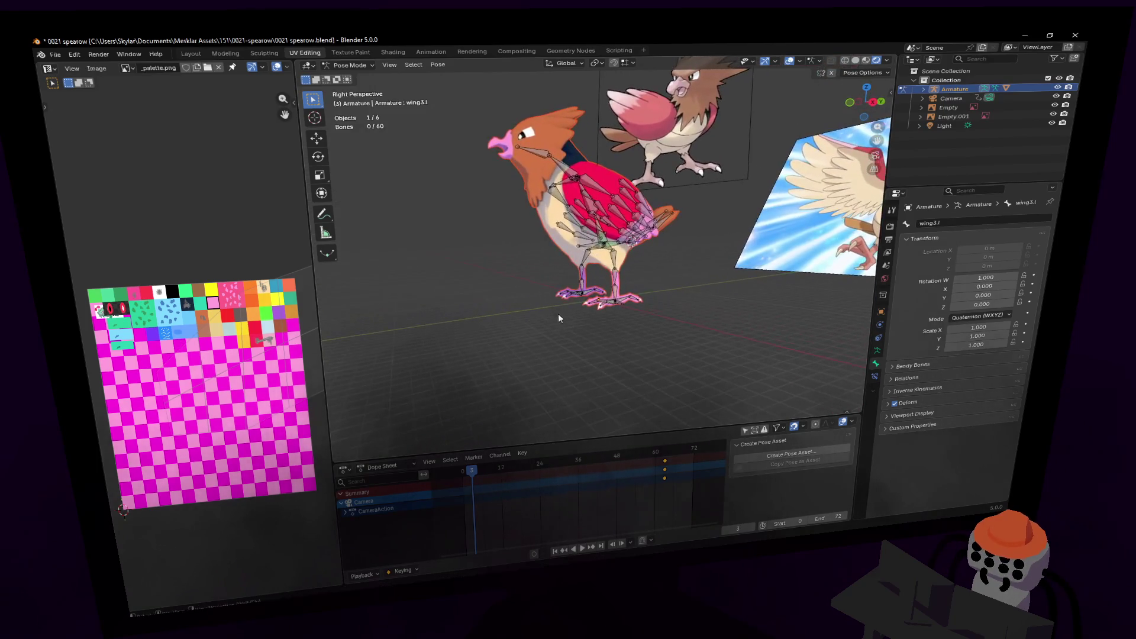
{"action": "left_click", "coordinate": [349, 65]}
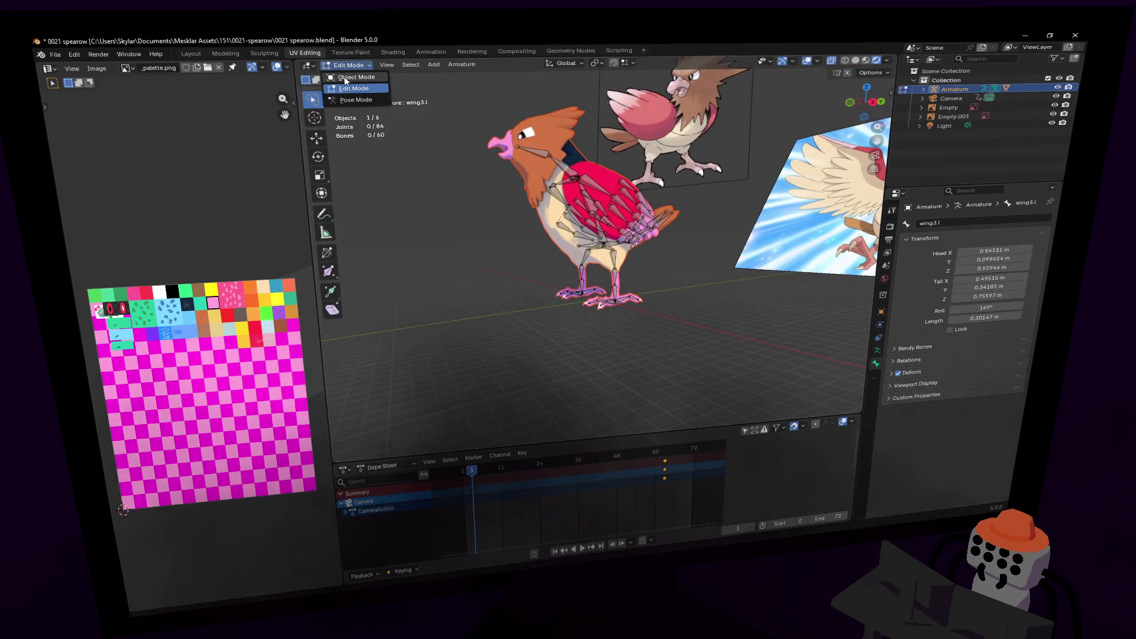
{"action": "left_click", "coordinate": [346, 78]}
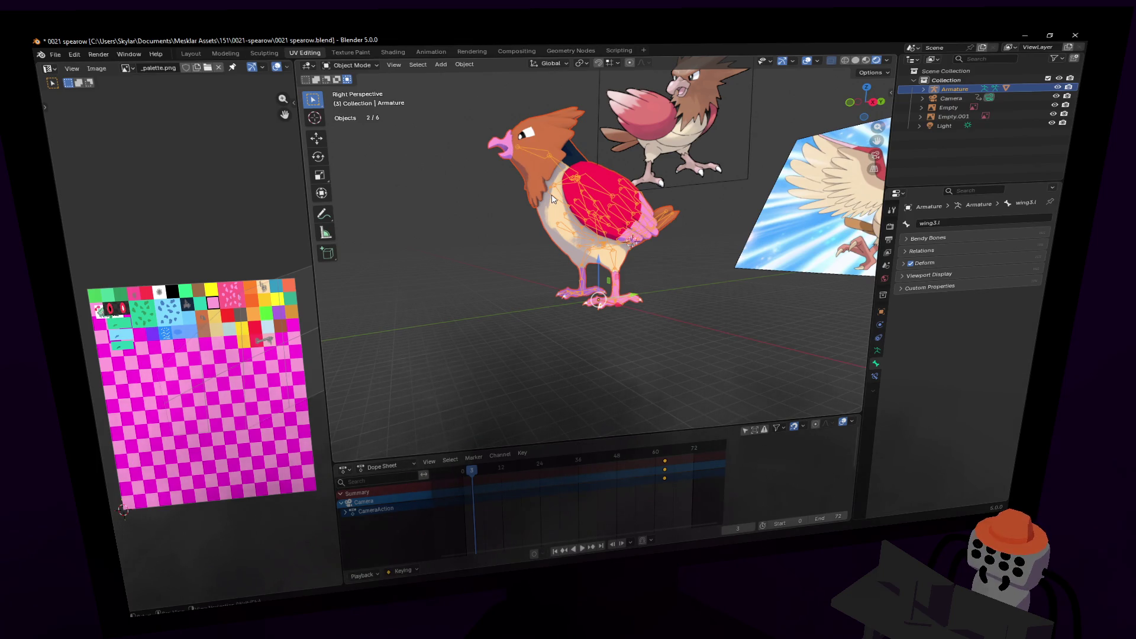
{"action": "key", "text": "KP_0"}
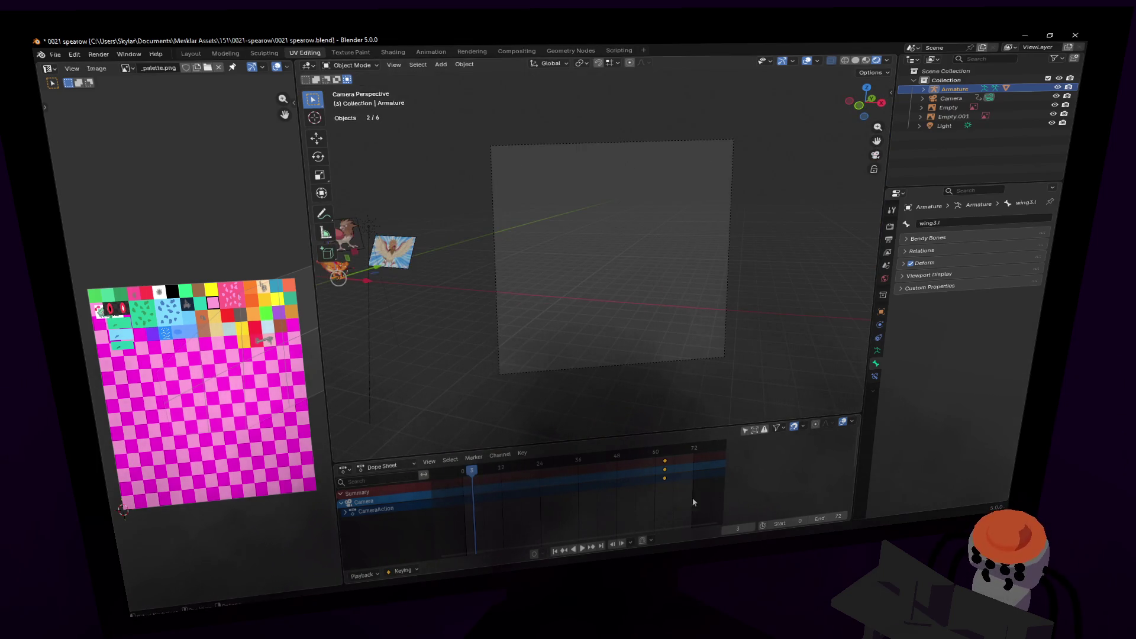
- Delete the camera's keyframes and jump back to frame 0
{"action": "key", "text": "Delete"}
{"action": "key", "text": "shift+Left"}
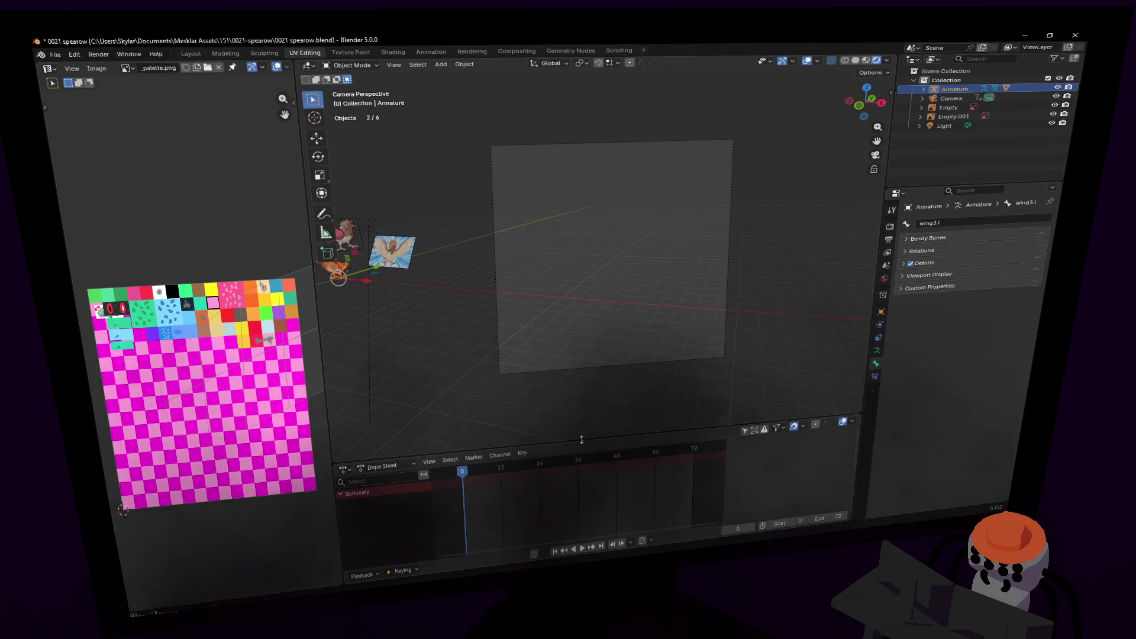
{"action": "key", "text": "shift+grave"}
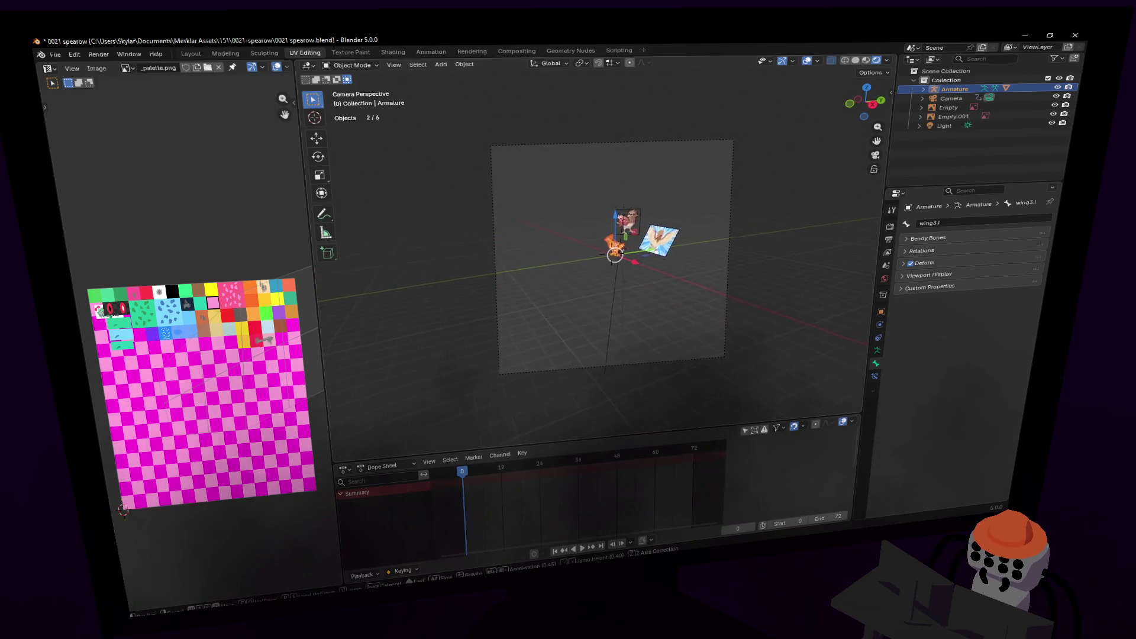
{"action": "left_click", "coordinate": [671, 314]}
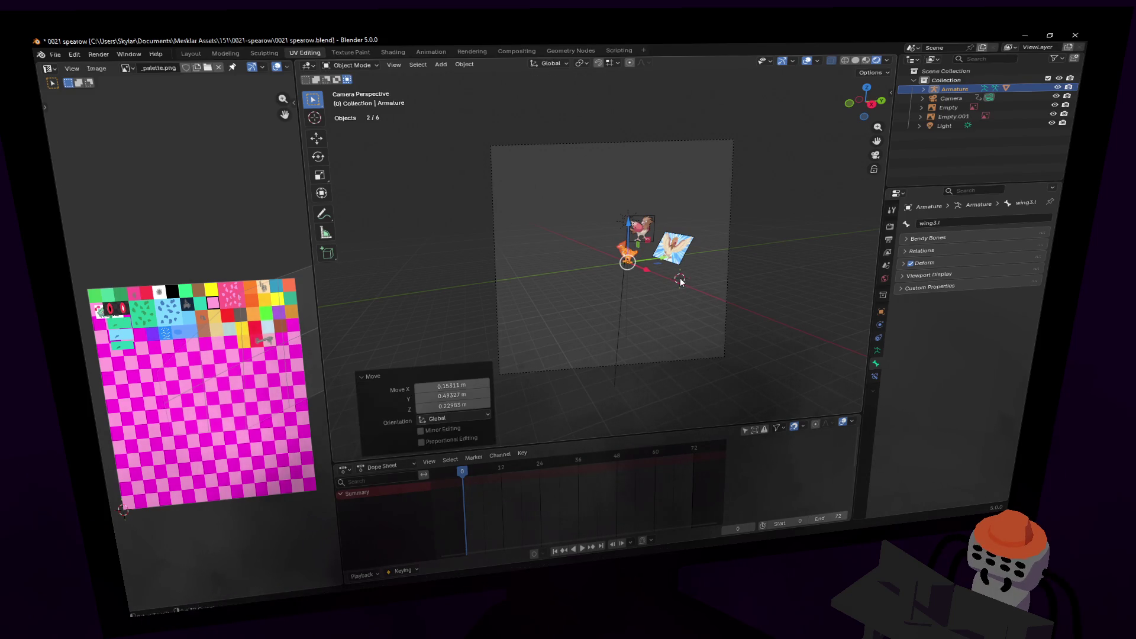
- Position the camera so the Spearow sits just past the right frame edge, then keyframe Armature and Cube
{"action": "key", "text": "shift+grave"}
{"action": "key", "text": "a"}
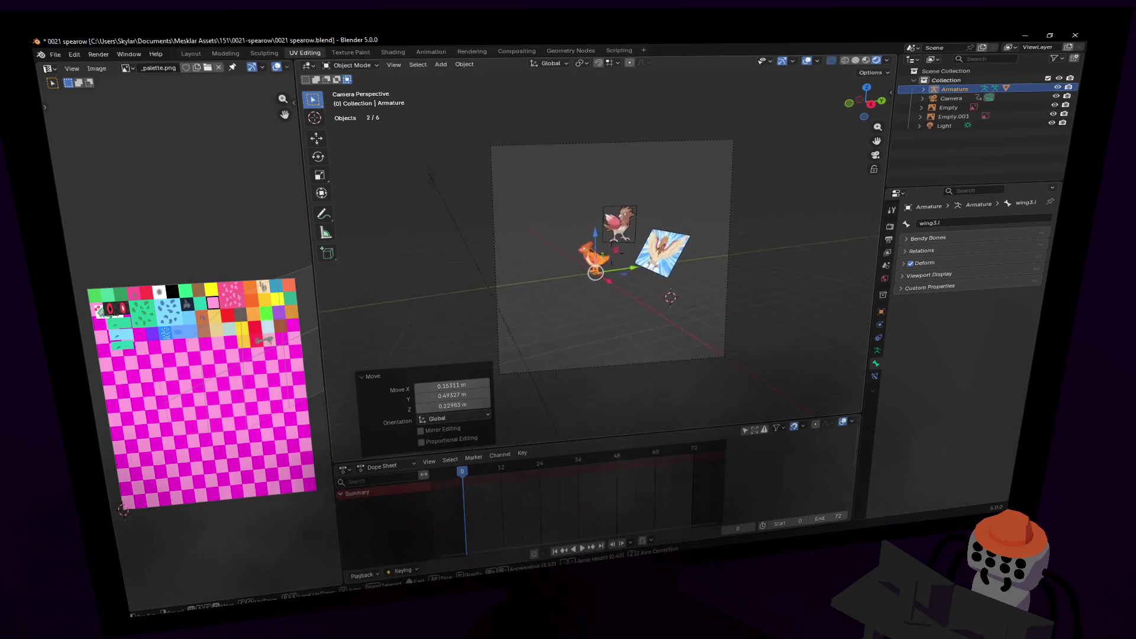
{"action": "key", "text": "w"}
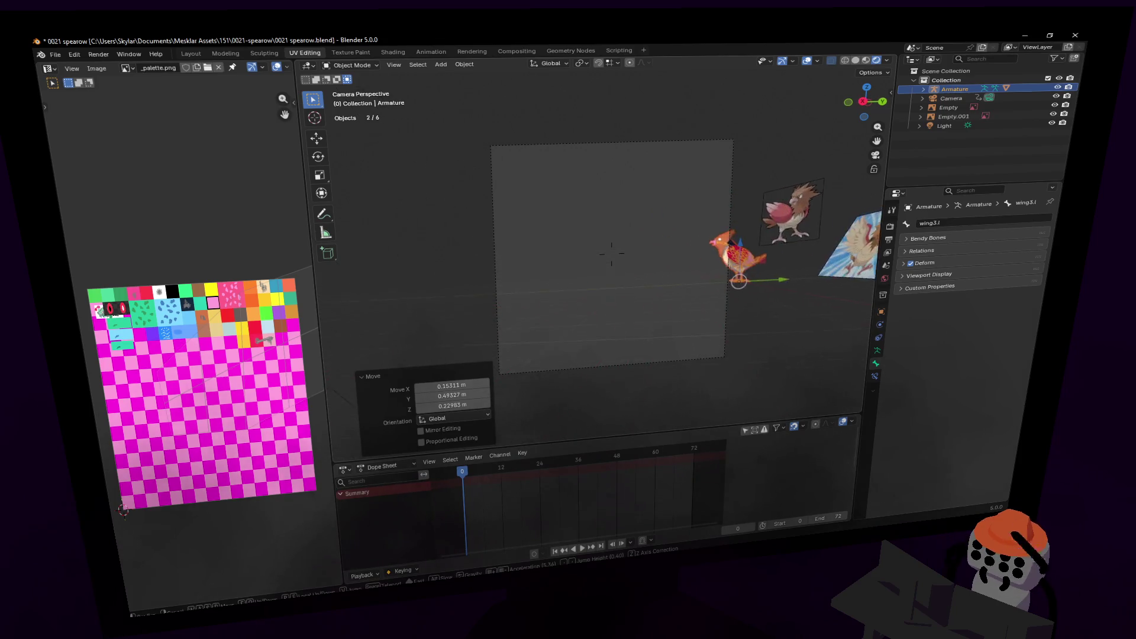
{"action": "key", "text": "s"}
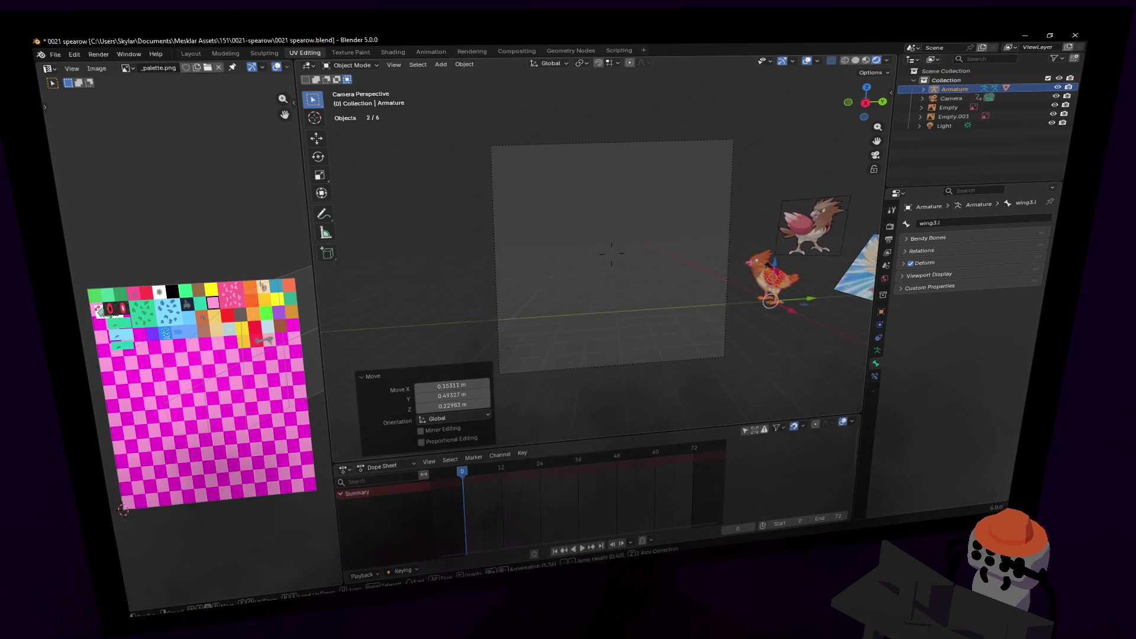
{"action": "key", "text": "s"}
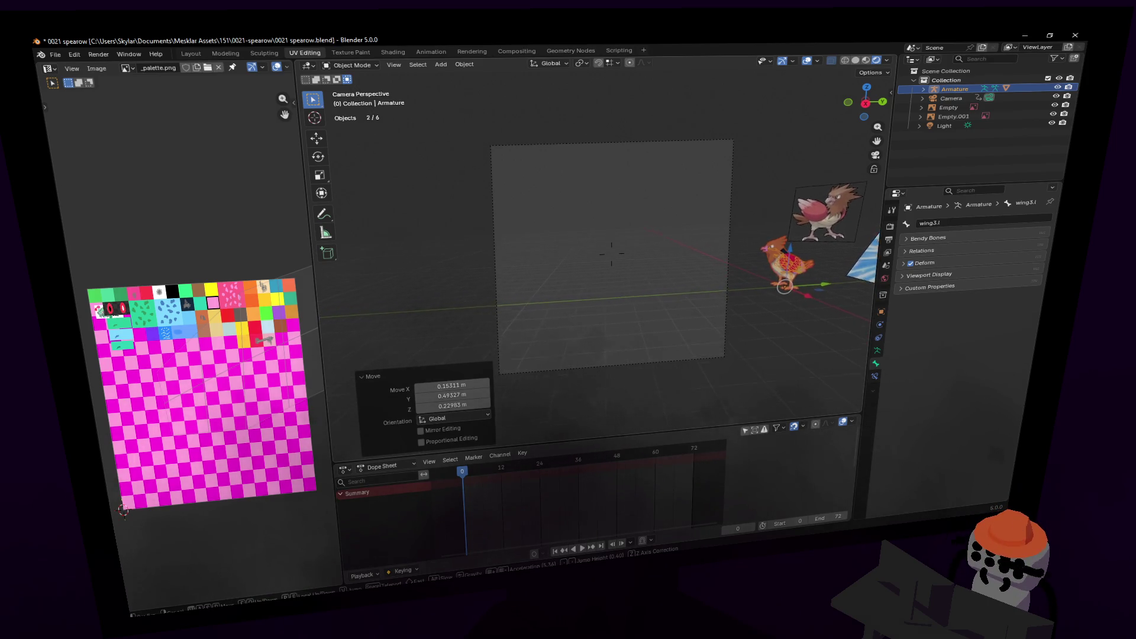
{"action": "left_click", "coordinate": [675, 275]}
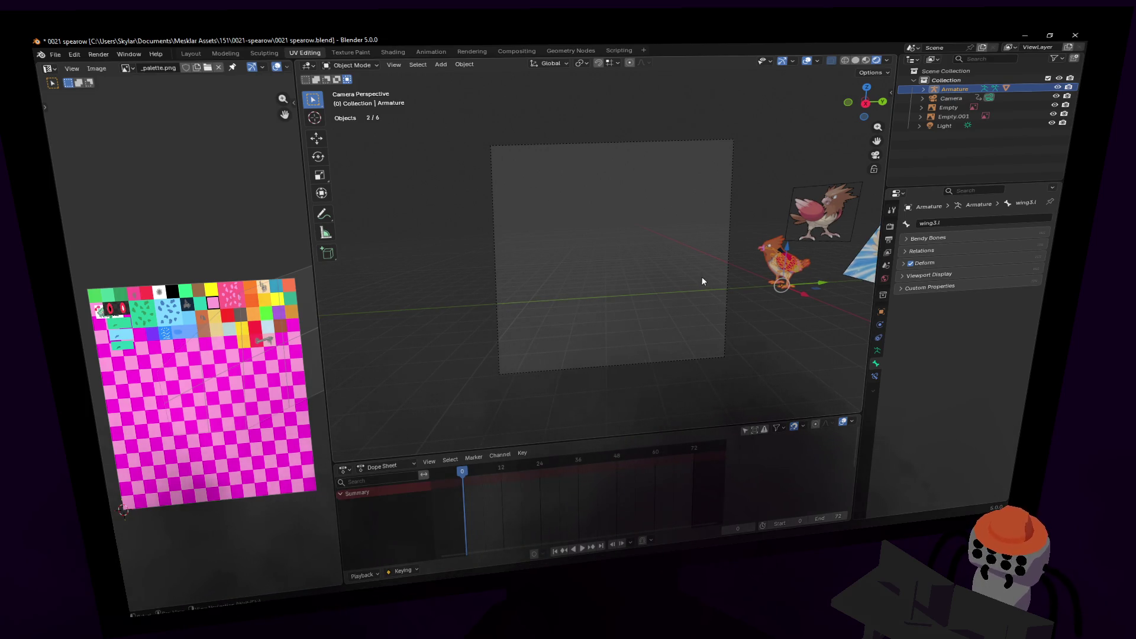
{"action": "key", "text": "k"}
{"action": "left_click", "coordinate": [663, 301]}
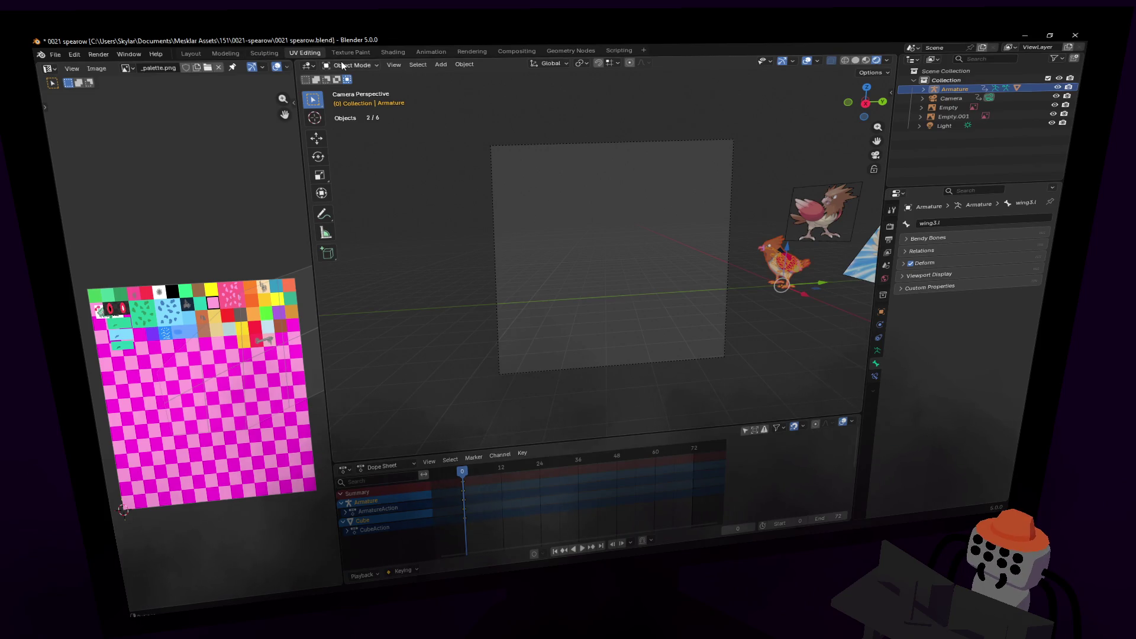
- Deselect all, frame a side close-up of the feet, then select the Cube mesh and the armature
{"action": "left_click", "coordinate": [790, 315]}
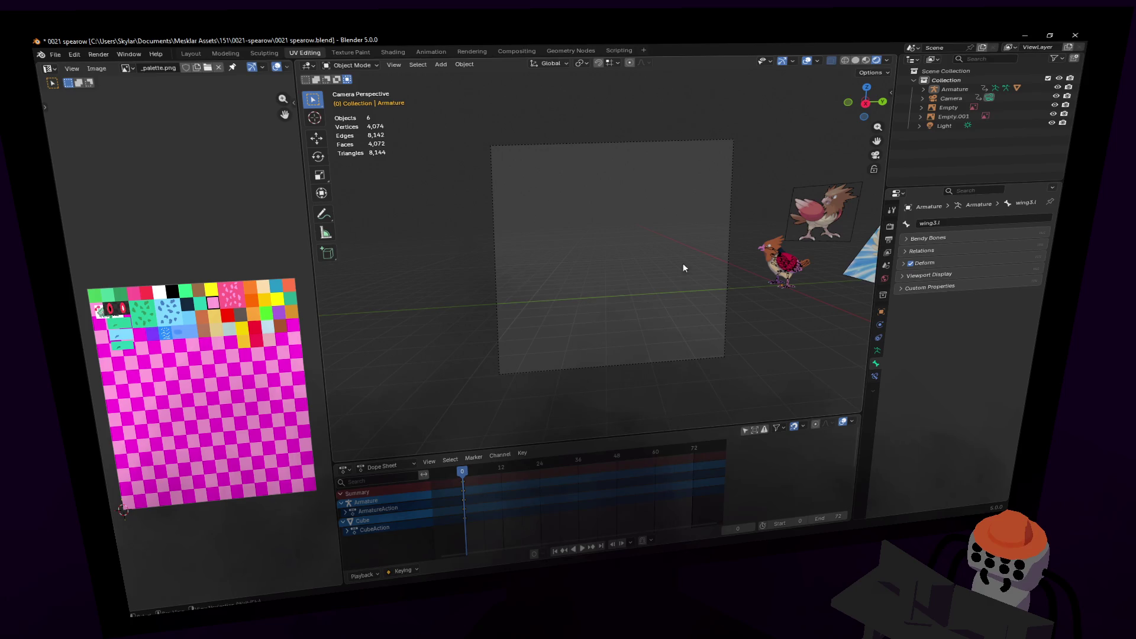
{"action": "key", "text": "shift+grave"}
{"action": "key", "text": "s"}
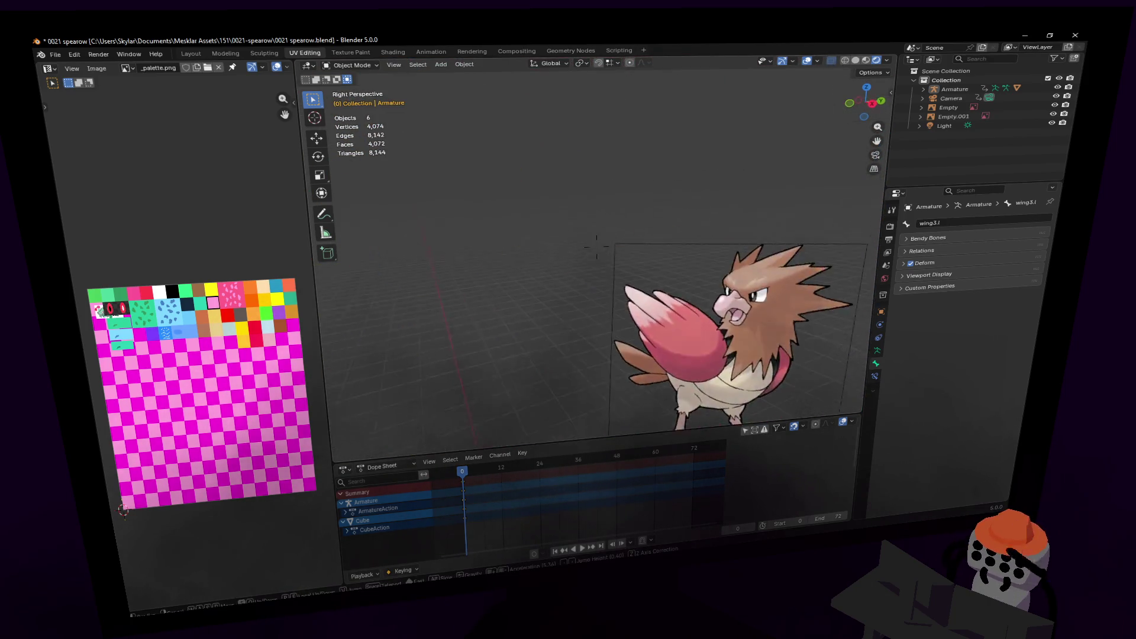
{"action": "left_click", "coordinate": [705, 198]}
{"action": "key", "text": "KP_0"}
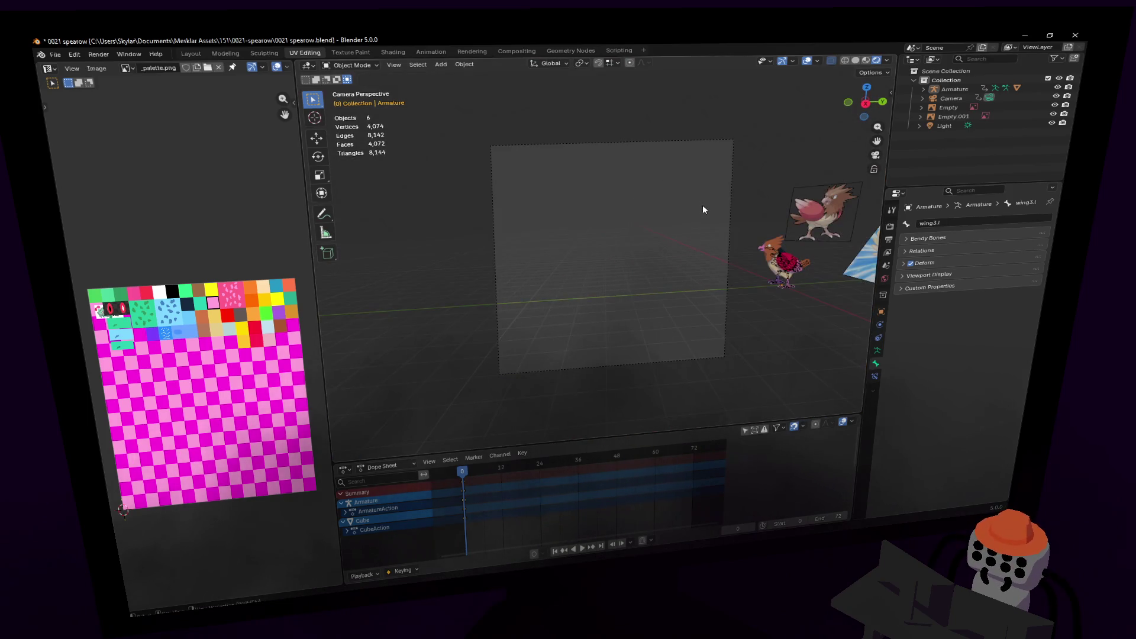
{"action": "key", "text": "KP_3"}
{"action": "key", "text": "shift+grave"}
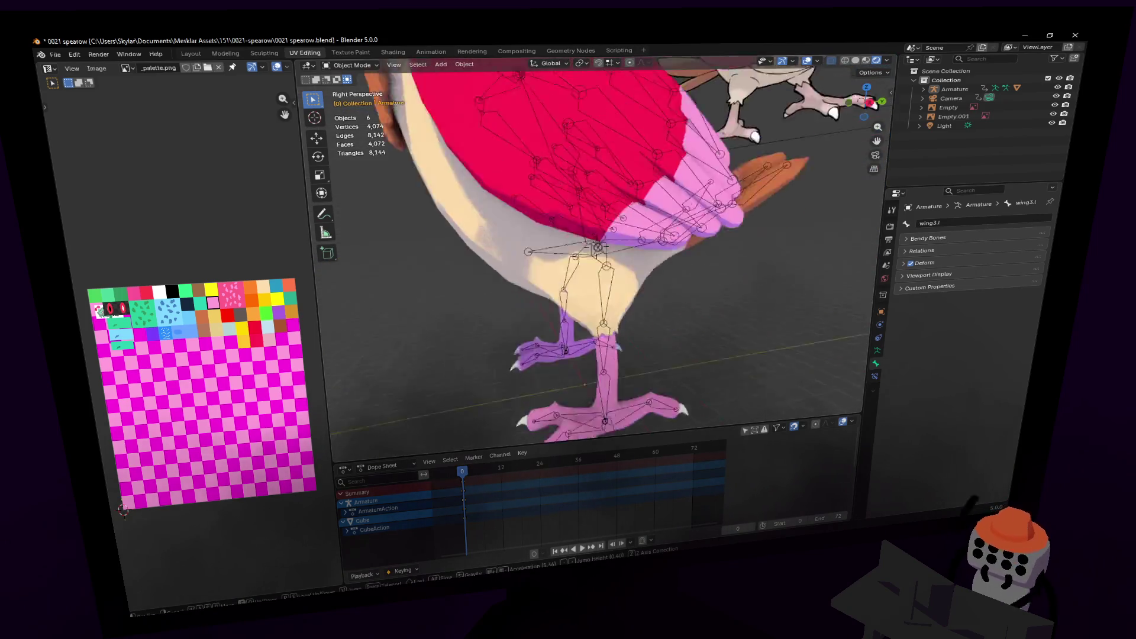
{"action": "left_click", "coordinate": [642, 235]}
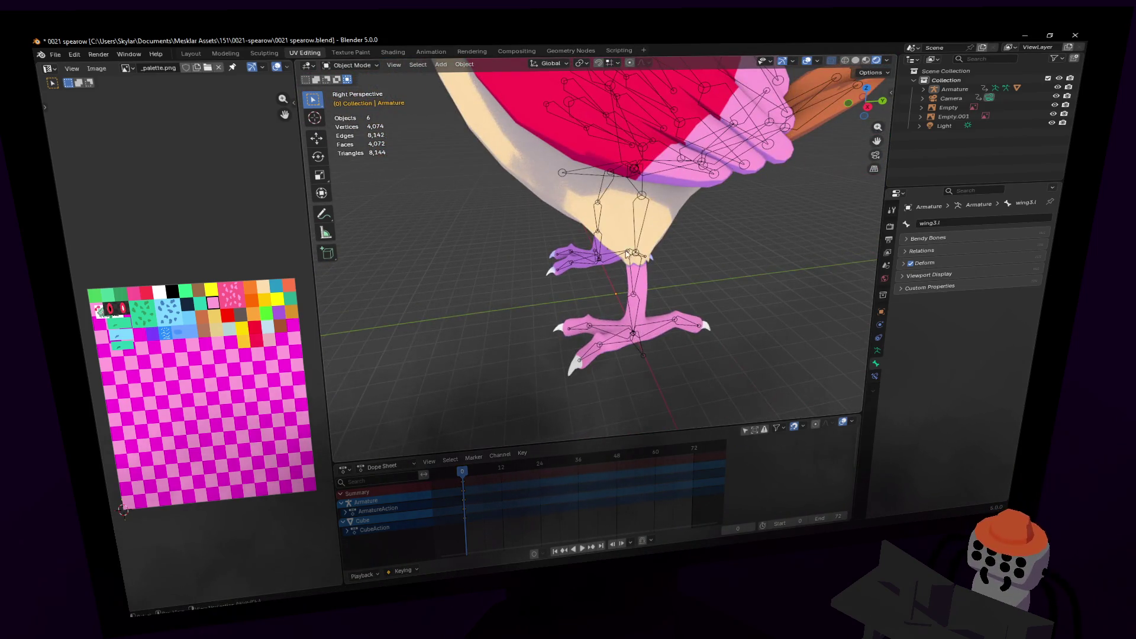
{"action": "left_click", "coordinate": [630, 226]}
{"action": "left_click", "coordinate": [636, 214]}
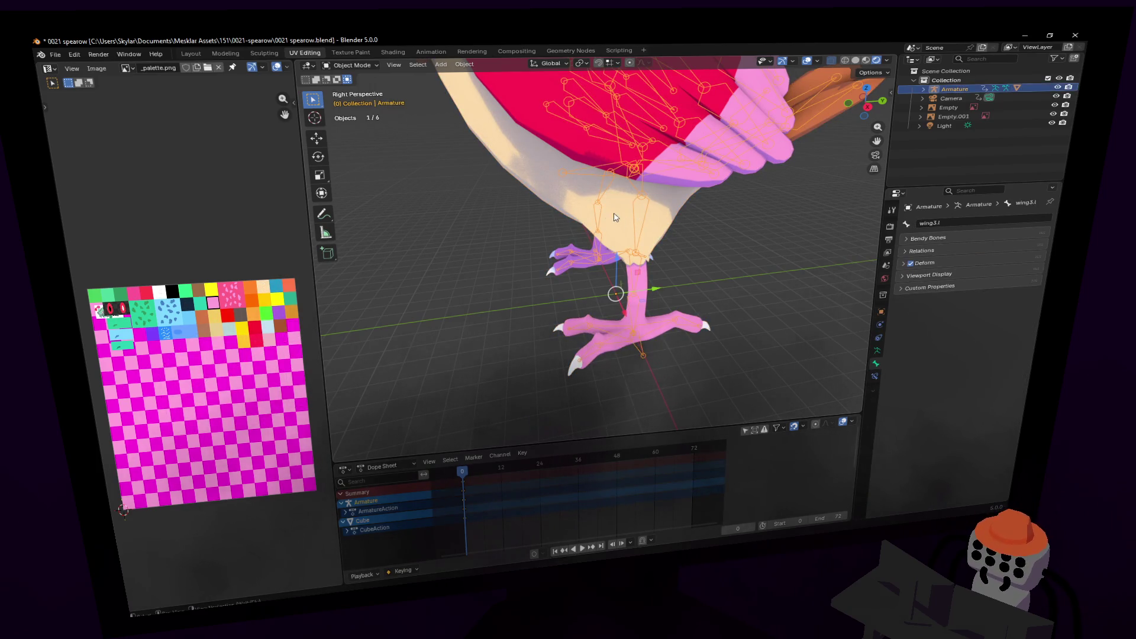
- Enter Pose Mode, frame the legs, turn on Auto Keying and select left foot bone leg3.l.001
{"action": "key", "text": "ctrl+Tab"}
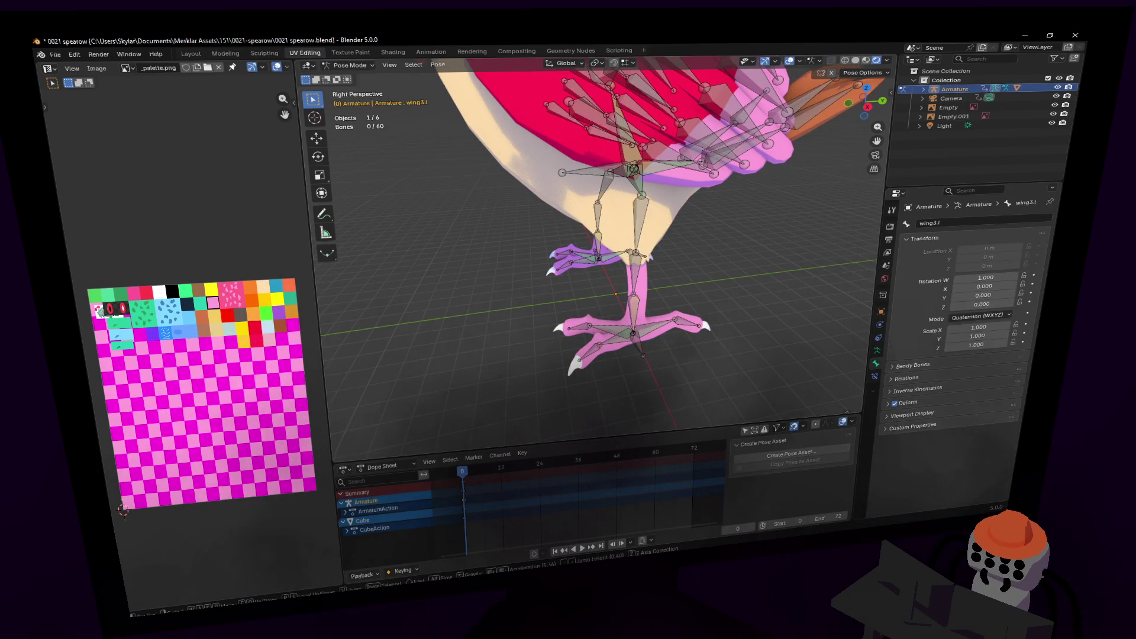
{"action": "middle_click_drag", "start_coordinate": [633, 325], "coordinate": [654, 353]}
{"action": "key", "text": "a"}
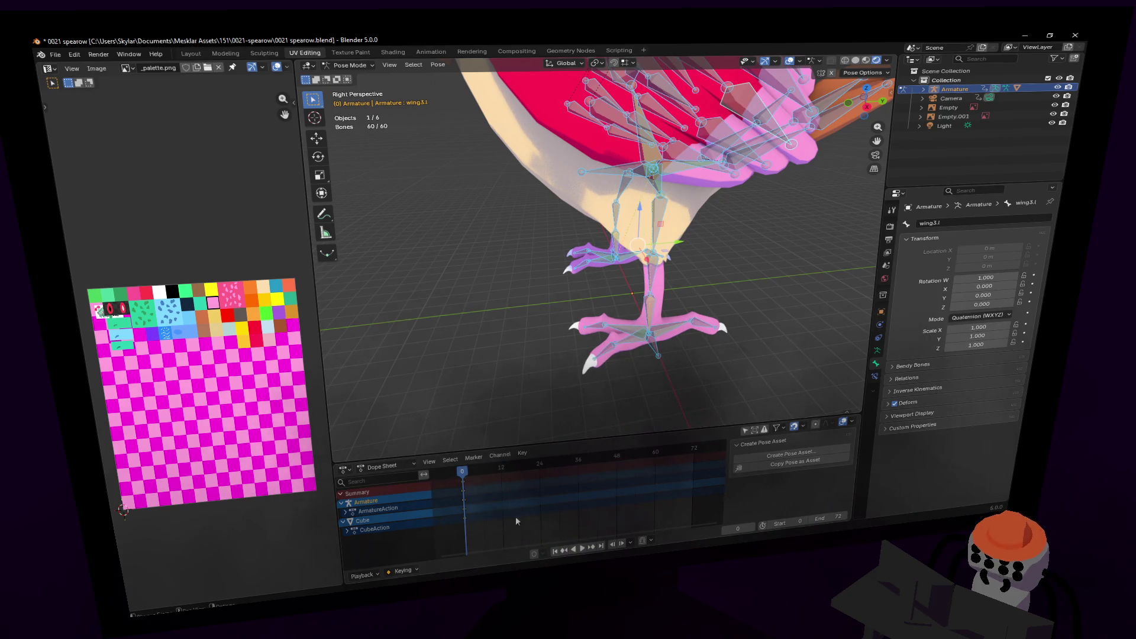
{"action": "key", "text": "shift+grave"}
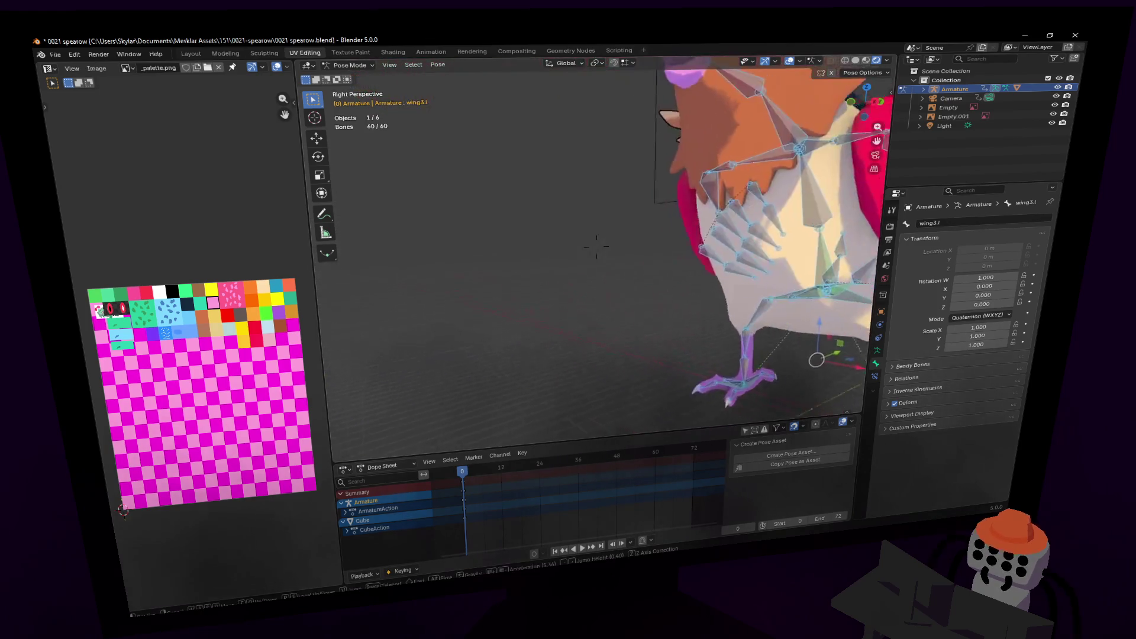
{"action": "left_click", "coordinate": [670, 179]}
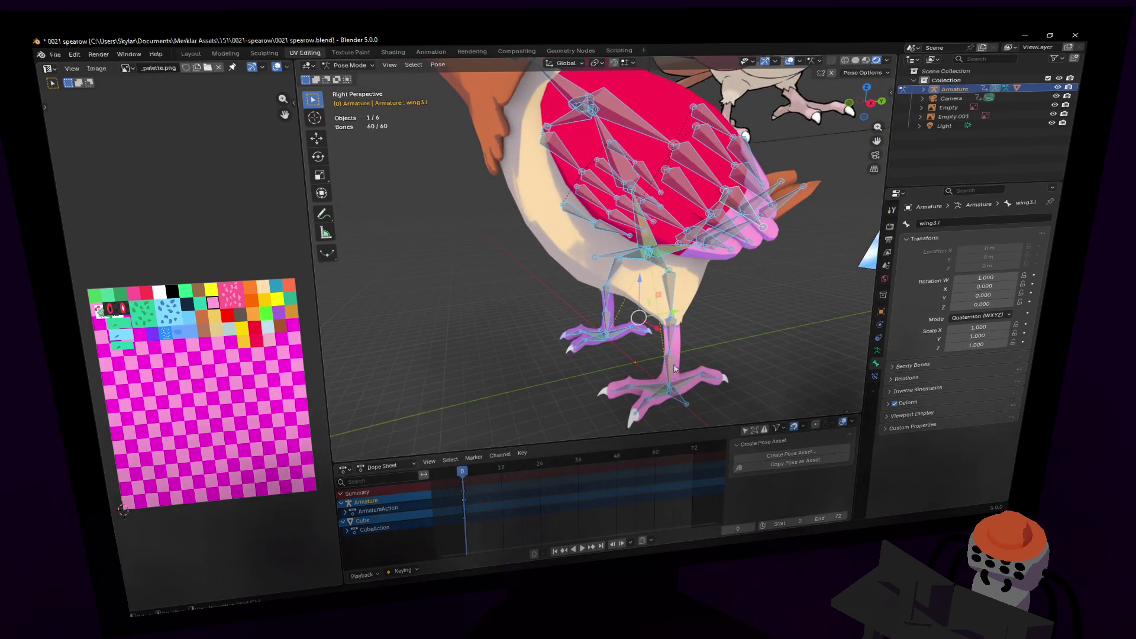
{"action": "middle_click_drag", "start_coordinate": [568, 414], "coordinate": [588, 298], "text": "shift"}
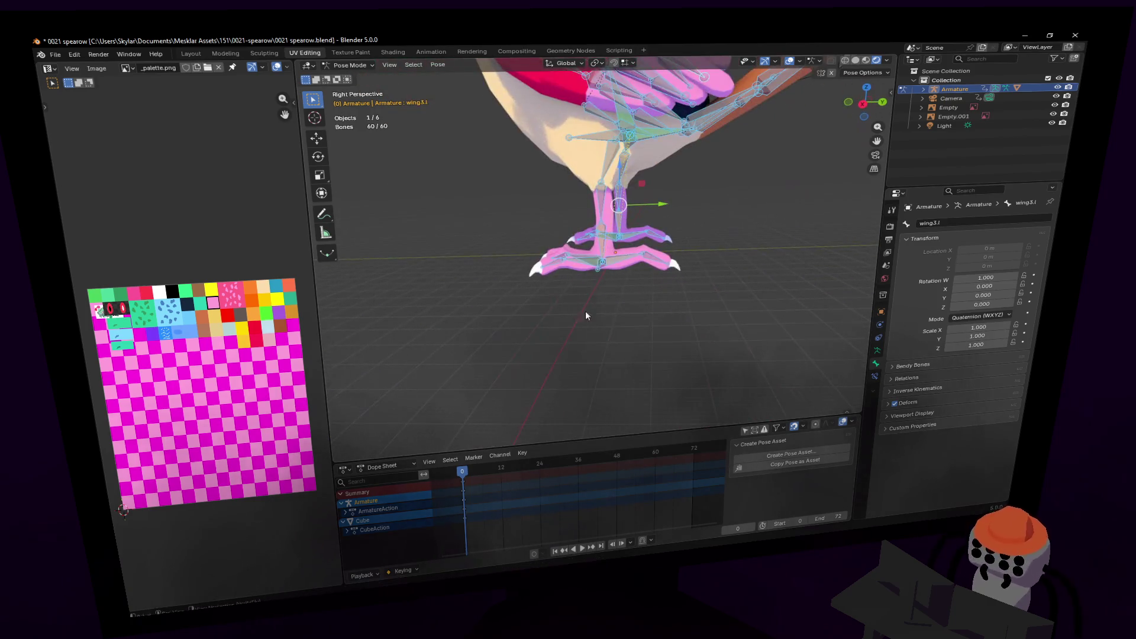
{"action": "left_click", "coordinate": [535, 553]}
{"action": "middle_click_drag", "start_coordinate": [559, 195], "coordinate": [562, 269], "text": "shift"}
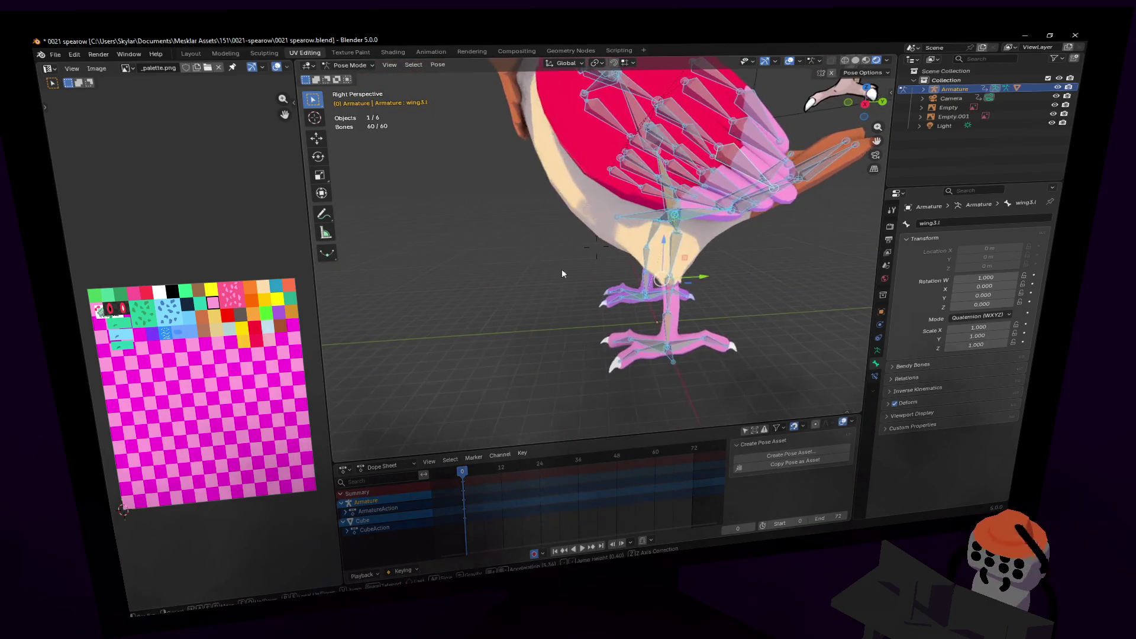
{"action": "left_click", "coordinate": [675, 354]}
- Move the left foot bone up and forward and rotate it -69.3°
{"action": "key", "text": "g"}
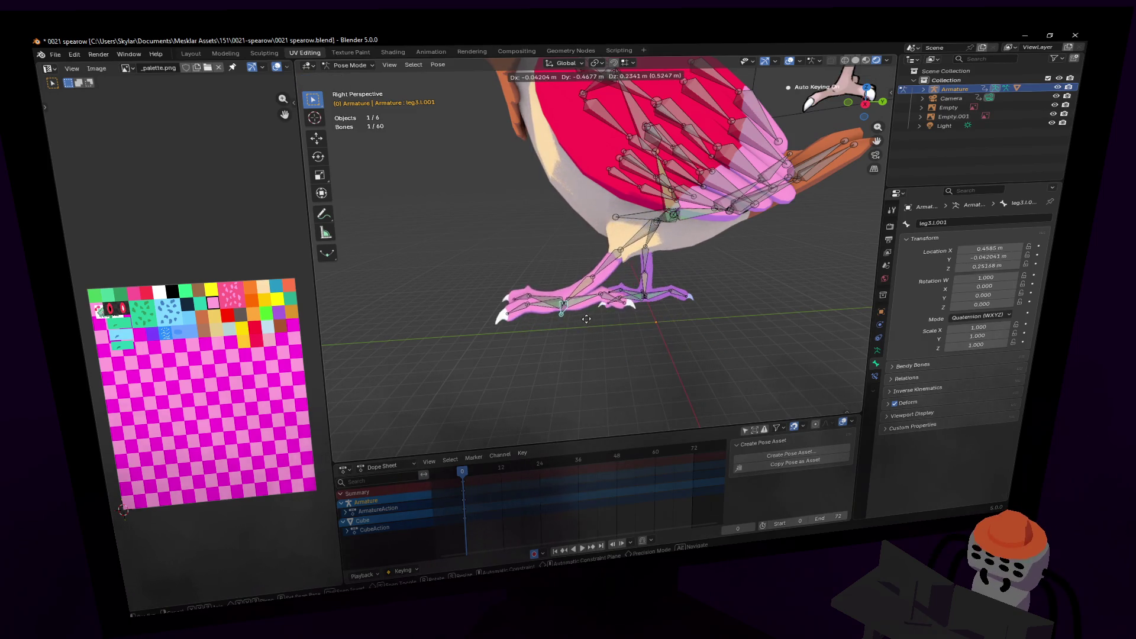
{"action": "left_click", "coordinate": [578, 295]}
{"action": "key", "text": "r"}
{"action": "left_click", "coordinate": [708, 332]}
{"action": "scroll", "coordinate": [596, 247], "scroll_direction": "up", "scroll_amount": 3}
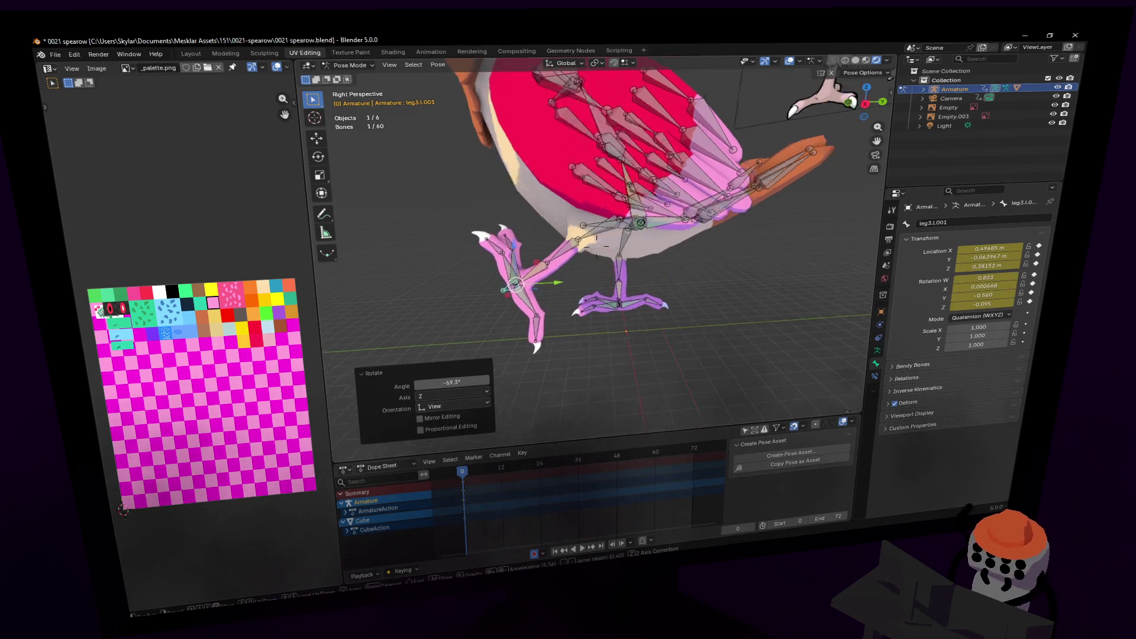
{"action": "middle_click_drag", "start_coordinate": [596, 247], "coordinate": [785, 221], "text": "shift"}
{"action": "scroll", "coordinate": [707, 385], "scroll_direction": "up", "scroll_amount": 1}
{"action": "mouse_move", "coordinate": [707, 385]}
{"action": "middle_mouse_down", "text": "shift"}
{"action": "mouse_move", "coordinate": [644, 359]}
{"action": "mouse_move", "coordinate": [606, 285]}
{"action": "middle_mouse_up", "text": "shift"}
{"action": "scroll", "coordinate": [644, 359], "scroll_direction": "up", "scroll_amount": 1}
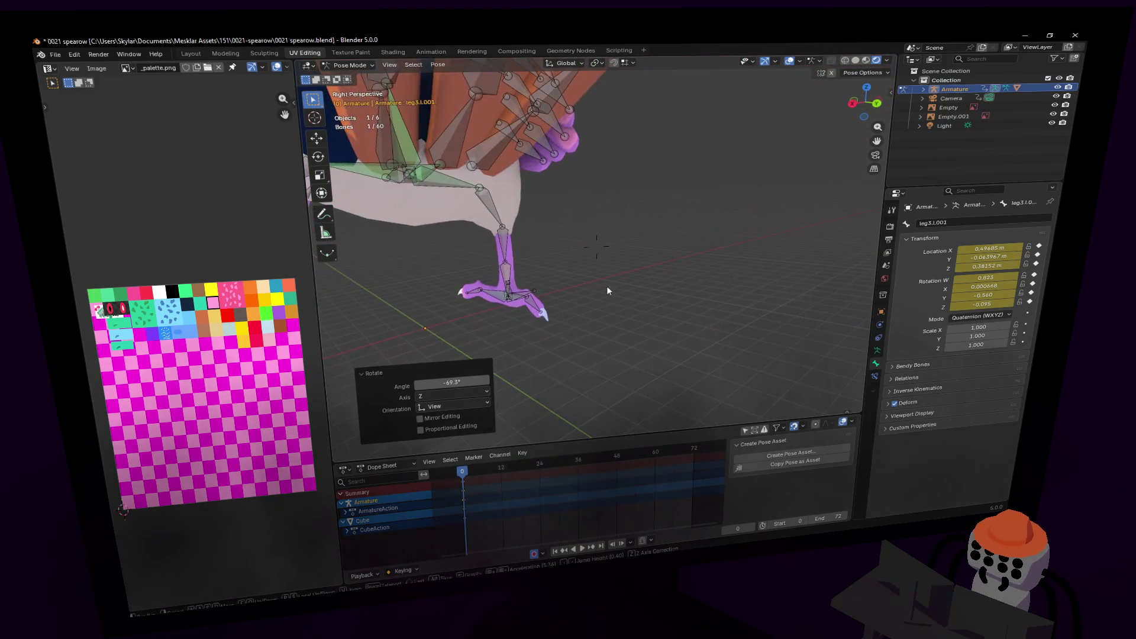
- Select right foot bone leg3.r.001, move it, and rotate it 63.7°
{"action": "left_click", "coordinate": [534, 285]}
{"action": "key", "text": "shift+grave"}
{"action": "left_click", "coordinate": [596, 247]}
{"action": "key", "text": "g"}
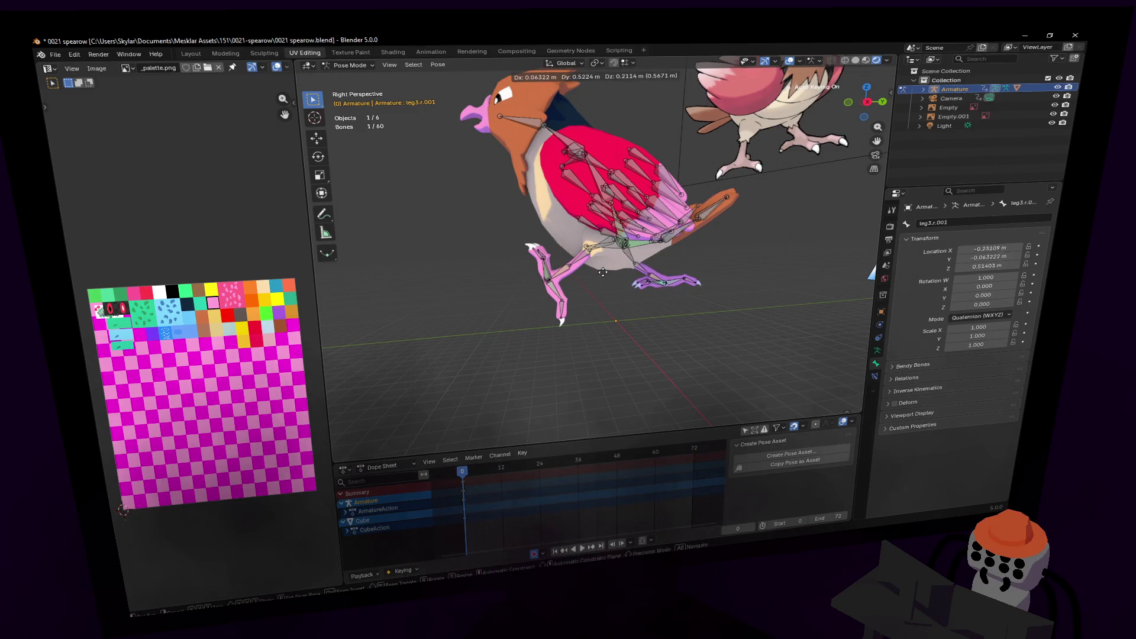
{"action": "left_click", "coordinate": [817, 153]}
{"action": "key", "text": "r"}
{"action": "left_click", "coordinate": [734, 136]}
- Select the head bone and try moving it from an orthographic right-side view
{"action": "key", "text": "shift+grave"}
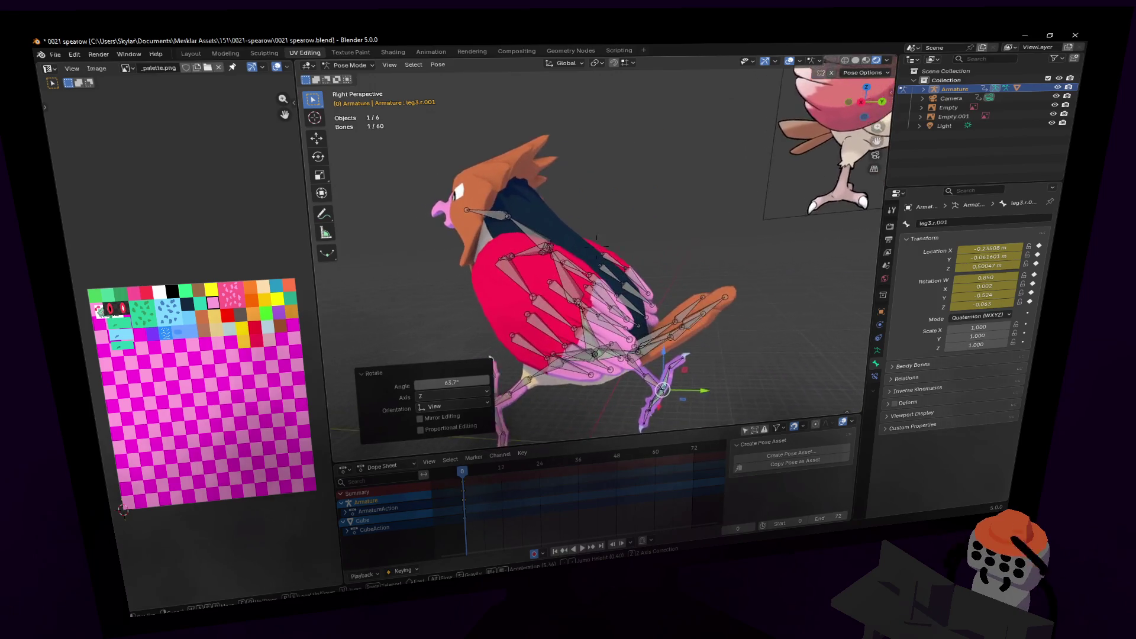
{"action": "left_click", "coordinate": [612, 266]}
{"action": "middle_click_drag", "start_coordinate": [590, 272], "coordinate": [637, 236]}
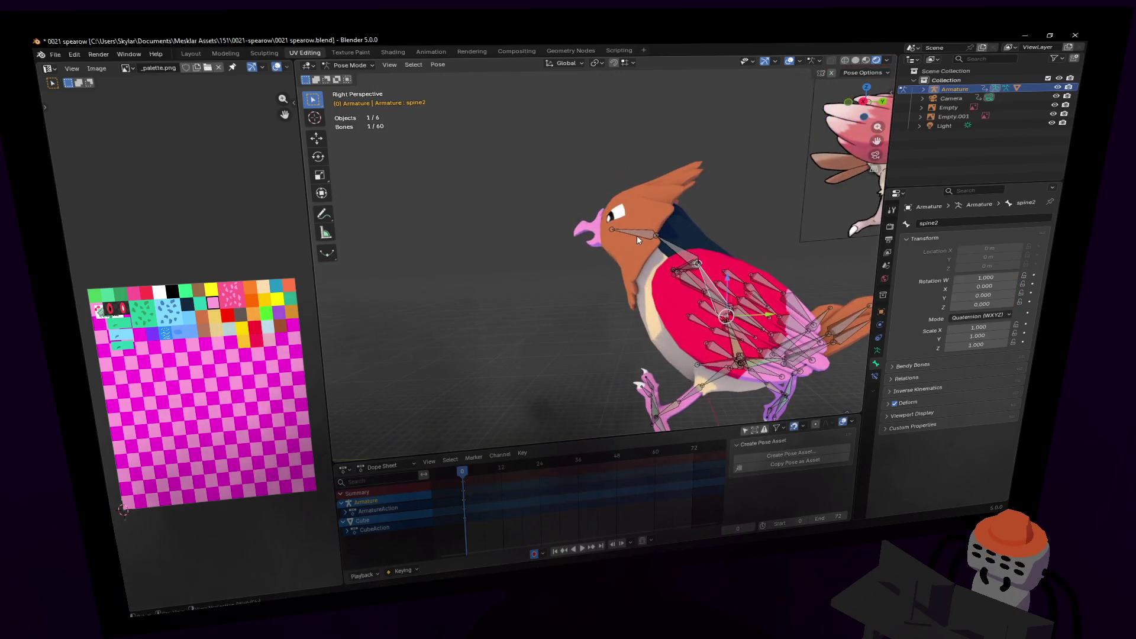
{"action": "left_click", "coordinate": [637, 235]}
{"action": "key", "text": "g"}
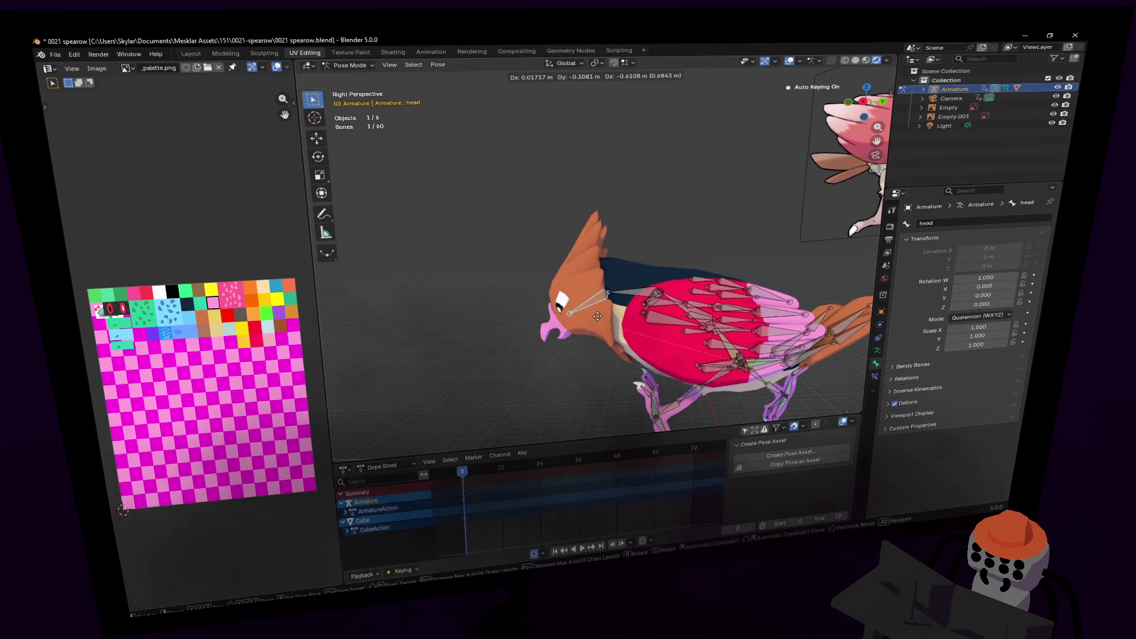
{"action": "key", "text": "Escape"}
{"action": "left_click", "coordinate": [862, 108]}
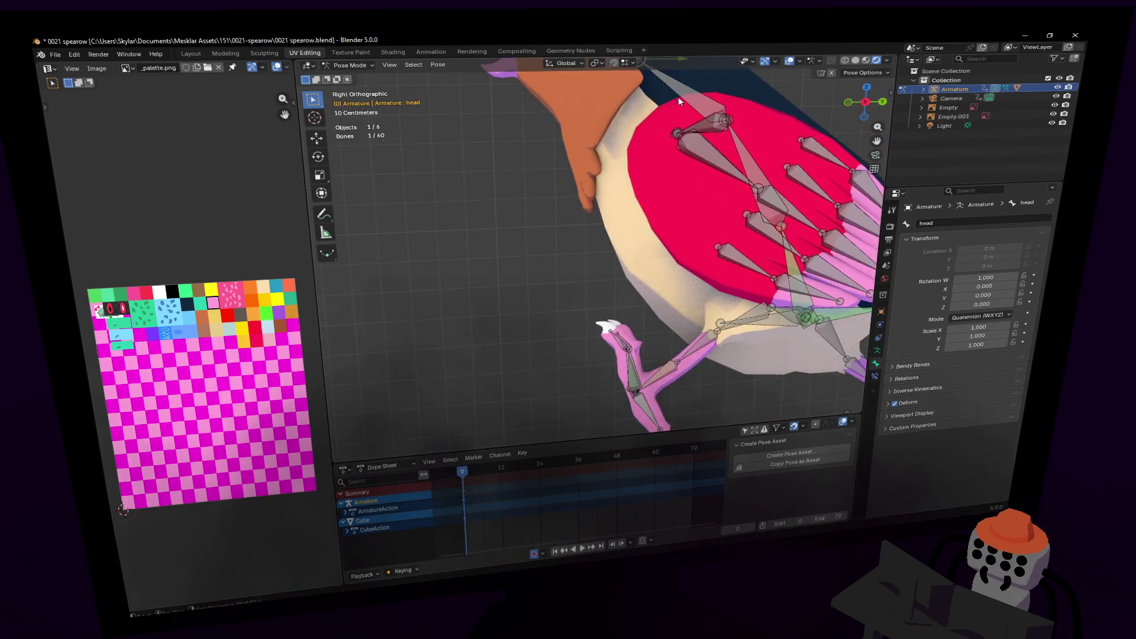
{"action": "scroll", "coordinate": [670, 98], "scroll_direction": "down", "scroll_amount": 5}
{"action": "key", "text": "g"}
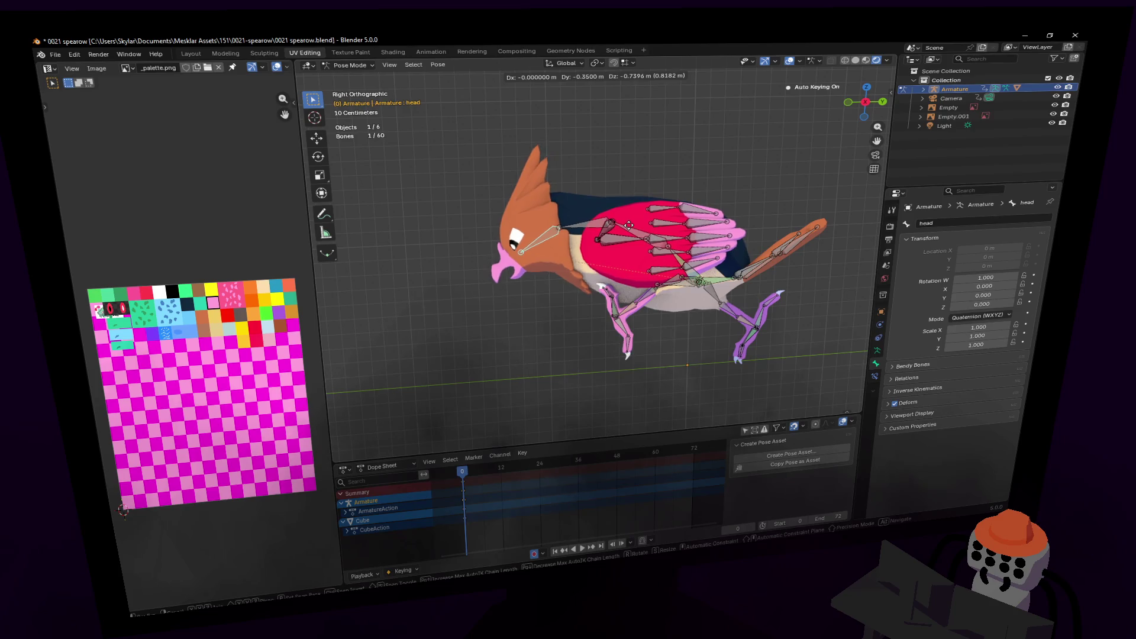
- Cancel the head move, return to perspective, and rotate wing bone wing1.l by 33.6°
{"action": "key", "text": "Escape"}
{"action": "key", "text": "KP_5"}
{"action": "left_click", "coordinate": [613, 243]}
{"action": "key", "text": "r"}
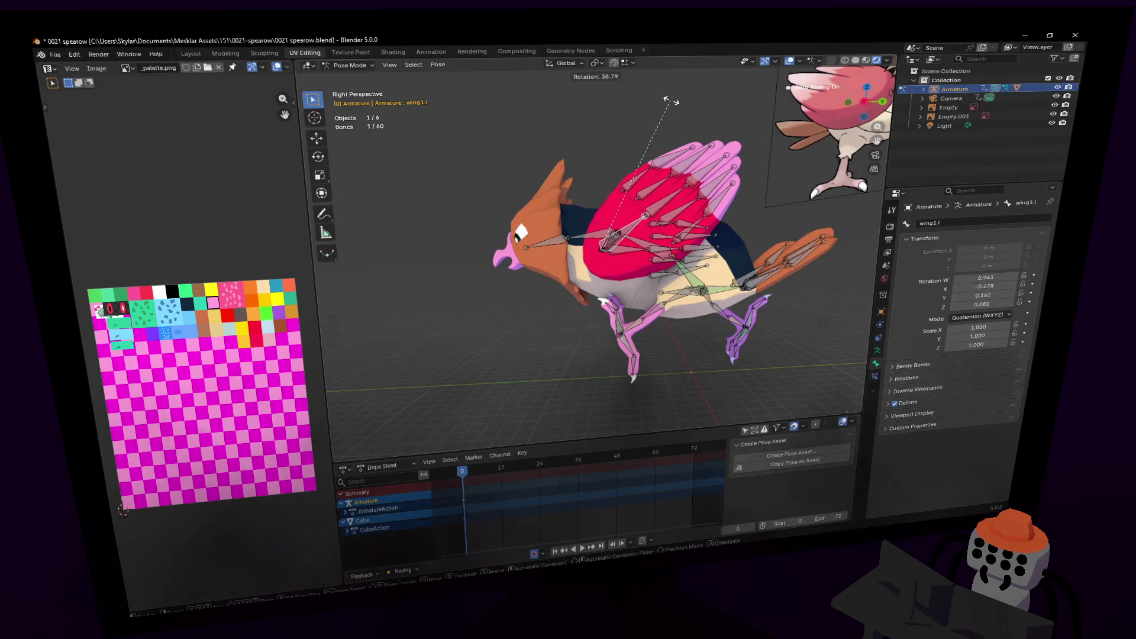
{"action": "key", "text": "Escape"}
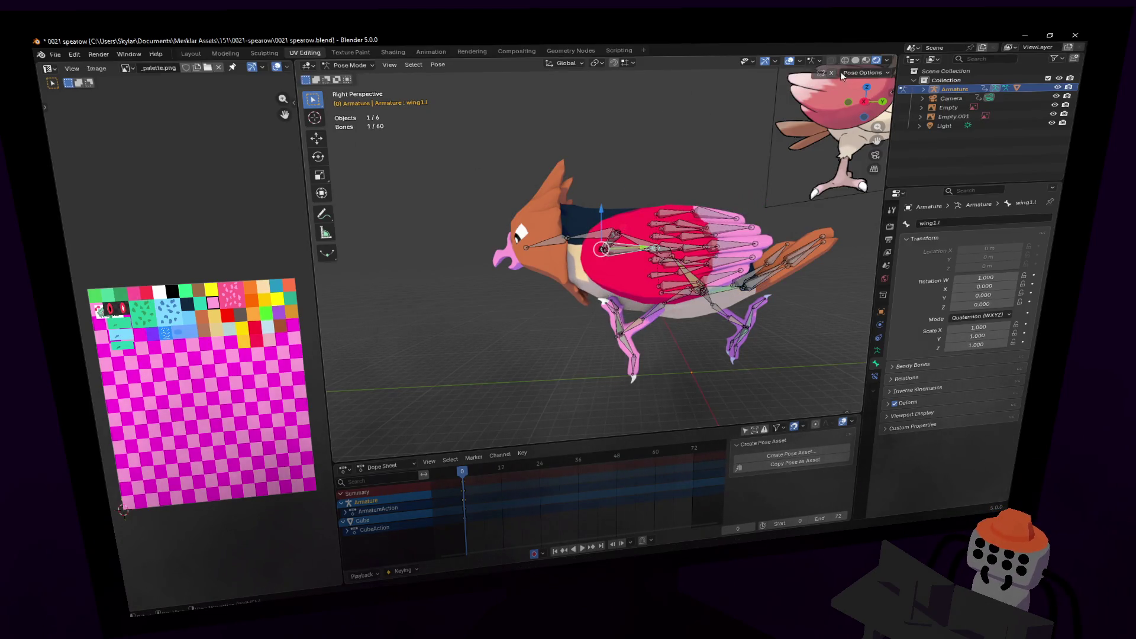
{"action": "key", "text": "r"}
{"action": "left_click", "coordinate": [596, 239]}
- Frame the bird's body, select all bones, walk the view close to the bird, then deselect all
{"action": "scroll", "coordinate": [597, 239], "scroll_direction": "up", "scroll_amount": 4}
{"action": "scroll", "coordinate": [596, 243], "scroll_direction": "down", "scroll_amount": 3}
{"action": "scroll", "coordinate": [596, 242], "scroll_direction": "down", "scroll_amount": 3, "text": "shift"}
{"action": "scroll", "coordinate": [596, 242], "scroll_direction": "left", "scroll_amount": 3, "text": "ctrl"}
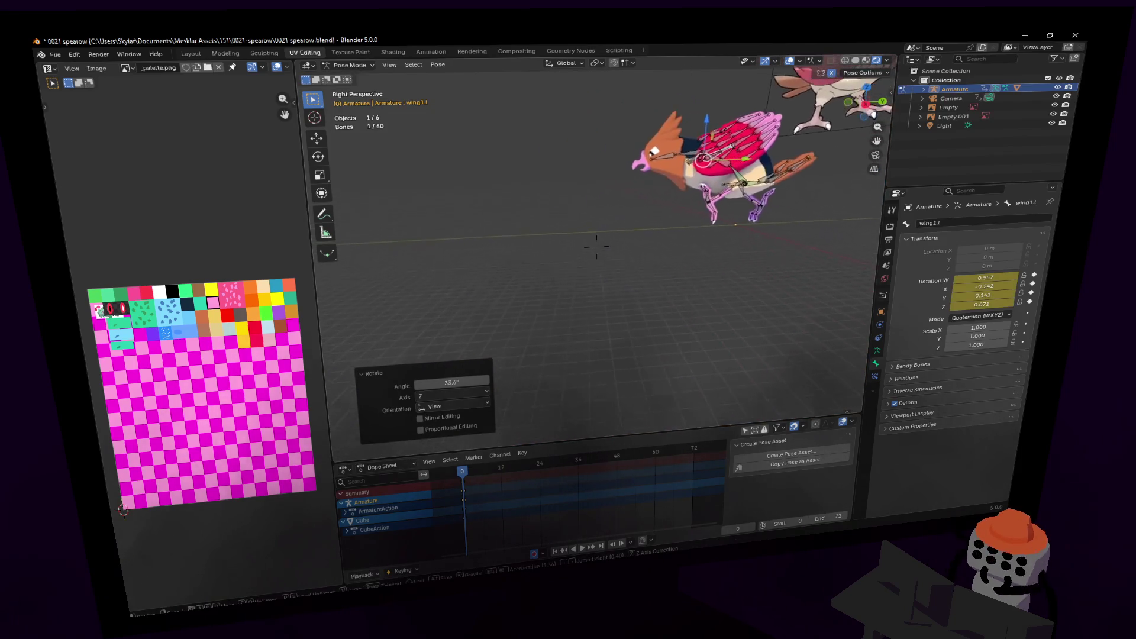
{"action": "scroll", "coordinate": [596, 247], "scroll_direction": "up", "scroll_amount": 3}
{"action": "scroll", "coordinate": [596, 248], "scroll_direction": "up", "scroll_amount": 3}
{"action": "middle_click_drag", "start_coordinate": [596, 247], "coordinate": [649, 218], "text": "shift"}
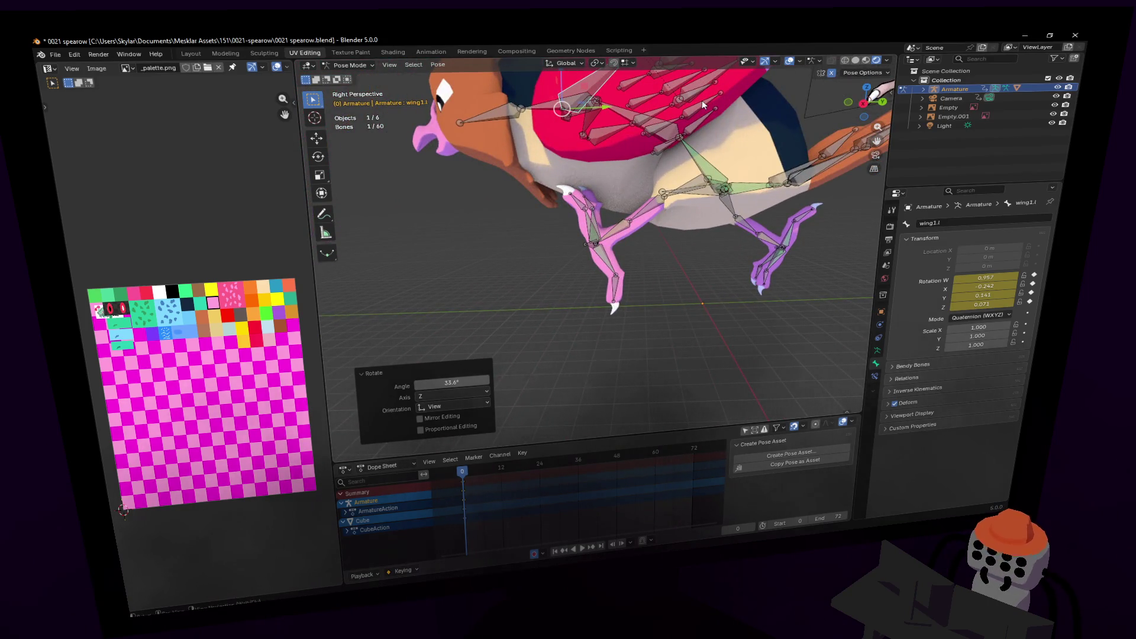
{"action": "key", "text": "a"}
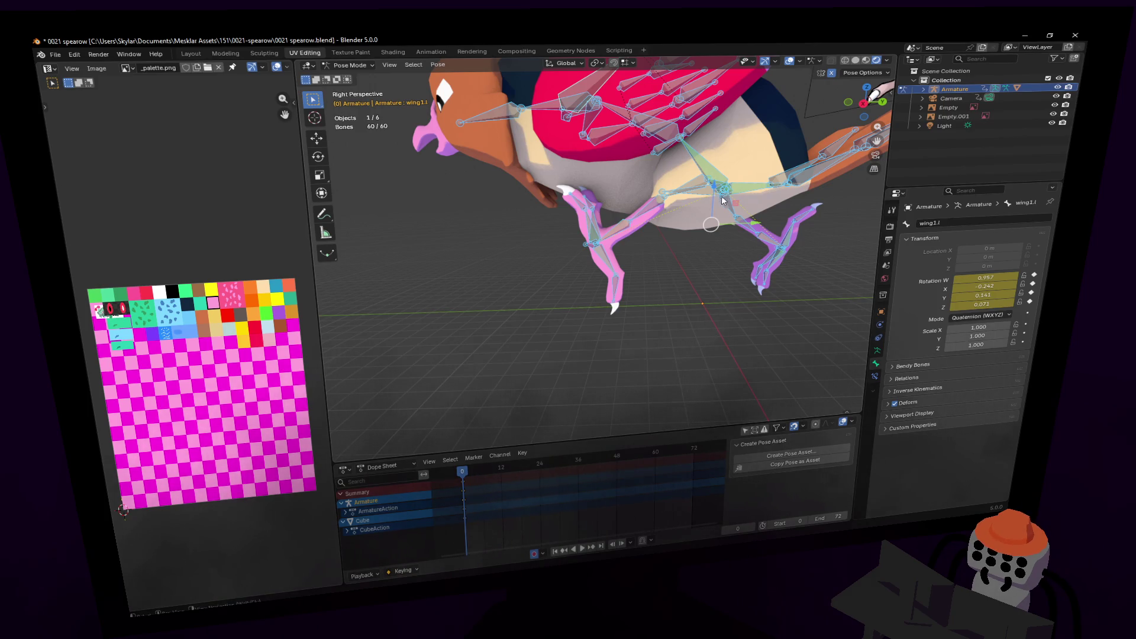
{"action": "key", "text": "shift+grave"}
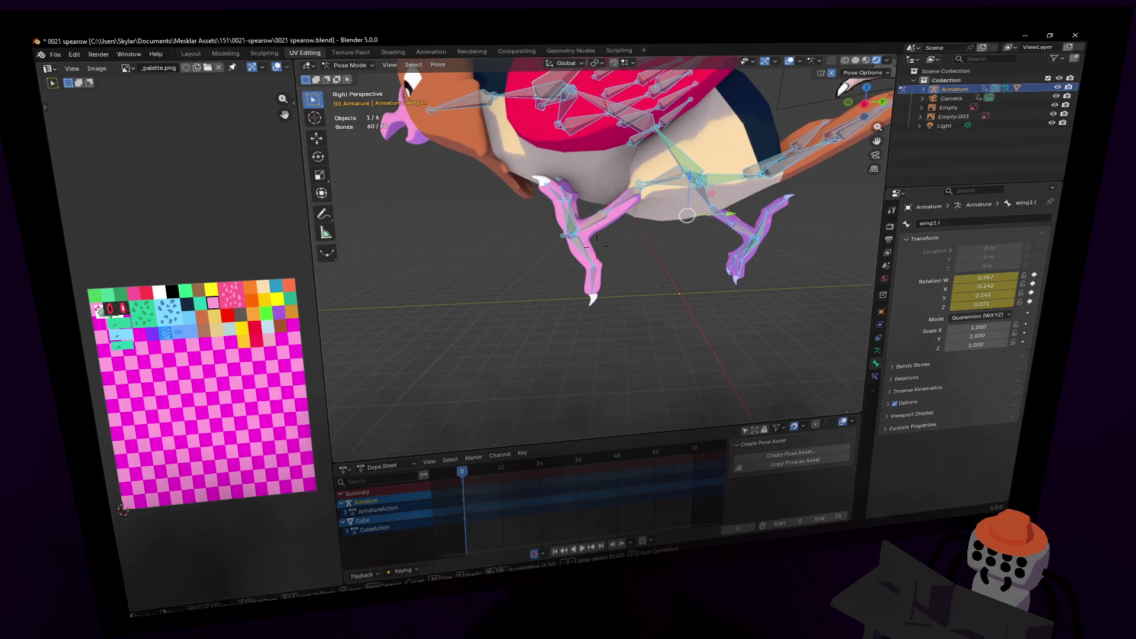
{"action": "key", "text": "s"}
{"action": "key", "text": "w"}
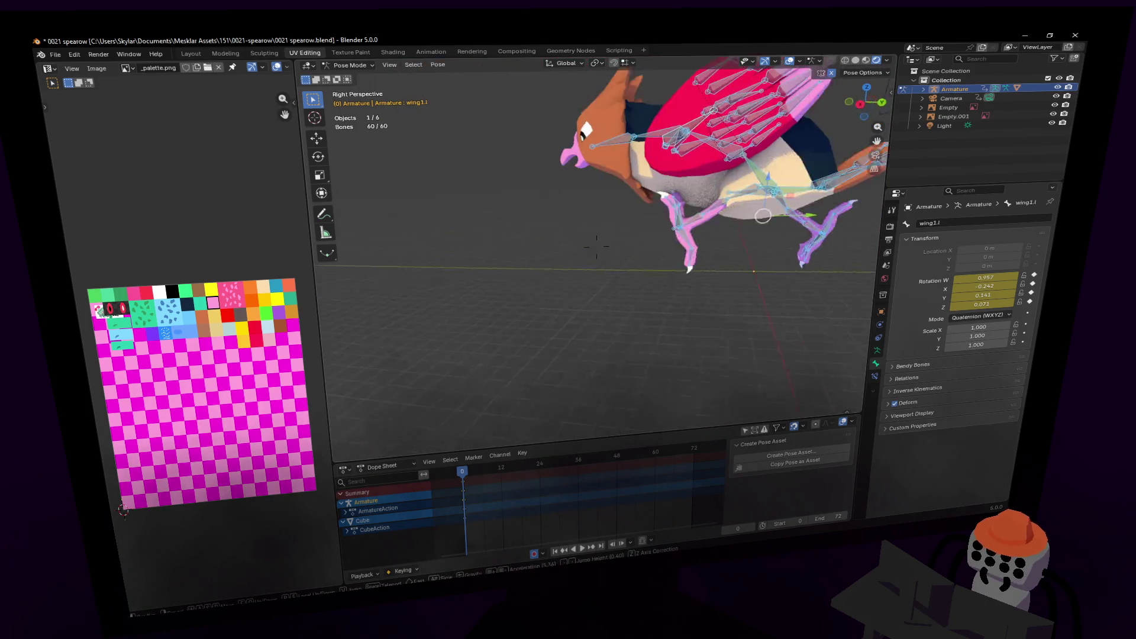
{"action": "left_click", "coordinate": [714, 156]}
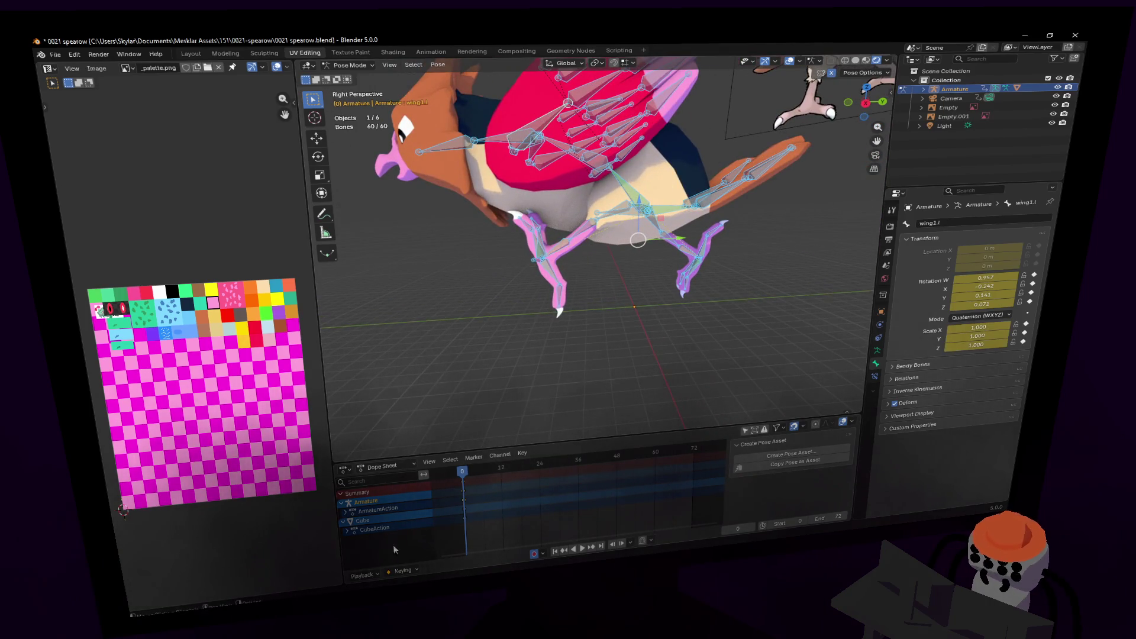
{"action": "key", "text": "alt+a"}
- Expand ArmatureAction's bone channels, heighten the Dope Sheet, and select the Object Transforms channel
{"action": "left_click", "coordinate": [347, 511]}
{"action": "scroll", "coordinate": [379, 496], "scroll_direction": "down", "scroll_amount": 2}
{"action": "left_click_drag", "start_coordinate": [422, 456], "coordinate": [427, 338]}
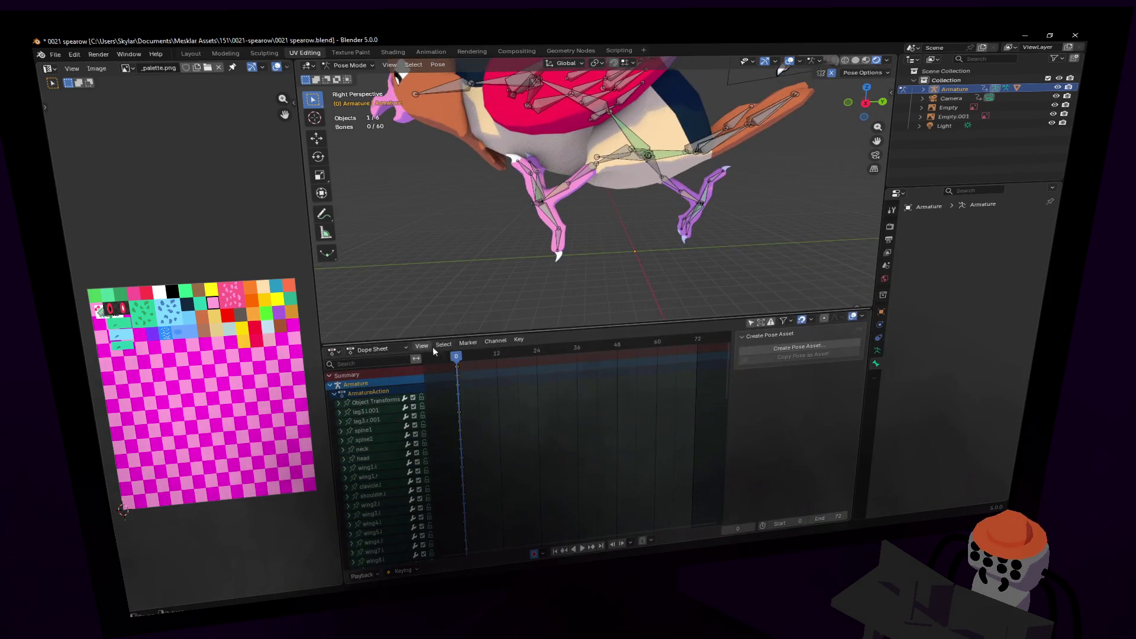
{"action": "left_click", "coordinate": [468, 397]}
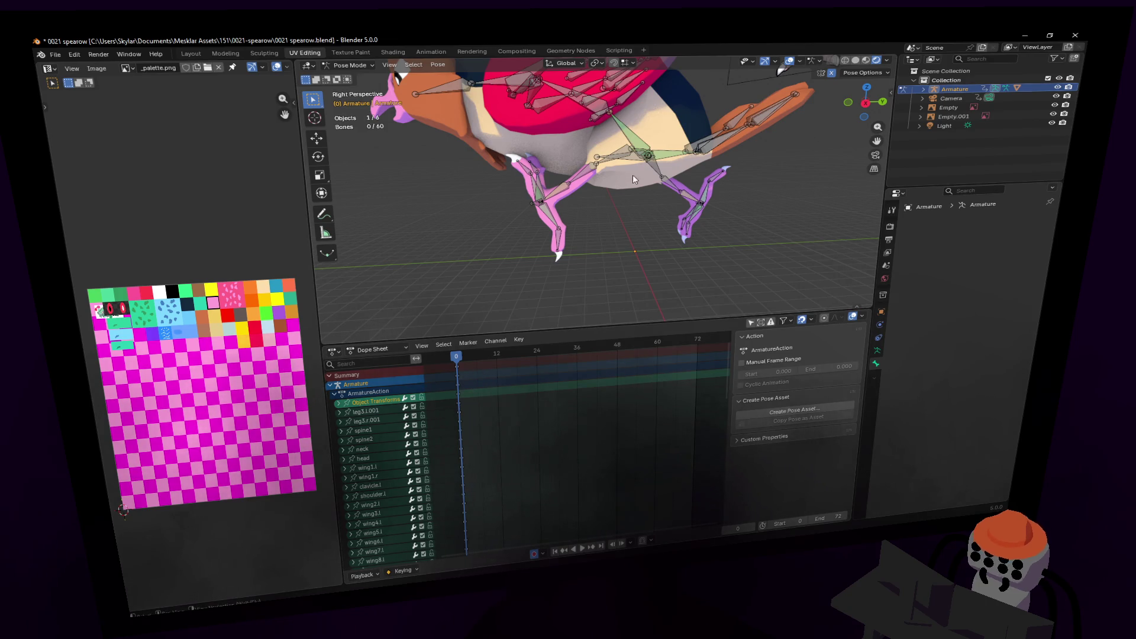
{"action": "scroll", "coordinate": [622, 187], "scroll_direction": "down", "scroll_amount": 5}
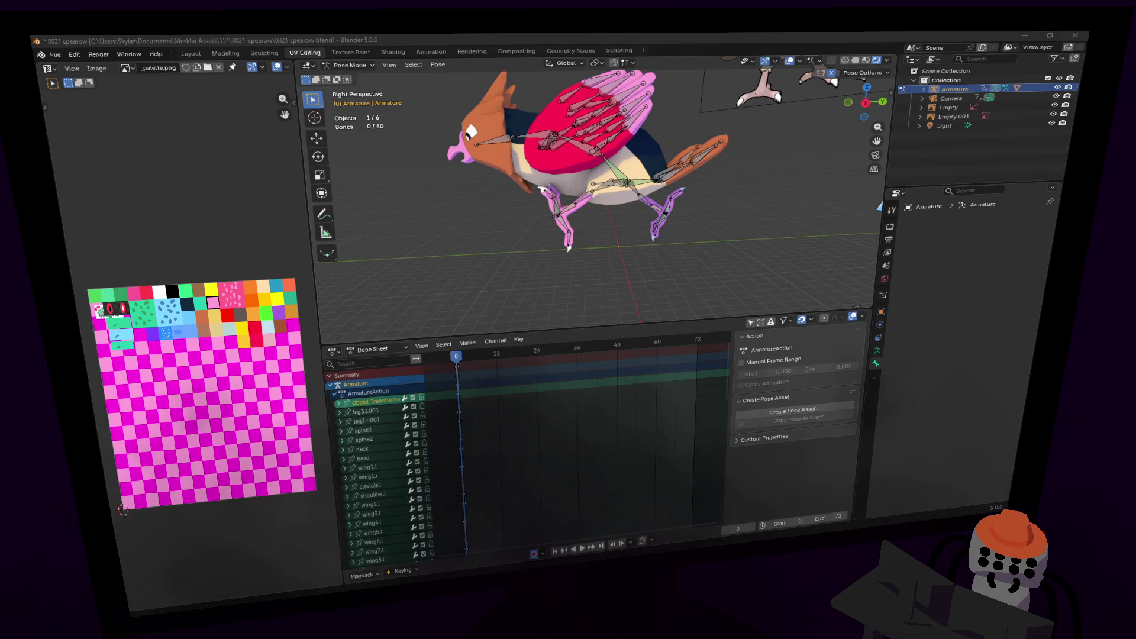
- Fly the view in close beneath the bird
{"action": "key", "text": "shift+grave"}
{"action": "key", "text": "w"}
{"action": "key", "text": "w"}
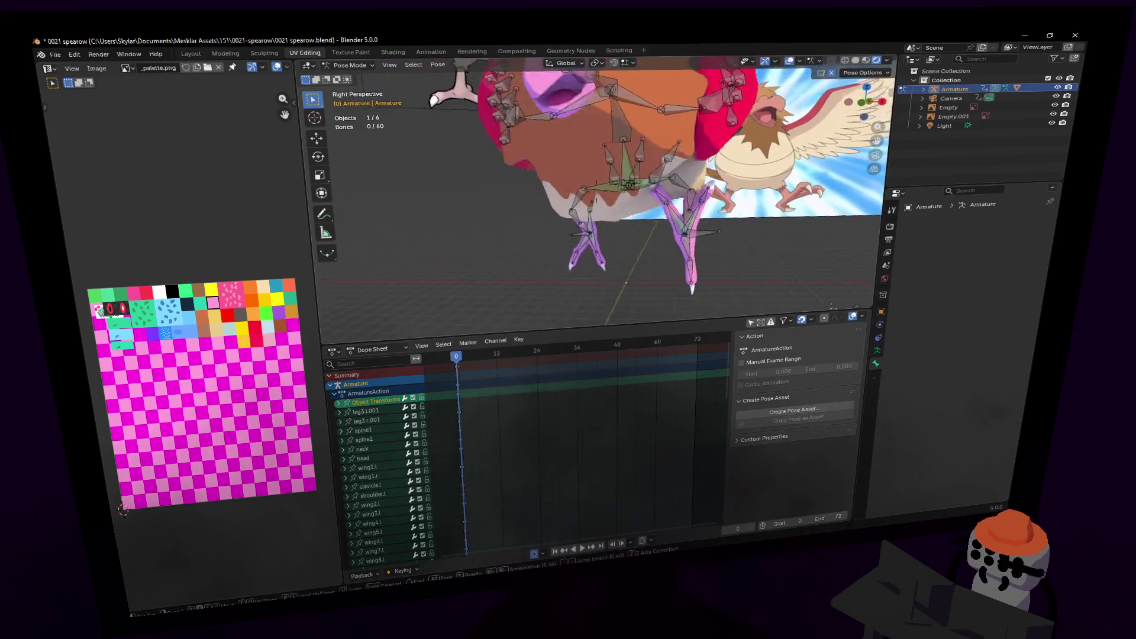
{"action": "key", "text": "w"}
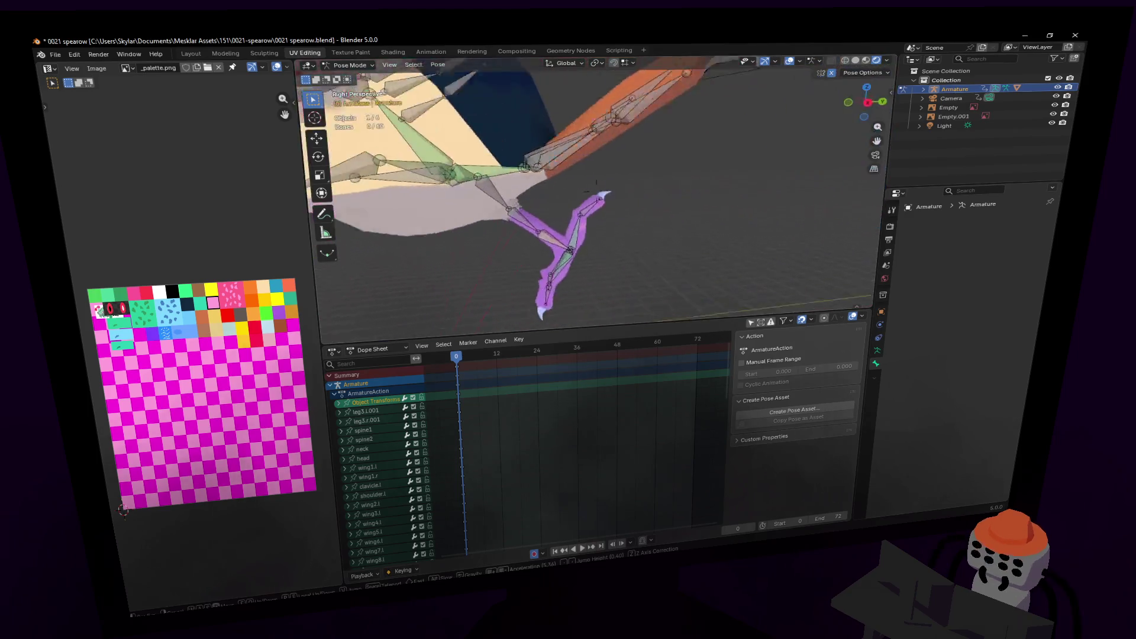
- Select the spine1.001 bone and tilt it -12.4° about the global Y axis
{"action": "key", "text": "Escape"}
{"action": "left_click", "coordinate": [698, 222]}
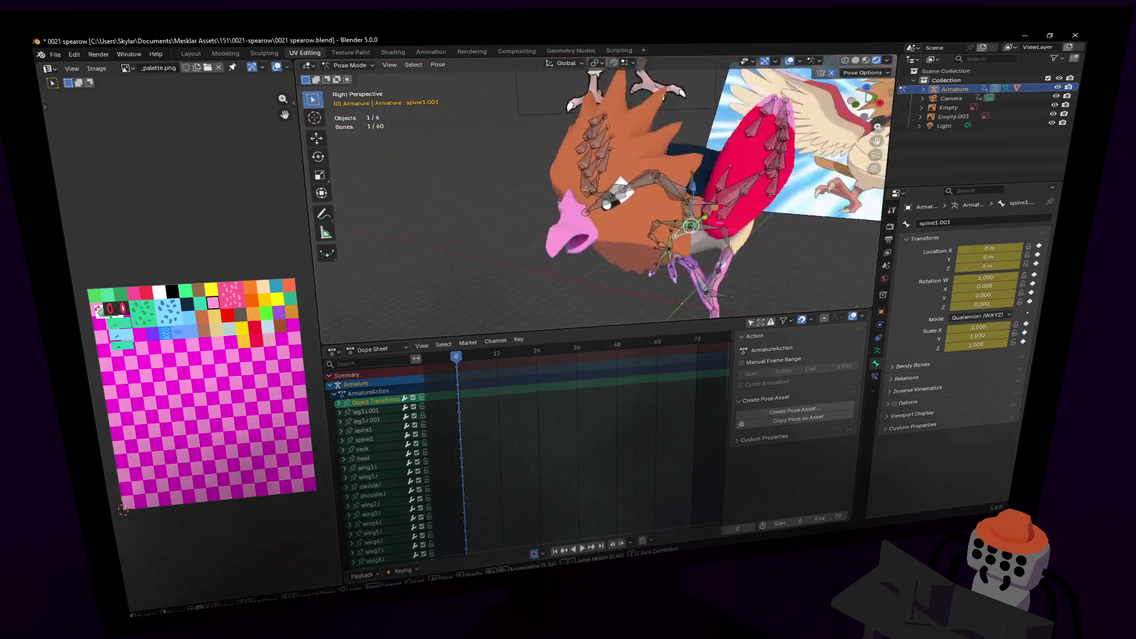
{"action": "key", "text": "w"}
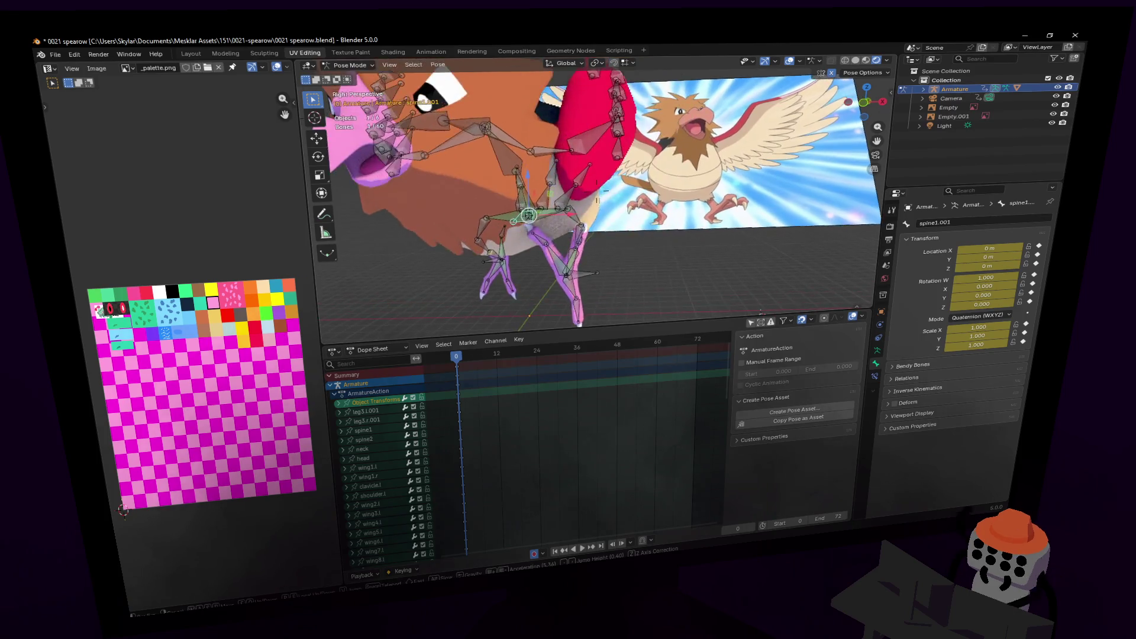
{"action": "key", "text": "Return"}
{"action": "key", "text": "r"}
{"action": "key", "text": "x"}
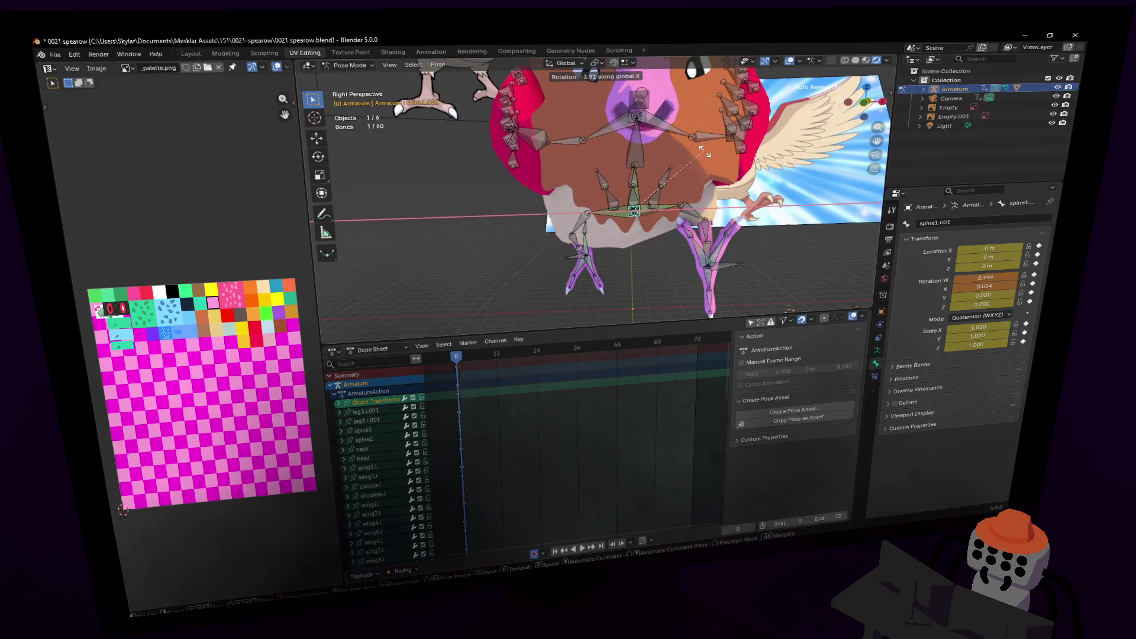
{"action": "key", "text": "y"}
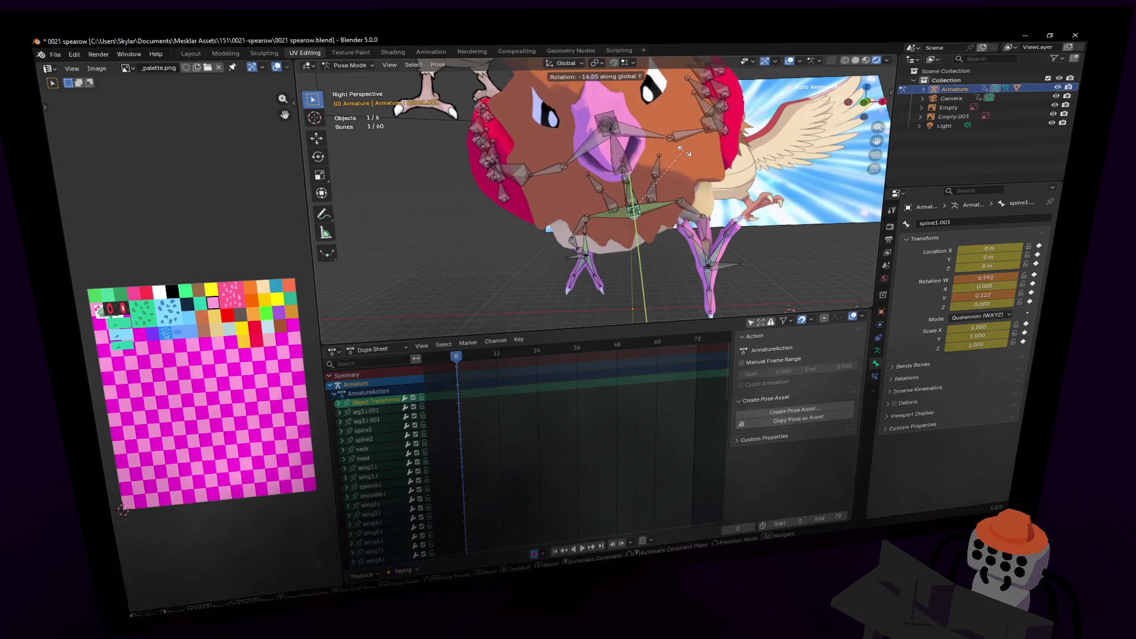
{"action": "left_click", "coordinate": [688, 155]}
- Raise the spine bone 0.066736 m along Z
{"action": "key", "text": "g"}
{"action": "key", "text": "z"}
{"action": "left_click", "coordinate": [695, 142]}
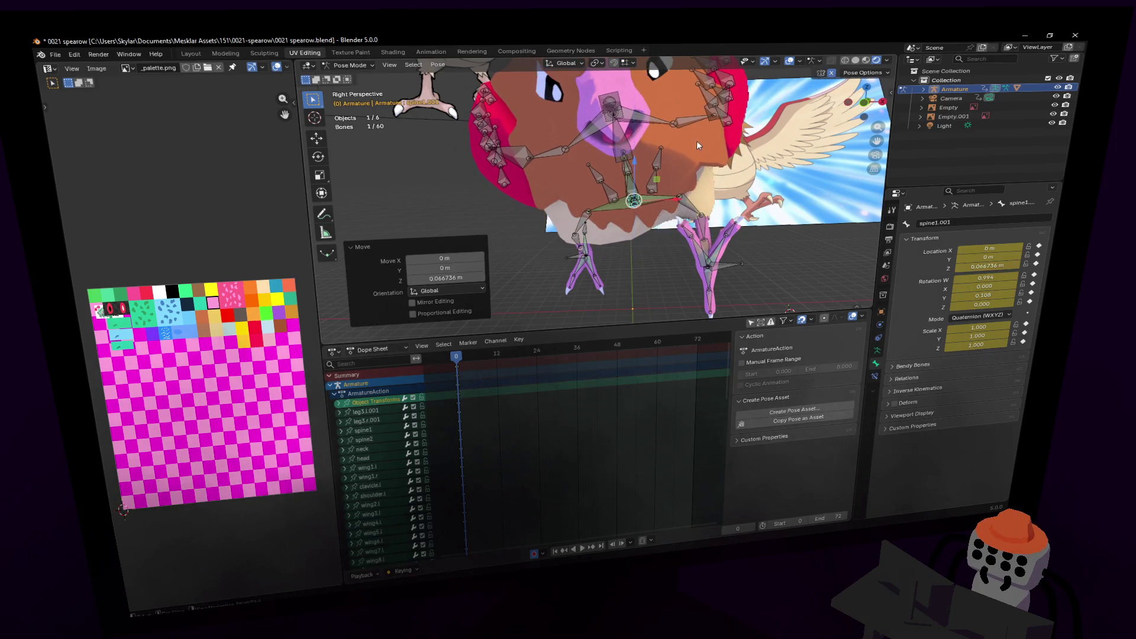
- Check the lean from the side, then collapse the ArmatureAction channels in the Dope Sheet
{"action": "key", "text": "shift+grave"}
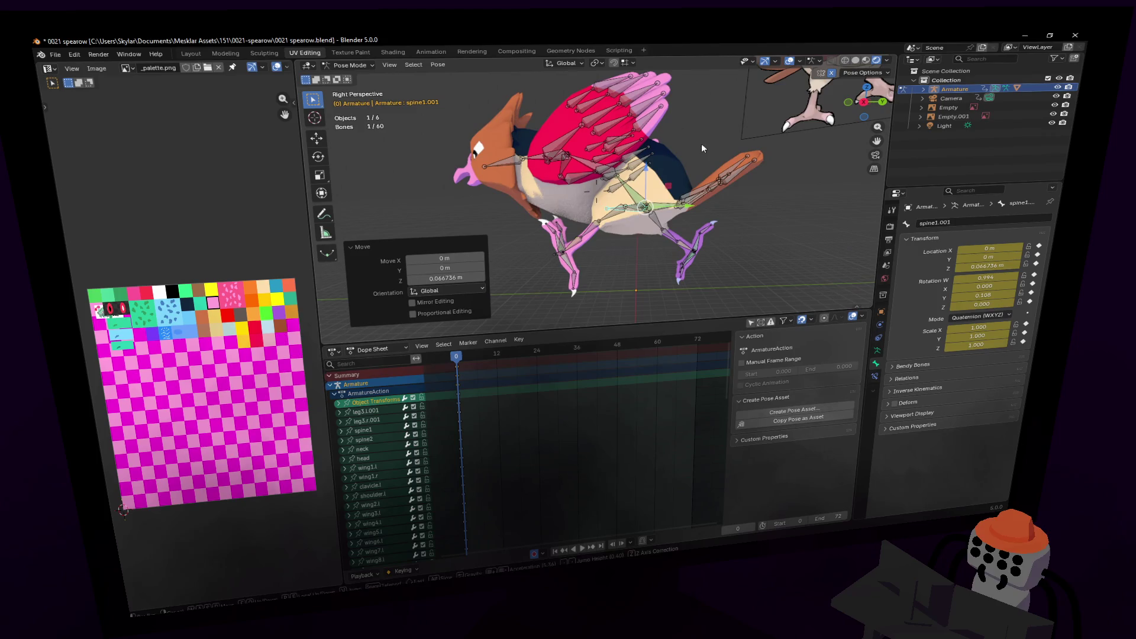
{"action": "left_click", "coordinate": [705, 122]}
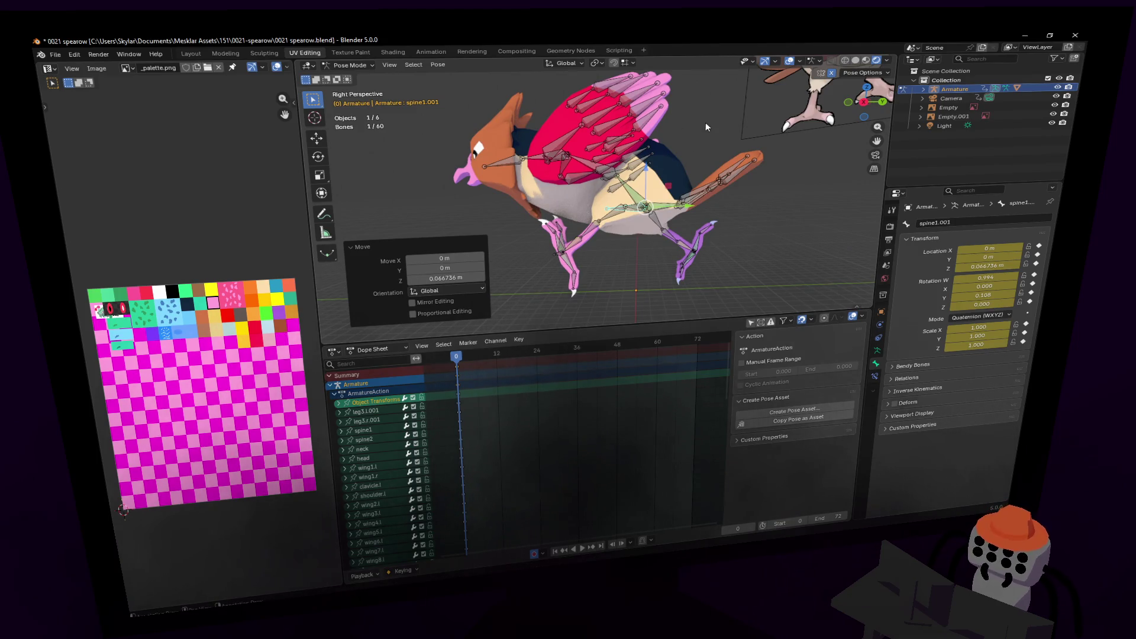
{"action": "mouse_move", "coordinate": [489, 330]}
{"action": "middle_mouse_down", "text": "shift"}
{"action": "mouse_move", "coordinate": [562, 308]}
{"action": "mouse_move", "coordinate": [461, 337]}
{"action": "mouse_move", "coordinate": [474, 343]}
{"action": "middle_mouse_up", "text": "shift"}
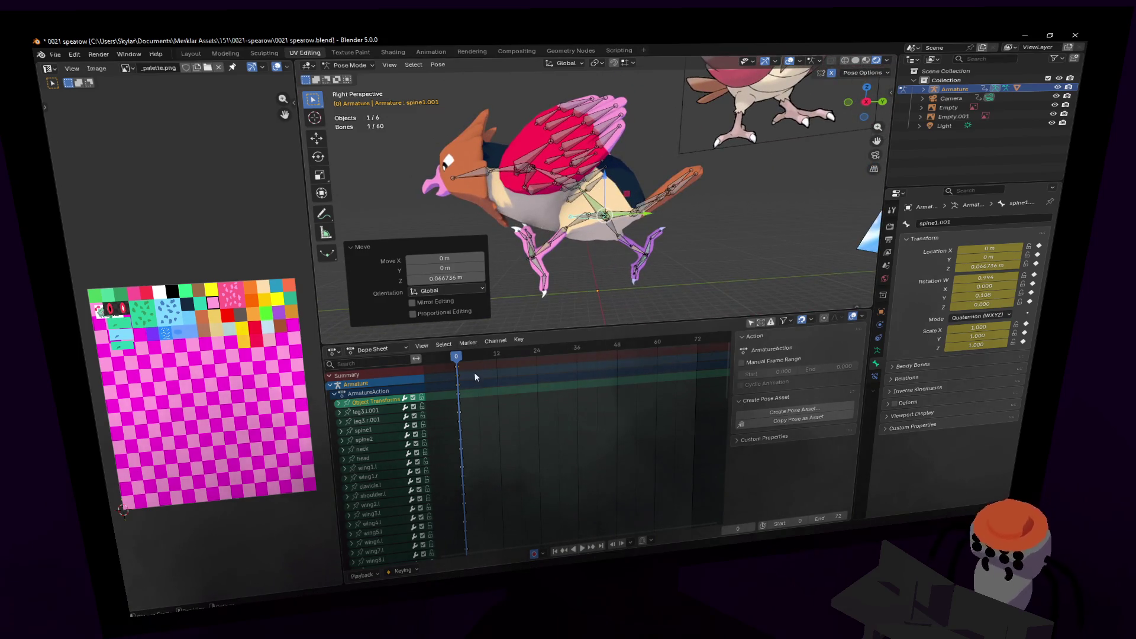
{"action": "left_click", "coordinate": [469, 368]}
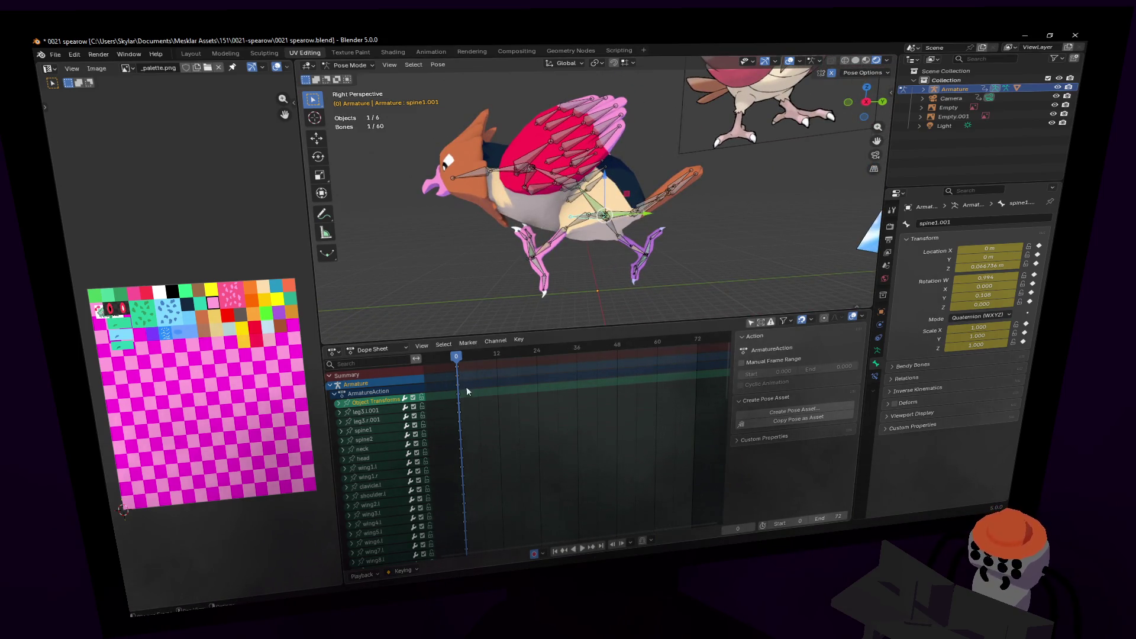
{"action": "left_click", "coordinate": [338, 395]}
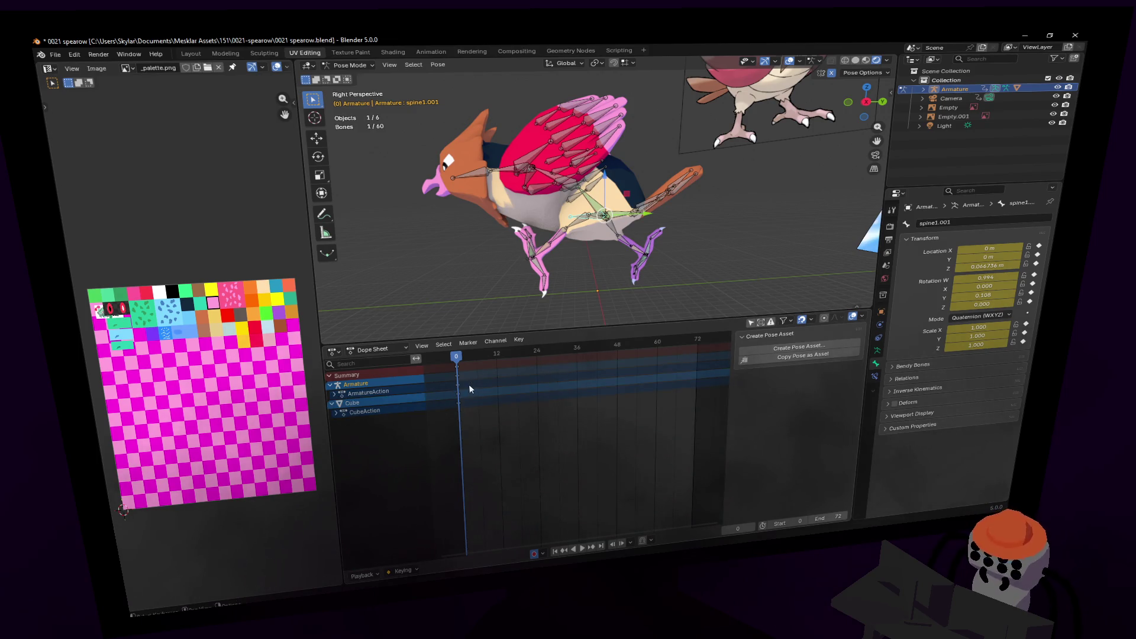
- Duplicate the frame-0 keyframes and place the copies at frame 12
{"action": "key", "text": "shift+grave"}
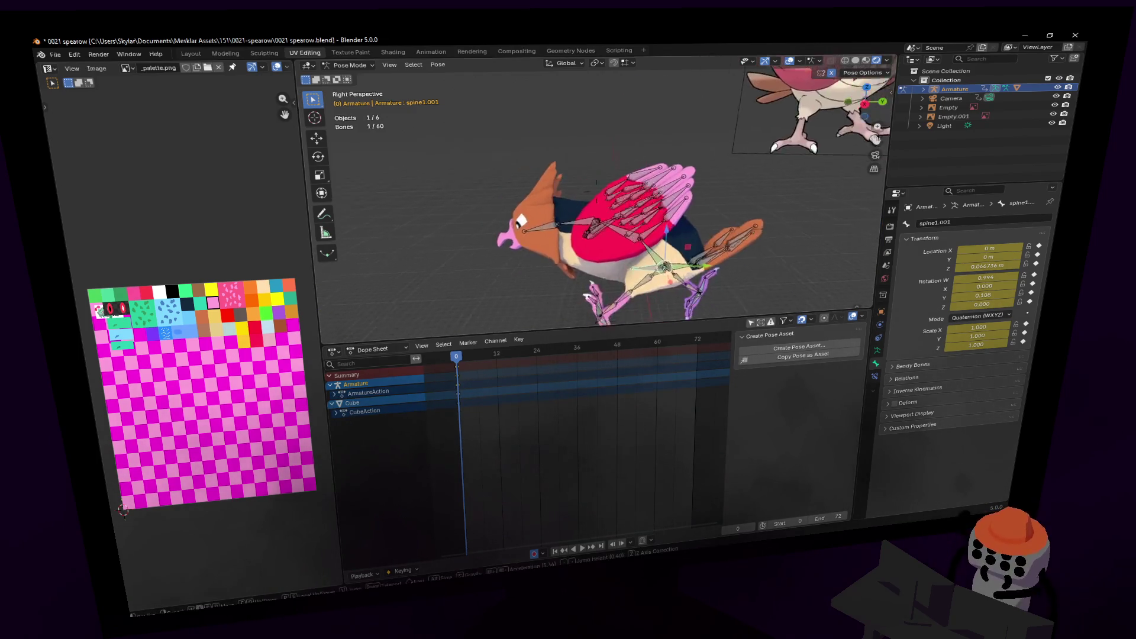
{"action": "left_click", "coordinate": [532, 410]}
{"action": "key", "text": "shift+d"}
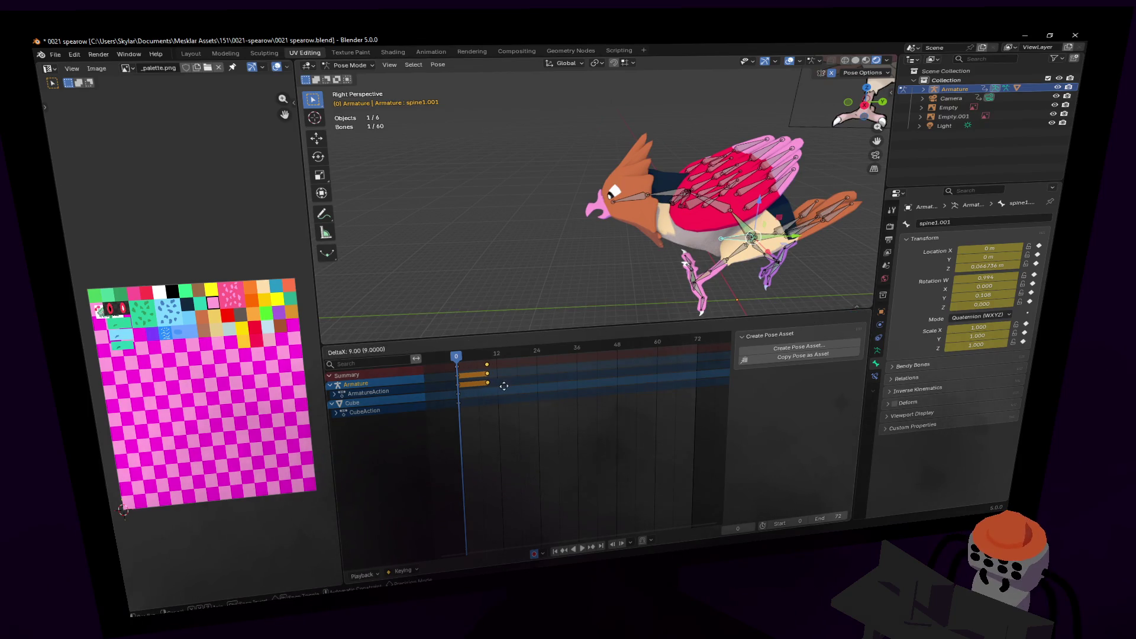
{"action": "left_click", "coordinate": [509, 385]}
{"action": "key", "text": "shift+grave"}
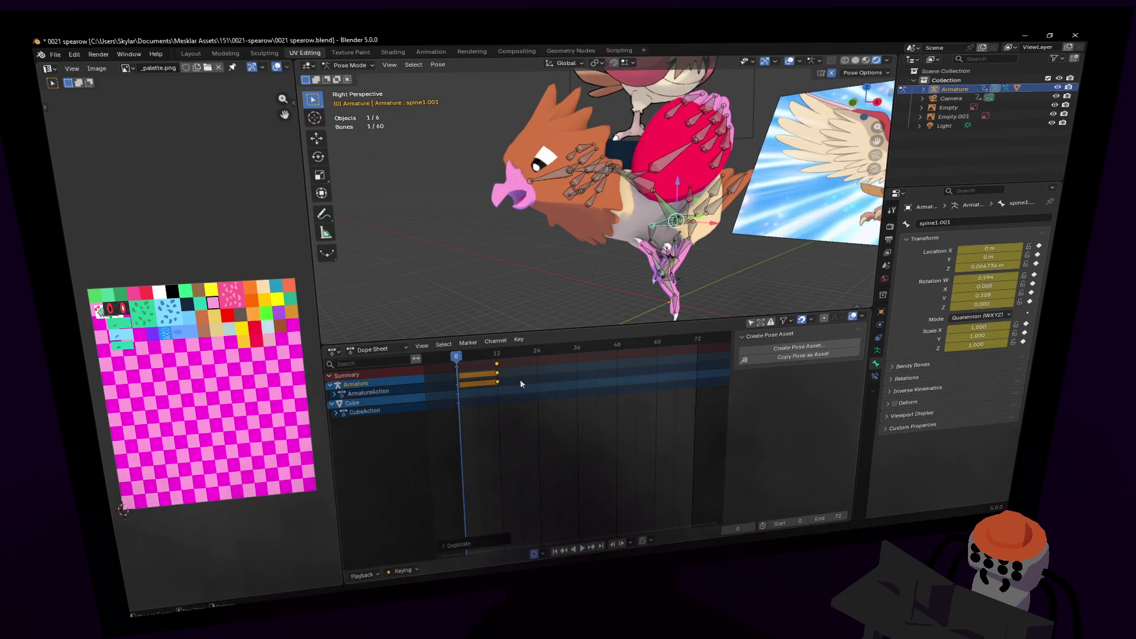
- Paste the frame-0 pose flipped at frame 12 so the opposite leg leads, then play it back
{"action": "key", "text": "Up"}
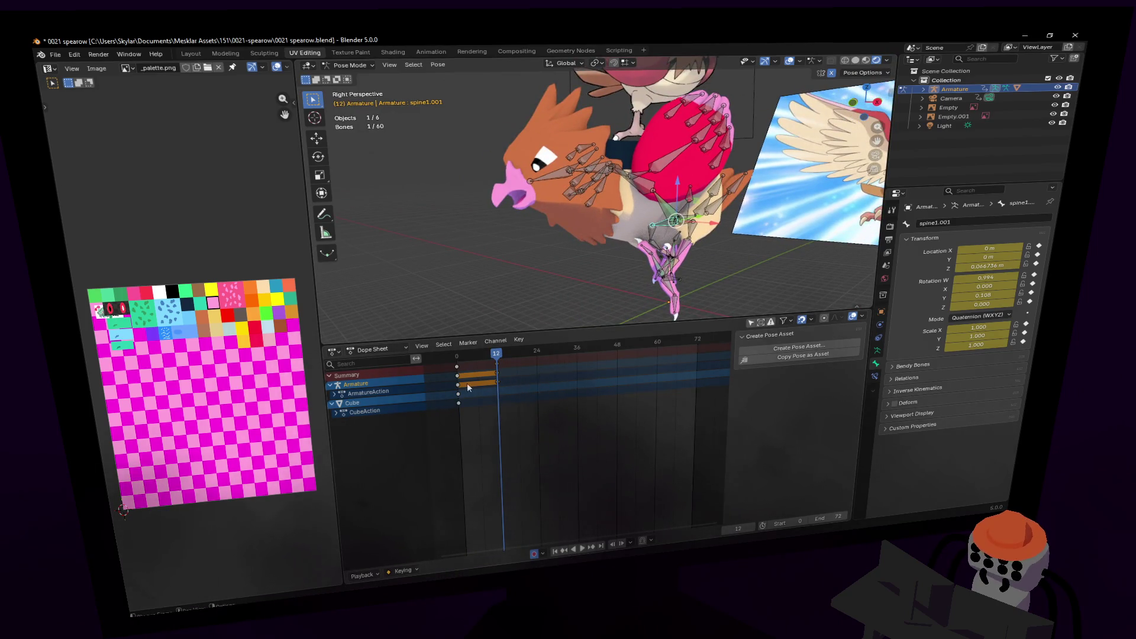
{"action": "left_click_drag", "start_coordinate": [464, 390], "coordinate": [453, 381]}
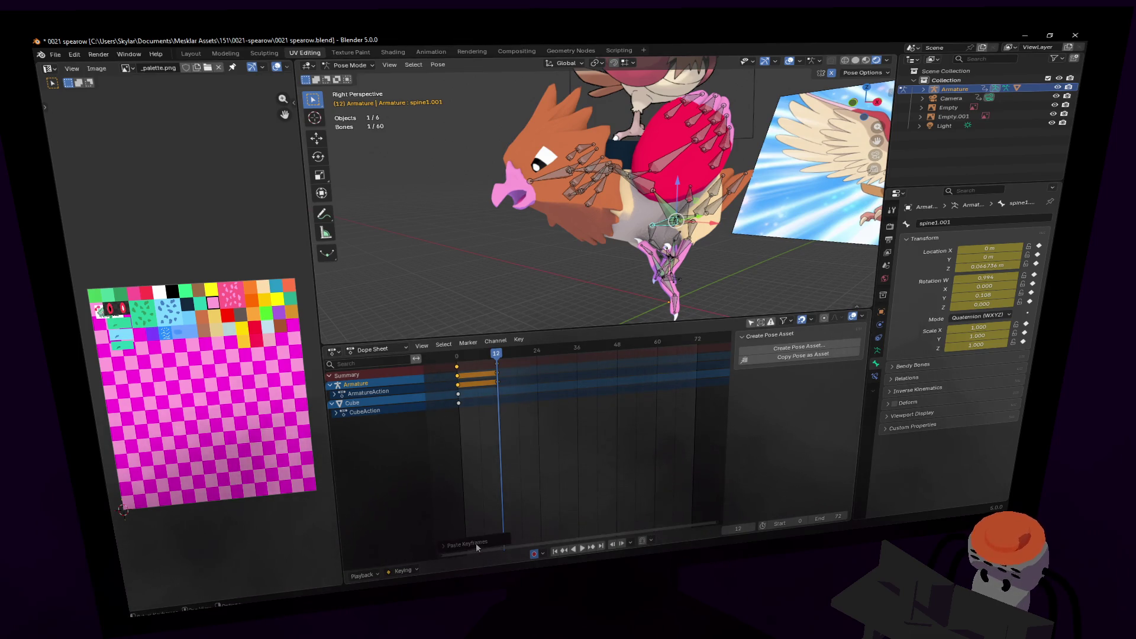
{"action": "key", "text": "ctrl+v"}
{"action": "left_click", "coordinate": [501, 537]}
{"action": "key", "text": "shift+grave"}
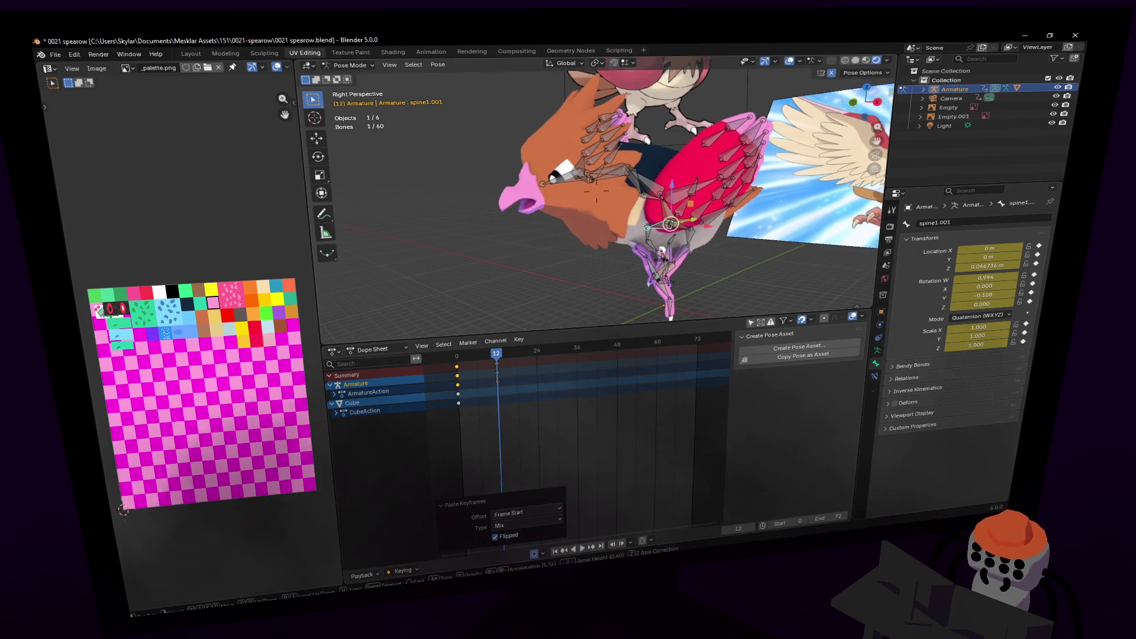
{"action": "left_click", "coordinate": [605, 286]}
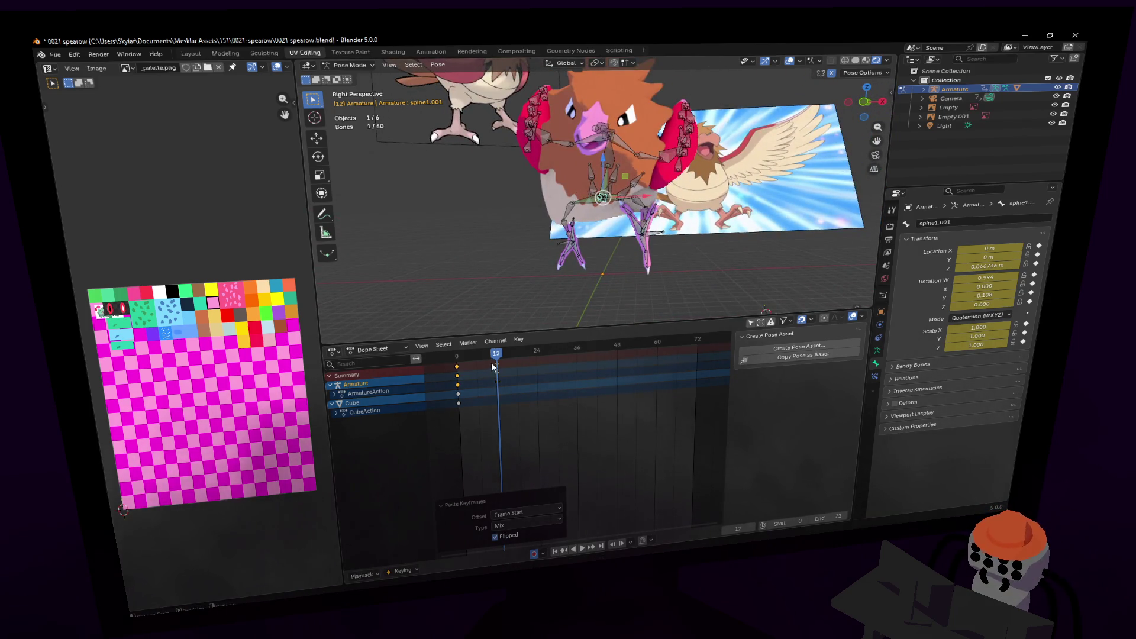
{"action": "key", "text": "space"}
- Scrub the animation between frames -6 and 1 and snap to a right orthographic side view
{"action": "mouse_move", "coordinate": [497, 358]}
{"action": "left_mouse_down"}
{"action": "mouse_move", "coordinate": [439, 364]}
{"action": "mouse_move", "coordinate": [508, 358]}
{"action": "mouse_move", "coordinate": [433, 361]}
{"action": "left_mouse_up"}
{"action": "mouse_move", "coordinate": [433, 399]}
{"action": "left_mouse_down"}
{"action": "mouse_move", "coordinate": [493, 396]}
{"action": "mouse_move", "coordinate": [463, 403]}
{"action": "mouse_move", "coordinate": [496, 384]}
{"action": "left_mouse_up"}
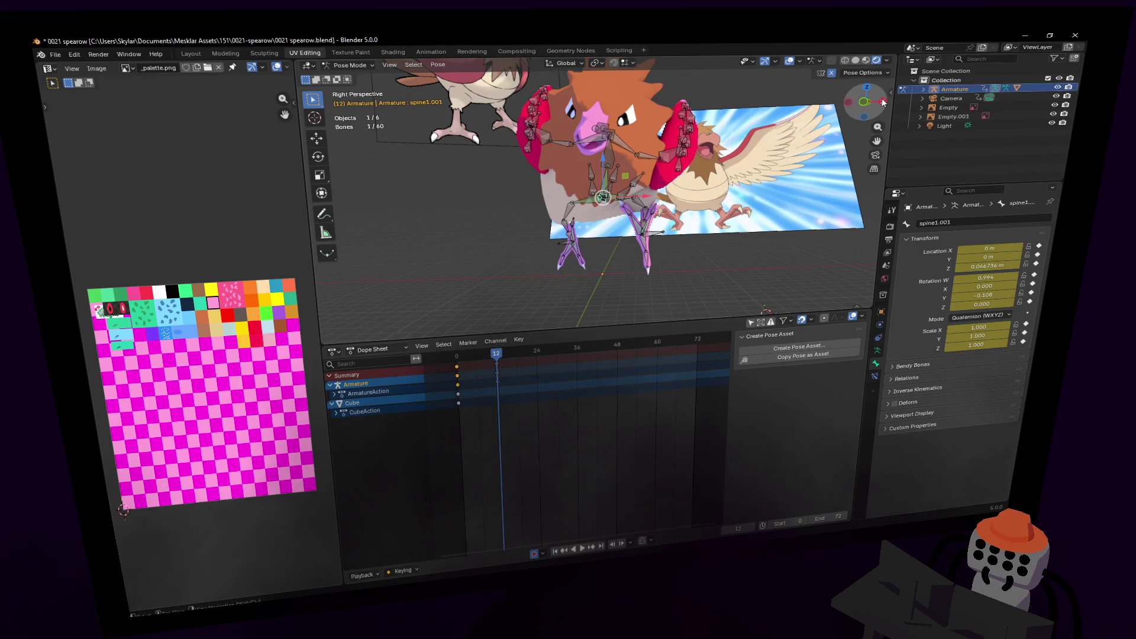
{"action": "left_click", "coordinate": [882, 103]}
{"action": "scroll", "coordinate": [528, 215], "scroll_direction": "up", "scroll_amount": 5}
{"action": "scroll", "coordinate": [668, 255], "scroll_direction": "down", "scroll_amount": 2, "text": "shift"}
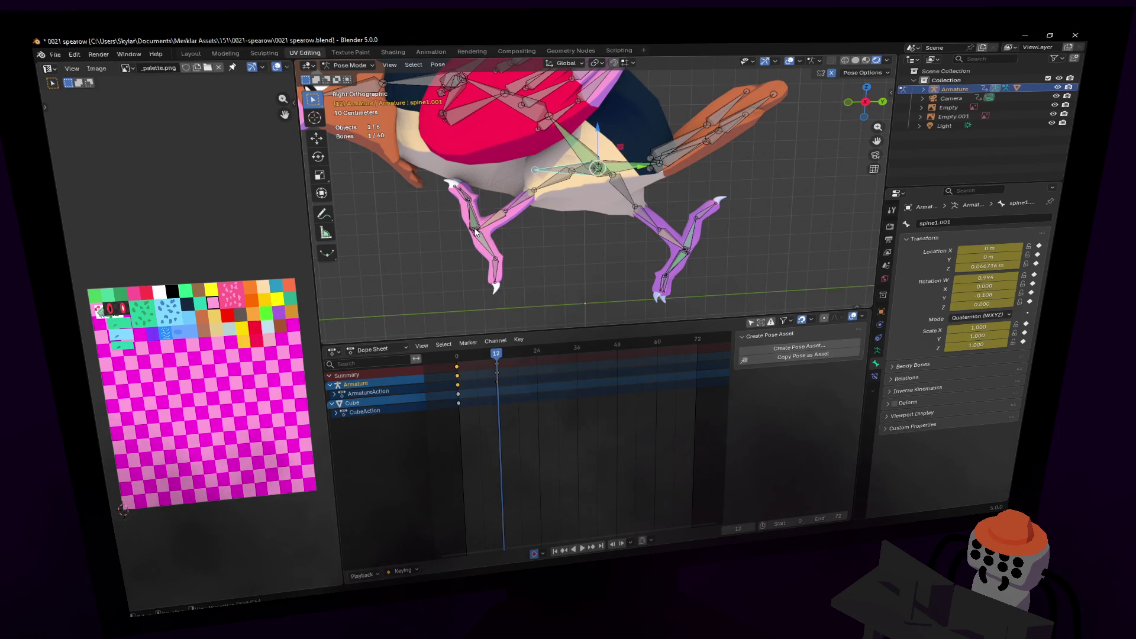
- Move the pink foot bone and rotate it 133° at frame 12
{"action": "key", "text": "g"}
{"action": "key", "text": "Escape"}
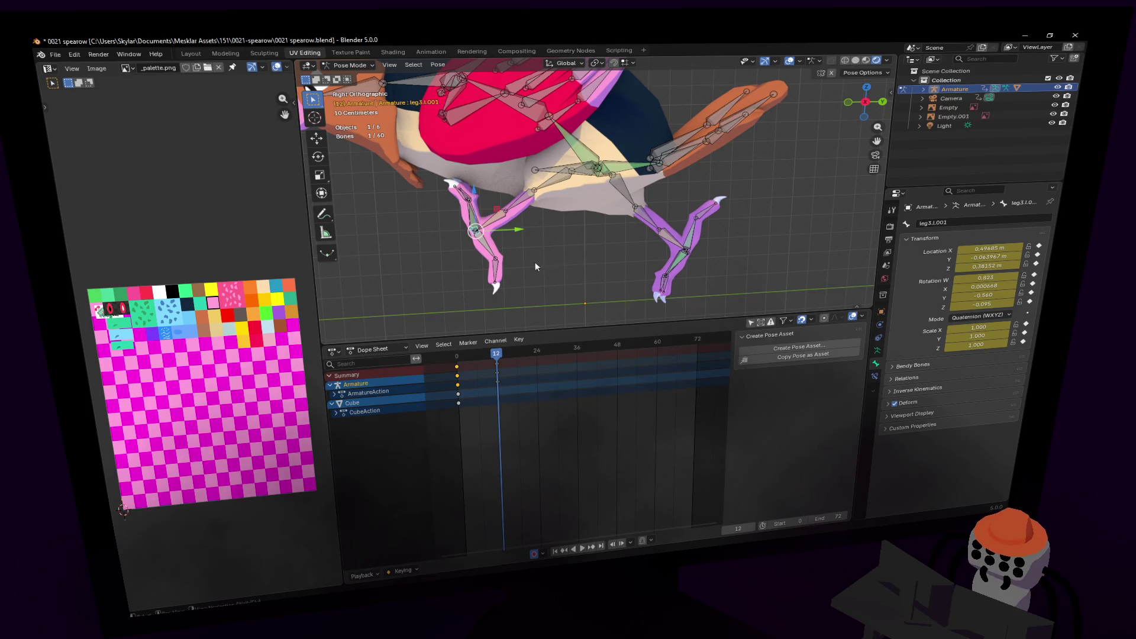
{"action": "key", "text": "g"}
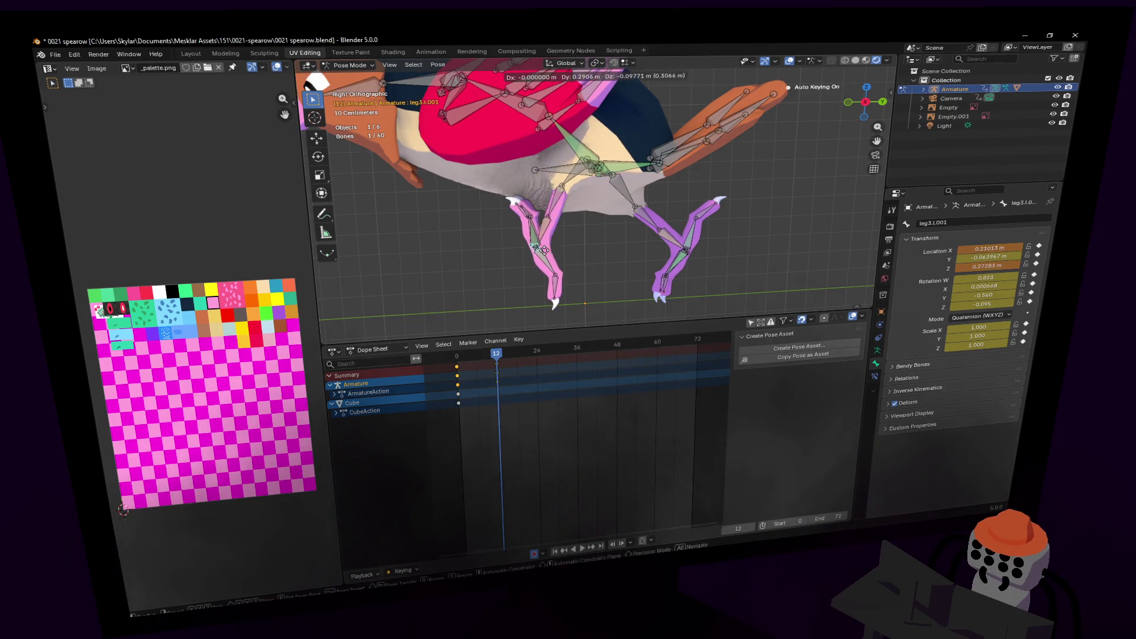
{"action": "key", "text": "Escape"}
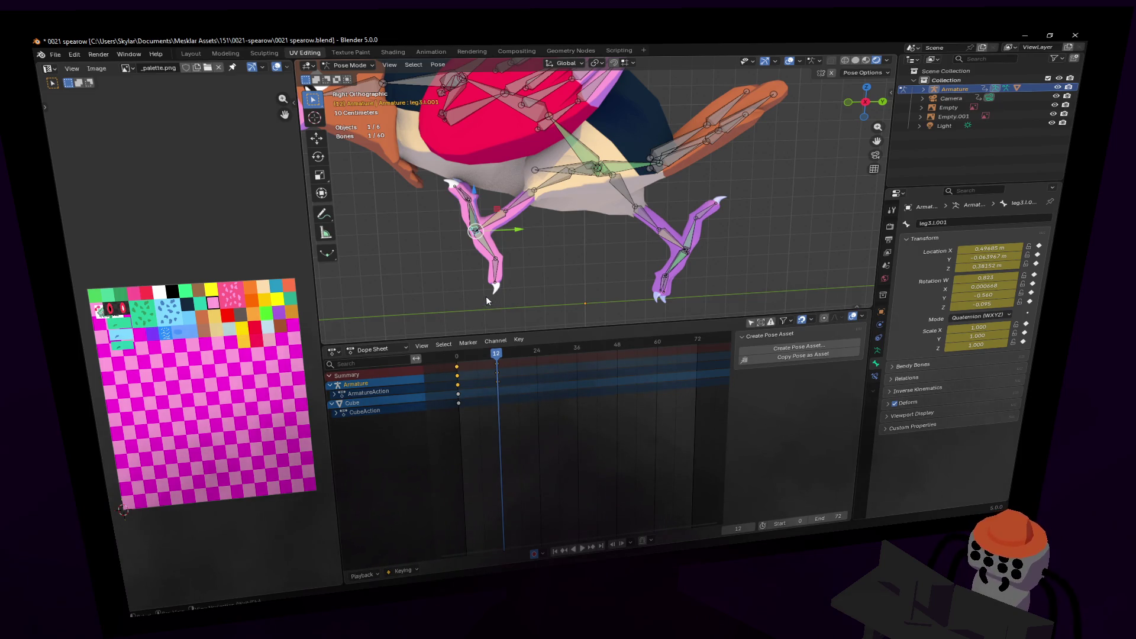
{"action": "key", "text": "g"}
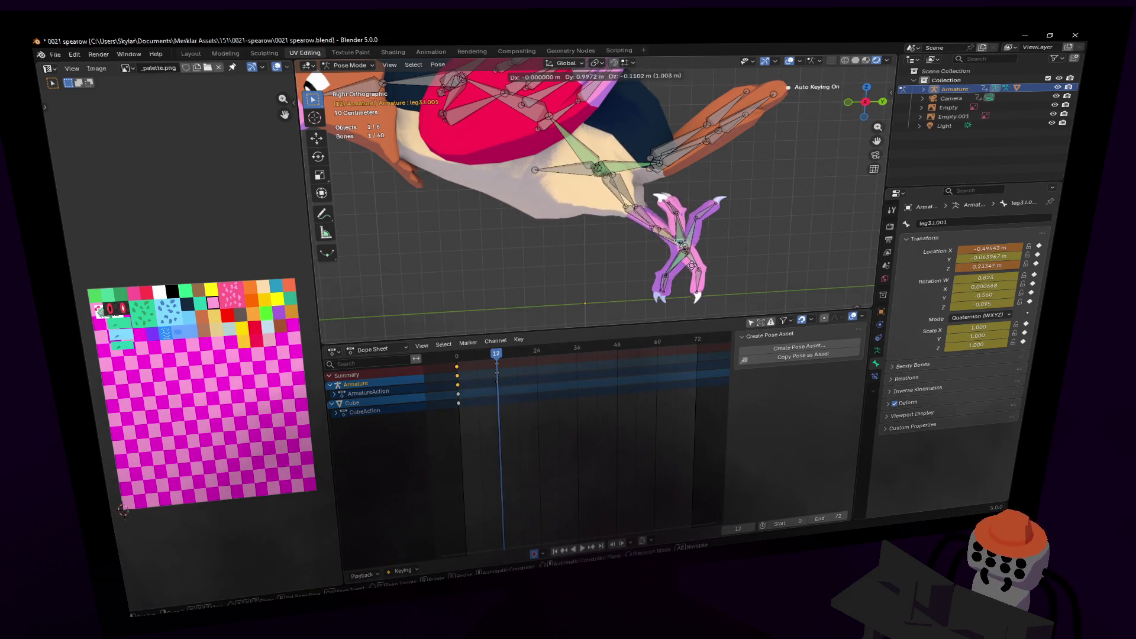
{"action": "left_click", "coordinate": [698, 277]}
{"action": "key", "text": "r"}
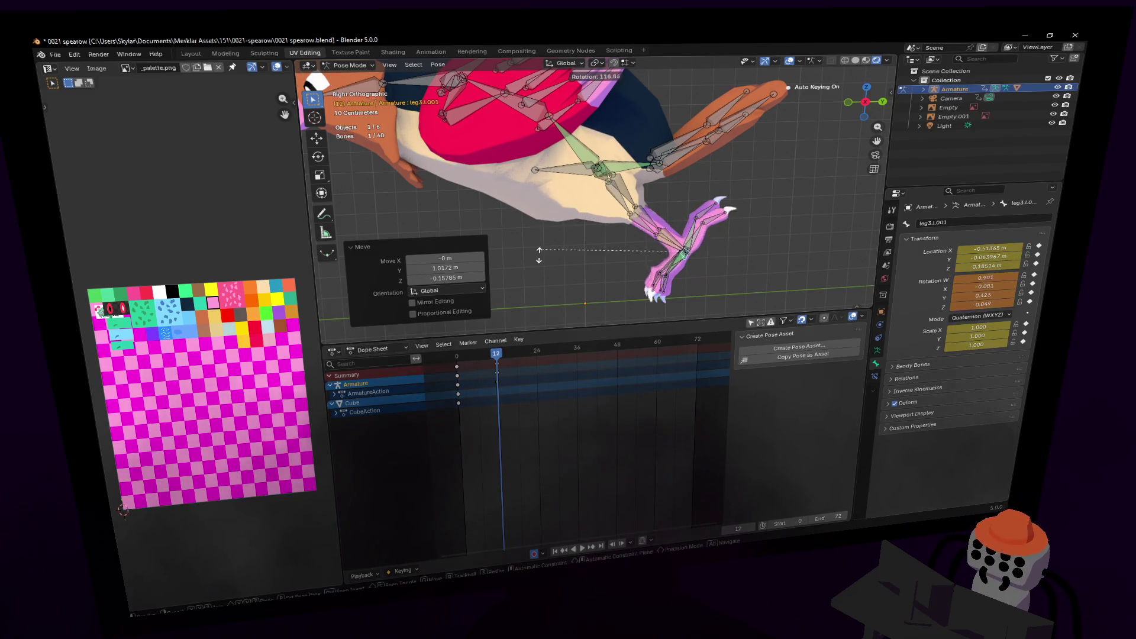
{"action": "left_click", "coordinate": [556, 284]}
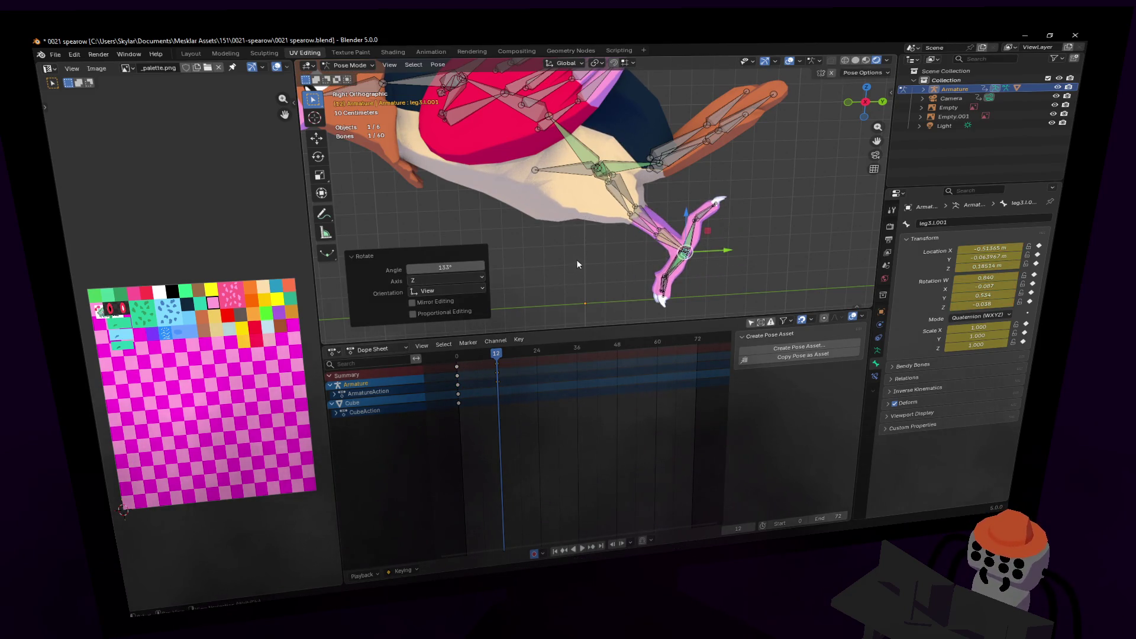
- Reposition the right foot bone leg3.r.001 and rotate it -117°
{"action": "key", "text": "KP_0"}
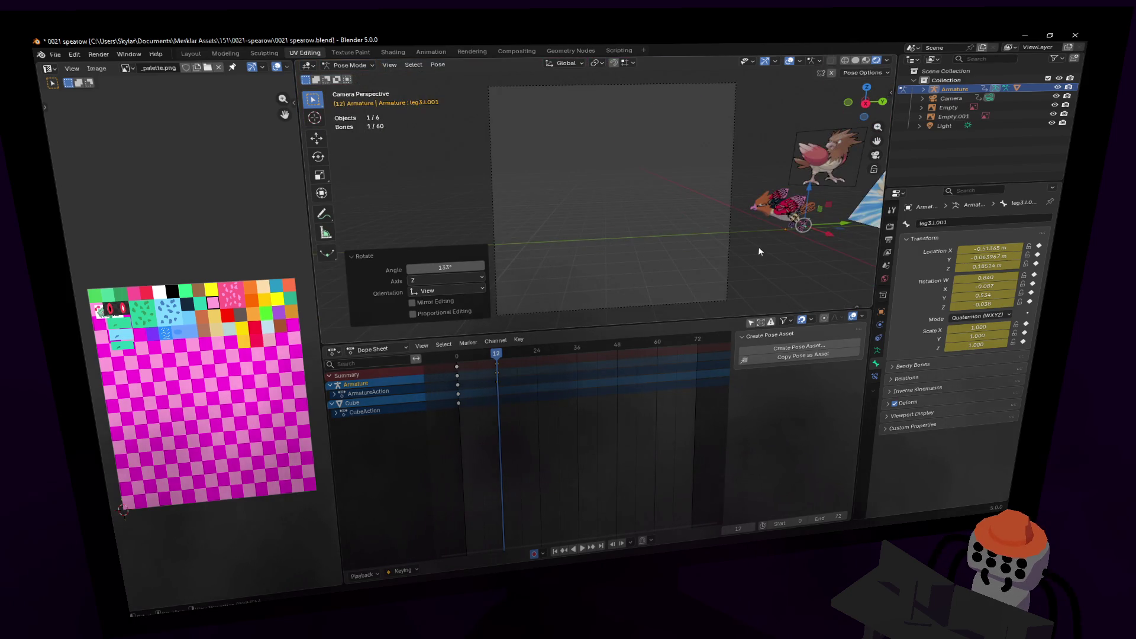
{"action": "key", "text": "KP_3"}
{"action": "scroll", "coordinate": [703, 238], "scroll_direction": "down", "scroll_amount": 2}
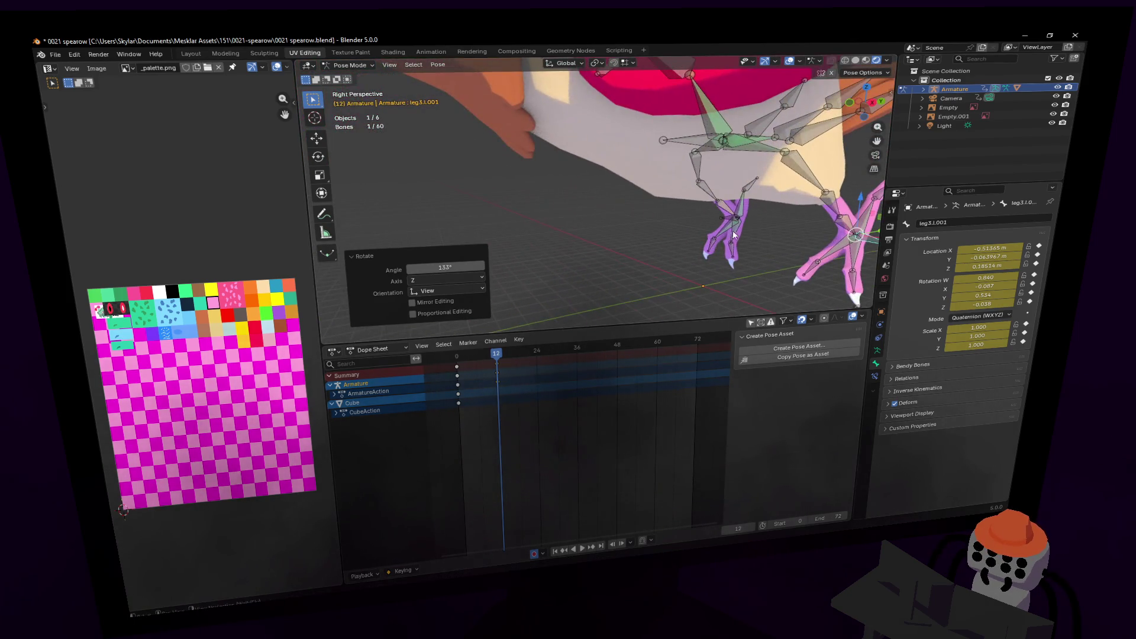
{"action": "left_click", "coordinate": [725, 218]}
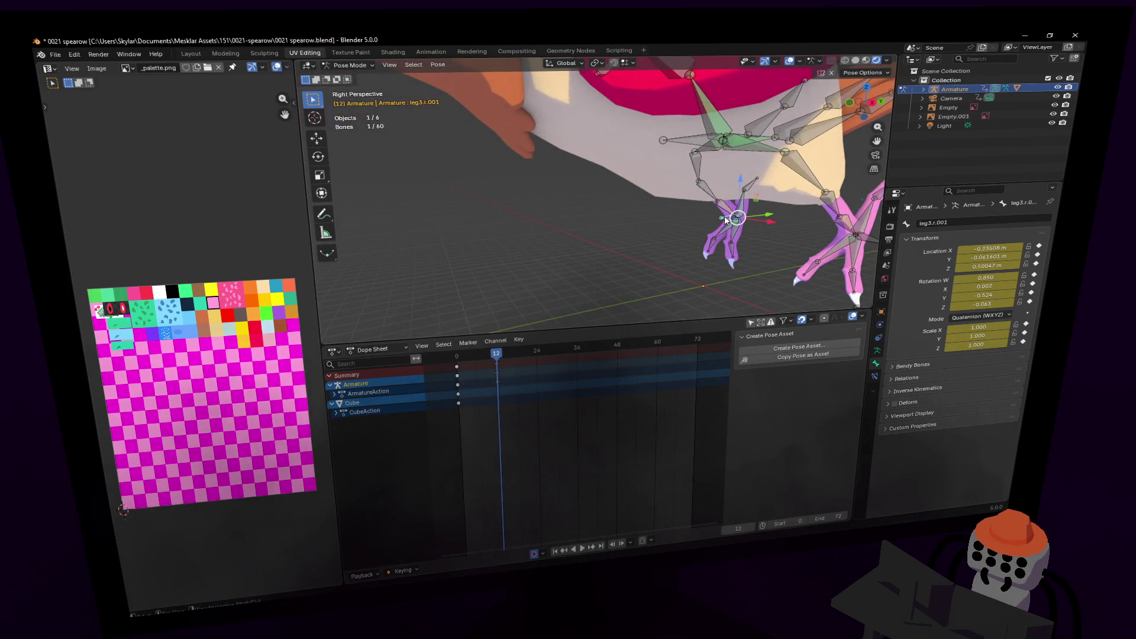
{"action": "left_click", "coordinate": [871, 104]}
{"action": "key", "text": "g"}
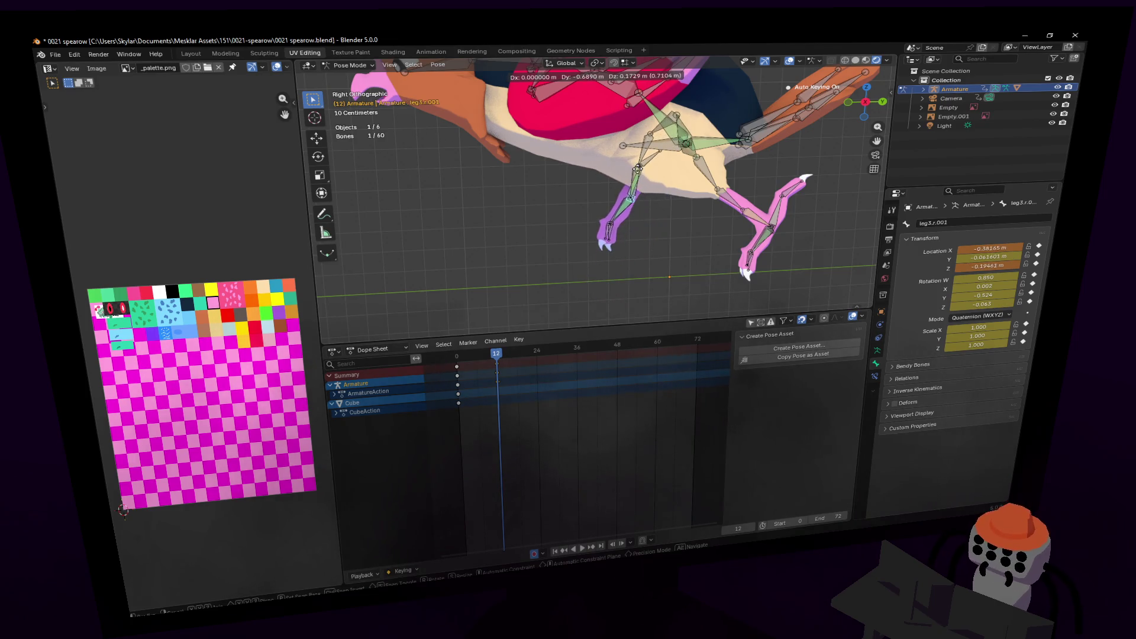
{"action": "left_click", "coordinate": [636, 170]}
{"action": "key", "text": "g"}
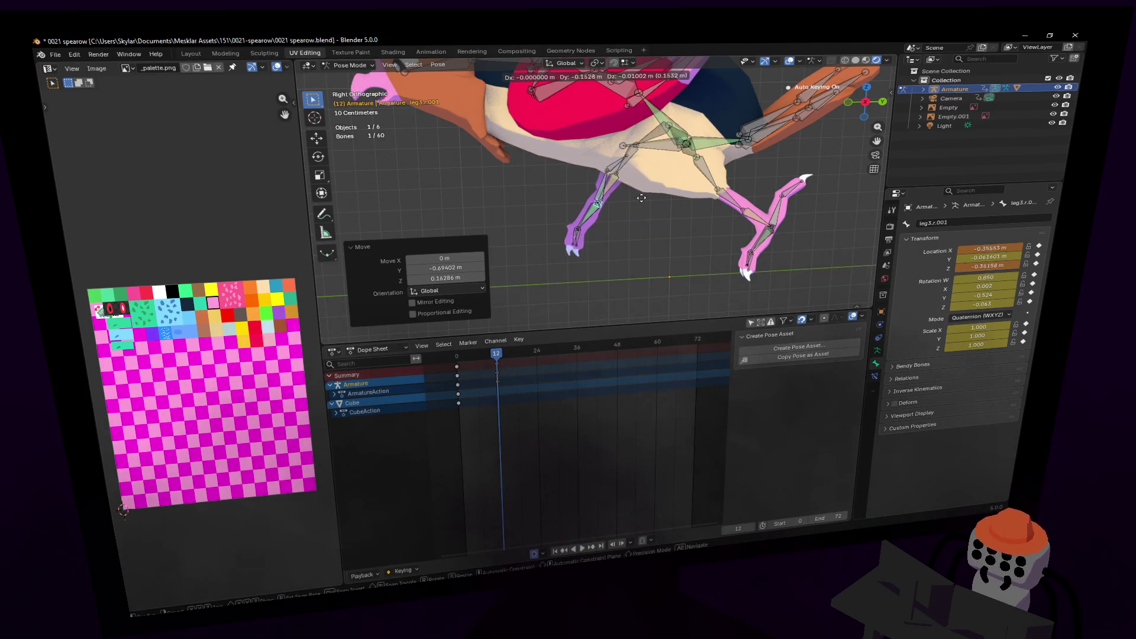
{"action": "left_click", "coordinate": [621, 159]}
{"action": "key", "text": "r"}
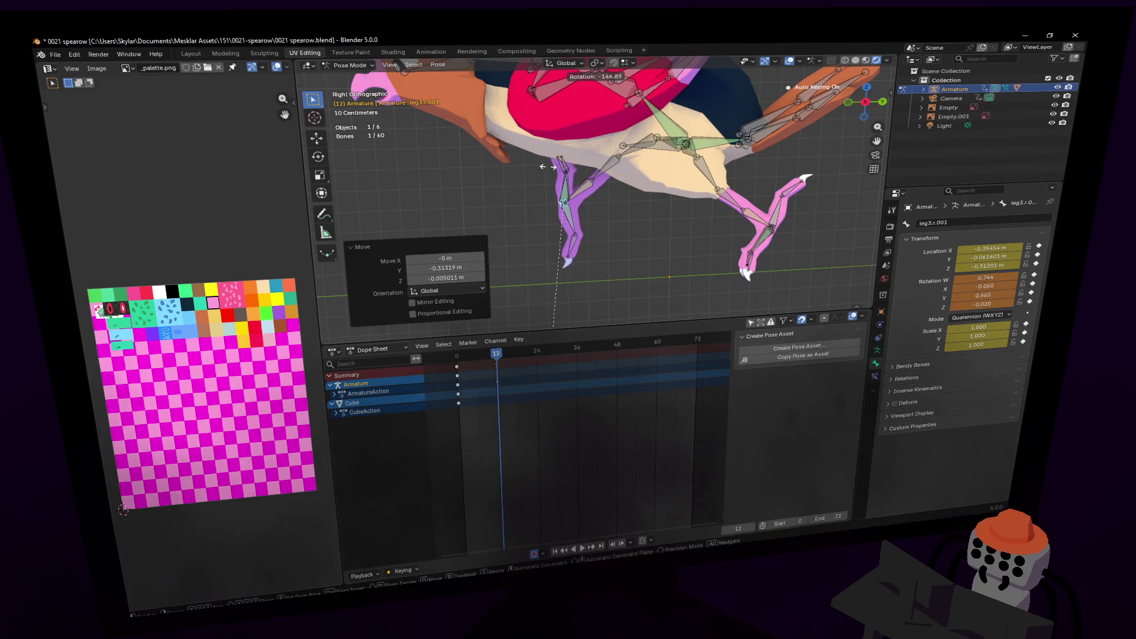
{"action": "left_click", "coordinate": [636, 73]}
{"action": "scroll", "coordinate": [614, 104], "scroll_direction": "down", "scroll_amount": 2}
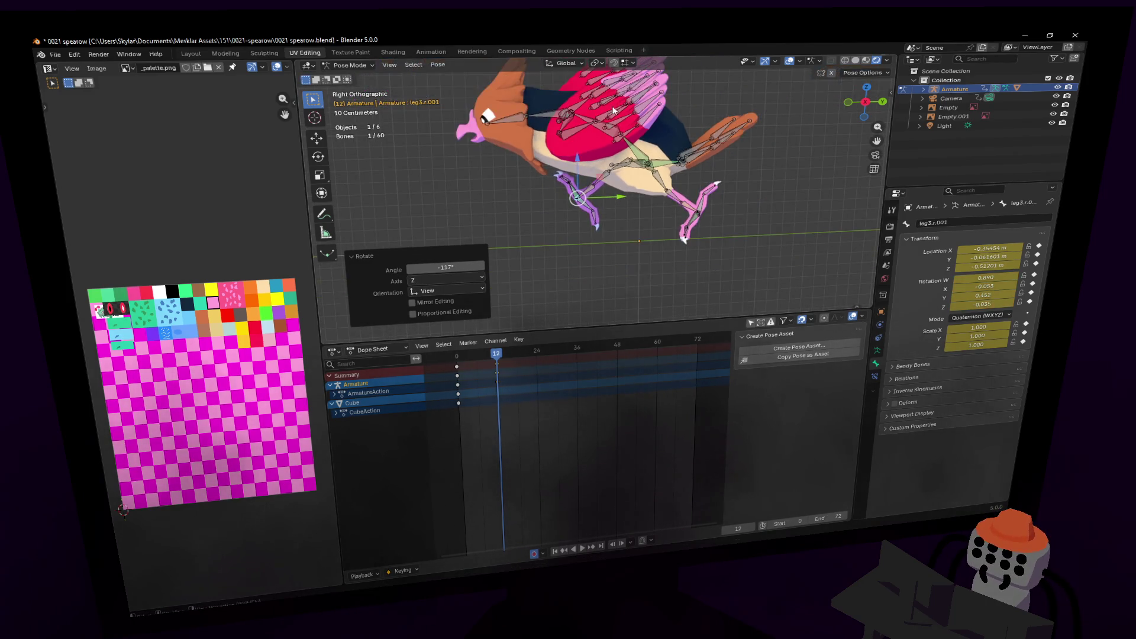
{"action": "middle_click_drag", "start_coordinate": [640, 166], "coordinate": [499, 313]}
- Scrub back to frame -3, play the walk, and frame the bird's legs up close
{"action": "mouse_move", "coordinate": [477, 354]}
{"action": "left_mouse_down"}
{"action": "mouse_move", "coordinate": [457, 355]}
{"action": "mouse_move", "coordinate": [506, 363]}
{"action": "mouse_move", "coordinate": [445, 356]}
{"action": "left_mouse_up"}
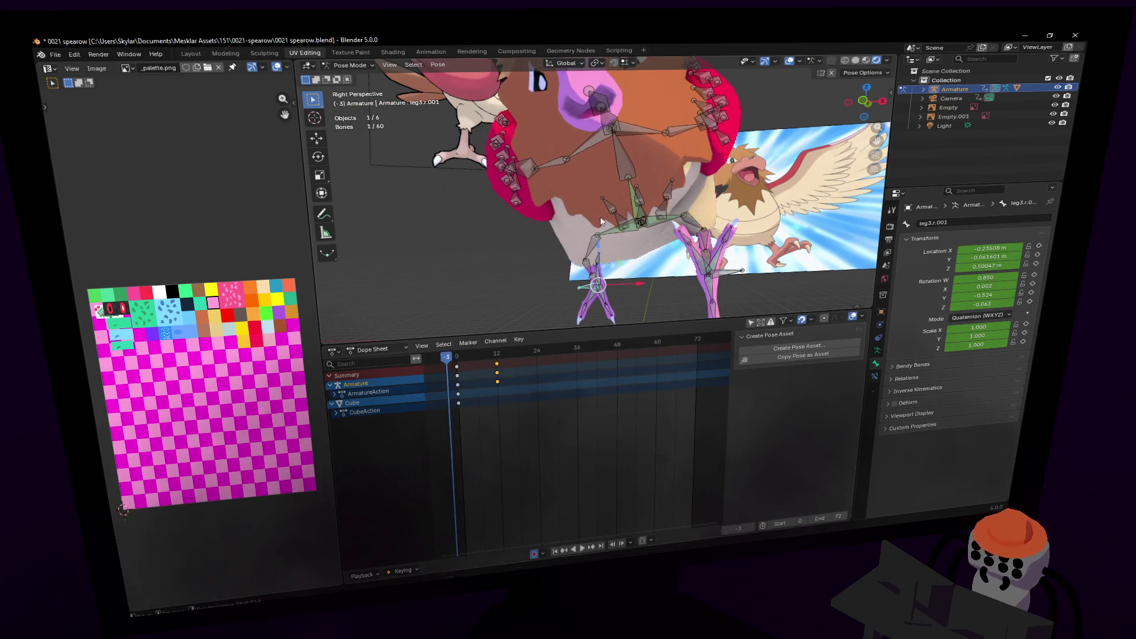
{"action": "scroll", "coordinate": [600, 221], "scroll_direction": "down", "scroll_amount": 3}
{"action": "mouse_move", "coordinate": [712, 253]}
{"action": "middle_mouse_down"}
{"action": "mouse_move", "coordinate": [829, 274]}
{"action": "mouse_move", "coordinate": [598, 227]}
{"action": "middle_mouse_up"}
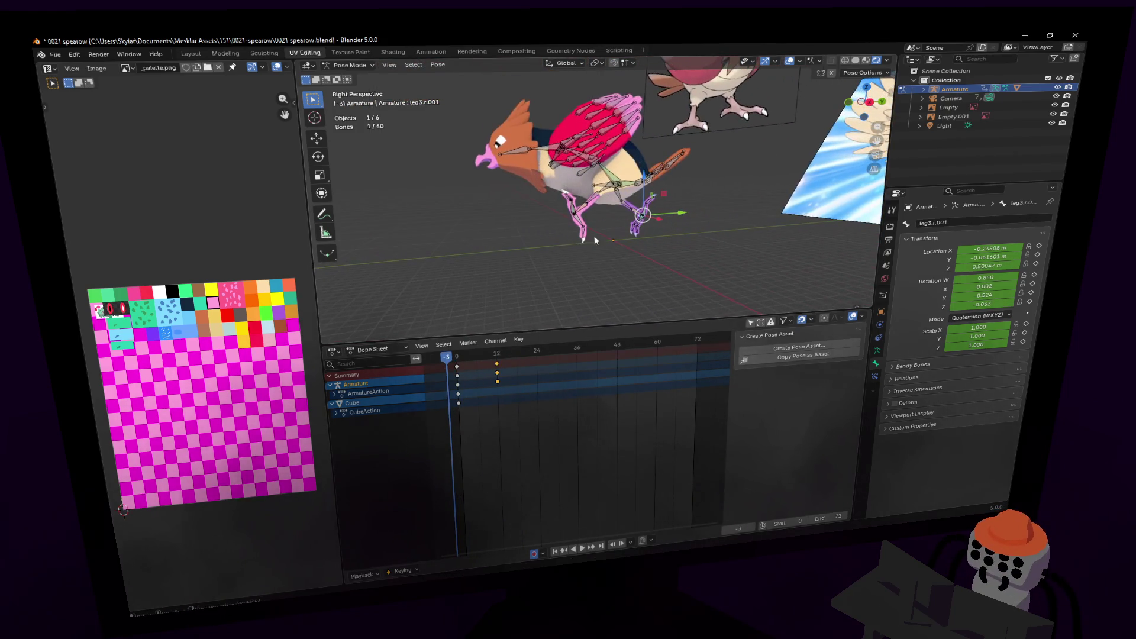
{"action": "key", "text": "space"}
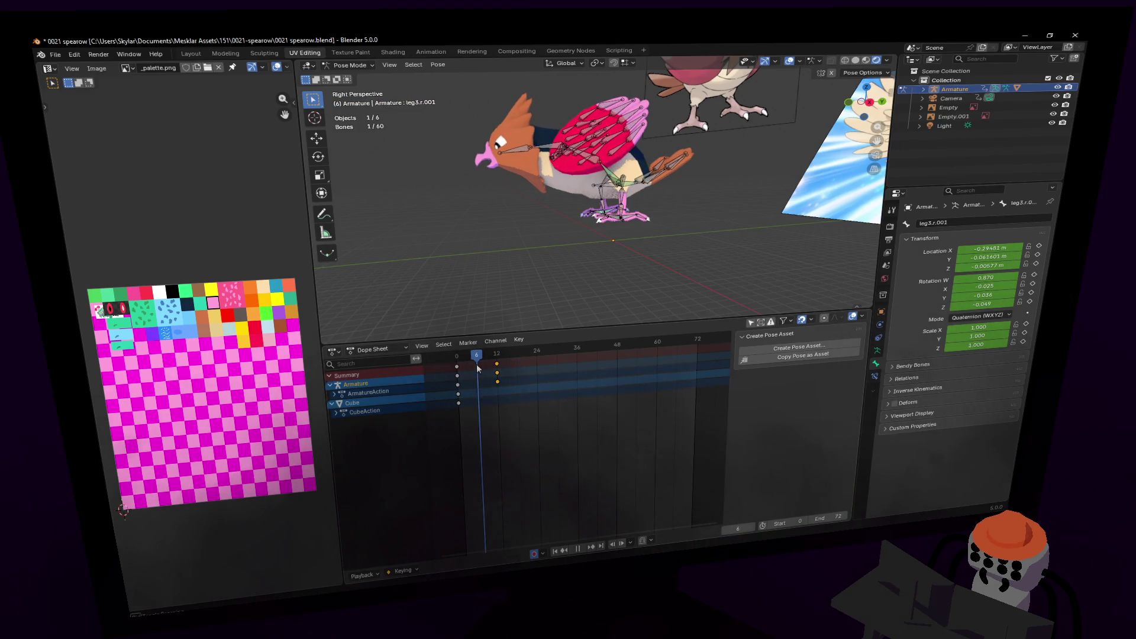
{"action": "key", "text": "w"}
{"action": "left_click", "coordinate": [655, 245]}
- Rotate the left foot bone, keying frame 6, and lower it along Z while previewing
{"action": "key", "text": "r"}
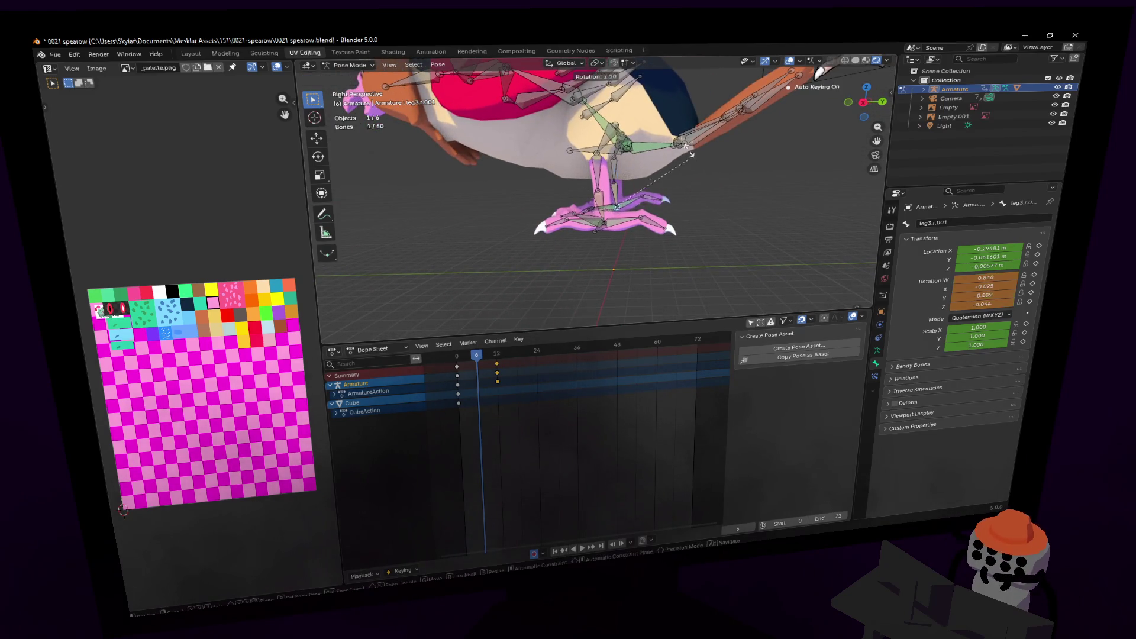
{"action": "left_click", "coordinate": [643, 99]}
{"action": "key", "text": "space"}
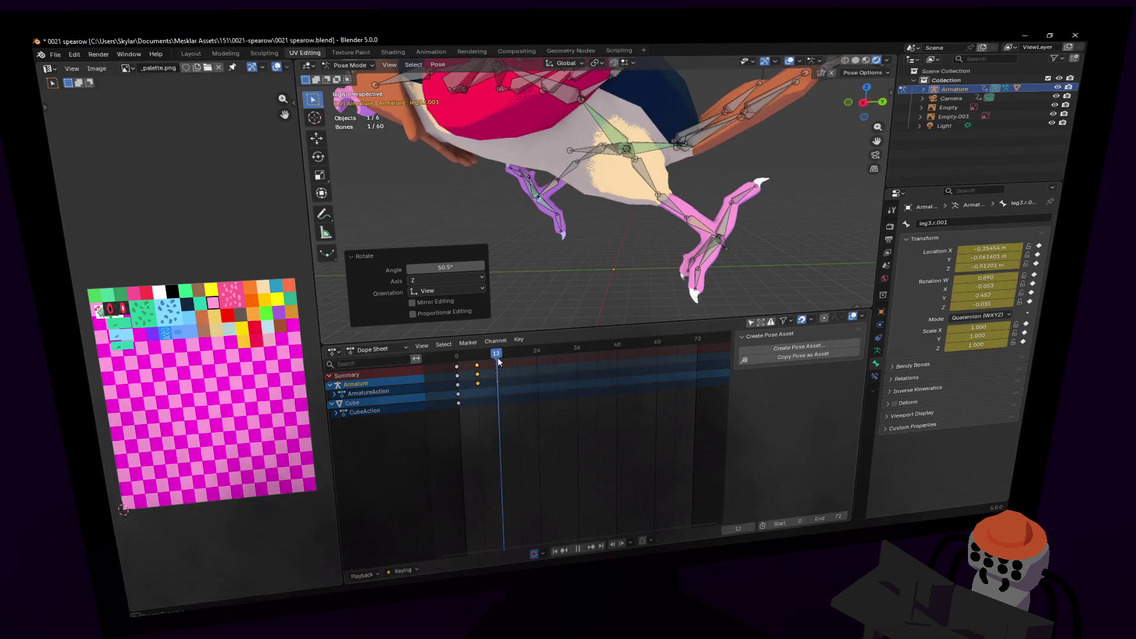
{"action": "key", "text": "Escape"}
{"action": "key", "text": "shift+grave"}
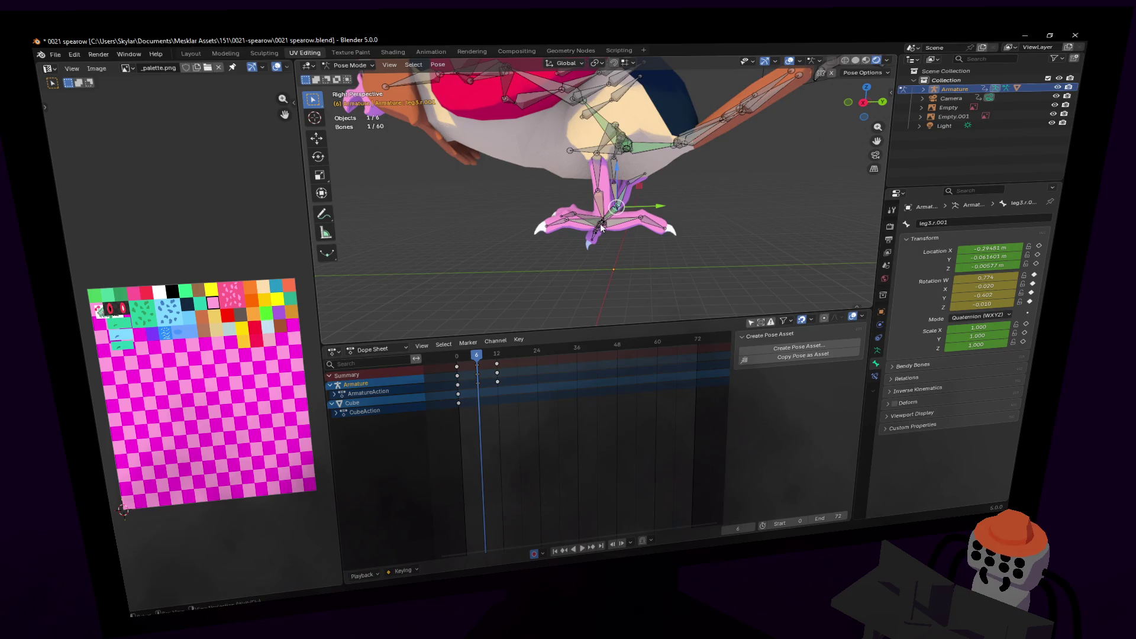
{"action": "left_click", "coordinate": [596, 191]}
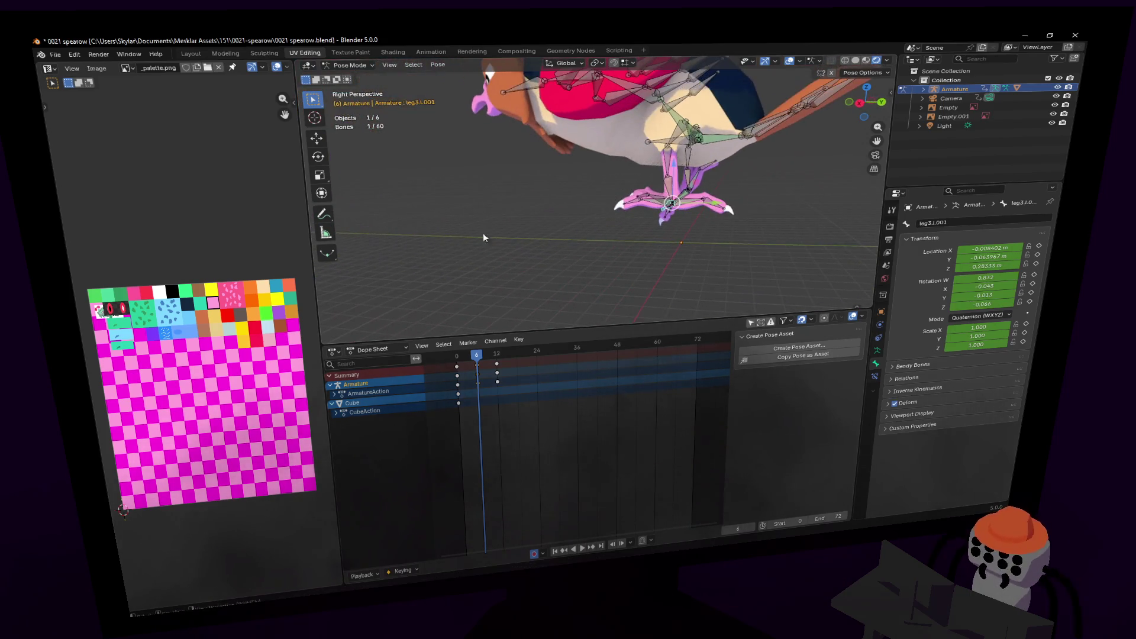
{"action": "key", "text": "g"}
{"action": "key", "text": "z"}
{"action": "left_click", "coordinate": [679, 236]}
{"action": "middle_click_drag", "start_coordinate": [679, 237], "coordinate": [590, 311]}
{"action": "key", "text": "space"}
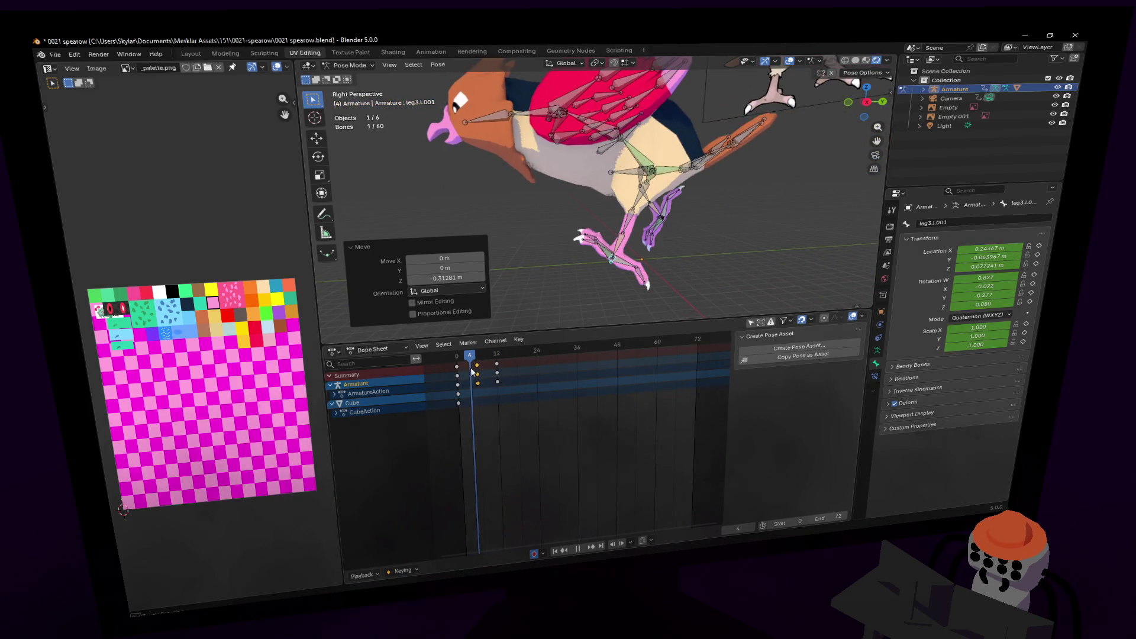
{"action": "key", "text": "space"}
- Settle the left foot 0.0973 m lower on Z and tilted 35° about X
{"action": "key", "text": "g"}
{"action": "key", "text": "z"}
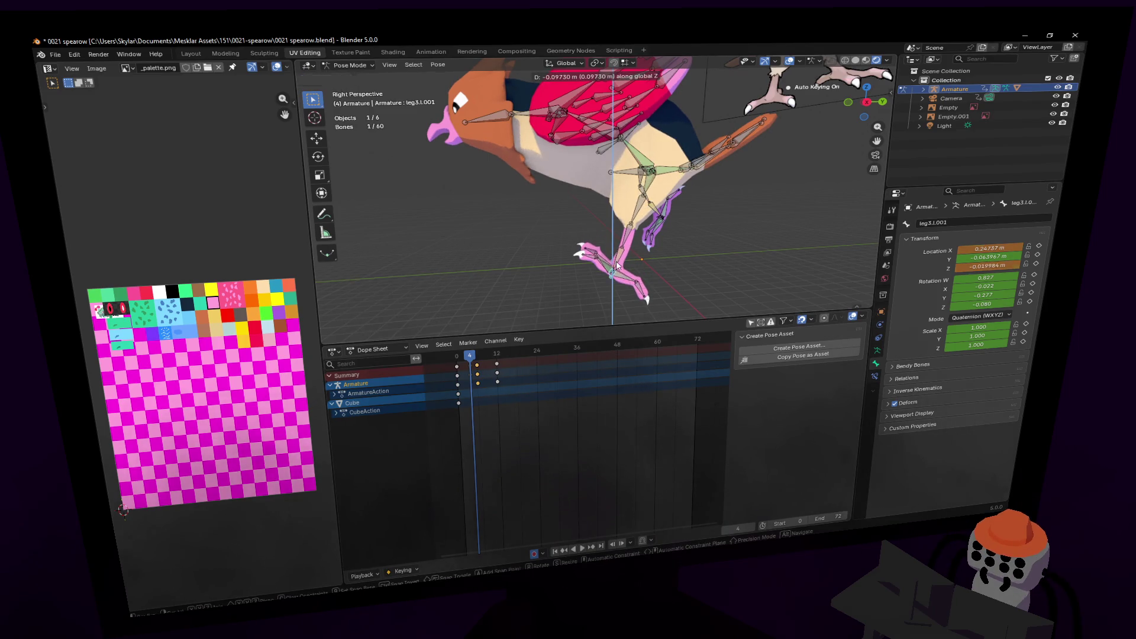
{"action": "left_click", "coordinate": [662, 206]}
{"action": "key", "text": "r"}
{"action": "key", "text": "Return"}
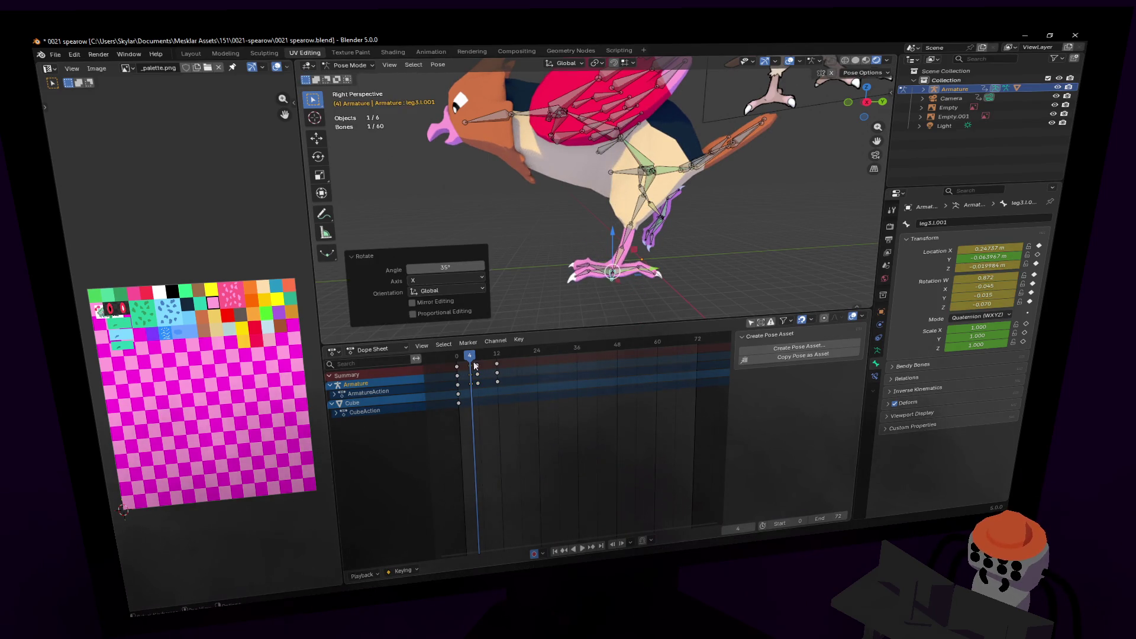
- Play the animation, then step from the start to frame 10 to check the pose
{"action": "key", "text": "space"}
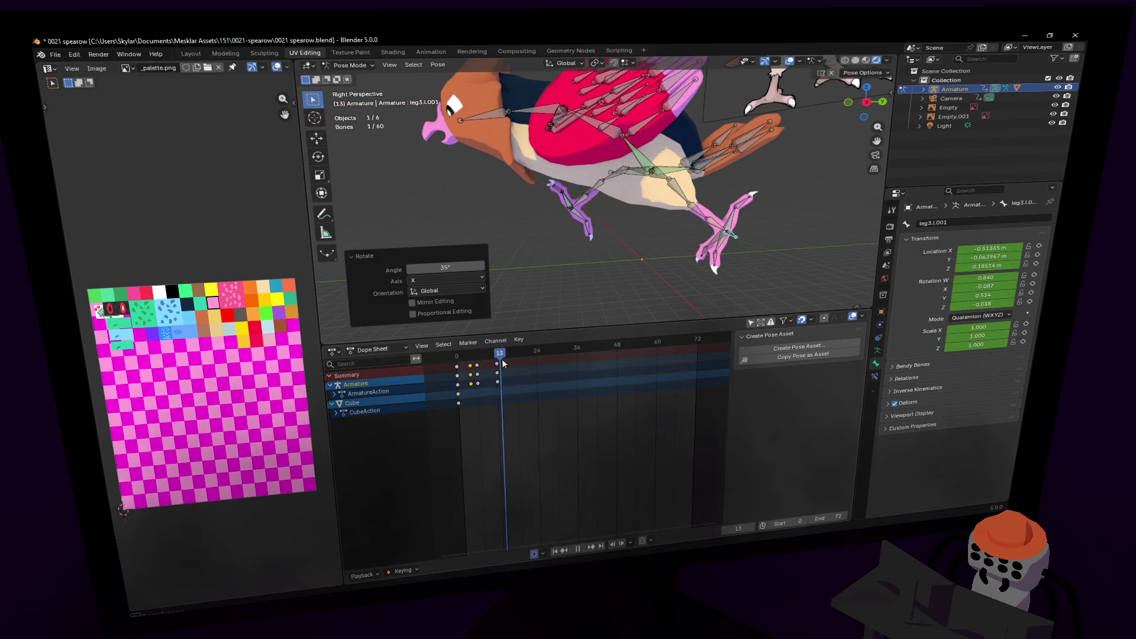
{"action": "key", "text": "shift+Left"}
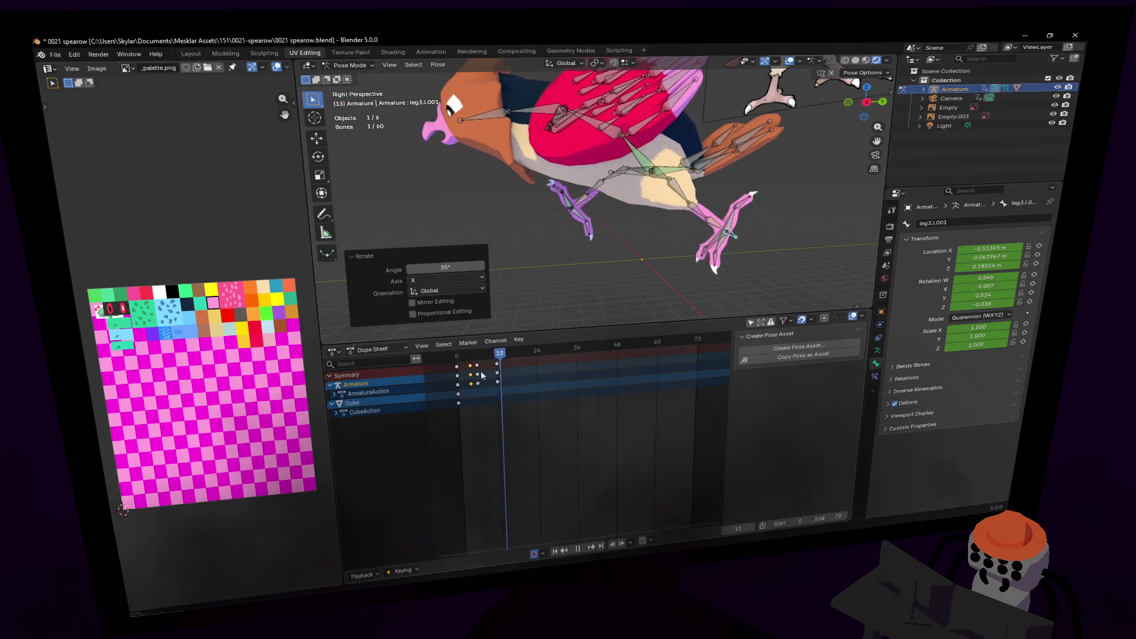
{"action": "left_click", "coordinate": [448, 383]}
{"action": "mouse_move", "coordinate": [459, 379]}
{"action": "left_mouse_down"}
{"action": "mouse_move", "coordinate": [502, 382]}
{"action": "mouse_move", "coordinate": [460, 384]}
{"action": "mouse_move", "coordinate": [480, 386]}
{"action": "left_mouse_up"}
{"action": "scroll", "coordinate": [606, 201], "scroll_direction": "up", "scroll_amount": 5}
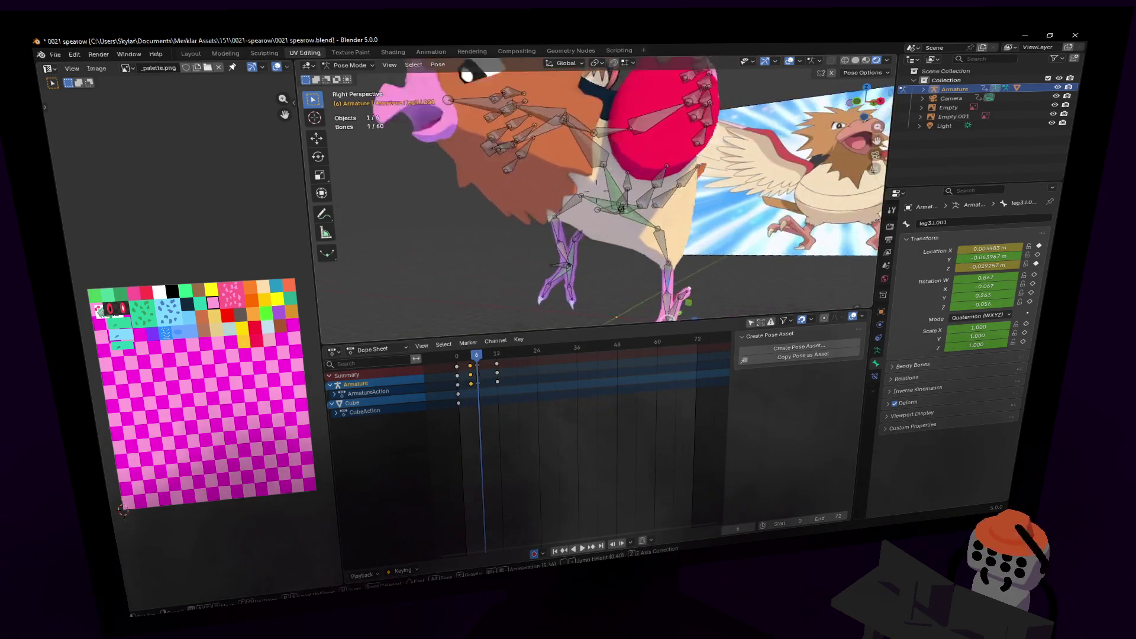
- Lower the spine bone 0.0731 m on Z so the body dips at frame 6
{"action": "key", "text": "g"}
{"action": "key", "text": "z"}
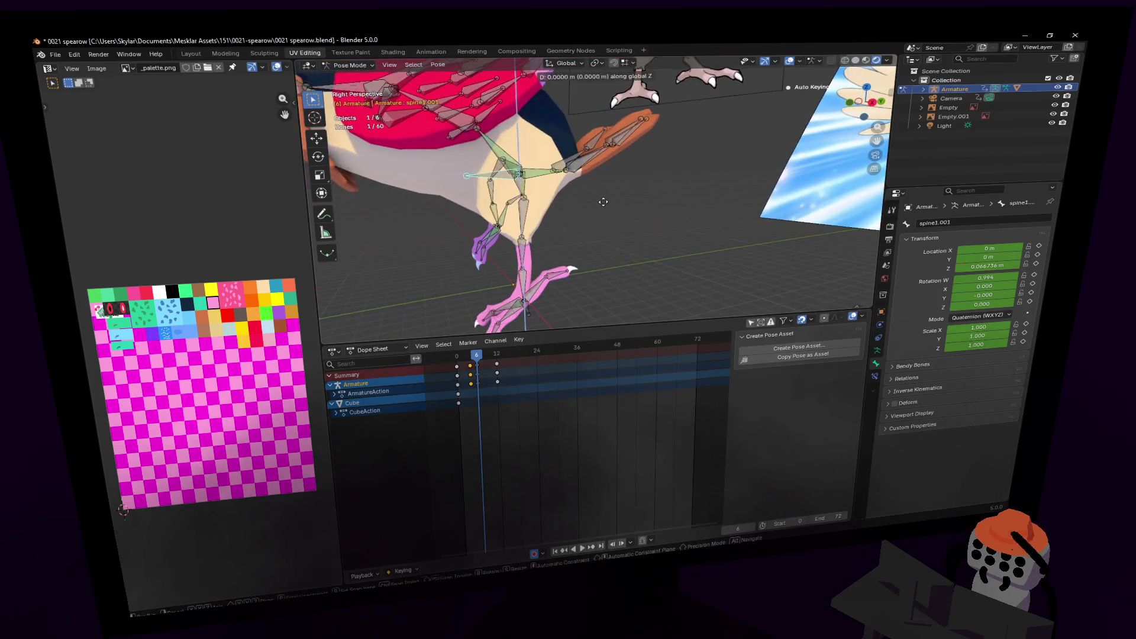
{"action": "mouse_move", "coordinate": [592, 202]}
{"action": "middle_mouse_down", "text": "alt"}
{"action": "mouse_move", "coordinate": [576, 205]}
{"action": "mouse_move", "coordinate": [574, 234]}
{"action": "middle_mouse_up", "text": "alt"}
{"action": "left_click", "coordinate": [574, 233]}
- Review the dipped pose at frame 16, then return the playhead to frame 6
{"action": "key", "text": "shift+grave"}
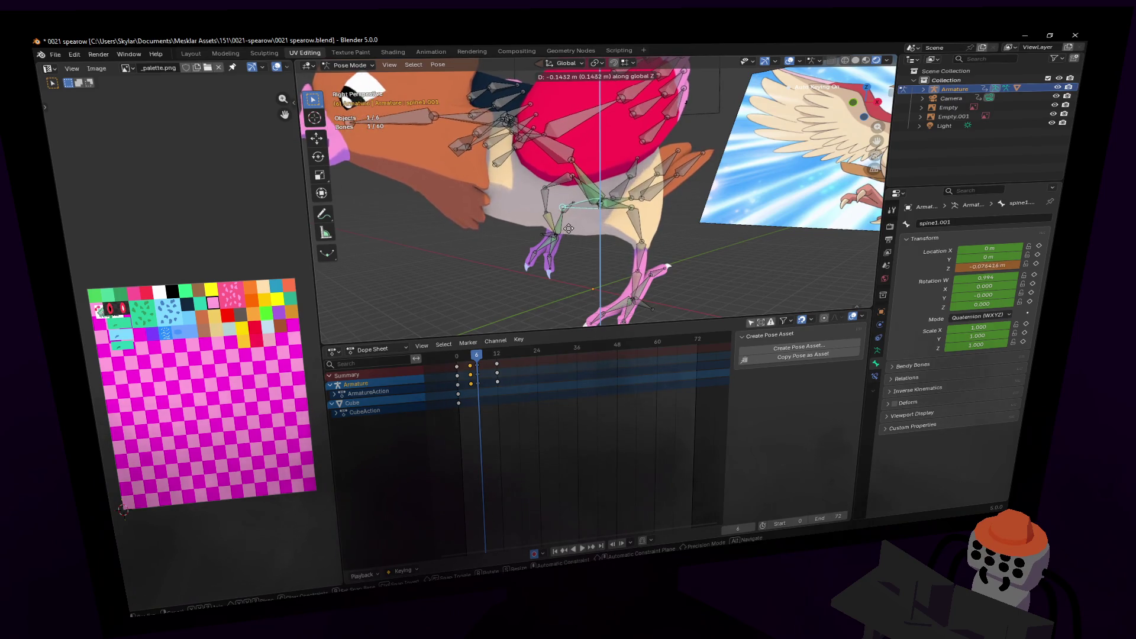
{"action": "key", "text": "s"}
{"action": "left_click", "coordinate": [592, 232]}
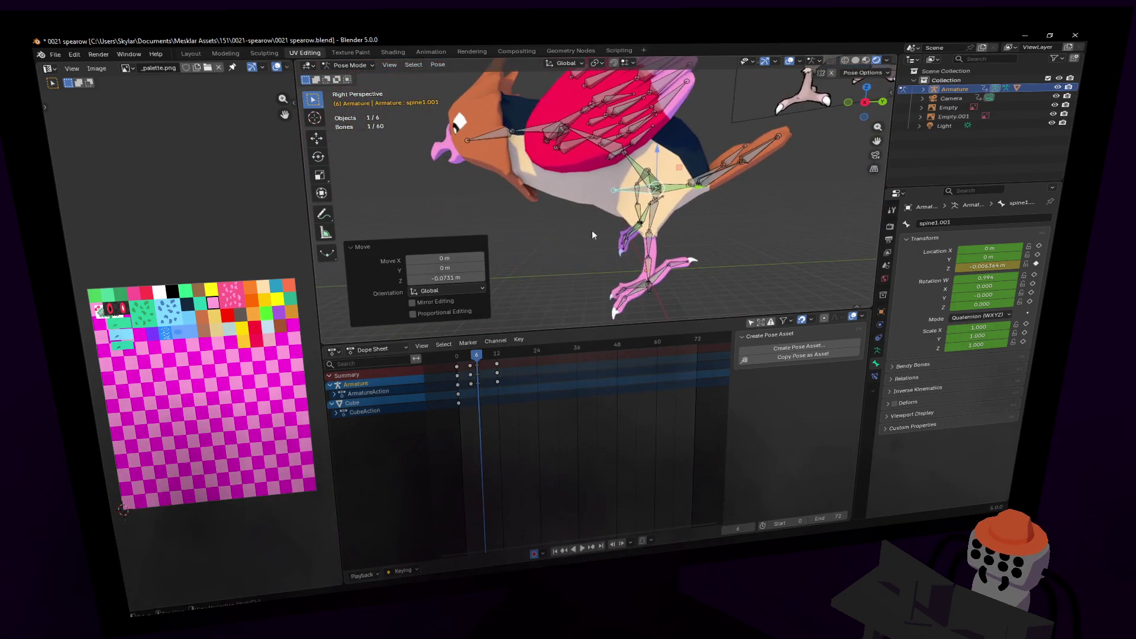
{"action": "mouse_move", "coordinate": [475, 350]}
{"action": "left_mouse_down"}
{"action": "mouse_move", "coordinate": [459, 352]}
{"action": "mouse_move", "coordinate": [513, 359]}
{"action": "mouse_move", "coordinate": [457, 362]}
{"action": "mouse_move", "coordinate": [503, 380]}
{"action": "left_mouse_up"}
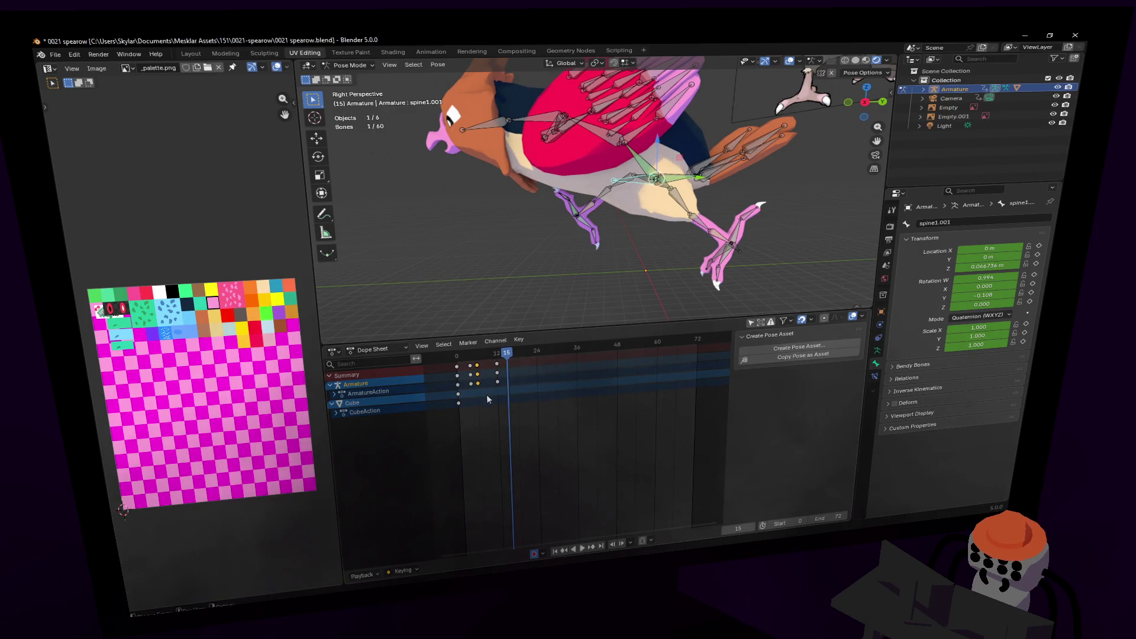
{"action": "key", "text": "shift+grave"}
{"action": "key", "text": "w"}
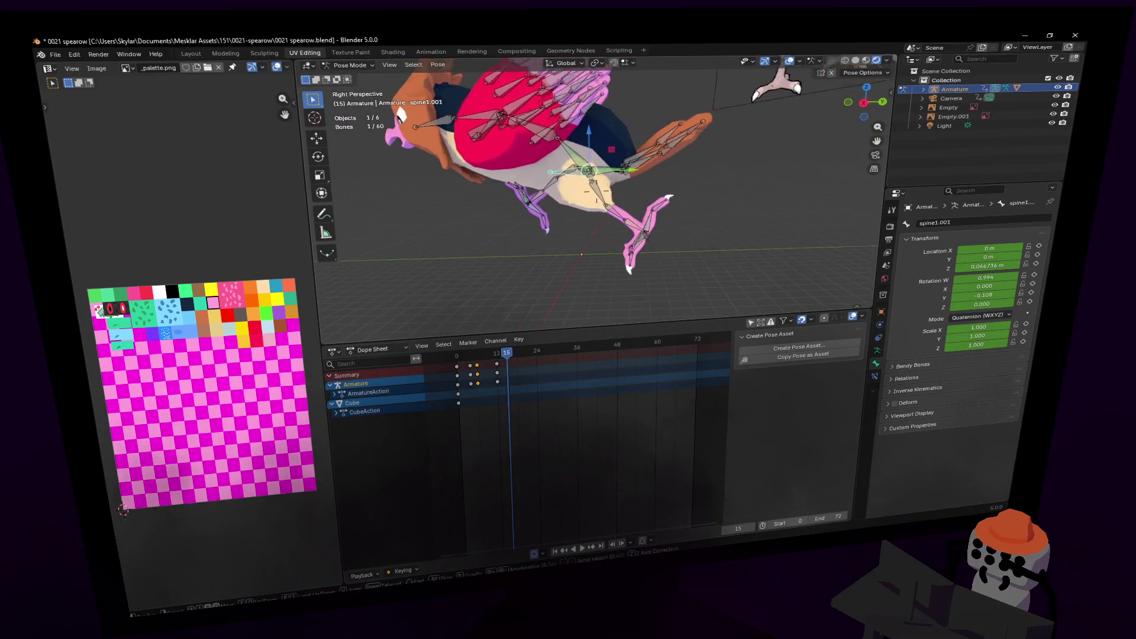
{"action": "mouse_move", "coordinate": [507, 353]}
{"action": "left_mouse_down"}
{"action": "mouse_move", "coordinate": [460, 355]}
{"action": "mouse_move", "coordinate": [482, 368]}
{"action": "mouse_move", "coordinate": [520, 362]}
{"action": "left_mouse_up"}
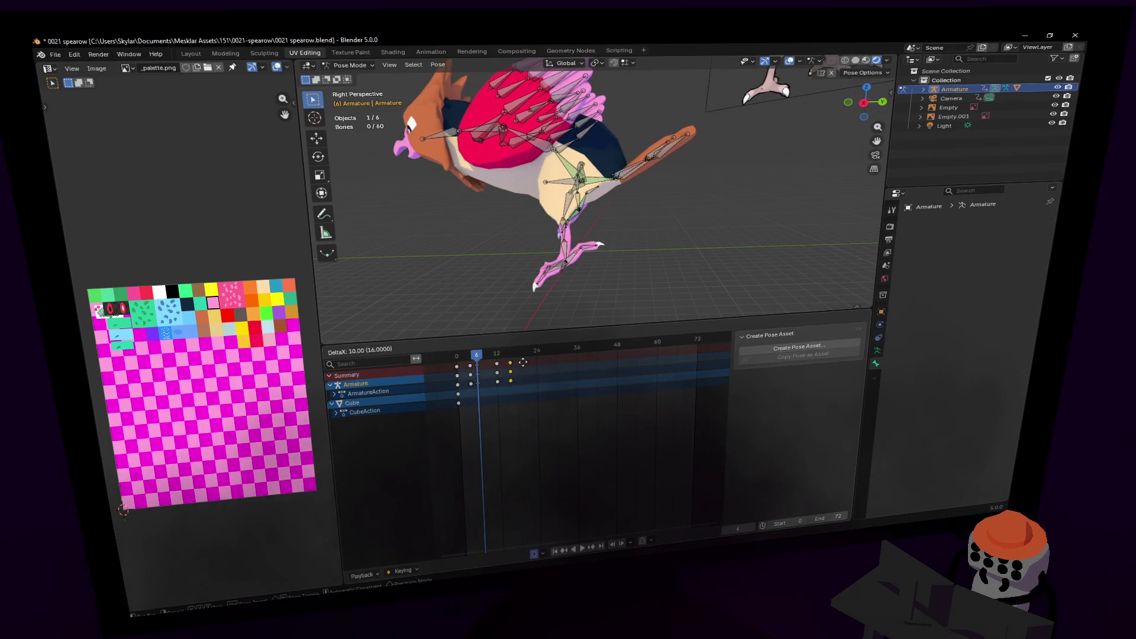
- Duplicate all 60 bones' frame-0 keys to frame 24
{"action": "left_click", "coordinate": [518, 364]}
{"action": "key", "text": "Left"}
{"action": "key", "text": "Left"}
{"action": "key", "text": "Left"}
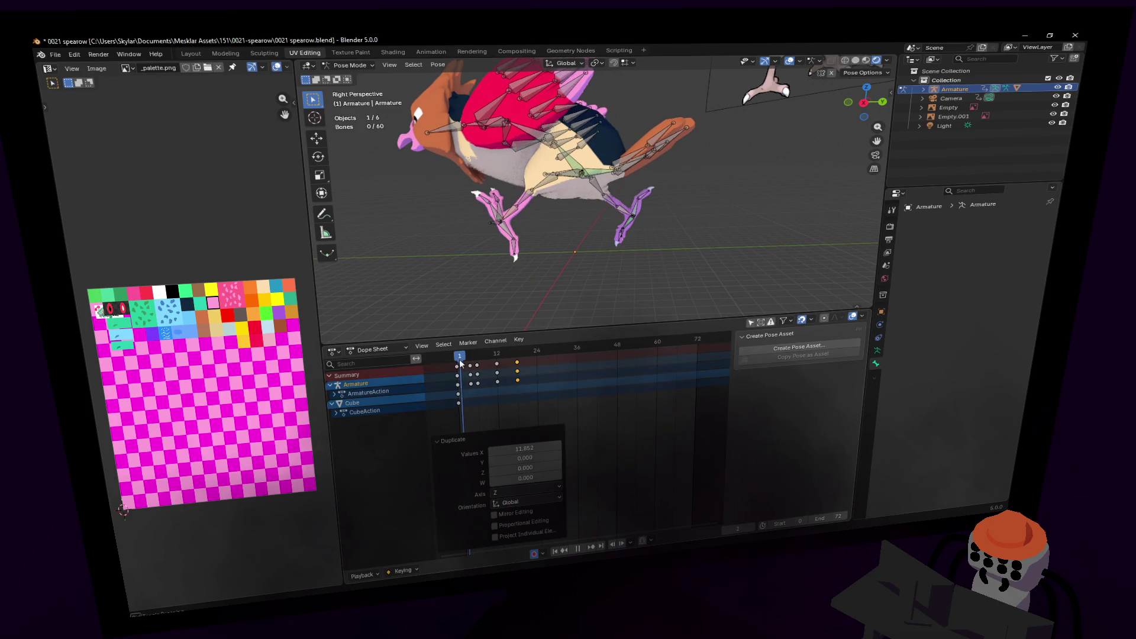
{"action": "key", "text": "a"}
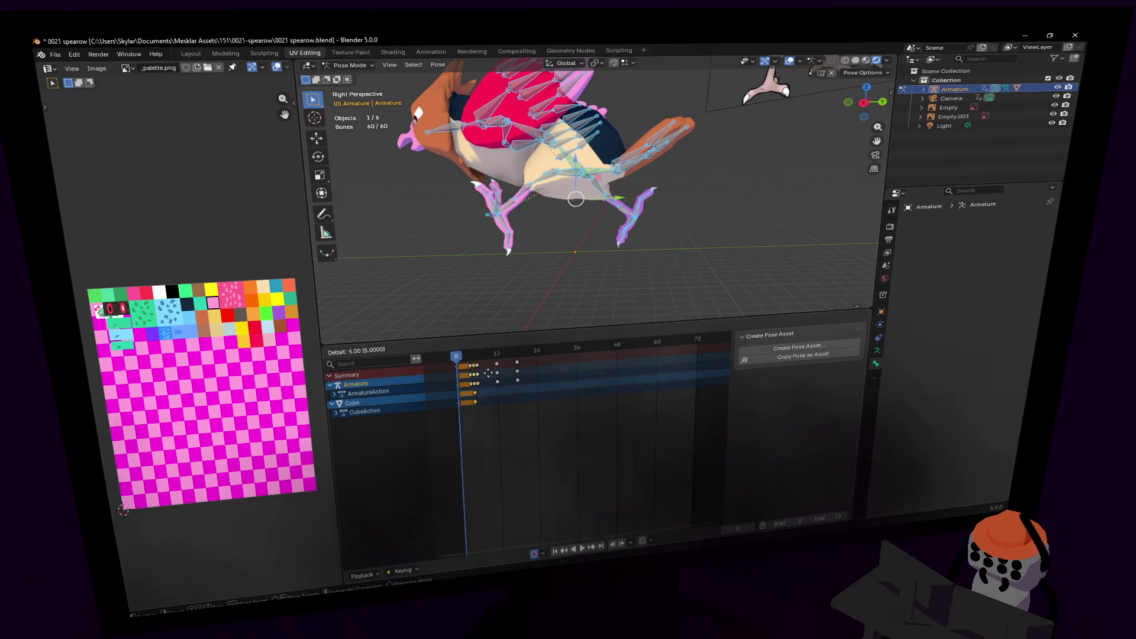
{"action": "left_click", "coordinate": [543, 367]}
- Play the 24-frame cycle to check that it loops, framing the bird's feet
{"action": "key", "text": "space"}
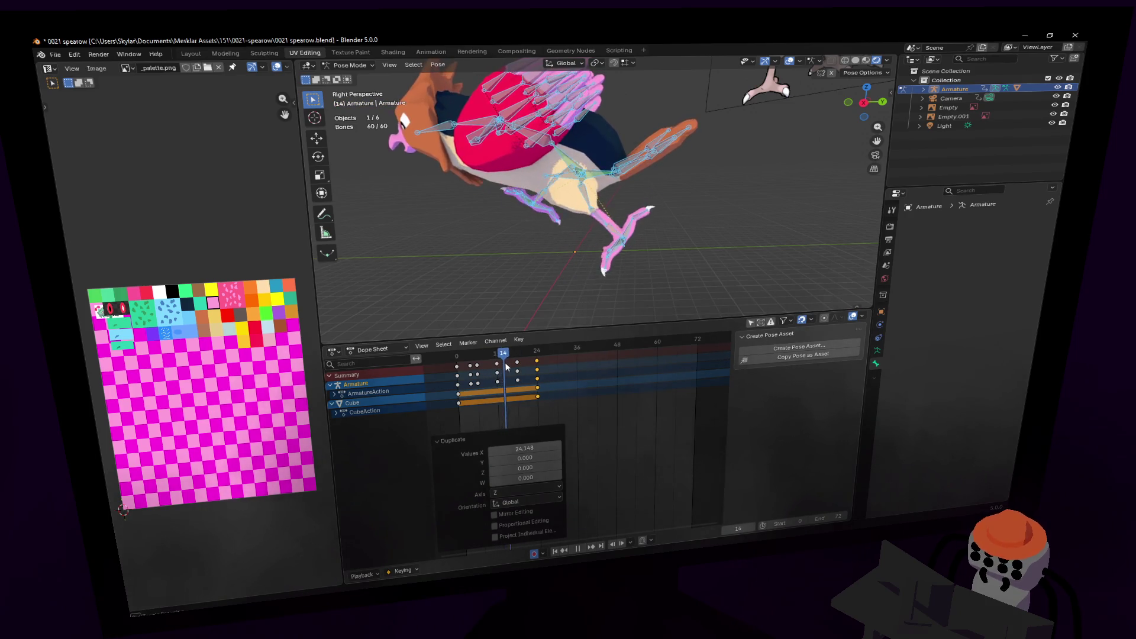
{"action": "key", "text": "space"}
{"action": "key", "text": "shift+grave"}
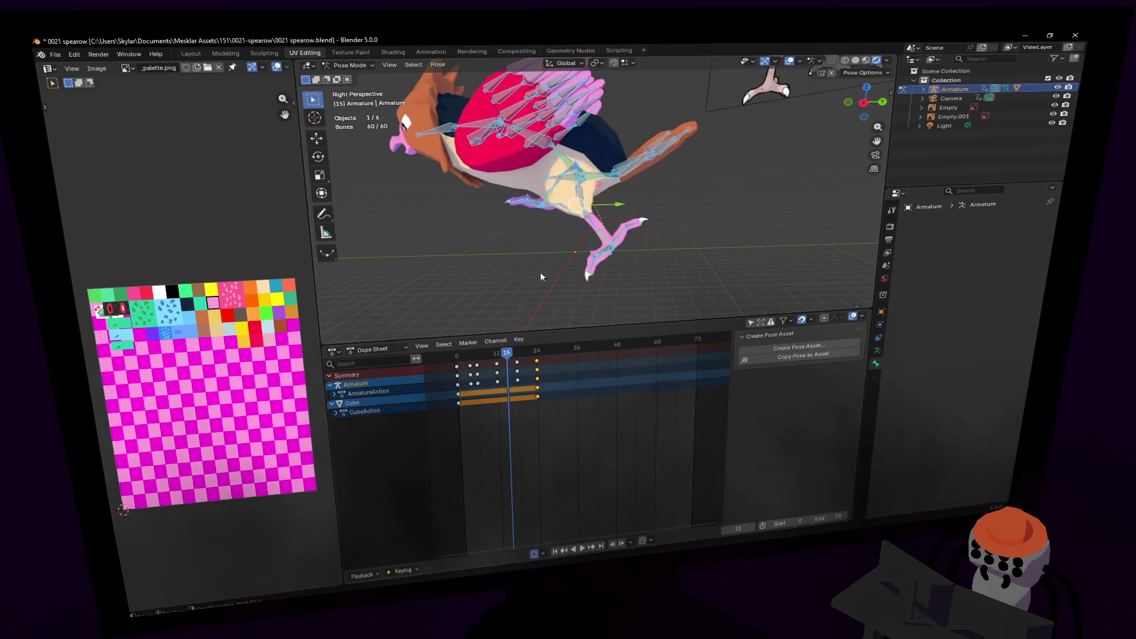
{"action": "key", "text": "w"}
{"action": "key", "text": "Escape"}
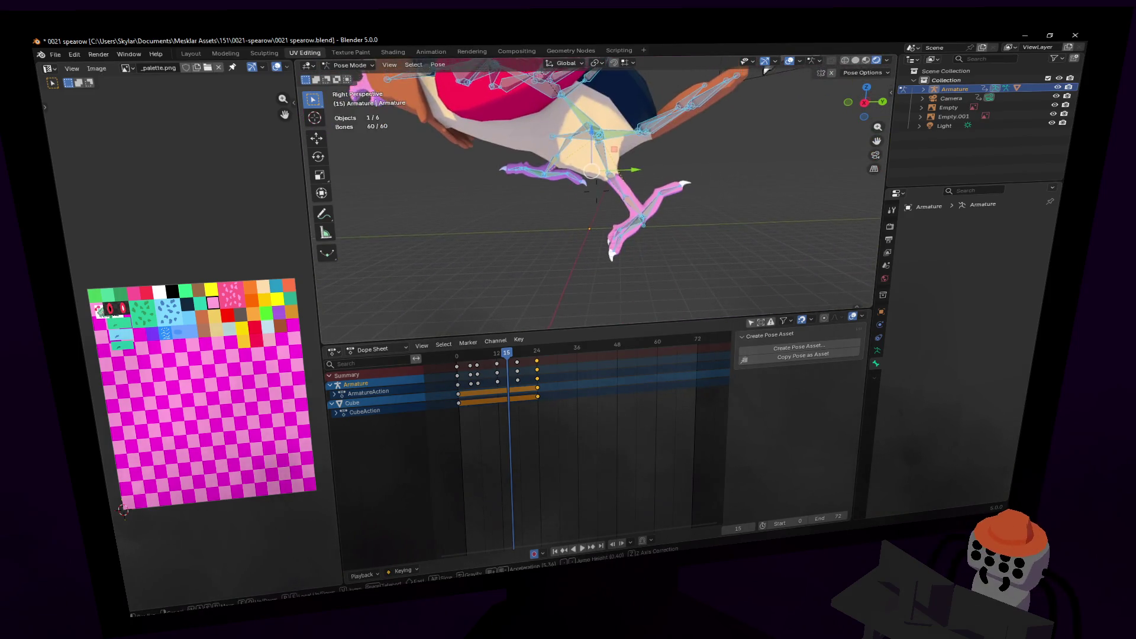
{"action": "key", "text": "space"}
{"action": "mouse_move", "coordinate": [508, 357]}
{"action": "left_mouse_down"}
{"action": "mouse_move", "coordinate": [449, 367]}
{"action": "mouse_move", "coordinate": [517, 380]}
{"action": "left_mouse_up"}
{"action": "middle_click_drag", "start_coordinate": [587, 251], "coordinate": [602, 221], "text": "shift"}
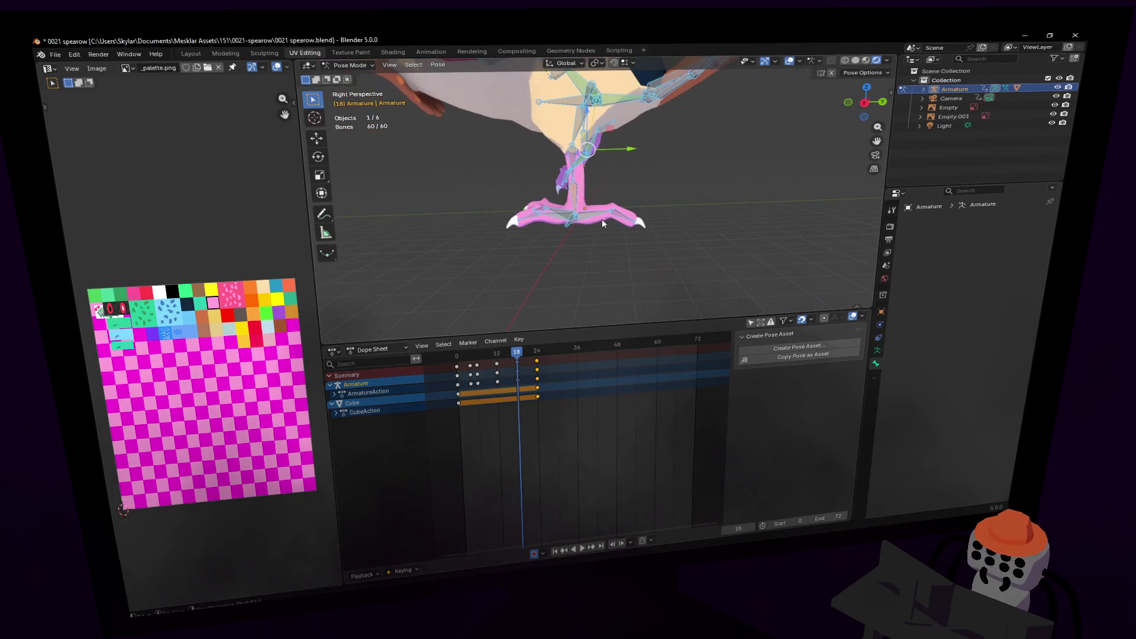
- Lift the left foot bone on Z, tilt it 78.8° about X, and reposition it
{"action": "left_click", "coordinate": [570, 223]}
{"action": "key", "text": "g"}
{"action": "key", "text": "z"}
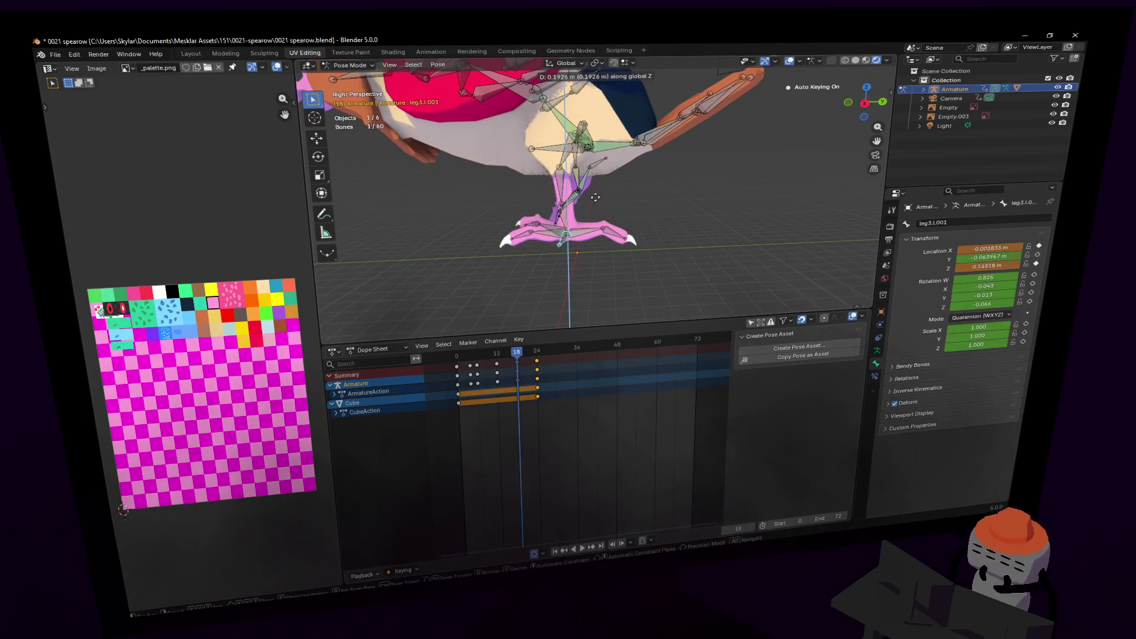
{"action": "left_click", "coordinate": [610, 173]}
{"action": "key", "text": "r"}
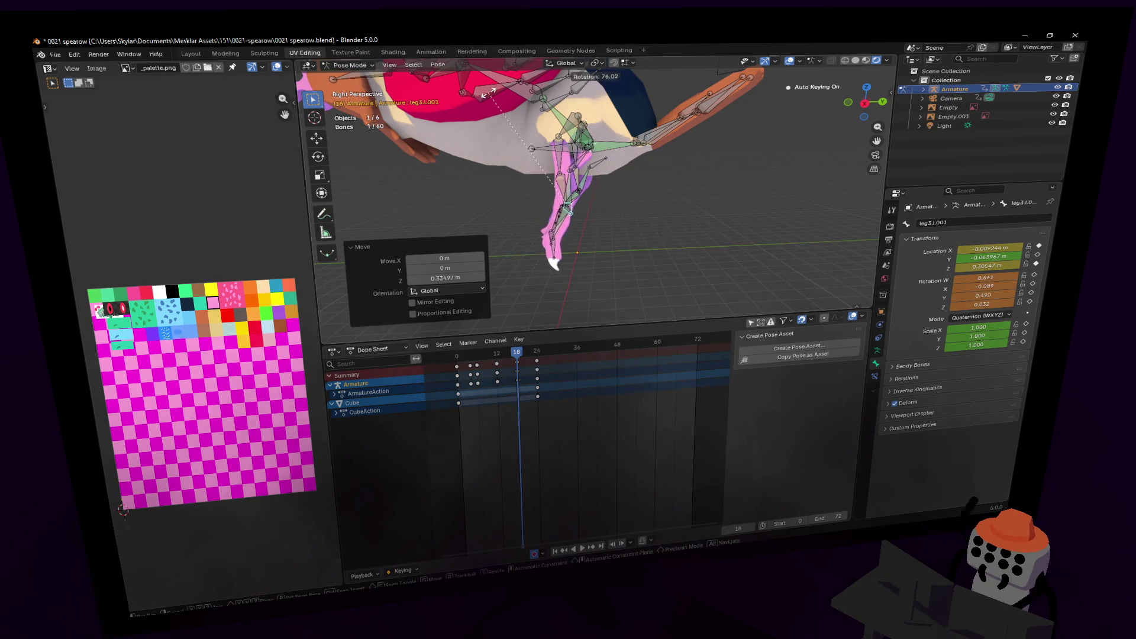
{"action": "left_click", "coordinate": [479, 93]}
{"action": "key", "text": "g"}
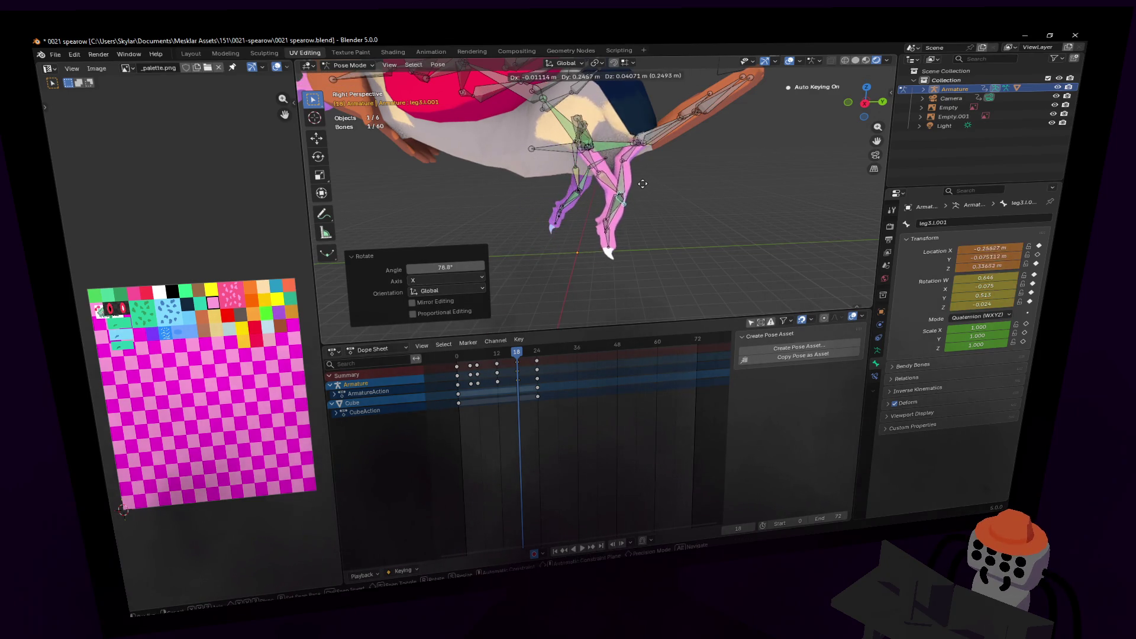
{"action": "left_click", "coordinate": [634, 184]}
- Play the walk, scrub back to frame 5, and get a close view of the legs
{"action": "key", "text": "space"}
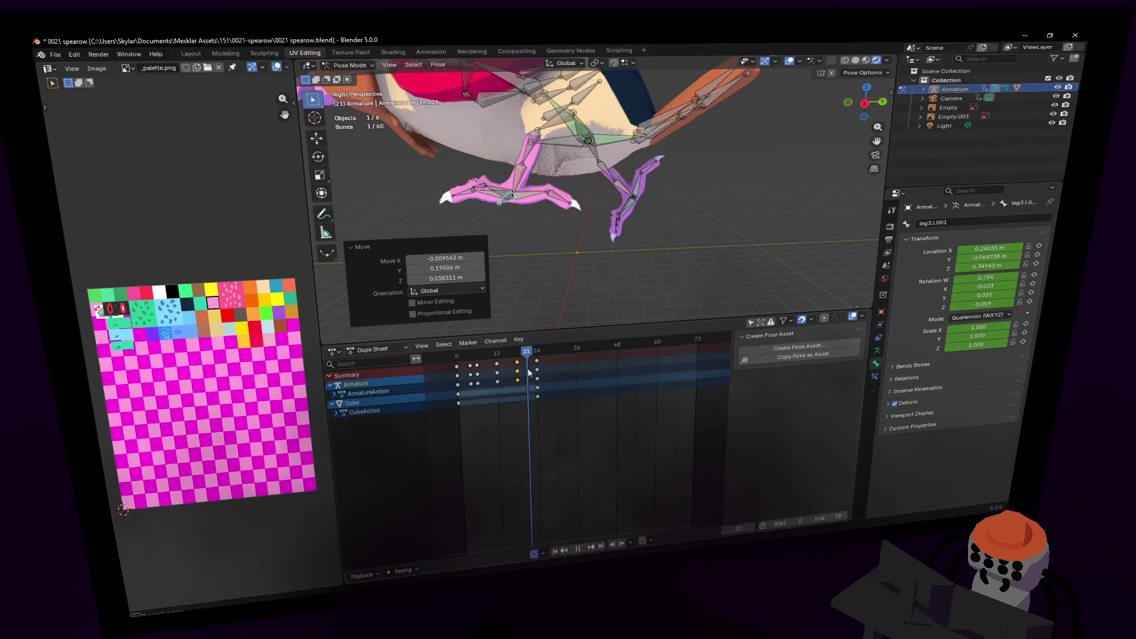
{"action": "mouse_move", "coordinate": [544, 375]}
{"action": "left_mouse_down"}
{"action": "mouse_move", "coordinate": [458, 384]}
{"action": "mouse_move", "coordinate": [510, 384]}
{"action": "left_mouse_up"}
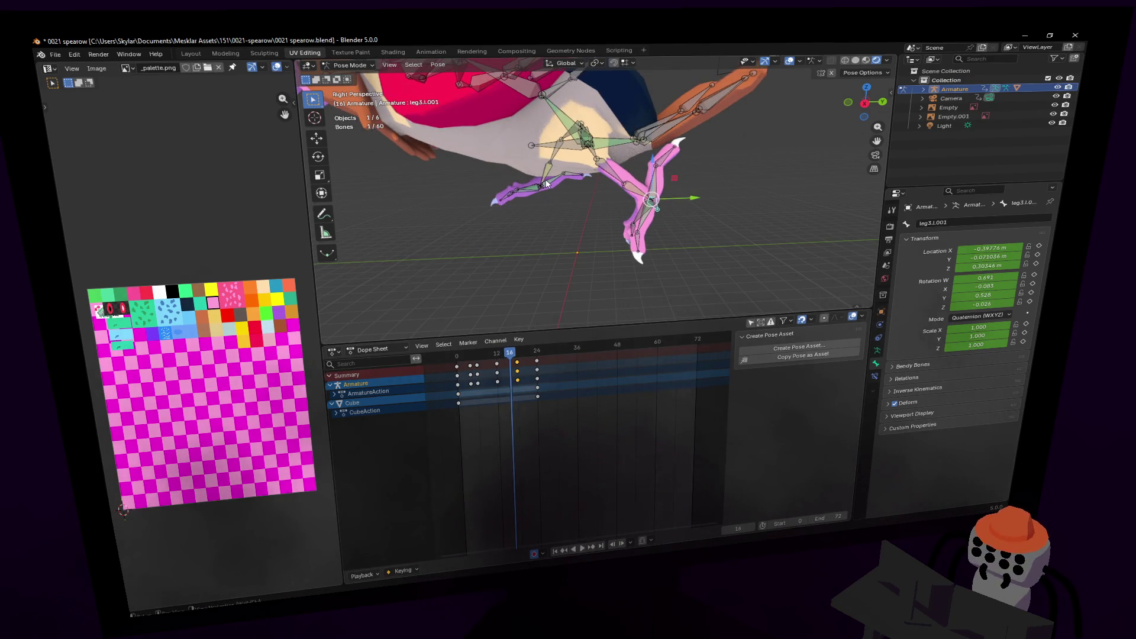
{"action": "key", "text": "shift+grave"}
{"action": "key", "text": "s"}
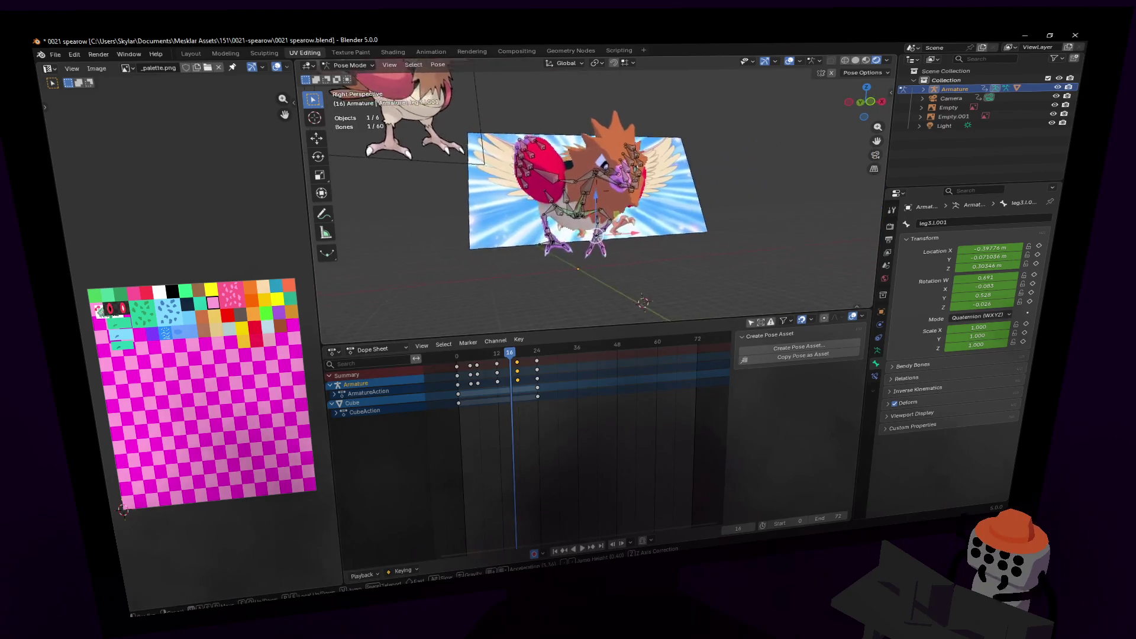
{"action": "key", "text": "w"}
{"action": "left_click", "coordinate": [513, 259]}
{"action": "middle_click_drag", "start_coordinate": [567, 243], "coordinate": [580, 243]}
- Move the foot bone vertically, discard a trial rotation, and preview the legs
{"action": "key", "text": "g"}
{"action": "key", "text": "z"}
{"action": "left_click", "coordinate": [523, 276]}
{"action": "middle_click_drag", "start_coordinate": [523, 276], "coordinate": [606, 173]}
{"action": "key", "text": "r"}
{"action": "right_click", "coordinate": [604, 203]}
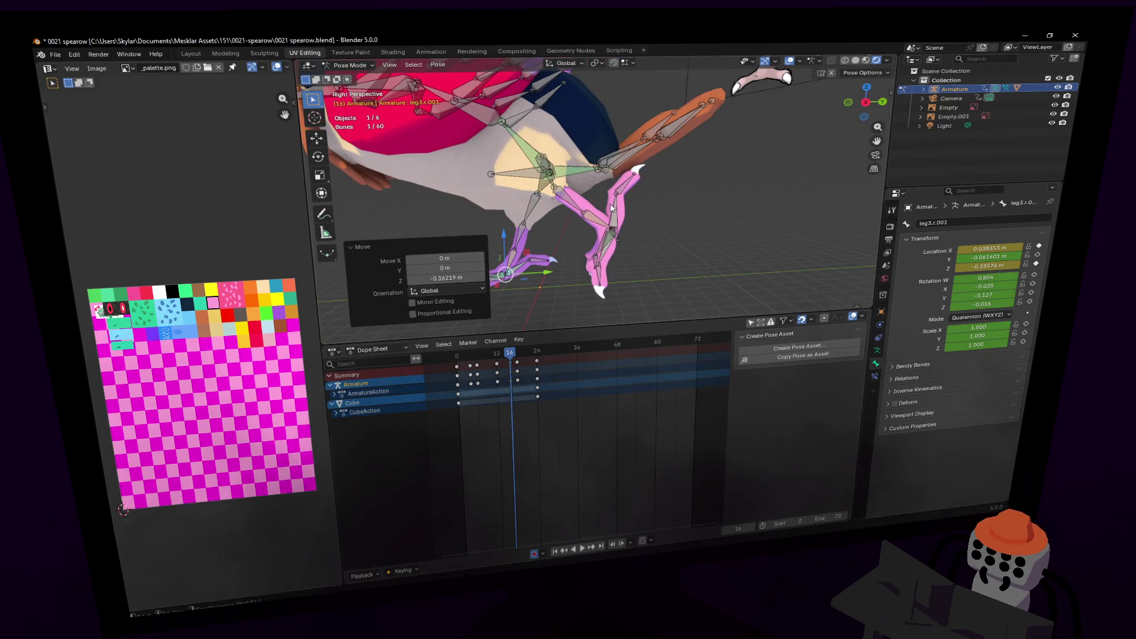
{"action": "scroll", "coordinate": [623, 205], "scroll_direction": "up", "scroll_amount": 3}
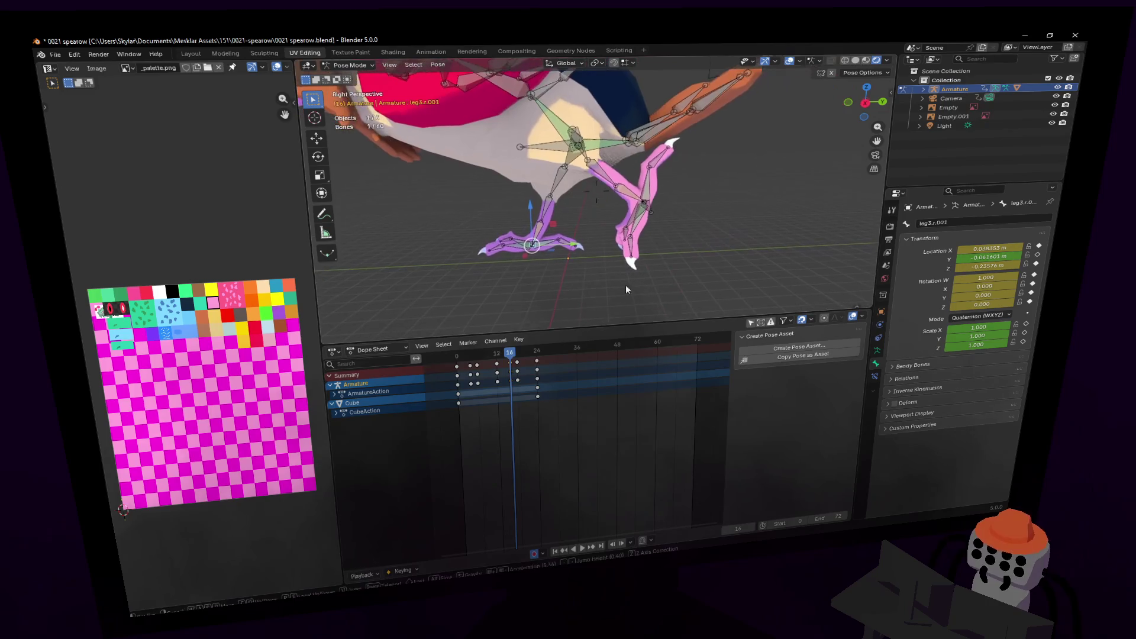
{"action": "key", "text": "space"}
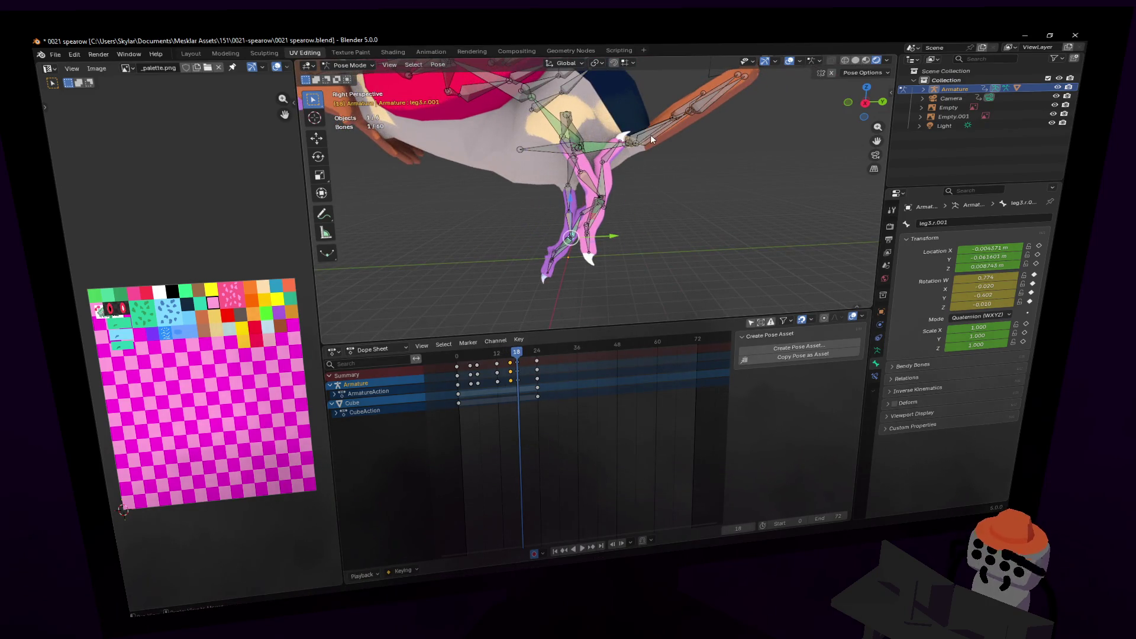
- Adjust the right foot bone leg3.r.001's height on Z and play the walk cycle
{"action": "key", "text": "g"}
{"action": "key", "text": "z"}
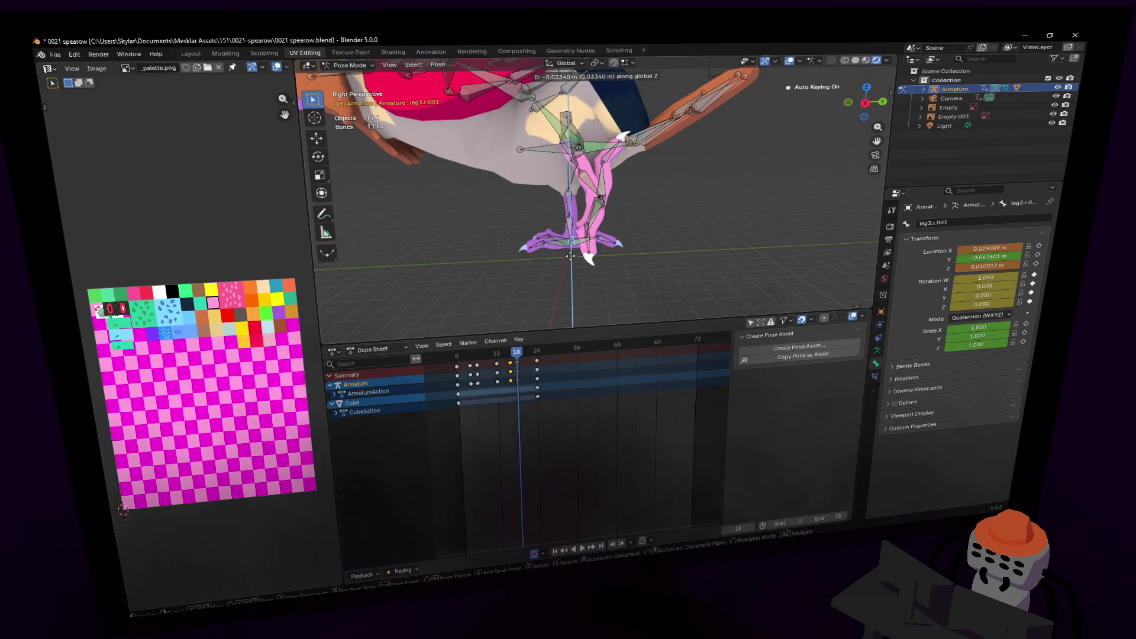
{"action": "left_click", "coordinate": [570, 255]}
{"action": "middle_click_drag", "start_coordinate": [591, 222], "coordinate": [599, 123], "text": "shift"}
{"action": "mouse_move", "coordinate": [592, 177]}
{"action": "middle_mouse_down"}
{"action": "mouse_move", "coordinate": [681, 178]}
{"action": "mouse_move", "coordinate": [627, 190]}
{"action": "middle_mouse_up"}
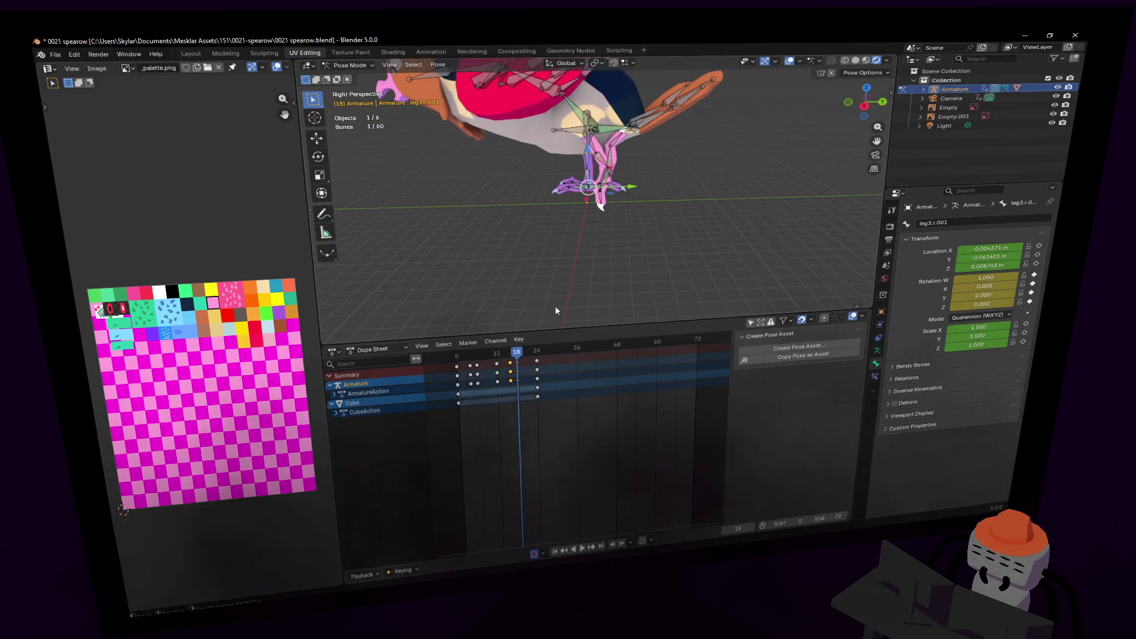
{"action": "mouse_move", "coordinate": [512, 353]}
{"action": "left_mouse_down"}
{"action": "mouse_move", "coordinate": [500, 355]}
{"action": "mouse_move", "coordinate": [549, 360]}
{"action": "mouse_move", "coordinate": [457, 381]}
{"action": "left_mouse_up"}
{"action": "key", "text": "space"}
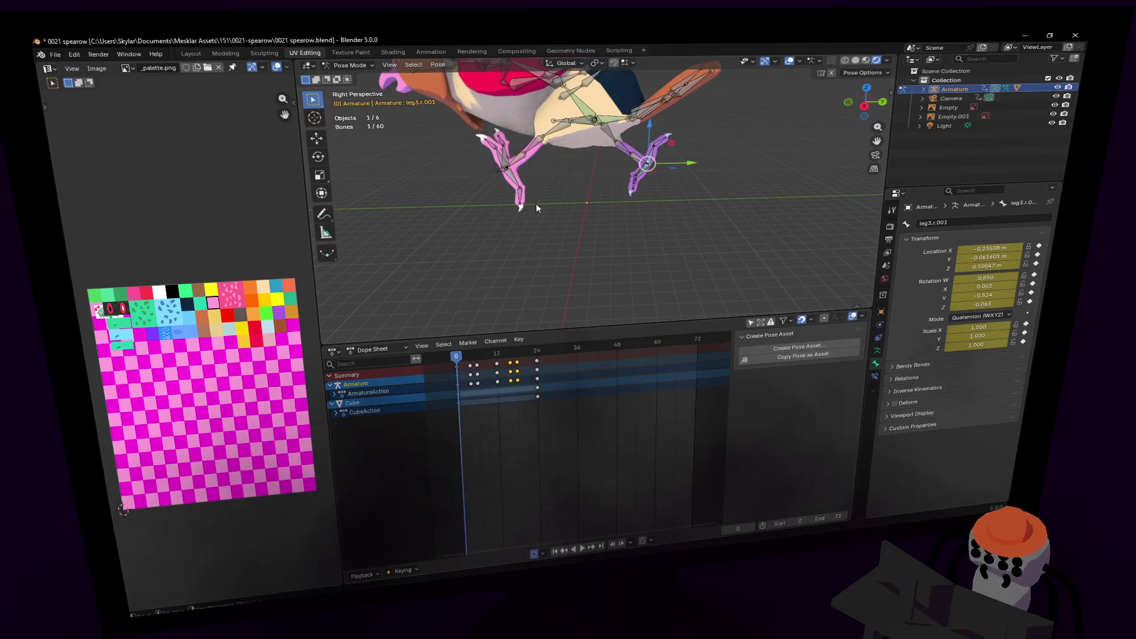
- Duplicate the walk-cycle keys up to frame 24 and place the copy 24 frames later
{"action": "middle_click_drag", "start_coordinate": [551, 153], "coordinate": [549, 248]}
{"action": "left_click_drag", "start_coordinate": [544, 380], "coordinate": [421, 362]}
{"action": "key", "text": "shift+d"}
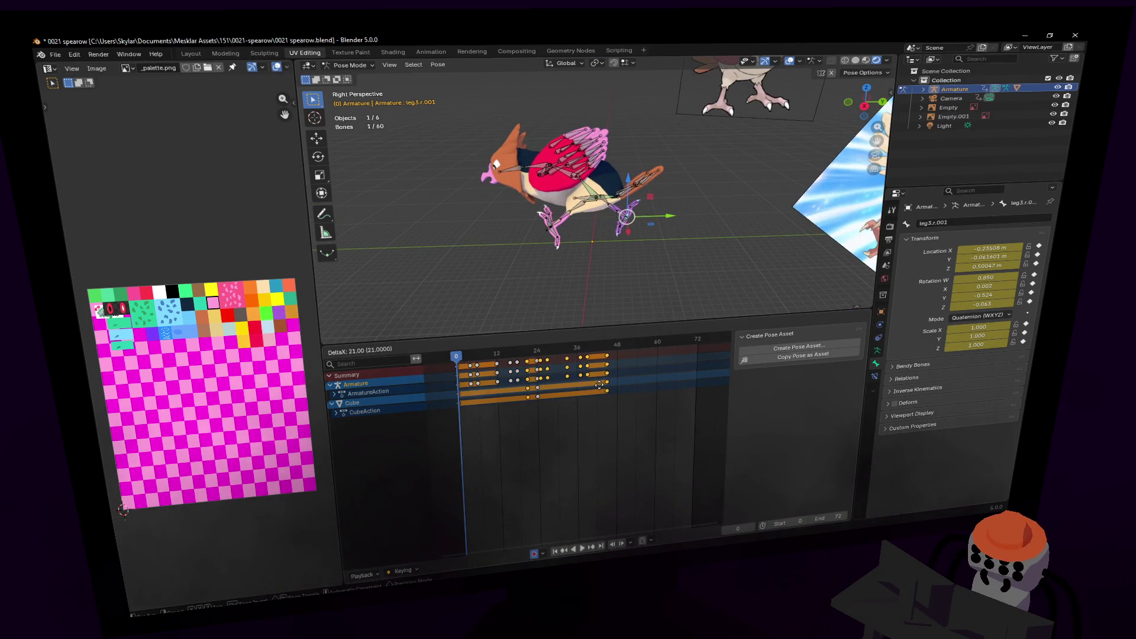
{"action": "right_click", "coordinate": [609, 382]}
{"action": "left_click_drag", "start_coordinate": [555, 376], "coordinate": [443, 387]}
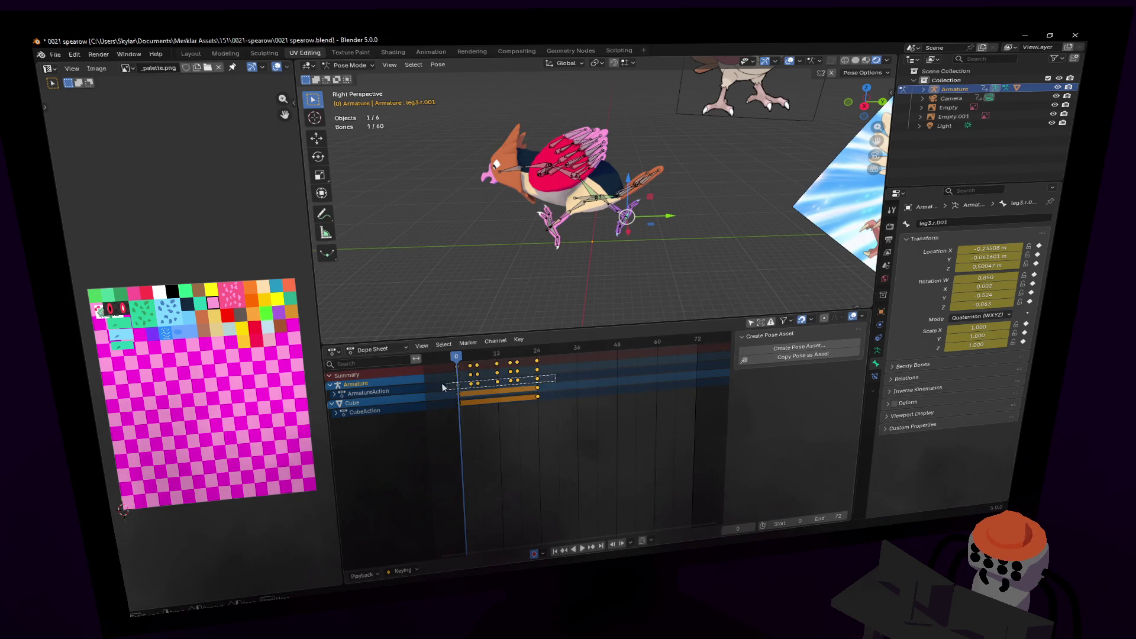
{"action": "left_click", "coordinate": [601, 390]}
{"action": "key", "text": "shift+d"}
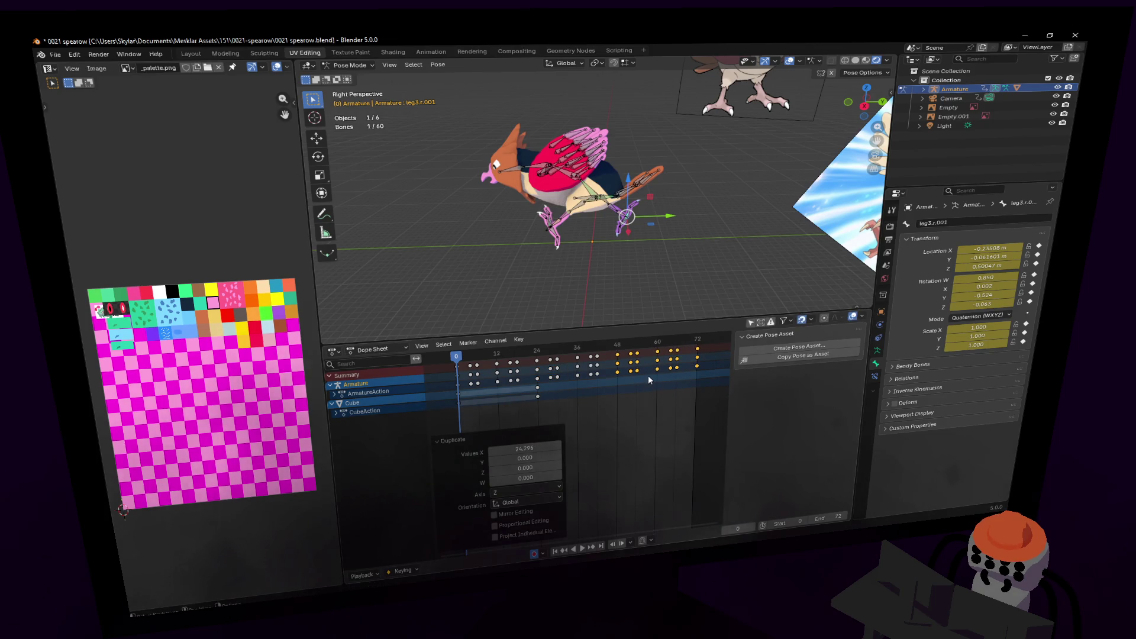
- Play the animation to preview the walk, flying the view closer to the bird
{"action": "key", "text": "space"}
{"action": "key", "text": "shift+grave"}
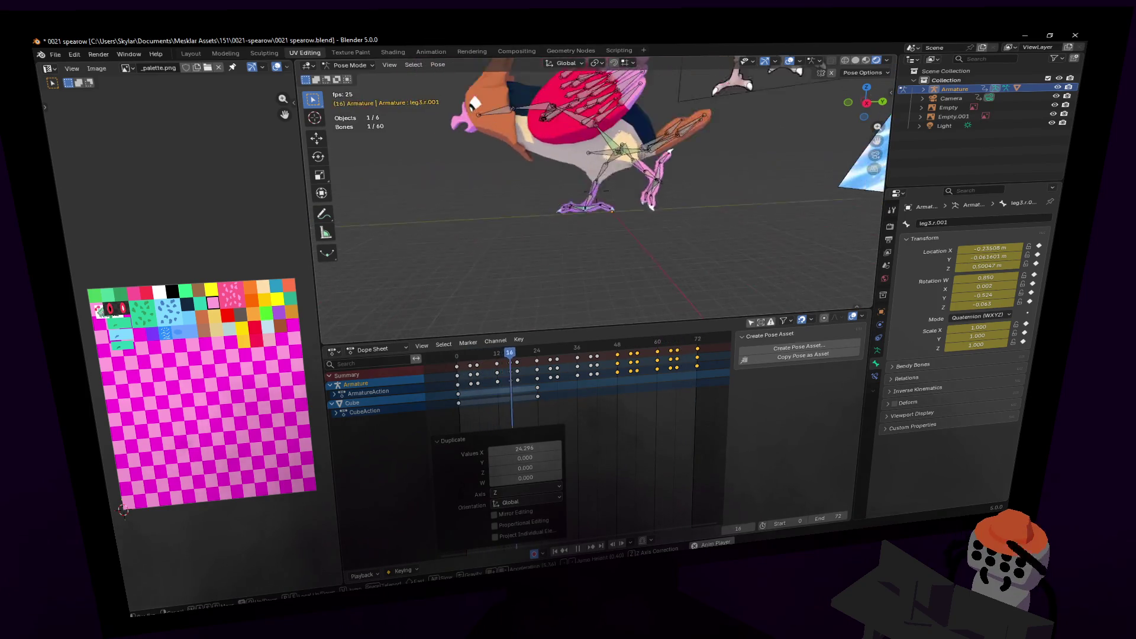
{"action": "key", "text": "Escape"}
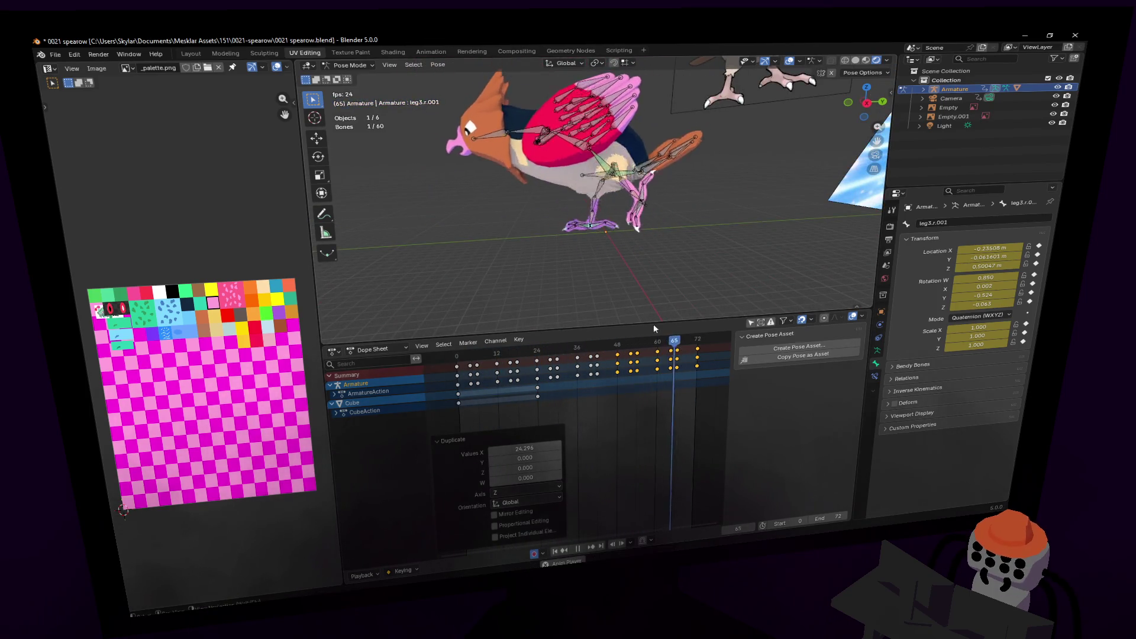
{"action": "key", "text": "space"}
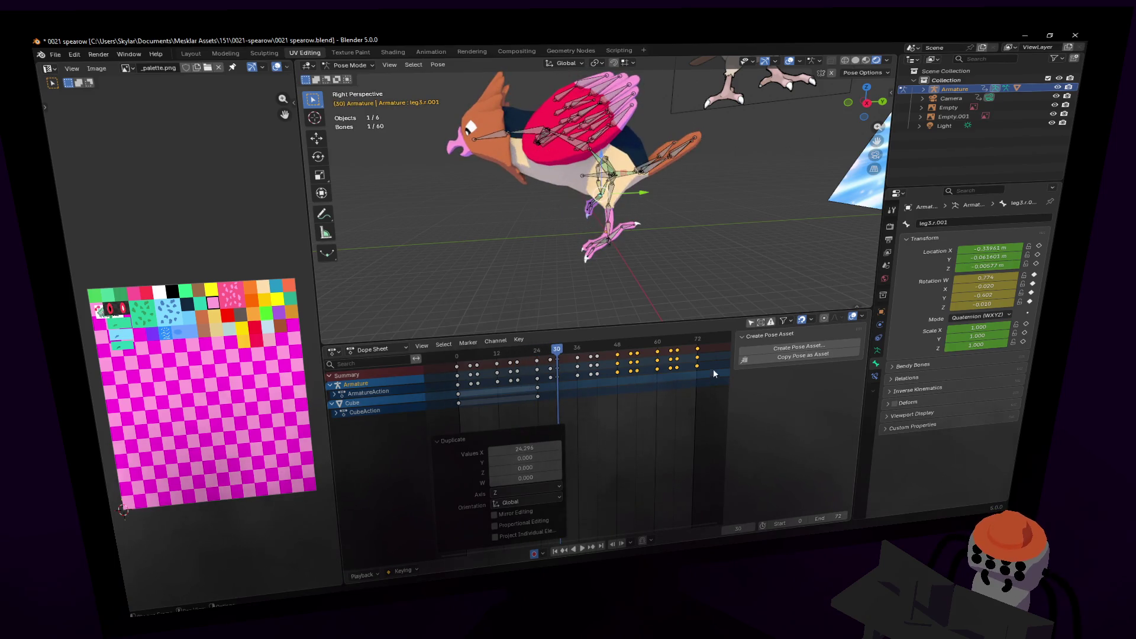
- Select the walk-cycle keys and try rescaling them, then cancel and undo
{"action": "left_click_drag", "start_coordinate": [717, 375], "coordinate": [621, 380]}
{"action": "key", "text": "space"}
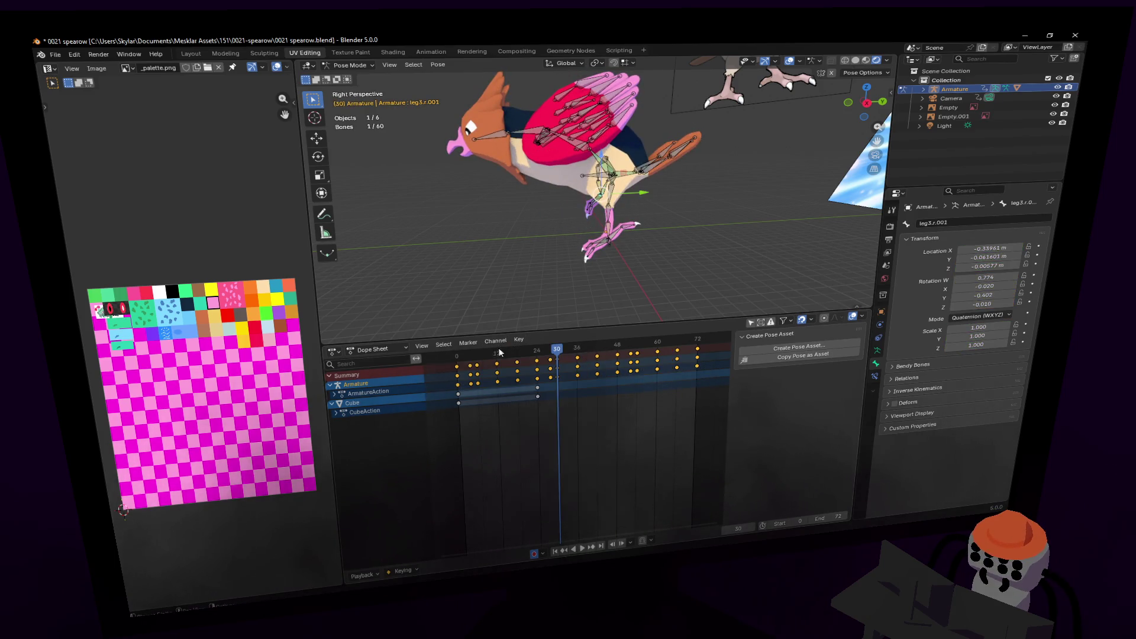
{"action": "left_click", "coordinate": [461, 357]}
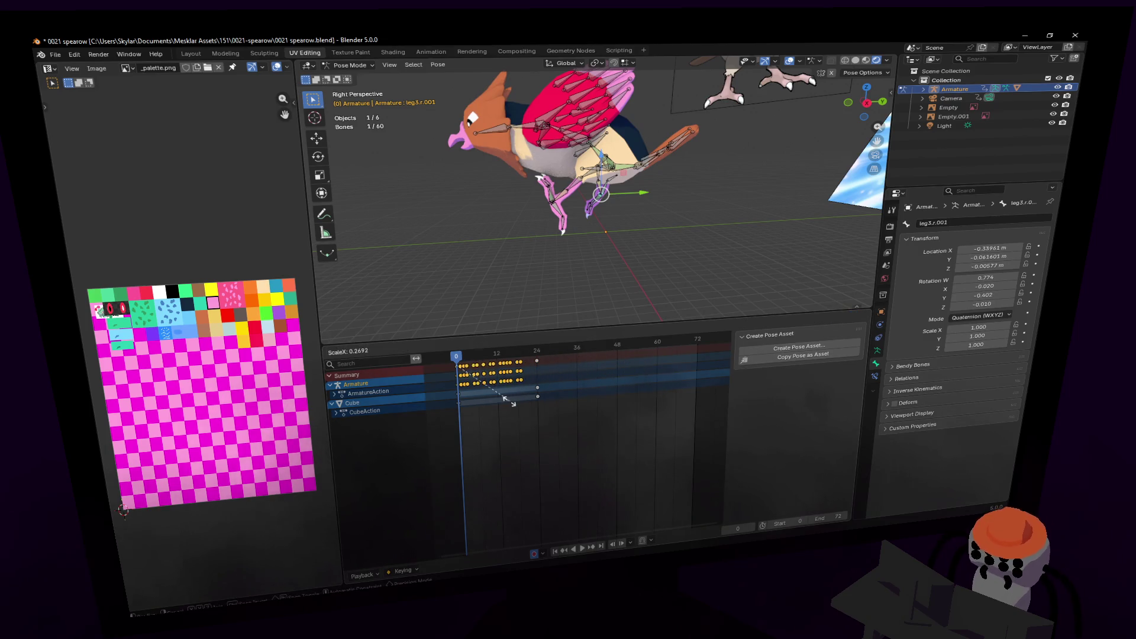
{"action": "key", "text": "Escape"}
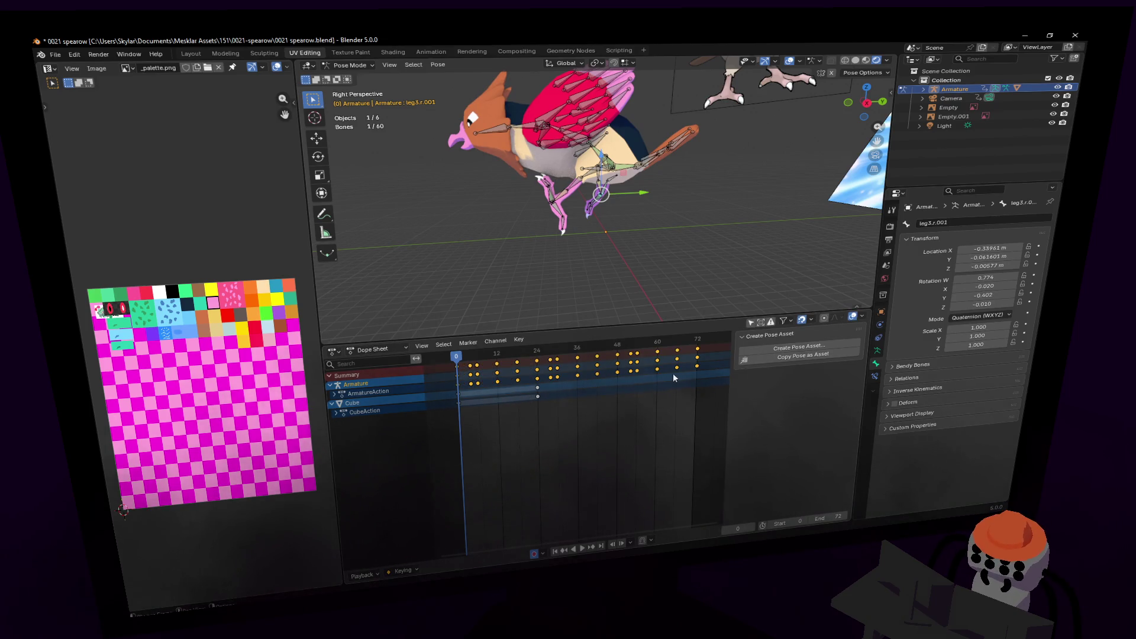
{"action": "key", "text": "ctrl+z"}
{"action": "key", "text": "ctrl+z"}
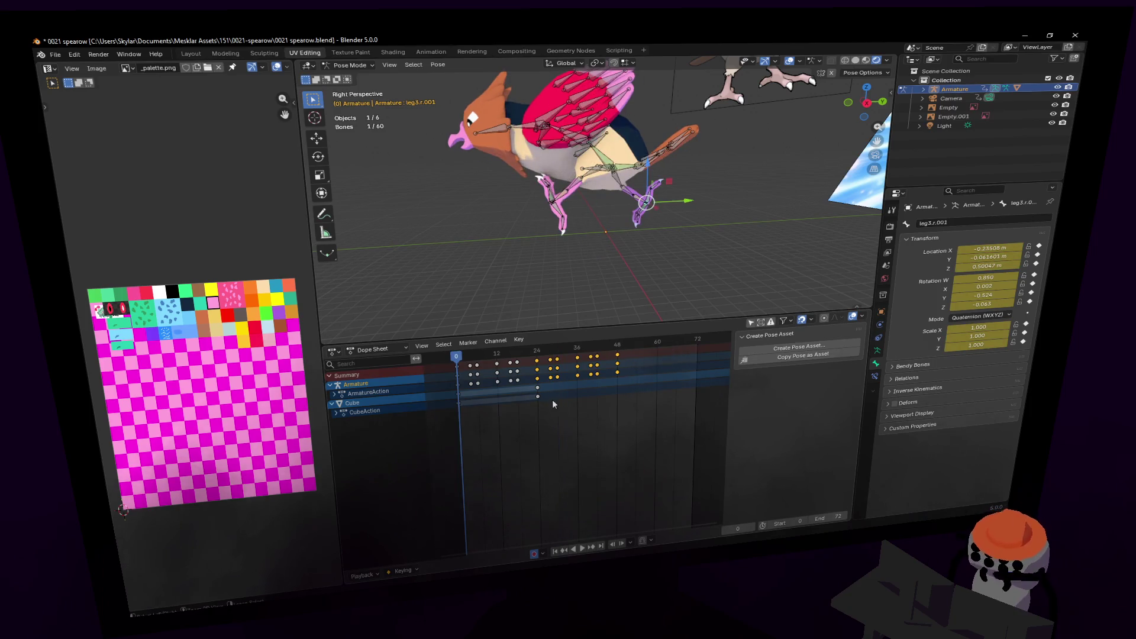
- Scale the walk-cycle keys toward frame 0 to shorten the cycle
{"action": "left_click_drag", "start_coordinate": [426, 389], "coordinate": [413, 385]}
{"action": "key", "text": "s"}
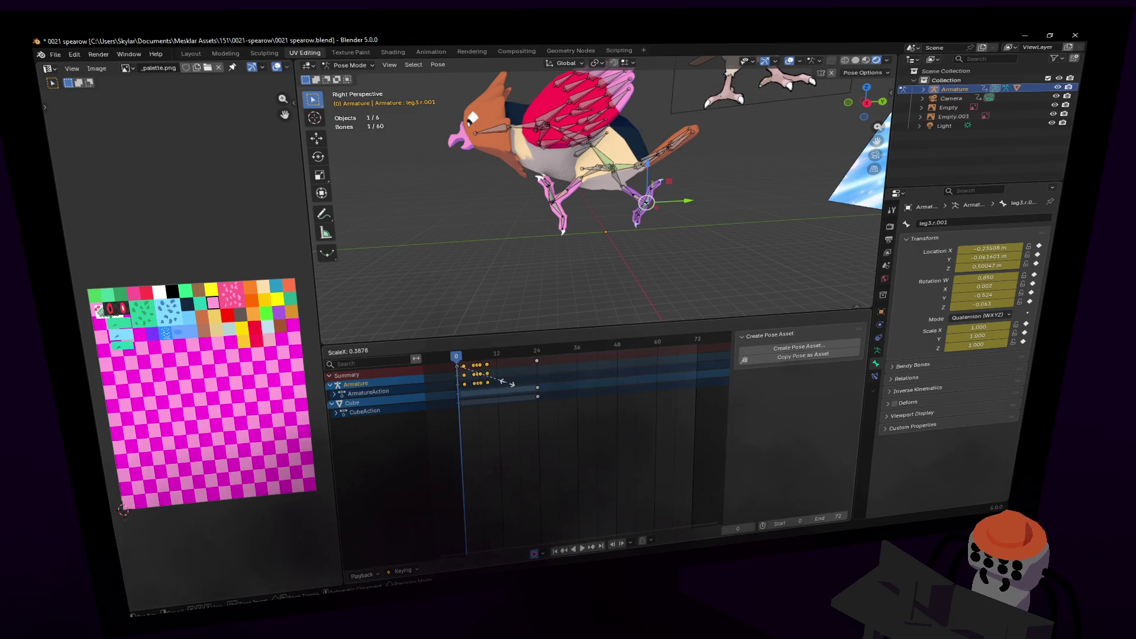
{"action": "left_click", "coordinate": [510, 383]}
{"action": "key", "text": "Right"}
{"action": "key", "text": "Right"}
{"action": "key", "text": "Right"}
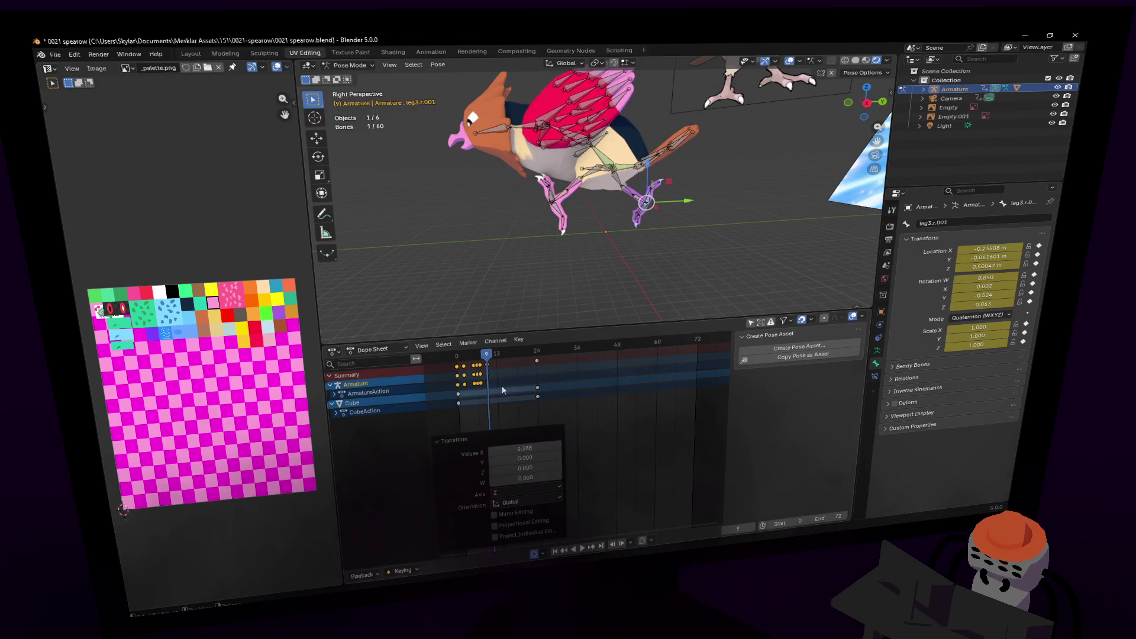
- Copy the shortened cycle repeatedly along the timeline up to frame 72 and play it
{"action": "key", "text": "shift+d"}
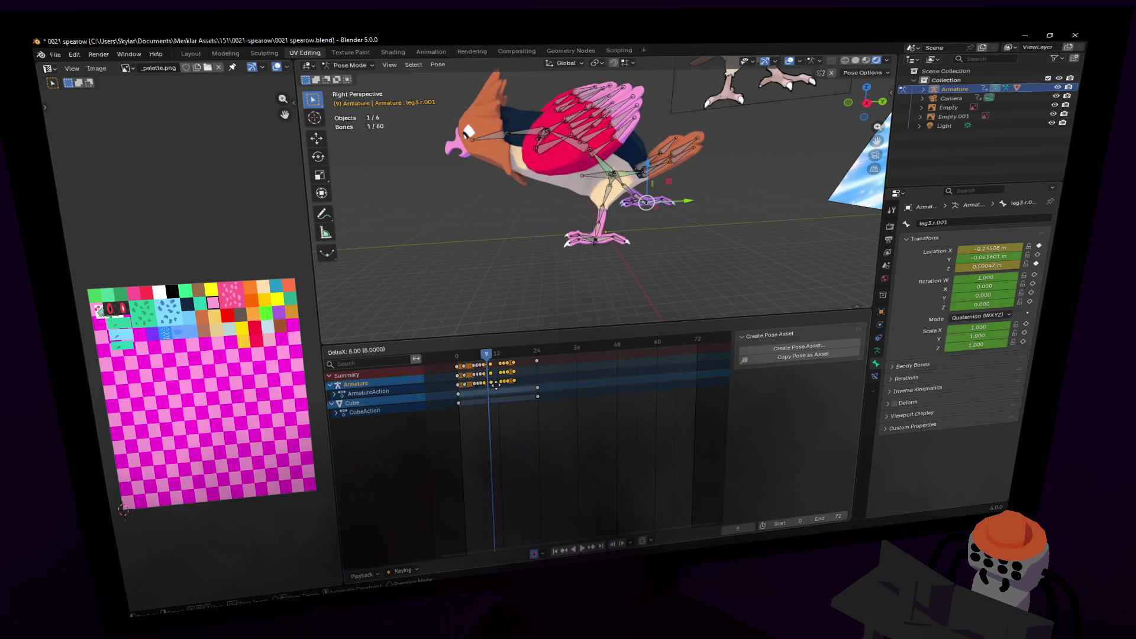
{"action": "left_click", "coordinate": [549, 382]}
{"action": "left_click", "coordinate": [550, 383]}
{"action": "key", "text": "shift+d"}
{"action": "left_click", "coordinate": [577, 385]}
{"action": "key", "text": "shift+d"}
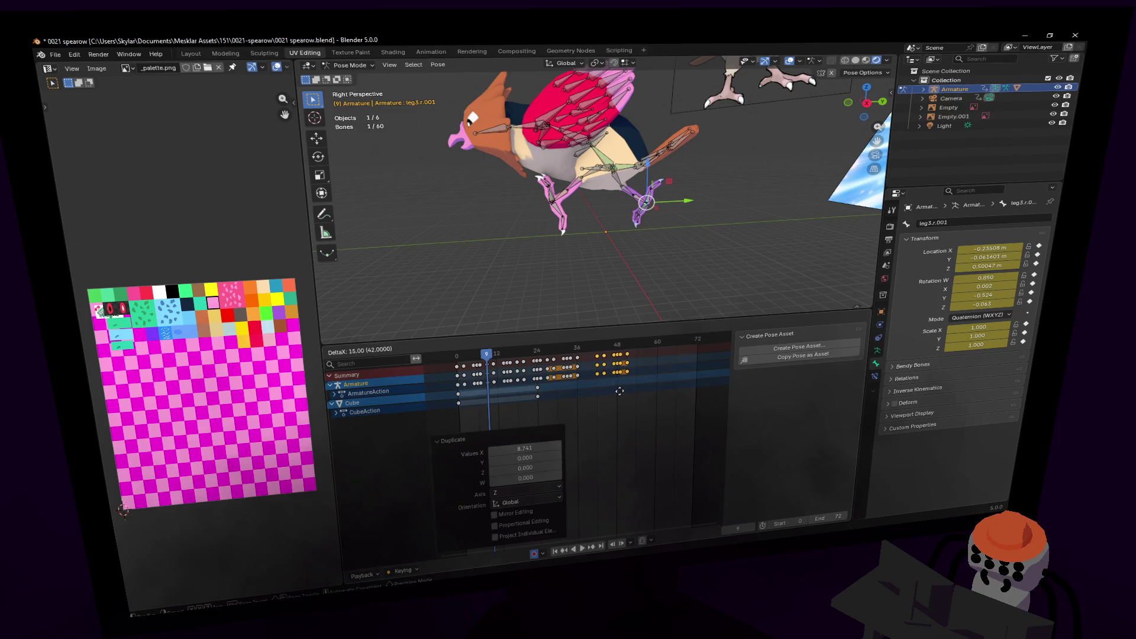
{"action": "left_click", "coordinate": [604, 391]}
{"action": "key", "text": "shift+d"}
{"action": "left_click", "coordinate": [629, 391]}
{"action": "key", "text": "shift+d"}
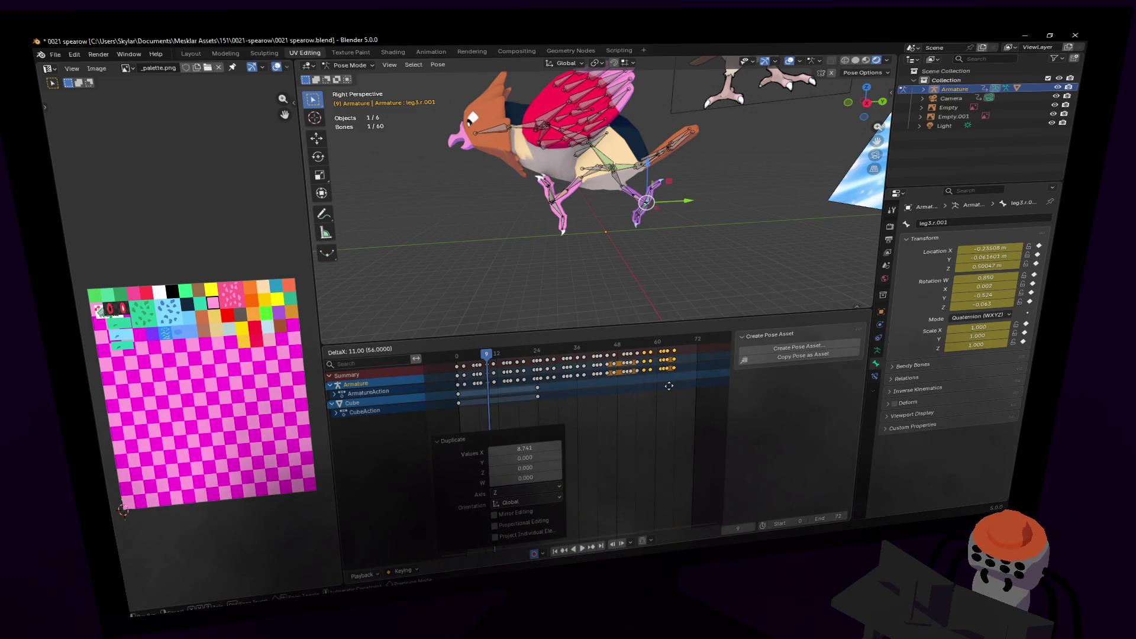
{"action": "left_click", "coordinate": [664, 388]}
{"action": "key", "text": "shift+d"}
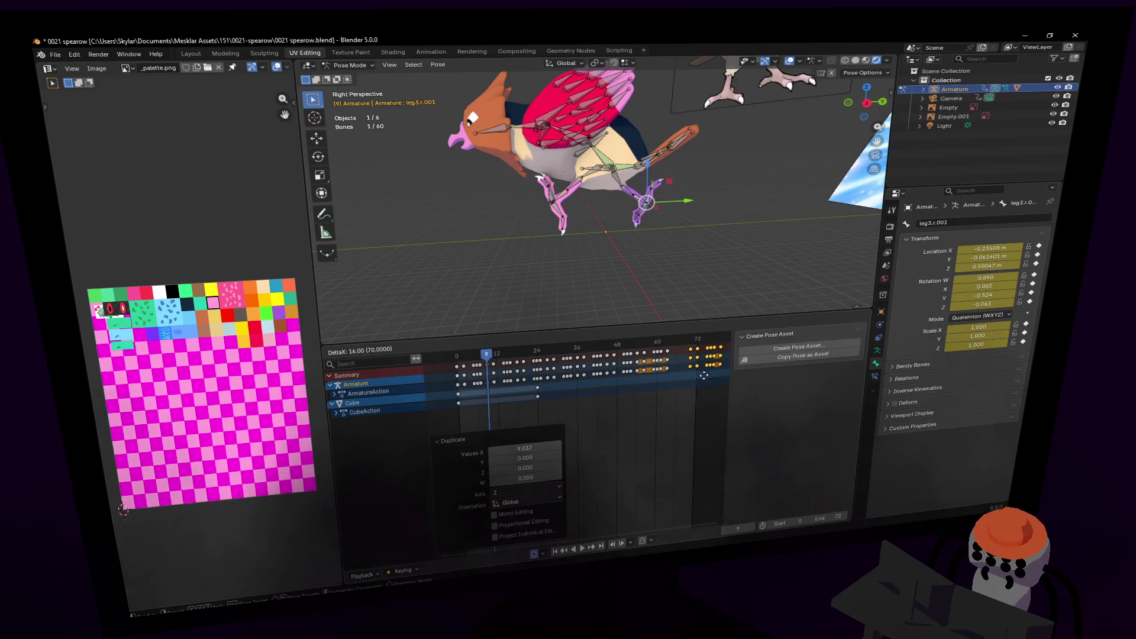
{"action": "left_click", "coordinate": [672, 381]}
{"action": "key", "text": "space"}
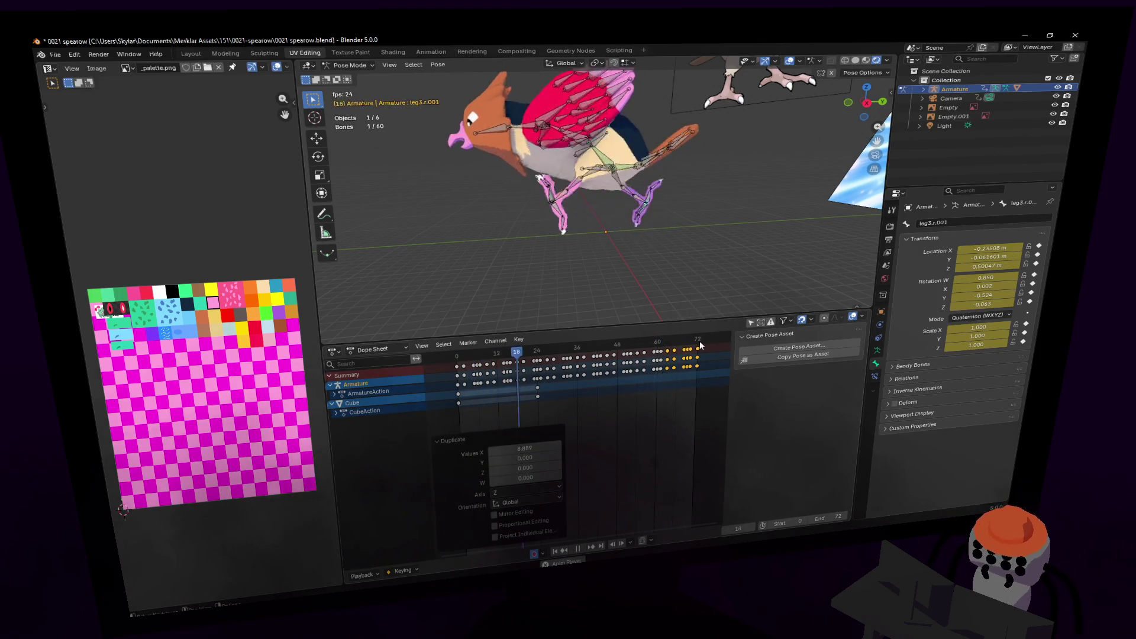
{"action": "key", "text": "shift+grave"}
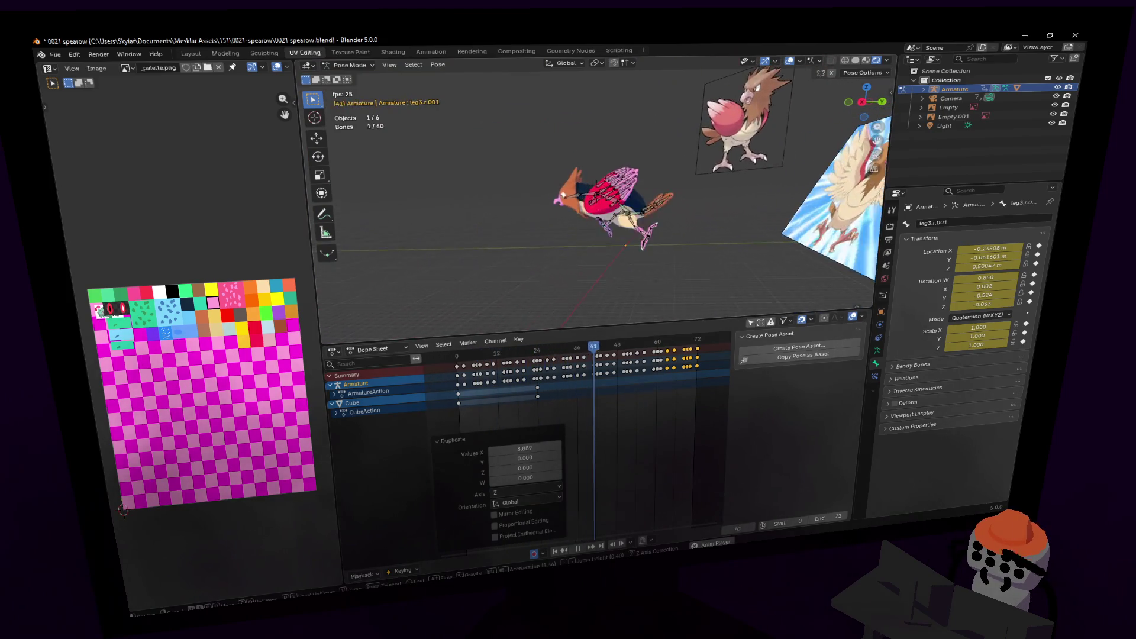
{"action": "left_click", "coordinate": [718, 254]}
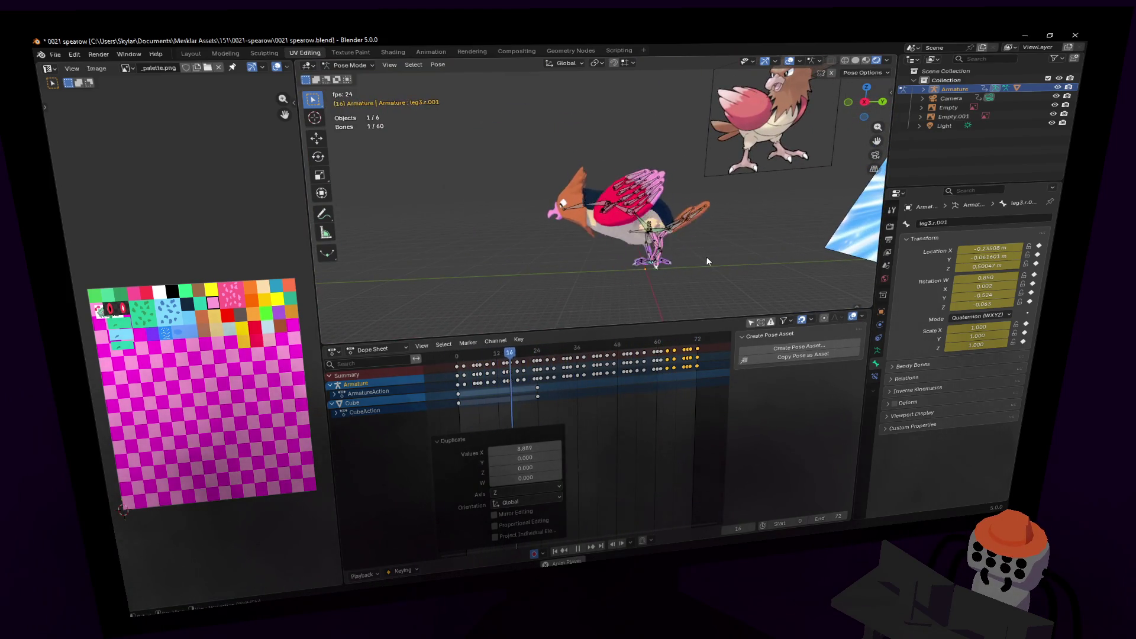
{"action": "key", "text": "shift+grave"}
{"action": "key", "text": "w"}
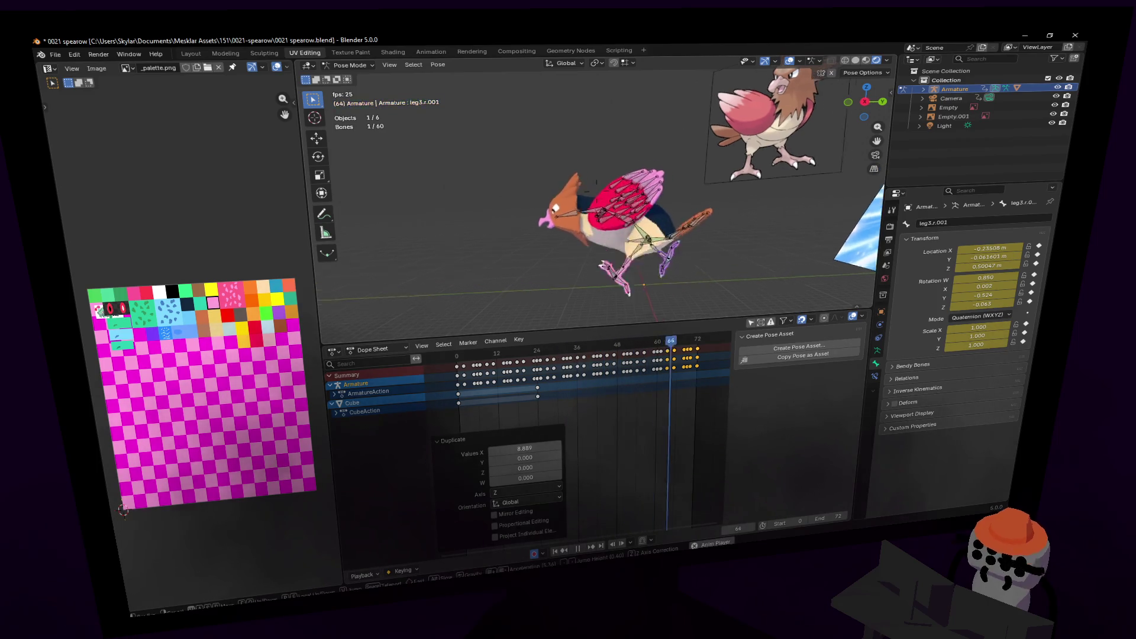
{"action": "key", "text": "Escape"}
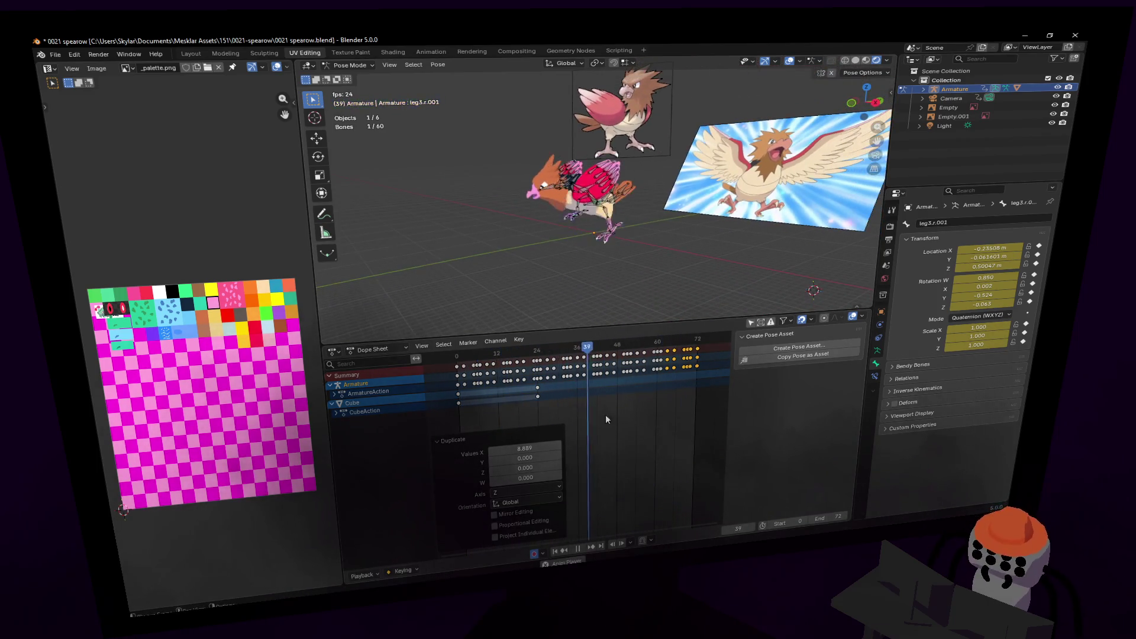
{"action": "key", "text": "space"}
{"action": "key", "text": "space"}
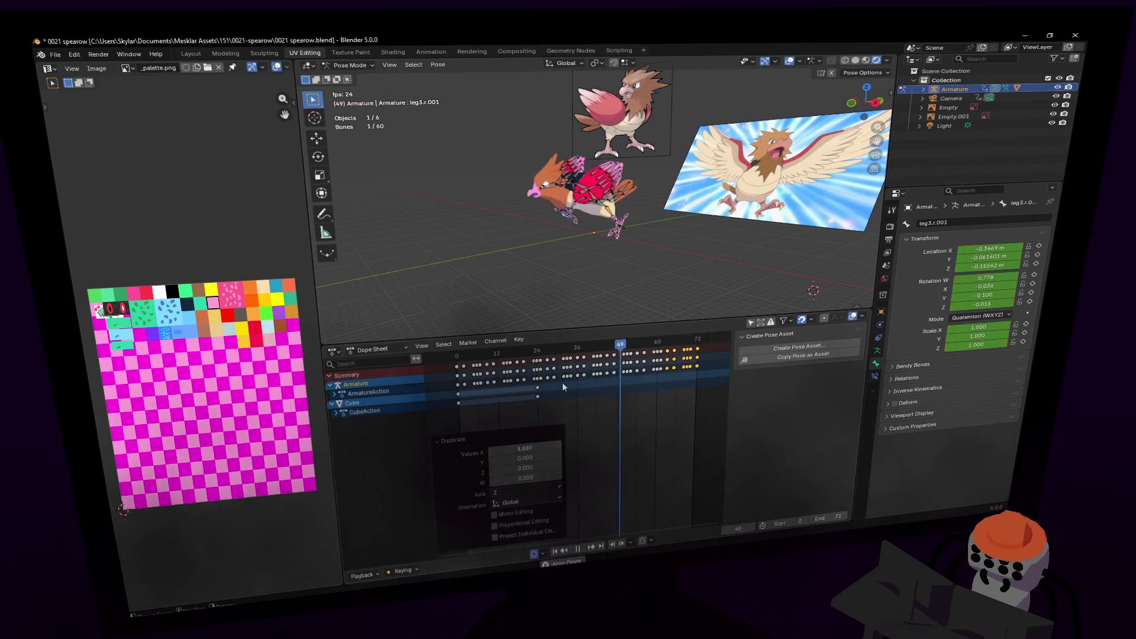
{"action": "key", "text": "space"}
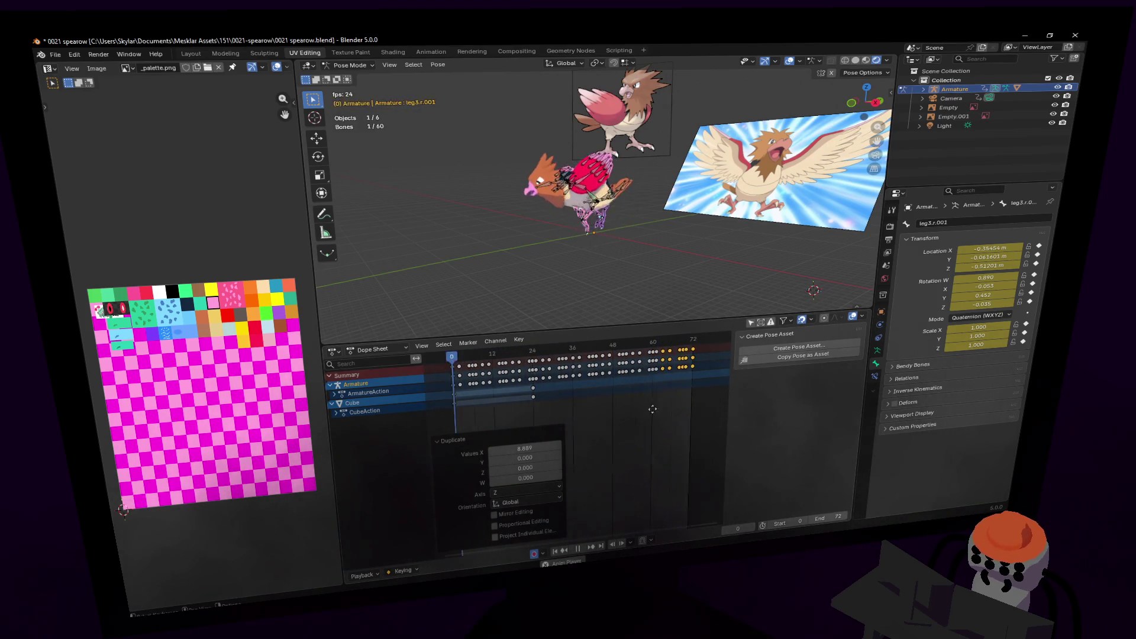
- Undo the last duplicate and delete the Cube's leftover keyframes
{"action": "key", "text": "space"}
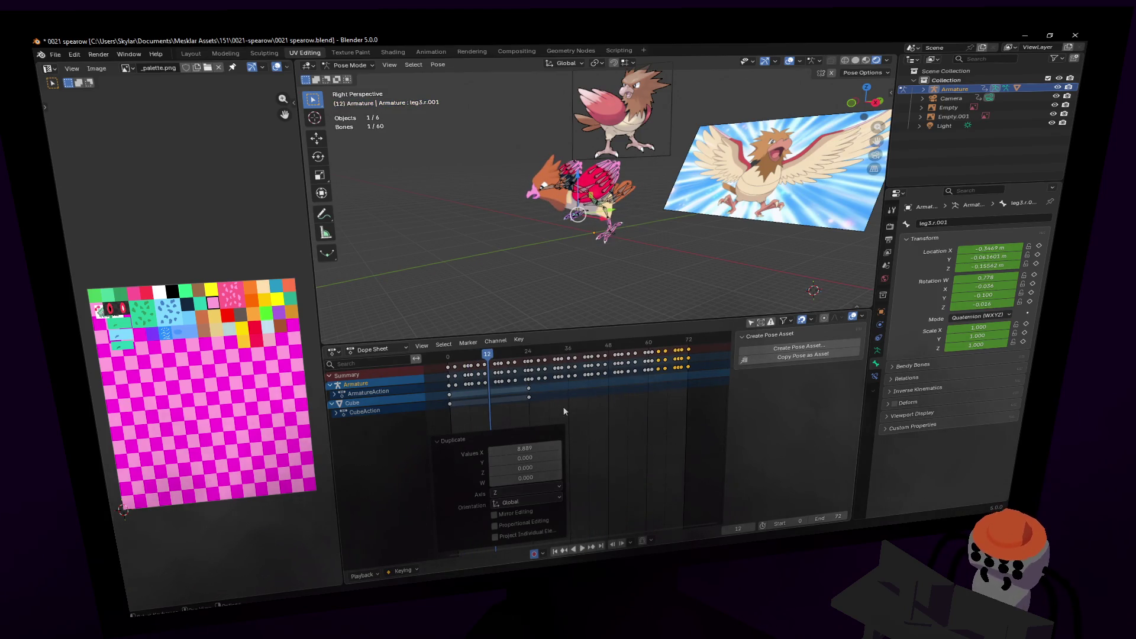
{"action": "key", "text": "ctrl+z"}
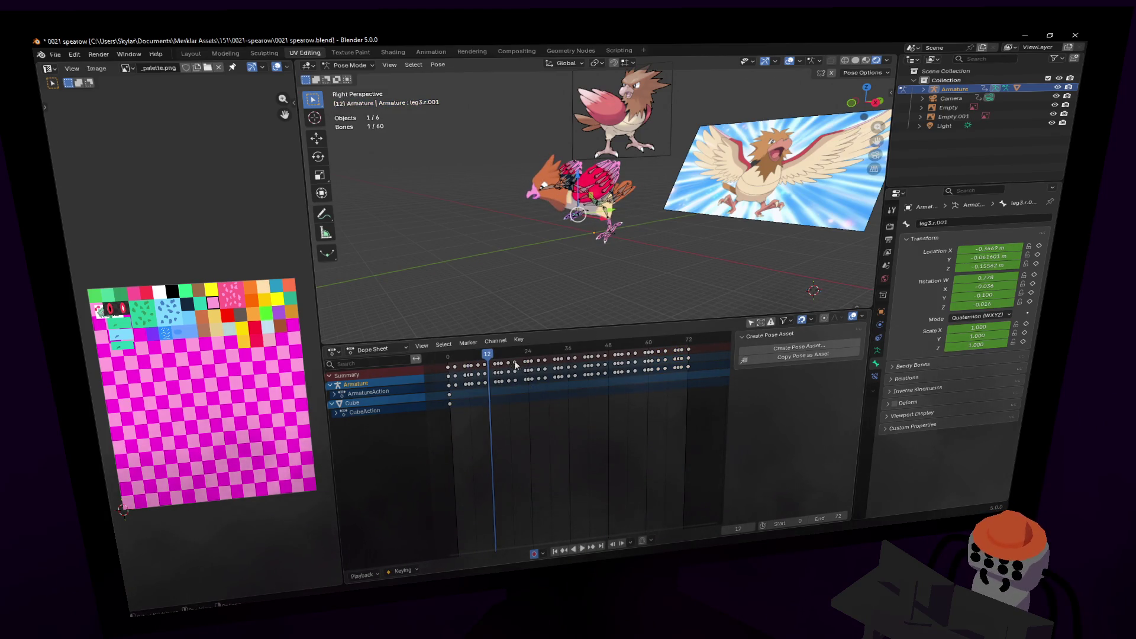
{"action": "left_click_drag", "start_coordinate": [455, 401], "coordinate": [445, 391]}
{"action": "key", "text": "Delete"}
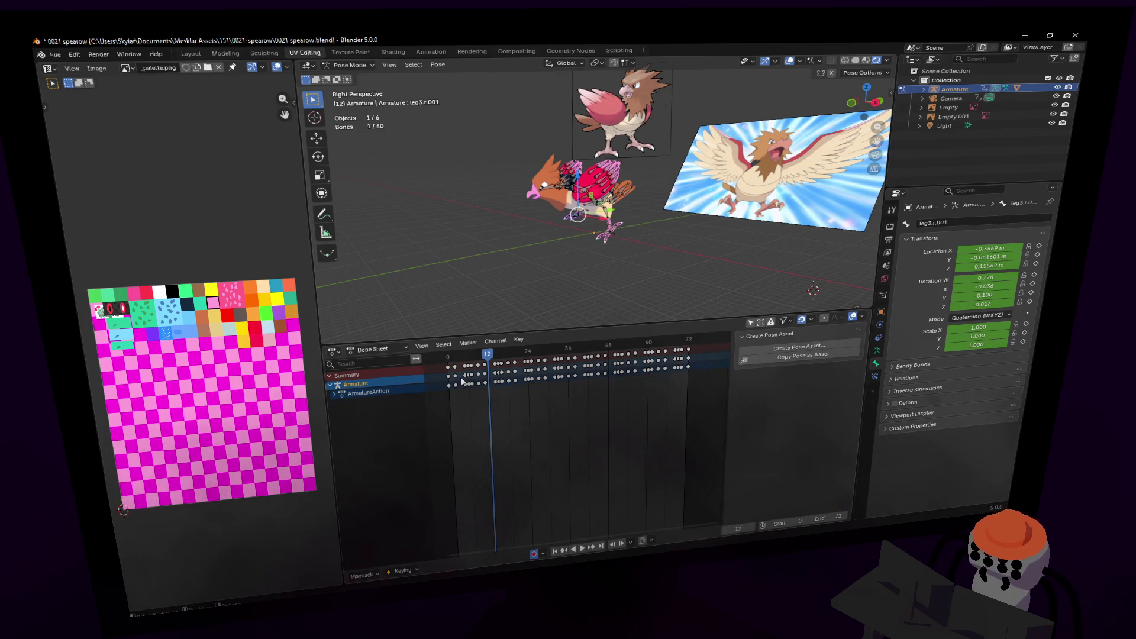
- Play the animation from frame 0 and fly the view to a new angle
{"action": "key", "text": "shift+Left"}
{"action": "key", "text": "space"}
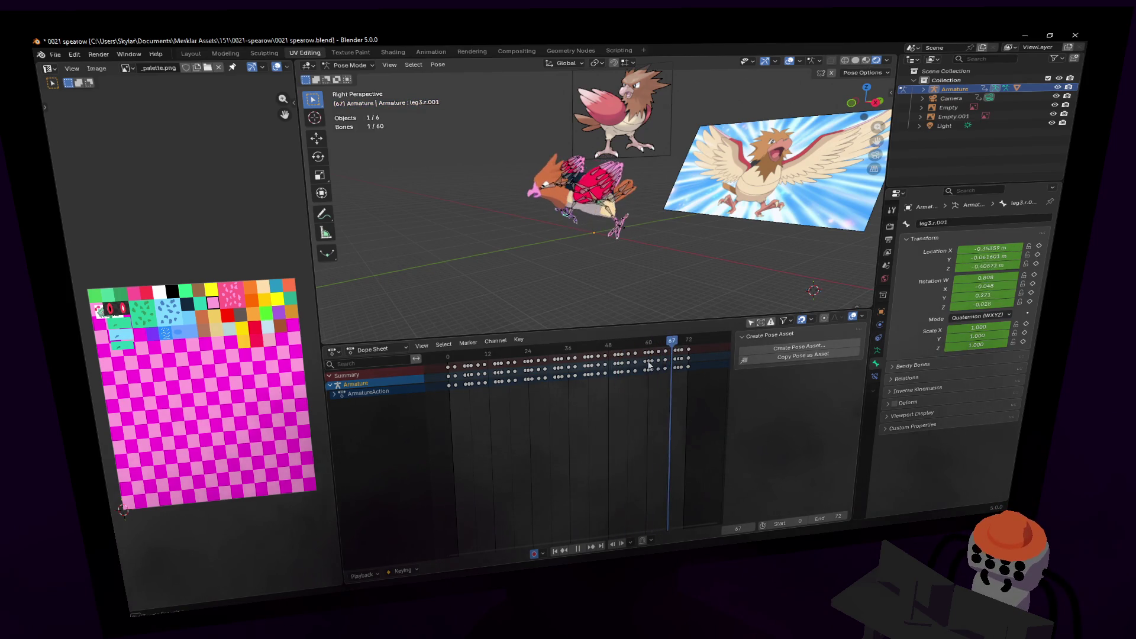
{"action": "key", "text": "Escape"}
{"action": "key", "text": "shift+grave"}
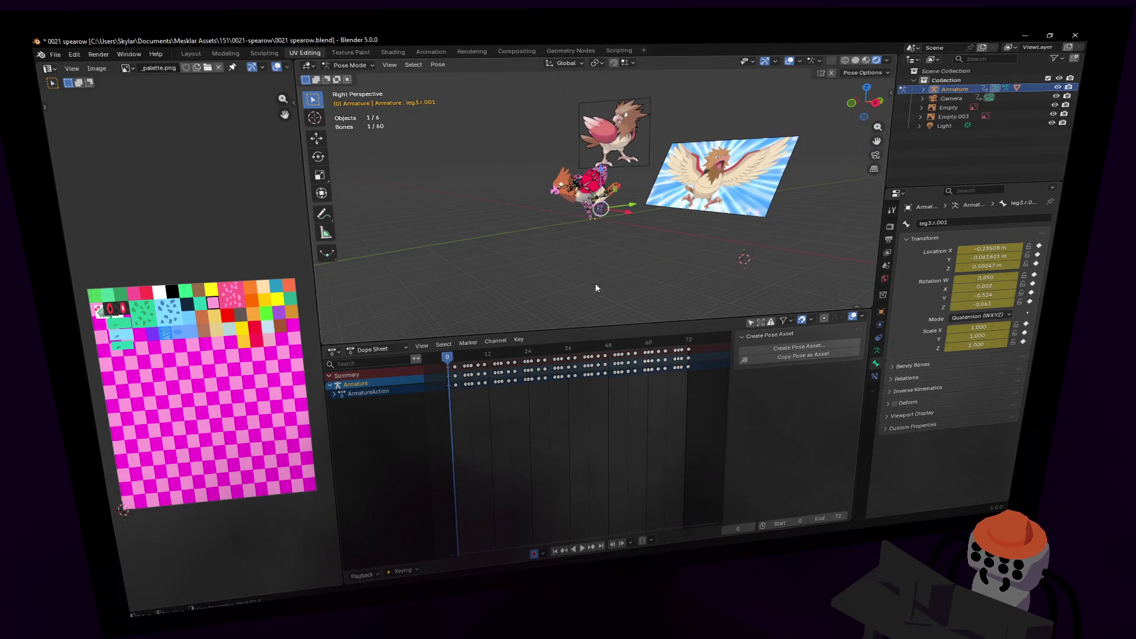
{"action": "left_click", "coordinate": [631, 260]}
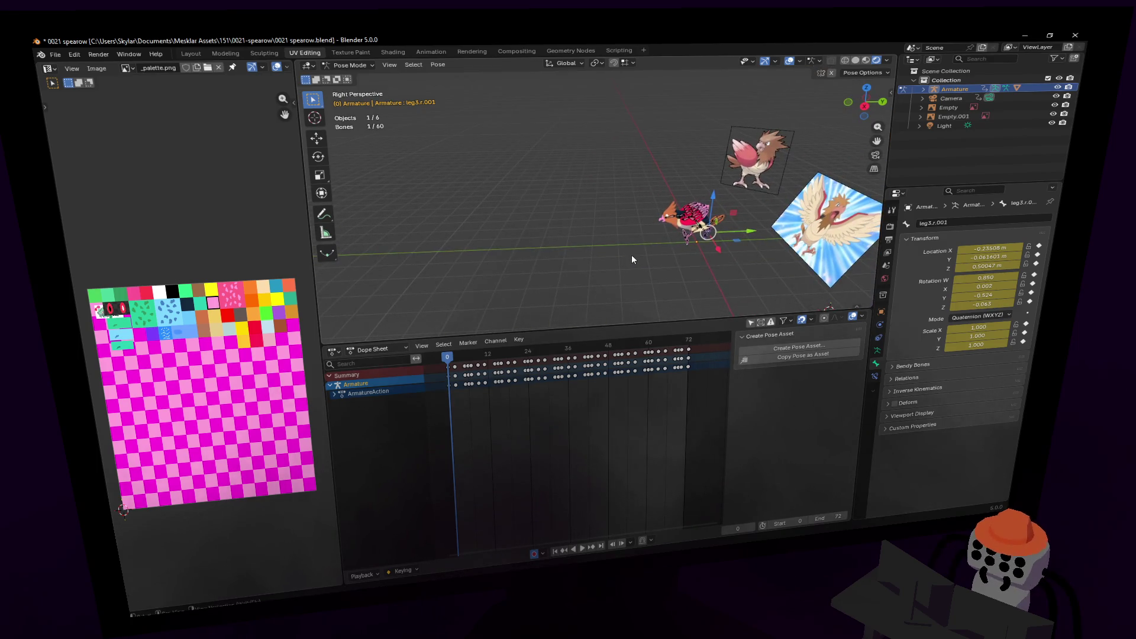
- Look through the scene camera, replay the walk from frame 0, and select bone spine1.001
{"action": "key", "text": "KP_0"}
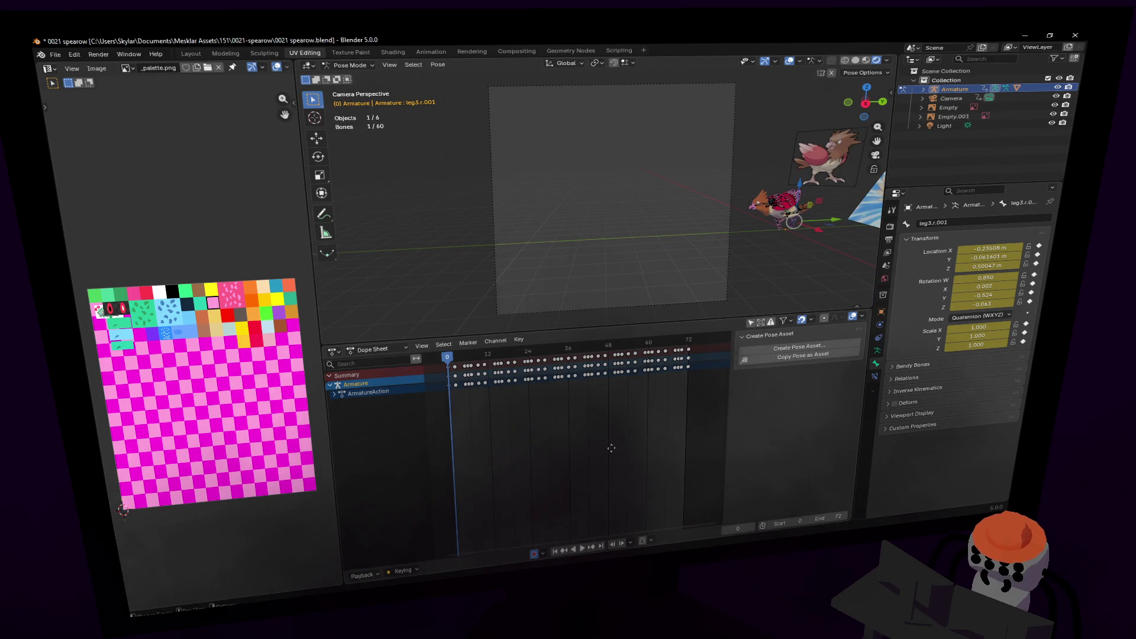
{"action": "key", "text": "space"}
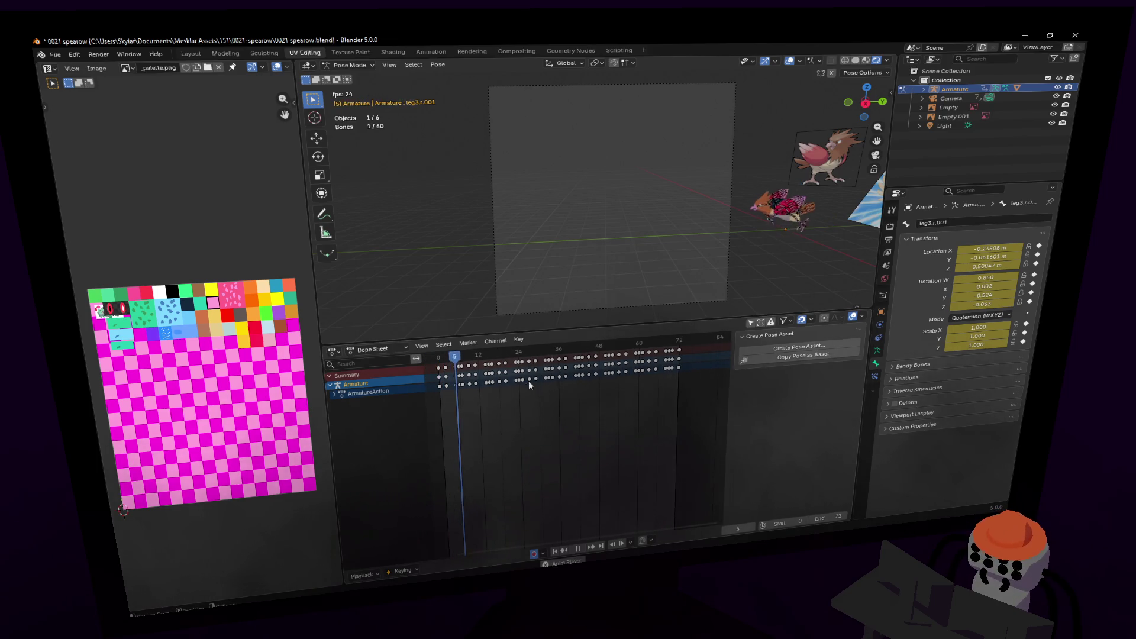
{"action": "key", "text": "space"}
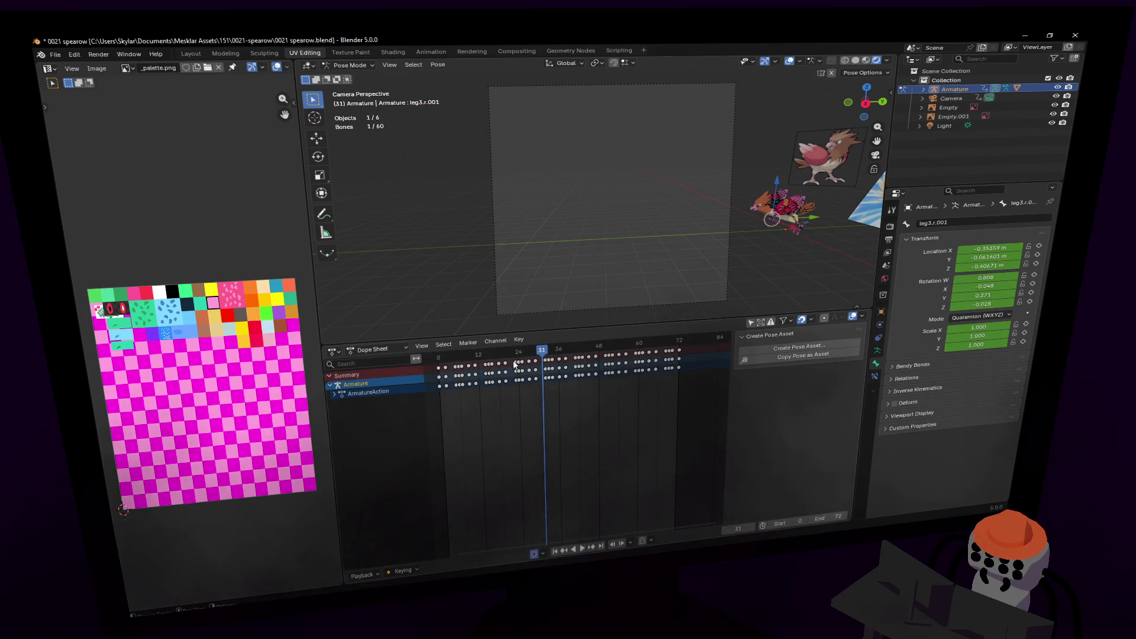
{"action": "left_click_drag", "start_coordinate": [478, 354], "coordinate": [438, 359]}
{"action": "key", "text": "space"}
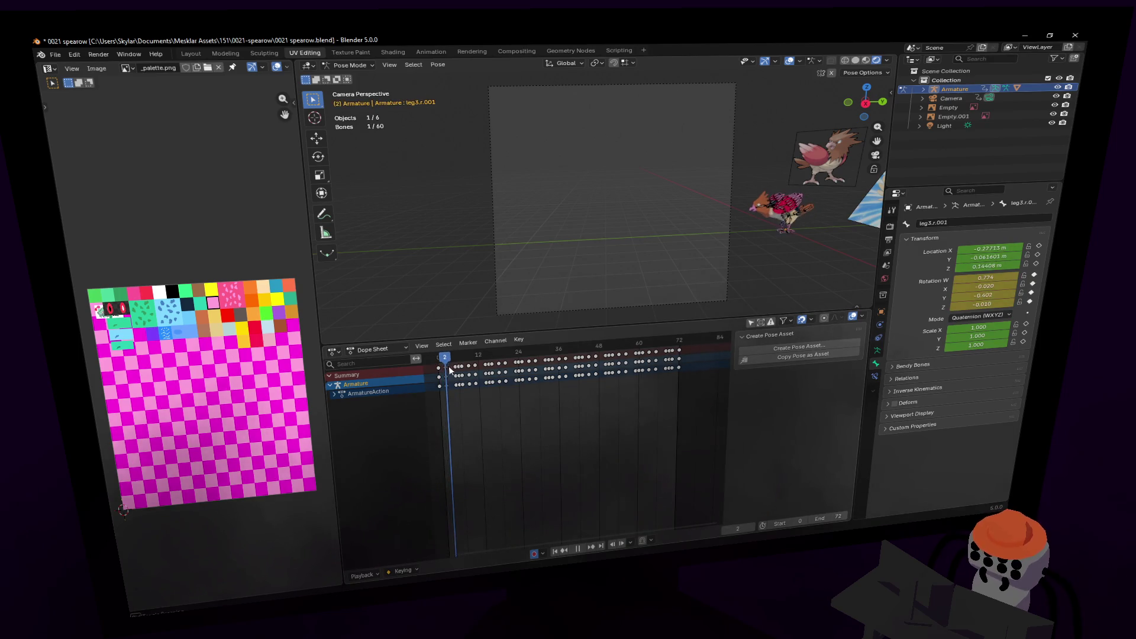
{"action": "key", "text": "Escape"}
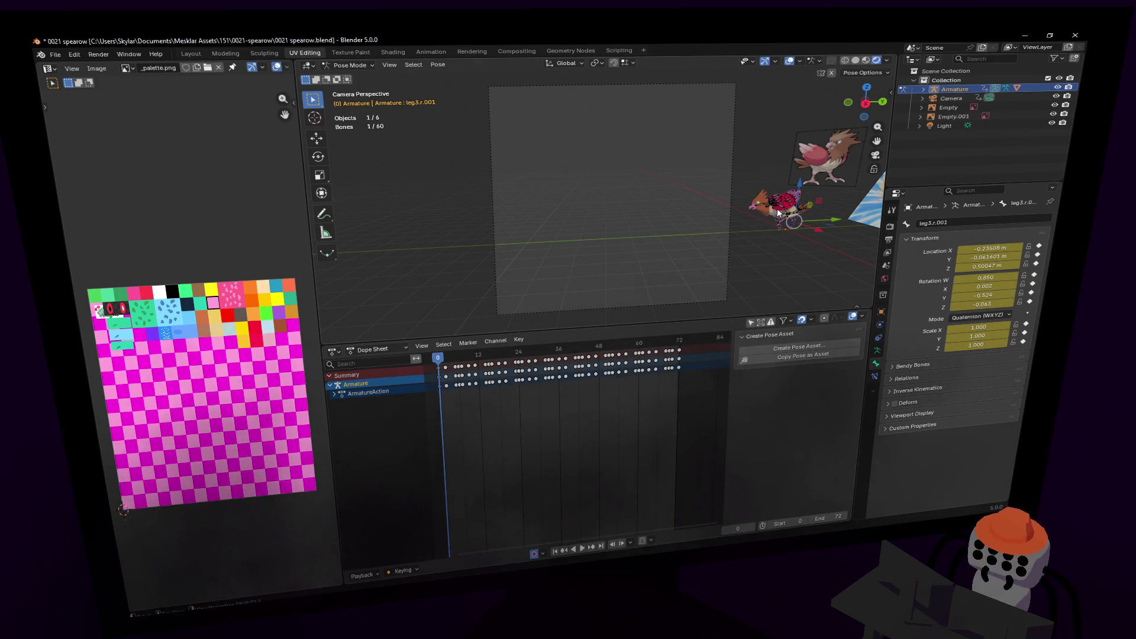
{"action": "left_click", "coordinate": [782, 217]}
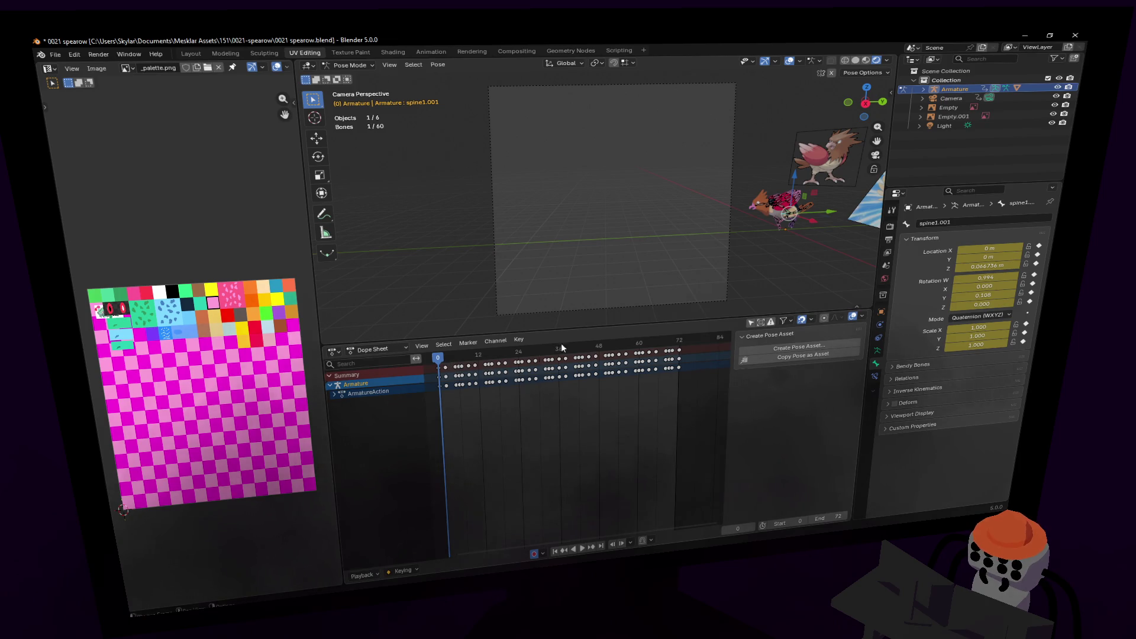
- Expand ArmatureAction, rename bone spine1.001 to 'origin', and preview the walk cycle
{"action": "left_click", "coordinate": [335, 395]}
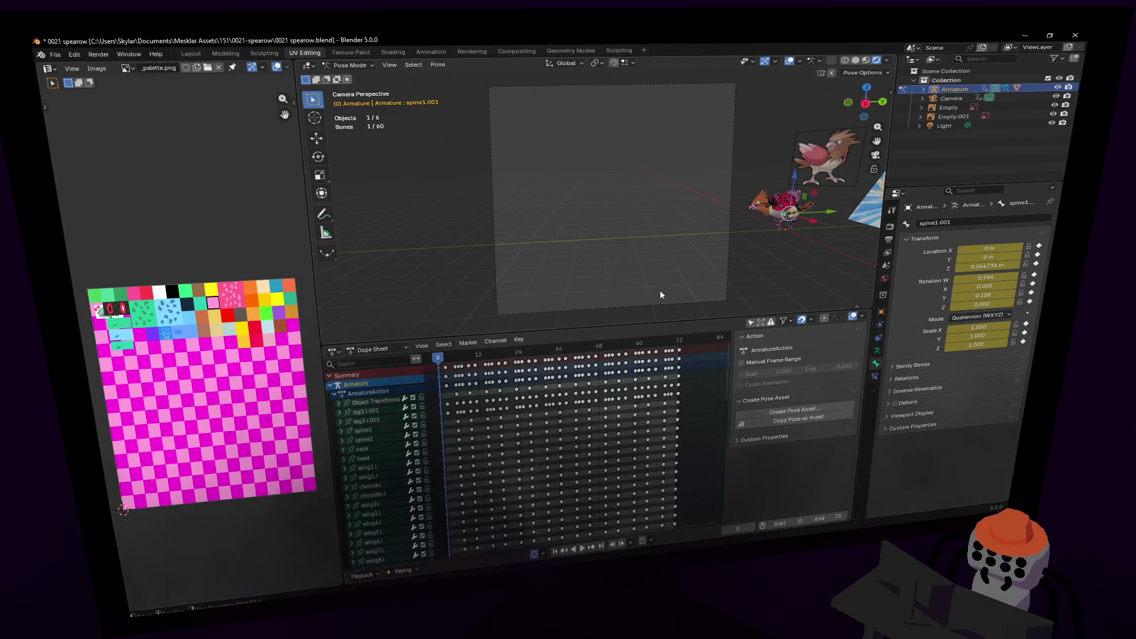
{"action": "left_click", "coordinate": [976, 223]}
{"action": "type", "text": "origin"}
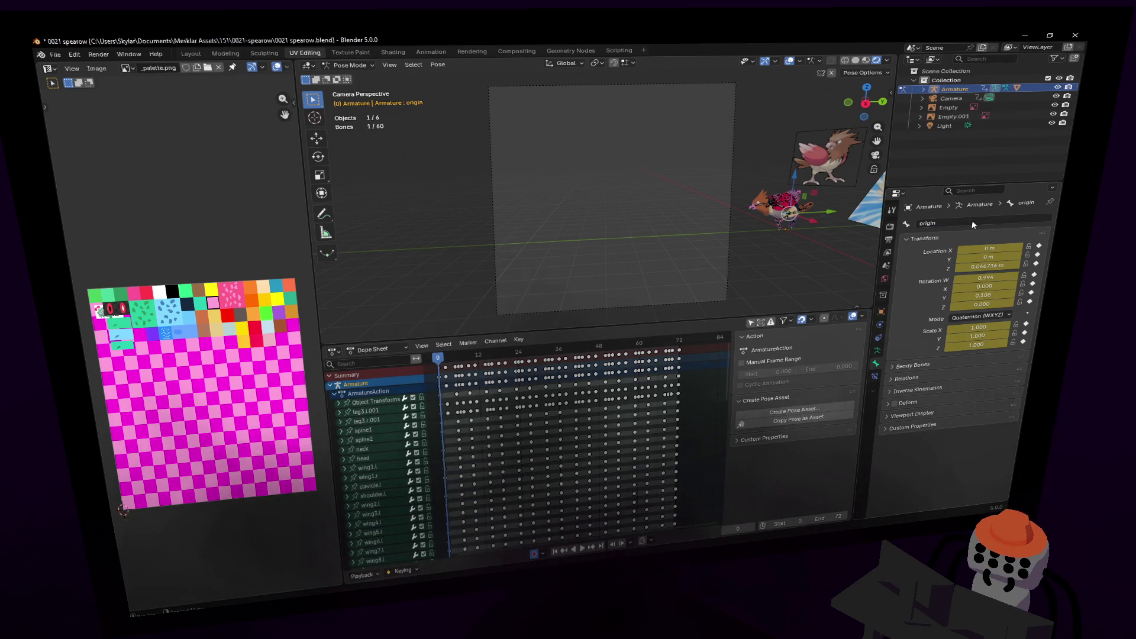
{"action": "key", "text": "Return"}
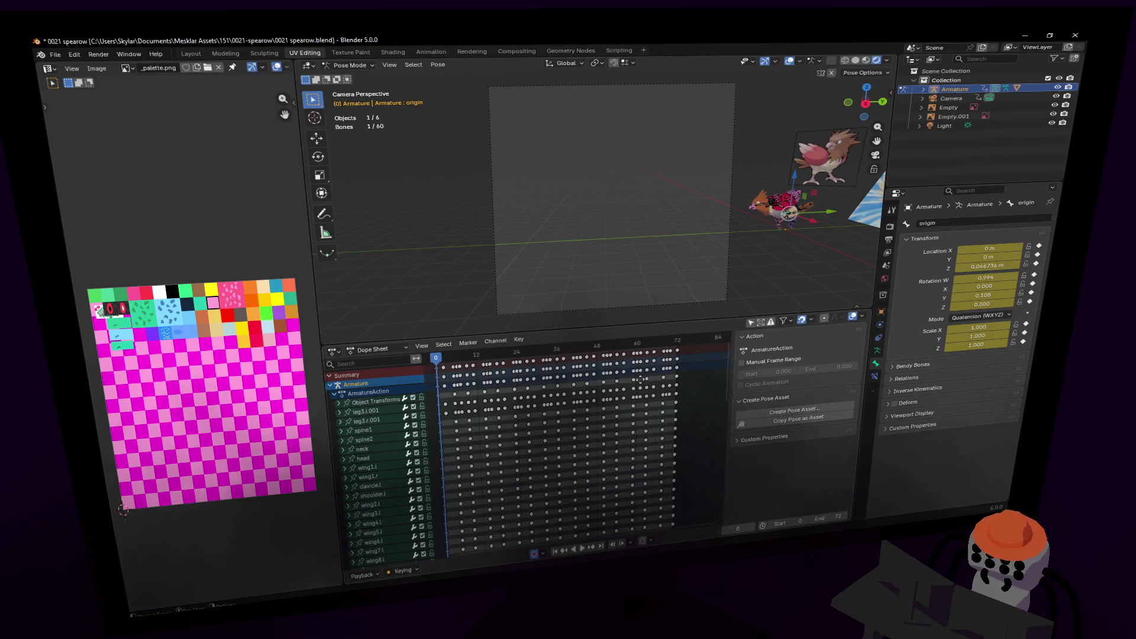
{"action": "scroll", "coordinate": [637, 378], "scroll_direction": "right", "scroll_amount": 1, "text": "ctrl"}
{"action": "scroll", "coordinate": [642, 379], "scroll_direction": "left", "scroll_amount": 1, "text": "ctrl"}
{"action": "key", "text": "space"}
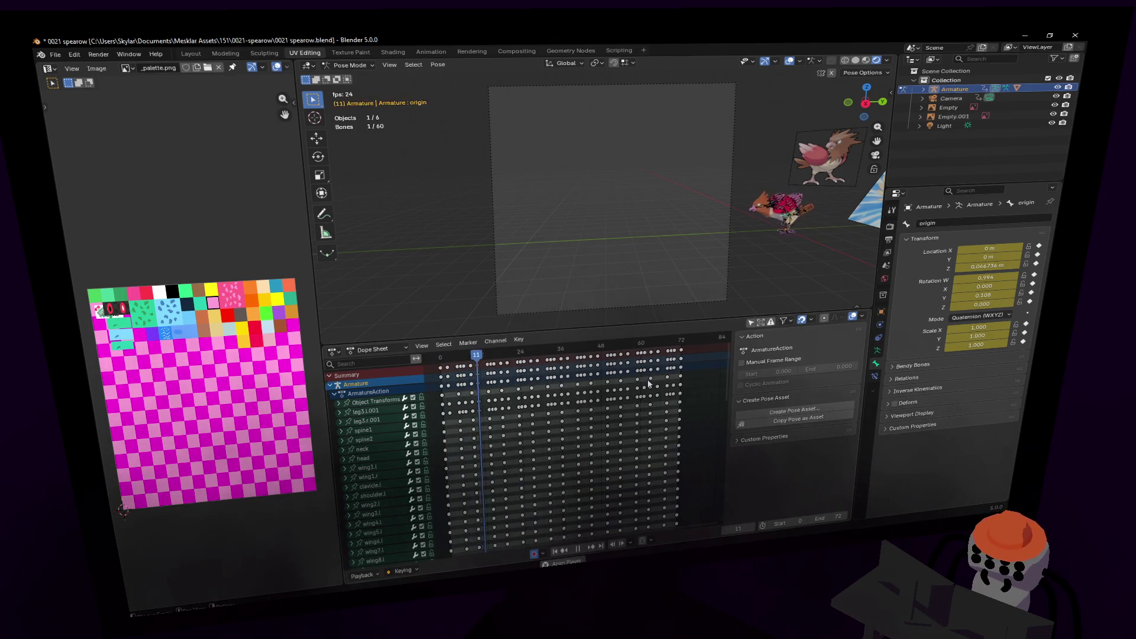
{"action": "key", "text": "space"}
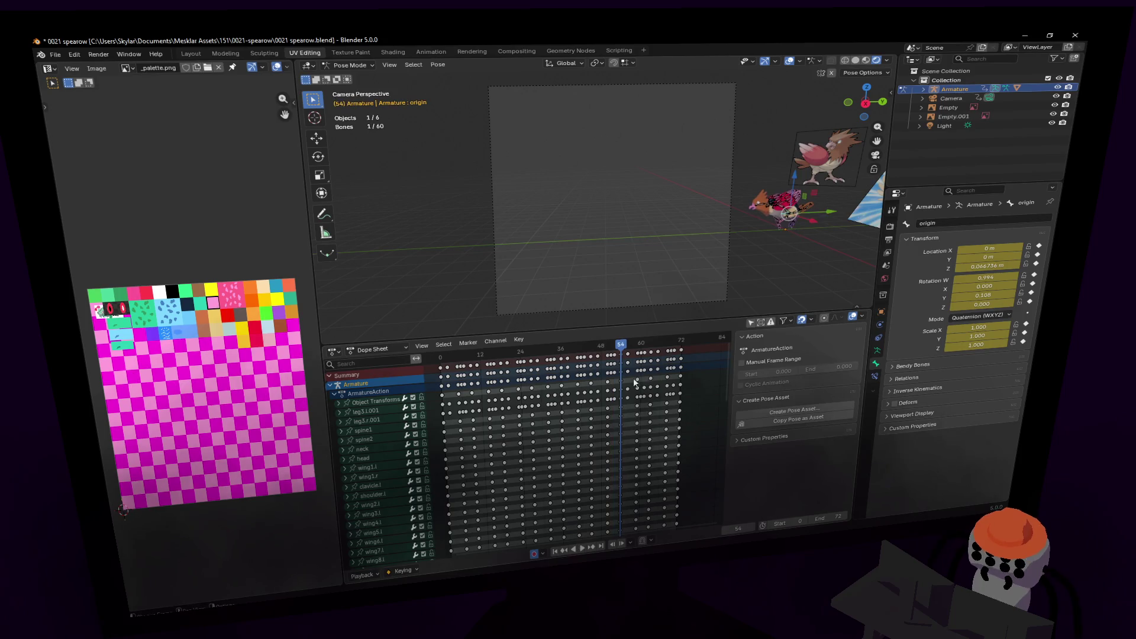
- Expand the origin channel to list its location, rotation and scale curves
{"action": "scroll", "coordinate": [388, 445], "scroll_direction": "down", "scroll_amount": 10}
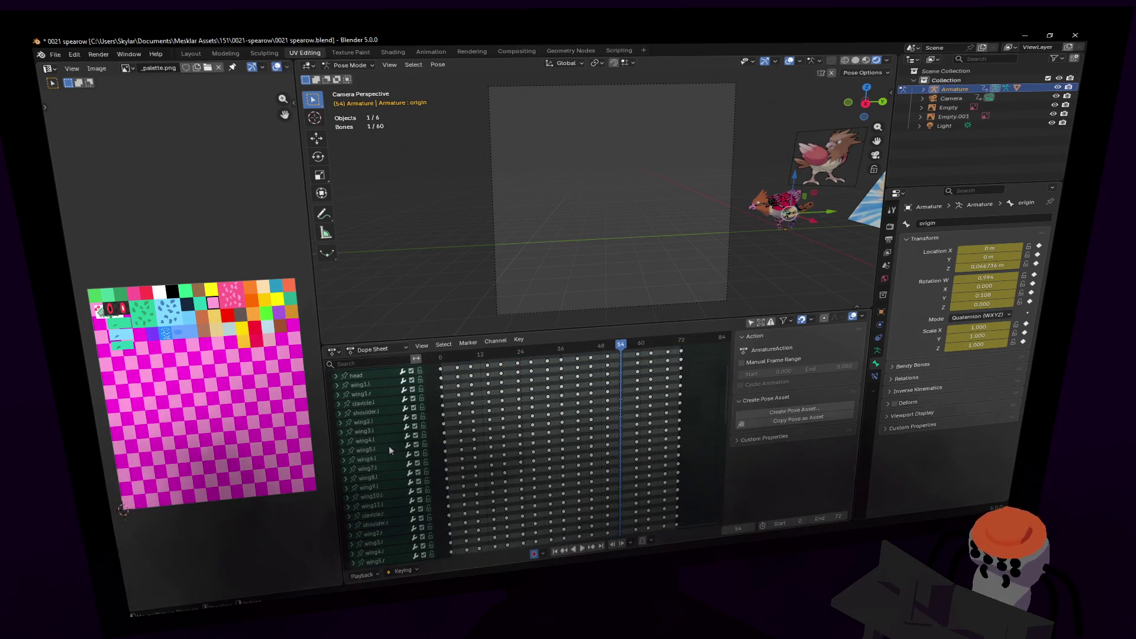
{"action": "scroll", "coordinate": [388, 445], "scroll_direction": "down", "scroll_amount": 7}
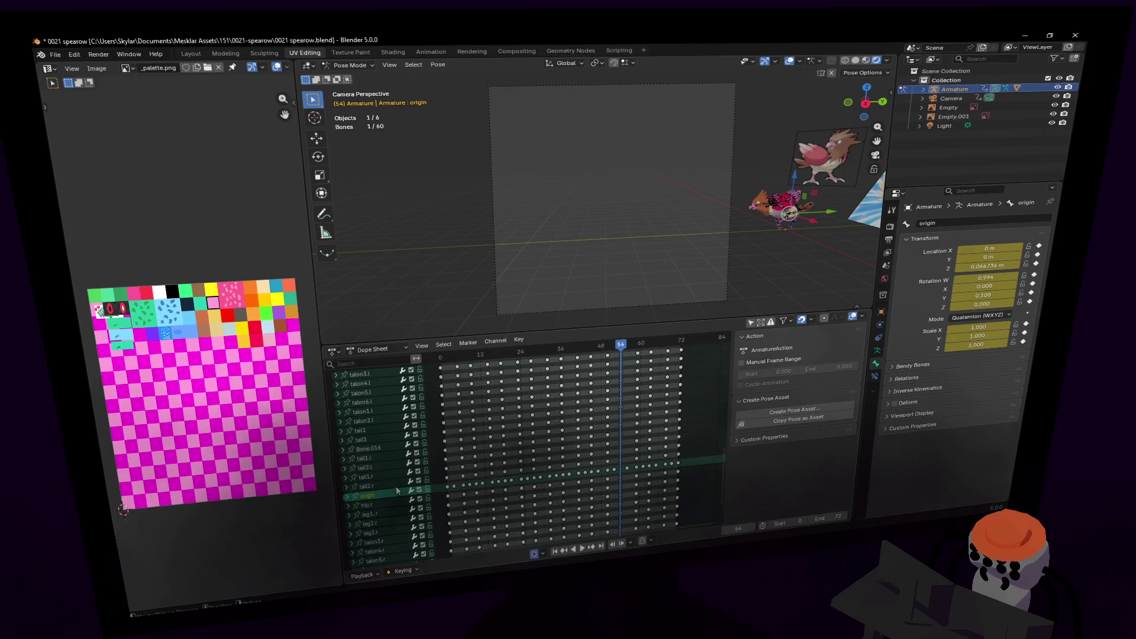
{"action": "left_click", "coordinate": [415, 446]}
{"action": "left_click", "coordinate": [344, 448]}
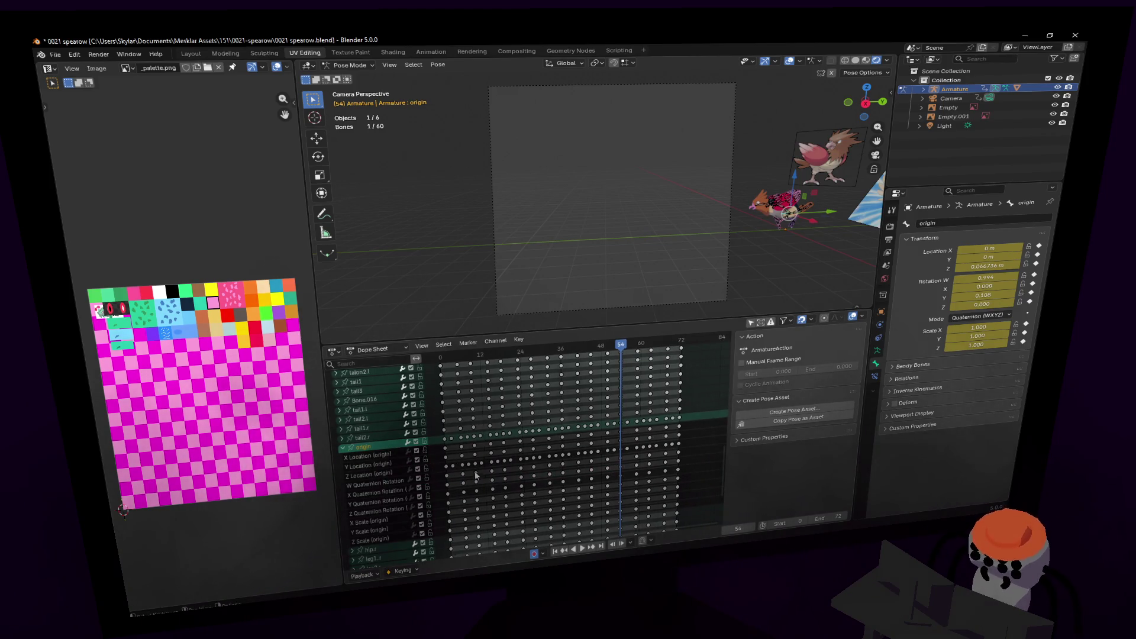
- Delete origin's Y Location keys after frame 0, keeping only the first key, and play to check
{"action": "middle_click_drag", "start_coordinate": [468, 457], "coordinate": [480, 466]}
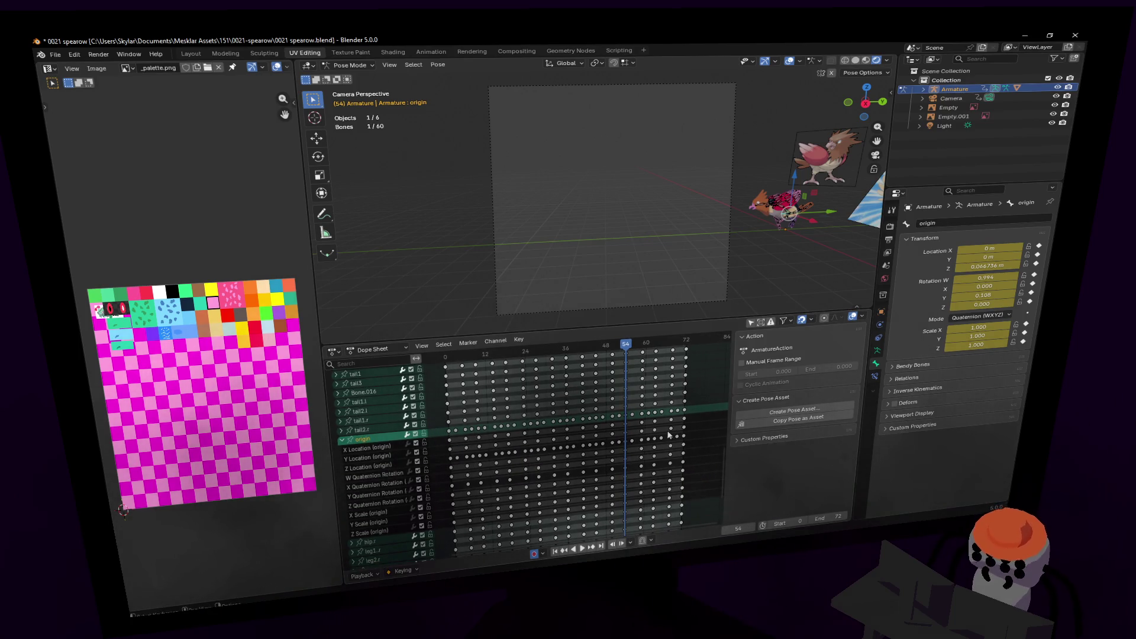
{"action": "left_click_drag", "start_coordinate": [694, 433], "coordinate": [444, 452]}
{"action": "key", "text": "Delete"}
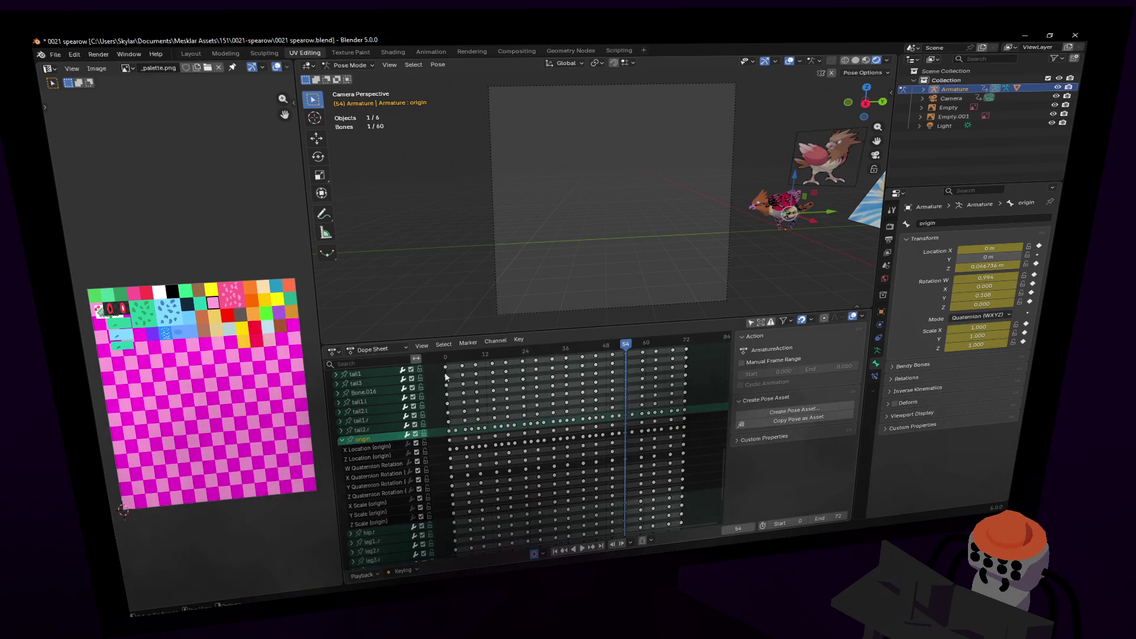
{"action": "left_click", "coordinate": [444, 356]}
{"action": "key", "text": "ctrl+z"}
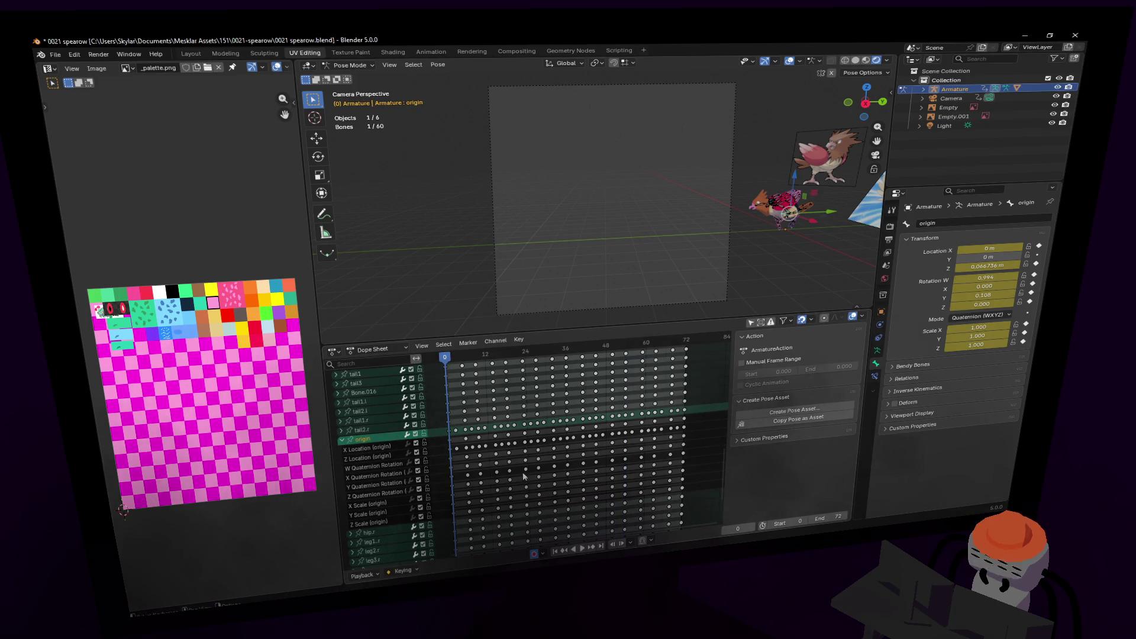
{"action": "left_click", "coordinate": [686, 429]}
{"action": "left_click_drag", "start_coordinate": [691, 425], "coordinate": [458, 447]}
{"action": "left_click", "coordinate": [625, 378]}
{"action": "key", "text": "space"}
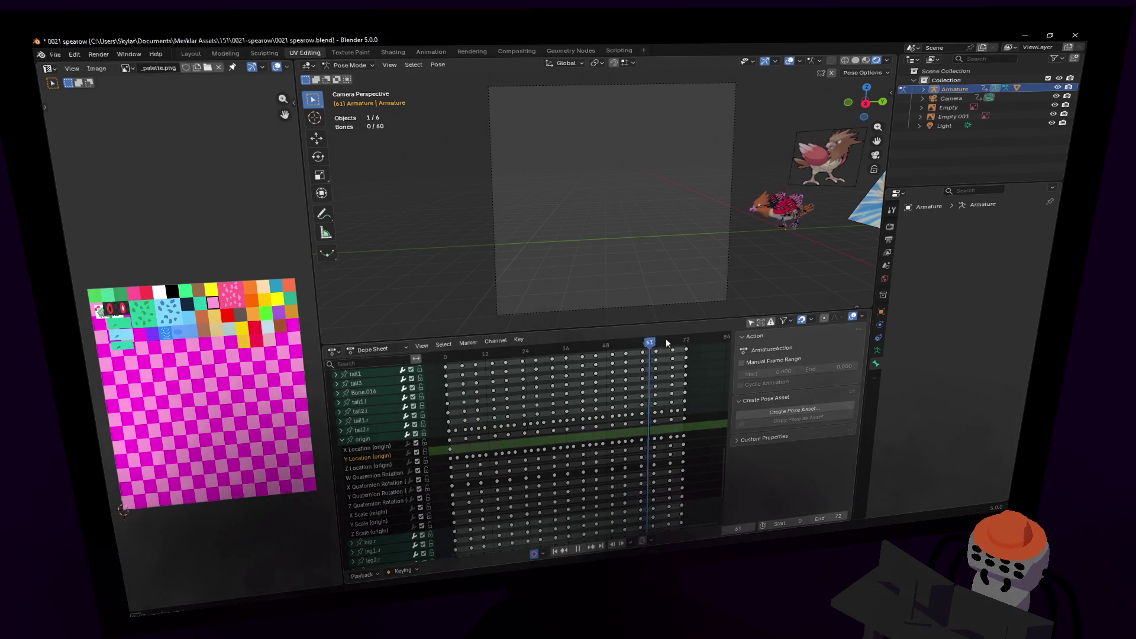
- Select the origin bone and test moving it along Y, cancelling the move
{"action": "left_click", "coordinate": [788, 217]}
{"action": "key", "text": "g"}
{"action": "key", "text": "Escape"}
{"action": "left_click", "coordinate": [799, 240]}
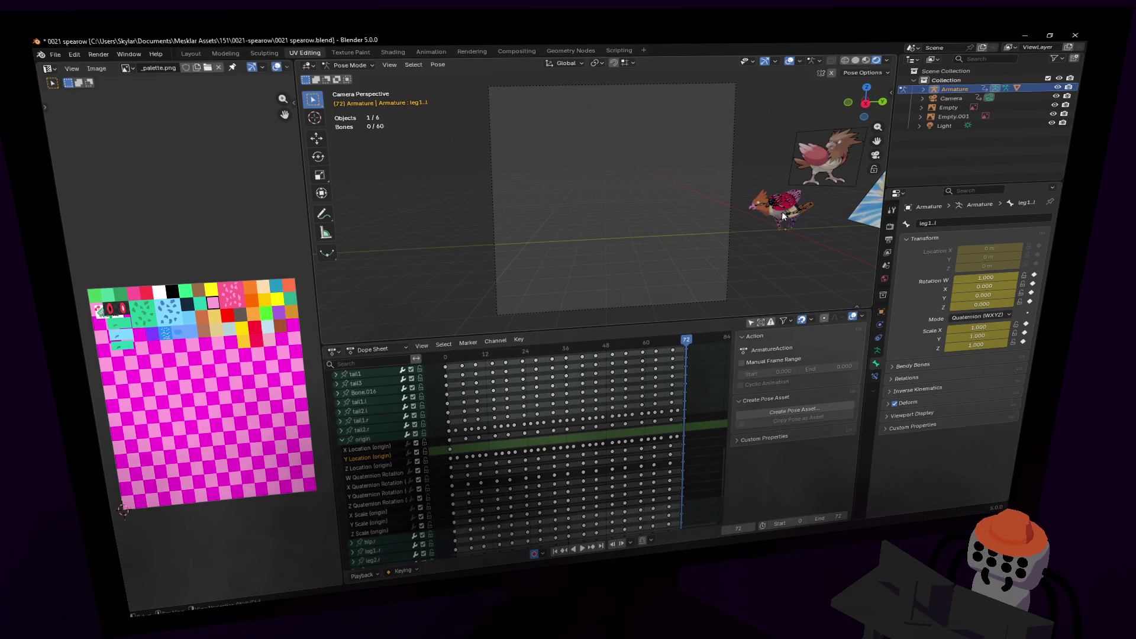
{"action": "left_click", "coordinate": [782, 216]}
{"action": "key", "text": "g"}
{"action": "key", "text": "y"}
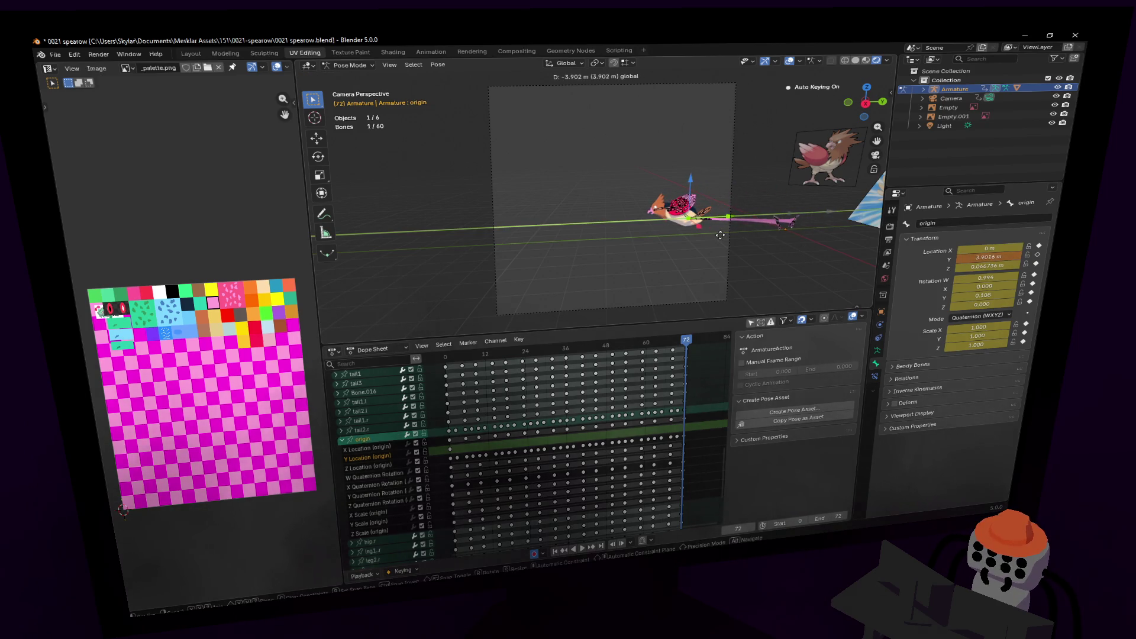
{"action": "key", "text": "Escape"}
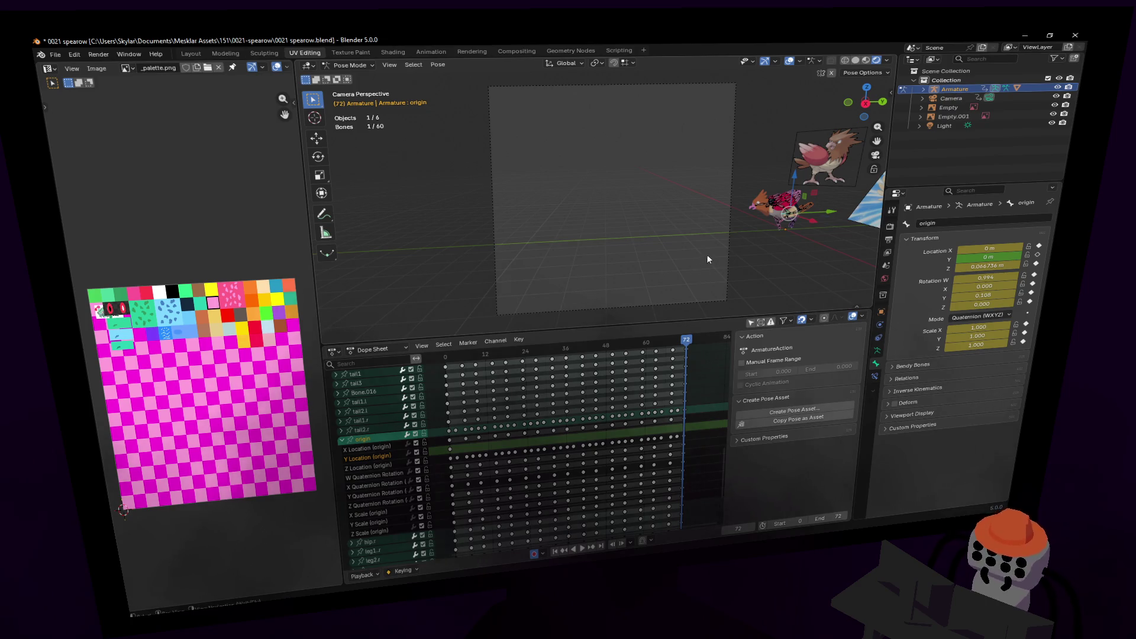
- Leave camera view and fly down to a frontal close-up of Spearow's legs
{"action": "key", "text": "KP_3"}
{"action": "key", "text": "shift+grave"}
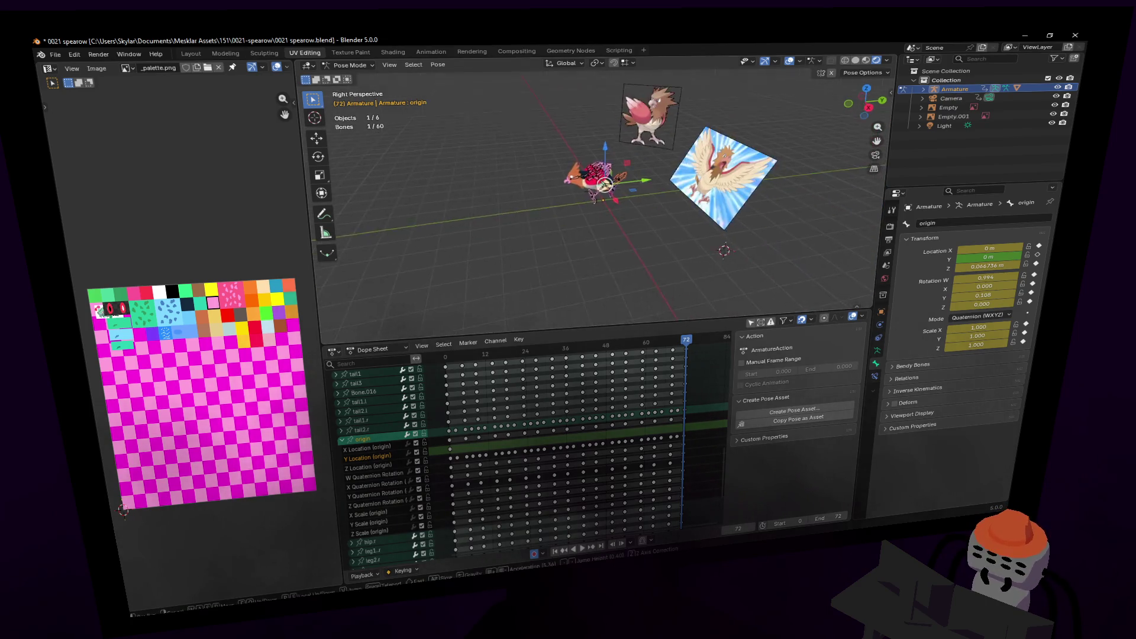
{"action": "key", "text": "w"}
{"action": "left_click", "coordinate": [652, 252]}
{"action": "middle_click_drag", "start_coordinate": [652, 252], "coordinate": [597, 269]}
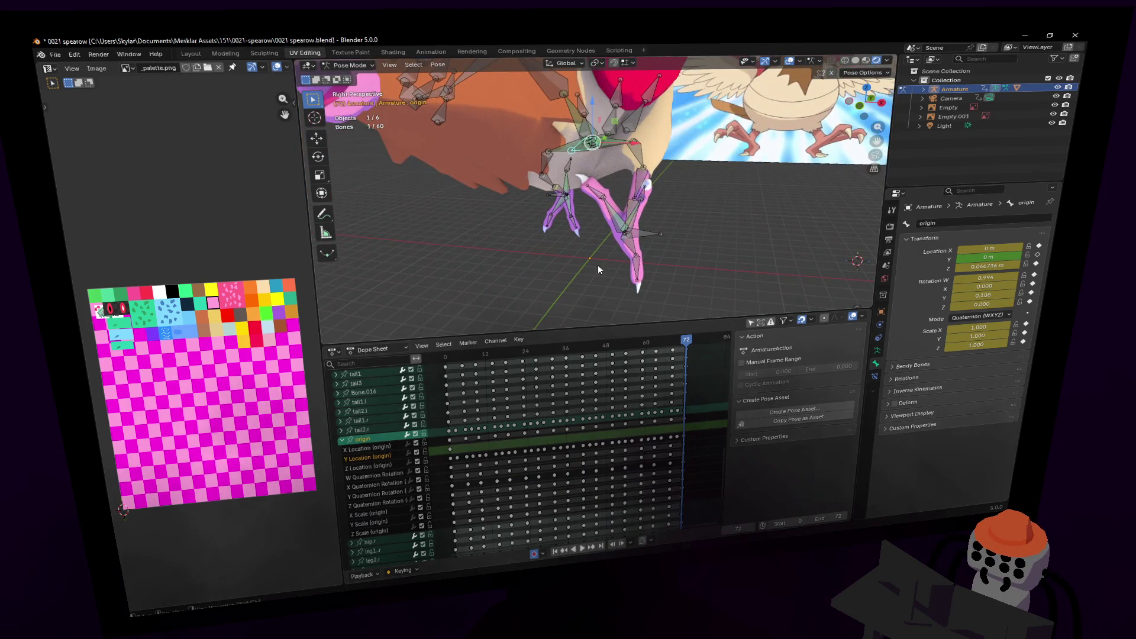
{"action": "left_click", "coordinate": [877, 350]}
- Centre the view on the hips with origin active, then switch the armature to Edit Mode
{"action": "key", "text": "shift+grave"}
{"action": "left_click", "coordinate": [596, 190]}
{"action": "left_click", "coordinate": [493, 196]}
{"action": "key", "text": "KP_Decimal"}
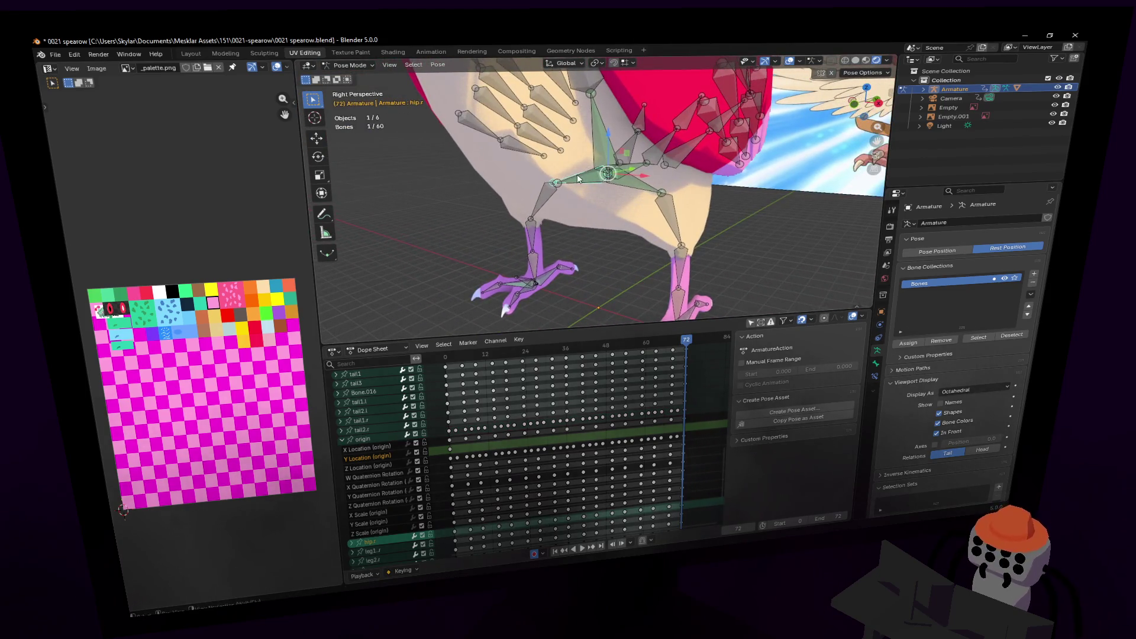
{"action": "left_click", "coordinate": [579, 178]}
{"action": "key", "text": "shift+grave"}
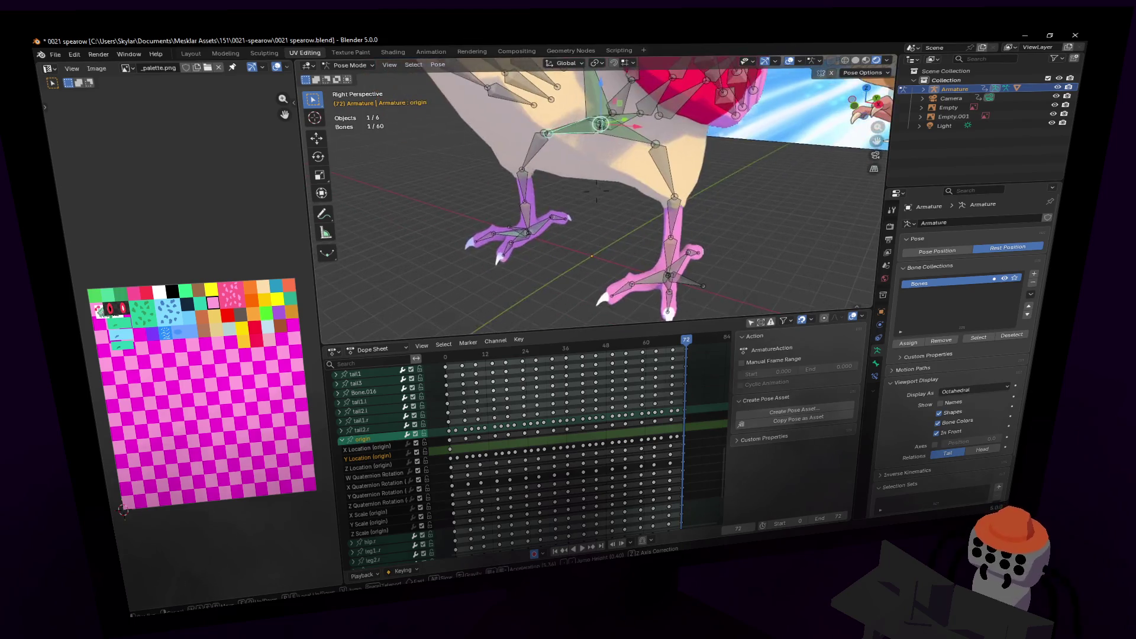
{"action": "left_click", "coordinate": [597, 190]}
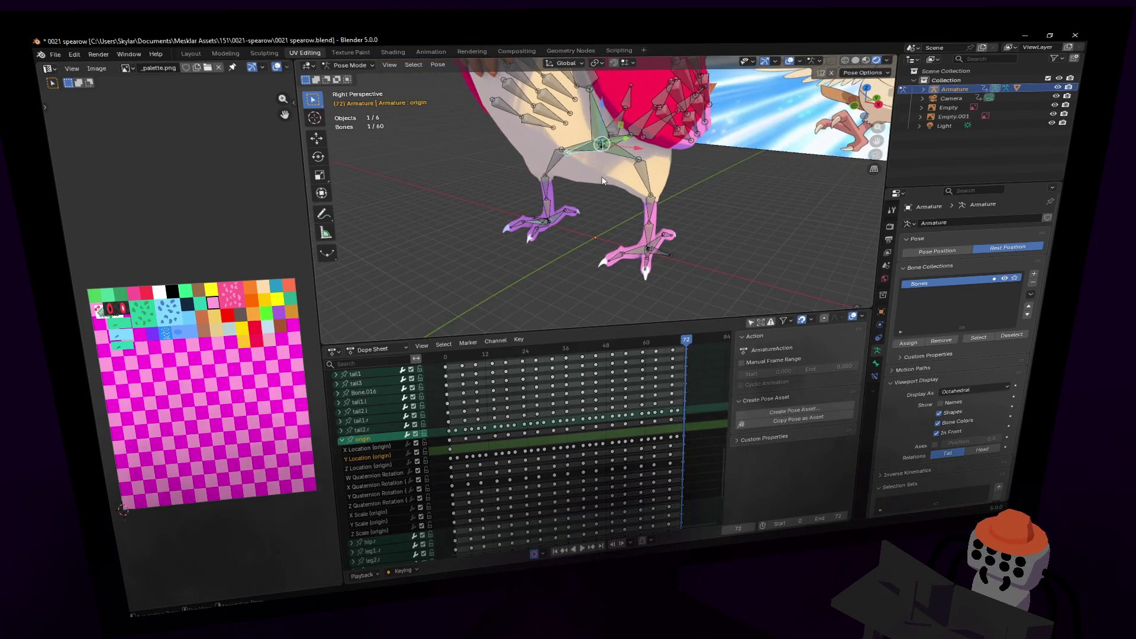
{"action": "left_click", "coordinate": [349, 65]}
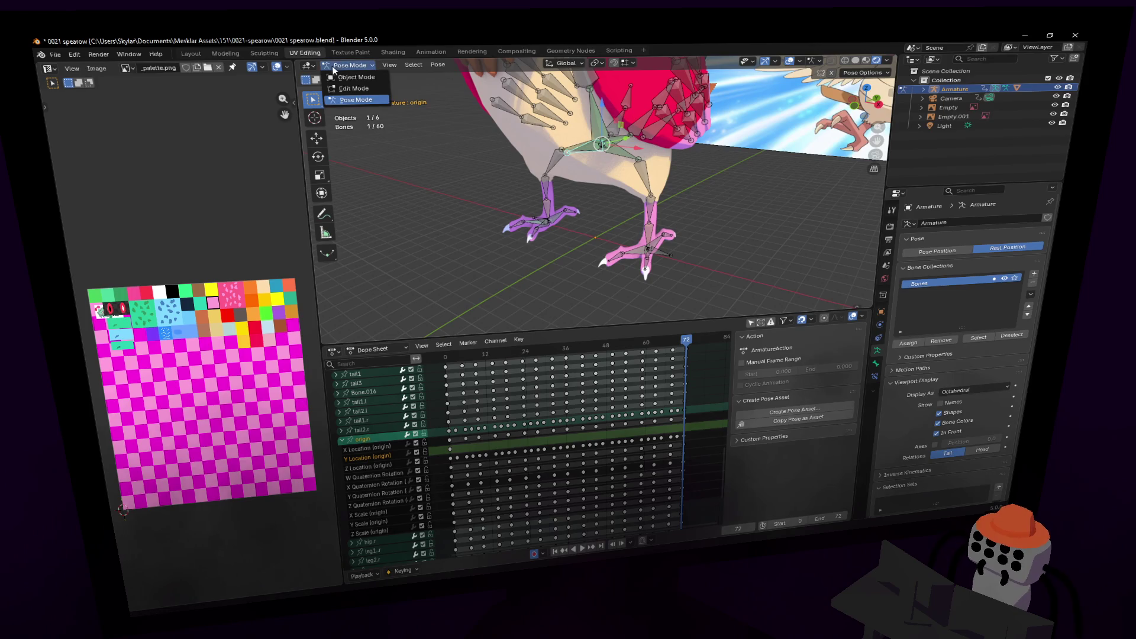
{"action": "left_click", "coordinate": [347, 89]}
- Duplicate the origin bone into origin.001 about 0.62 m lower near the feet
{"action": "key", "text": "shift+d"}
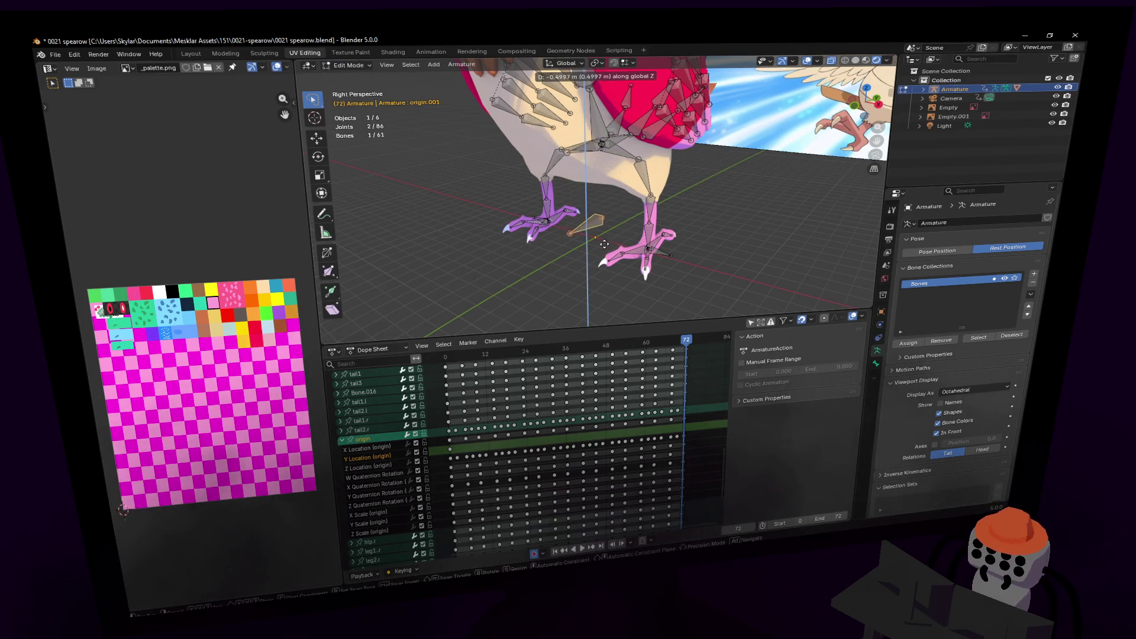
{"action": "left_click", "coordinate": [593, 255]}
{"action": "key", "text": "shift+grave"}
{"action": "key", "text": "s"}
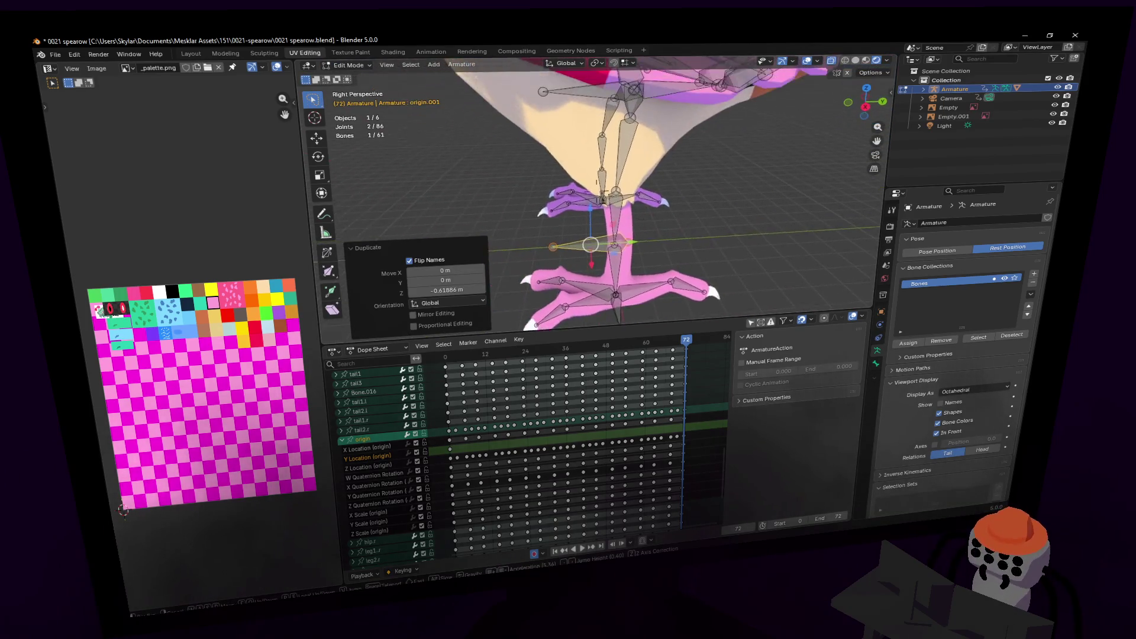
{"action": "left_click", "coordinate": [657, 236]}
{"action": "scroll", "coordinate": [656, 236], "scroll_direction": "down", "scroll_amount": 3}
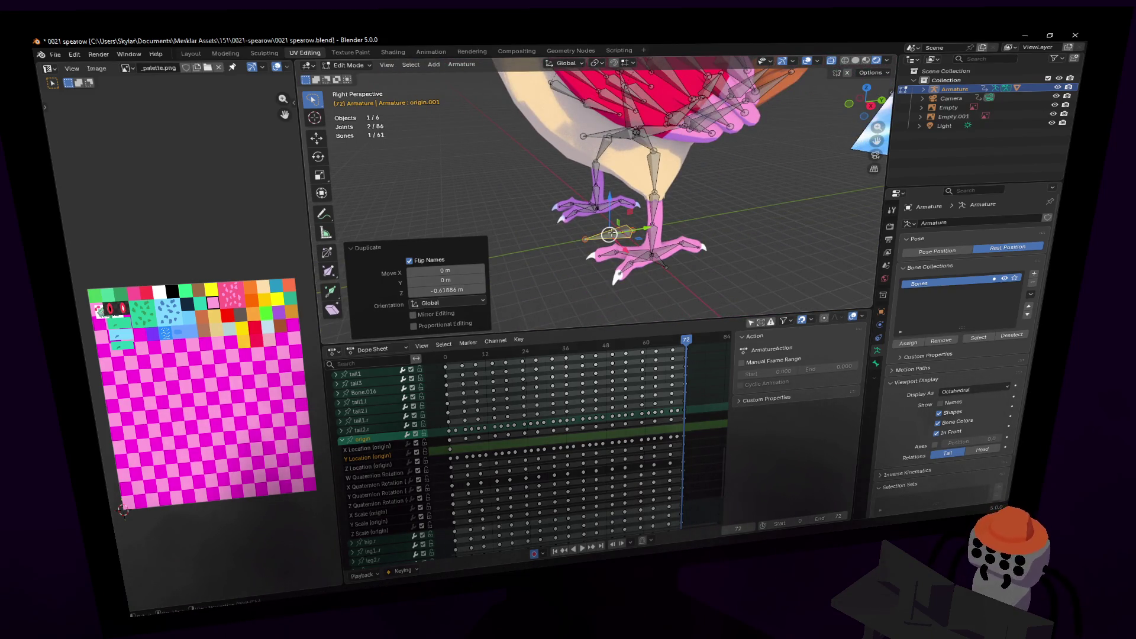
{"action": "middle_click_drag", "start_coordinate": [657, 236], "coordinate": [672, 277]}
{"action": "middle_click_drag", "start_coordinate": [611, 243], "coordinate": [616, 170]}
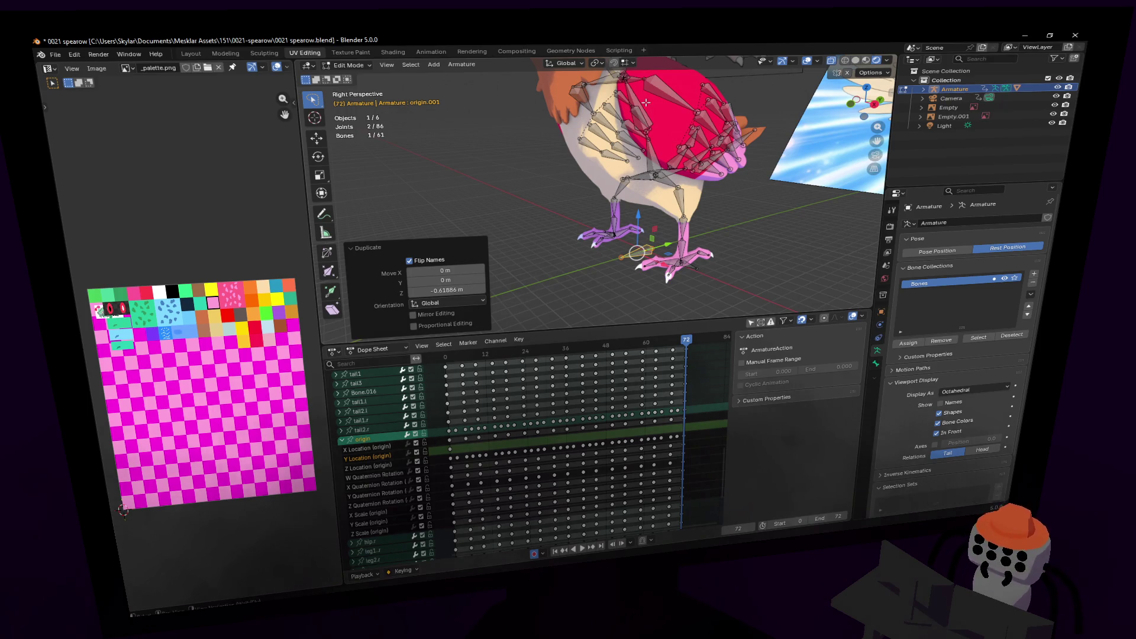
{"action": "scroll", "coordinate": [681, 291], "scroll_direction": "up", "scroll_amount": 3}
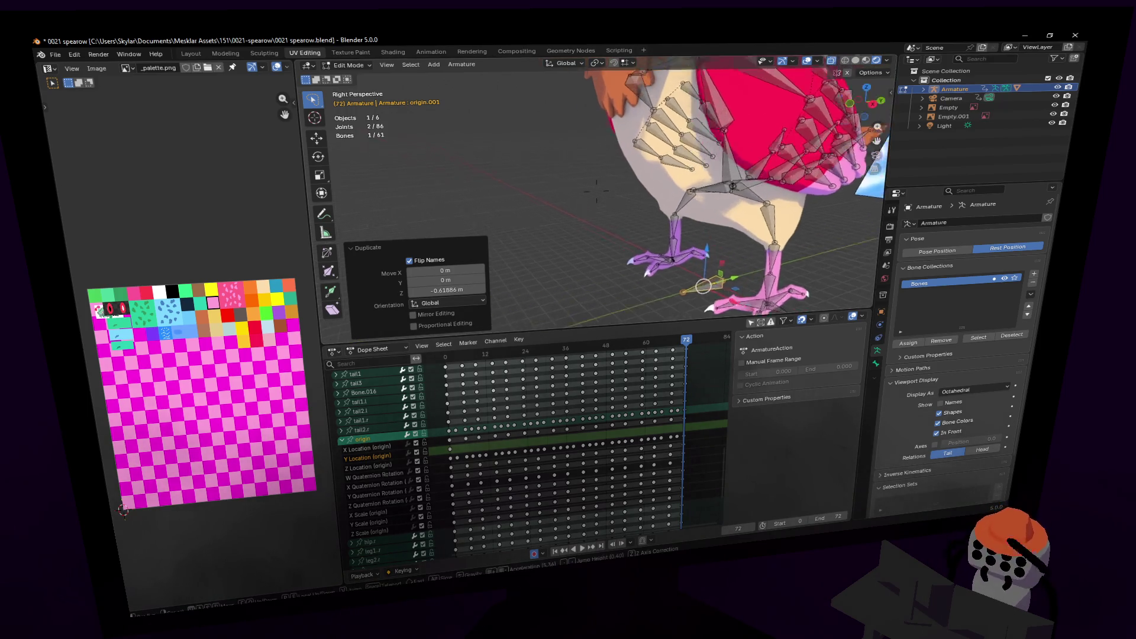
{"action": "middle_click_drag", "start_coordinate": [677, 249], "coordinate": [676, 217]}
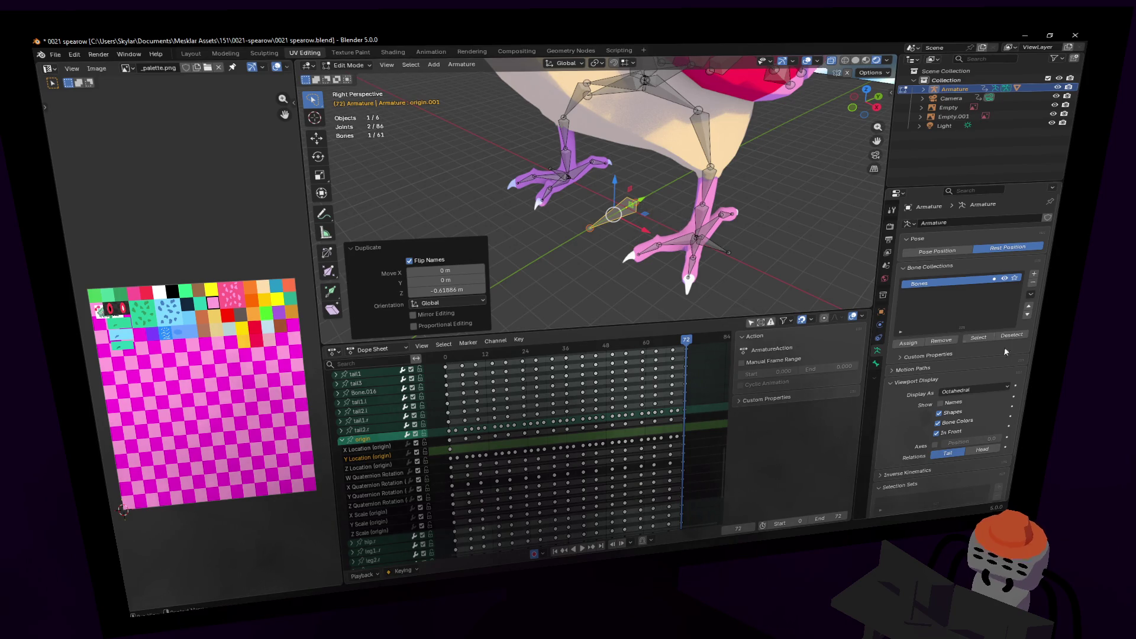
{"action": "middle_click_drag", "start_coordinate": [651, 177], "coordinate": [639, 189]}
- Return the armature to Pose Mode with the upper origin bone active, showing its bone properties
{"action": "key", "text": "Tab"}
{"action": "left_click", "coordinate": [349, 65]}
{"action": "left_click", "coordinate": [346, 99]}
{"action": "key", "text": "bracketleft"}
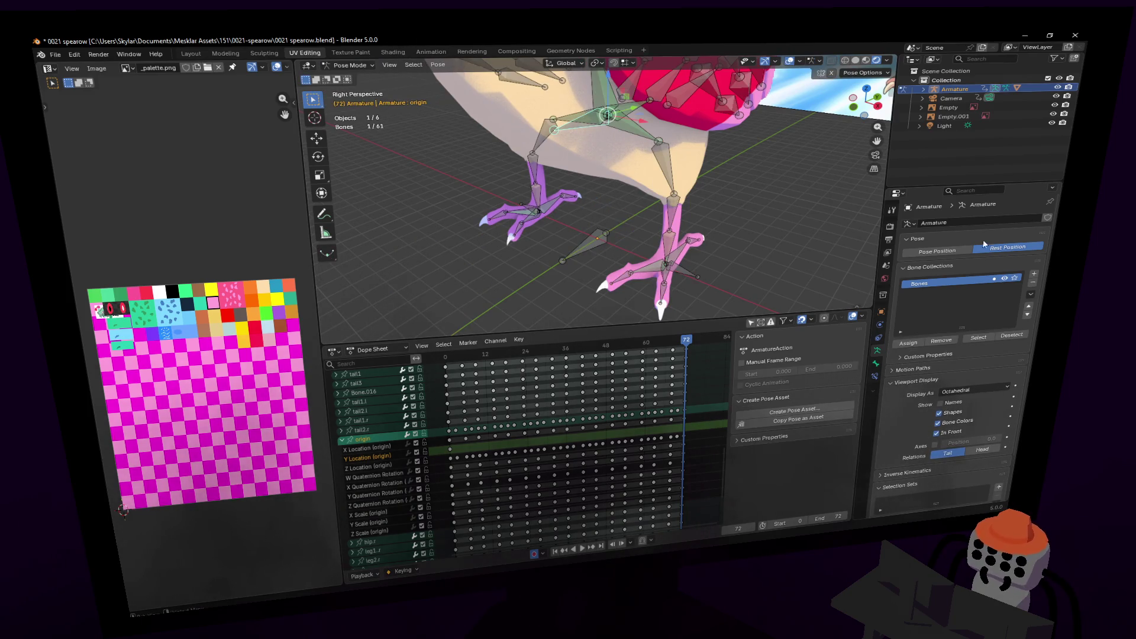
{"action": "left_click", "coordinate": [876, 363]}
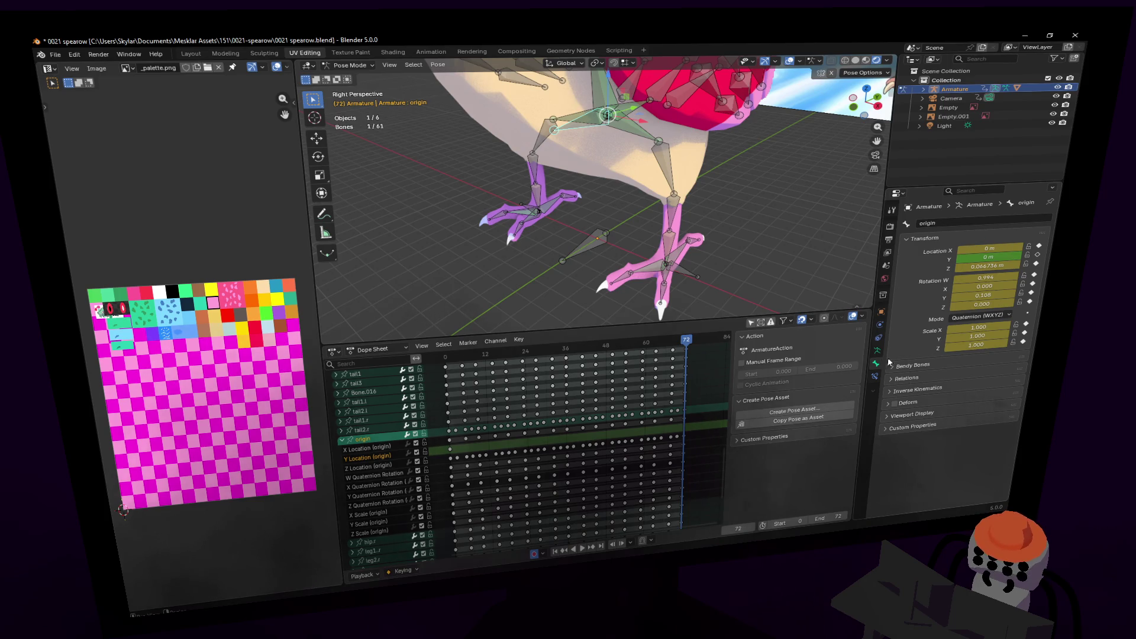
- Add a Child Of constraint to the active bone targeting Armature bone origin.001
{"action": "left_click", "coordinate": [875, 376]}
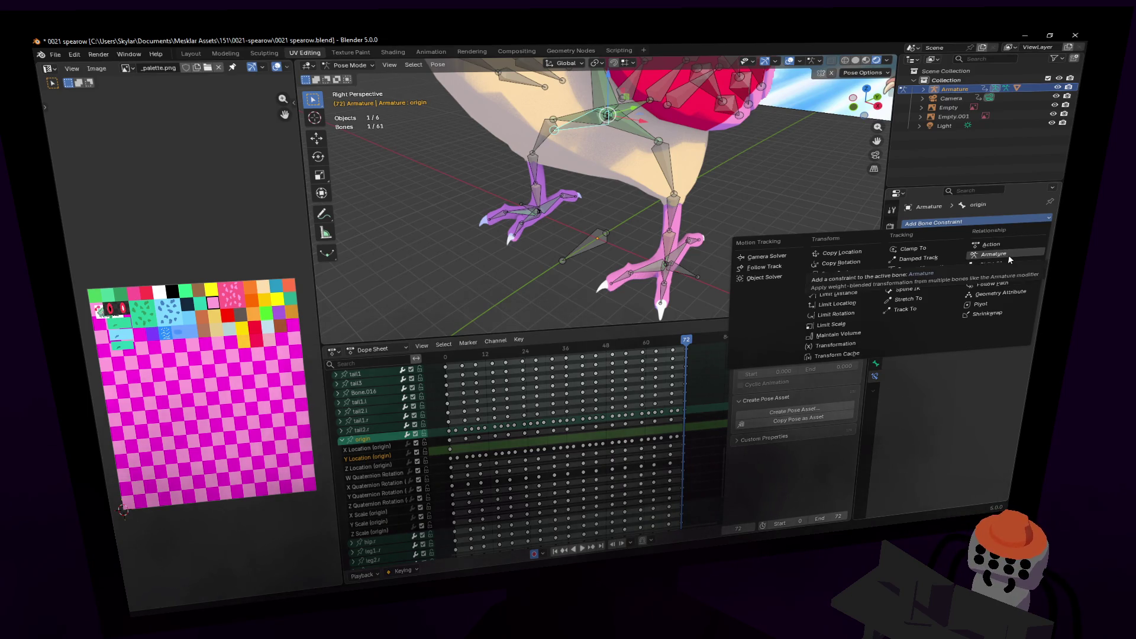
{"action": "left_click", "coordinate": [1000, 264]}
{"action": "left_click", "coordinate": [1027, 249]}
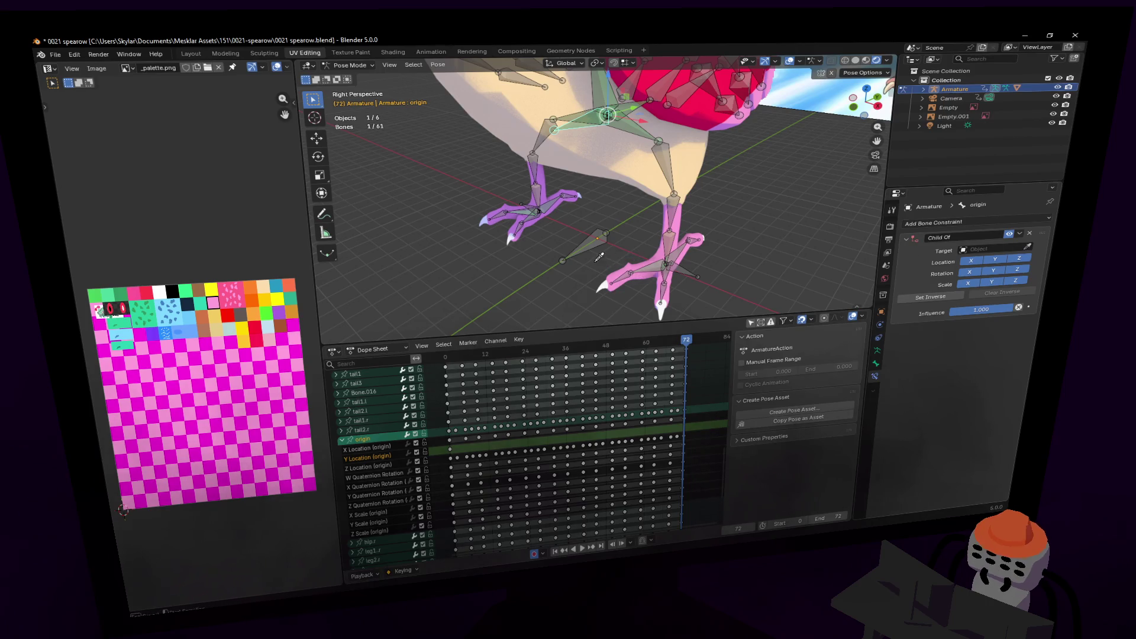
{"action": "left_click", "coordinate": [598, 254]}
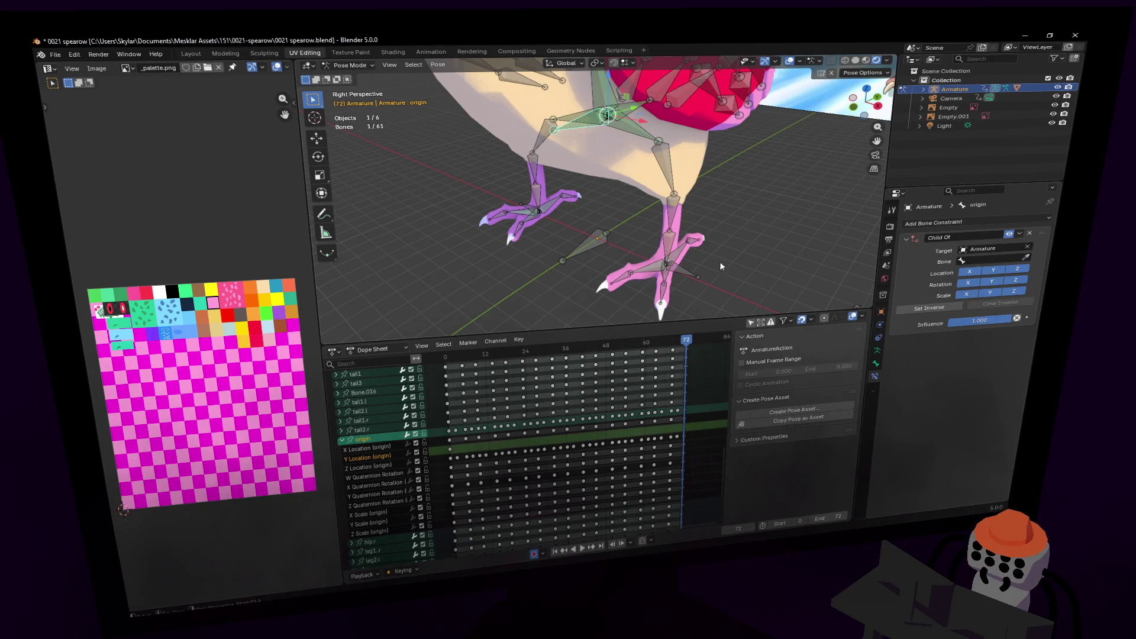
{"action": "left_click", "coordinate": [599, 241]}
{"action": "scroll", "coordinate": [599, 243], "scroll_direction": "up", "scroll_amount": 4}
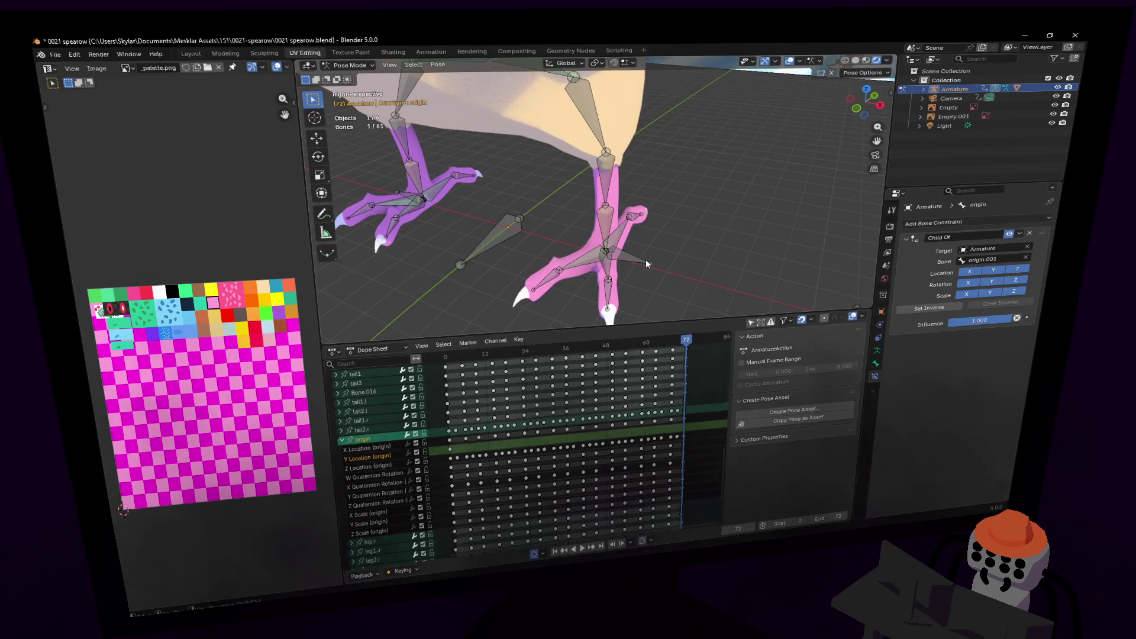
- Give left foot bone leg3.l.001 a Child Of constraint targeting the Armature
{"action": "left_click", "coordinate": [649, 263]}
{"action": "left_click", "coordinate": [976, 222]}
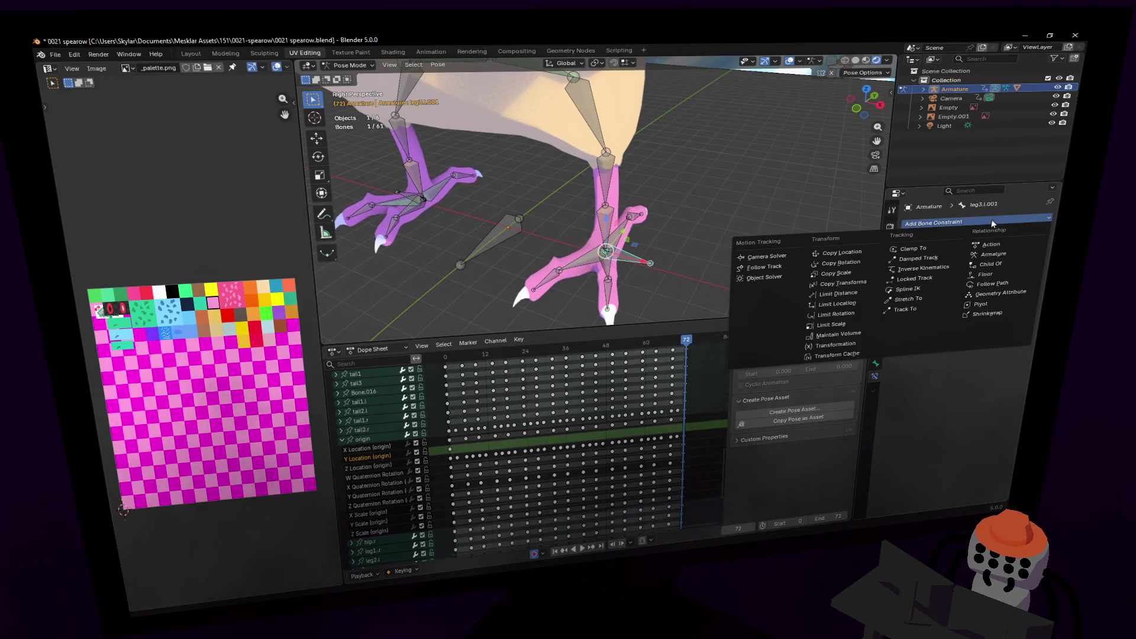
{"action": "left_click", "coordinate": [985, 254]}
{"action": "left_click", "coordinate": [1028, 246]}
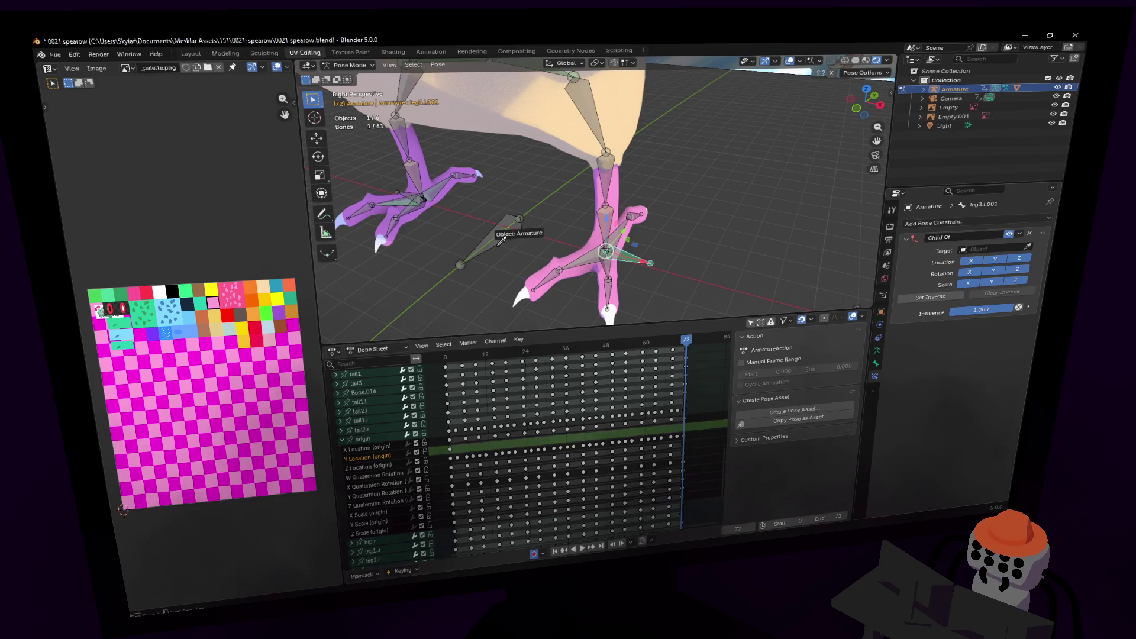
{"action": "left_click", "coordinate": [513, 238]}
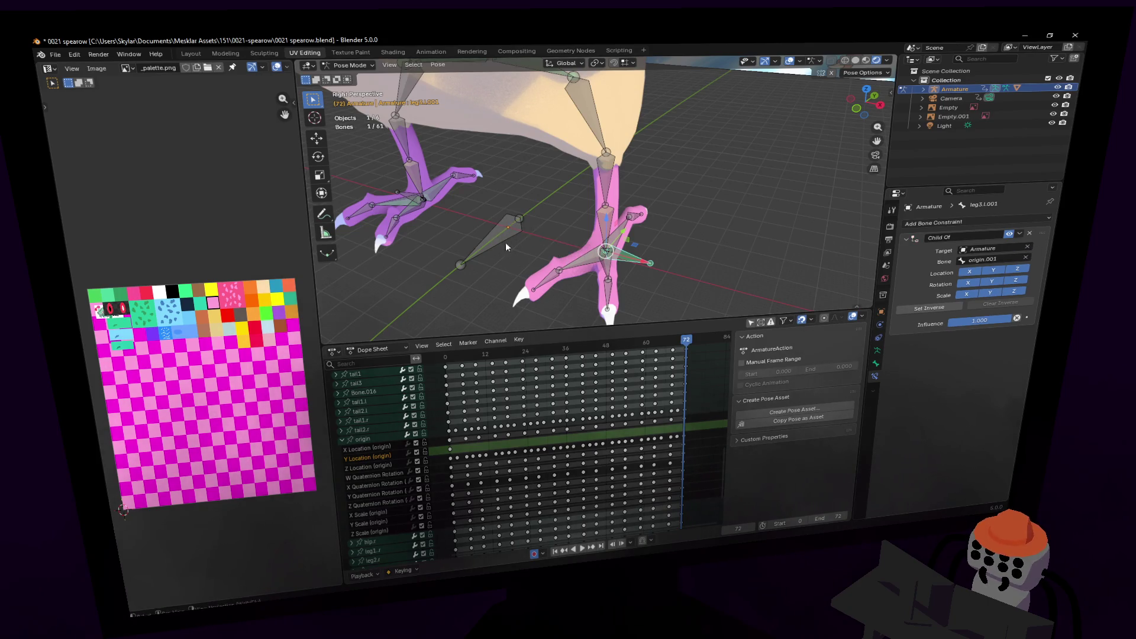
- Give right foot bone leg3.r.001 a Child Of constraint targeting Armature bone origin.001
{"action": "key", "text": "shift+ctrl+m"}
{"action": "key", "text": "KP_Decimal"}
{"action": "left_click", "coordinate": [973, 222]}
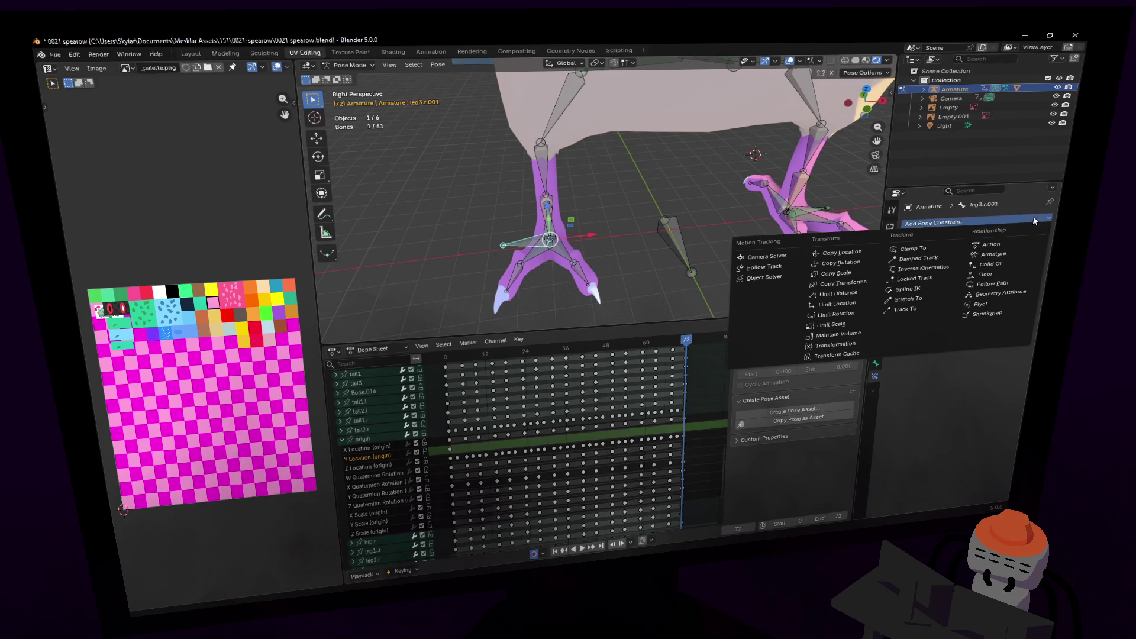
{"action": "left_click", "coordinate": [985, 254]}
{"action": "left_click", "coordinate": [1027, 246]}
{"action": "left_click", "coordinate": [719, 237]}
{"action": "right_click", "coordinate": [962, 261]}
{"action": "key", "text": "Escape"}
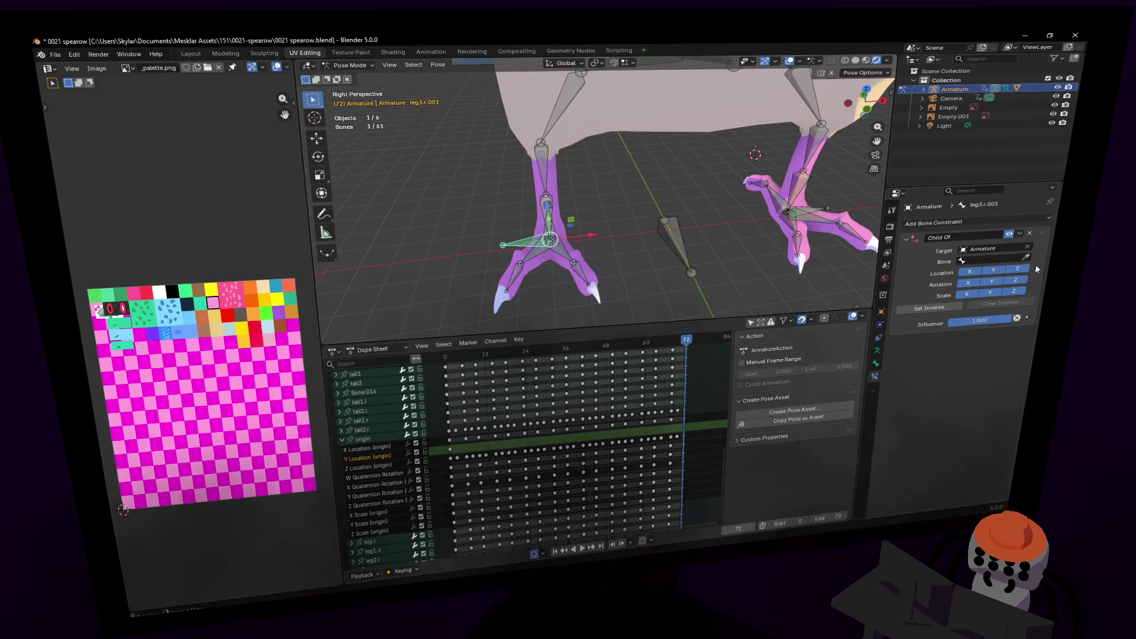
{"action": "left_click", "coordinate": [1025, 257]}
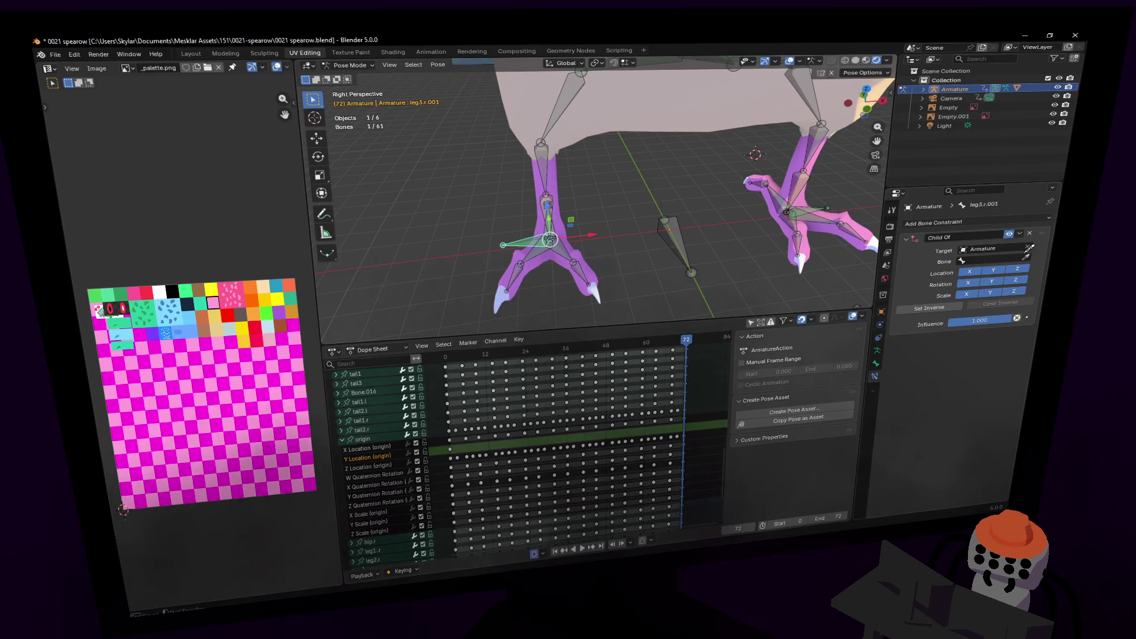
{"action": "left_click", "coordinate": [675, 238]}
- Select origin.001 to test it, then set the armature data back to Pose Position
{"action": "key", "text": "shift+grave"}
{"action": "key", "text": "Escape"}
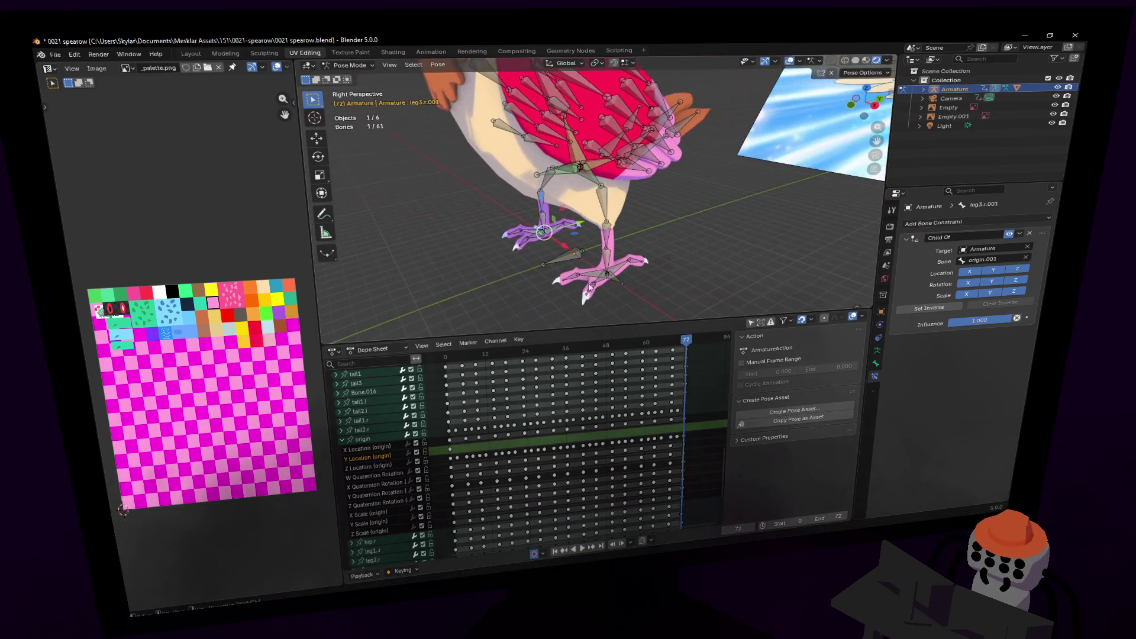
{"action": "left_click", "coordinate": [571, 251]}
{"action": "key", "text": "g"}
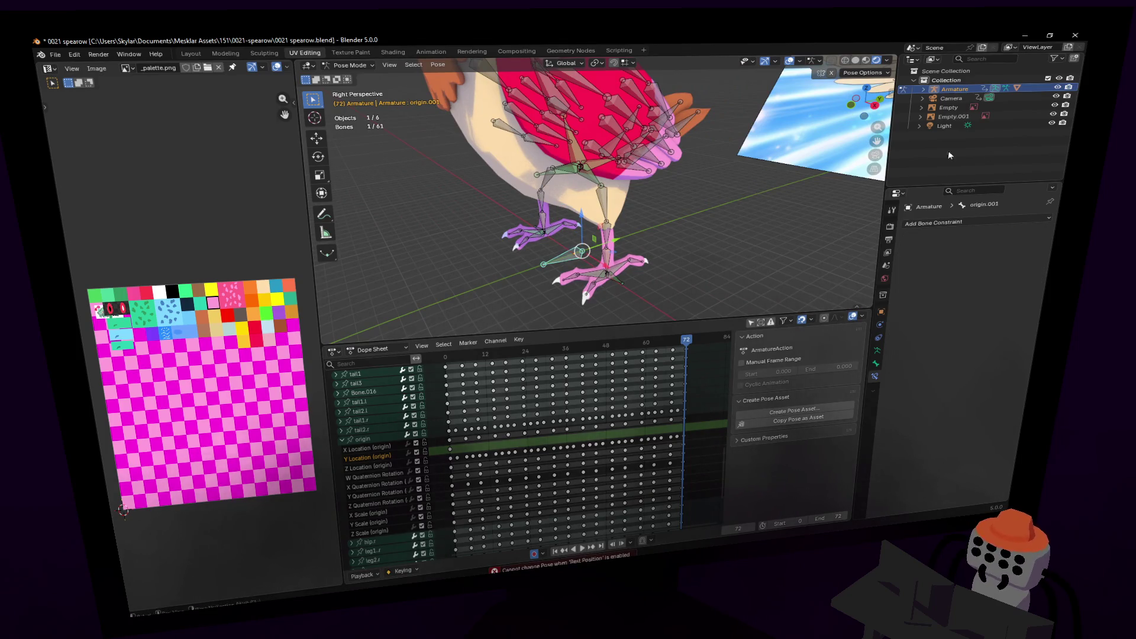
{"action": "left_click", "coordinate": [877, 355]}
{"action": "left_click", "coordinate": [937, 251]}
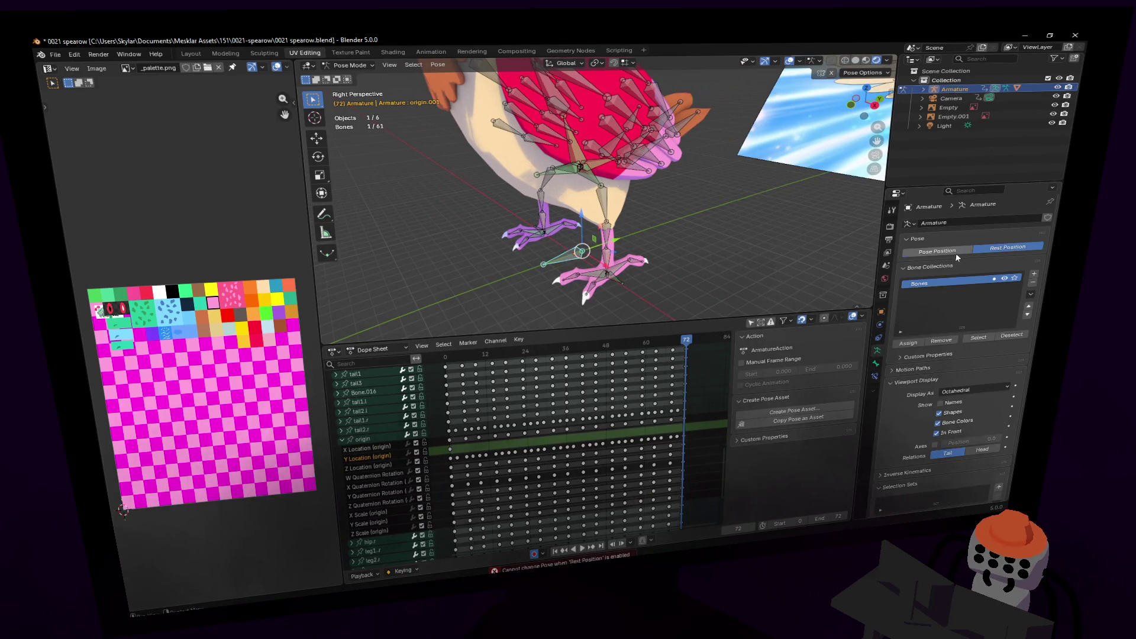
- Turn the origin bone about the Z axis, then play the walk from the camera view
{"action": "key", "text": "r"}
{"action": "key", "text": "z"}
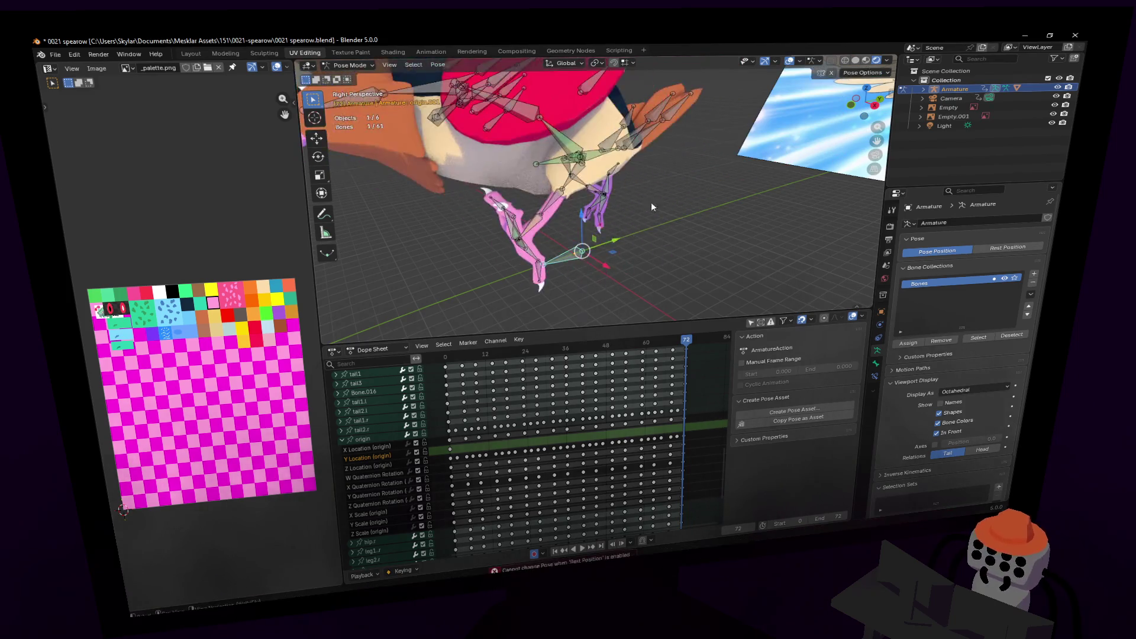
{"action": "left_click", "coordinate": [700, 431]}
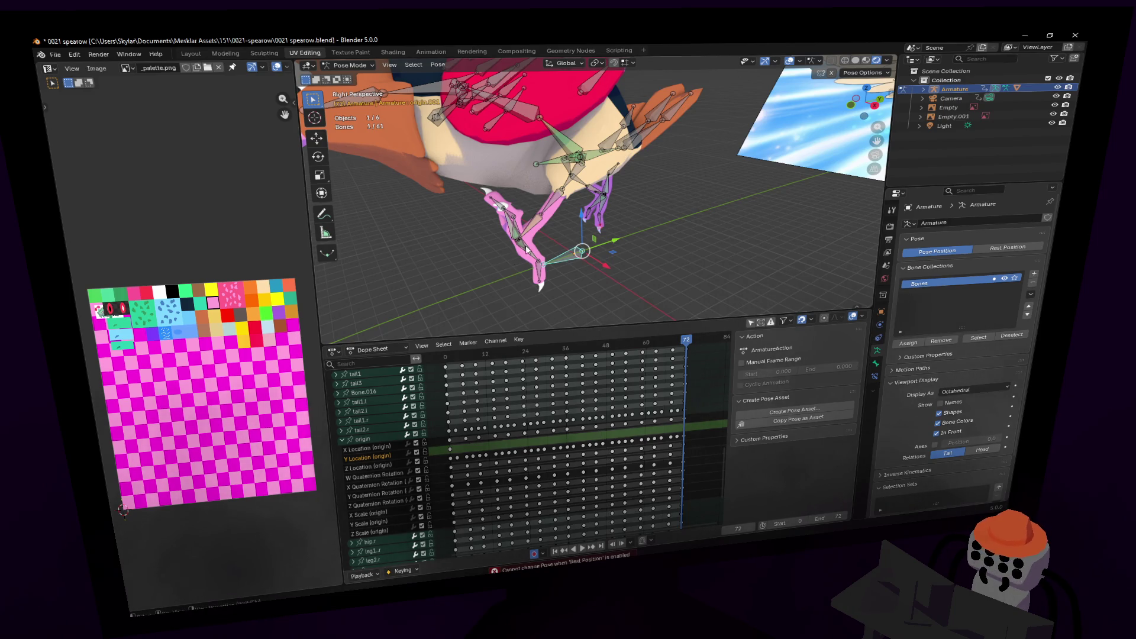
{"action": "scroll", "coordinate": [591, 241], "scroll_direction": "down", "scroll_amount": 8}
{"action": "key", "text": "KP_0"}
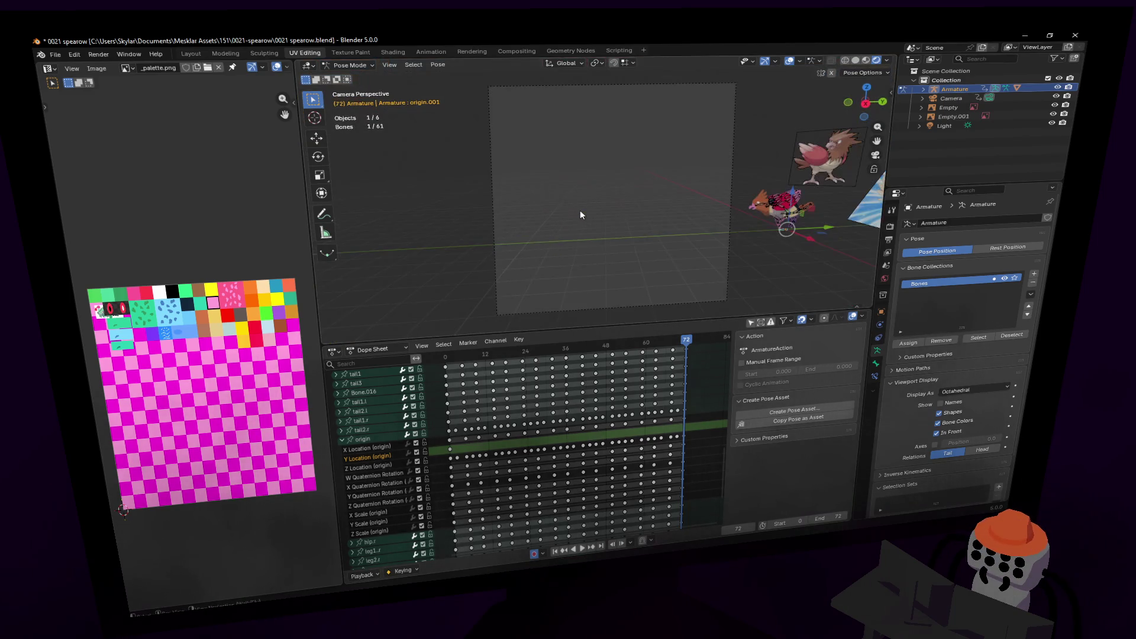
{"action": "key", "text": "shift+Left"}
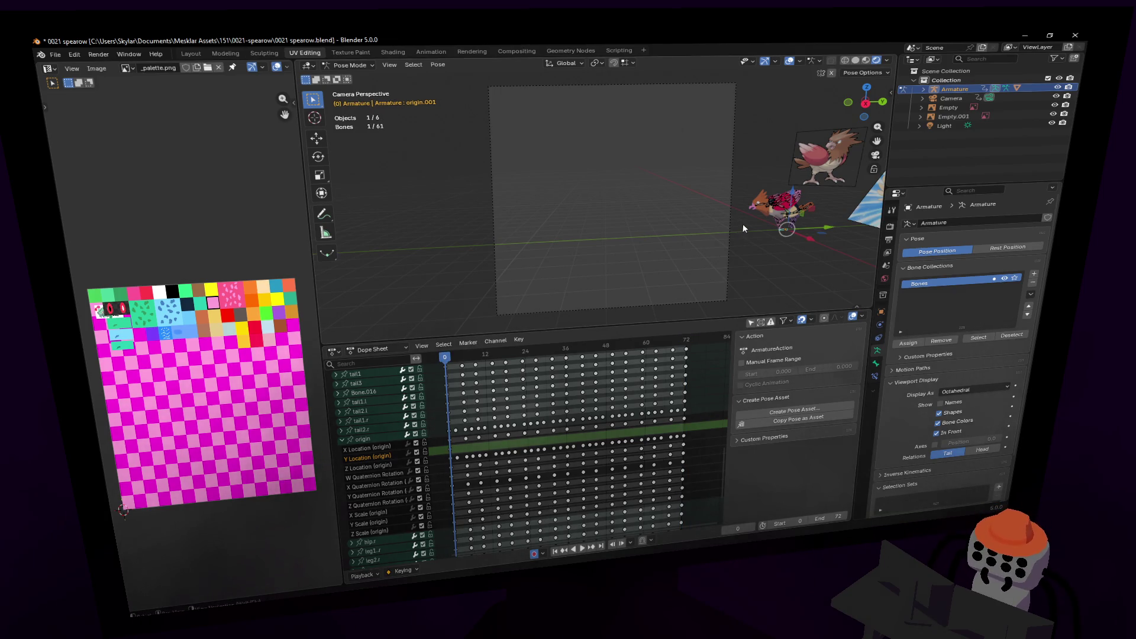
{"action": "key", "text": "space"}
{"action": "key", "text": "space"}
- Move the origin bone 12.38 m along negative Y and replay to check the bird's crossing
{"action": "left_click_drag", "start_coordinate": [827, 231], "coordinate": [509, 244]}
{"action": "left_click", "coordinate": [445, 356]}
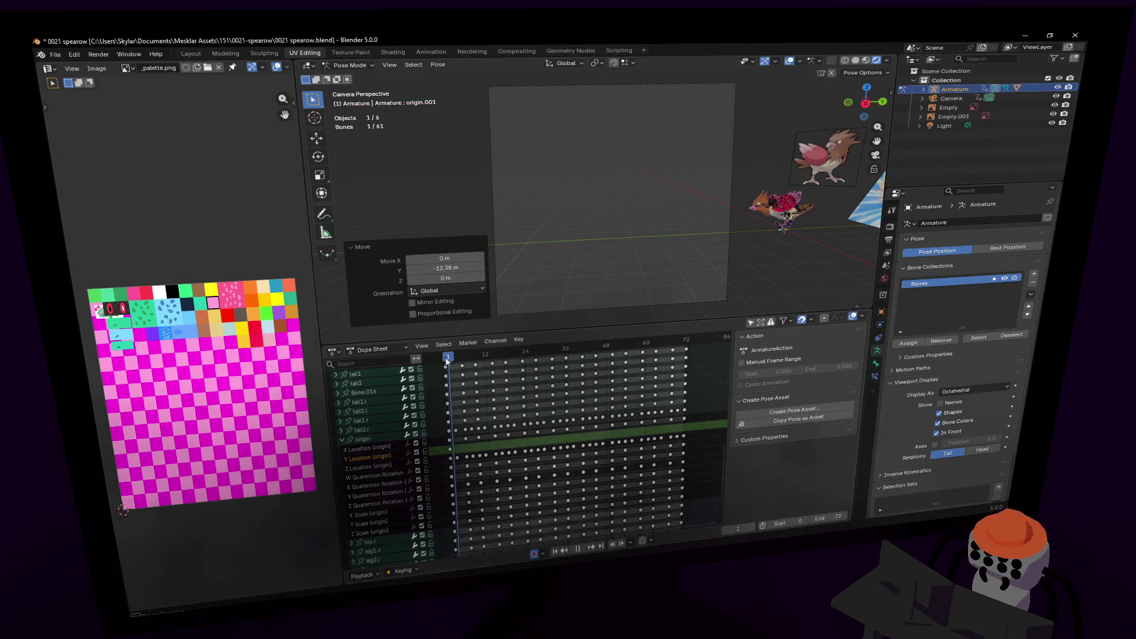
{"action": "key", "text": "space"}
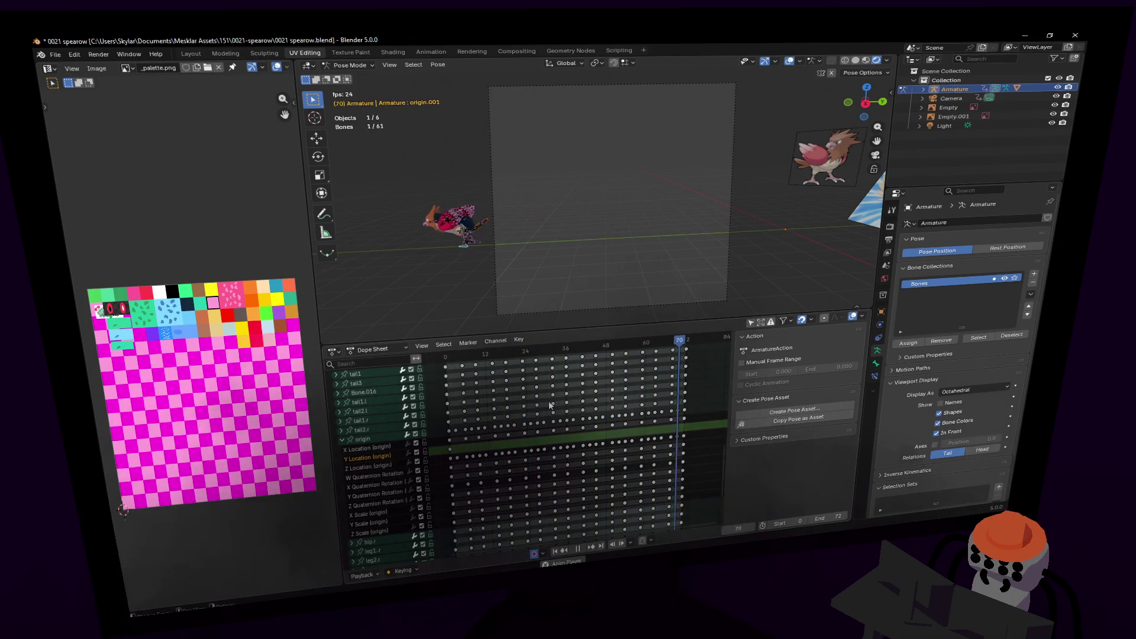
{"action": "key", "text": "space"}
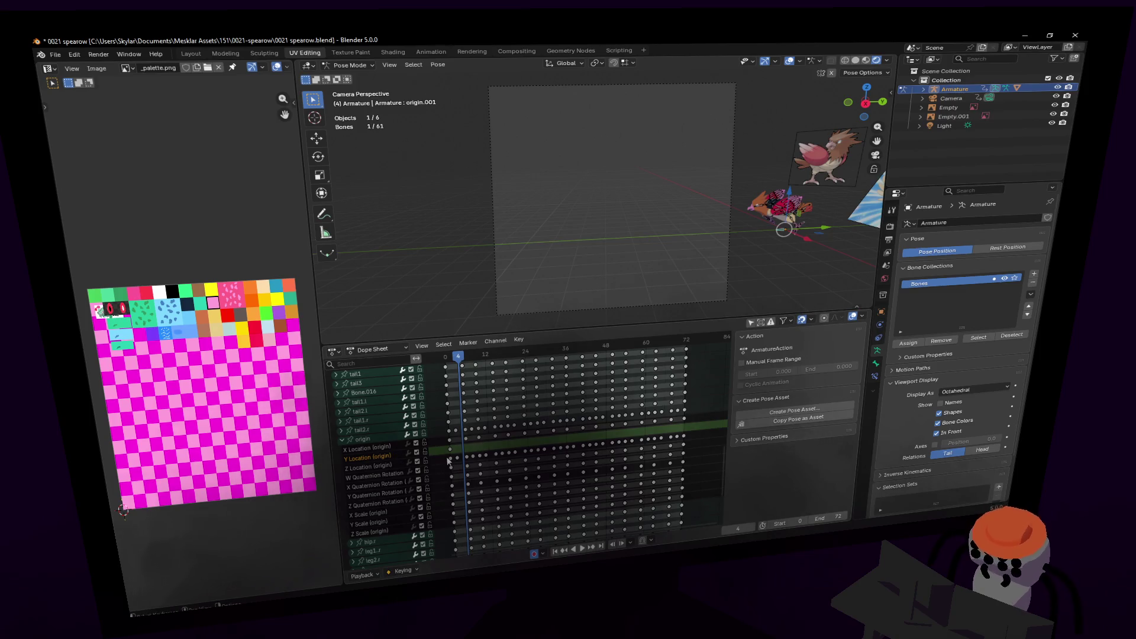
{"action": "left_click", "coordinate": [344, 441]}
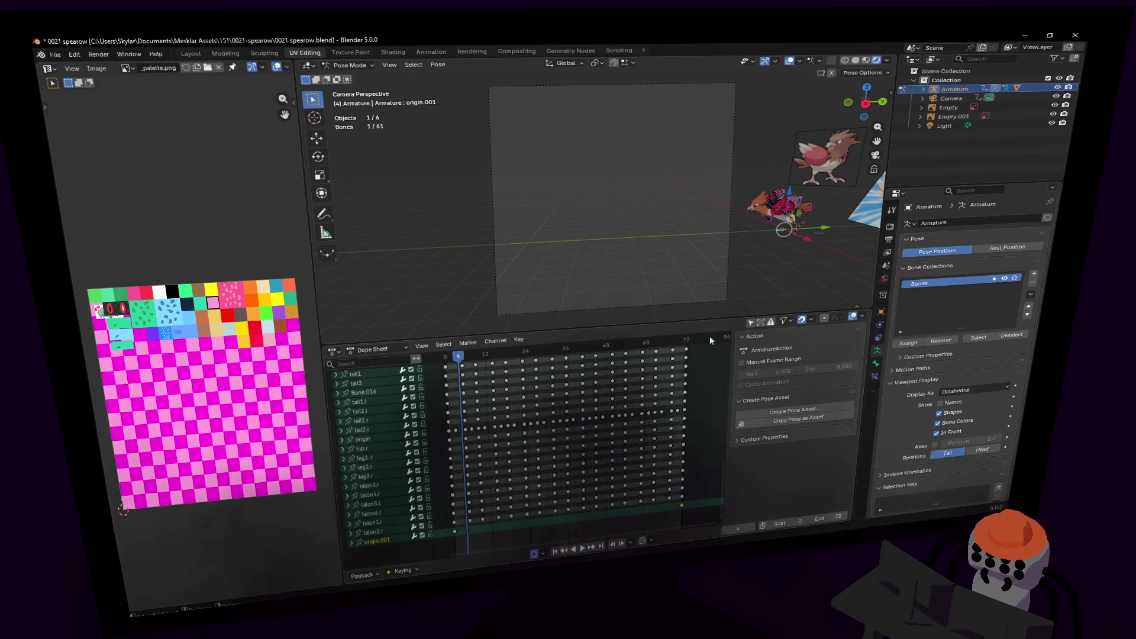
{"action": "left_click", "coordinate": [878, 366]}
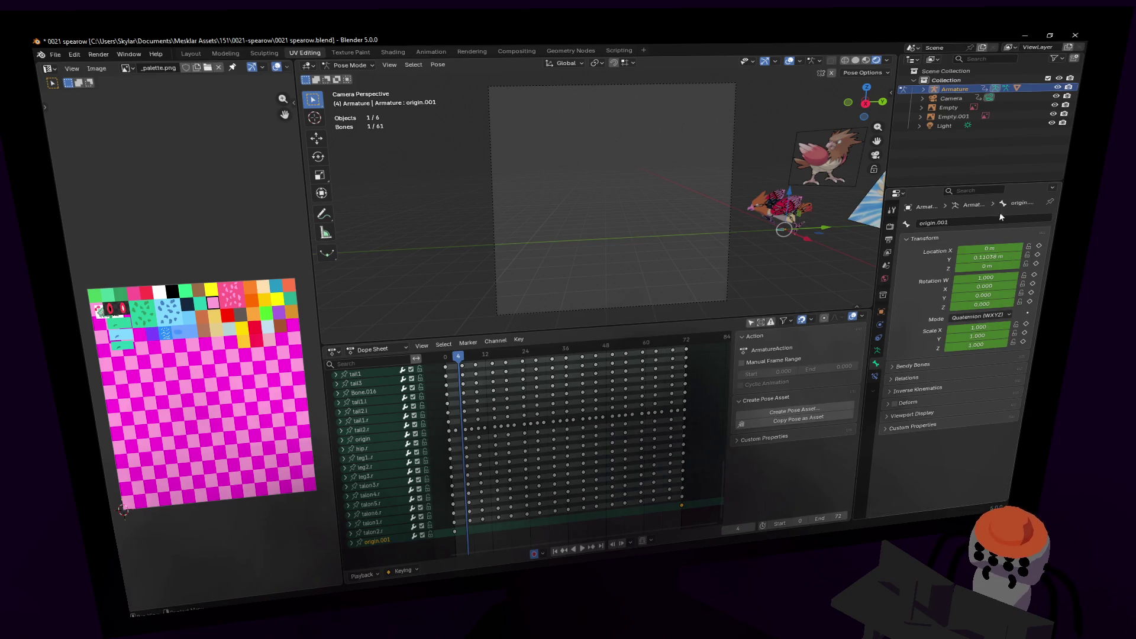
- Rename the origin.001 bone to 'base'
{"action": "type", "text": "or"}
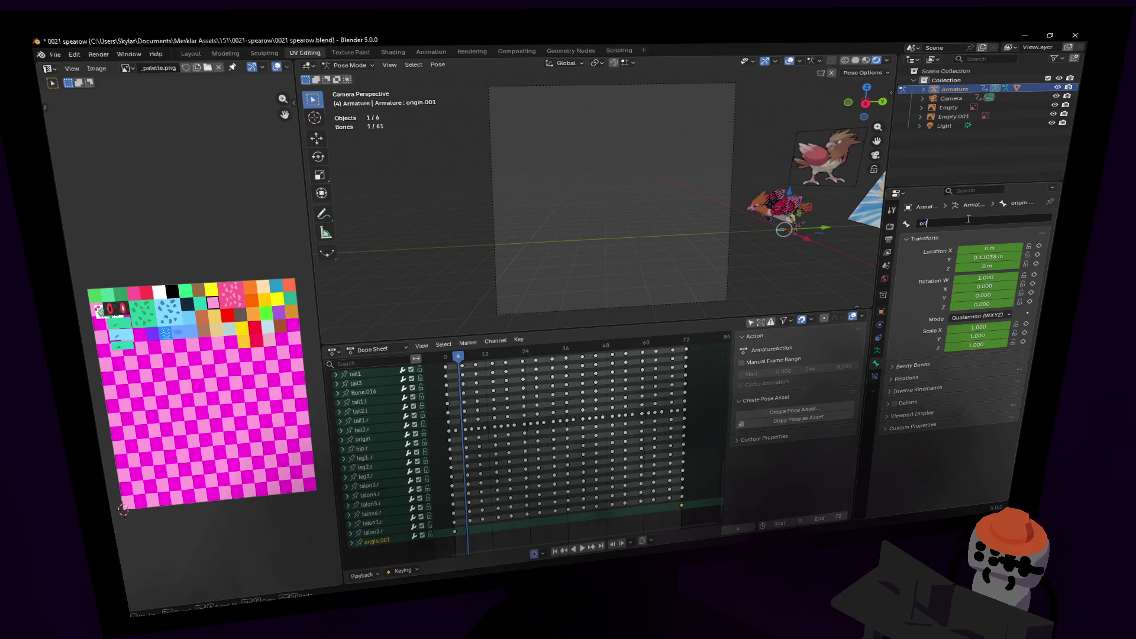
{"action": "type", "text": "se"}
{"action": "key", "text": "Return"}
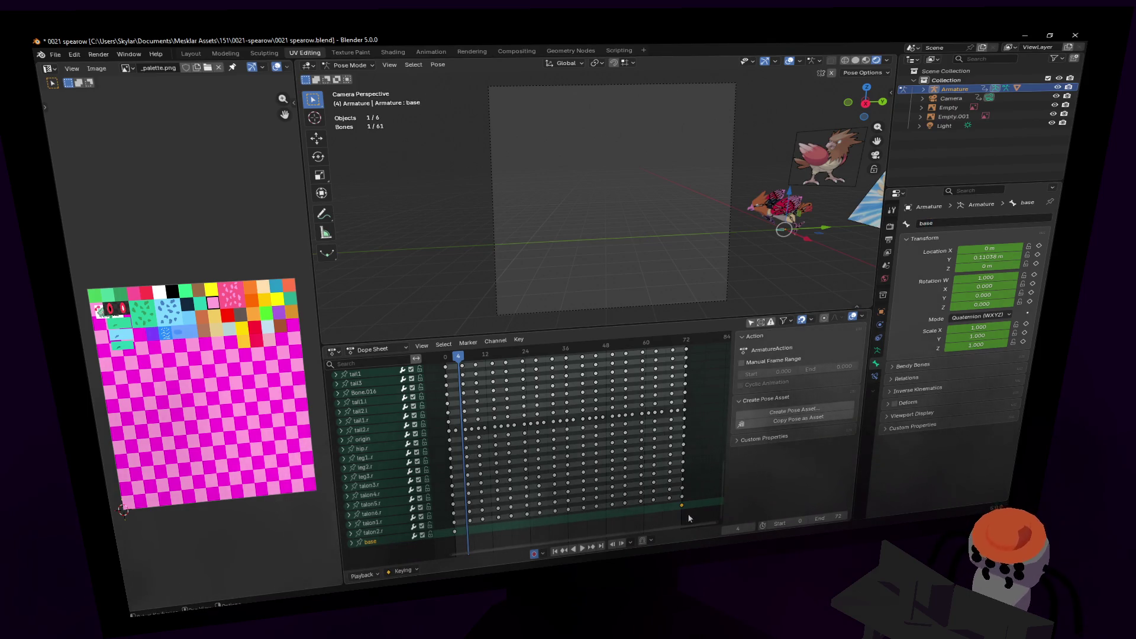
- Set the keyframes' interpolation to Linear and play back to check the steady motion
{"action": "right_click", "coordinate": [460, 534]}
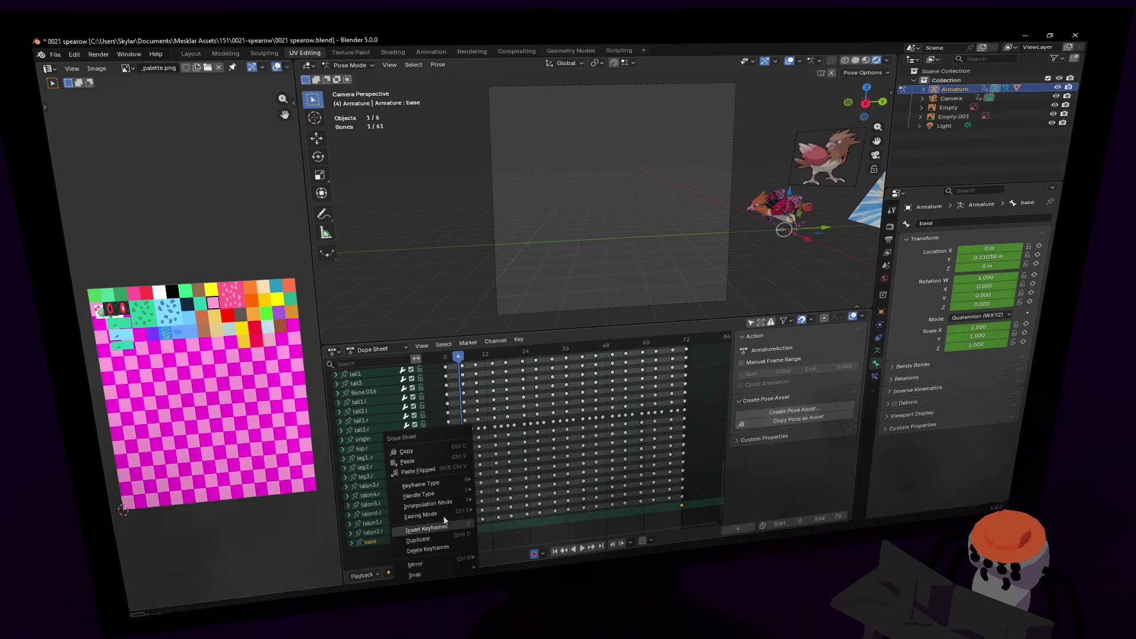
{"action": "mouse_move", "coordinate": [439, 494]}
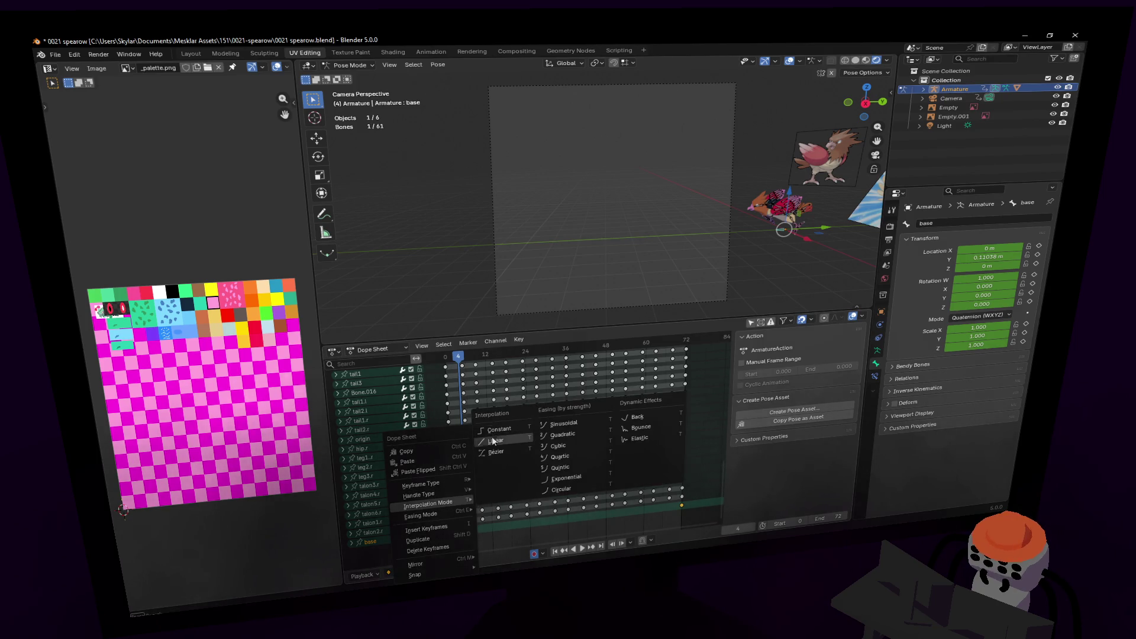
{"action": "left_click", "coordinate": [492, 436]}
{"action": "key", "text": "space"}
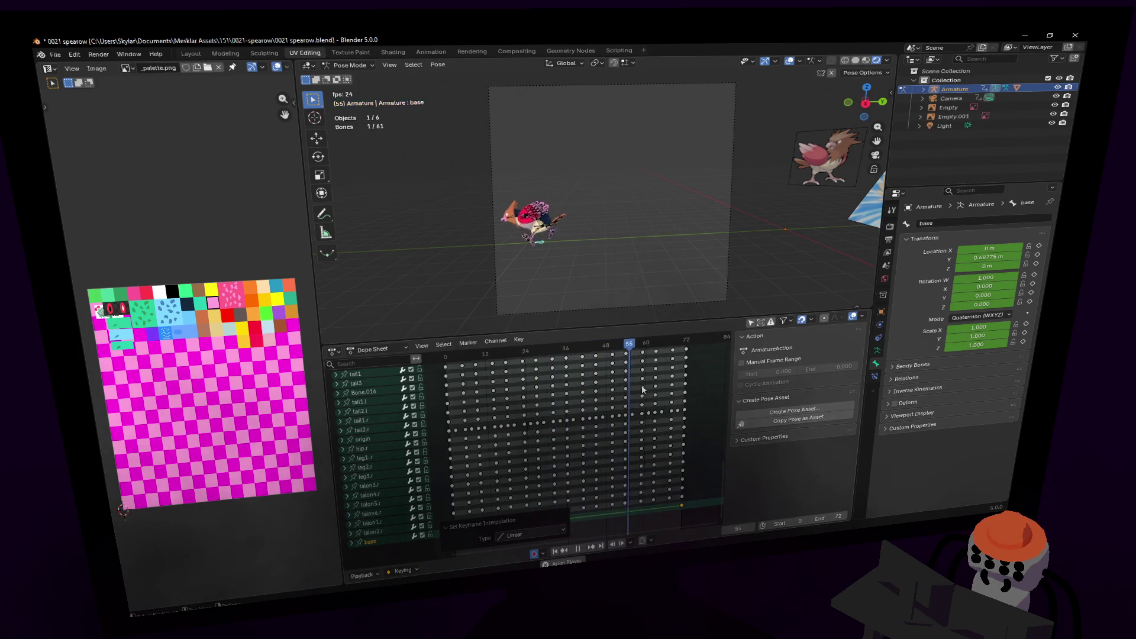
{"action": "key", "text": "space"}
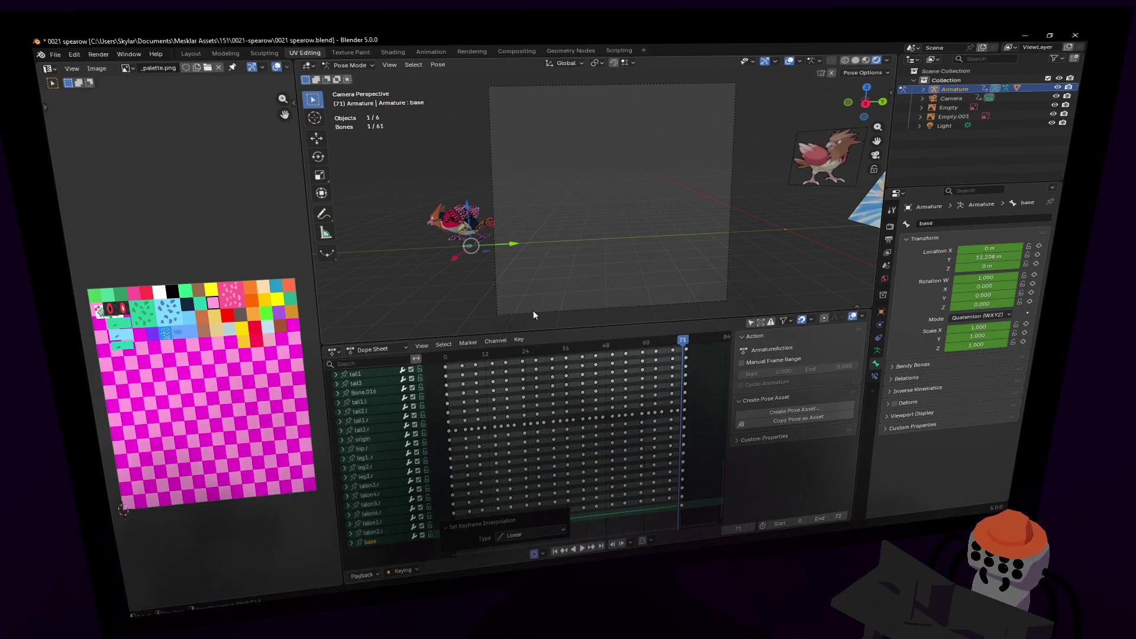
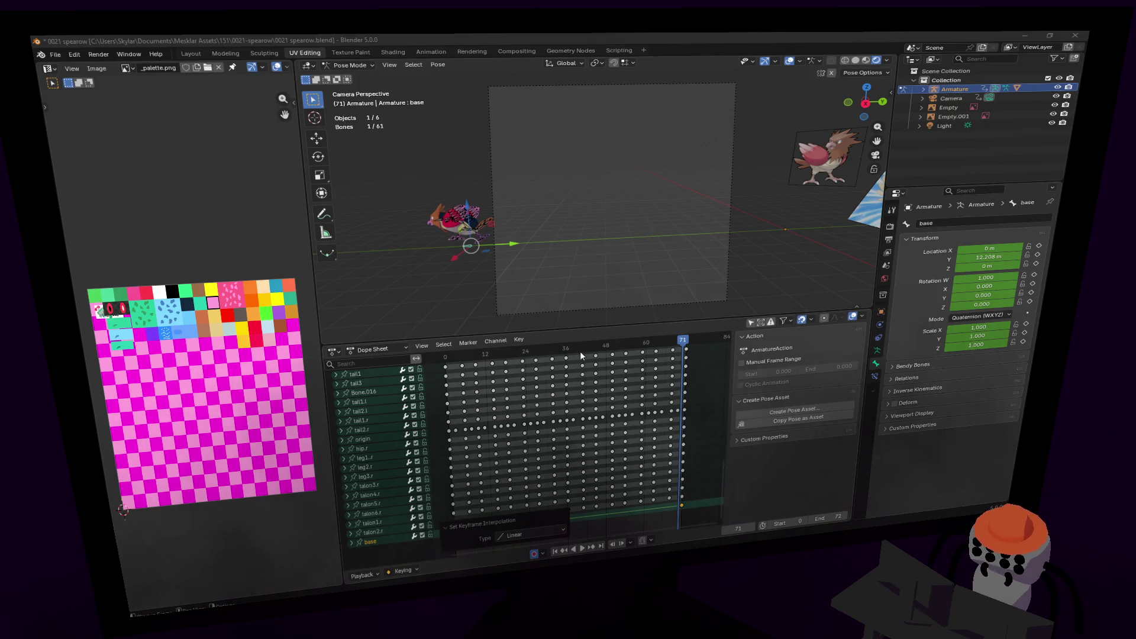
- Play the walk cycle, scrub through its frames, then stop playback
{"action": "left_click", "coordinate": [448, 356]}
{"action": "key", "text": "space"}
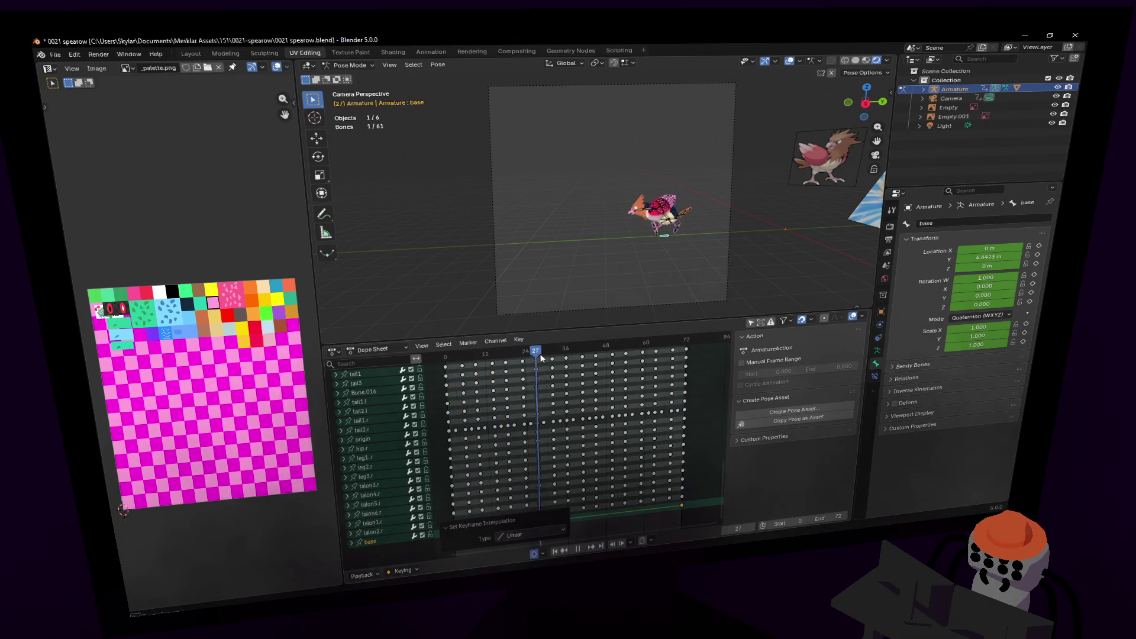
{"action": "mouse_move", "coordinate": [629, 354]}
{"action": "left_mouse_down"}
{"action": "mouse_move", "coordinate": [653, 354]}
{"action": "mouse_move", "coordinate": [484, 375]}
{"action": "mouse_move", "coordinate": [515, 380]}
{"action": "left_mouse_up"}
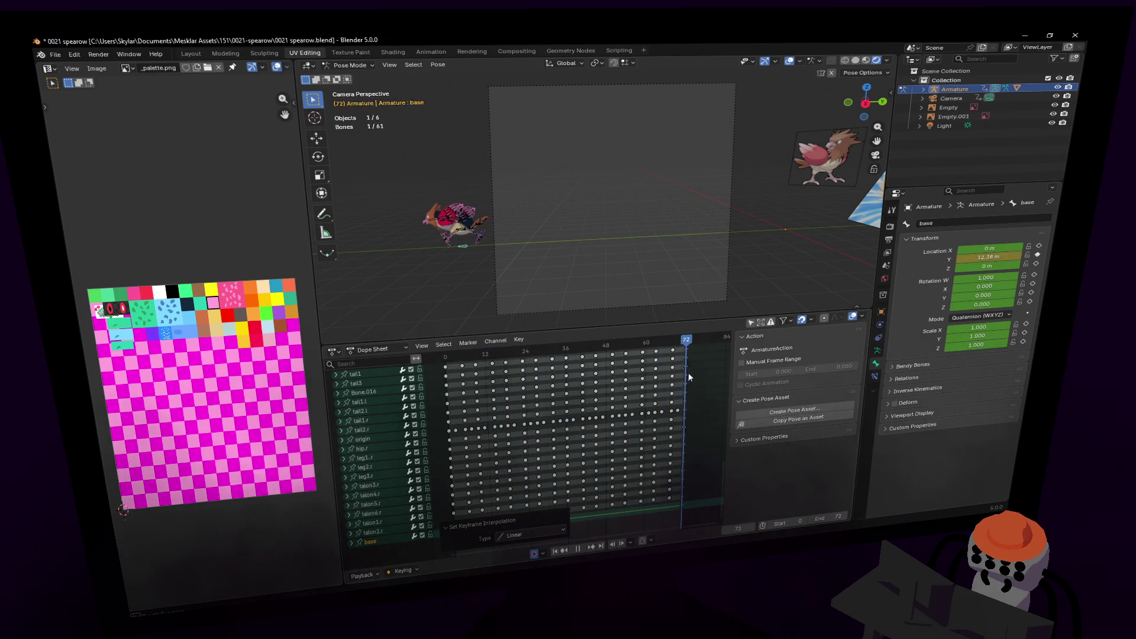
{"action": "key", "text": "space"}
- Pan the Dope Sheet and scrub the playhead toward frame 84
{"action": "middle_click_drag", "start_coordinate": [700, 365], "coordinate": [534, 379]}
{"action": "mouse_move", "coordinate": [546, 354]}
{"action": "left_mouse_down"}
{"action": "mouse_move", "coordinate": [569, 358]}
{"action": "mouse_move", "coordinate": [543, 357]}
{"action": "left_mouse_up"}
{"action": "middle_click_drag", "start_coordinate": [544, 357], "coordinate": [463, 427]}
{"action": "middle_click_drag", "start_coordinate": [440, 389], "coordinate": [374, 400]}
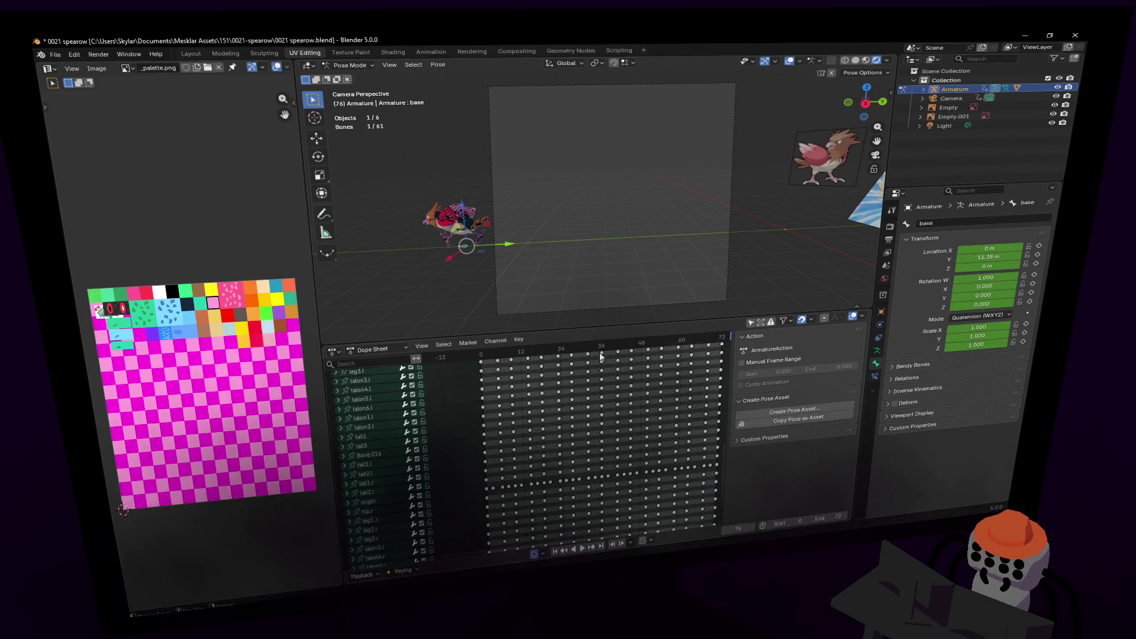
{"action": "middle_click_drag", "start_coordinate": [719, 340], "coordinate": [641, 354]}
{"action": "left_click_drag", "start_coordinate": [617, 345], "coordinate": [653, 347]}
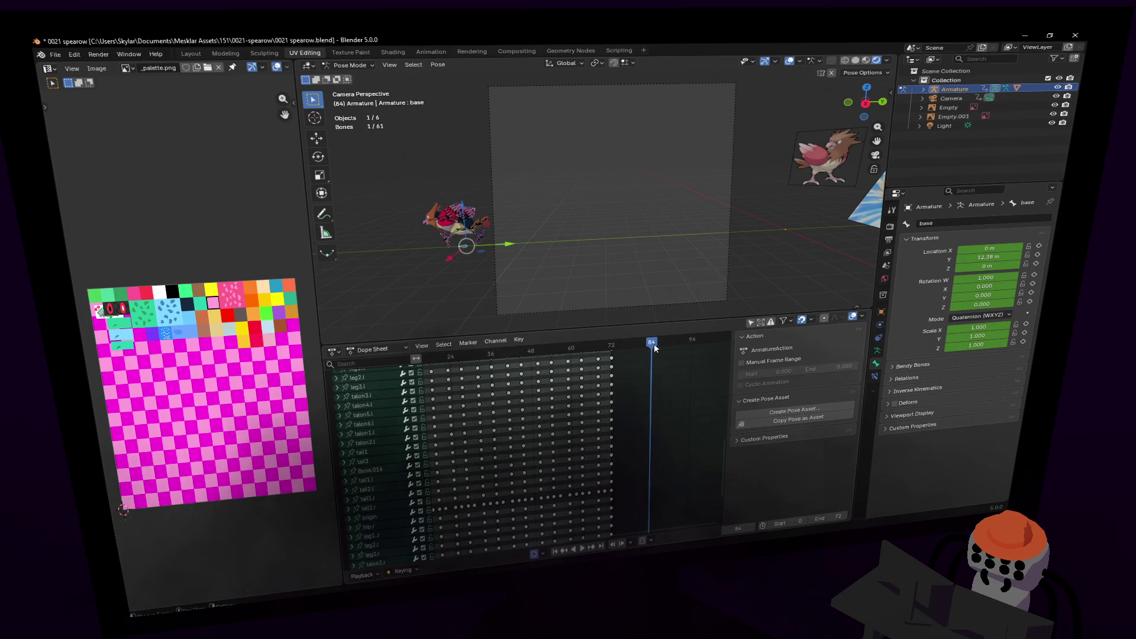
- Keyframe the base bone's current transform at frame 84
{"action": "key", "text": "i"}
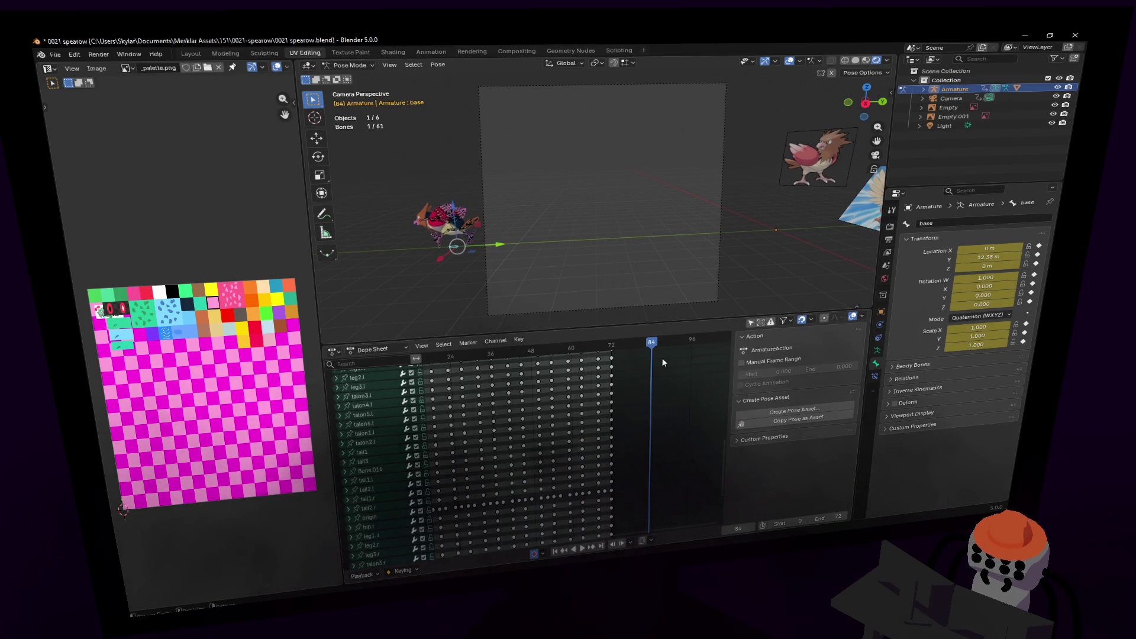
{"action": "scroll", "coordinate": [472, 439], "scroll_direction": "up", "scroll_amount": 5}
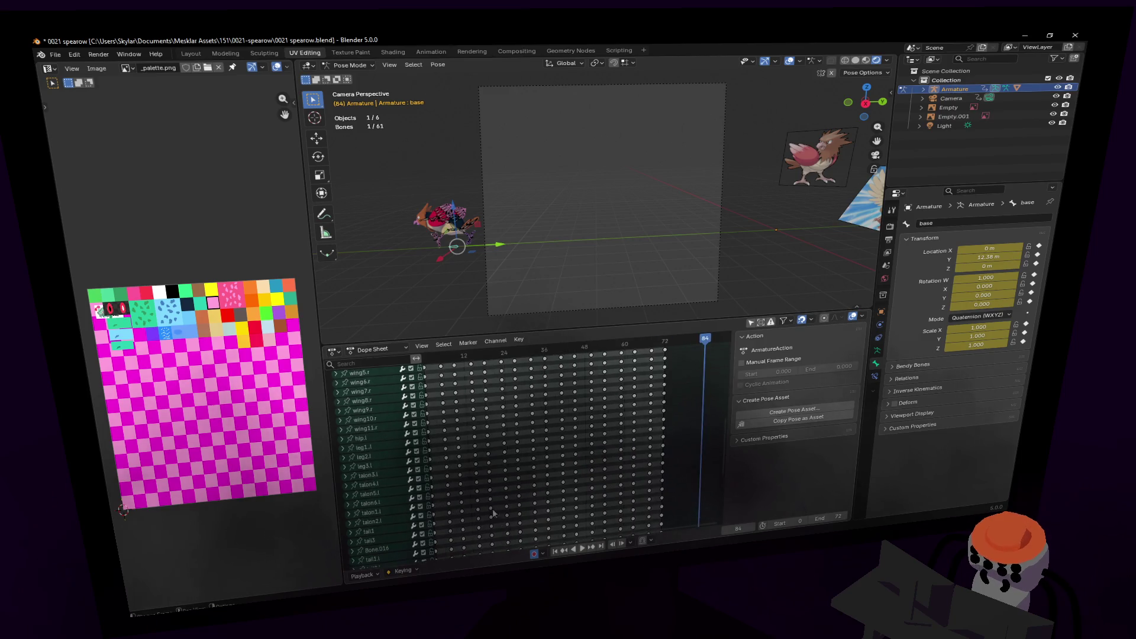
{"action": "scroll", "coordinate": [503, 355], "scroll_direction": "left", "scroll_amount": 5, "text": "ctrl"}
{"action": "scroll", "coordinate": [468, 408], "scroll_direction": "up", "scroll_amount": 3}
{"action": "scroll", "coordinate": [451, 423], "scroll_direction": "up", "scroll_amount": 3}
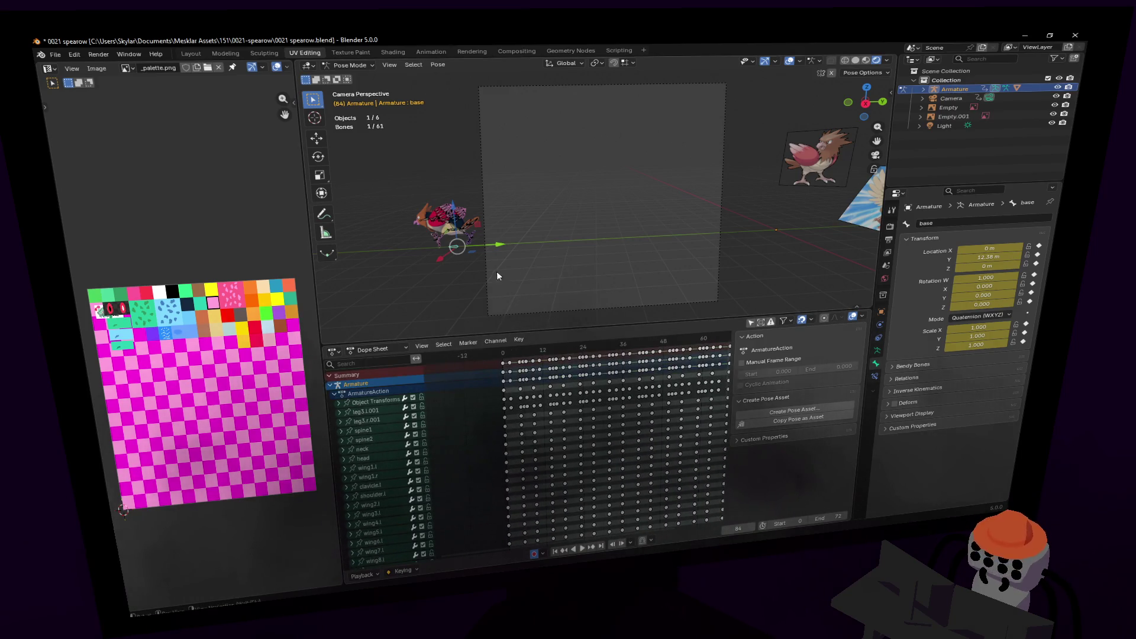
- Collapse the ArmatureAction channels and box-select the opening Armature keyframes
{"action": "left_click", "coordinate": [335, 394]}
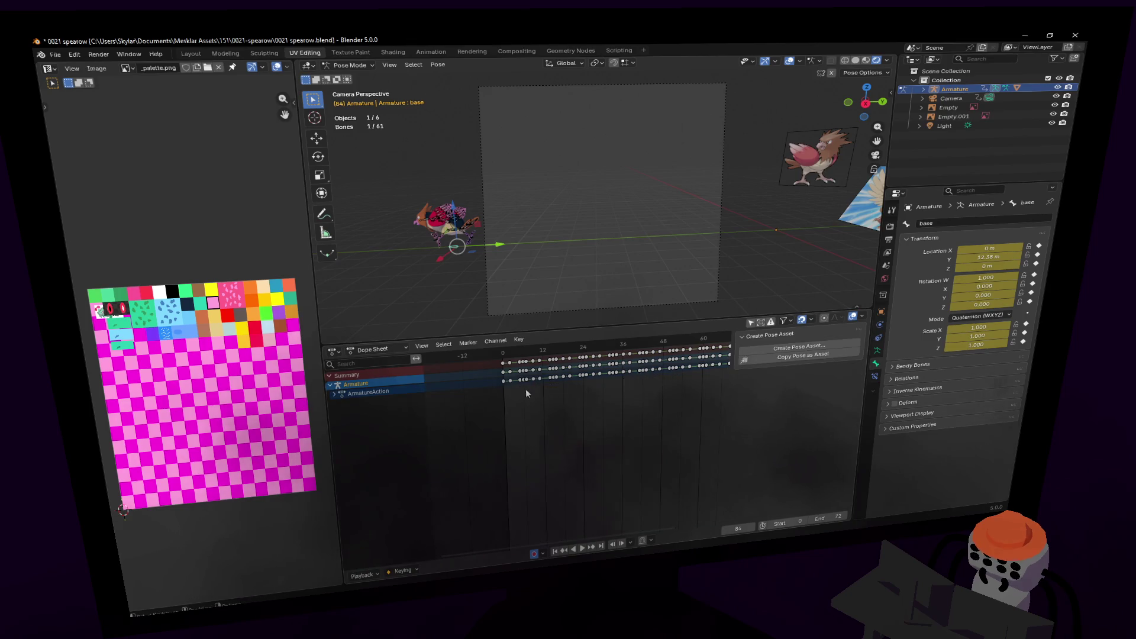
{"action": "scroll", "coordinate": [515, 399], "scroll_direction": "right", "scroll_amount": 2, "text": "ctrl"}
{"action": "middle_click_drag", "start_coordinate": [515, 413], "coordinate": [497, 415]}
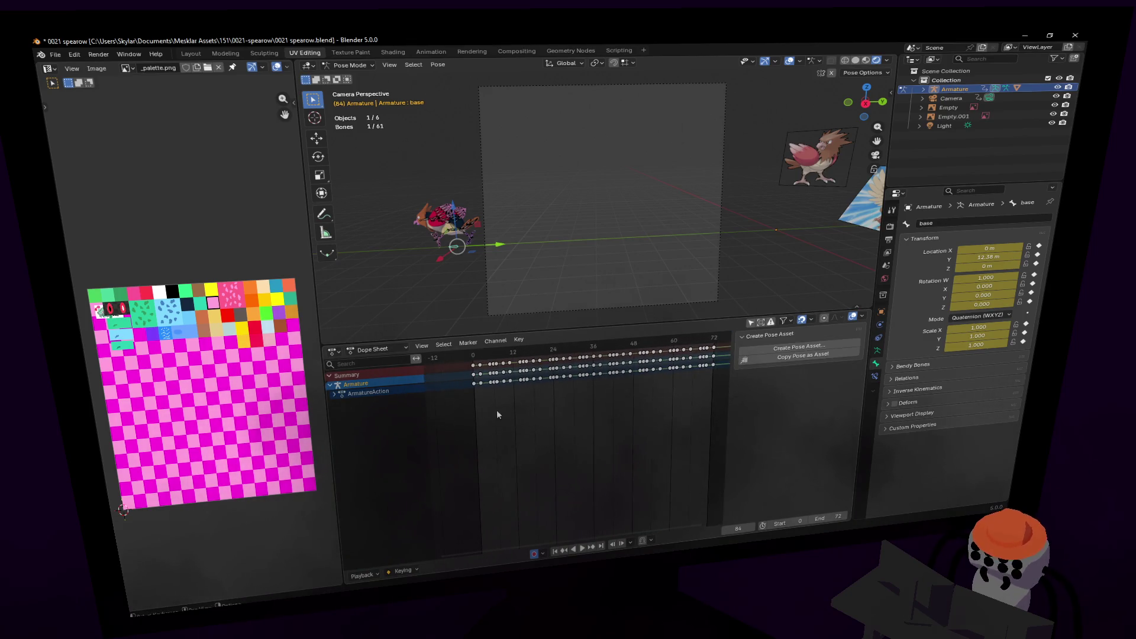
{"action": "left_click_drag", "start_coordinate": [470, 392], "coordinate": [502, 375]}
{"action": "middle_click_drag", "start_coordinate": [541, 382], "coordinate": [499, 404]}
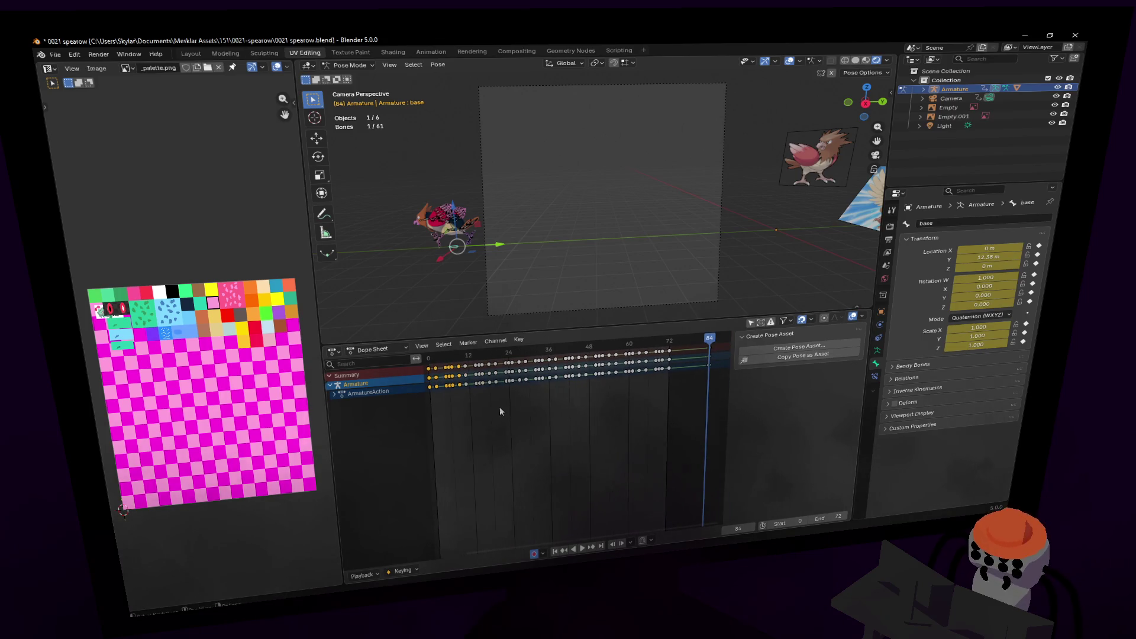
{"action": "scroll", "coordinate": [592, 408], "scroll_direction": "down", "scroll_amount": 3, "text": "ctrl"}
{"action": "scroll", "coordinate": [573, 419], "scroll_direction": "up", "scroll_amount": 3, "text": "ctrl"}
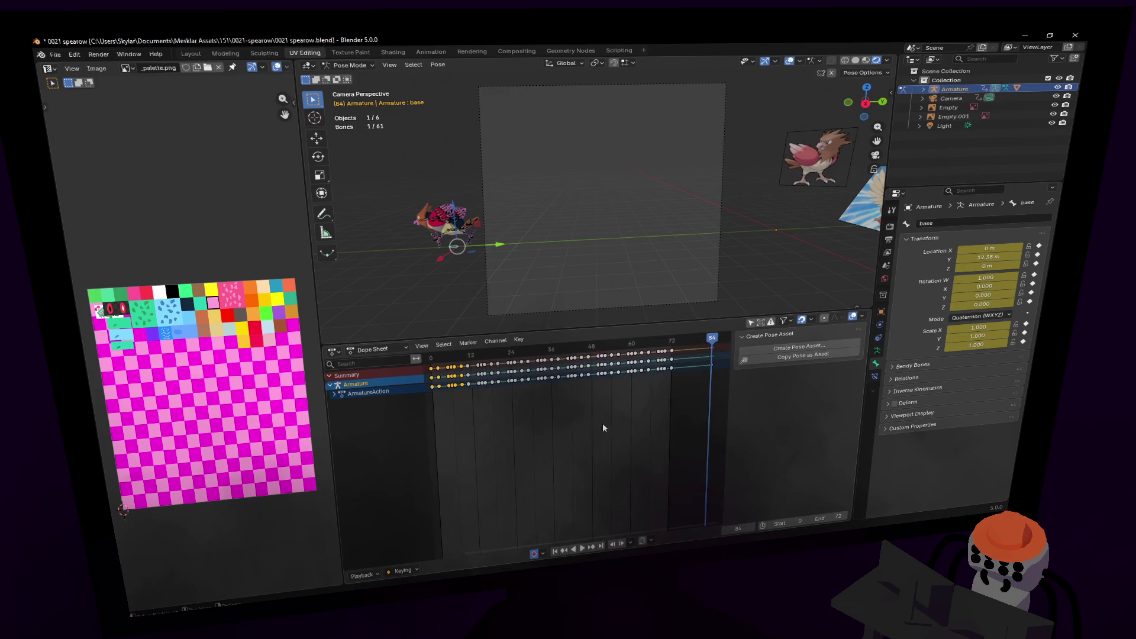
- Duplicate the opening keyframes so the copies sit past frame 72
{"action": "key", "text": "a"}
{"action": "key", "text": "g"}
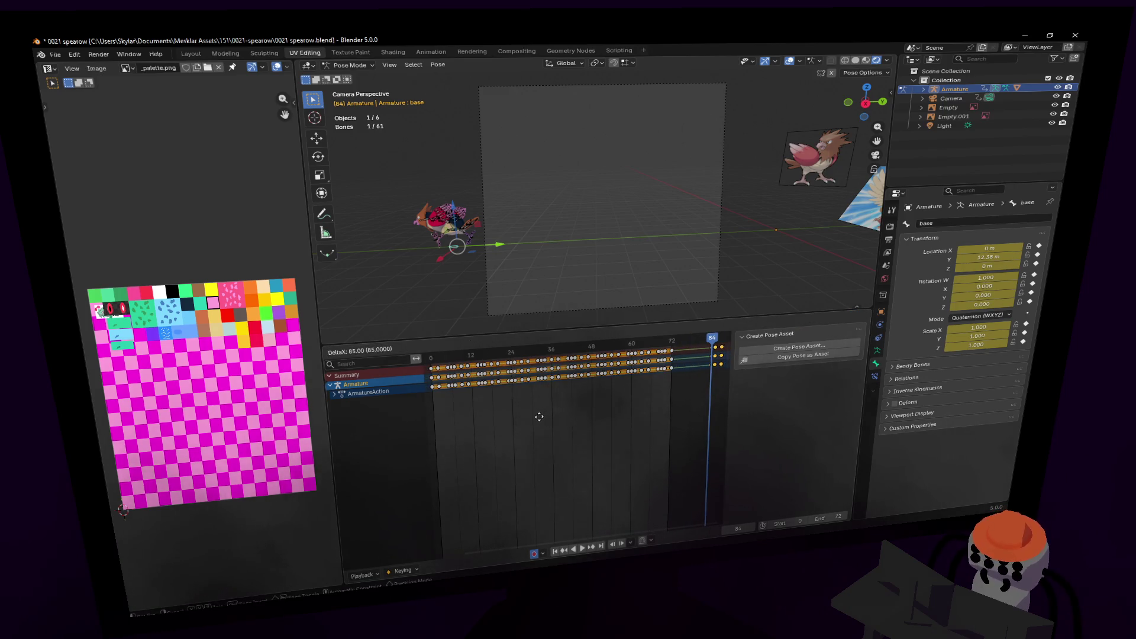
{"action": "left_click", "coordinate": [533, 416]}
{"action": "scroll", "coordinate": [615, 396], "scroll_direction": "down", "scroll_amount": 3, "text": "ctrl"}
{"action": "left_click_drag", "start_coordinate": [585, 345], "coordinate": [567, 347]}
- Copy one bone keyframe nine frames later and set the playhead to frame 84
{"action": "left_click", "coordinate": [332, 393]}
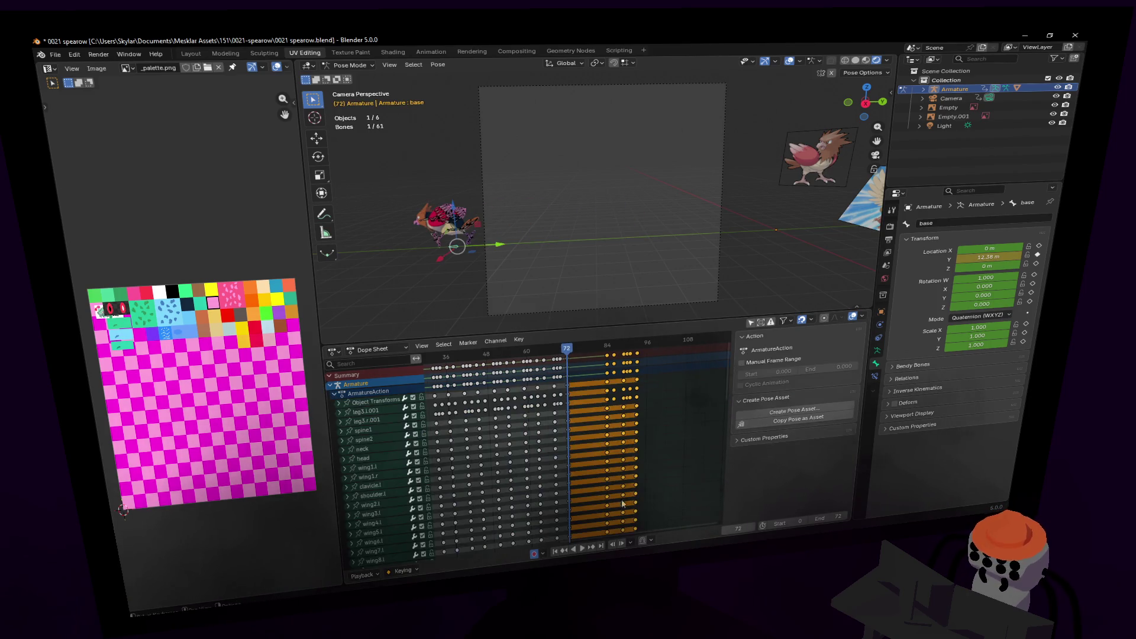
{"action": "scroll", "coordinate": [558, 457], "scroll_direction": "down", "scroll_amount": 5}
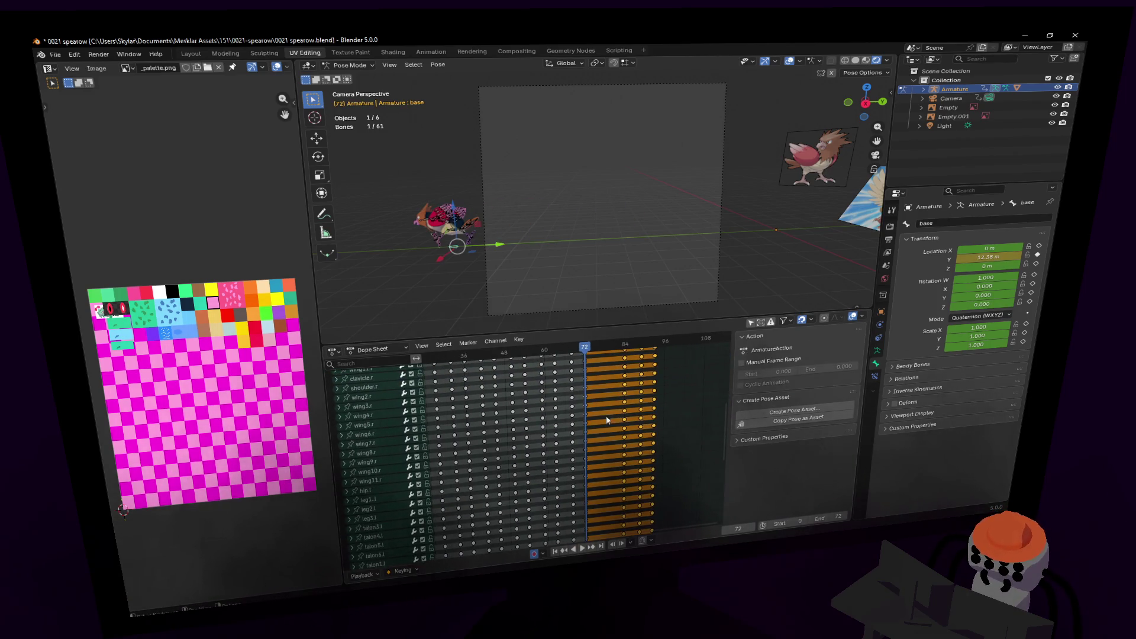
{"action": "scroll", "coordinate": [600, 473], "scroll_direction": "down", "scroll_amount": 5}
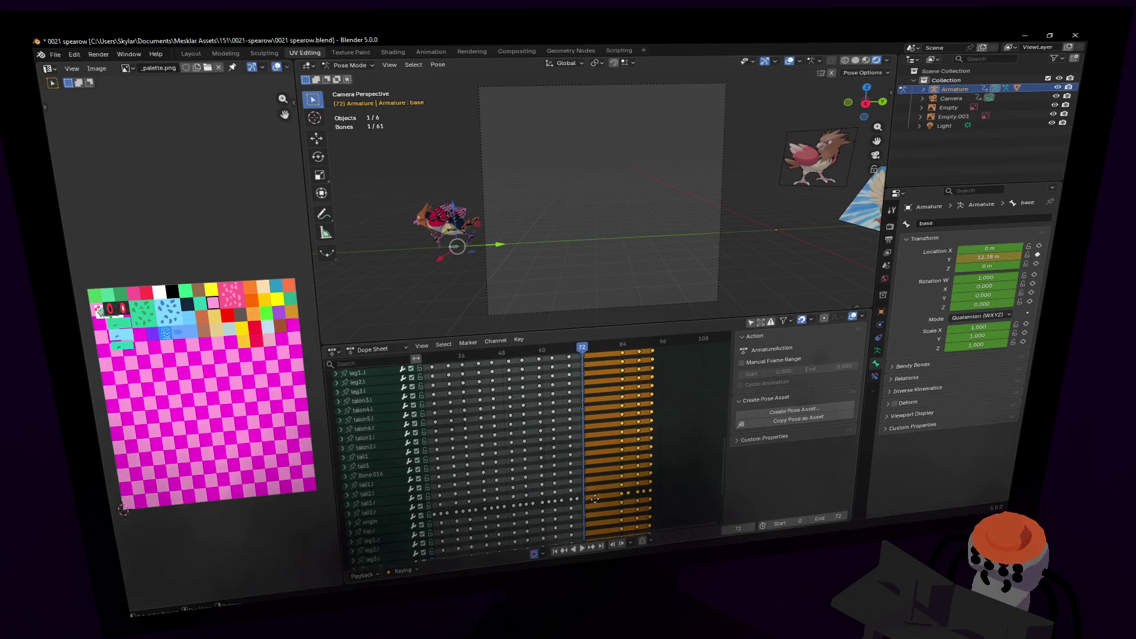
{"action": "scroll", "coordinate": [592, 497], "scroll_direction": "down", "scroll_amount": 3}
{"action": "scroll", "coordinate": [600, 472], "scroll_direction": "down", "scroll_amount": 3}
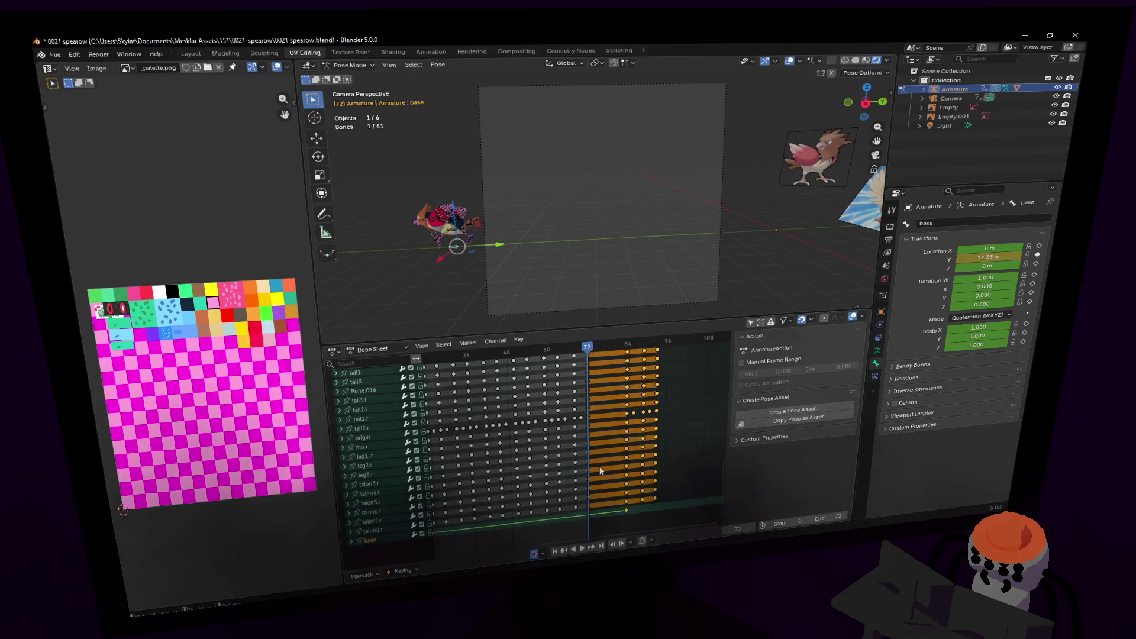
{"action": "left_click", "coordinate": [590, 520]}
{"action": "key", "text": "shift+d"}
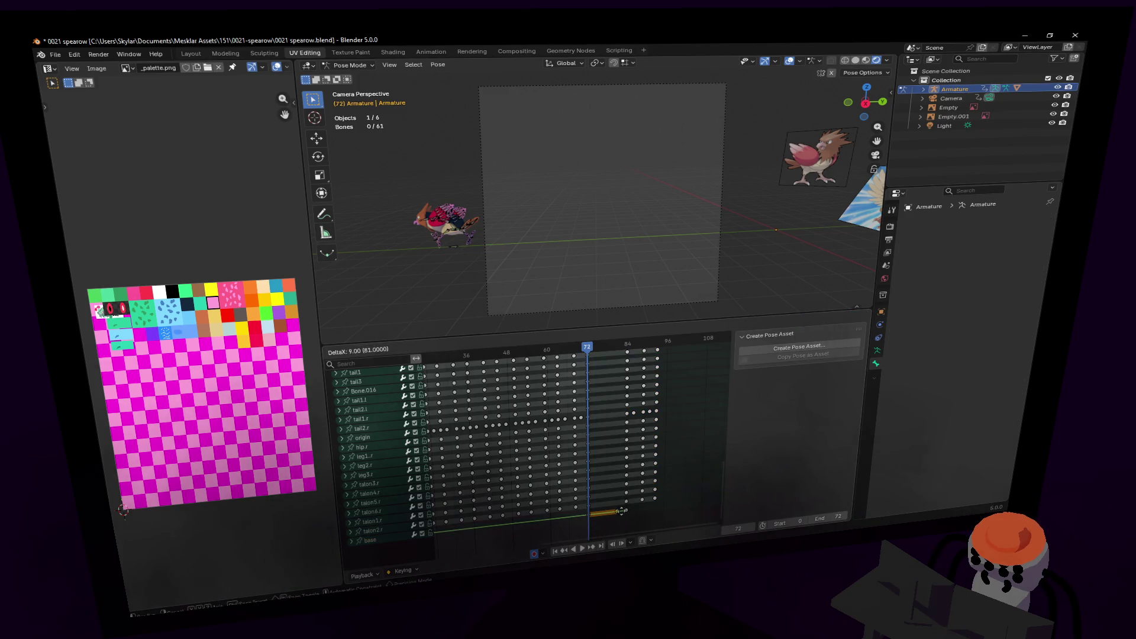
{"action": "left_click", "coordinate": [658, 454]}
{"action": "mouse_move", "coordinate": [614, 351]}
{"action": "left_mouse_down"}
{"action": "mouse_move", "coordinate": [648, 355]}
{"action": "mouse_move", "coordinate": [627, 356]}
{"action": "left_mouse_up"}
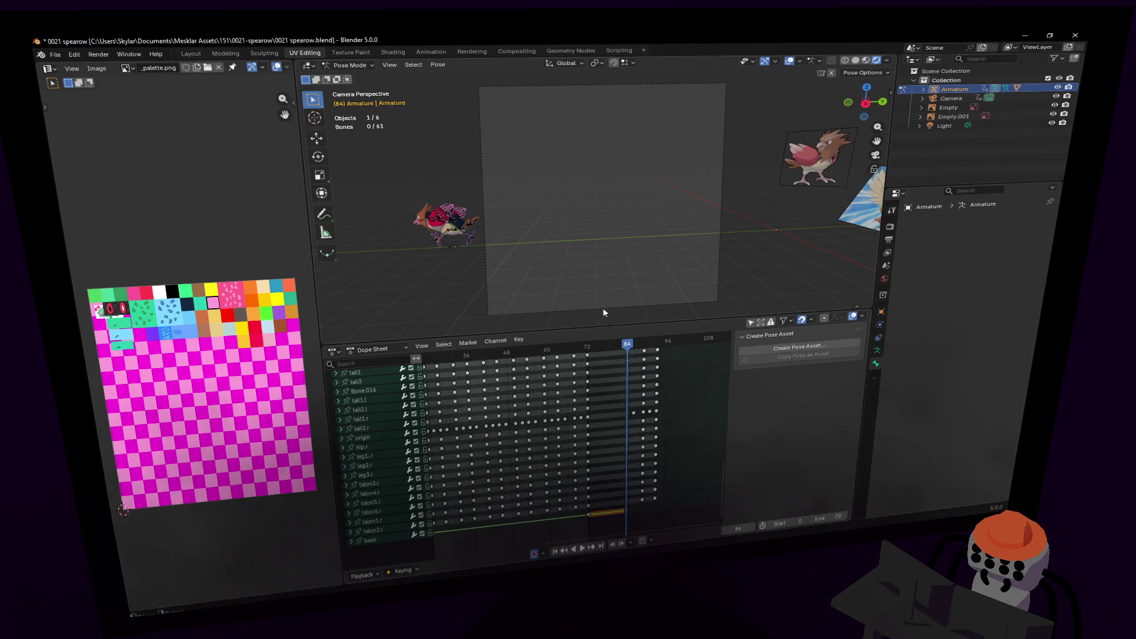
- Switch to Right view, fly close to the rig and select the head bone
{"action": "key", "text": "KP_3"}
{"action": "key", "text": "shift+grave"}
{"action": "key", "text": "w"}
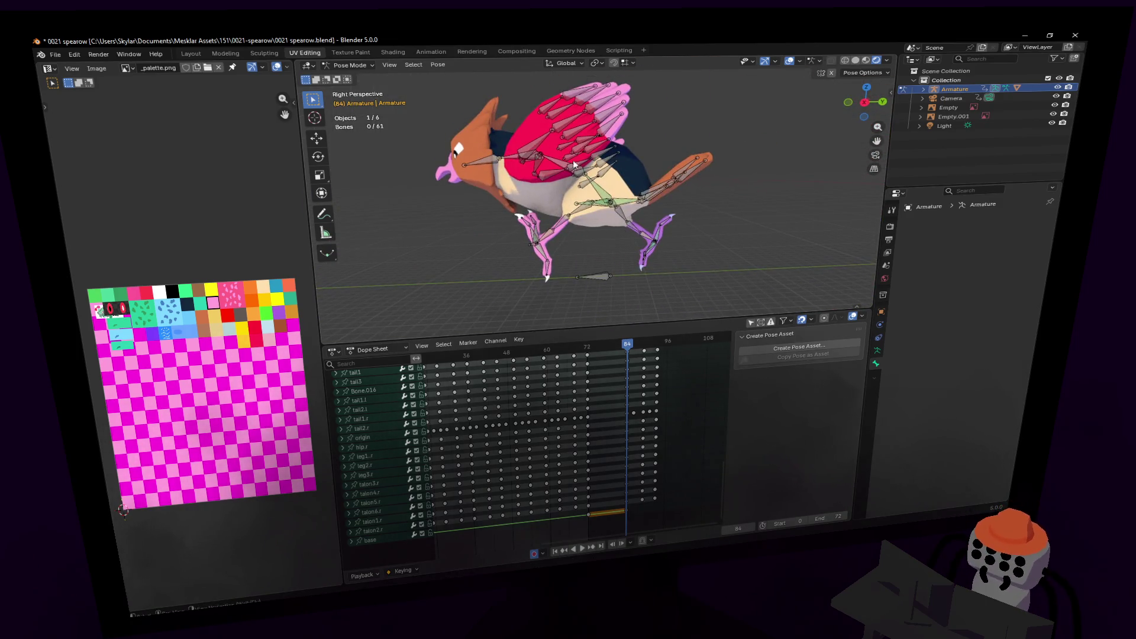
{"action": "left_click", "coordinate": [527, 158]}
{"action": "left_click", "coordinate": [527, 158]}
{"action": "key", "text": "g"}
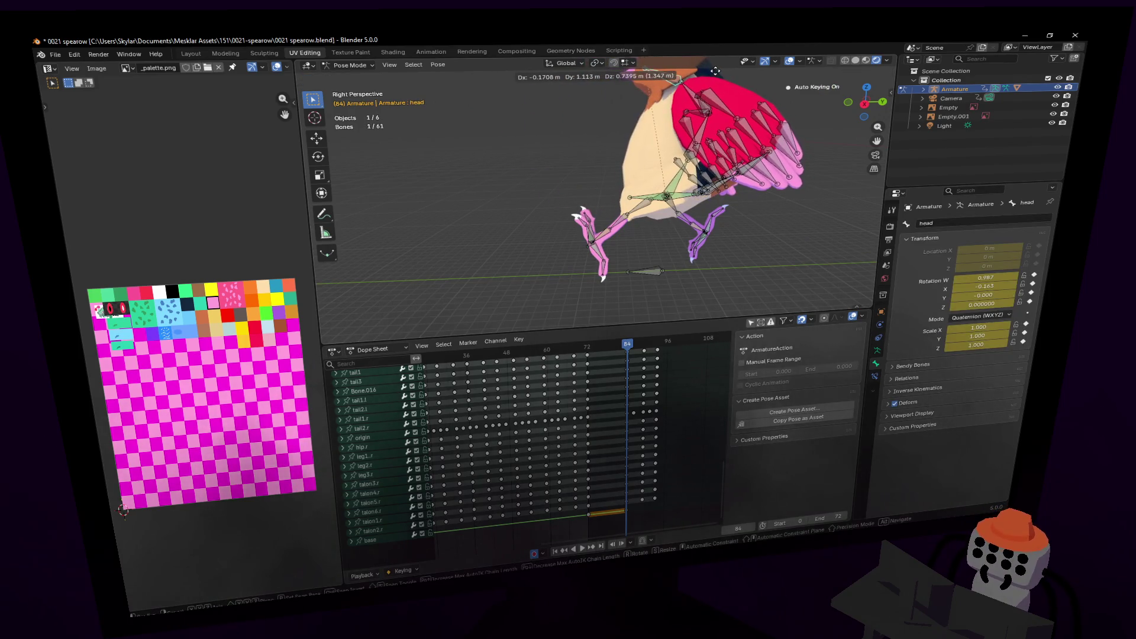
{"action": "key", "text": "Escape"}
- Reframe the rig in an orthographic side view
{"action": "key", "text": "shift+grave"}
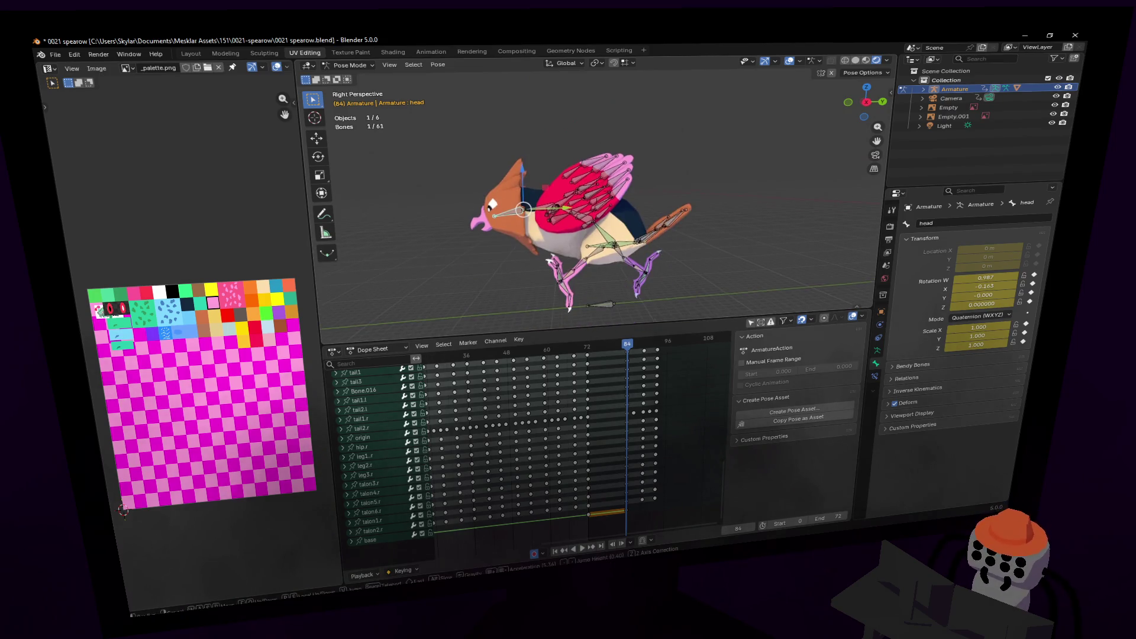
{"action": "left_click", "coordinate": [859, 111]}
{"action": "left_click", "coordinate": [867, 104]}
{"action": "scroll", "coordinate": [574, 217], "scroll_direction": "up", "scroll_amount": 4}
- Raise the head bone into a new pose at frame 84
{"action": "key", "text": "g"}
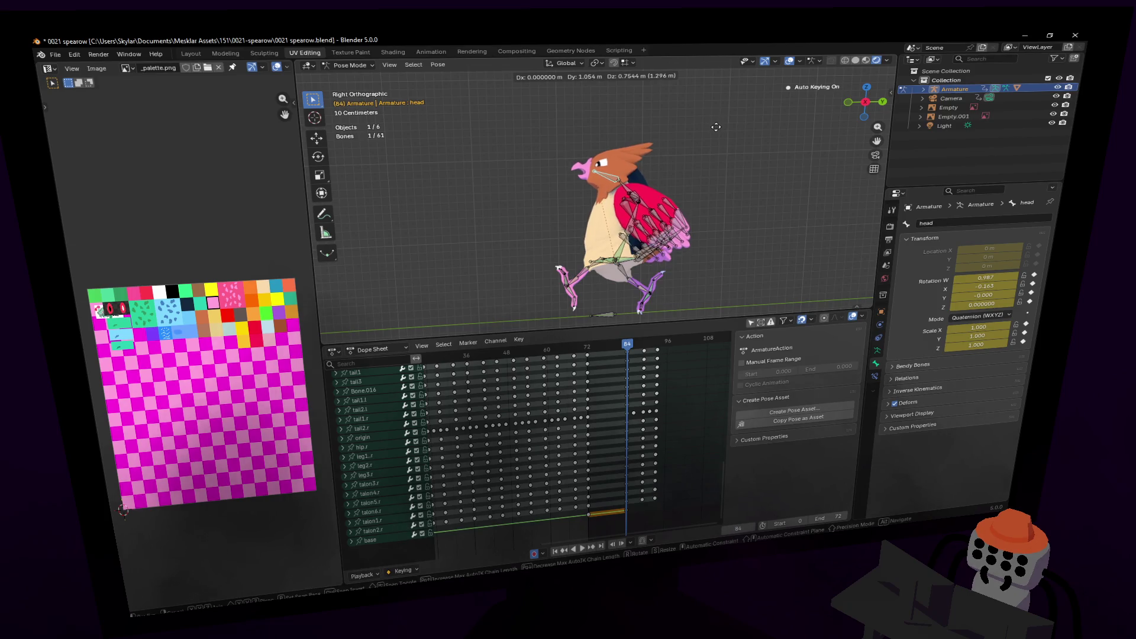
{"action": "left_click", "coordinate": [642, 197]}
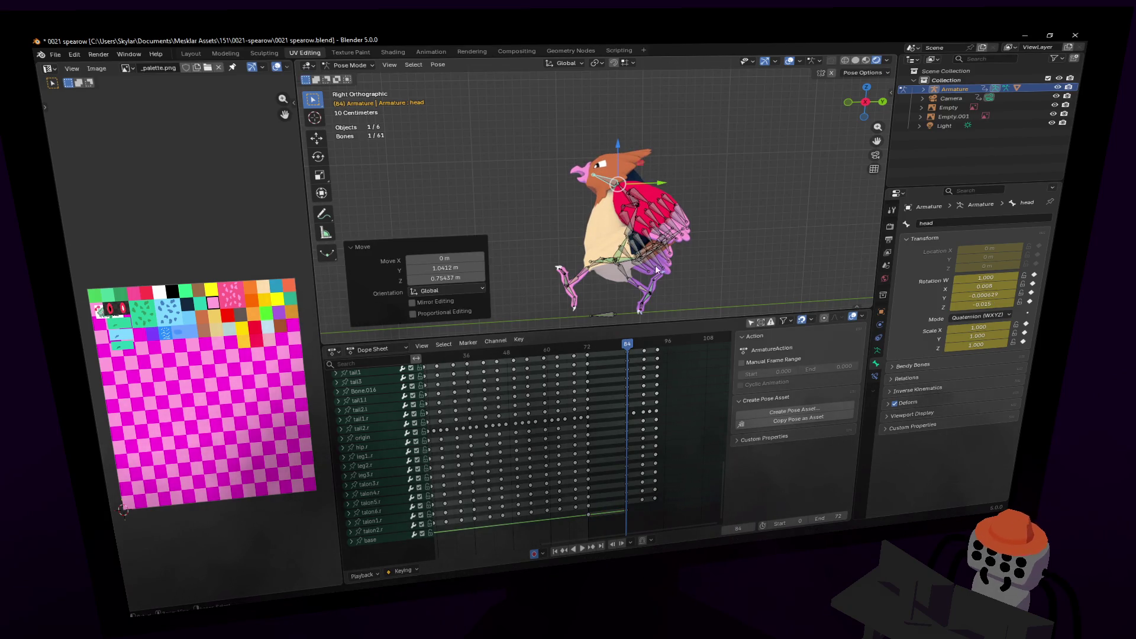
{"action": "left_click_drag", "start_coordinate": [629, 343], "coordinate": [627, 343]}
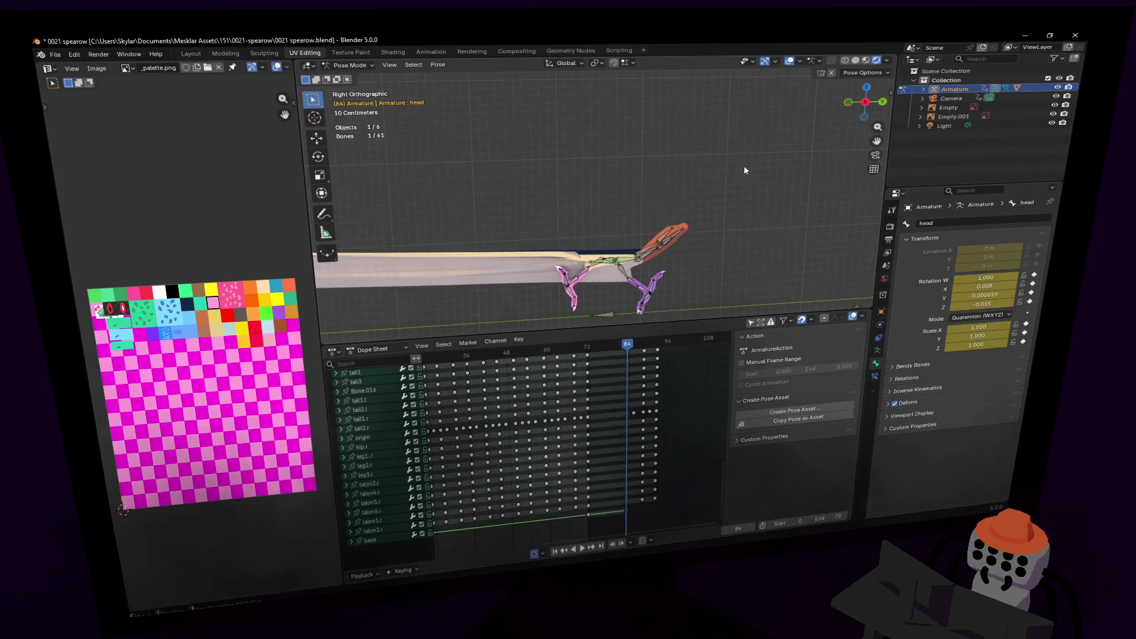
{"action": "key", "text": "ctrl+z"}
{"action": "key", "text": "g"}
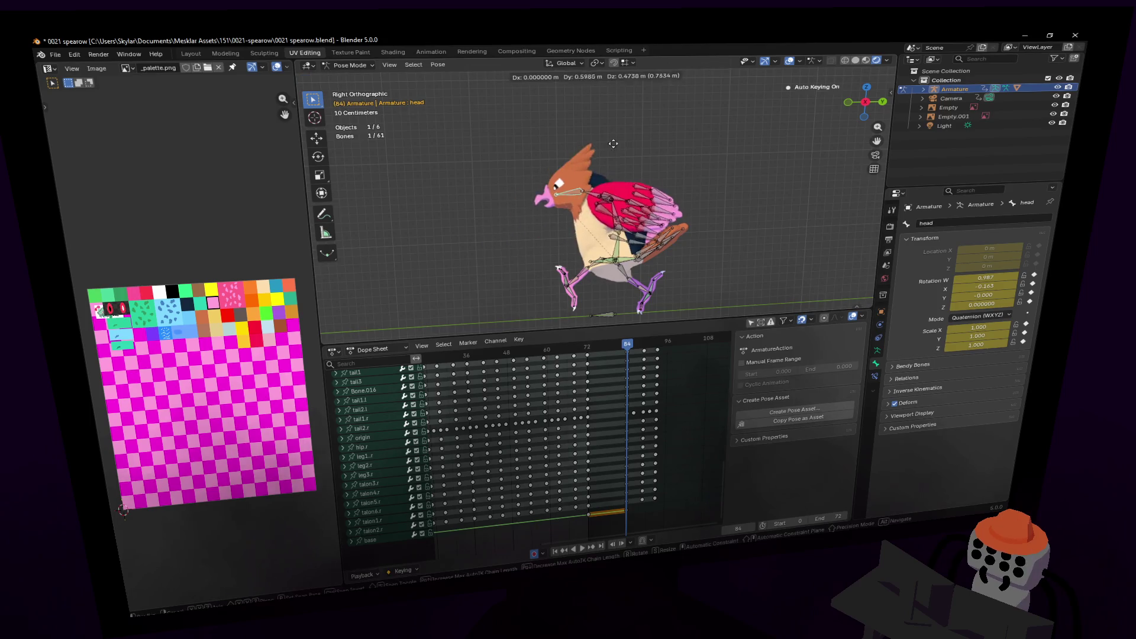
{"action": "left_click", "coordinate": [684, 112]}
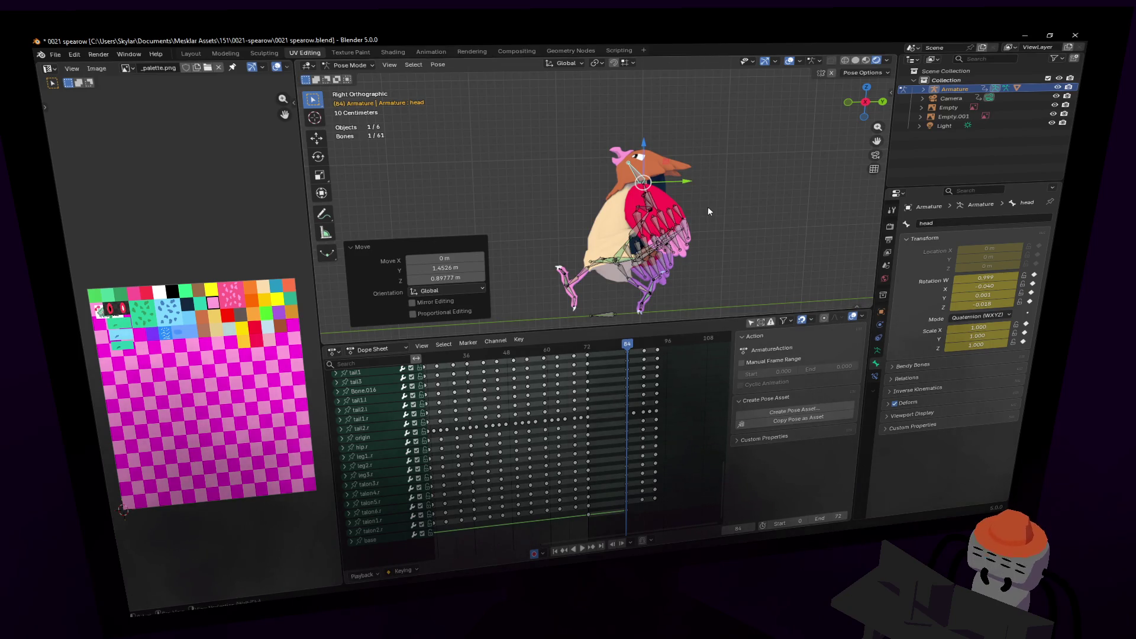
- Keyframe all bones at frame 84, then move and key the head at frame 89
{"action": "key", "text": "a"}
{"action": "key", "text": "i"}
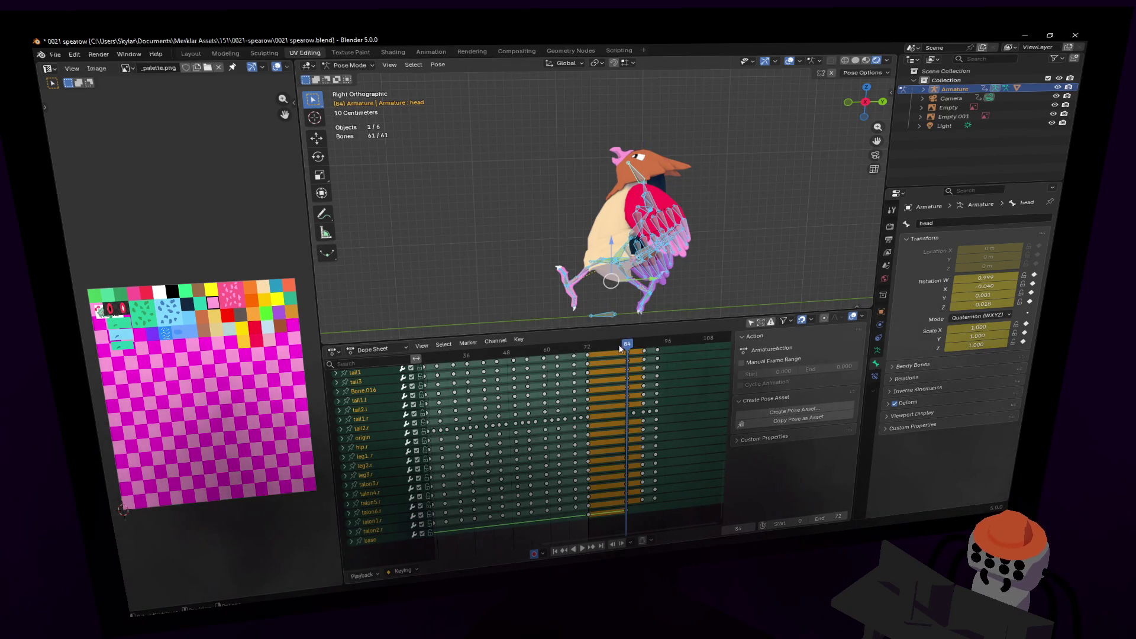
{"action": "left_click_drag", "start_coordinate": [630, 342], "coordinate": [644, 343]}
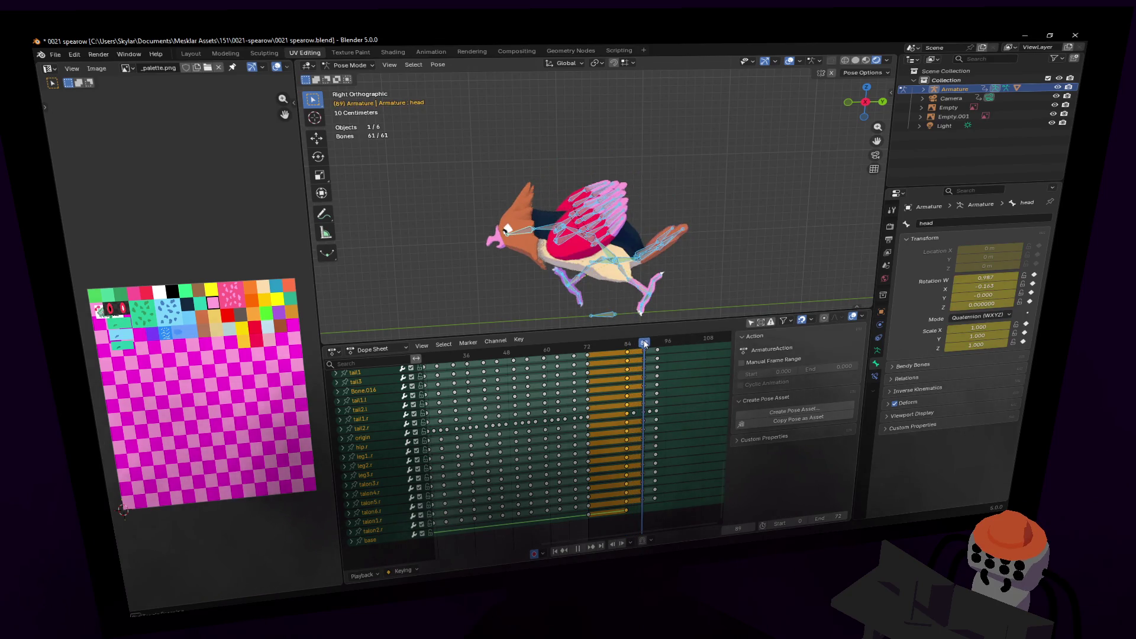
{"action": "left_click", "coordinate": [524, 236]}
{"action": "key", "text": "g"}
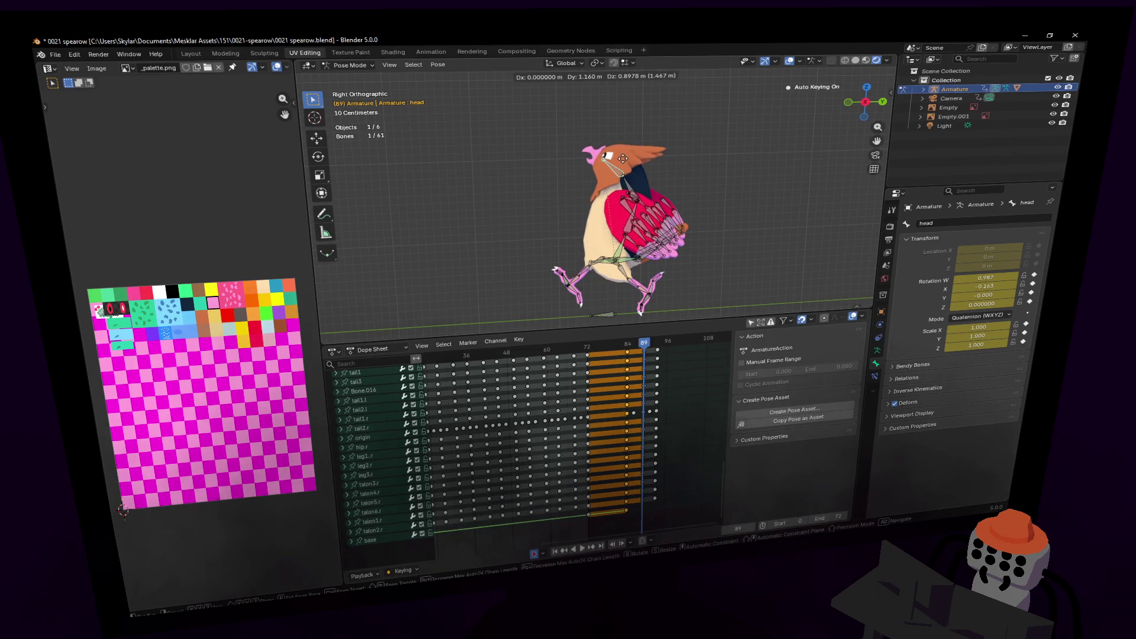
{"action": "left_click", "coordinate": [623, 159]}
{"action": "key", "text": "i"}
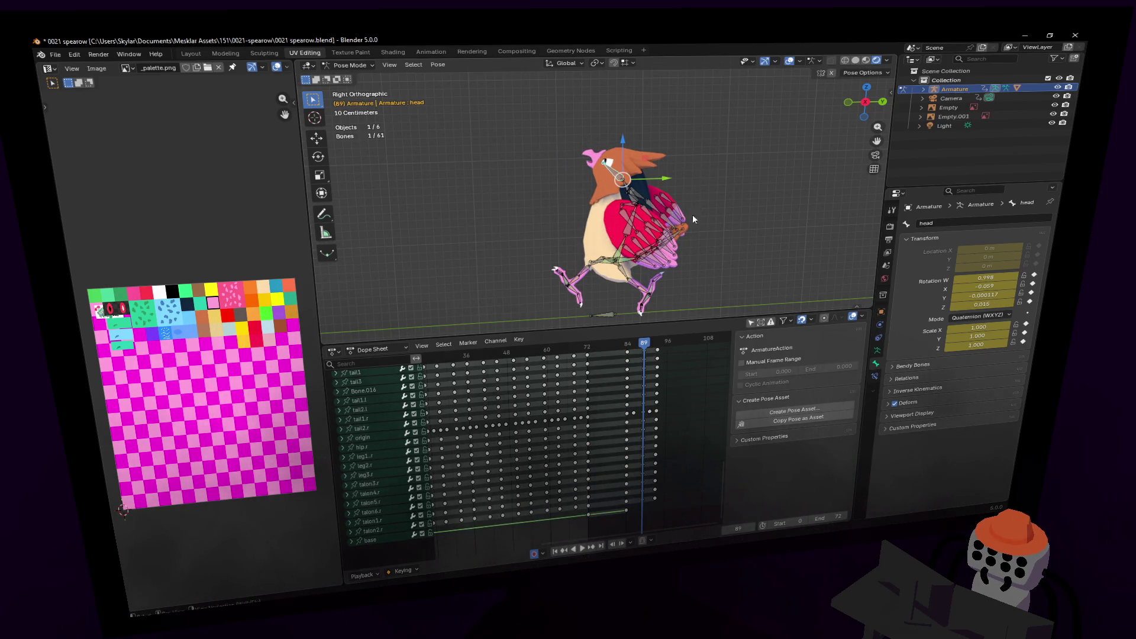
- Scrub frames 88 to 93 to check the pose, return to frame 84 and deselect
{"action": "left_click_drag", "start_coordinate": [643, 343], "coordinate": [644, 349]}
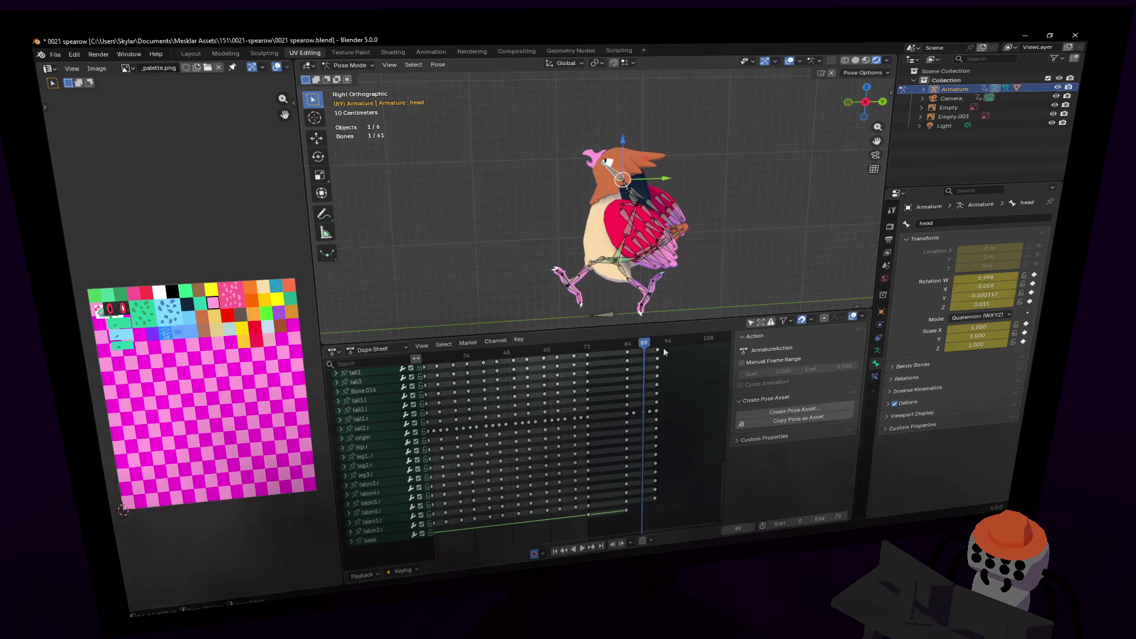
{"action": "key", "text": "a"}
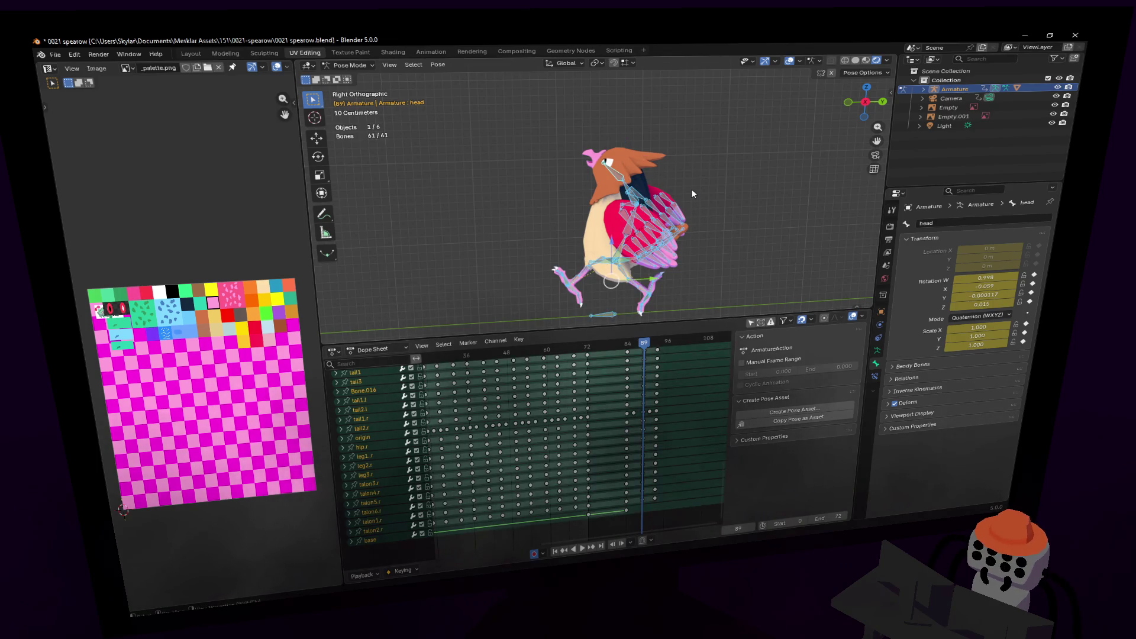
{"action": "left_click_drag", "start_coordinate": [636, 348], "coordinate": [656, 350]}
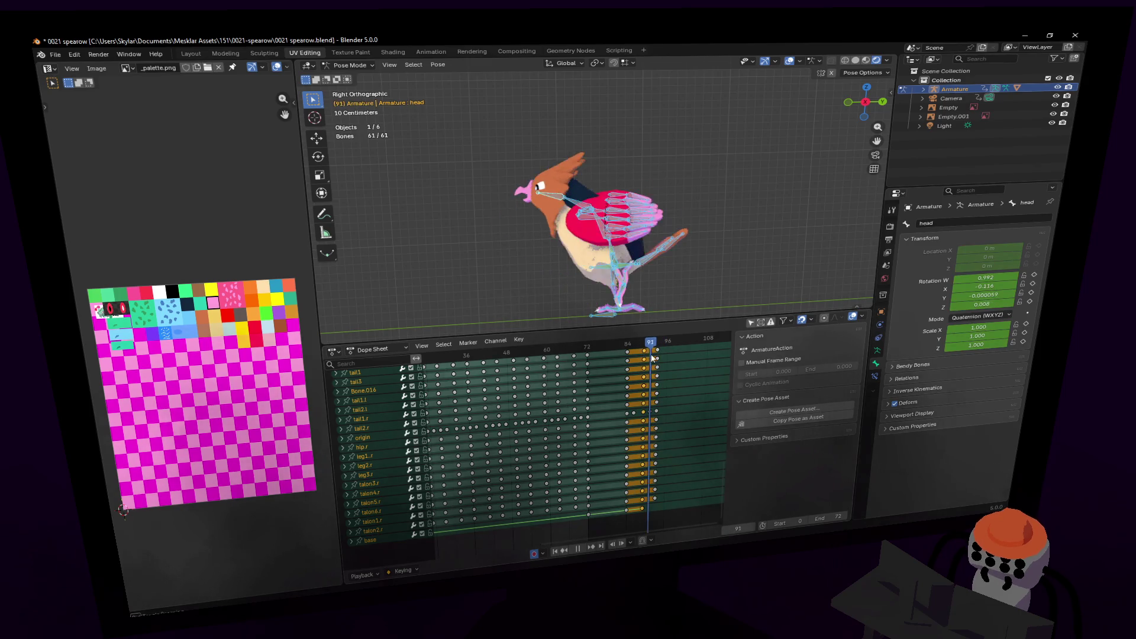
{"action": "left_click_drag", "start_coordinate": [657, 356], "coordinate": [627, 362]}
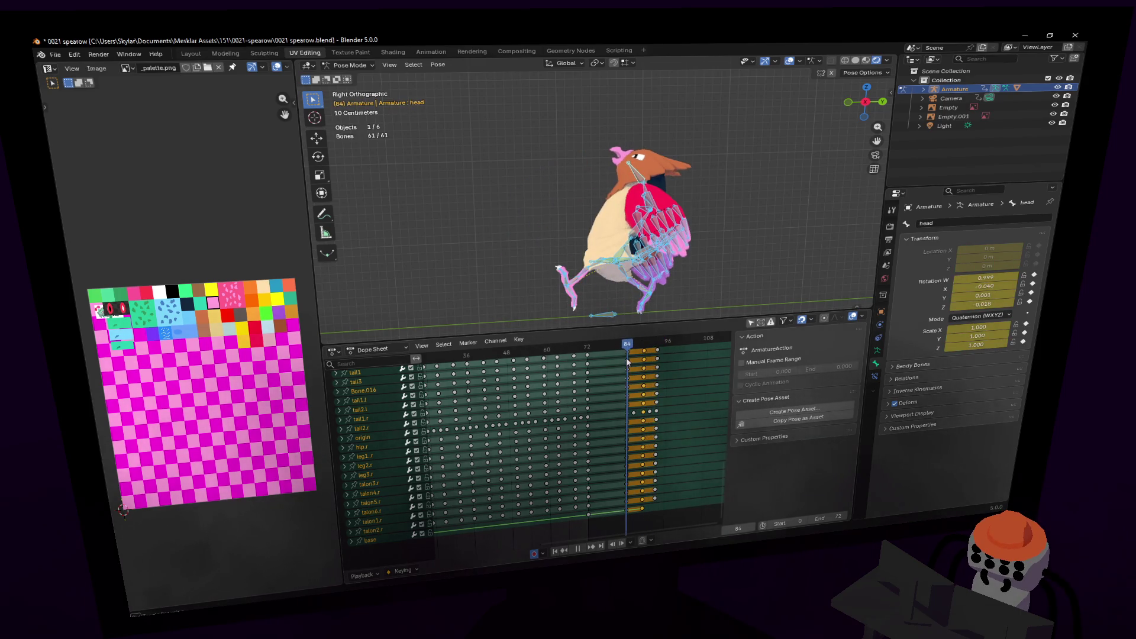
{"action": "left_click", "coordinate": [642, 383]}
{"action": "scroll", "coordinate": [641, 359], "scroll_direction": "right", "scroll_amount": 3, "text": "ctrl"}
{"action": "scroll", "coordinate": [621, 414], "scroll_direction": "down", "scroll_amount": 10}
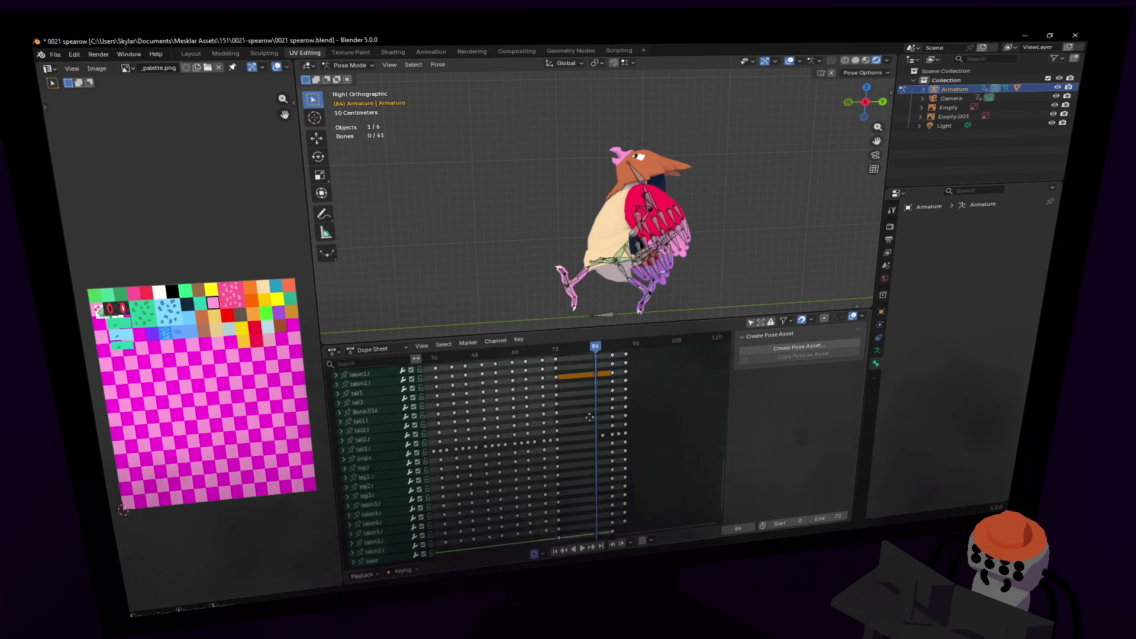
{"action": "scroll", "coordinate": [603, 475], "scroll_direction": "up", "scroll_amount": 10}
{"action": "scroll", "coordinate": [604, 475], "scroll_direction": "left", "scroll_amount": 1, "text": "ctrl"}
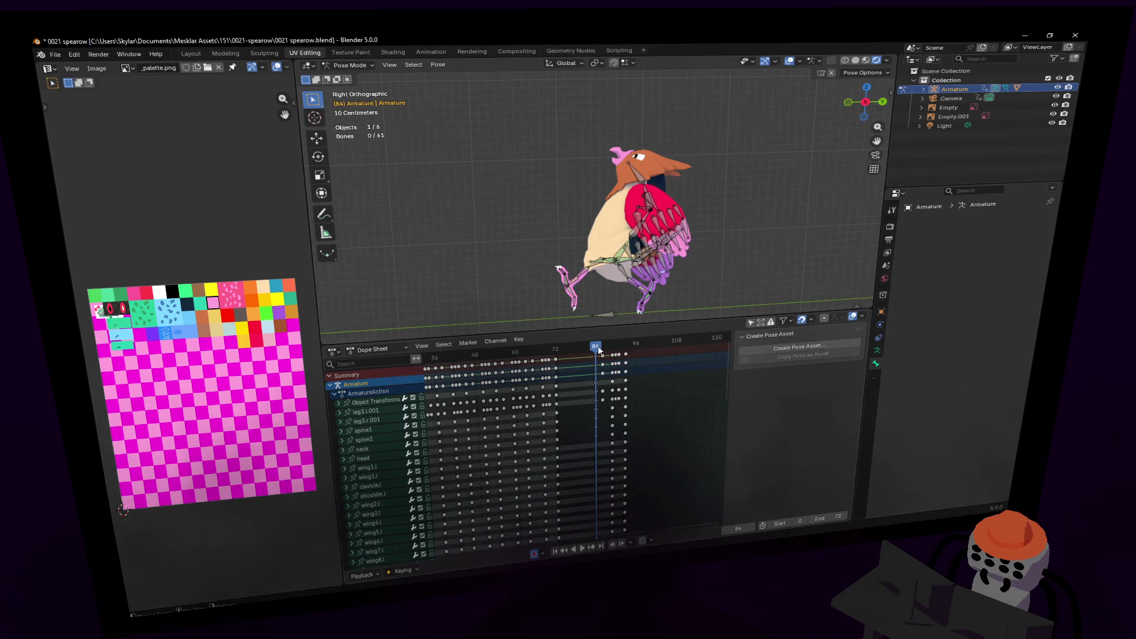
- Duplicate the held keys between frames 72 and 84 about 9 frames later
{"action": "key", "text": "space"}
{"action": "left_click", "coordinate": [599, 367]}
{"action": "key", "text": "shift+d"}
{"action": "left_click", "coordinate": [618, 352]}
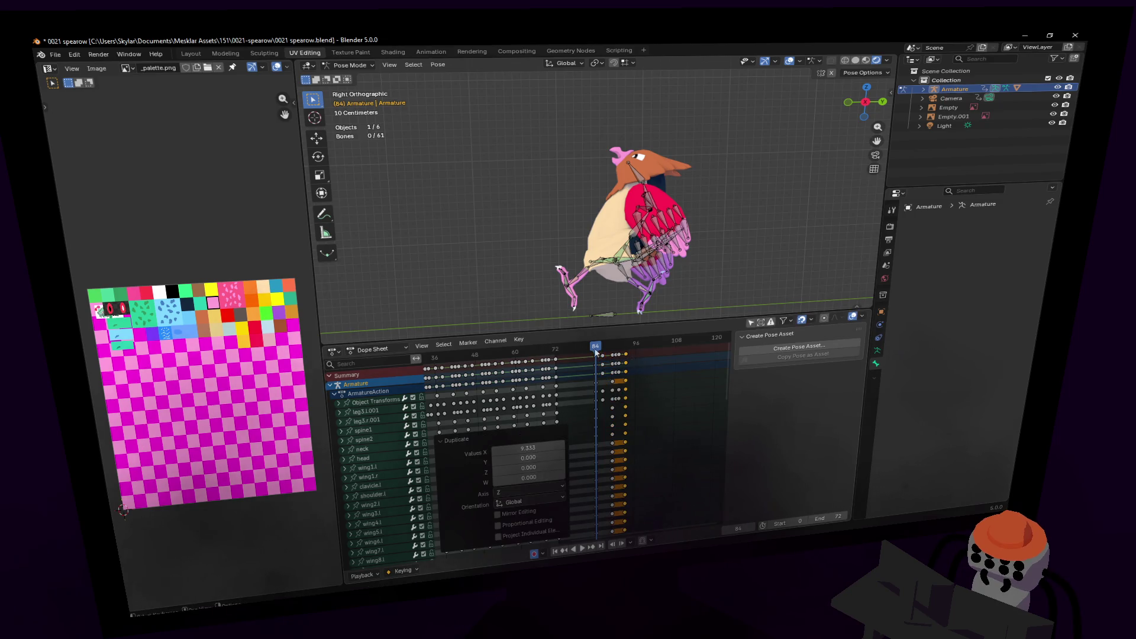
- Play back and scrub frames 85 to 95, then stop and pick wing1.l
{"action": "key", "text": "space"}
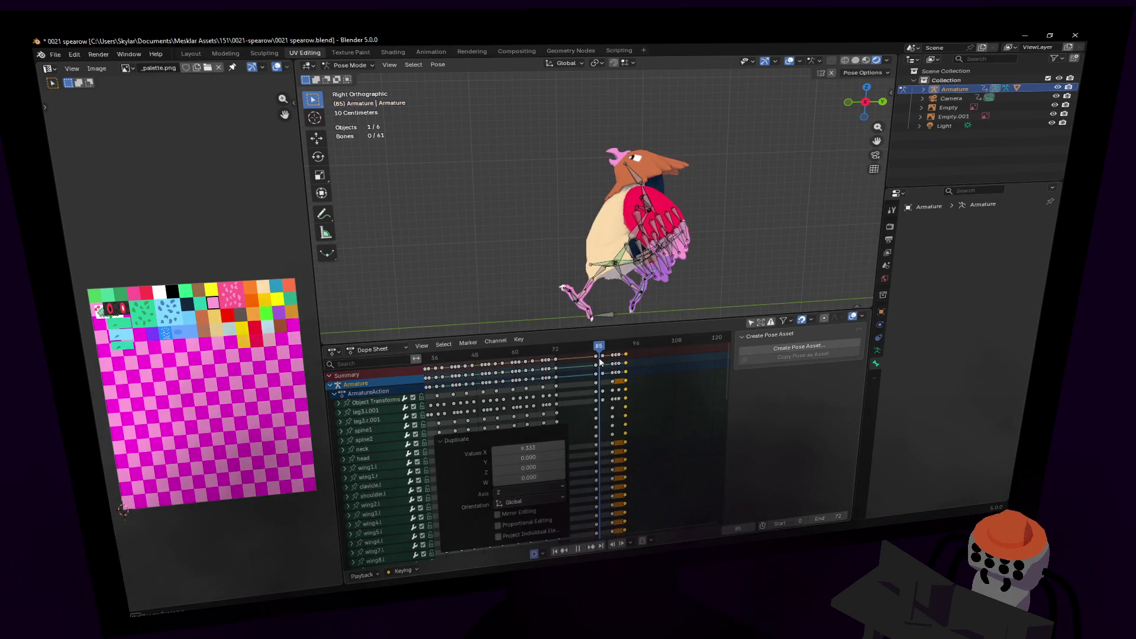
{"action": "left_click_drag", "start_coordinate": [602, 364], "coordinate": [619, 364]}
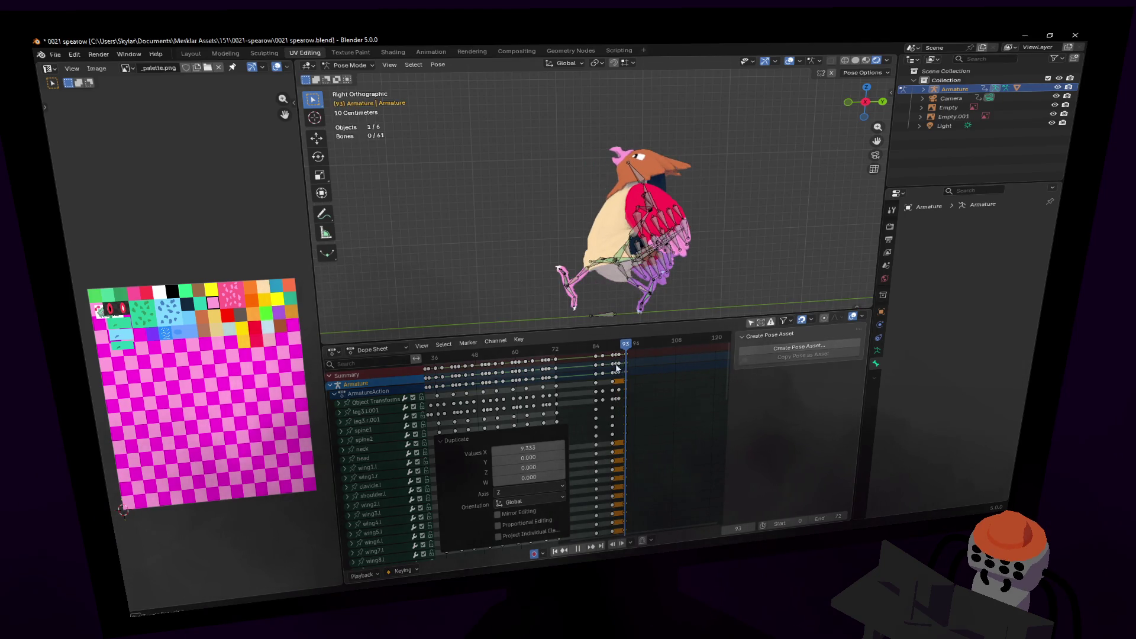
{"action": "mouse_move", "coordinate": [608, 370]}
{"action": "left_mouse_down"}
{"action": "mouse_move", "coordinate": [633, 368]}
{"action": "mouse_move", "coordinate": [596, 374]}
{"action": "left_mouse_up"}
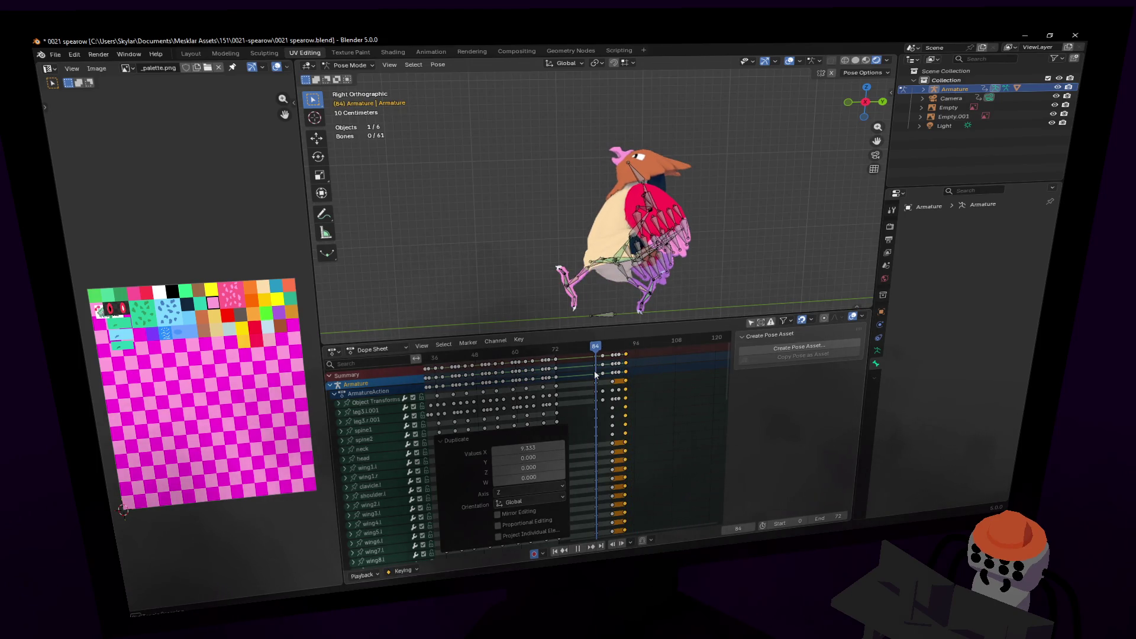
{"action": "key", "text": "space"}
{"action": "left_click", "coordinate": [653, 210]}
{"action": "key", "text": "r"}
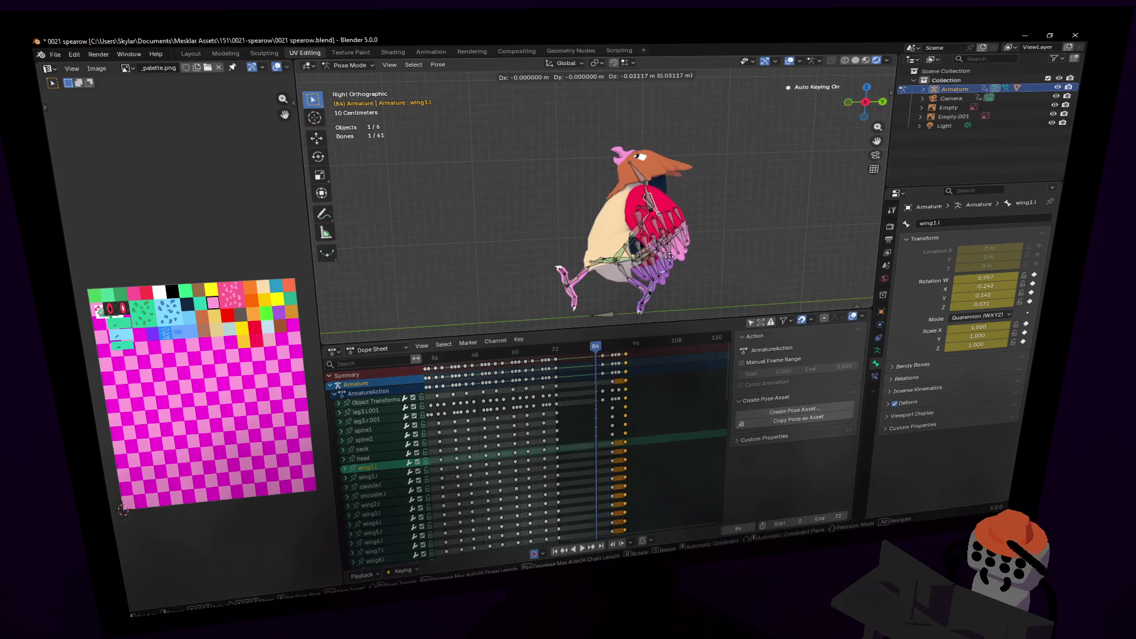
- Confirm the wing1.l rotation, then trial and cancel rotations of wing1.l and wing3.l
{"action": "left_click", "coordinate": [734, 215]}
{"action": "key", "text": "r"}
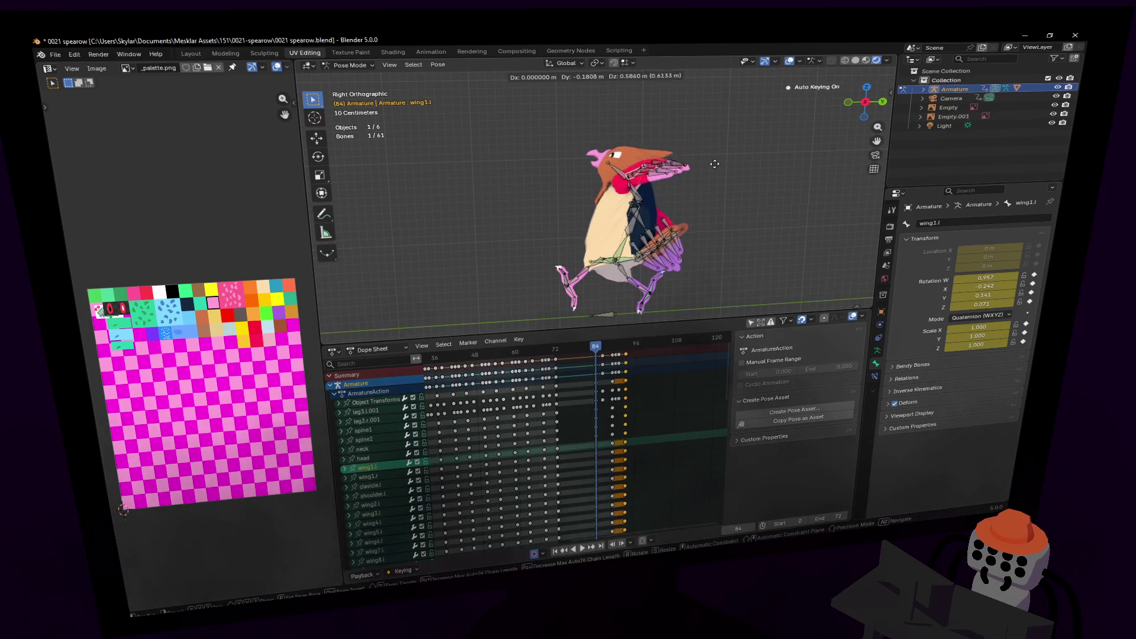
{"action": "key", "text": "Escape"}
{"action": "key", "text": "r"}
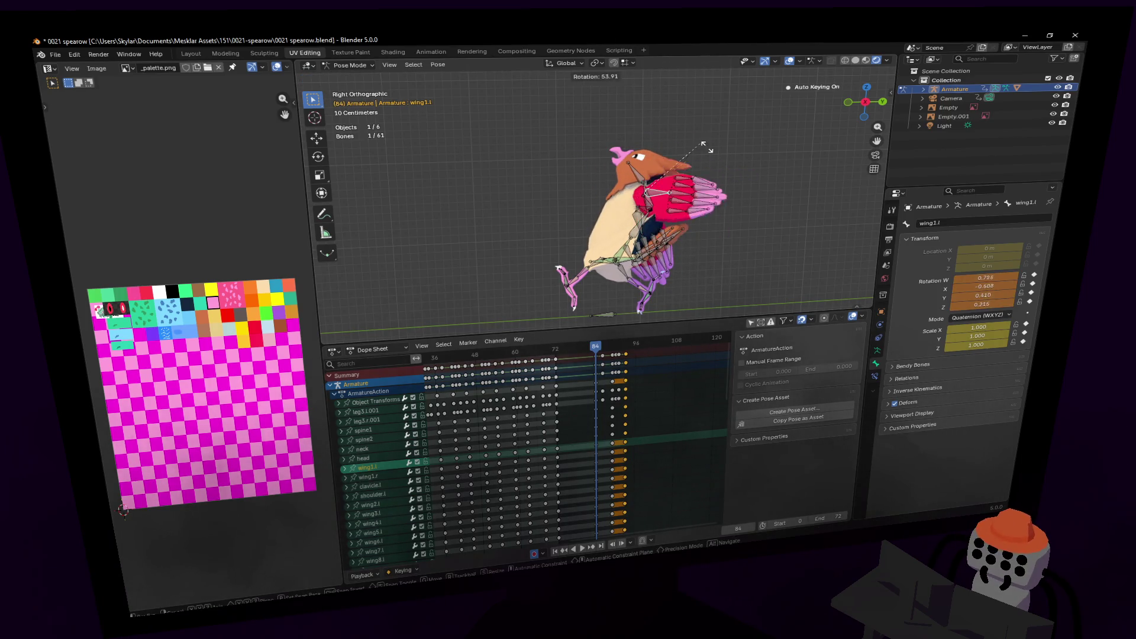
{"action": "key", "text": "Escape"}
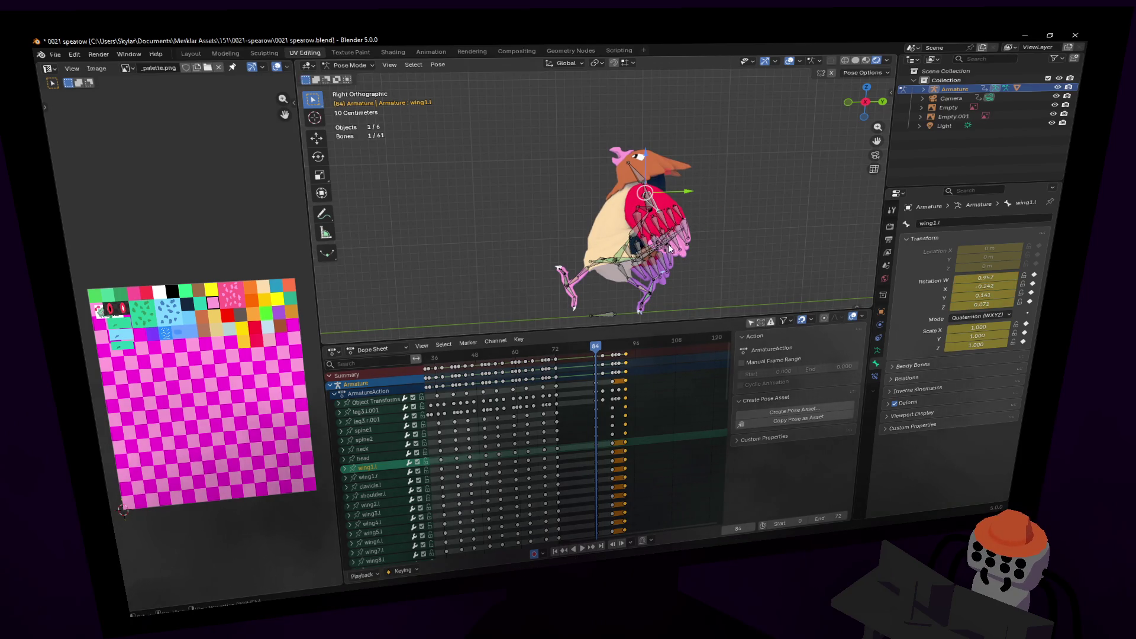
{"action": "left_click", "coordinate": [677, 242]}
{"action": "key", "text": "r"}
{"action": "key", "text": "Escape"}
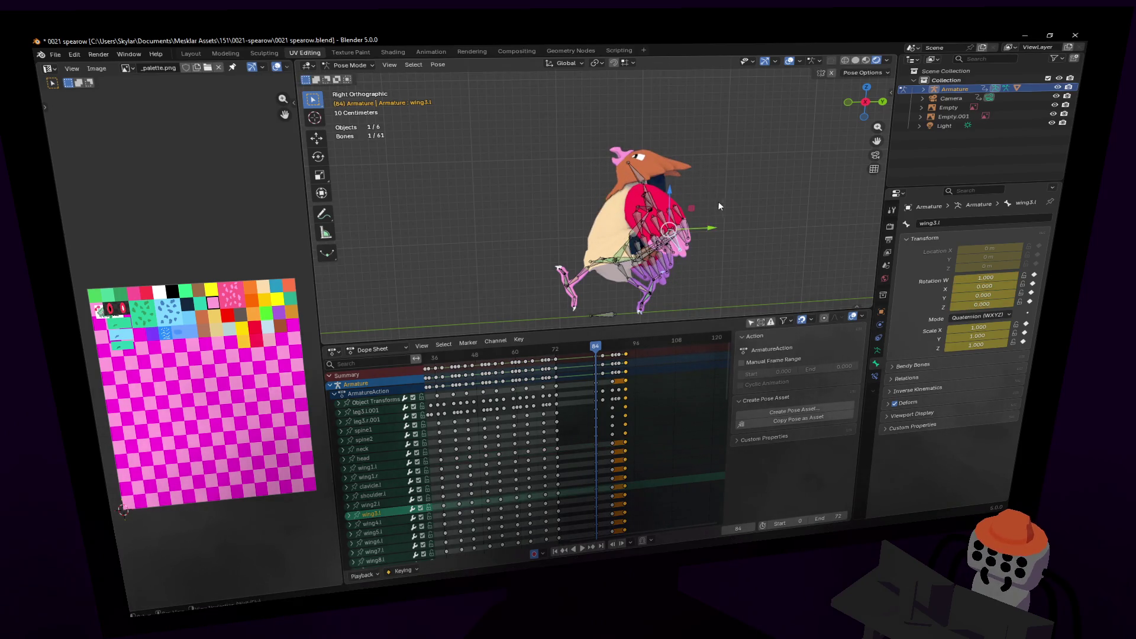
- View through the camera and fly to a front-left view of the bird
{"action": "key", "text": "KP_0"}
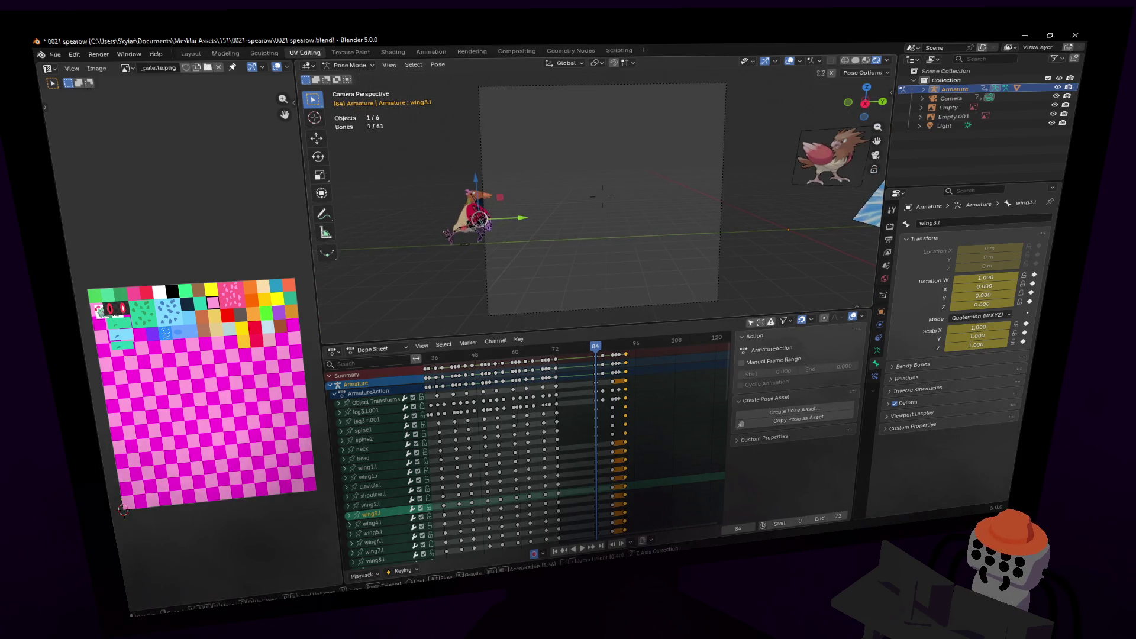
{"action": "key", "text": "shift+grave"}
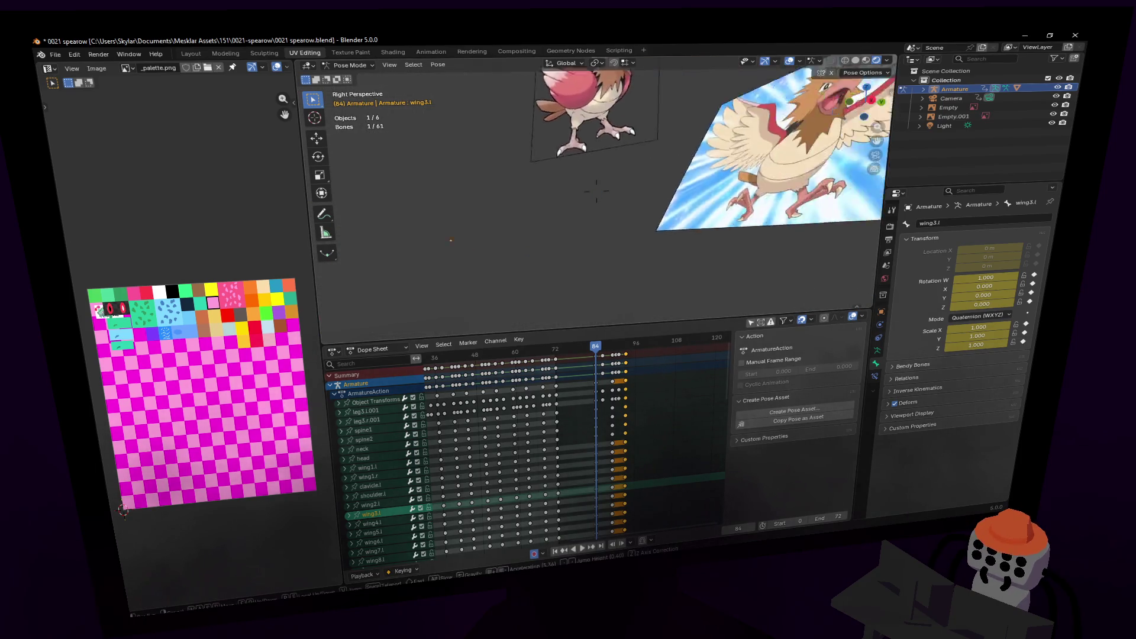
{"action": "key", "text": "w"}
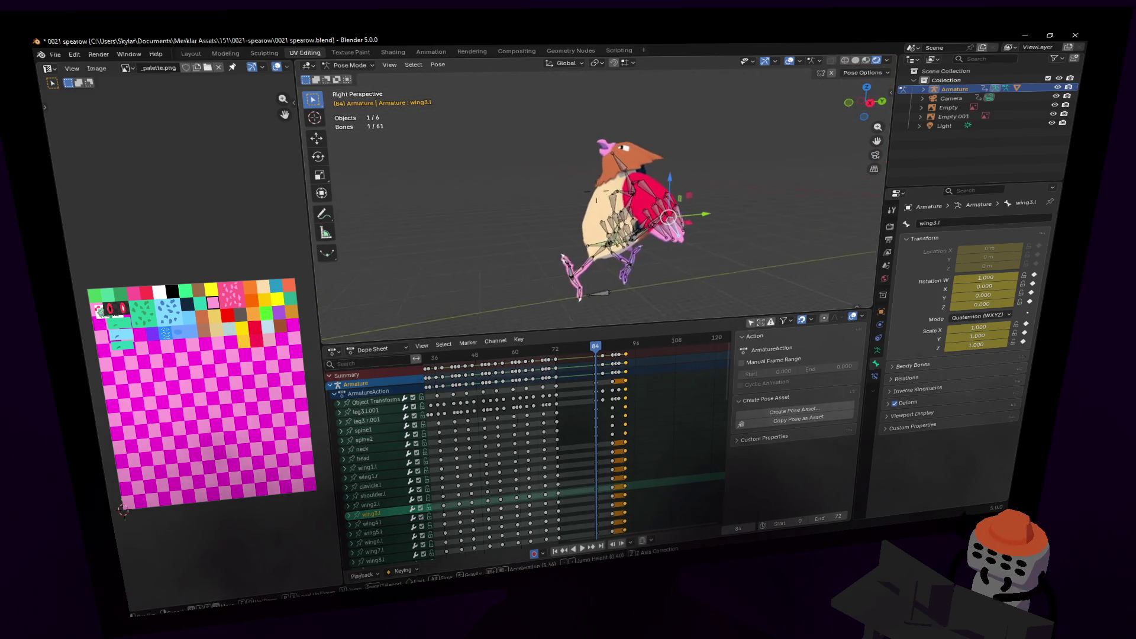
{"action": "key", "text": "s"}
{"action": "key", "text": "Return"}
{"action": "key", "text": "r"}
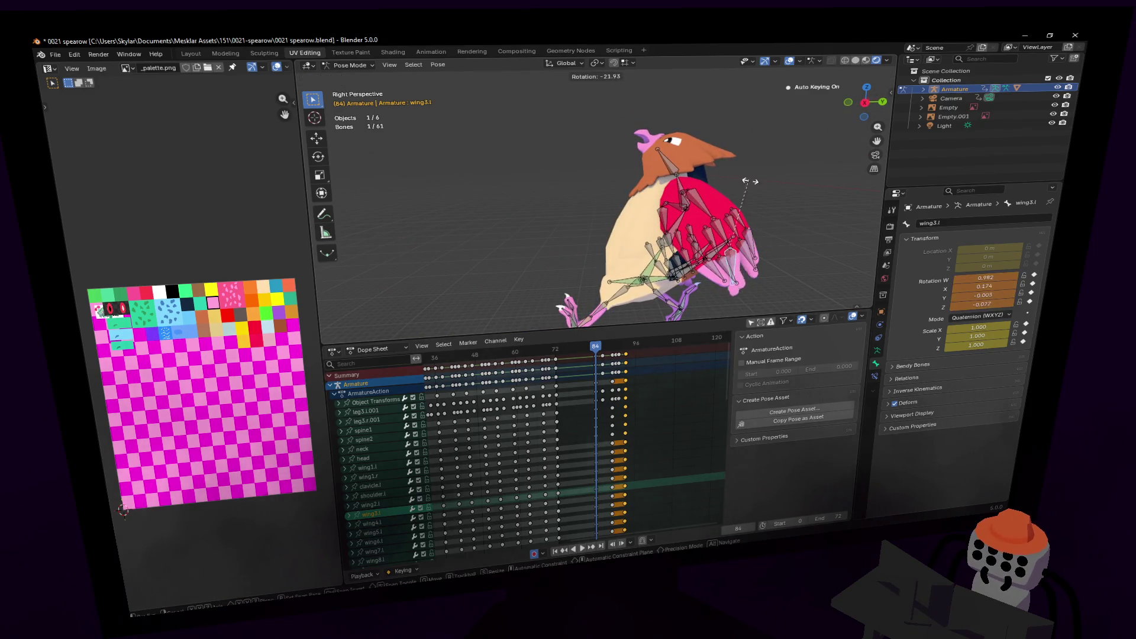
{"action": "key", "text": "Escape"}
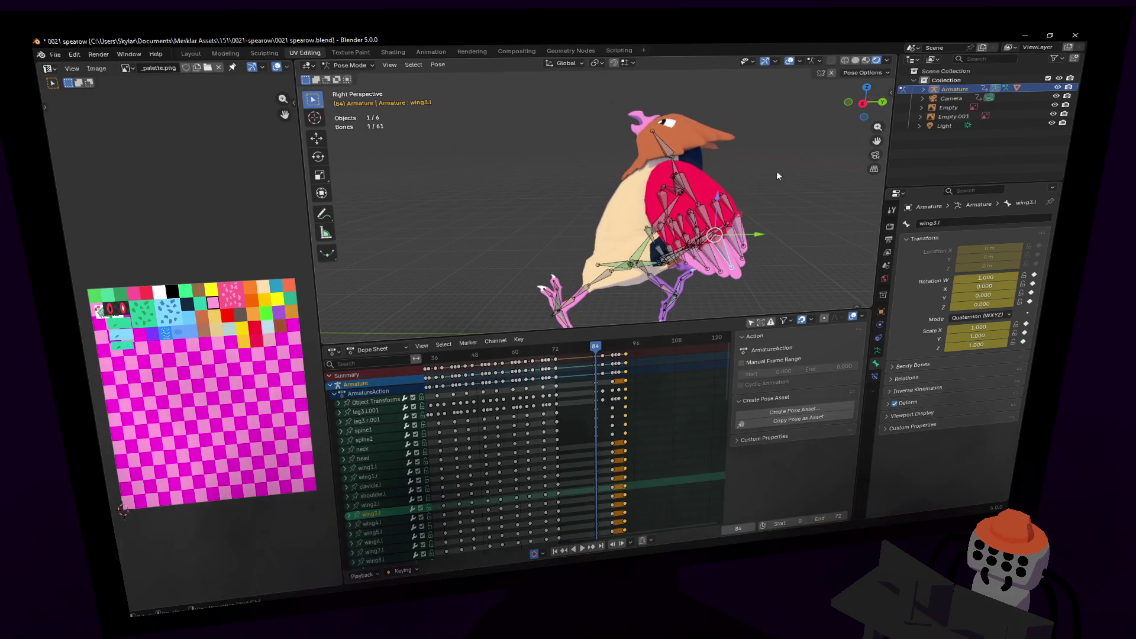
{"action": "key", "text": "g"}
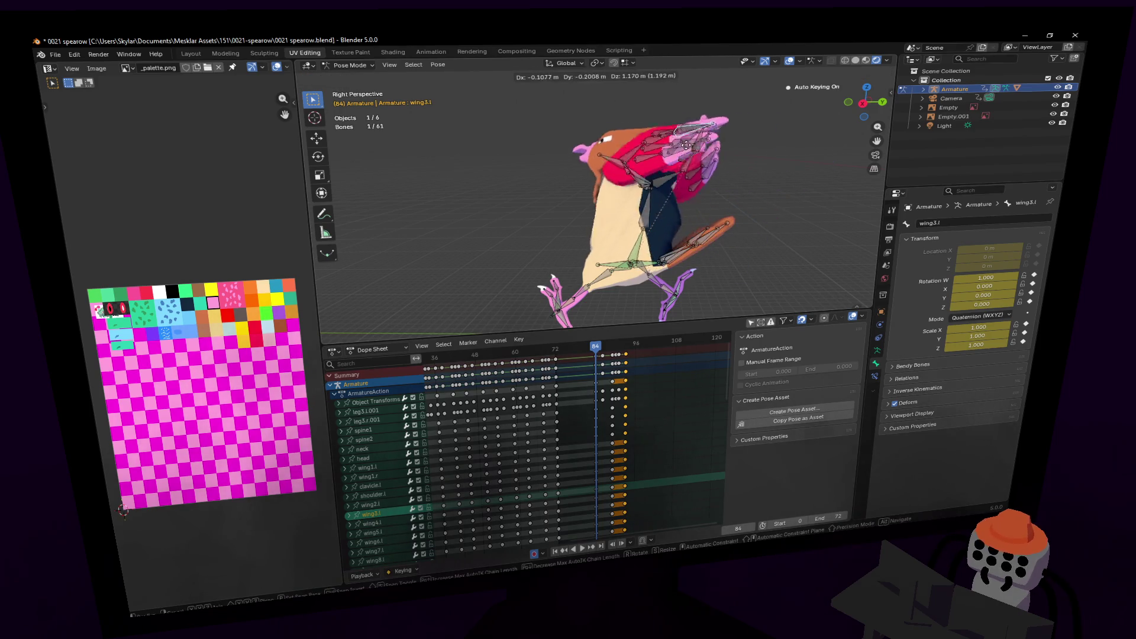
{"action": "key", "text": "Escape"}
- Rotate wing1.l up 155°, then back down to -32.5°
{"action": "left_click", "coordinate": [724, 179]}
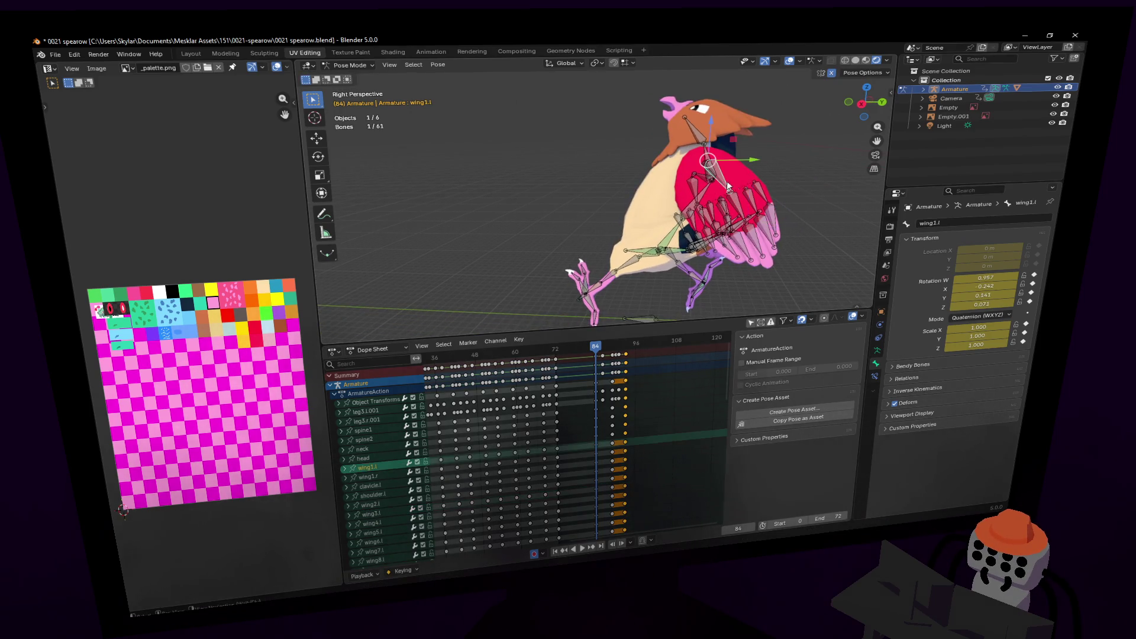
{"action": "key", "text": "r"}
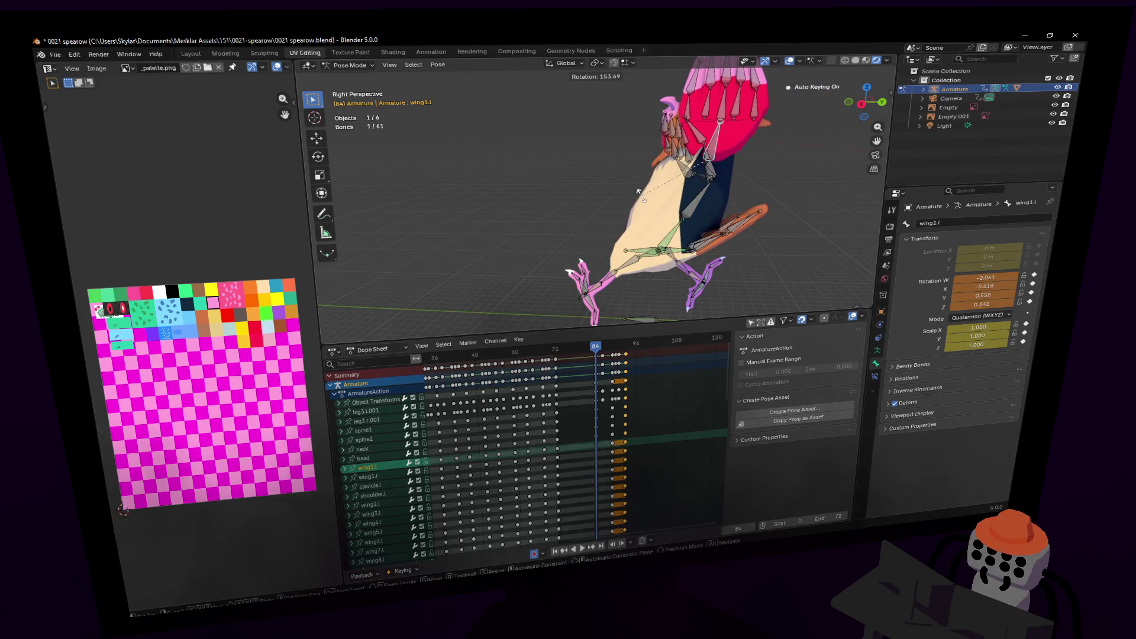
{"action": "left_click", "coordinate": [674, 179]}
{"action": "key", "text": "shift+grave"}
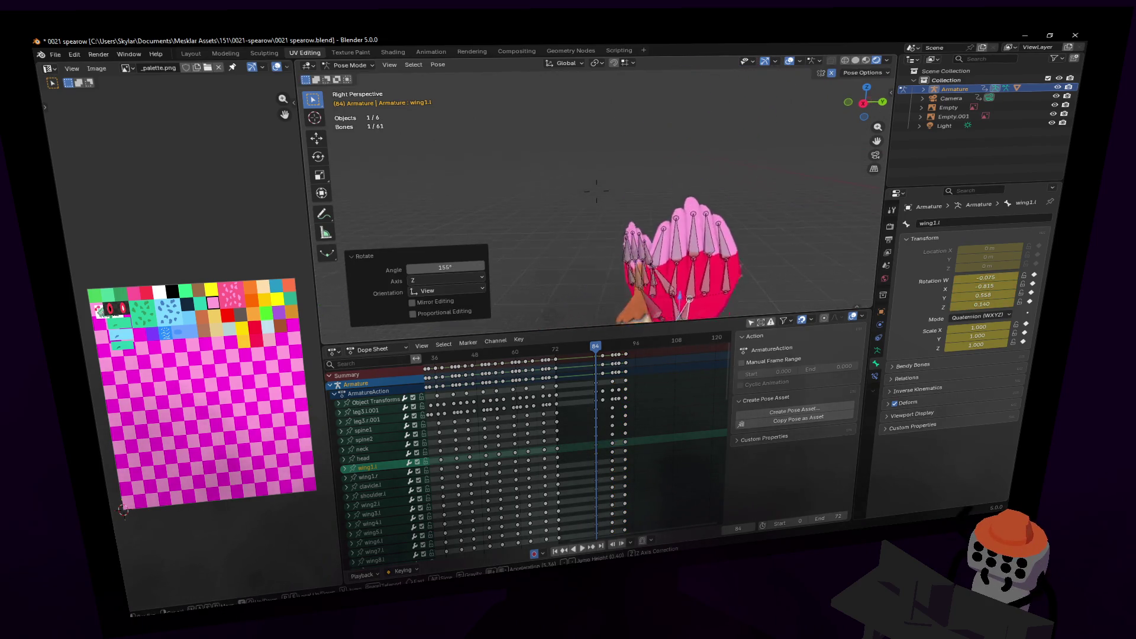
{"action": "key", "text": "r"}
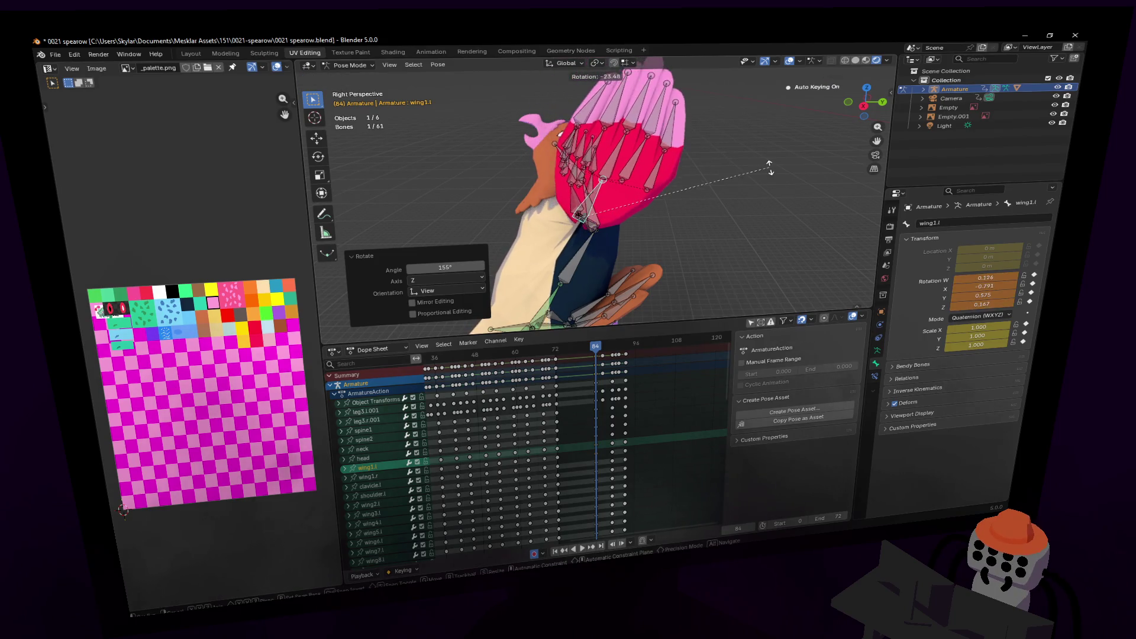
{"action": "left_click", "coordinate": [763, 201]}
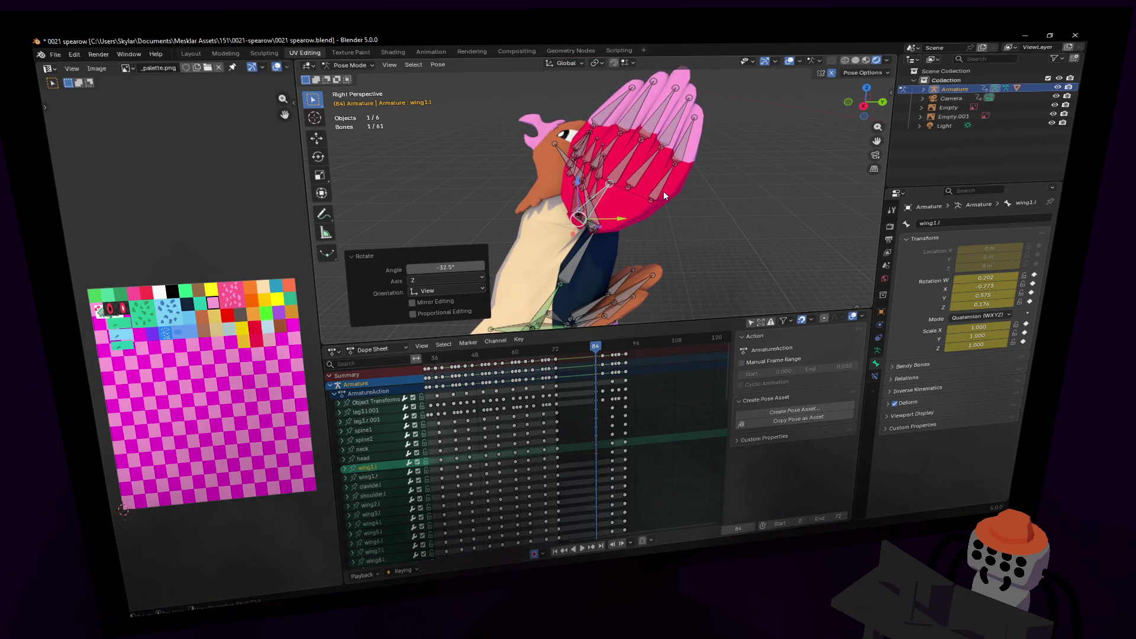
- Move and rotate wing2.l, wing4.l and wing6.l into a new wing pose
{"action": "left_click", "coordinate": [663, 190]}
{"action": "left_click", "coordinate": [613, 164], "text": "shift"}
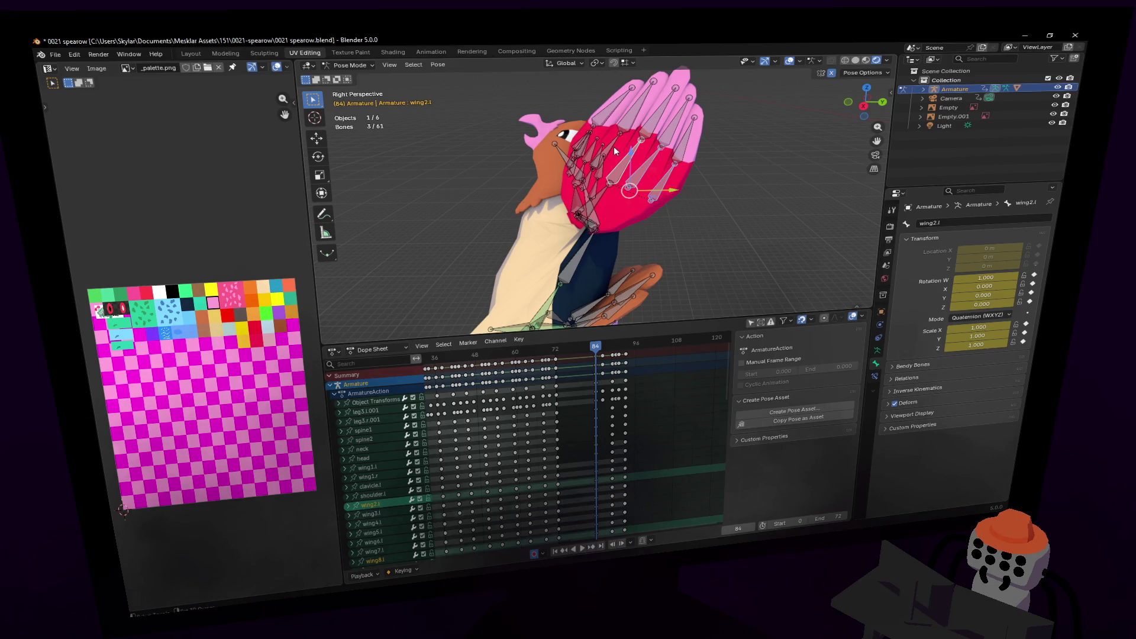
{"action": "left_click", "coordinate": [614, 152], "text": "shift"}
{"action": "key", "text": "g"}
{"action": "left_click", "coordinate": [664, 134]}
{"action": "mouse_move", "coordinate": [604, 144]}
{"action": "middle_mouse_down", "text": "shift"}
{"action": "mouse_move", "coordinate": [622, 129]}
{"action": "mouse_move", "coordinate": [769, 174]}
{"action": "mouse_move", "coordinate": [596, 190]}
{"action": "mouse_move", "coordinate": [710, 165]}
{"action": "middle_mouse_up", "text": "shift"}
{"action": "left_click", "coordinate": [768, 174], "text": "shift"}
{"action": "key", "text": "r"}
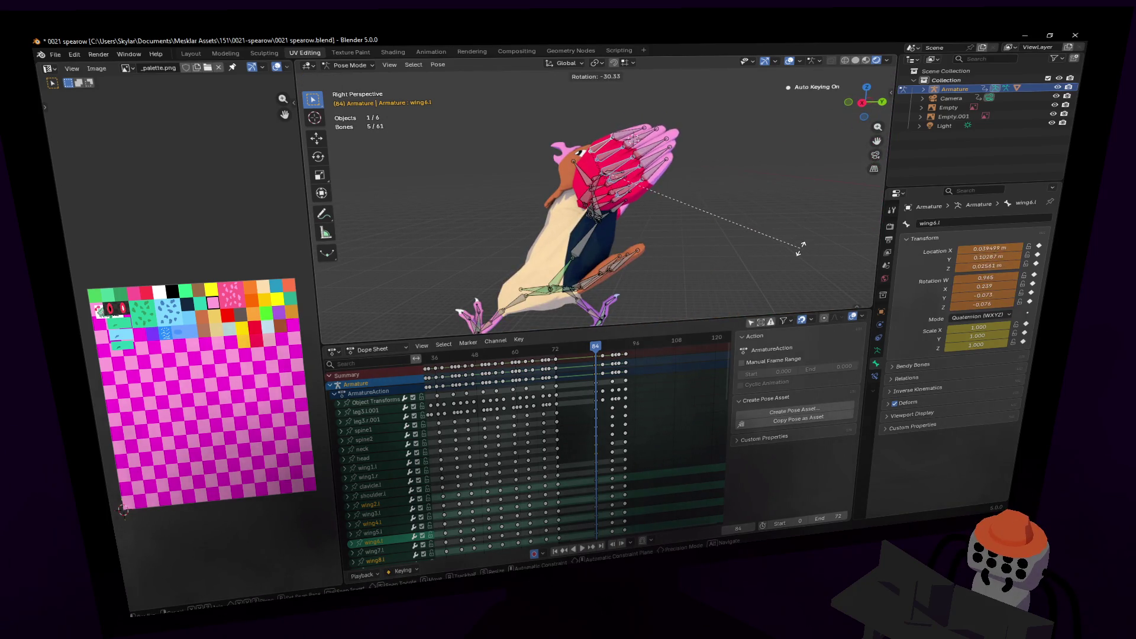
{"action": "left_click", "coordinate": [800, 247]}
{"action": "mouse_move", "coordinate": [800, 247]}
{"action": "middle_mouse_down"}
{"action": "mouse_move", "coordinate": [764, 275]}
{"action": "mouse_move", "coordinate": [644, 225]}
{"action": "middle_mouse_up"}
{"action": "left_click", "coordinate": [645, 225], "text": "shift"}
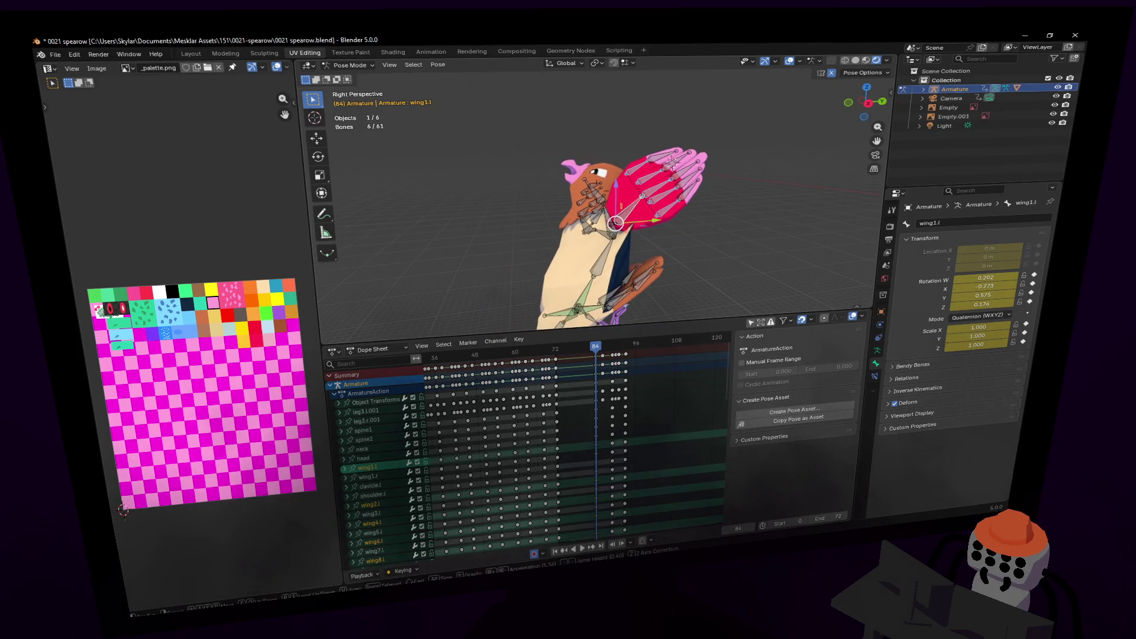
- Select all bones, step to frame 82 and fly the view to the bird's side
{"action": "key", "text": "a"}
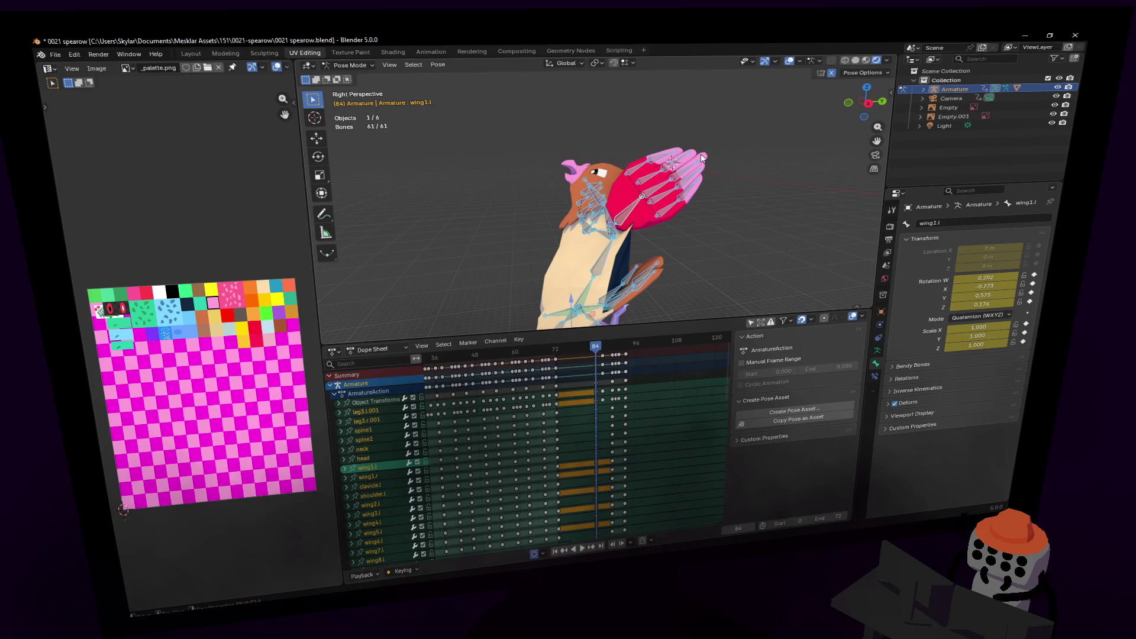
{"action": "mouse_move", "coordinate": [601, 352]}
{"action": "left_mouse_down"}
{"action": "mouse_move", "coordinate": [582, 353]}
{"action": "mouse_move", "coordinate": [595, 349]}
{"action": "left_mouse_up"}
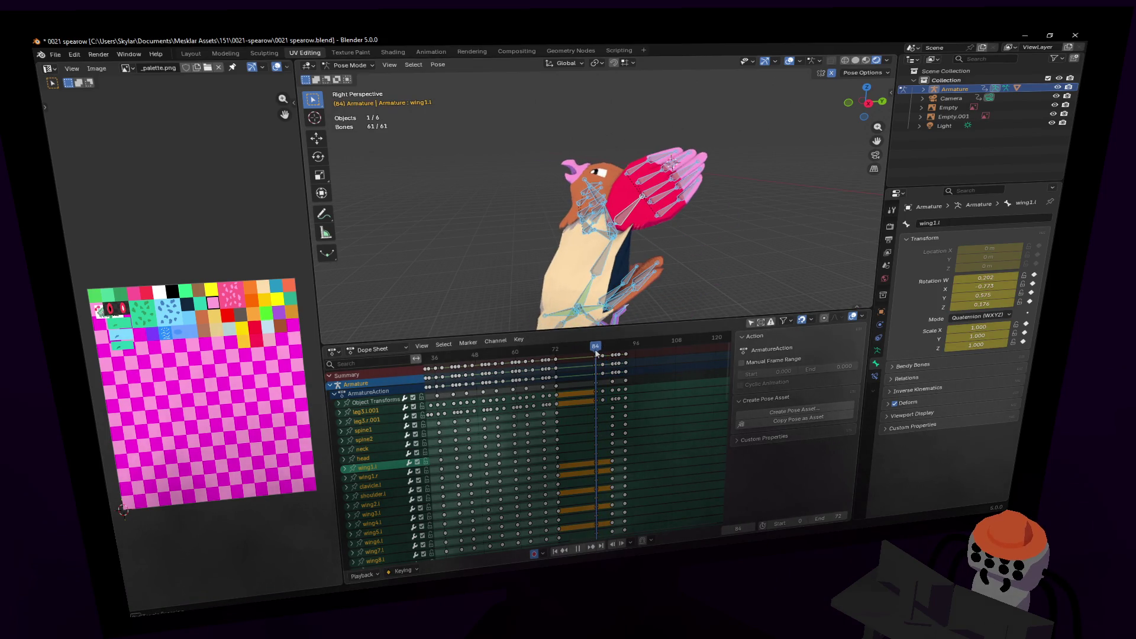
{"action": "key", "text": "shift+grave"}
{"action": "key", "text": "s"}
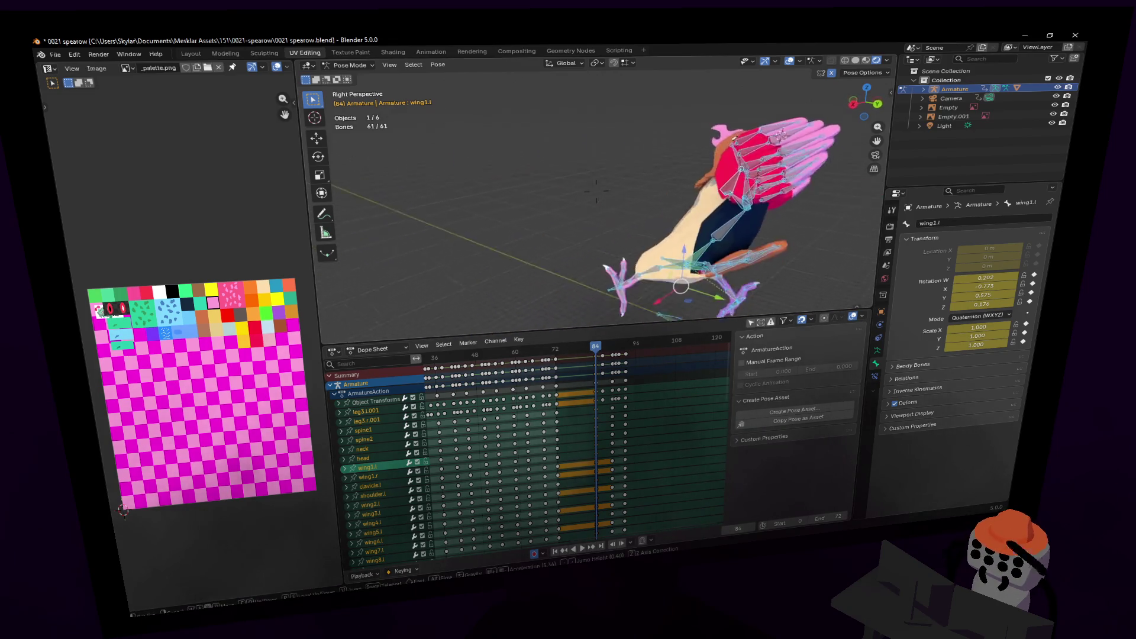
{"action": "key", "text": "a"}
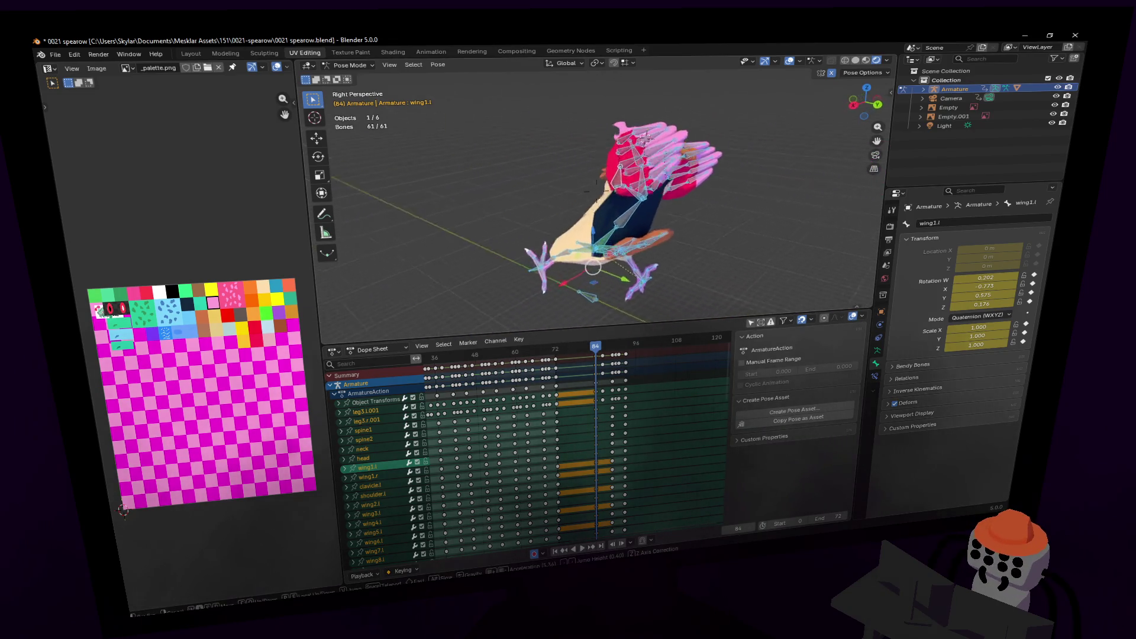
{"action": "key", "text": "d"}
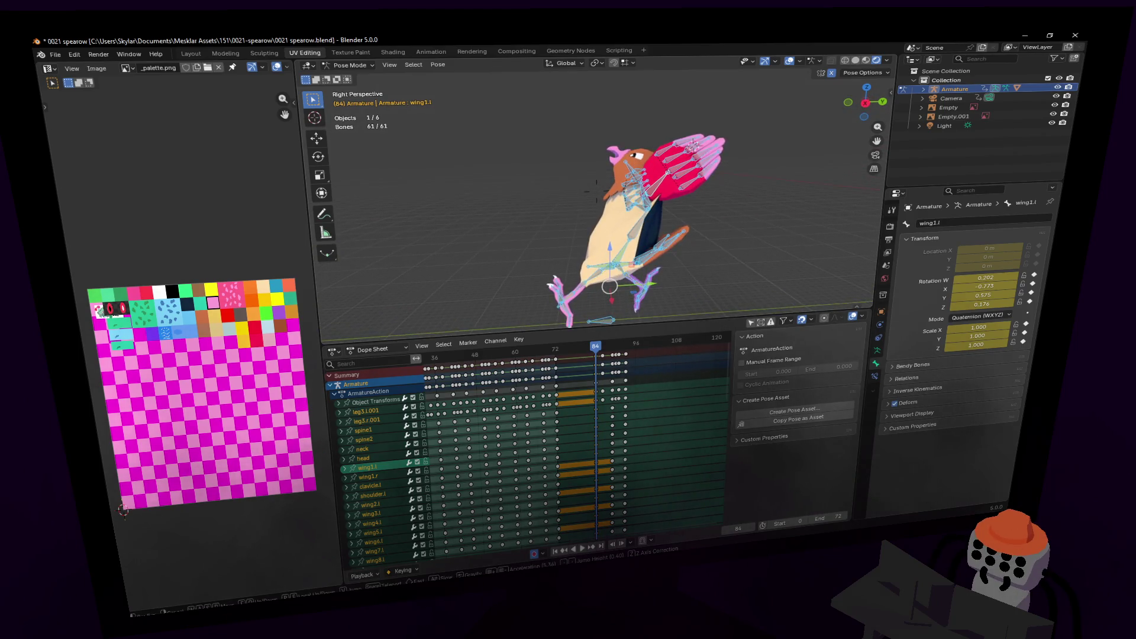
{"action": "left_click", "coordinate": [665, 196]}
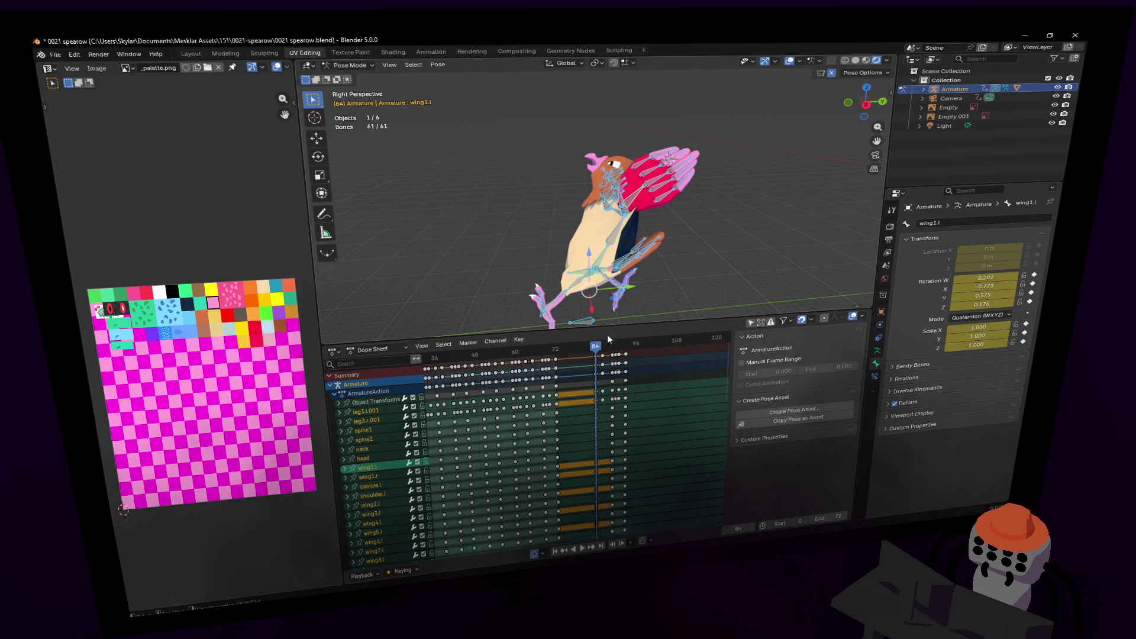
- Duplicate the keyframes after frame 84 about 9 frames later and play them back
{"action": "key", "text": "space"}
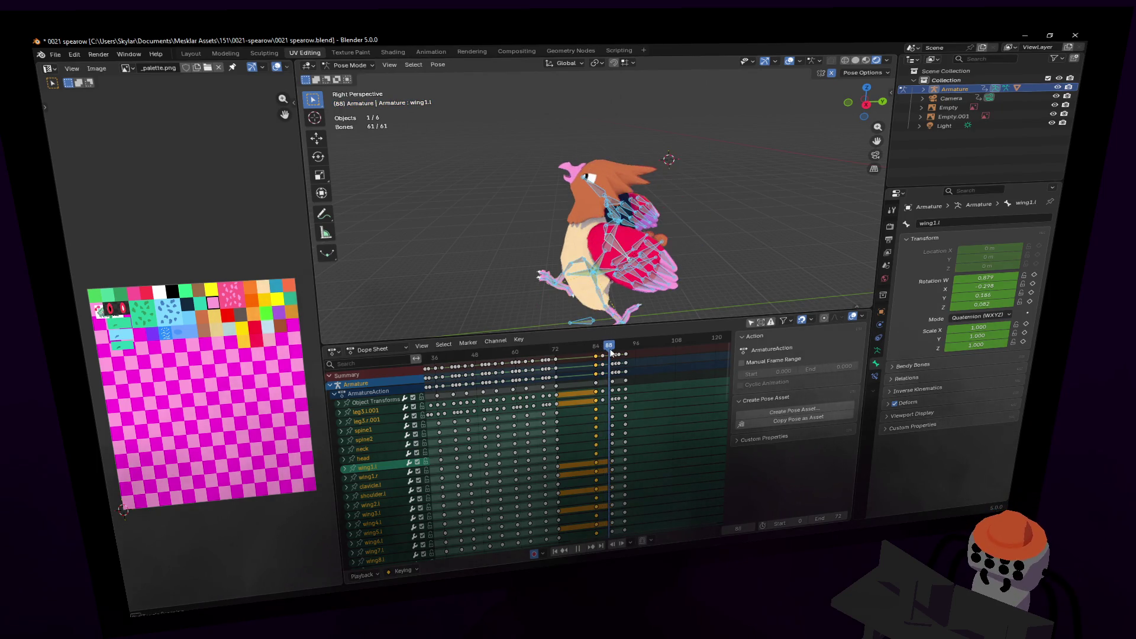
{"action": "key", "text": "Escape"}
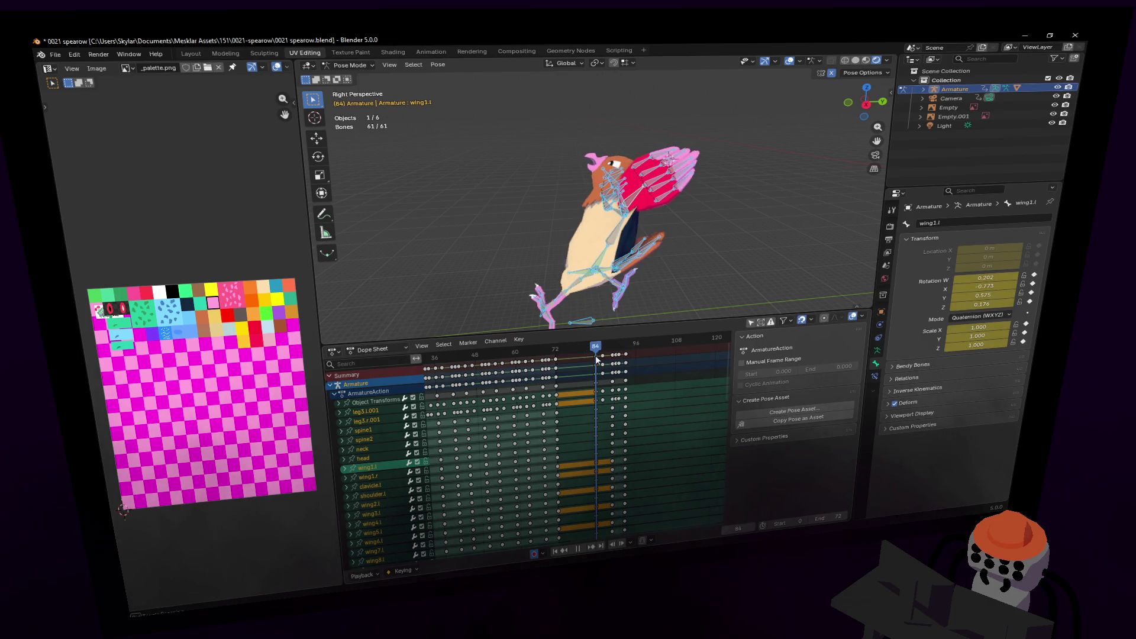
{"action": "left_click", "coordinate": [595, 357]}
{"action": "key", "text": "bracketright"}
{"action": "key", "text": "g"}
{"action": "left_click", "coordinate": [629, 361]}
{"action": "key", "text": "space"}
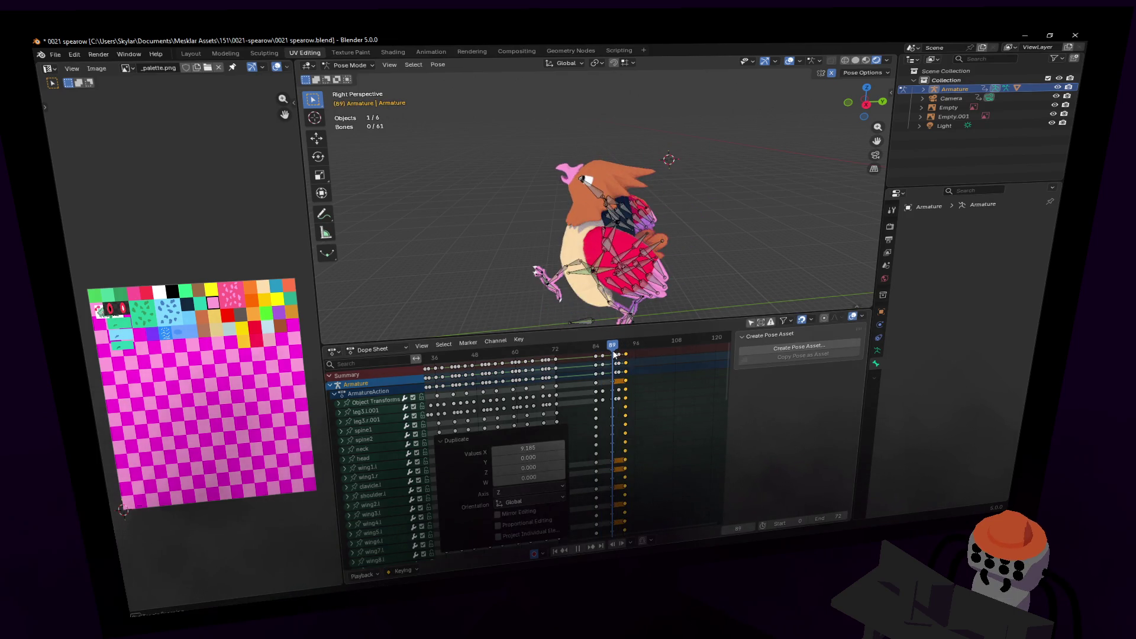
{"action": "key", "text": "space"}
- Raise wing1.l by 90.5°, then check it at frame 84 through the camera
{"action": "left_click", "coordinate": [664, 265]}
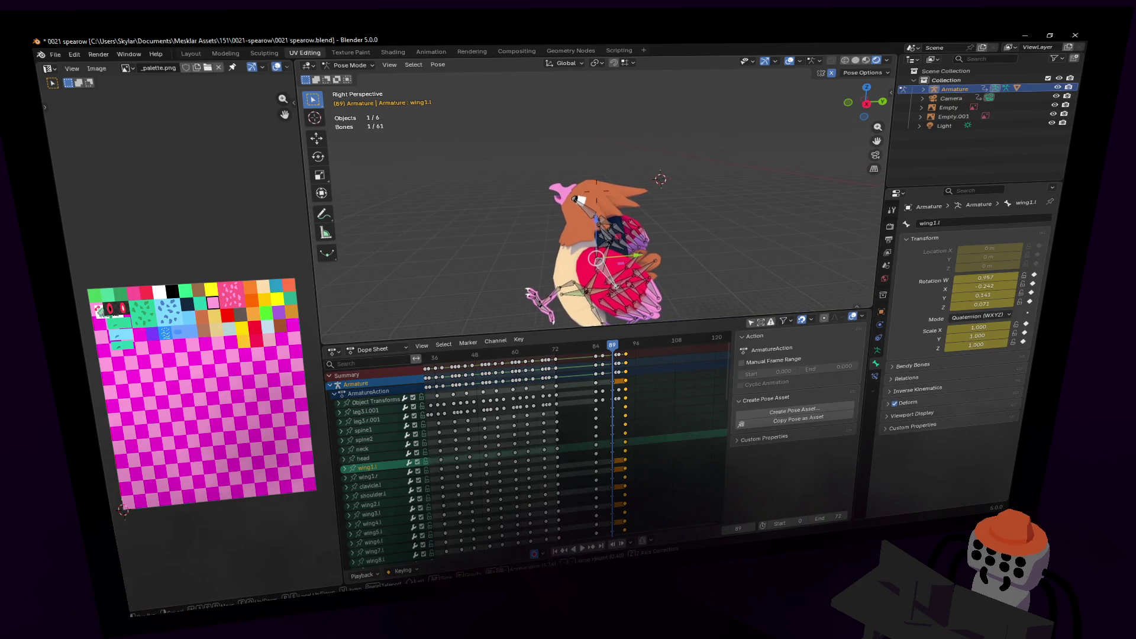
{"action": "key", "text": "r"}
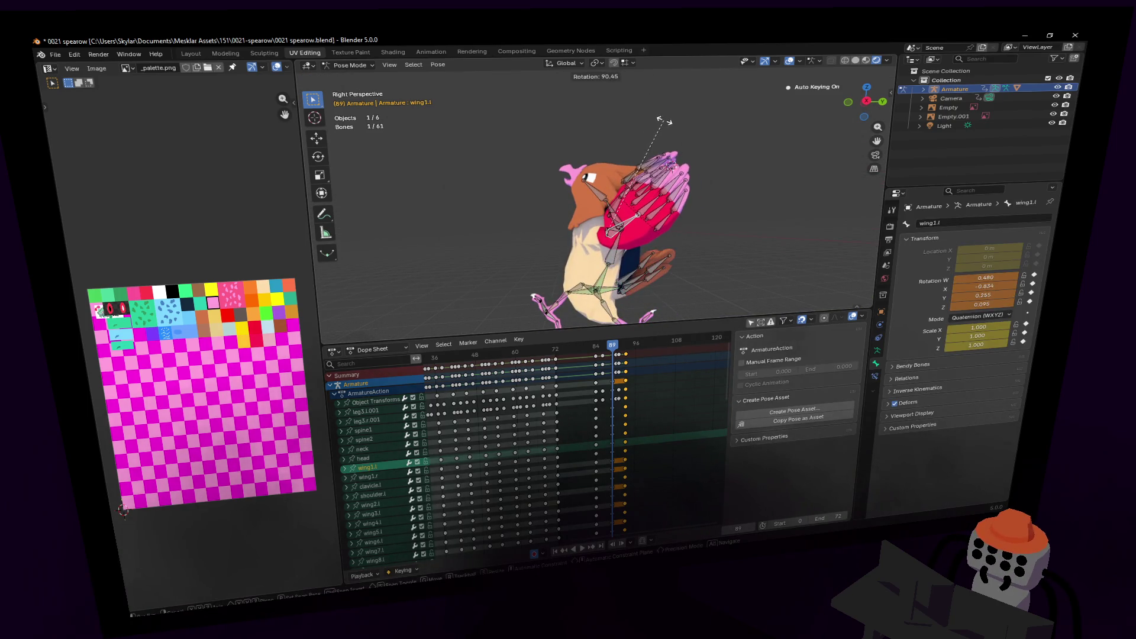
{"action": "left_click", "coordinate": [592, 413]}
{"action": "key", "text": "space"}
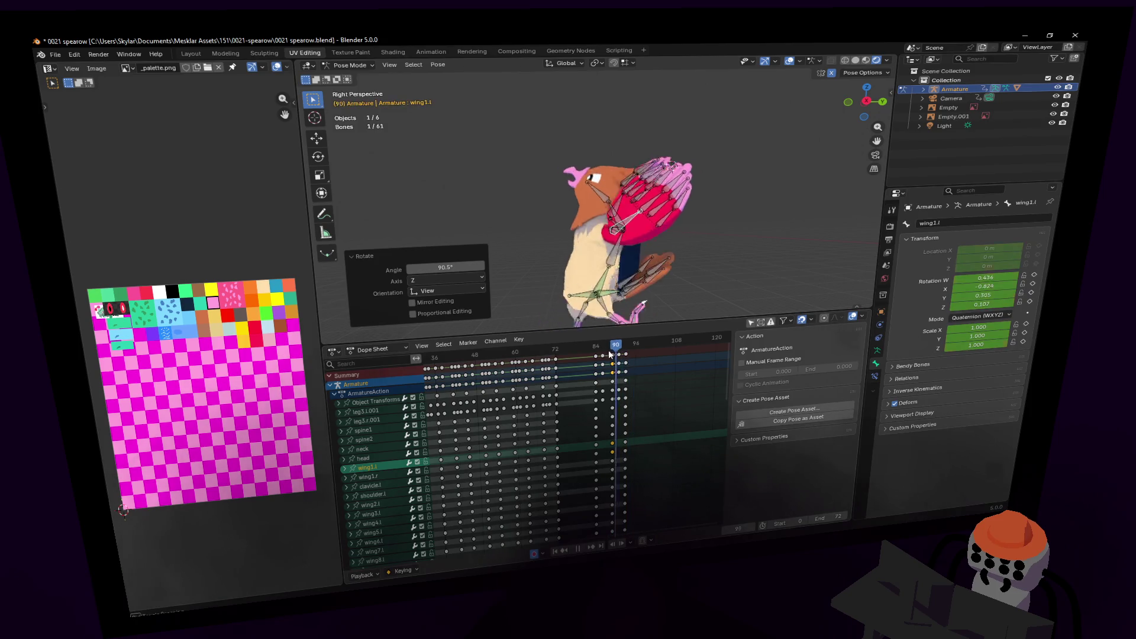
{"action": "mouse_move", "coordinate": [609, 358]}
{"action": "left_mouse_down"}
{"action": "mouse_move", "coordinate": [627, 356]}
{"action": "mouse_move", "coordinate": [597, 371]}
{"action": "mouse_move", "coordinate": [627, 364]}
{"action": "mouse_move", "coordinate": [599, 374]}
{"action": "left_mouse_up"}
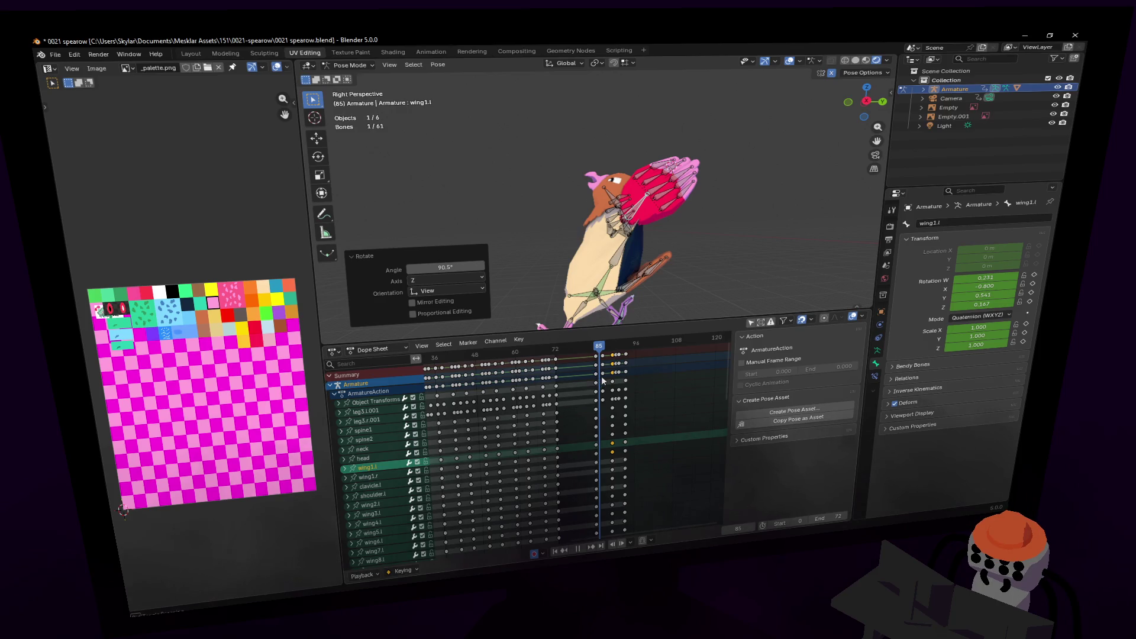
{"action": "key", "text": "Left"}
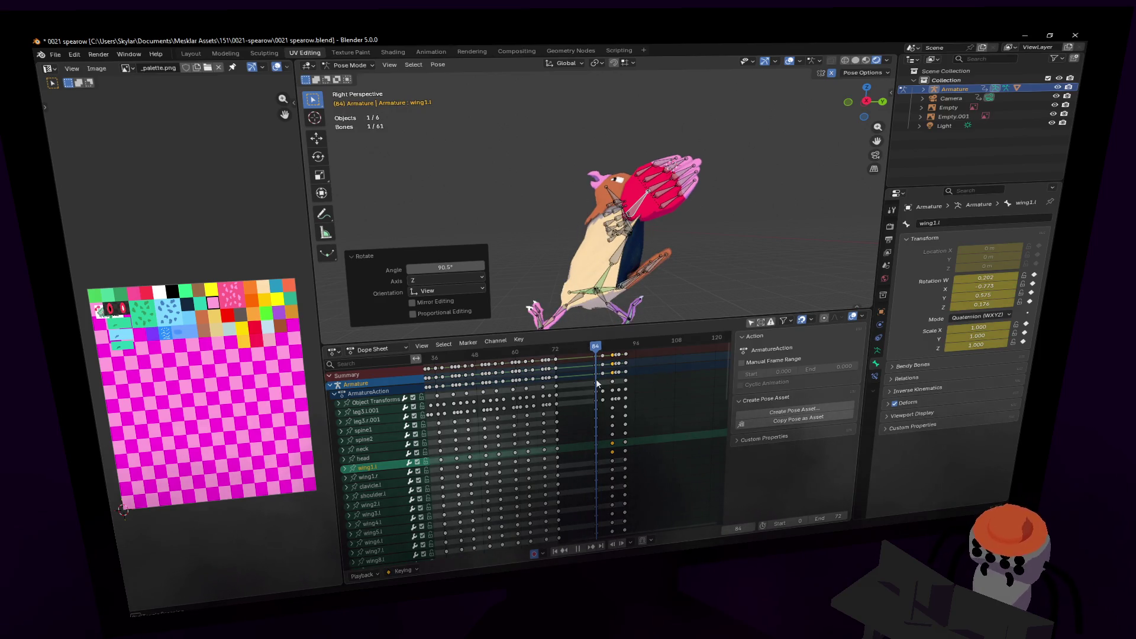
{"action": "key", "text": "KP_Decimal"}
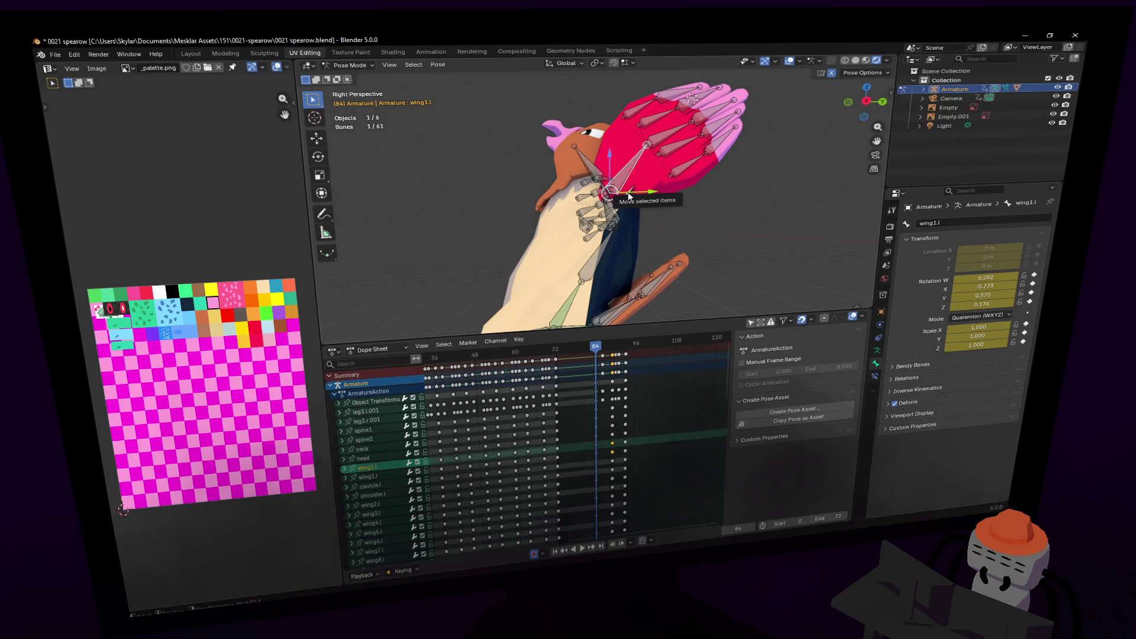
{"action": "key", "text": "KP_0"}
{"action": "key", "text": "shift+grave"}
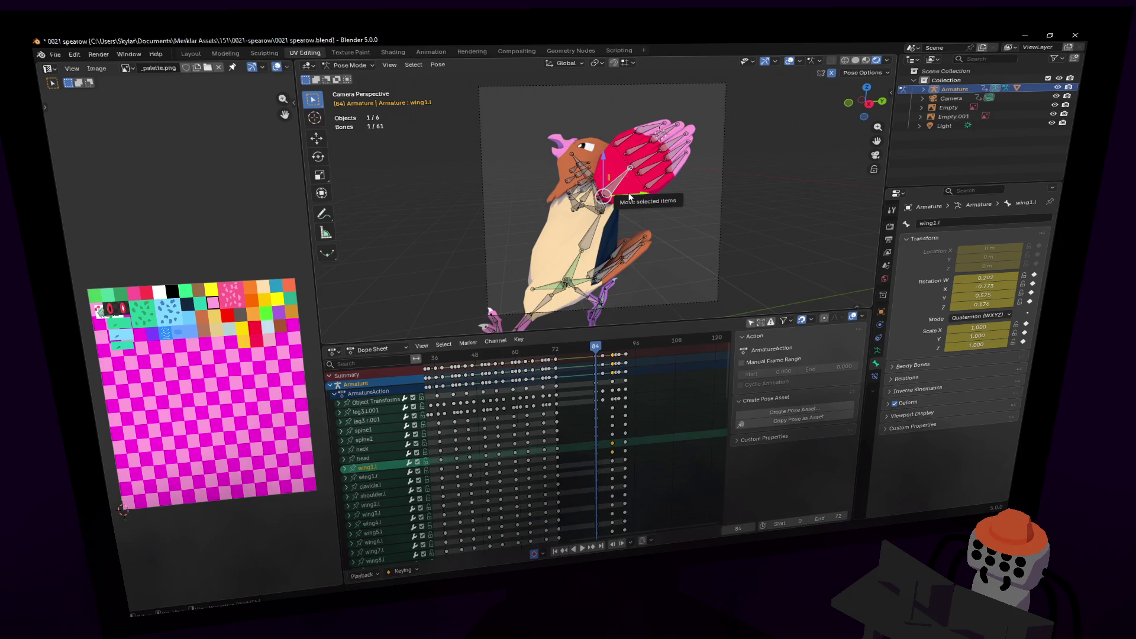
{"action": "key", "text": "F12"}
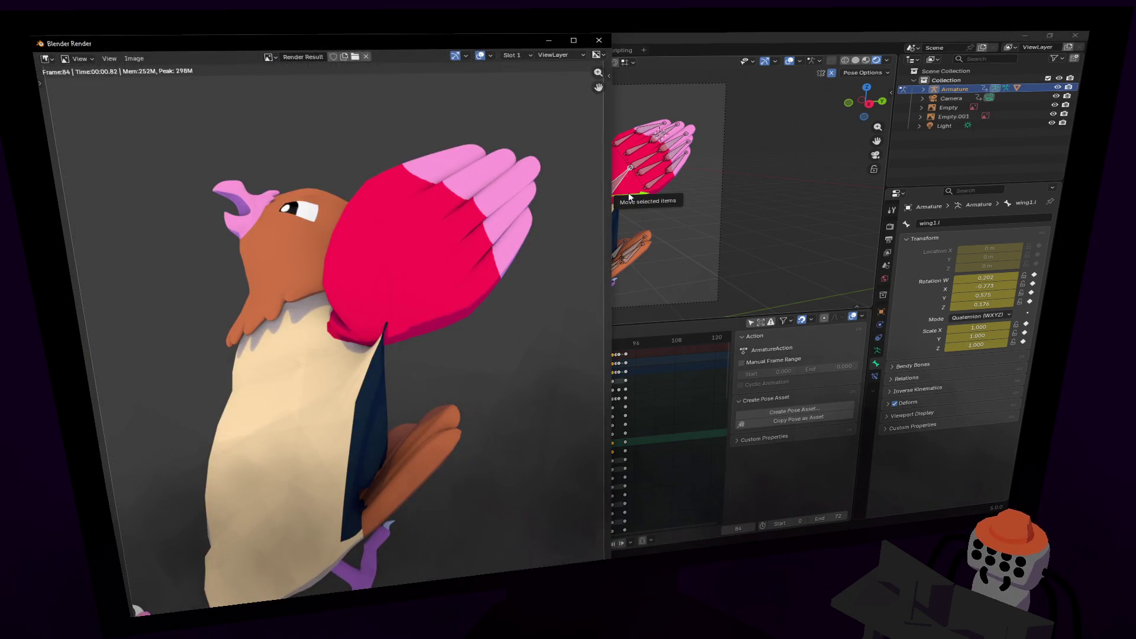
{"action": "left_click", "coordinate": [609, 40]}
{"action": "key", "text": "ctrl+z"}
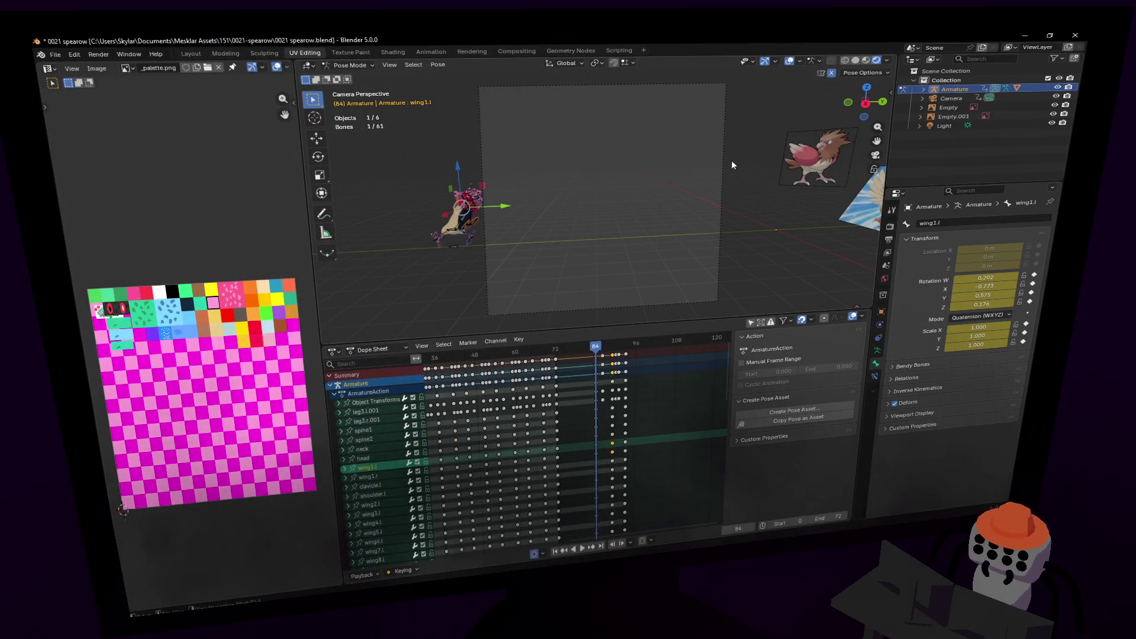
{"action": "key", "text": "KP_3"}
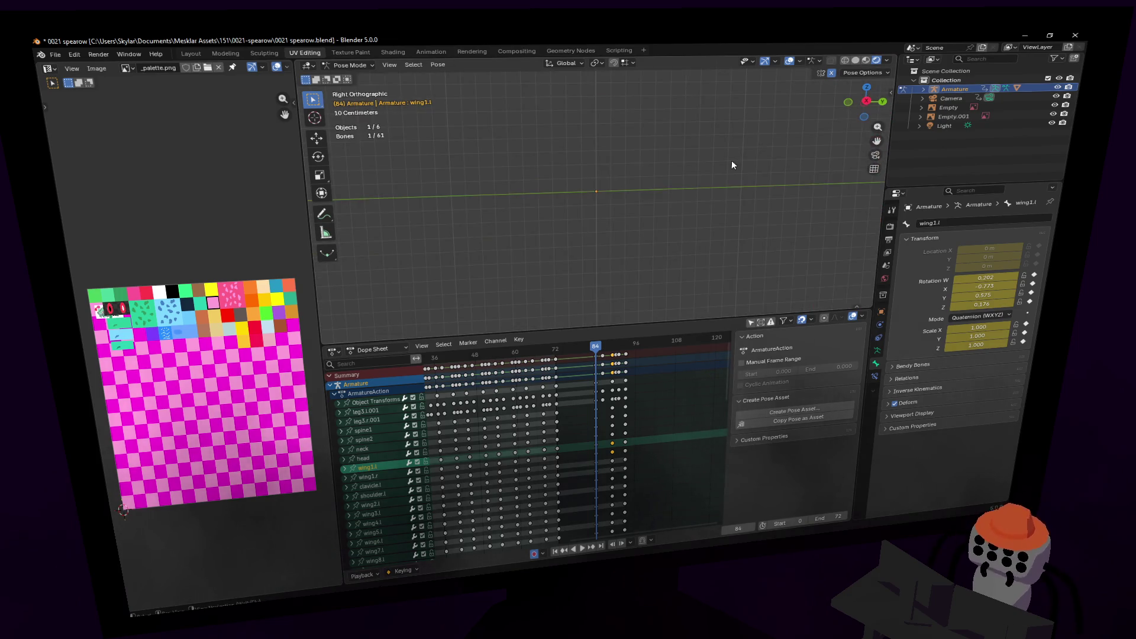
{"action": "key", "text": "shift+grave"}
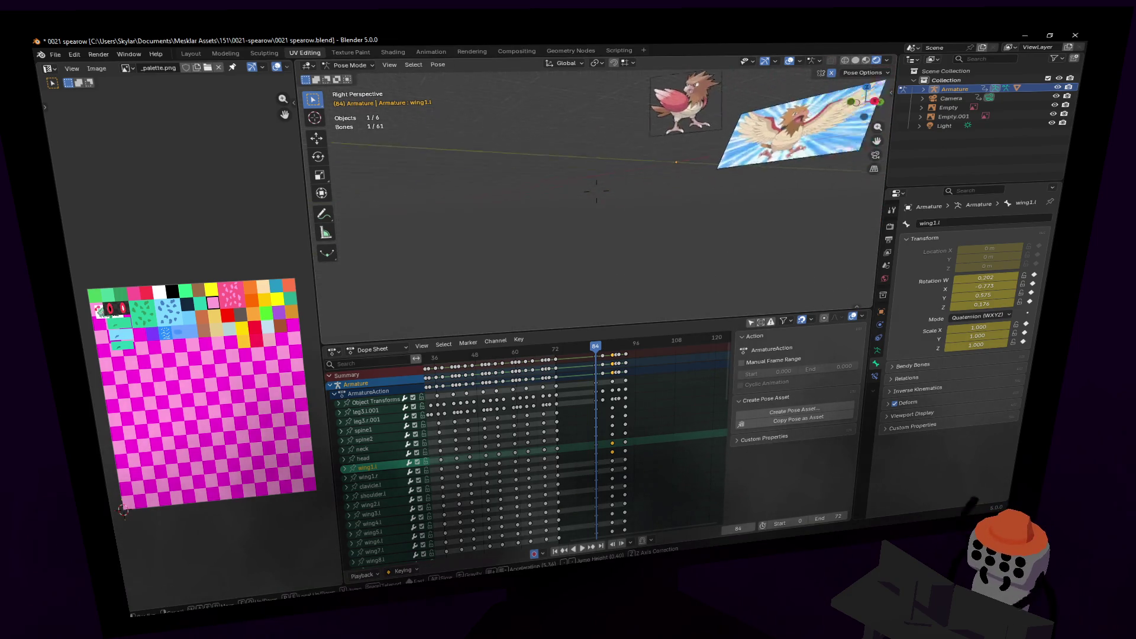
{"action": "key", "text": "w"}
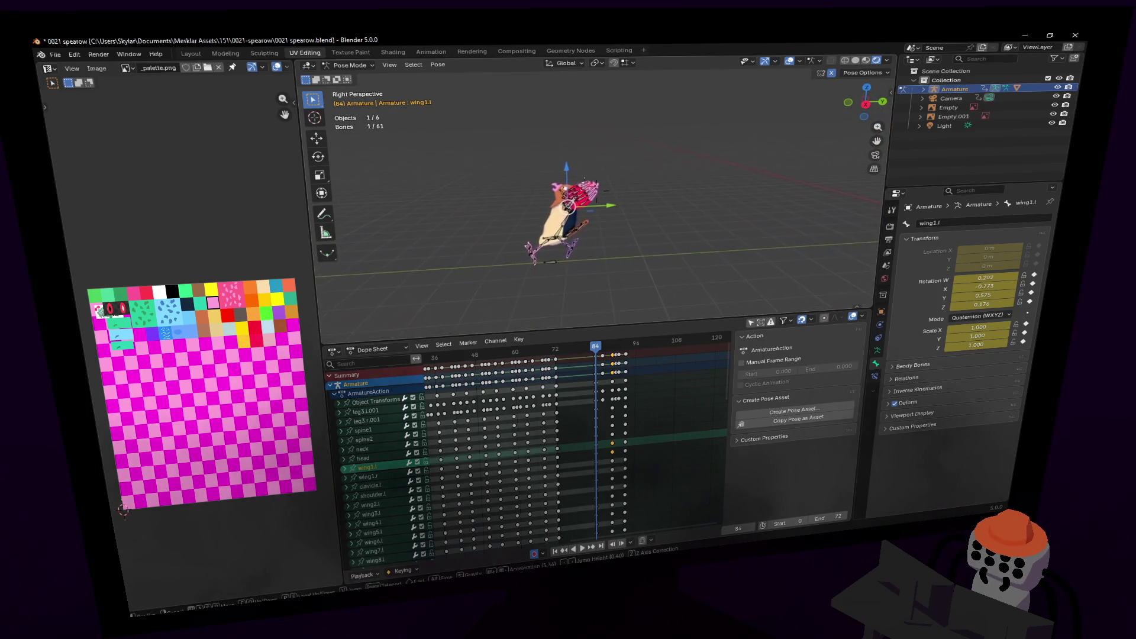
{"action": "key", "text": "Return"}
{"action": "mouse_move", "coordinate": [594, 344]}
{"action": "left_mouse_down"}
{"action": "mouse_move", "coordinate": [628, 353]}
{"action": "mouse_move", "coordinate": [595, 371]}
{"action": "left_mouse_up"}
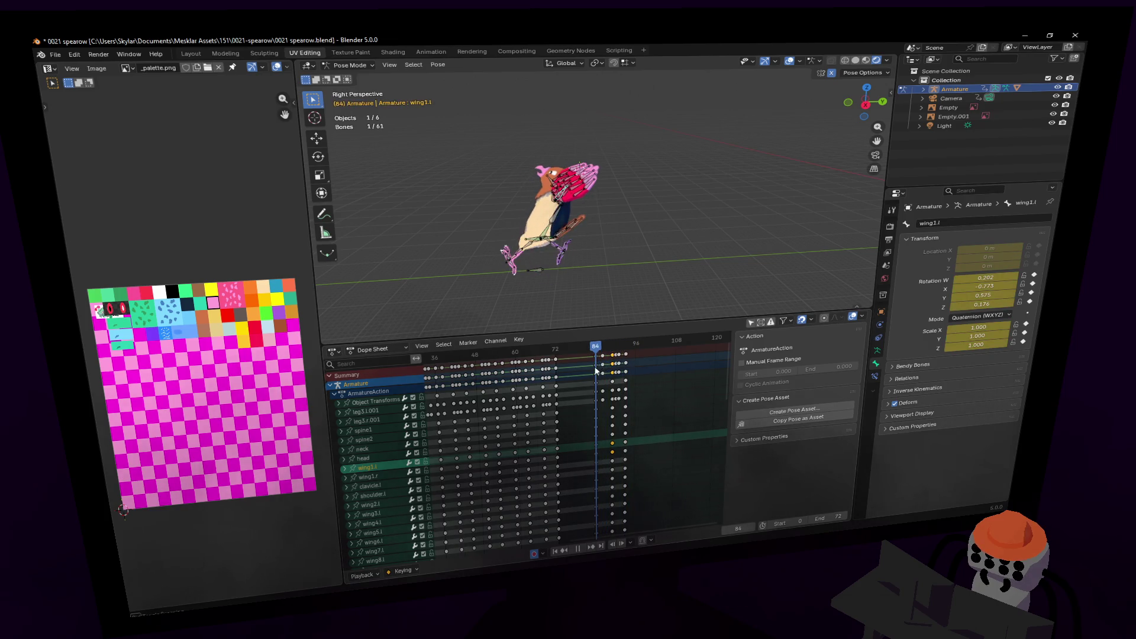
{"action": "left_click", "coordinate": [641, 353]}
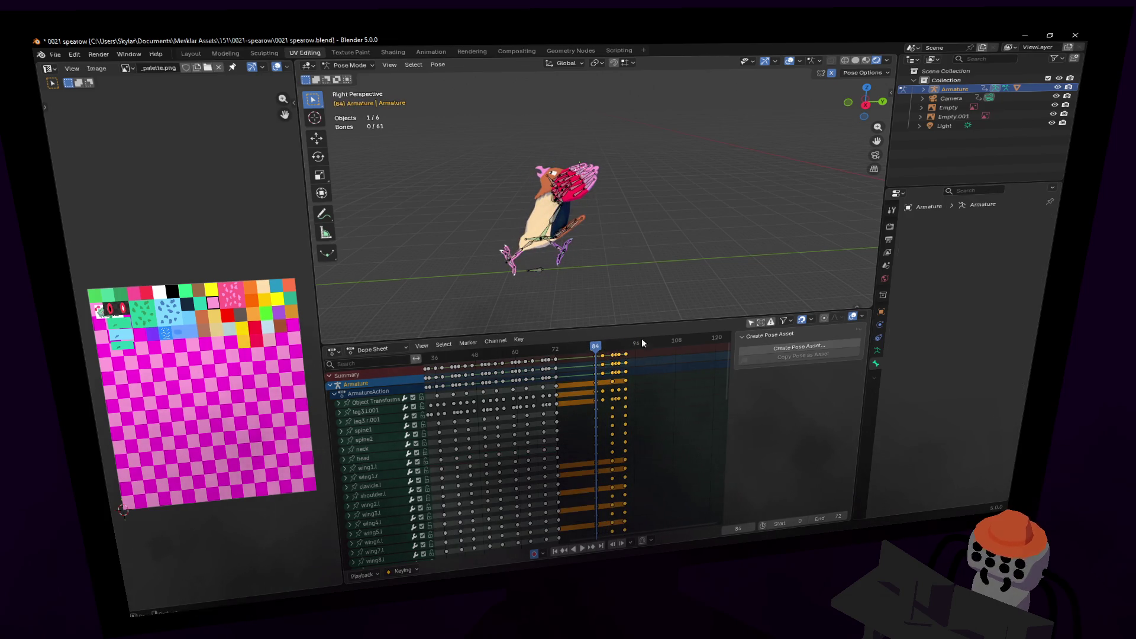
- Box-select the walk keyframes around frame 96 and duplicate them 9 frames later
{"action": "scroll", "coordinate": [646, 370], "scroll_direction": "down", "scroll_amount": 2}
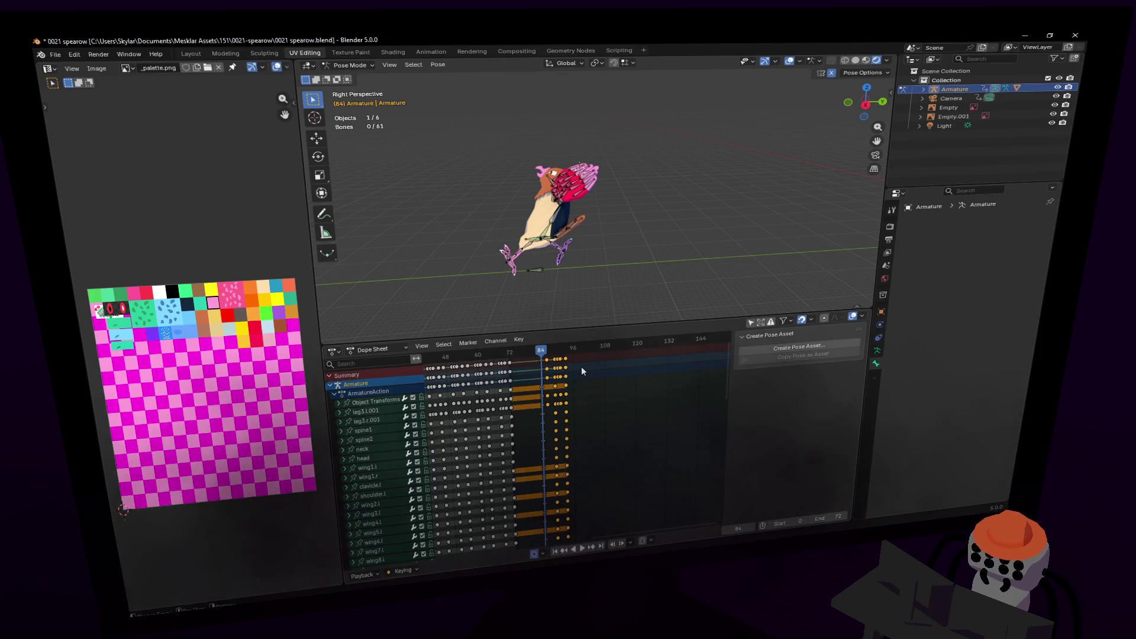
{"action": "scroll", "coordinate": [569, 356], "scroll_direction": "up", "scroll_amount": 2}
{"action": "left_click_drag", "start_coordinate": [583, 353], "coordinate": [529, 359]}
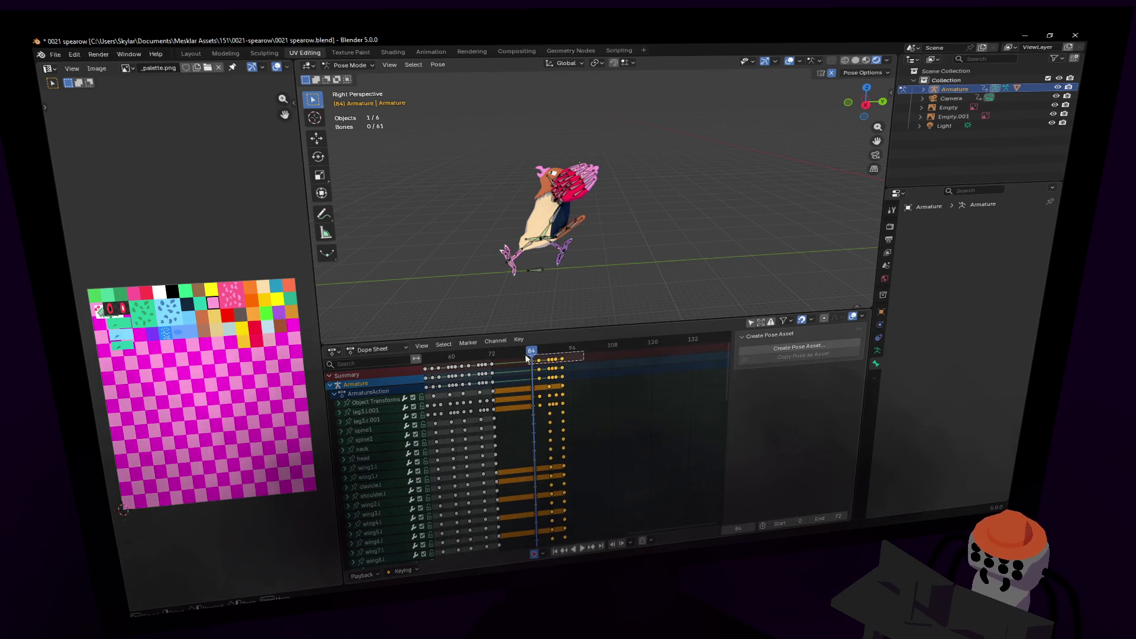
{"action": "middle_click_drag", "start_coordinate": [617, 365], "coordinate": [544, 376]}
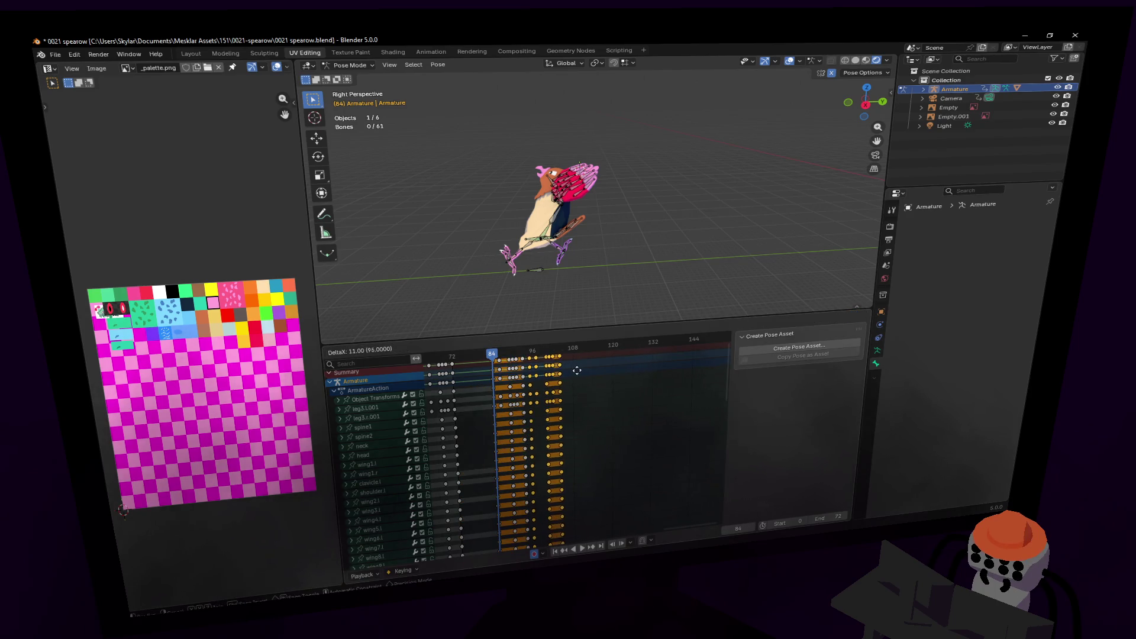
{"action": "left_click", "coordinate": [601, 373]}
{"action": "key", "text": "shift+d"}
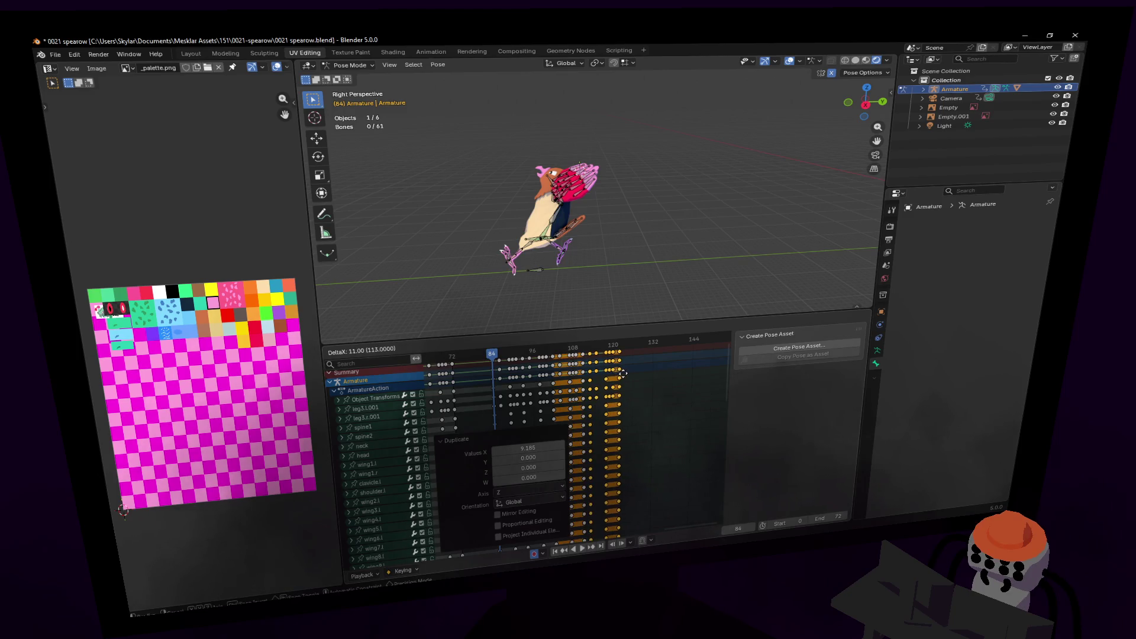
{"action": "left_click", "coordinate": [615, 373]}
- Duplicate the keyframes twice more, placing copies around frame 132 and beyond
{"action": "key", "text": "shift+d"}
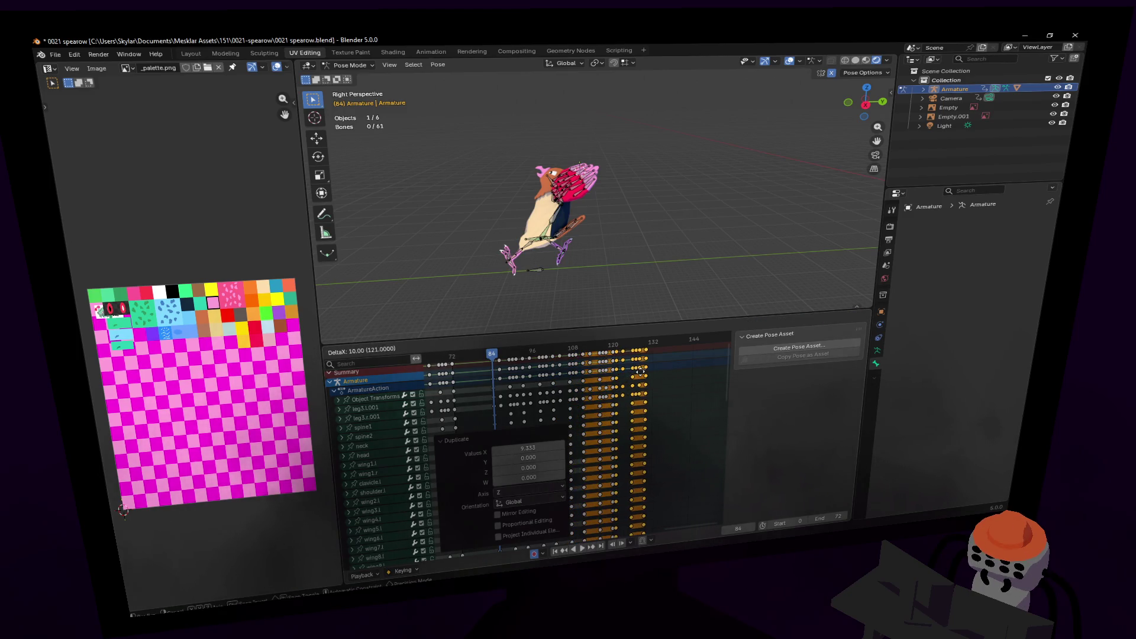
{"action": "key", "text": "Escape"}
{"action": "middle_click_drag", "start_coordinate": [640, 372], "coordinate": [558, 387]}
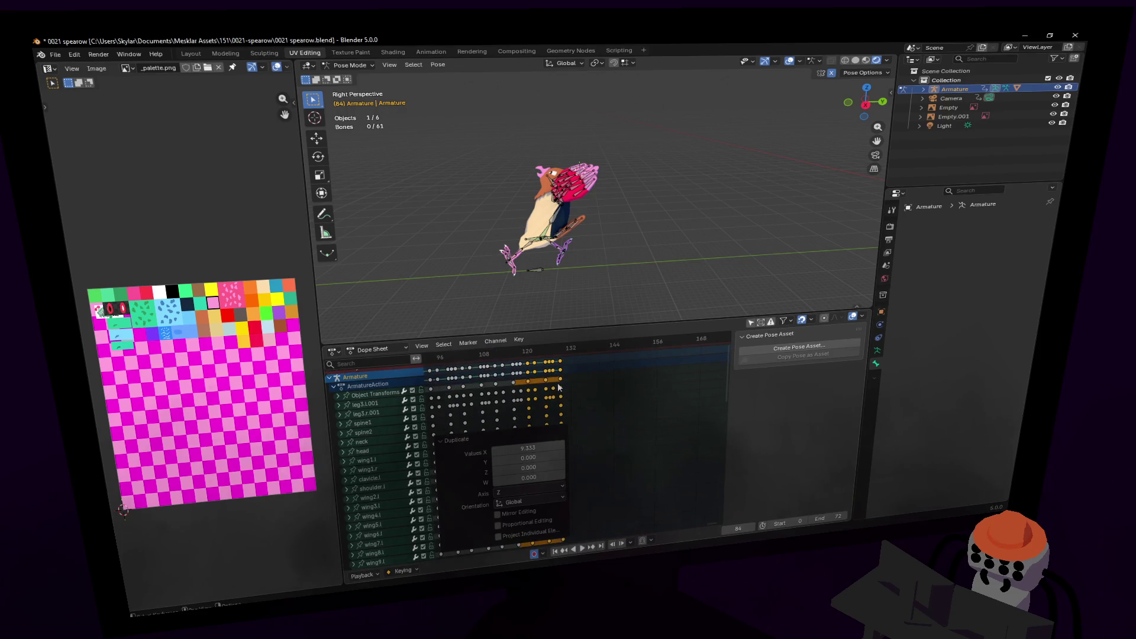
{"action": "key", "text": "shift+d"}
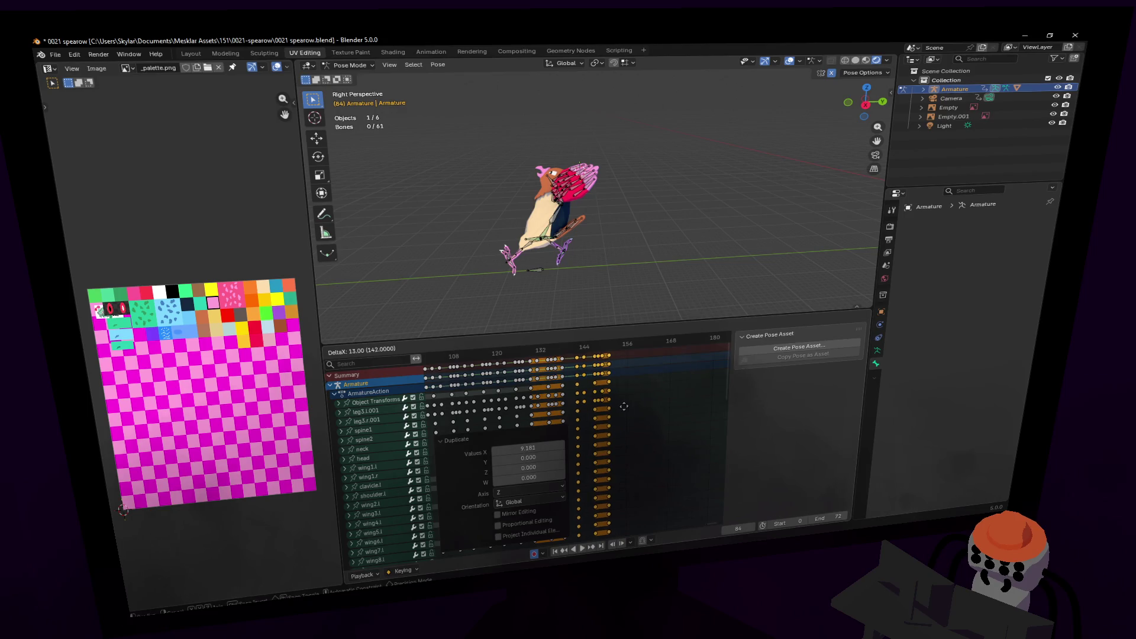
{"action": "left_click", "coordinate": [615, 401]}
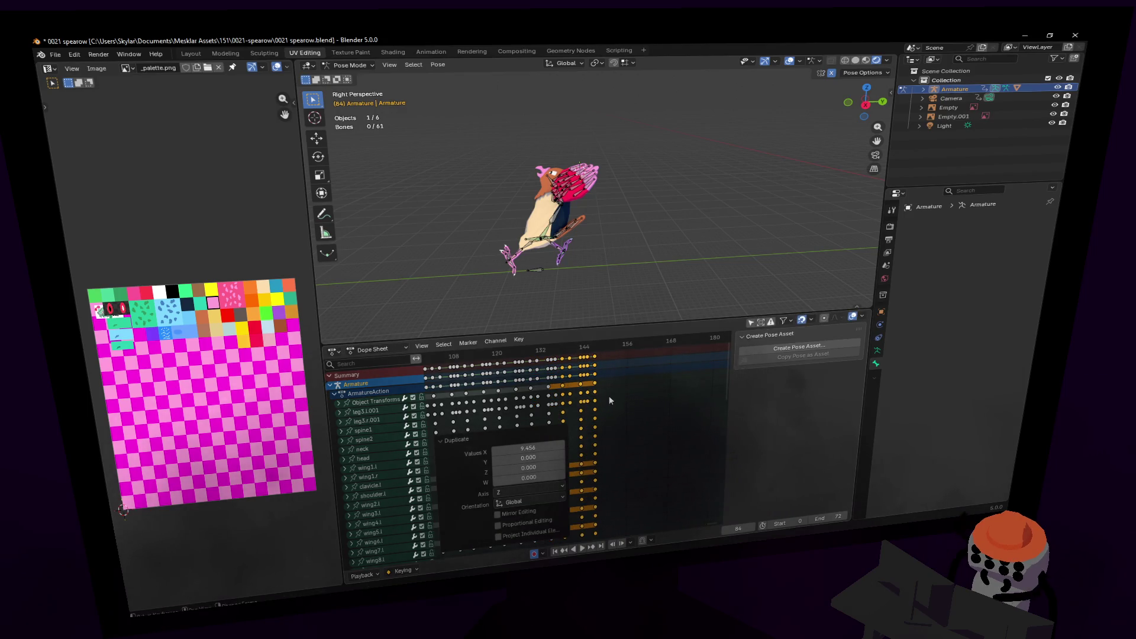
{"action": "key", "text": "shift+d"}
{"action": "left_click", "coordinate": [644, 395]}
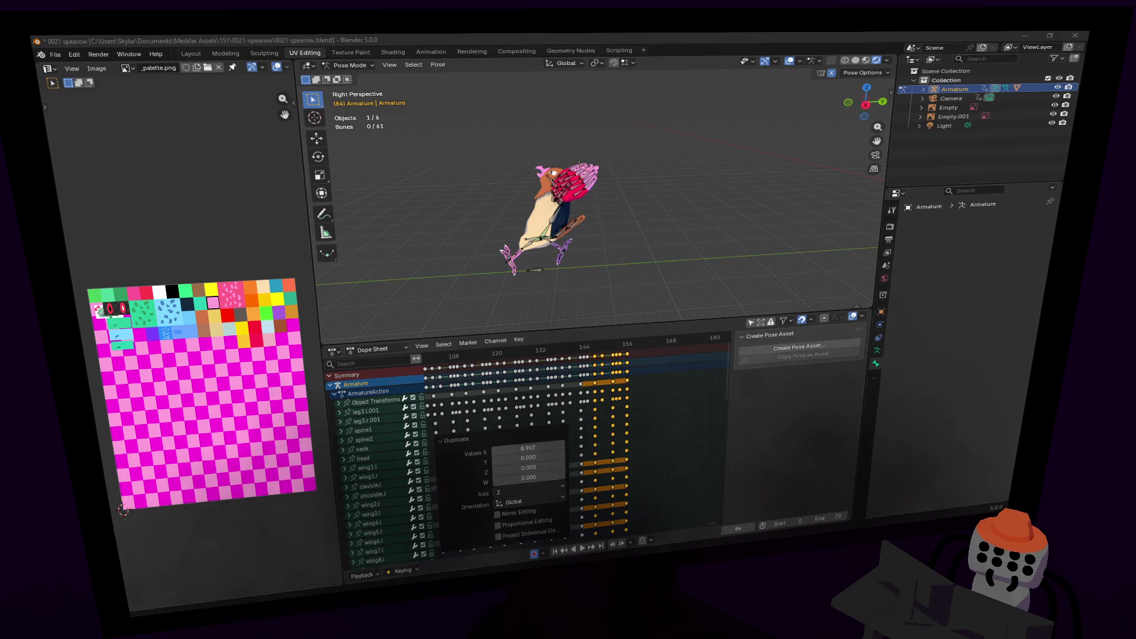
- Set the scene end frame to 143 and scrub the timeline to frame 84
{"action": "middle_click_drag", "start_coordinate": [645, 214], "coordinate": [653, 214], "text": "shift"}
{"action": "middle_click_drag", "start_coordinate": [542, 385], "coordinate": [584, 382]}
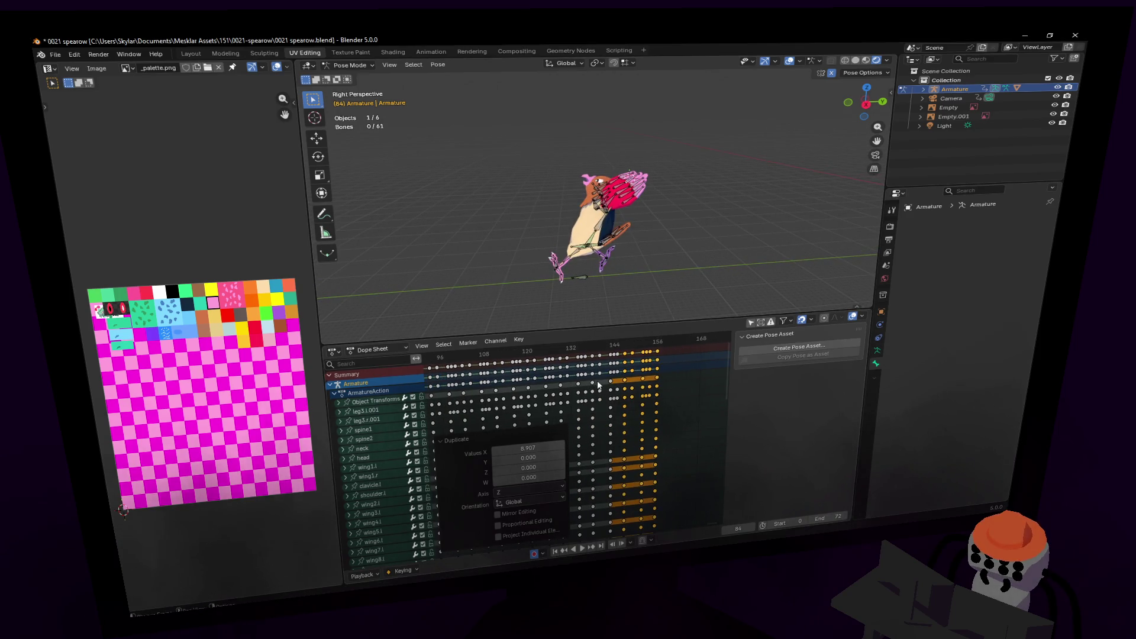
{"action": "key", "text": "shift+Left"}
{"action": "scroll", "coordinate": [626, 461], "scroll_direction": "down", "scroll_amount": 3}
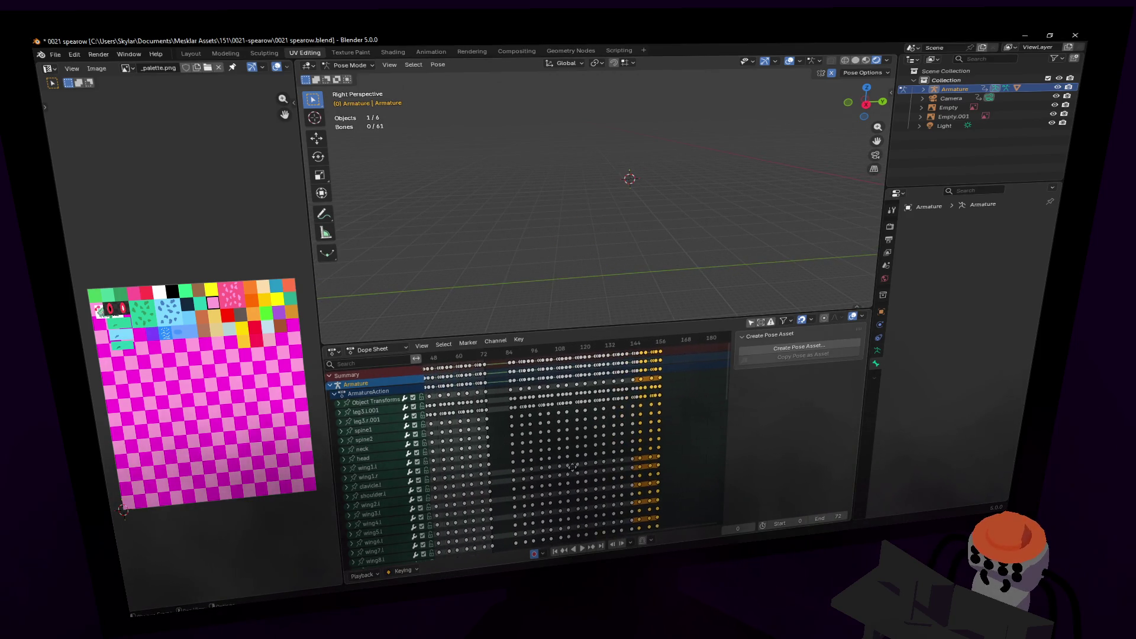
{"action": "left_click_drag", "start_coordinate": [828, 517], "coordinate": [864, 517]}
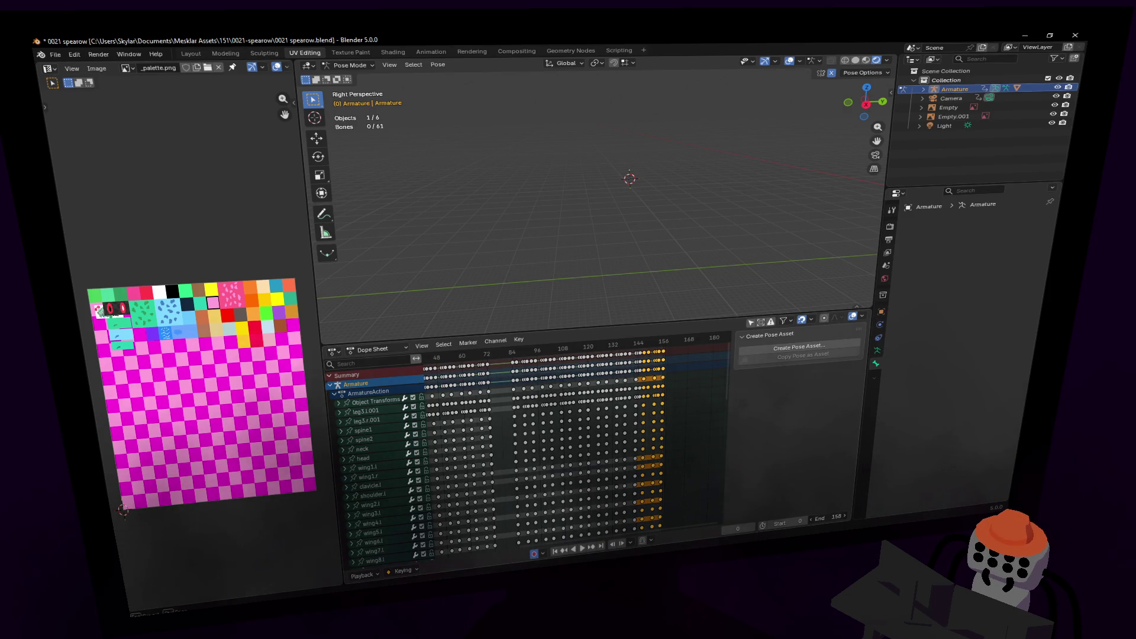
{"action": "left_click_drag", "start_coordinate": [526, 358], "coordinate": [513, 358]}
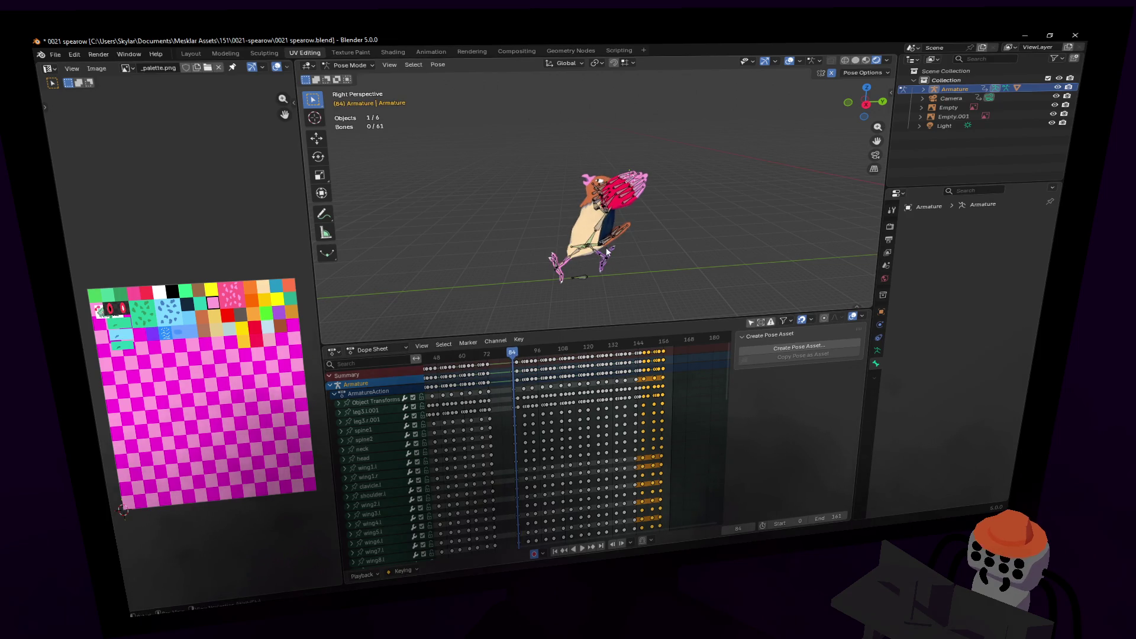
- Select the base bone, duplicate its keyframes later in the timeline, and return to frame 84
{"action": "left_click", "coordinate": [581, 278]}
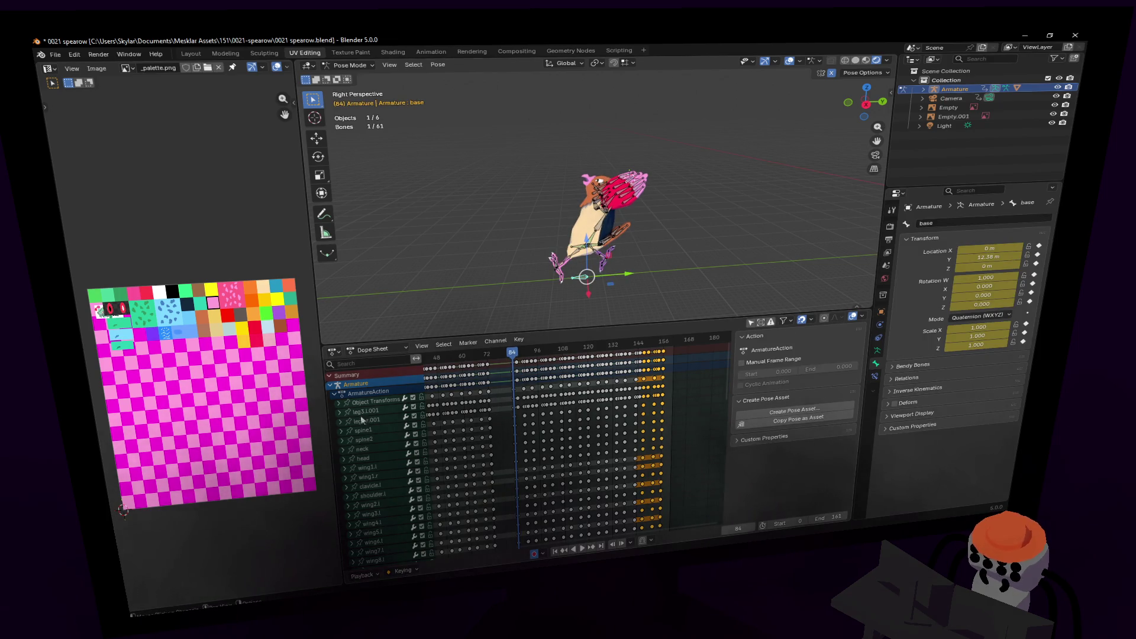
{"action": "scroll", "coordinate": [476, 437], "scroll_direction": "down", "scroll_amount": 2}
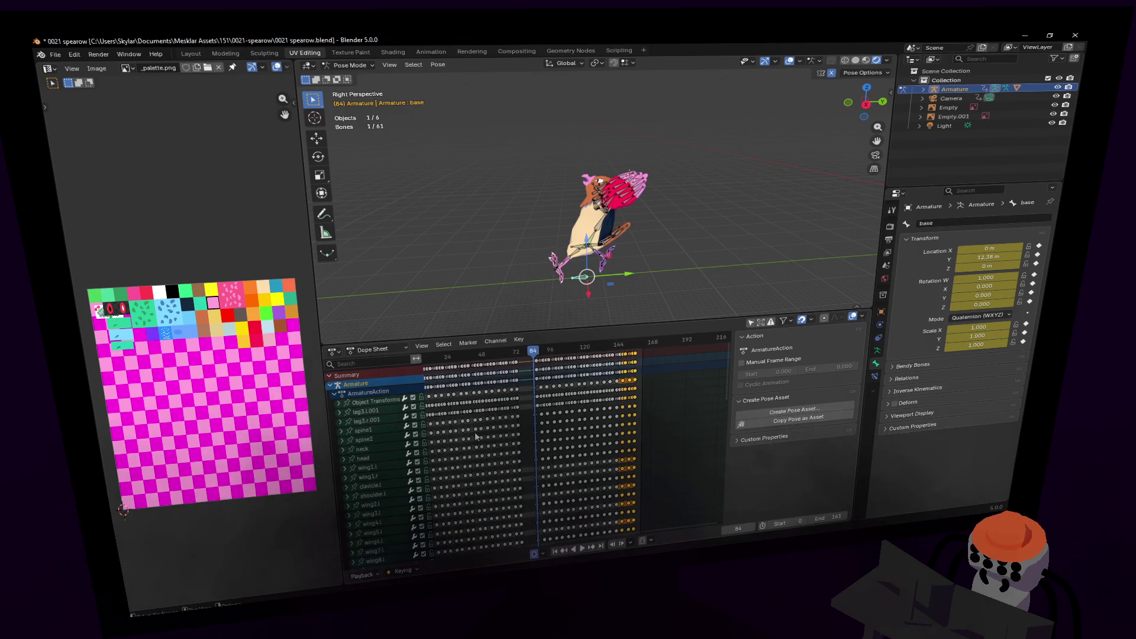
{"action": "middle_click_drag", "start_coordinate": [550, 468], "coordinate": [562, 38]}
{"action": "scroll", "coordinate": [575, 536], "scroll_direction": "up", "scroll_amount": 1}
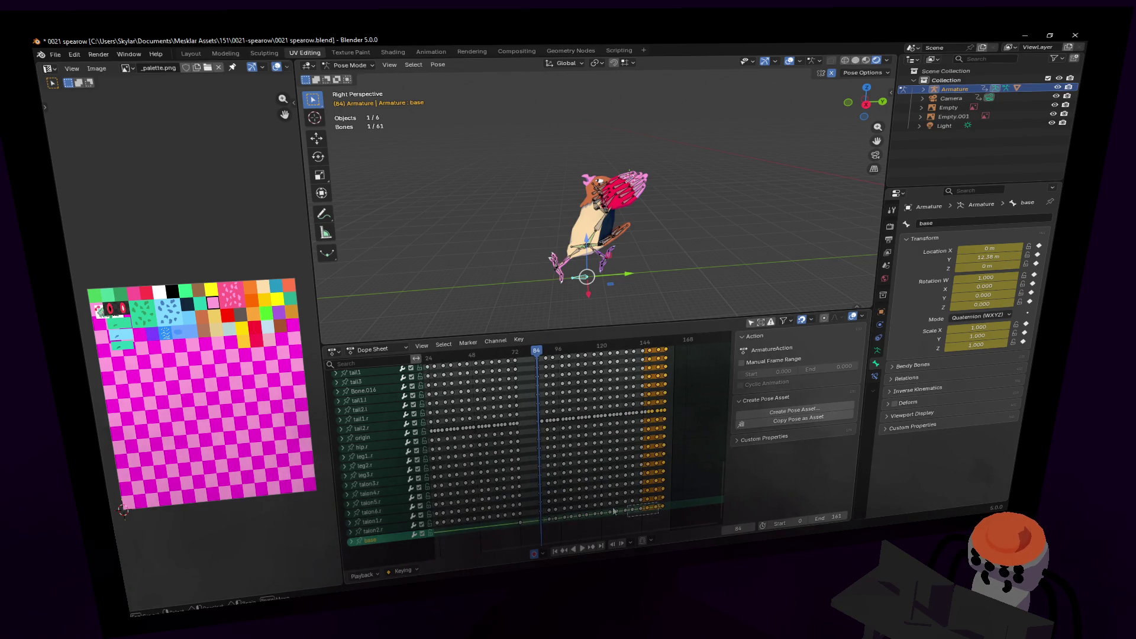
{"action": "scroll", "coordinate": [556, 509], "scroll_direction": "left", "scroll_amount": 5, "text": "ctrl"}
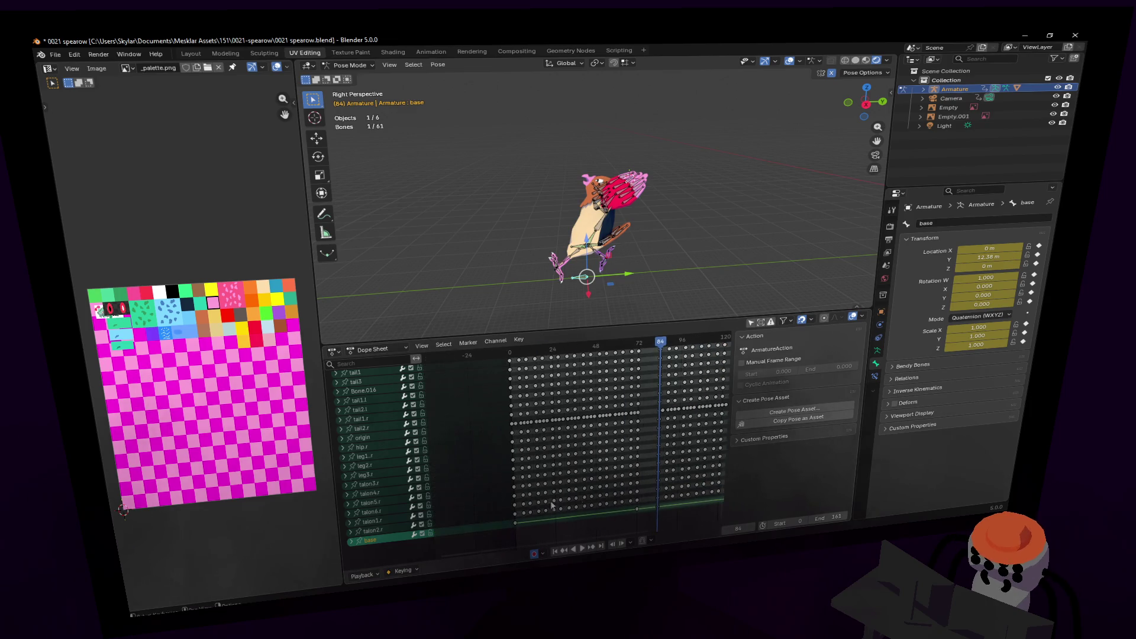
{"action": "key", "text": "shift+d"}
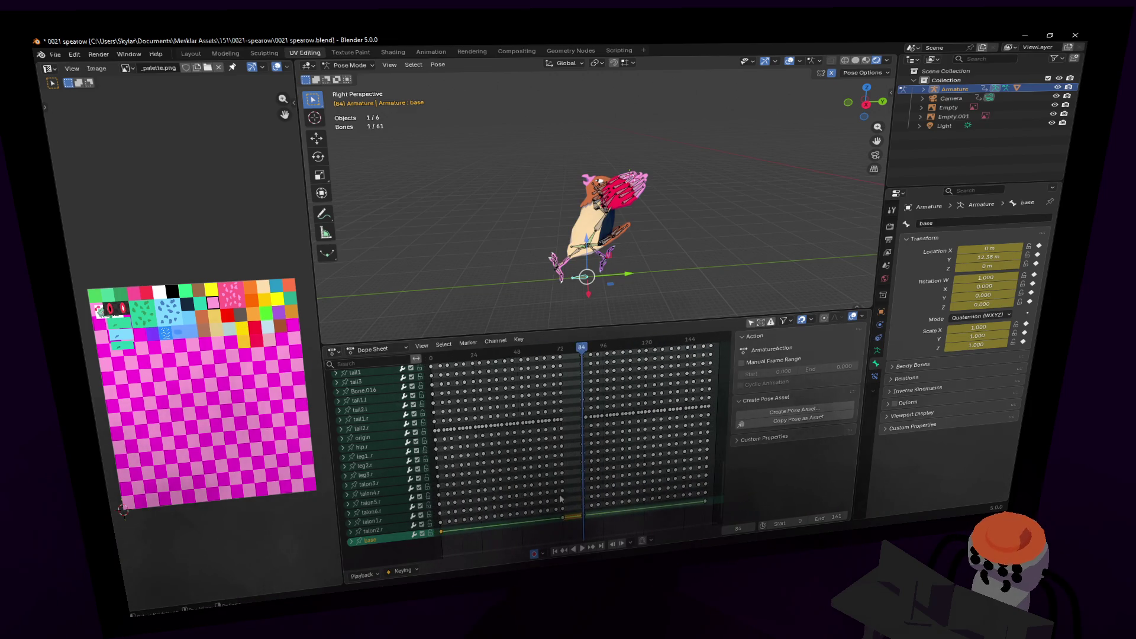
{"action": "left_click", "coordinate": [518, 503]}
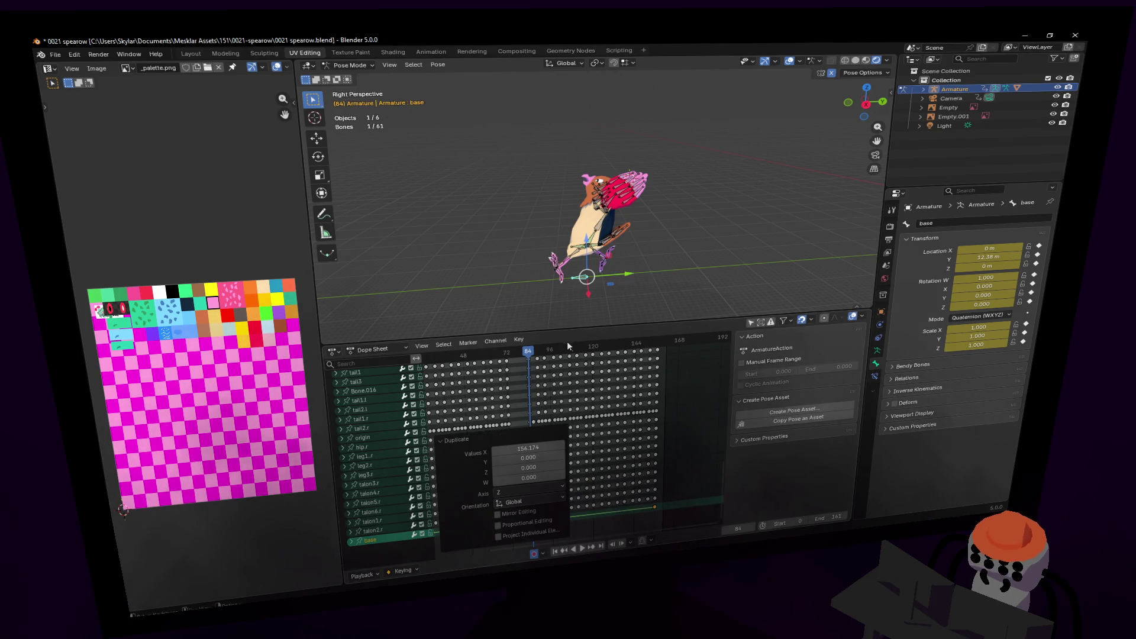
{"action": "left_click_drag", "start_coordinate": [532, 349], "coordinate": [528, 350]}
- Turn the base bone 180° around Z at frame 84 and preview the turn
{"action": "key", "text": "r"}
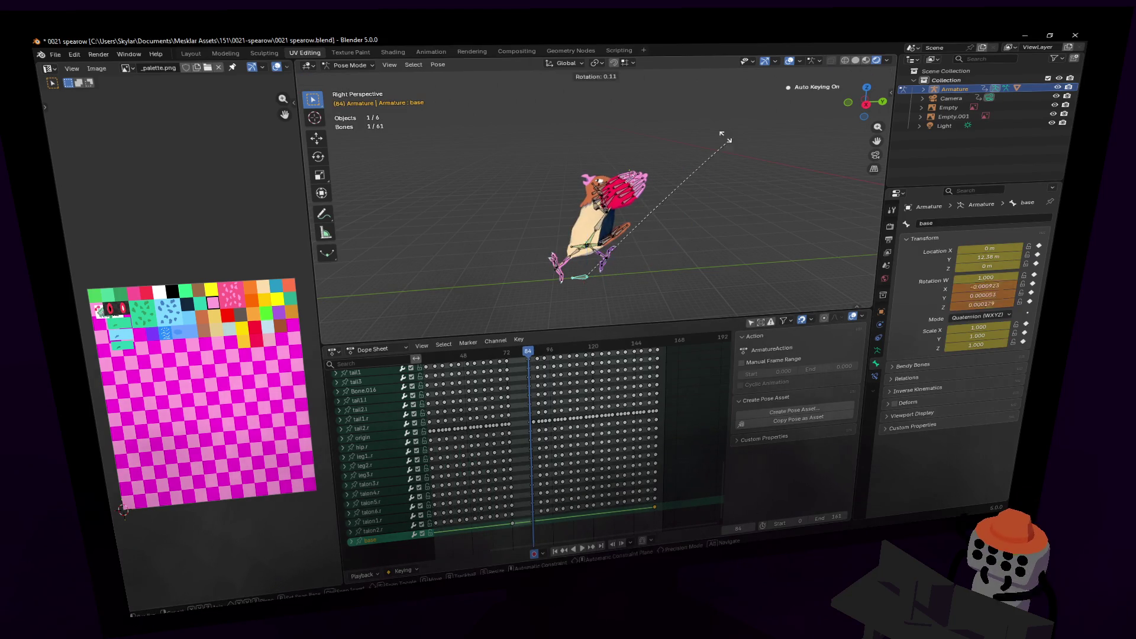
{"action": "key", "text": "z"}
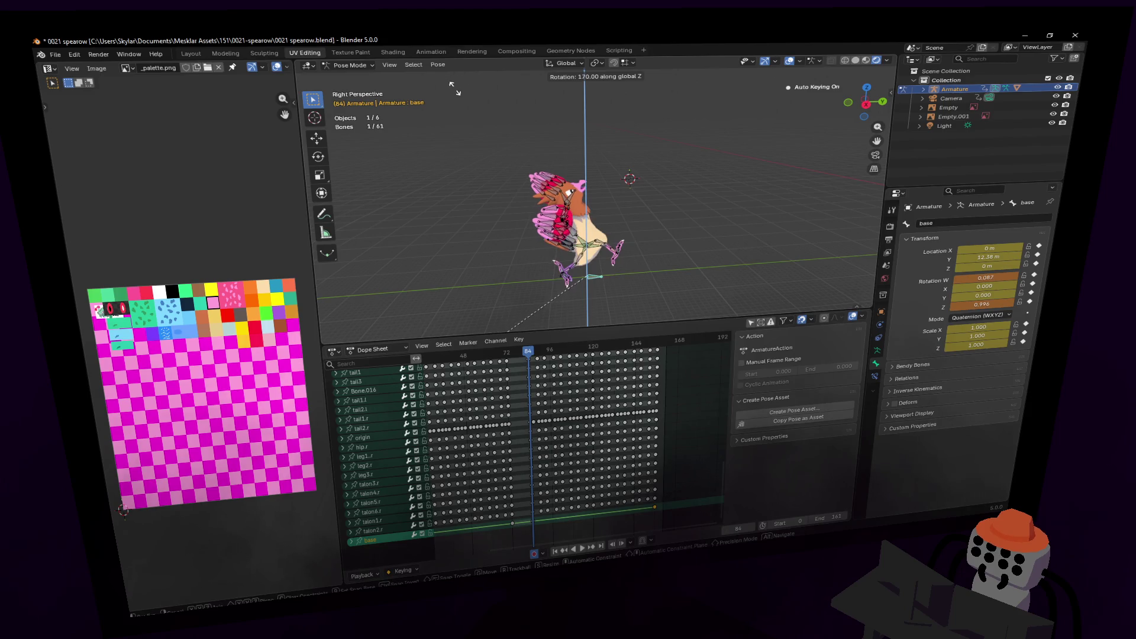
{"action": "left_click", "coordinate": [475, 103]}
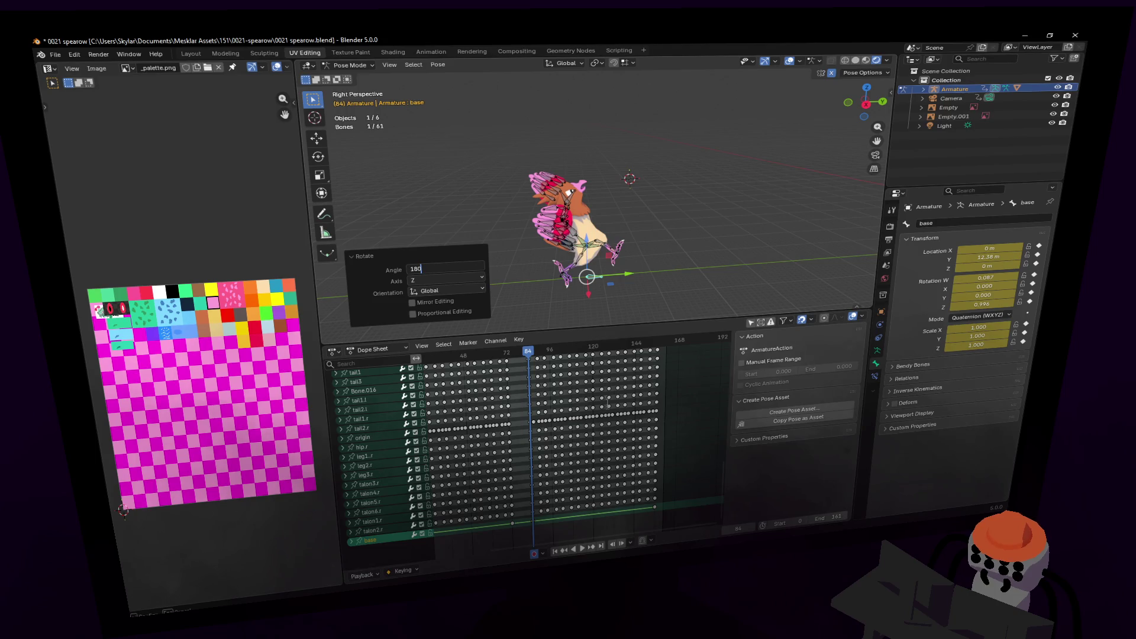
{"action": "key", "text": "Return"}
{"action": "key", "text": "space"}
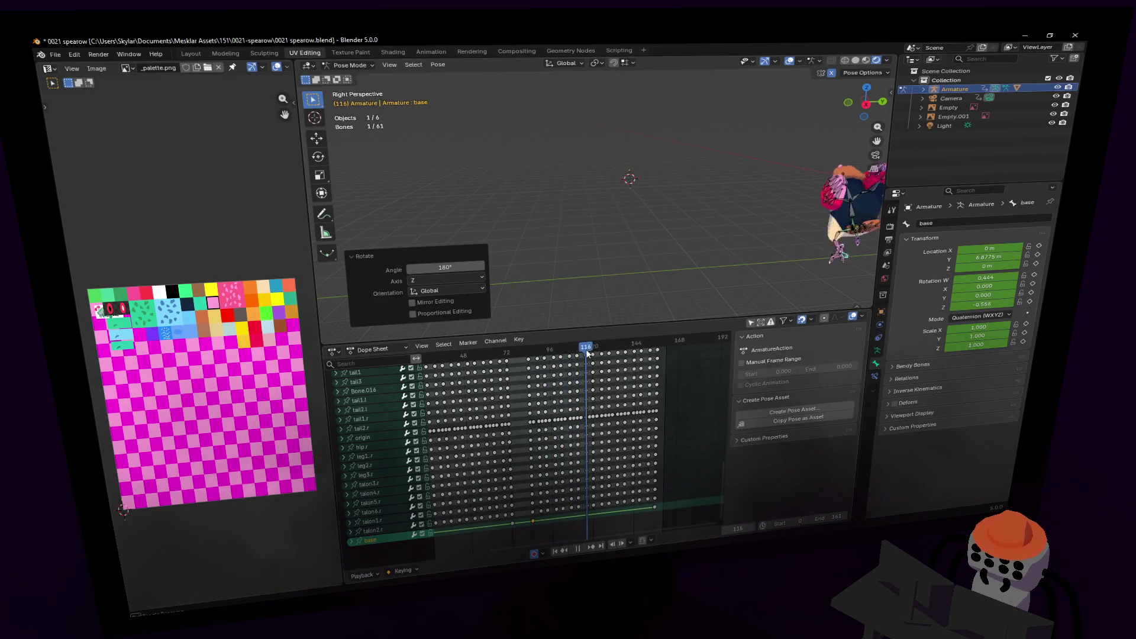
{"action": "mouse_move", "coordinate": [587, 354]}
{"action": "left_mouse_down"}
{"action": "mouse_move", "coordinate": [527, 372]}
{"action": "mouse_move", "coordinate": [662, 368]}
{"action": "left_mouse_up"}
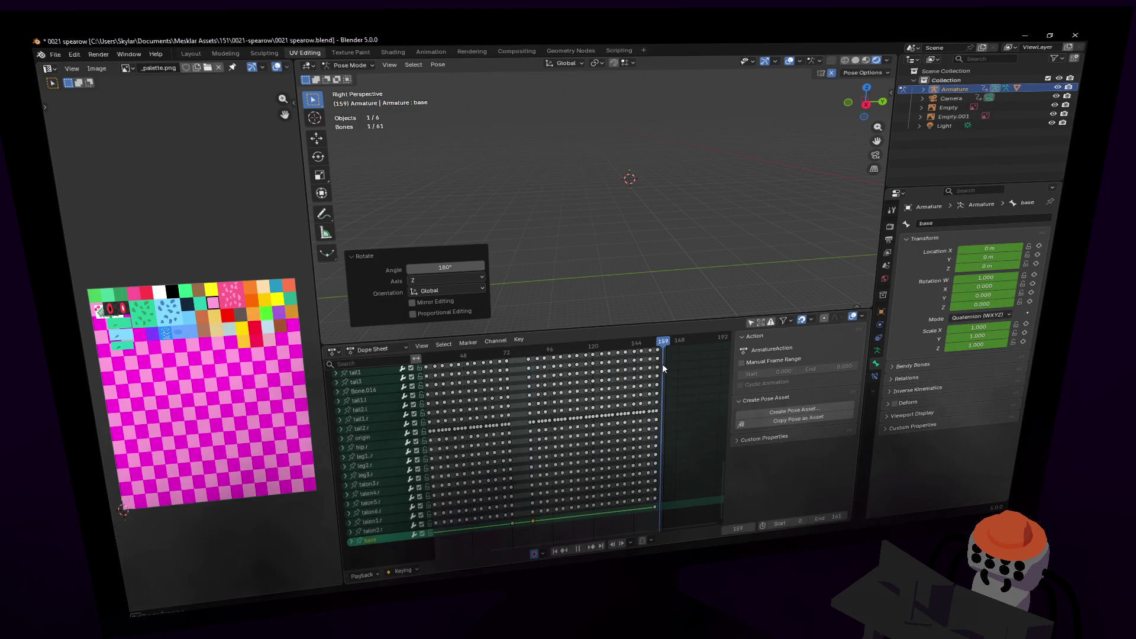
{"action": "key", "text": "shift+grave"}
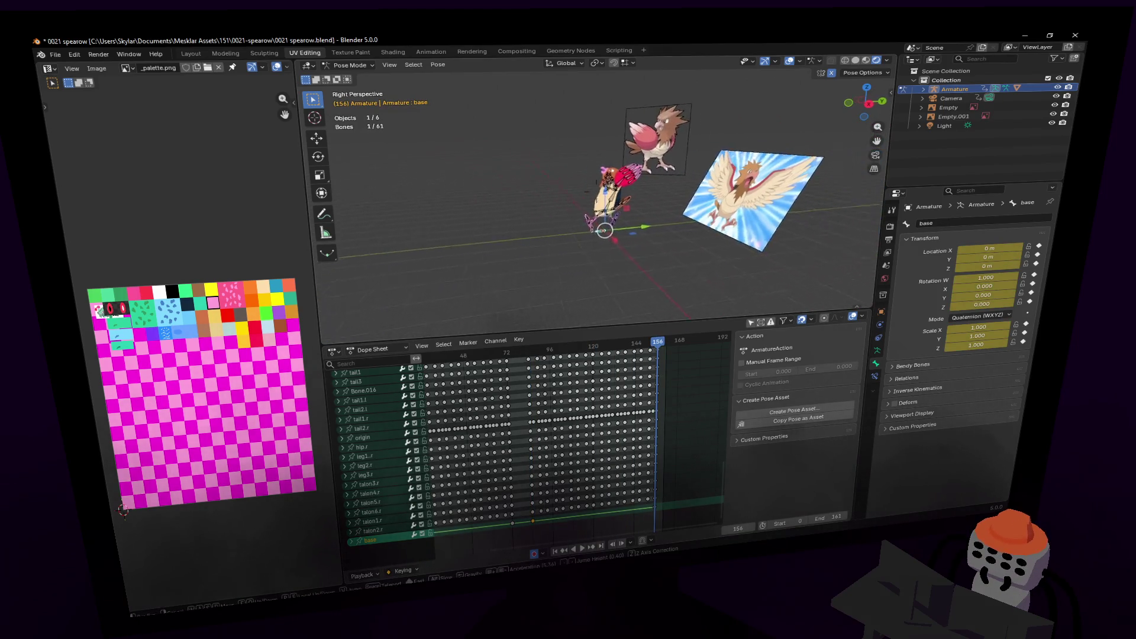
{"action": "left_click", "coordinate": [701, 410]}
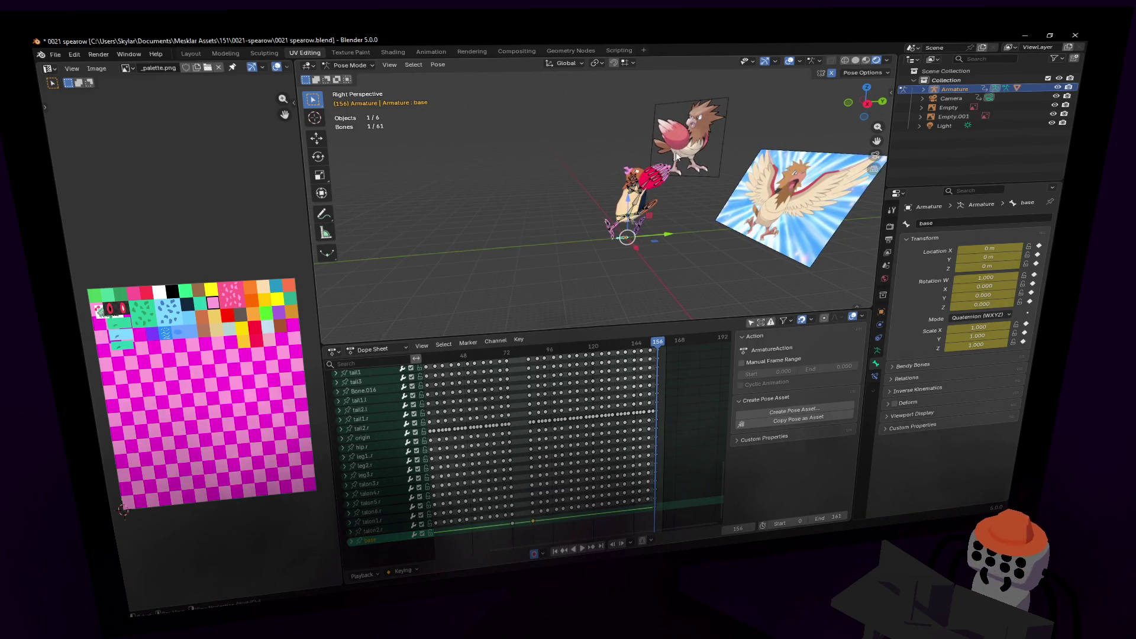
- Key a second 180° Z turn of the base bone at frame 156, then replay from frame 0
{"action": "key", "text": "r"}
{"action": "key", "text": "z"}
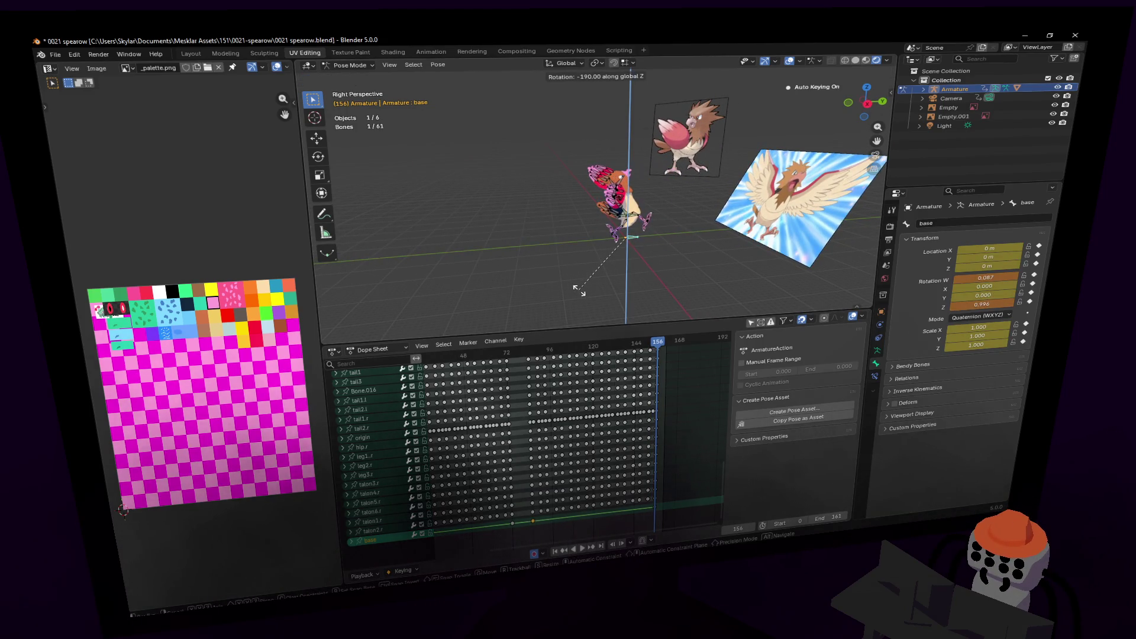
{"action": "key", "text": "Return"}
{"action": "type", "text": "180"}
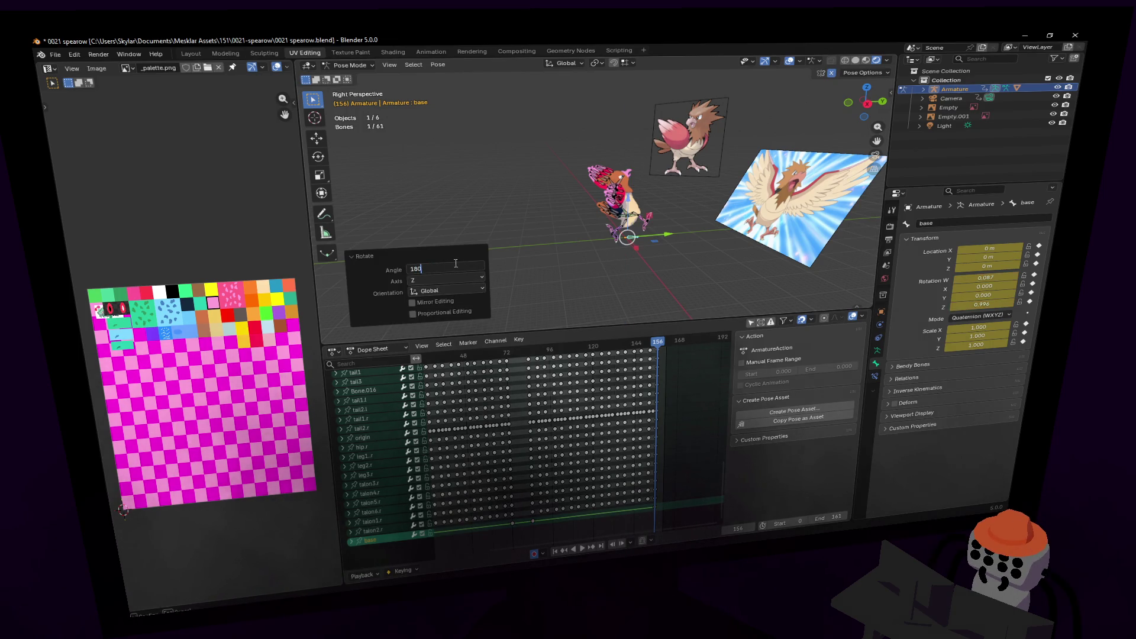
{"action": "key", "text": "Return"}
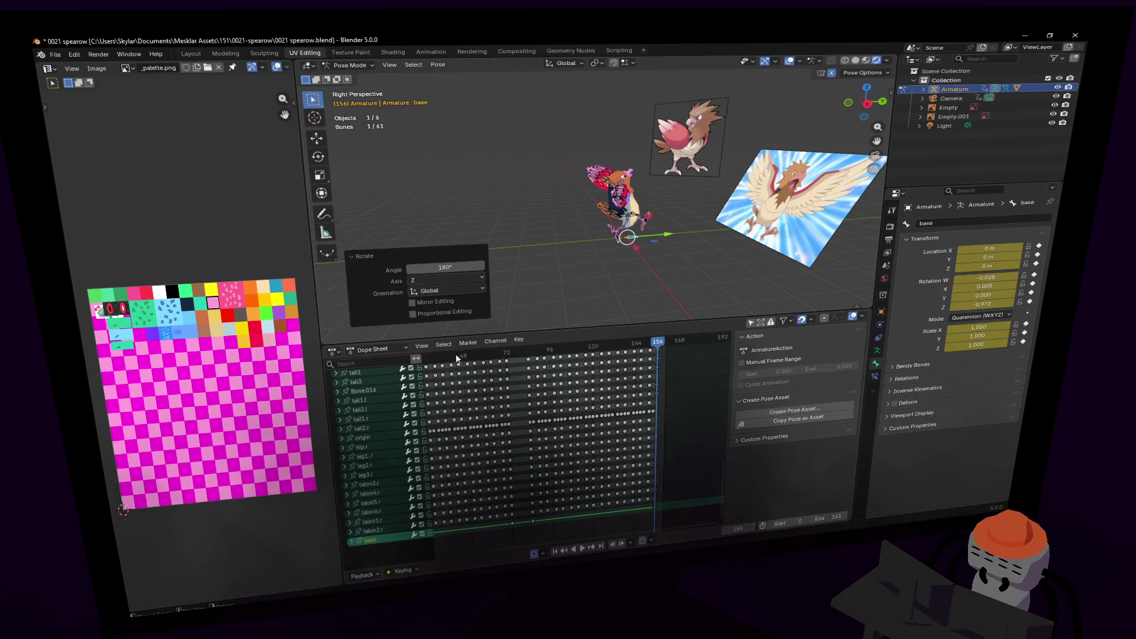
{"action": "left_click_drag", "start_coordinate": [513, 350], "coordinate": [626, 358]}
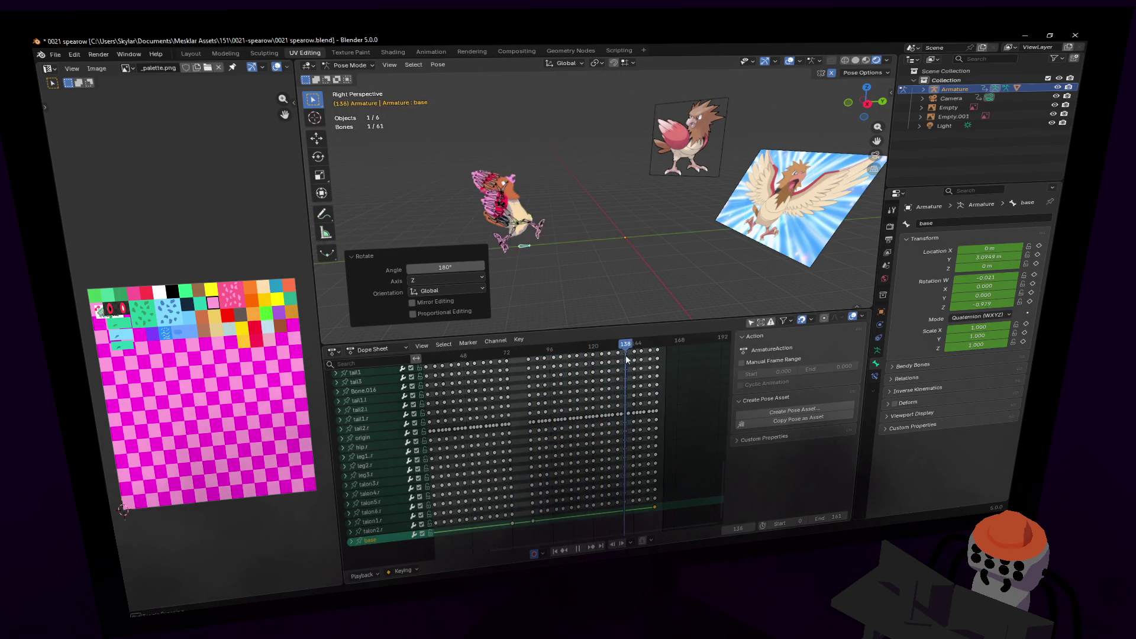
{"action": "key", "text": "Escape"}
{"action": "scroll", "coordinate": [509, 213], "scroll_direction": "down", "scroll_amount": 3}
{"action": "key", "text": "KP_Decimal"}
{"action": "key", "text": "space"}
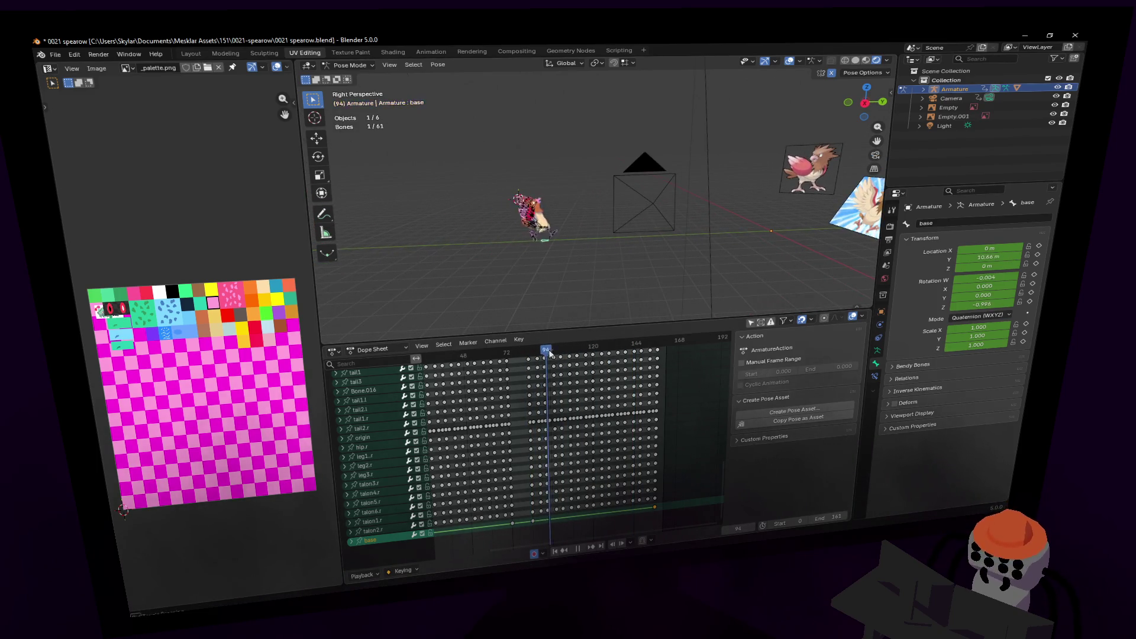
{"action": "key", "text": "space"}
{"action": "key", "text": "shift+Left"}
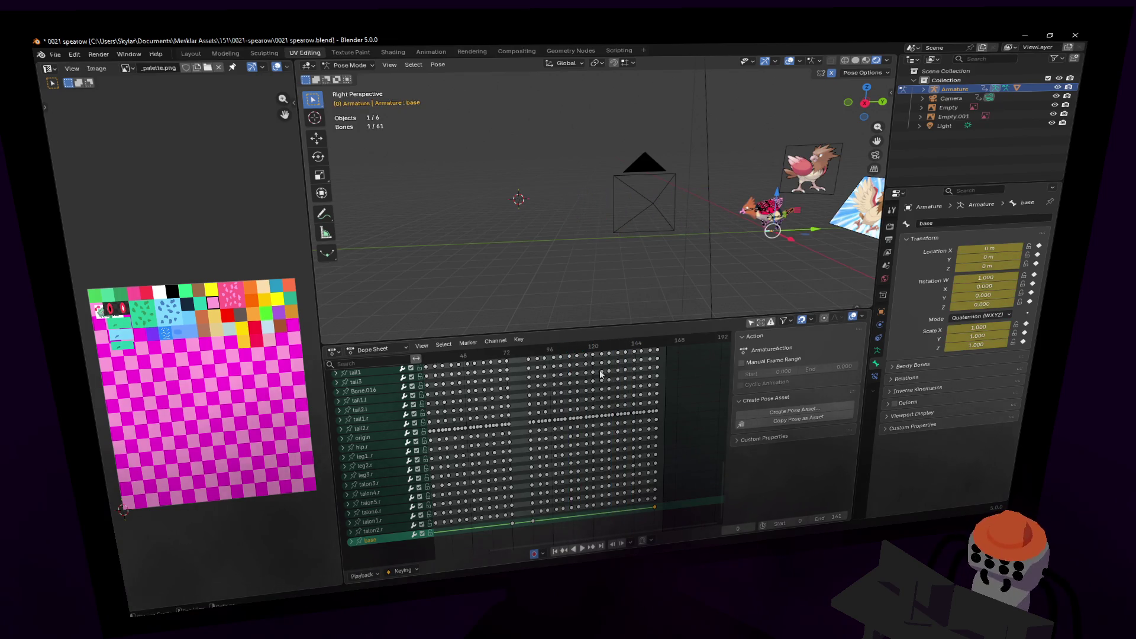
- Look through the camera with Numpad 0 and enlarge the 3D view over the timeline
{"action": "key", "text": "KP_Decimal"}
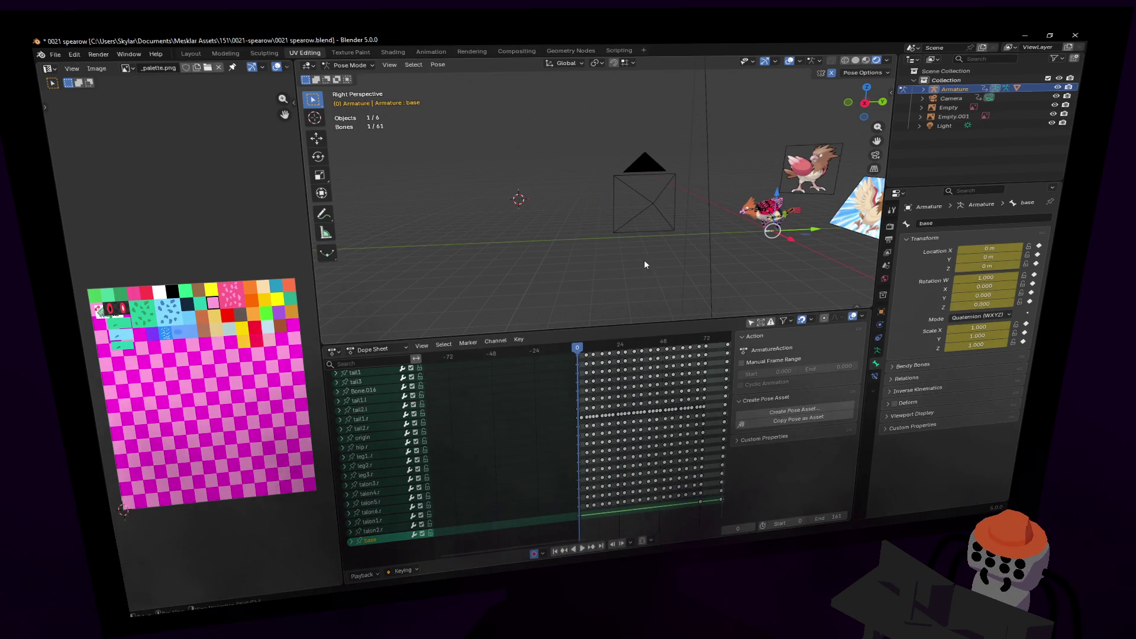
{"action": "middle_click_drag", "start_coordinate": [650, 265], "coordinate": [593, 265]}
{"action": "key", "text": "KP_0"}
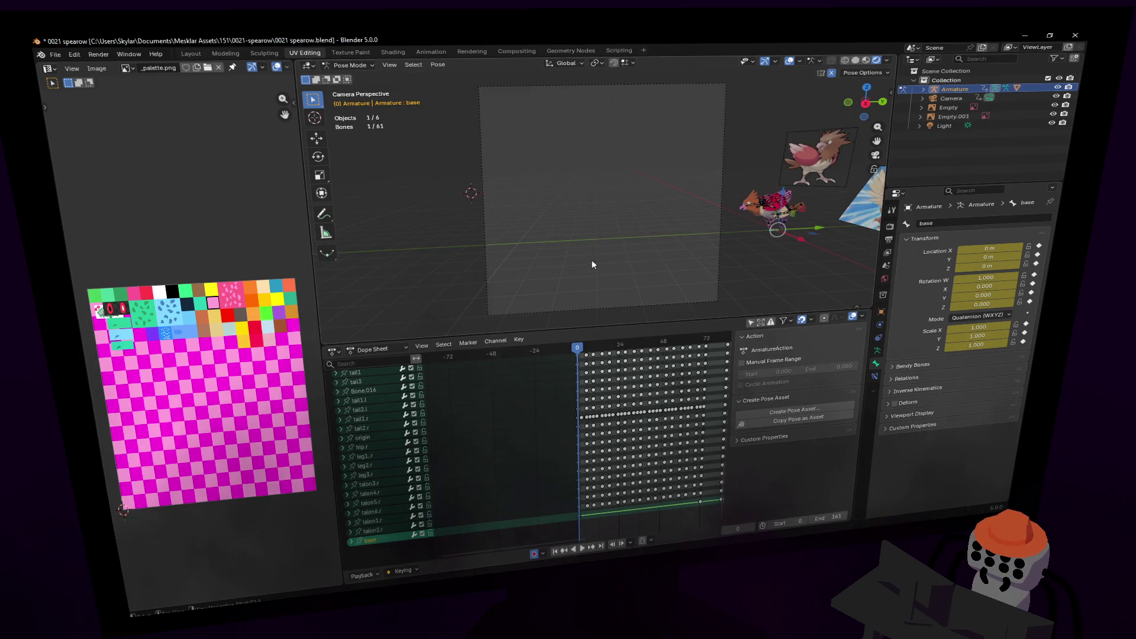
{"action": "middle_click_drag", "start_coordinate": [682, 188], "coordinate": [636, 185]}
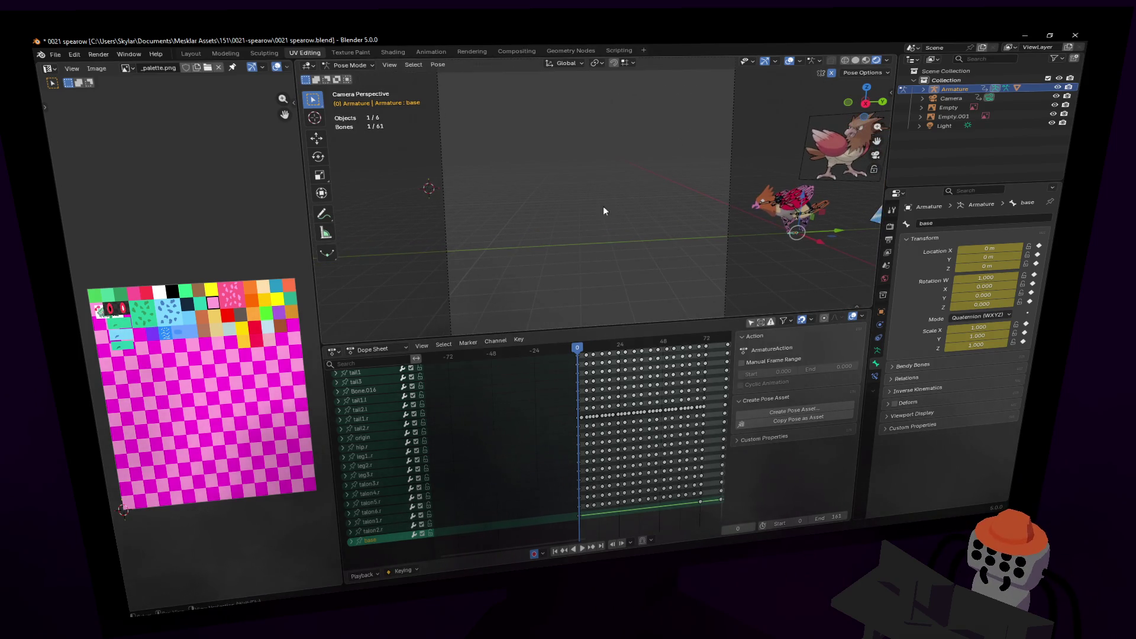
{"action": "left_click_drag", "start_coordinate": [545, 332], "coordinate": [545, 391]}
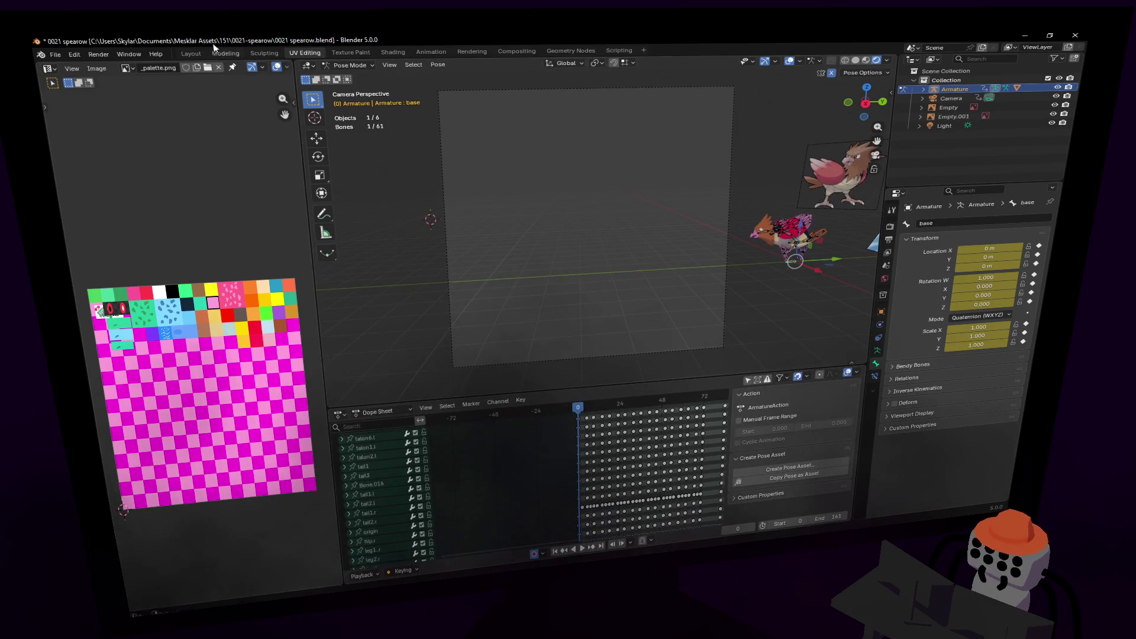
- In the Modeling workspace, use Rendered shading and widen the left camera view
{"action": "left_click", "coordinate": [230, 55]}
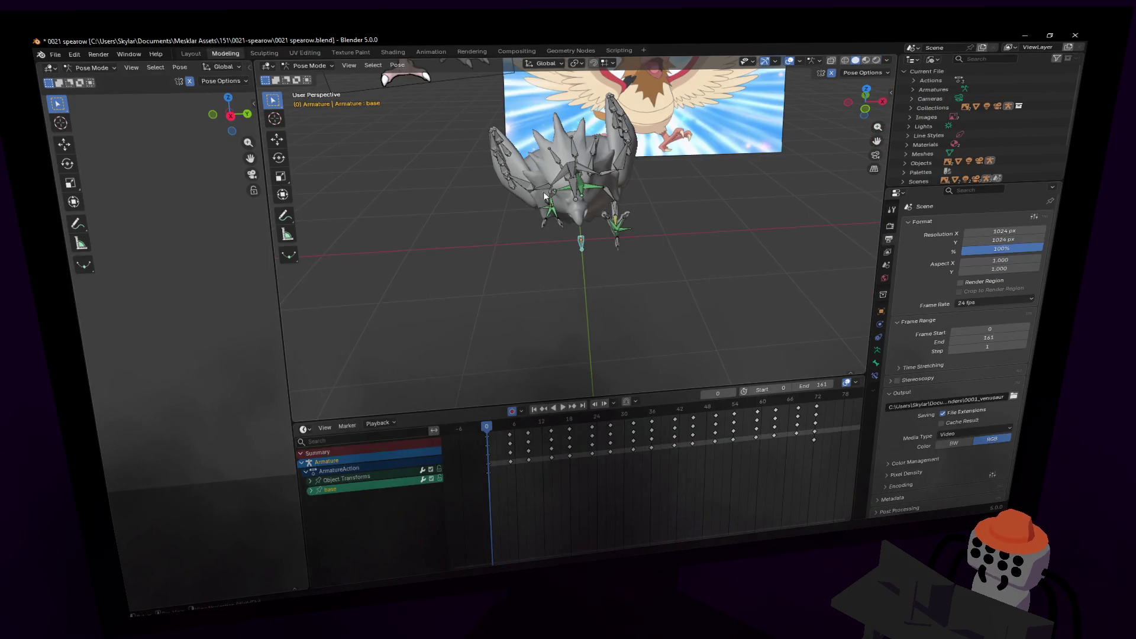
{"action": "left_click", "coordinate": [876, 60]}
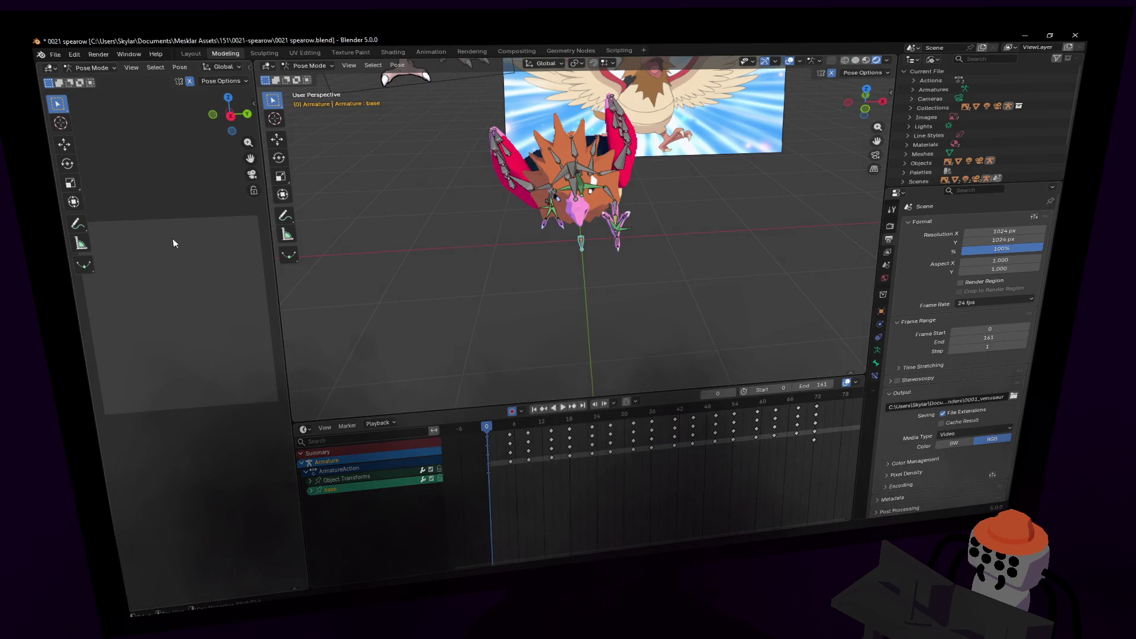
{"action": "middle_click_drag", "start_coordinate": [622, 200], "coordinate": [562, 207]}
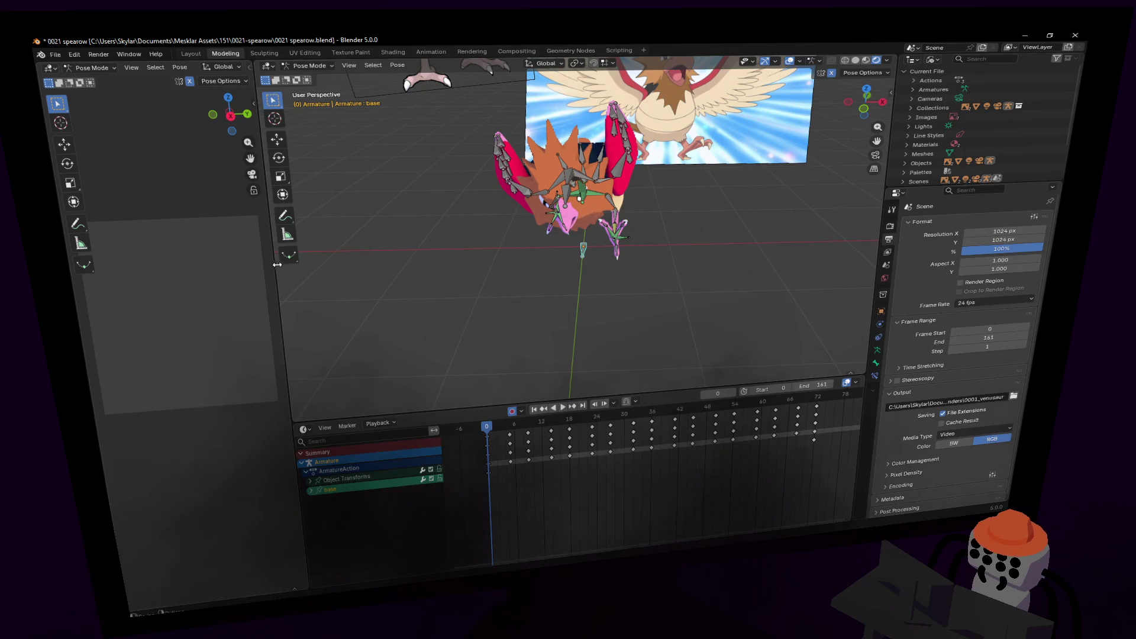
{"action": "key", "text": "alt+a"}
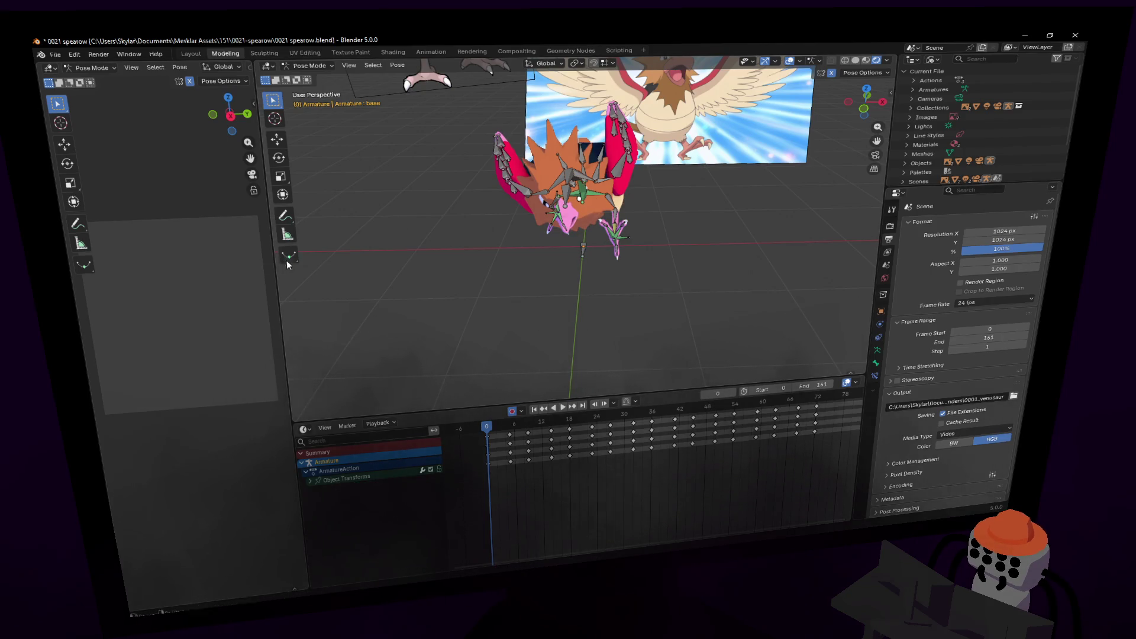
{"action": "left_click_drag", "start_coordinate": [275, 264], "coordinate": [372, 257]}
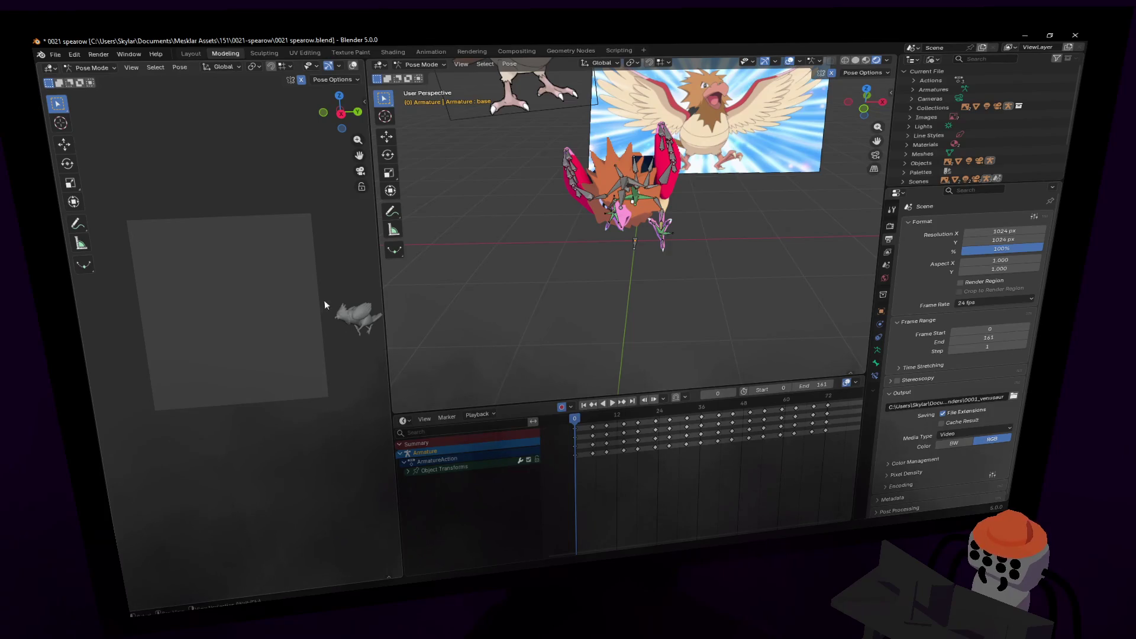
{"action": "scroll", "coordinate": [330, 308], "scroll_direction": "up", "scroll_amount": 1}
{"action": "mouse_move", "coordinate": [371, 79]}
{"action": "left_mouse_down"}
{"action": "mouse_move", "coordinate": [647, 68]}
{"action": "mouse_move", "coordinate": [448, 77]}
{"action": "left_mouse_up"}
{"action": "left_click", "coordinate": [631, 63]}
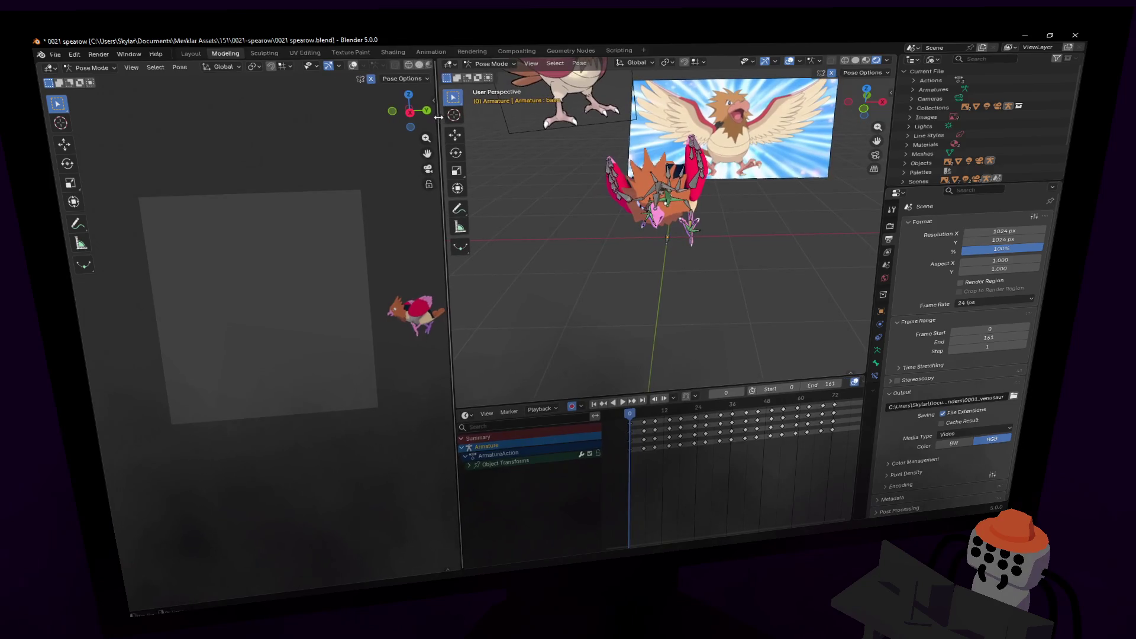
- Play the walk animation from the first frame through the camera view
{"action": "key", "text": "space"}
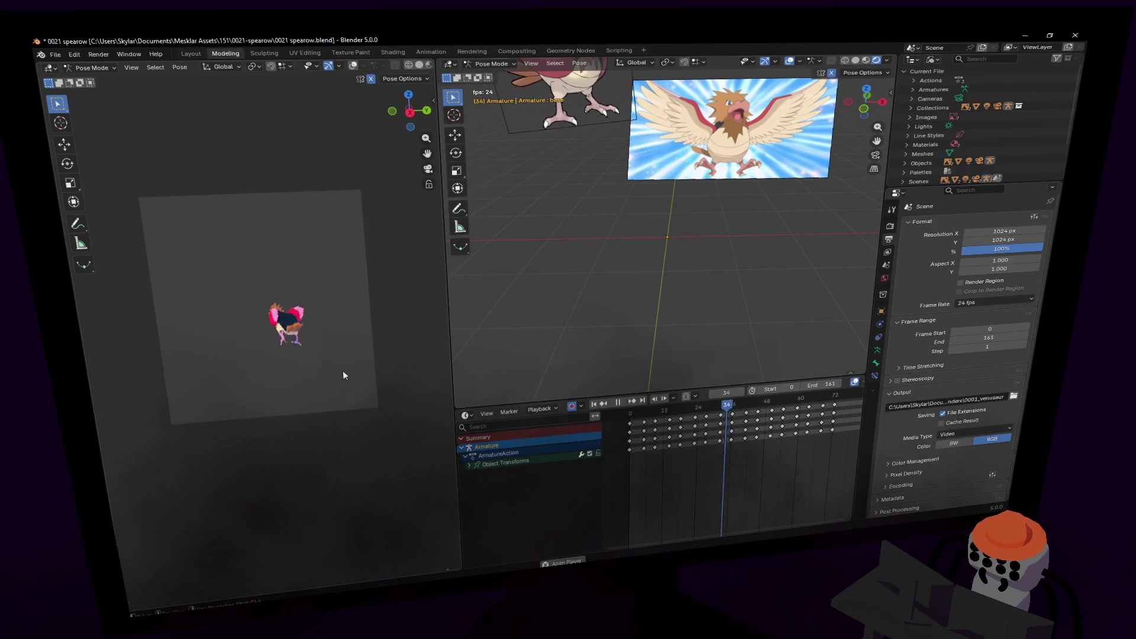
{"action": "key", "text": "space"}
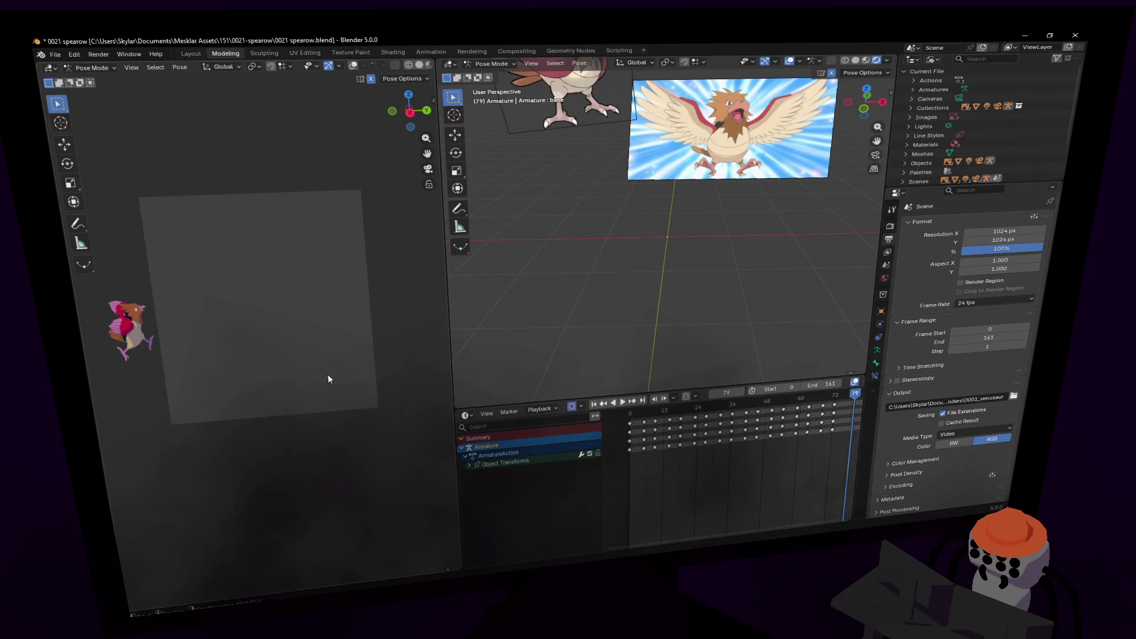
{"action": "key", "text": "shift+Left"}
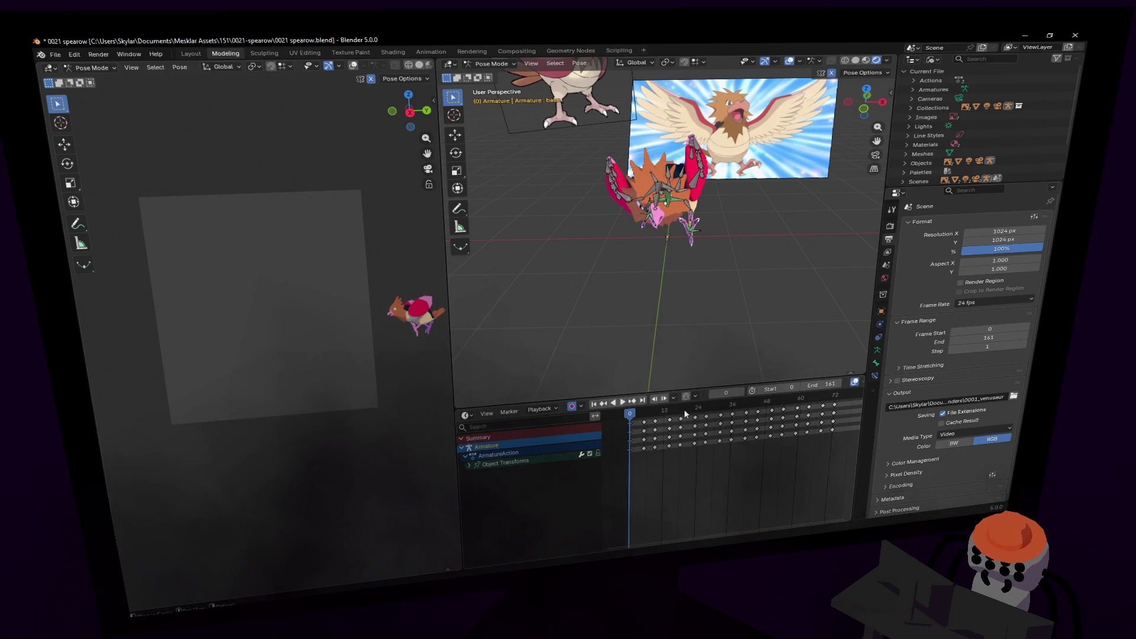
{"action": "key", "text": "space"}
- At frame 72, select the base bone and turn it 180° around global Z
{"action": "mouse_move", "coordinate": [754, 405]}
{"action": "left_mouse_down"}
{"action": "mouse_move", "coordinate": [719, 413]}
{"action": "mouse_move", "coordinate": [756, 412]}
{"action": "left_mouse_up"}
{"action": "middle_click_drag", "start_coordinate": [761, 355], "coordinate": [771, 286]}
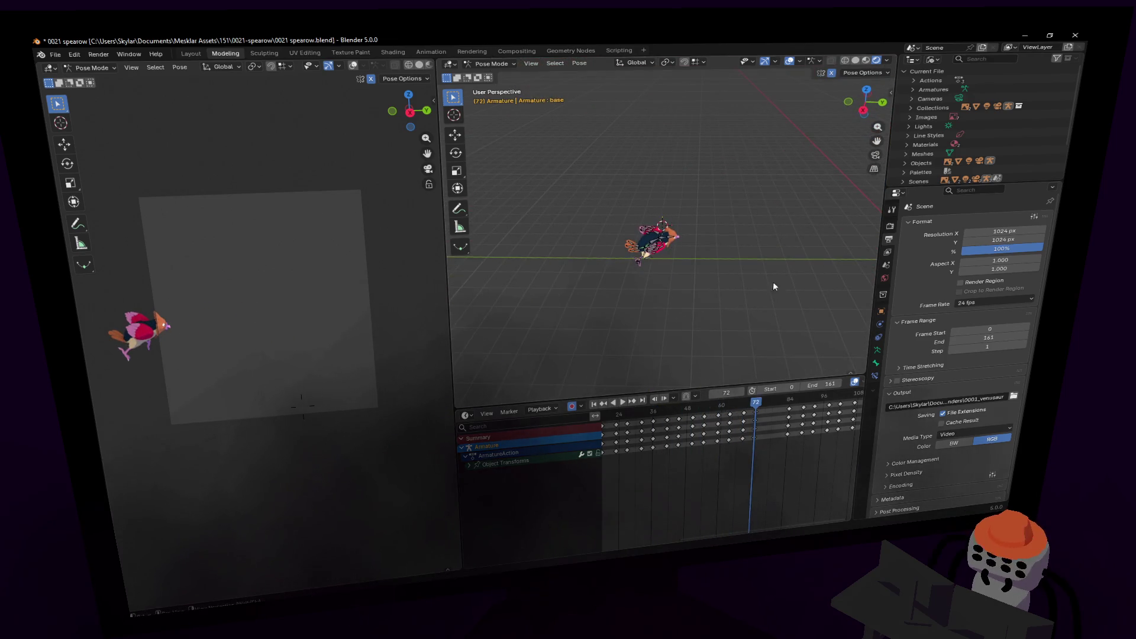
{"action": "scroll", "coordinate": [702, 222], "scroll_direction": "up", "scroll_amount": 4}
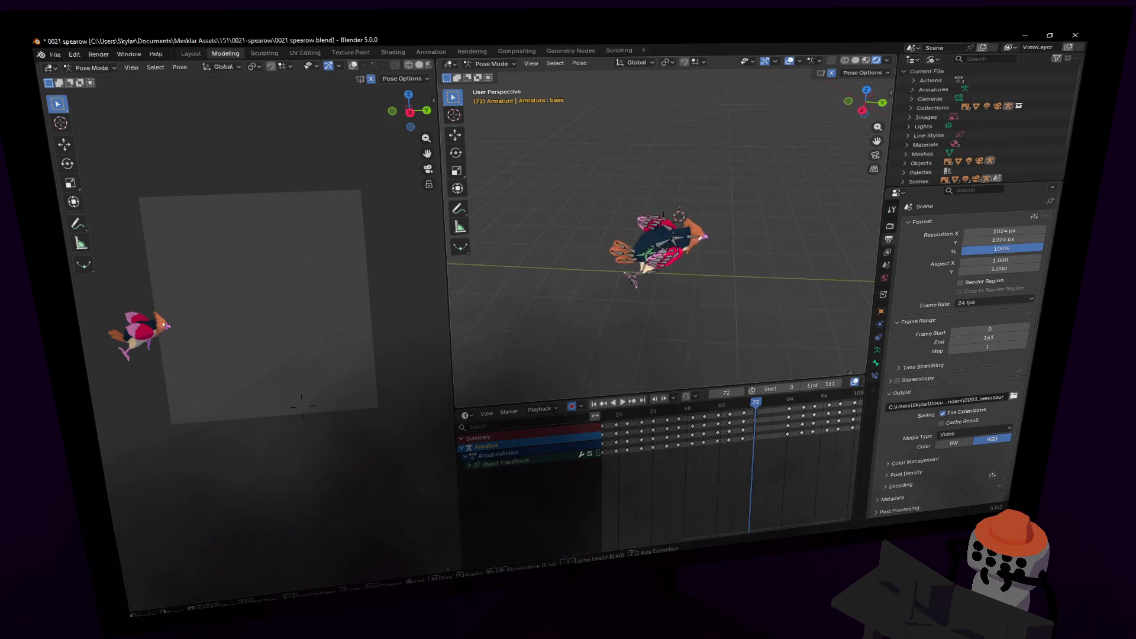
{"action": "left_click", "coordinate": [661, 273]}
{"action": "scroll", "coordinate": [663, 276], "scroll_direction": "up", "scroll_amount": 2}
{"action": "key", "text": "r"}
{"action": "key", "text": "z"}
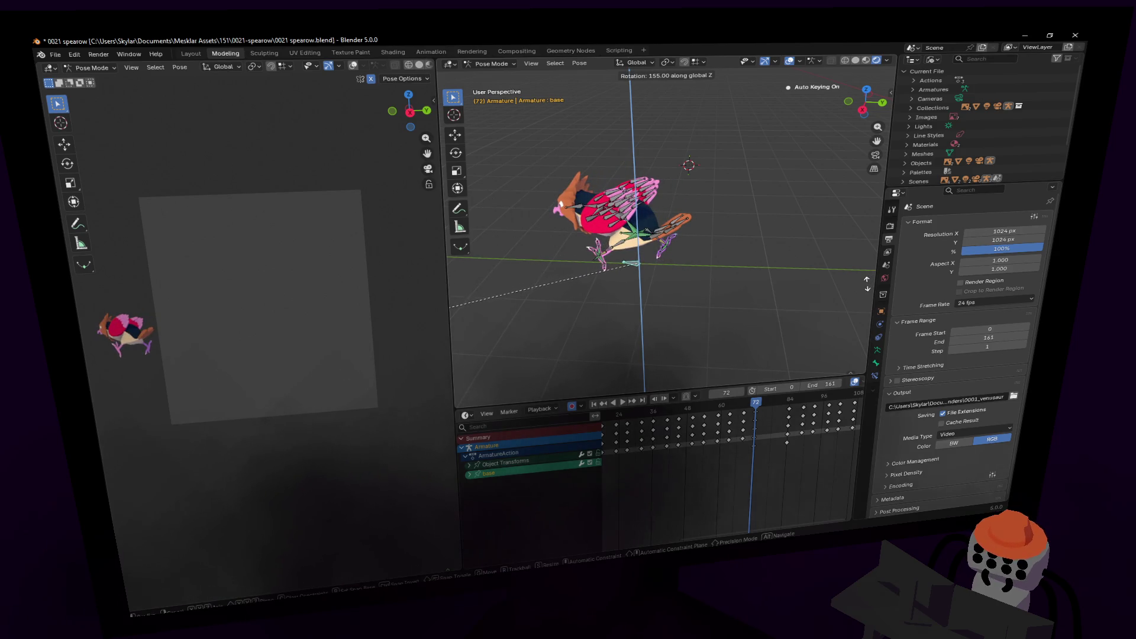
{"action": "left_click", "coordinate": [805, 295]}
{"action": "type", "text": "180"}
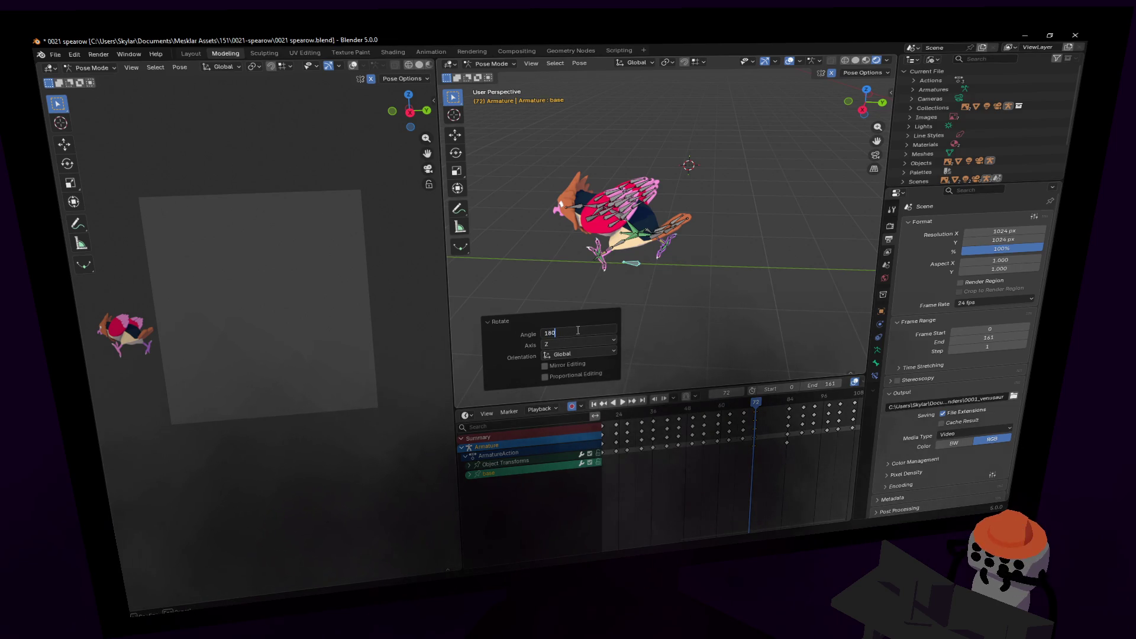
{"action": "key", "text": "Return"}
- Undo the stray orbit, expand the base channel's curves and fit all keyframes in view
{"action": "middle_click_drag", "start_coordinate": [615, 237], "coordinate": [761, 445]}
{"action": "key", "text": "ctrl+z"}
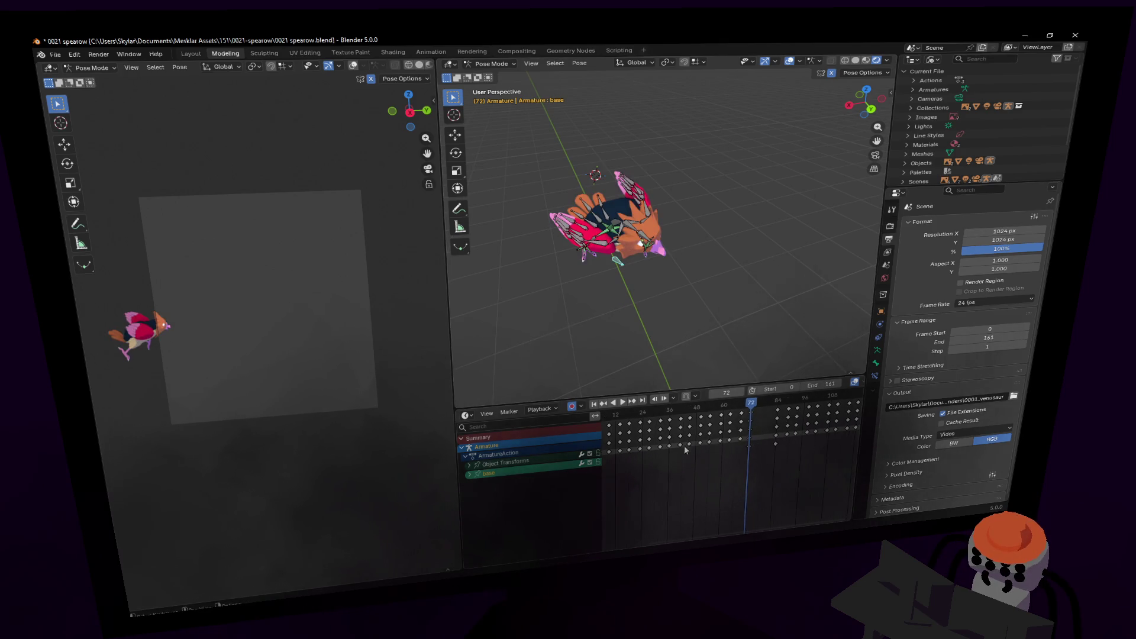
{"action": "middle_click_drag", "start_coordinate": [643, 451], "coordinate": [697, 463]}
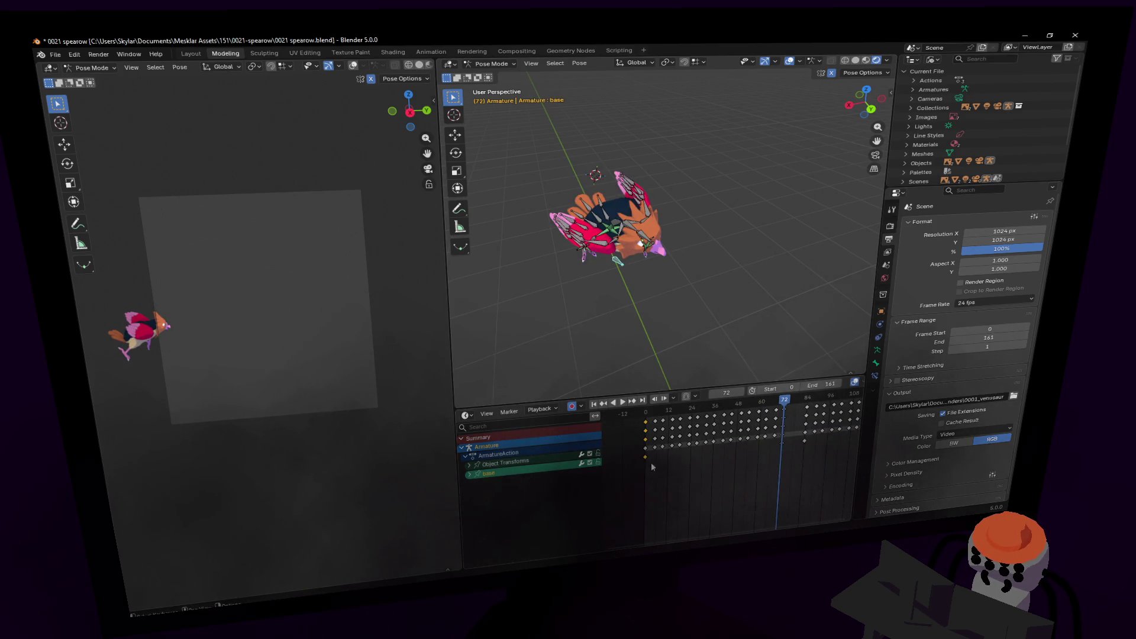
{"action": "left_click", "coordinate": [468, 474]}
{"action": "key", "text": "Home"}
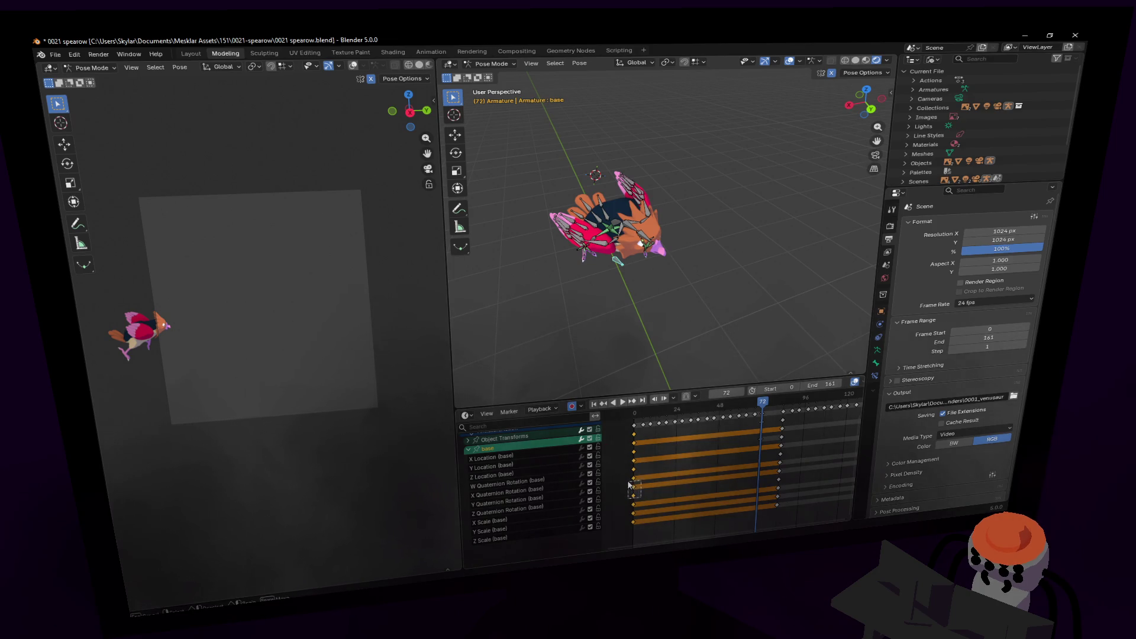
- Place a copy of the walk keyframes about 75 frames later and play the walk-turn-return cycle
{"action": "left_click_drag", "start_coordinate": [625, 471], "coordinate": [625, 472]}
{"action": "key", "text": "g"}
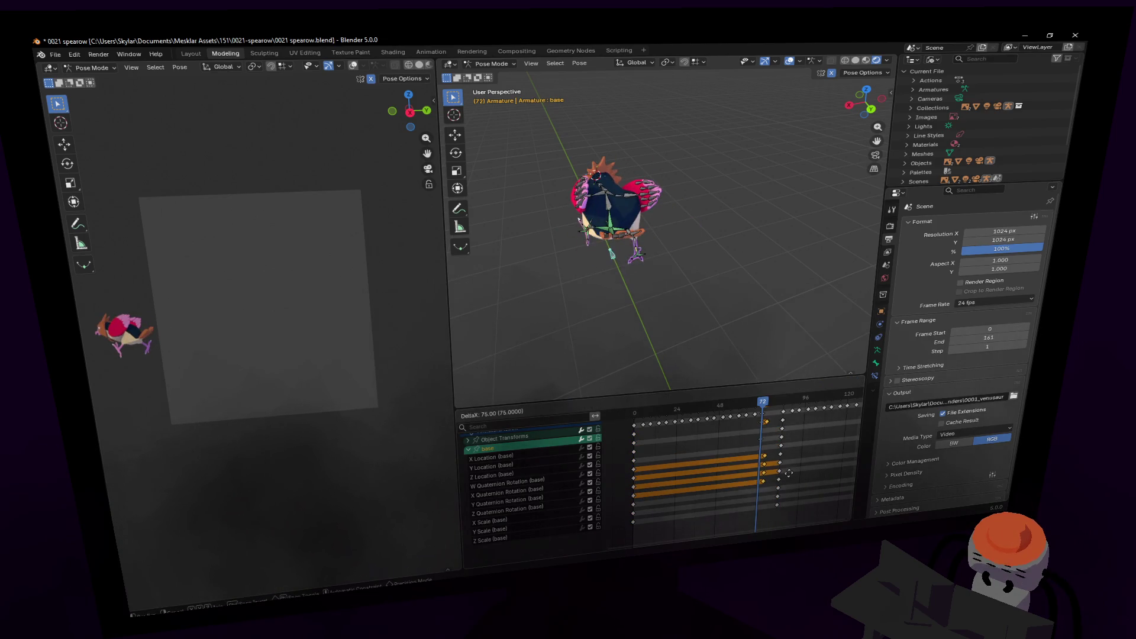
{"action": "left_click", "coordinate": [786, 474]}
{"action": "key", "text": "space"}
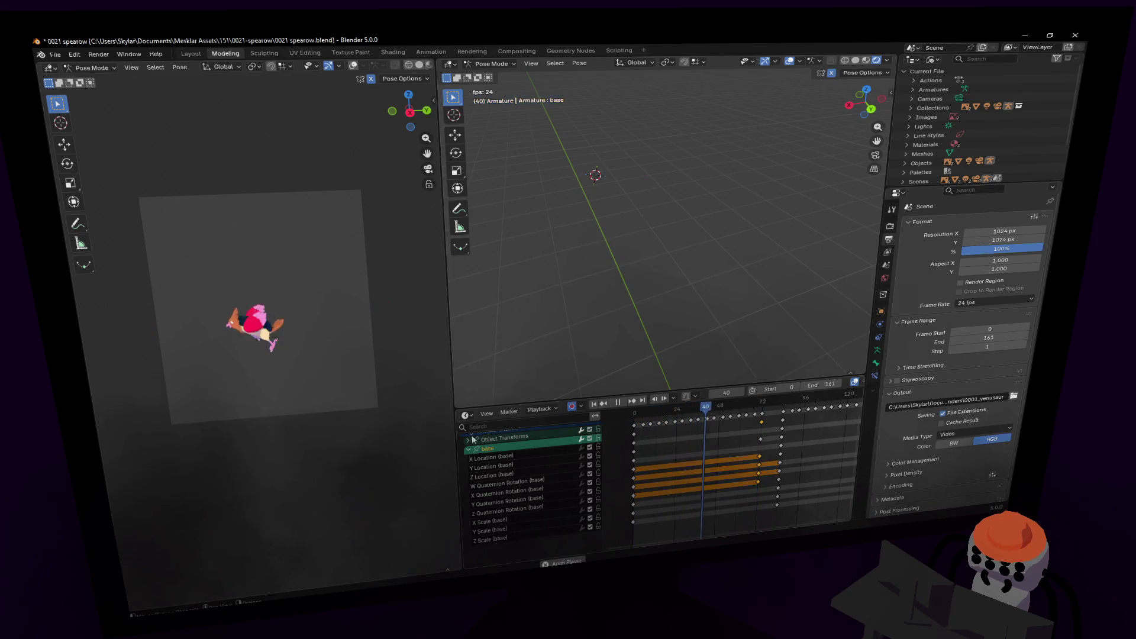
{"action": "scroll", "coordinate": [347, 384], "scroll_direction": "up", "scroll_amount": 2}
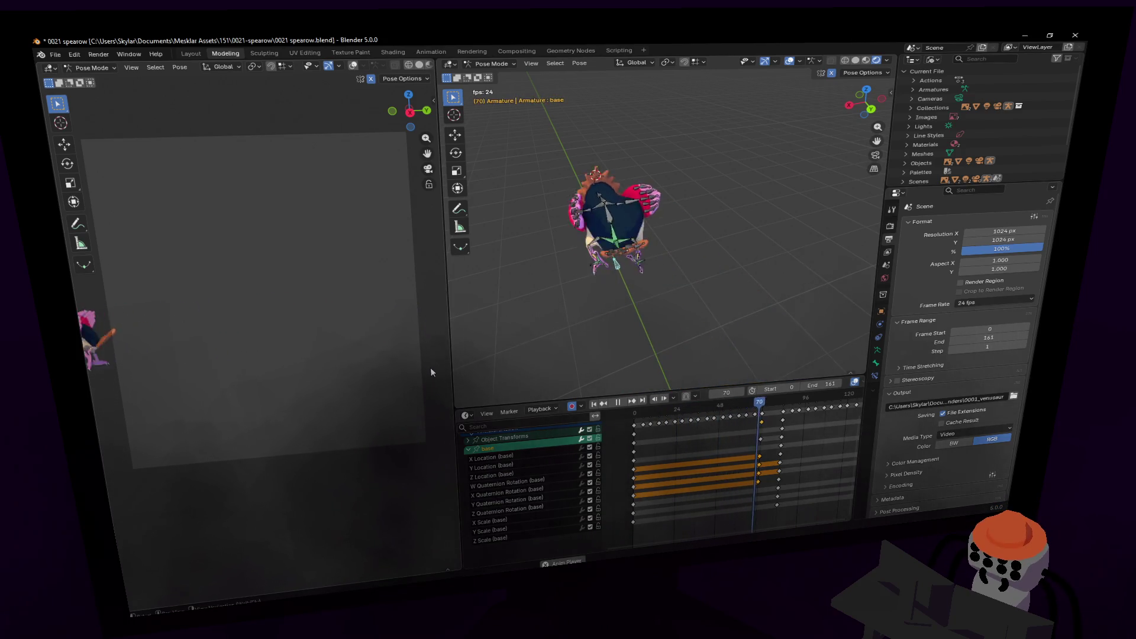
{"action": "key", "text": "shift+Left"}
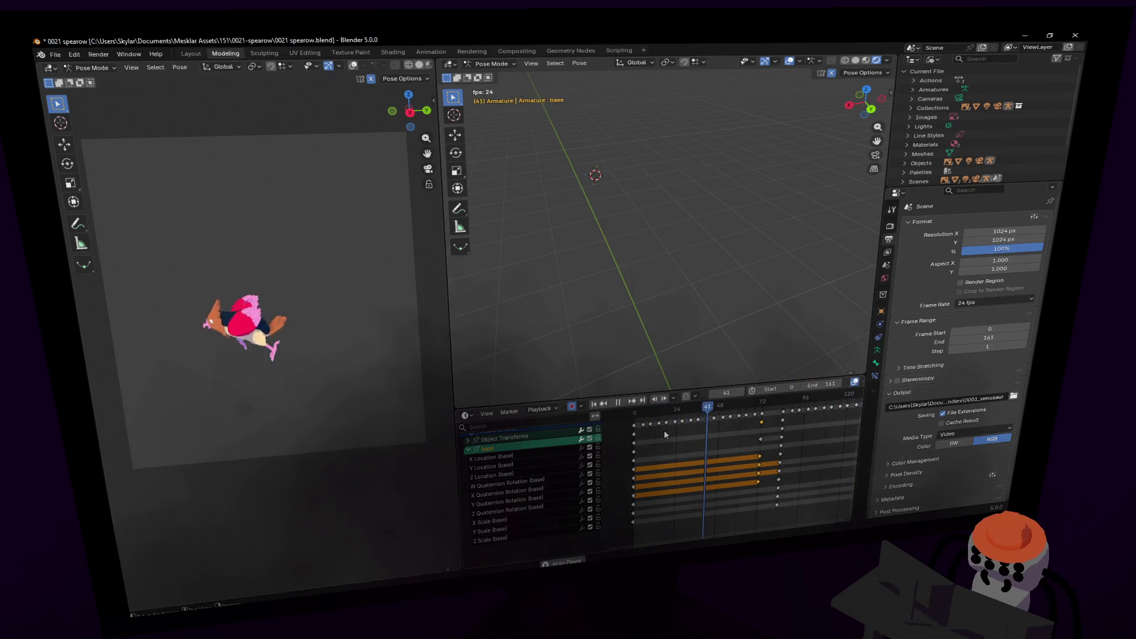
{"action": "key", "text": "shift+Left"}
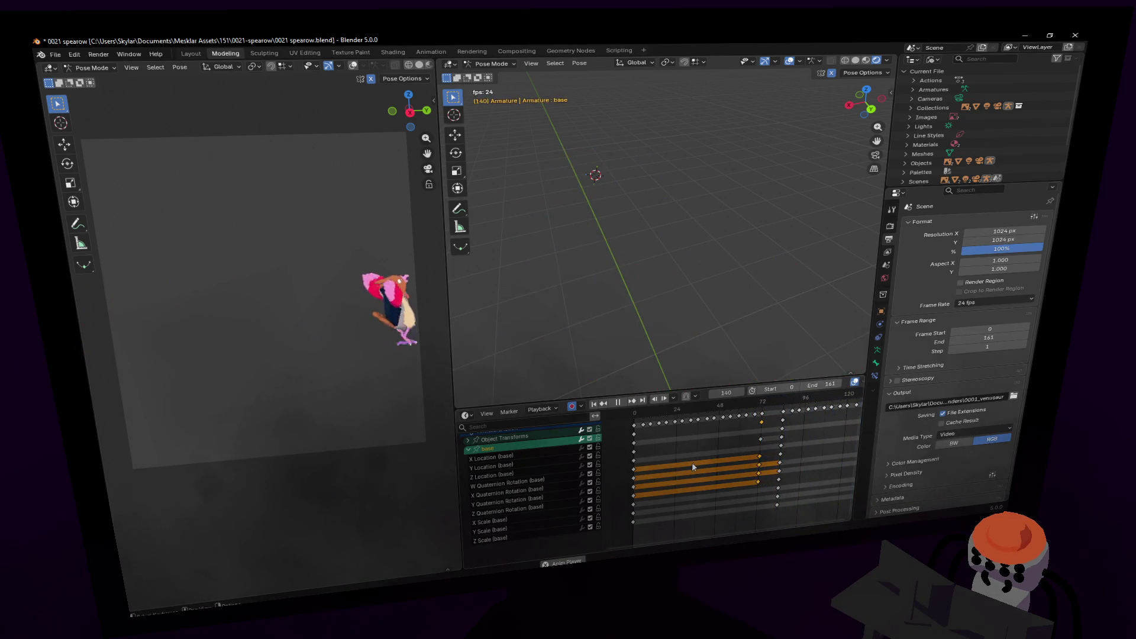
{"action": "key", "text": "space"}
{"action": "scroll", "coordinate": [709, 463], "scroll_direction": "down", "scroll_amount": 4, "text": "ctrl"}
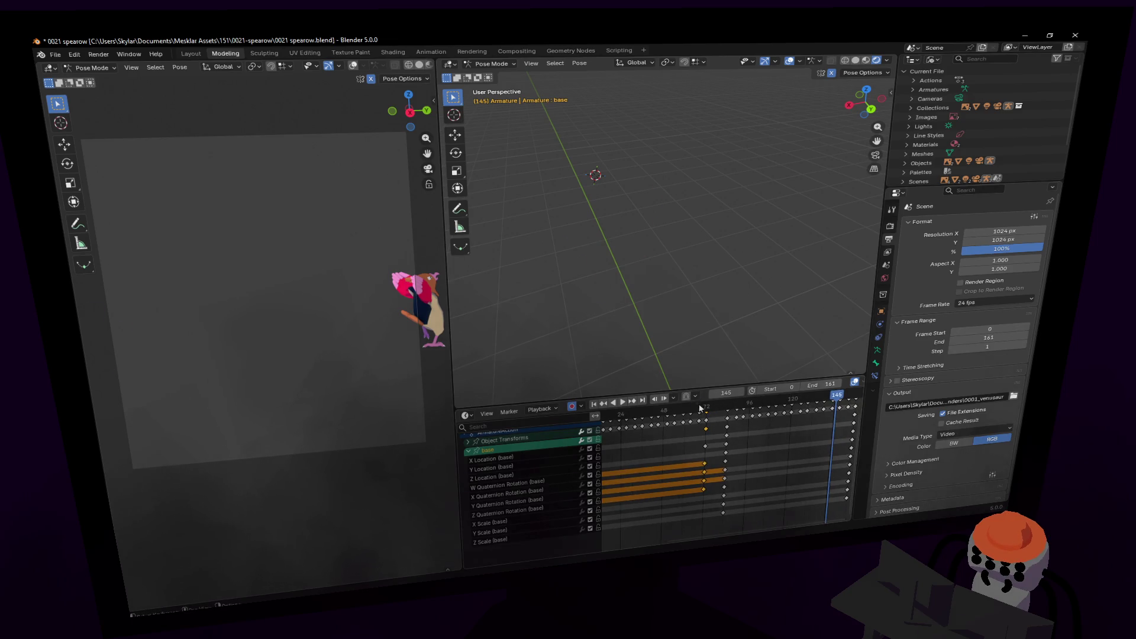